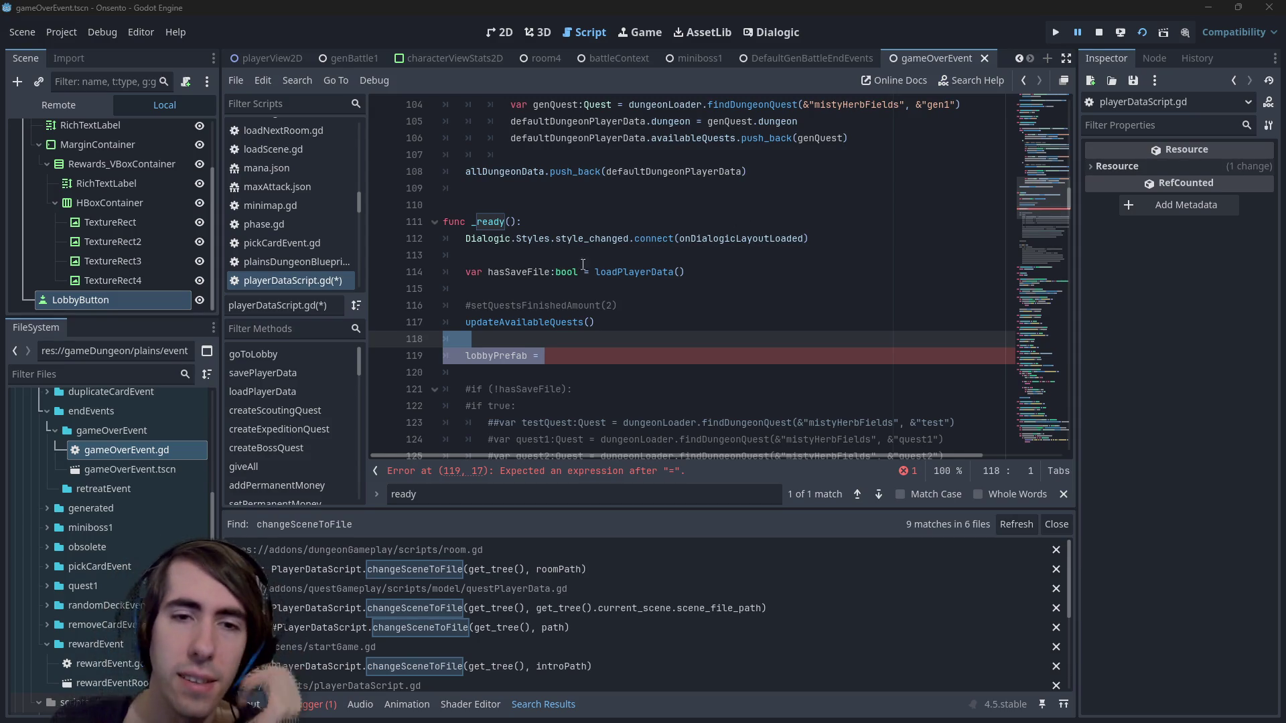
# Leave the caret at the end of line 119's unfinished lobbyPrefab assignment and bring up the Background loading docs.
pyautogui.click(622, 355)
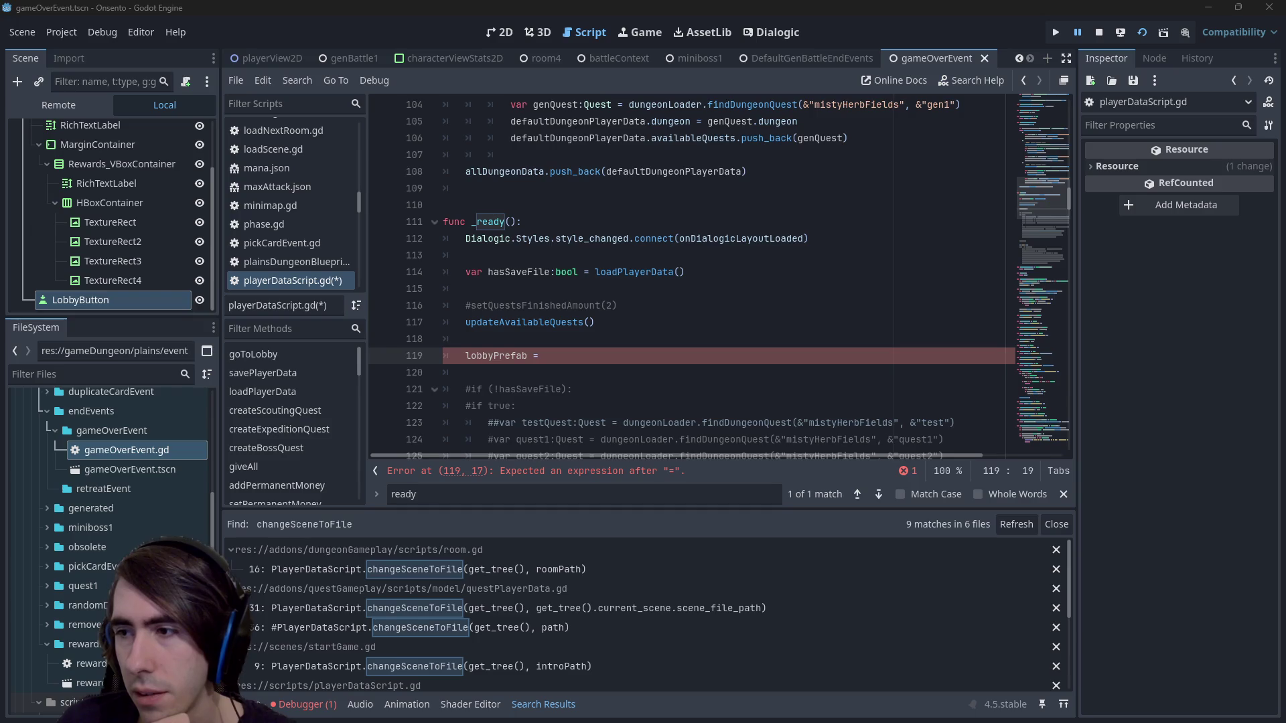
pyautogui.hotkey('alt', 'Tab')
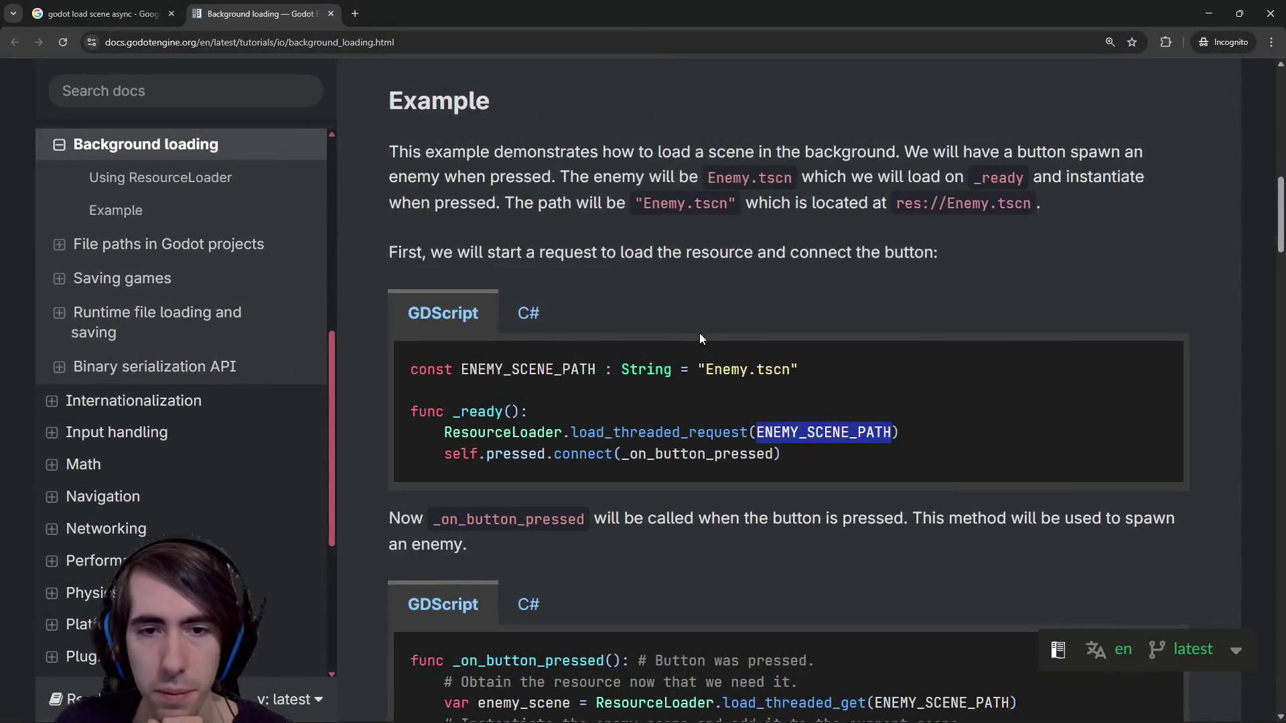
# Read down the Background loading page to its GDScript example, then return to the Godot editor.
pyautogui.scroll(-1, 708, 369)
pyautogui.scroll(-1, 684, 373)
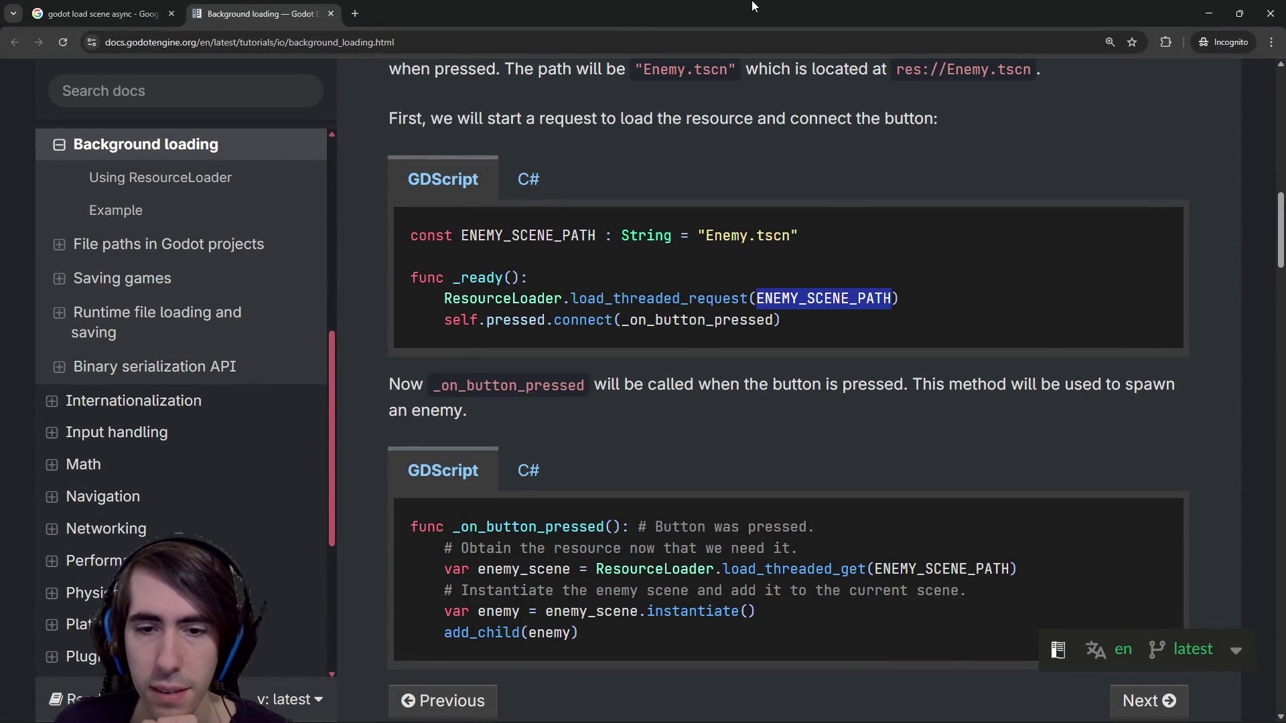
pyautogui.hotkey('alt', 'Tab')
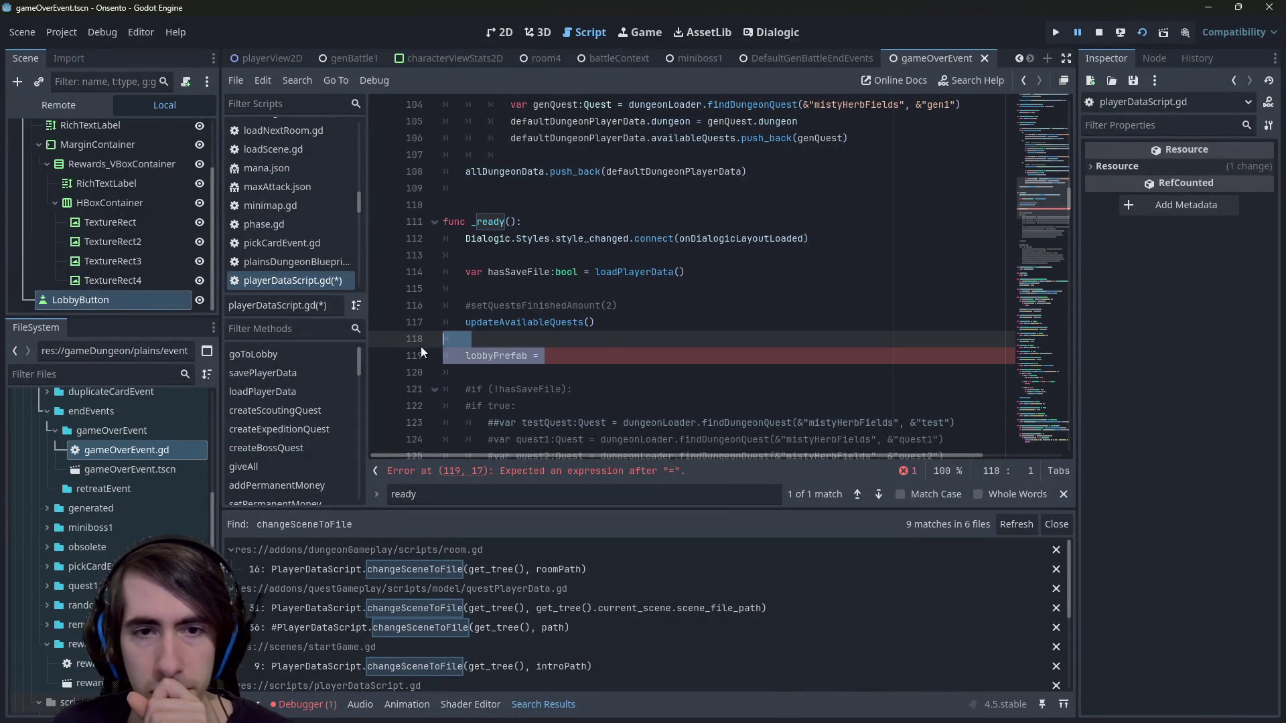
# Delete the unfinished lobbyPrefab assignment and its export declaration, saving playerDataScript.gd.
pyautogui.press('BackSpace')
pyautogui.press('BackSpace')
pyautogui.press('BackSpace')
pyautogui.scroll(20, 608, 355)
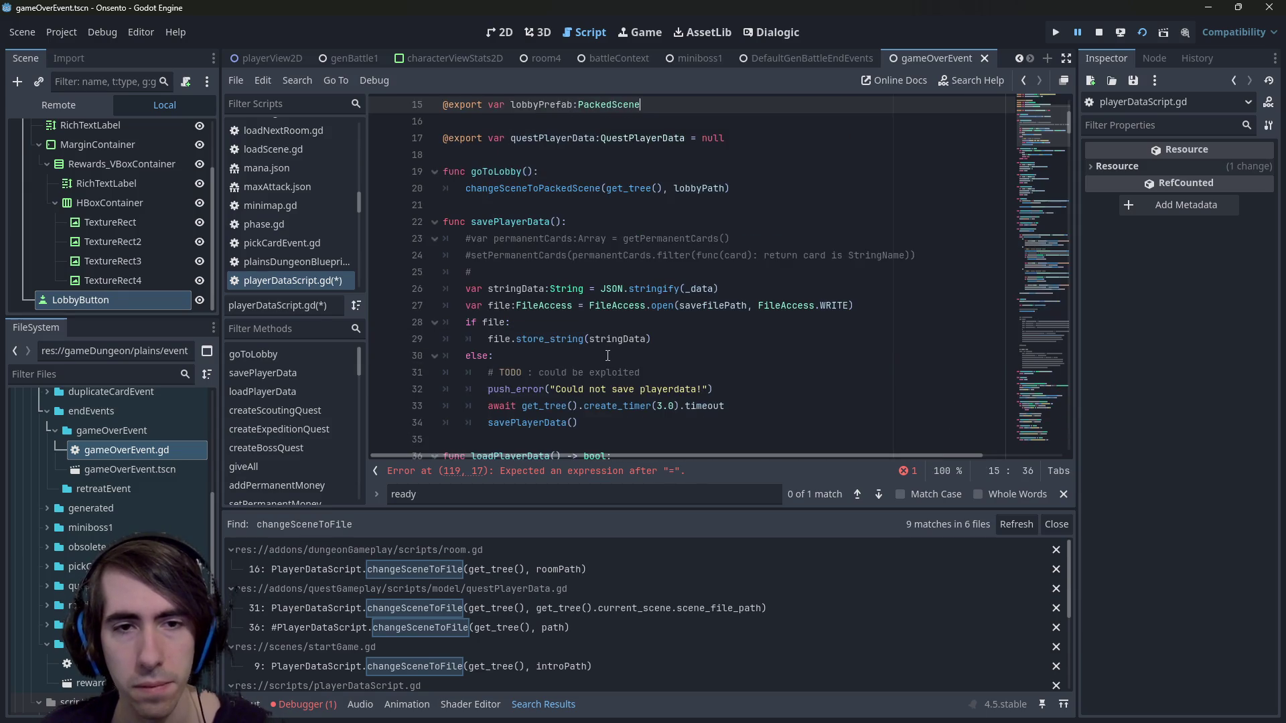
pyautogui.scroll(-20, 608, 355)
pyautogui.press('BackSpace')
pyautogui.press('BackSpace')
pyautogui.hotkey('ctrl', 's')
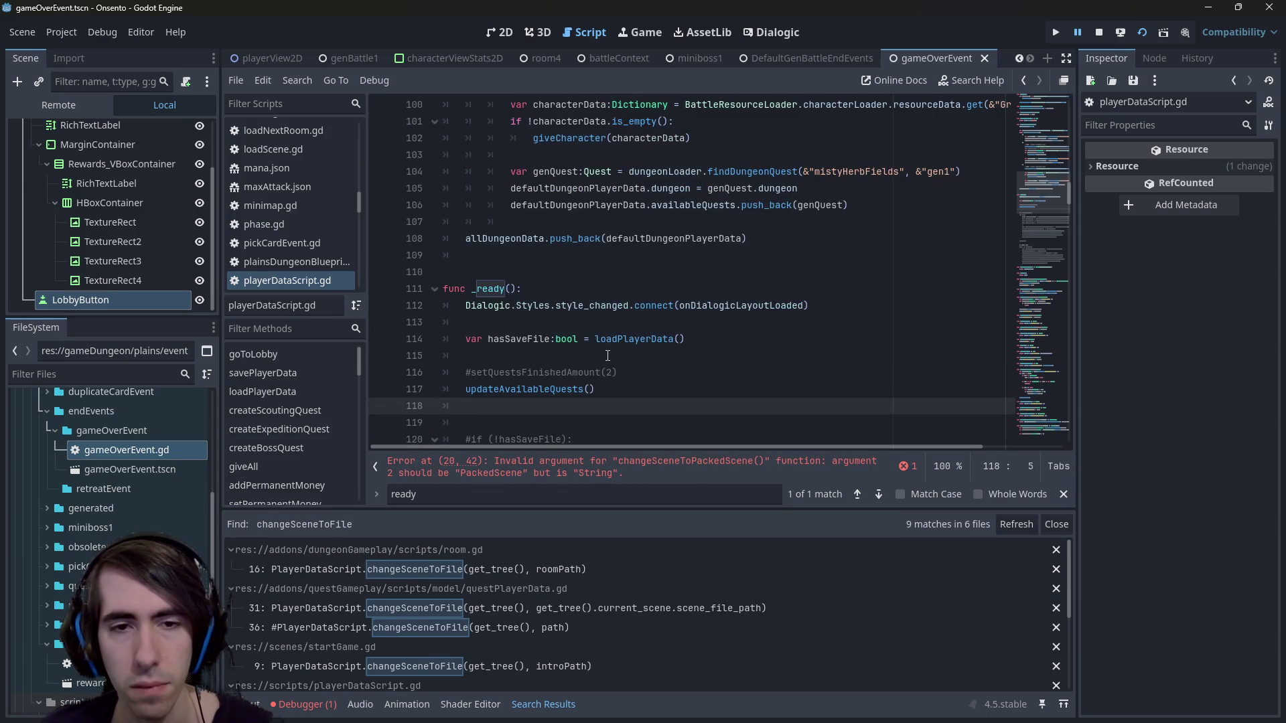
pyautogui.hotkey('alt', 'Left')
pyautogui.hotkey('alt', 'Right')
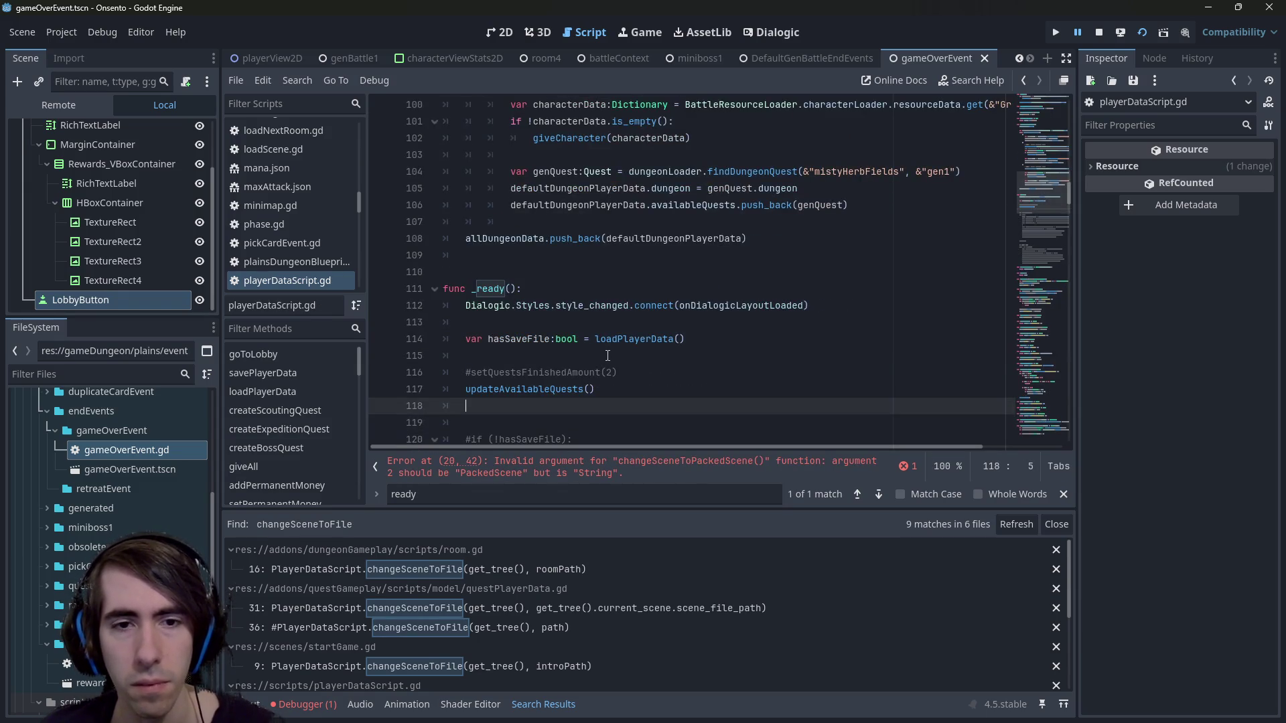
pyautogui.hotkey('alt', 'Left')
pyautogui.hotkey('ctrl', 'BackSpace')
pyautogui.hotkey('ctrl', 'BackSpace')
pyautogui.hotkey('ctrl', 'BackSpace')
pyautogui.press('BackSpace')
pyautogui.scroll(1, 607, 356)
# Compare the changeSceneToFile version of goToLobby, then restore the changeSceneToPackedScene call and save.
pyautogui.click(601, 238)
pyautogui.hotkey('ctrl', 's')
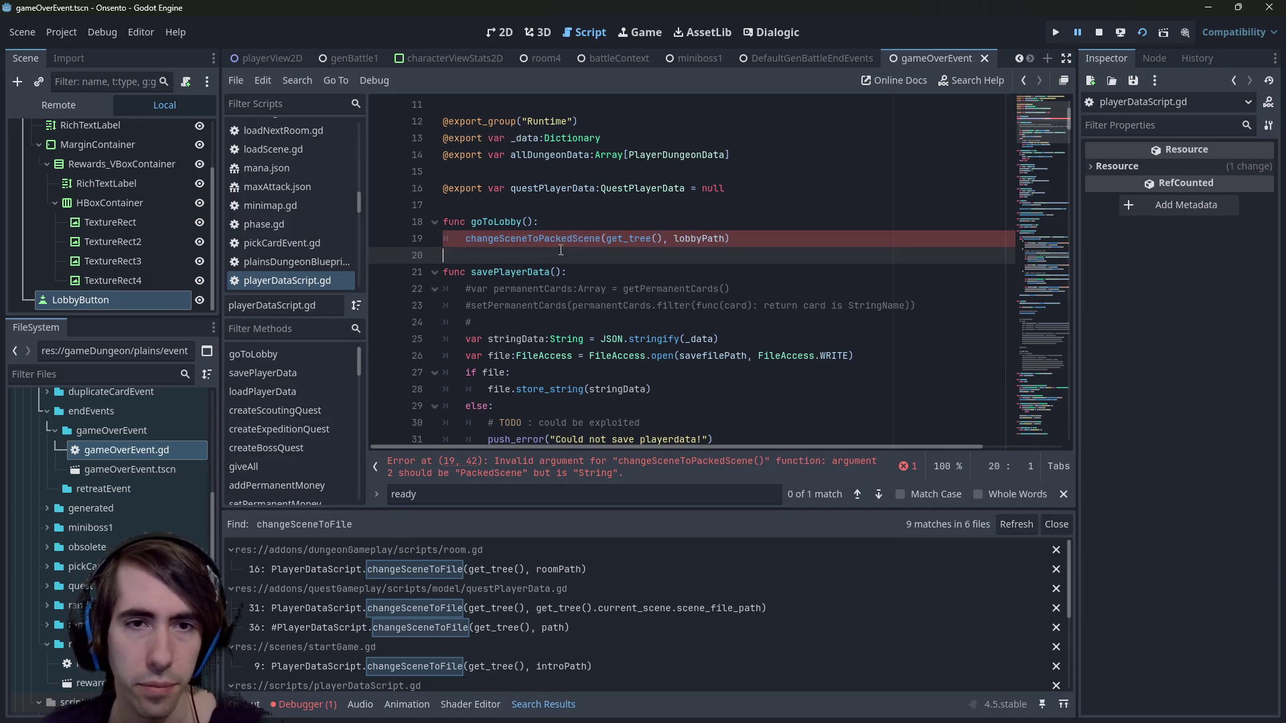
pyautogui.hotkey('ctrl', 'z')
pyautogui.hotkey('ctrl', 's')
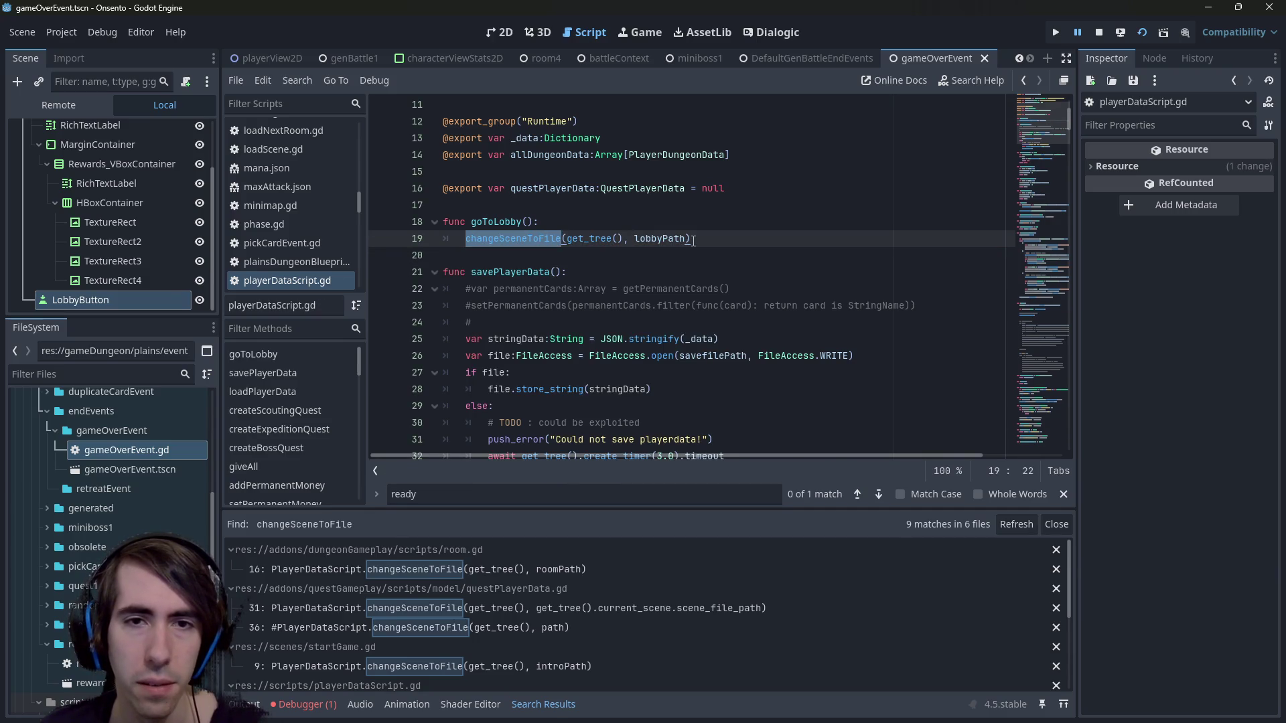
pyautogui.hotkey('ctrl', 'shift', 'z')
pyautogui.hotkey('ctrl', 's')
# Add 'func prepareLobby():' above goToLobby, with a copy of the changeSceneToPackedScene line.
pyautogui.click(596, 204)
pyautogui.press('Return')
pyautogui.press('Return')
pyautogui.press('Up')
pyautogui.write('func prepare')
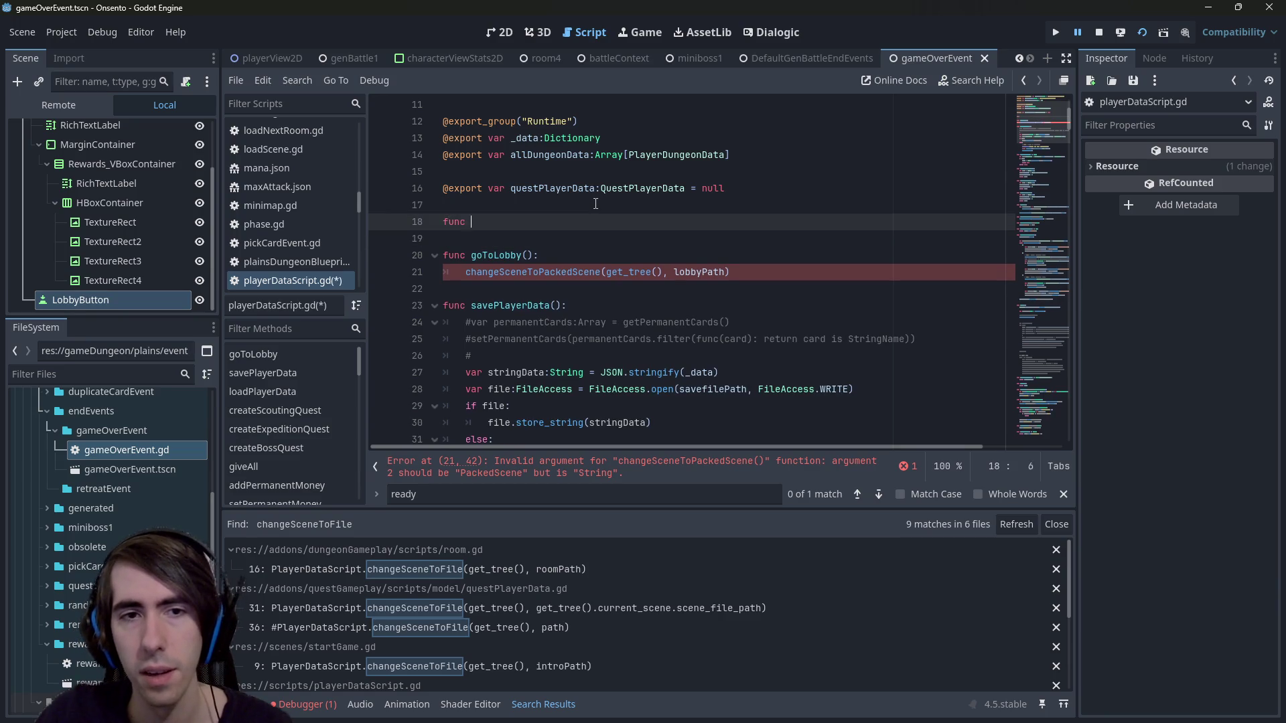
pyautogui.write('Lobby():')
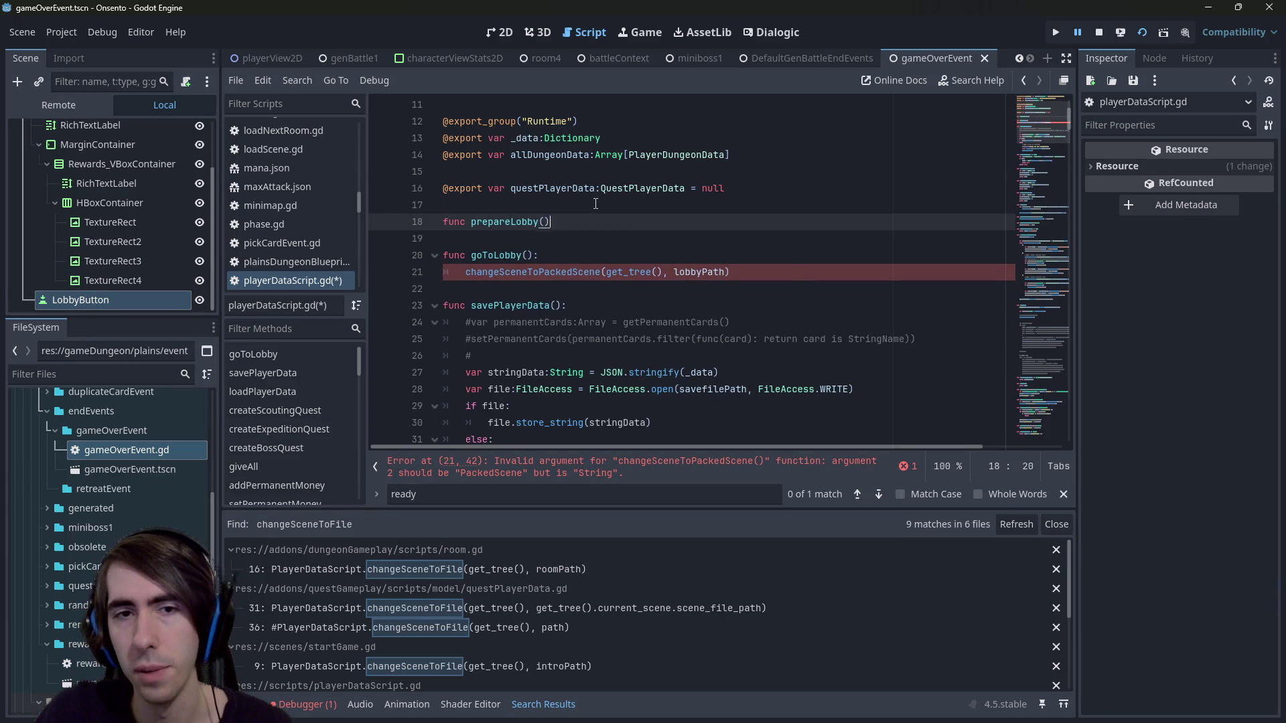
pyautogui.press('Return')
pyautogui.moveTo(734, 272); pyautogui.dragTo(323, 277)
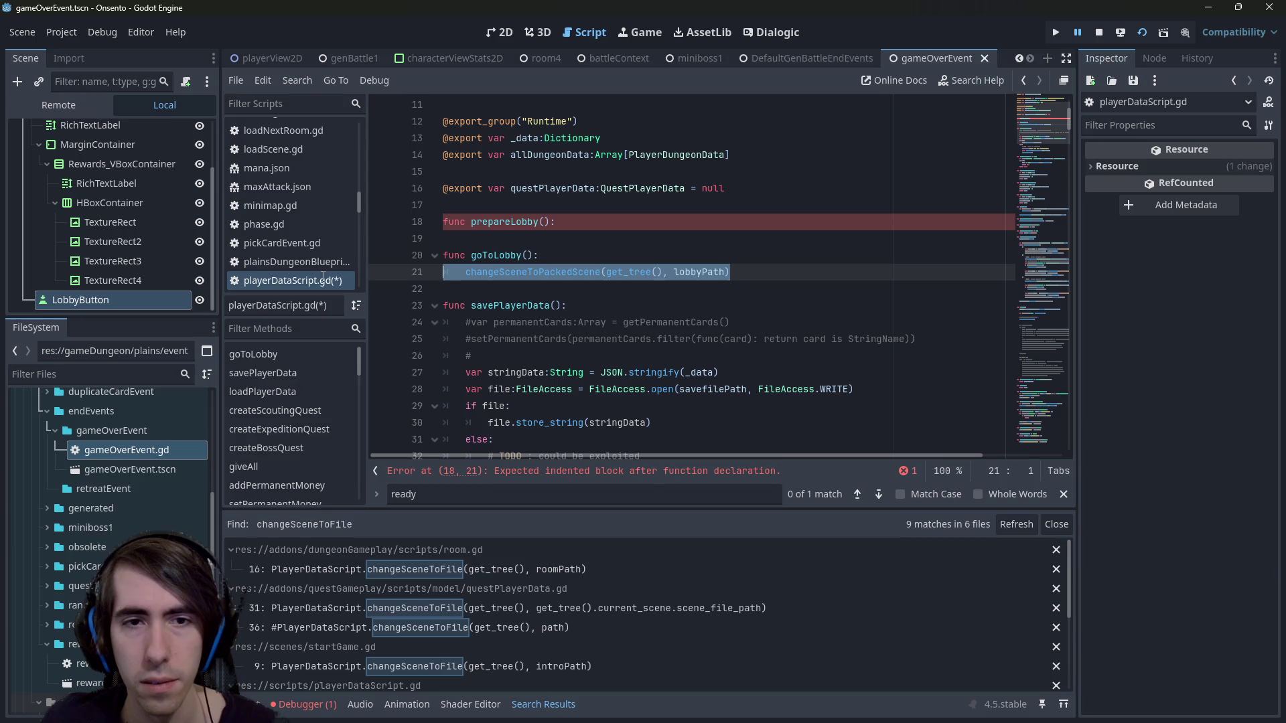
pyautogui.hotkey('ctrl', 'c')
pyautogui.click(573, 223)
pyautogui.press('Return')
pyautogui.hotkey('ctrl', 'v')
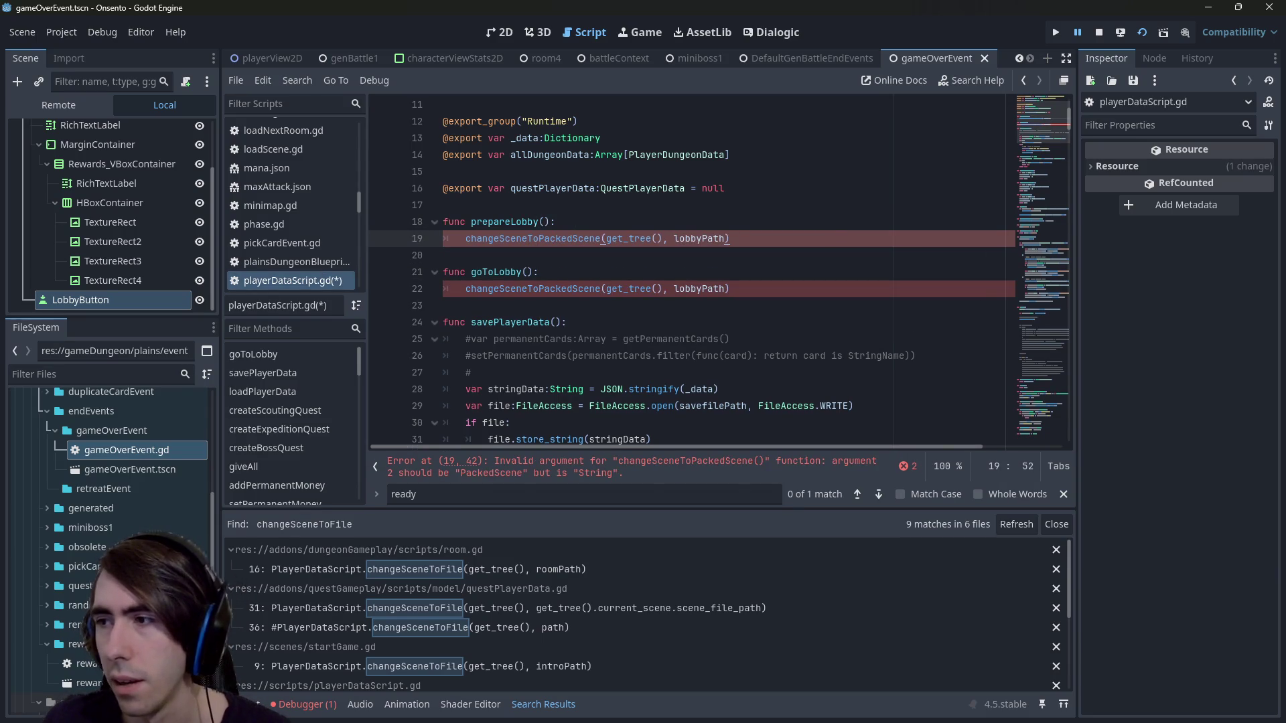
# Copy the docs' load_threaded_request example line and return to the script editor.
pyautogui.hotkey('alt', 'Tab')
pyautogui.scroll(-10, 464, 368)
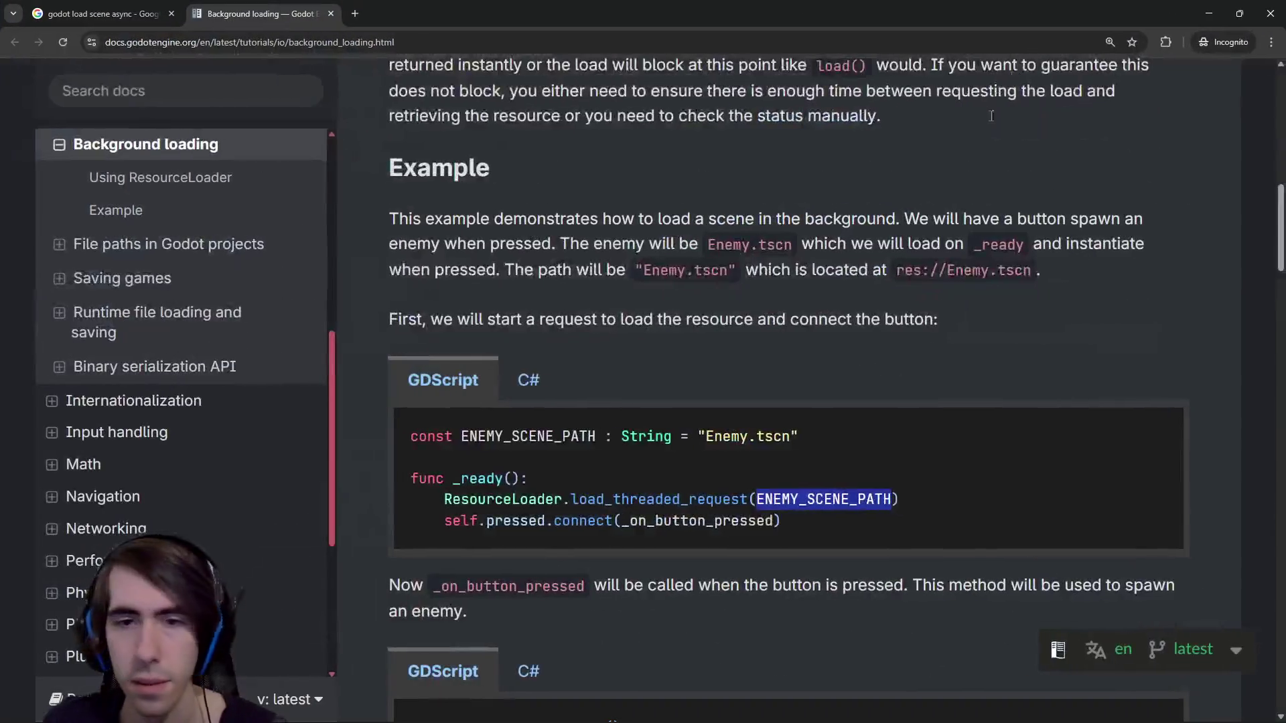
pyautogui.moveTo(444, 366); pyautogui.dragTo(972, 367)
pyautogui.hotkey('alt', 'Tab')
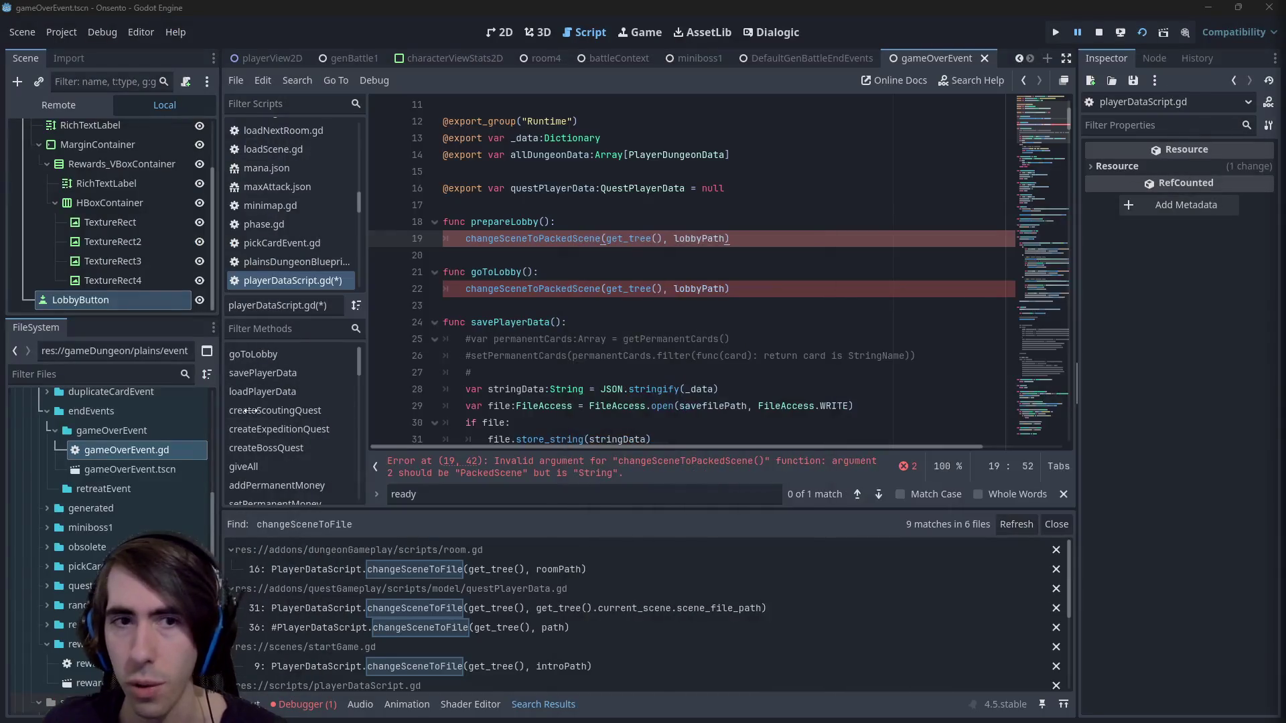
# Make prepareLobby call ResourceLoader.load_threaded_request(lobbyPath) instead of ENEMY_SCENE_PATH.
pyautogui.click(596, 228)
pyautogui.press('Return')
pyautogui.hotkey('ctrl', 'v')
pyautogui.doubleClick(719, 238)
pyautogui.write('lobbyPath')
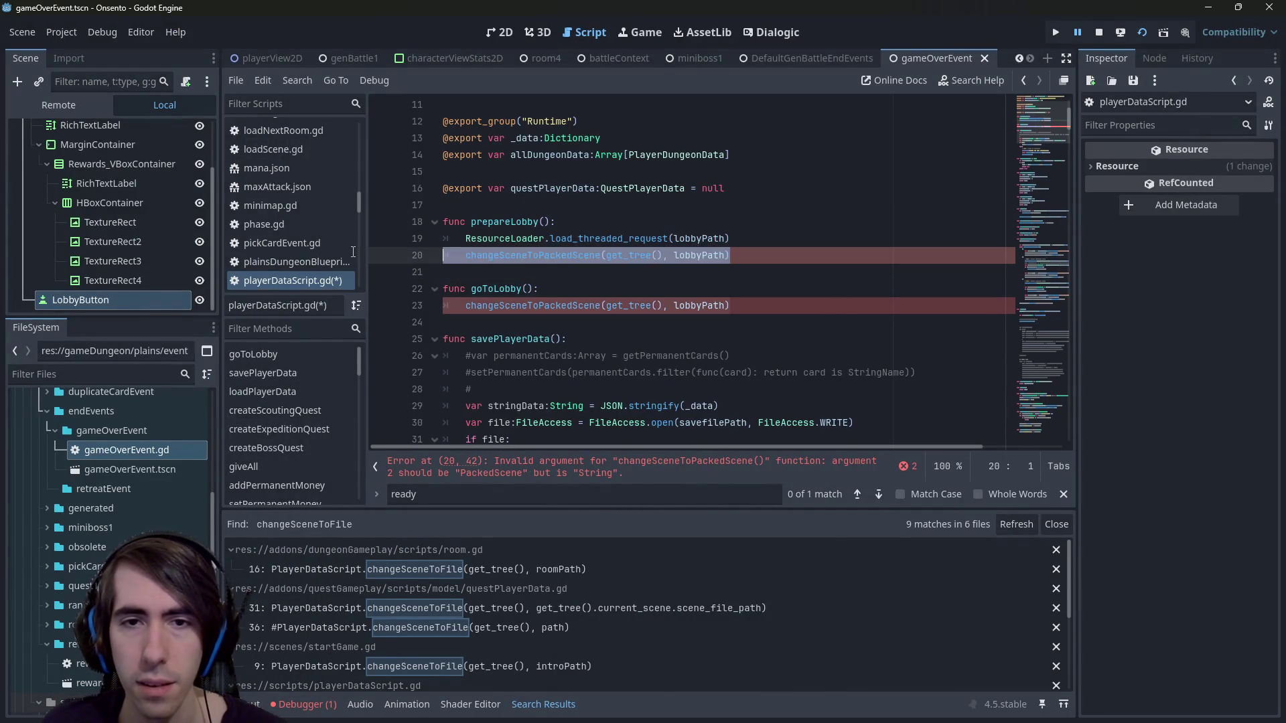
pyautogui.moveTo(730, 238)
pyautogui.mouseDown()
pyautogui.moveTo(405, 240)
pyautogui.moveTo(466, 242)
pyautogui.mouseUp()
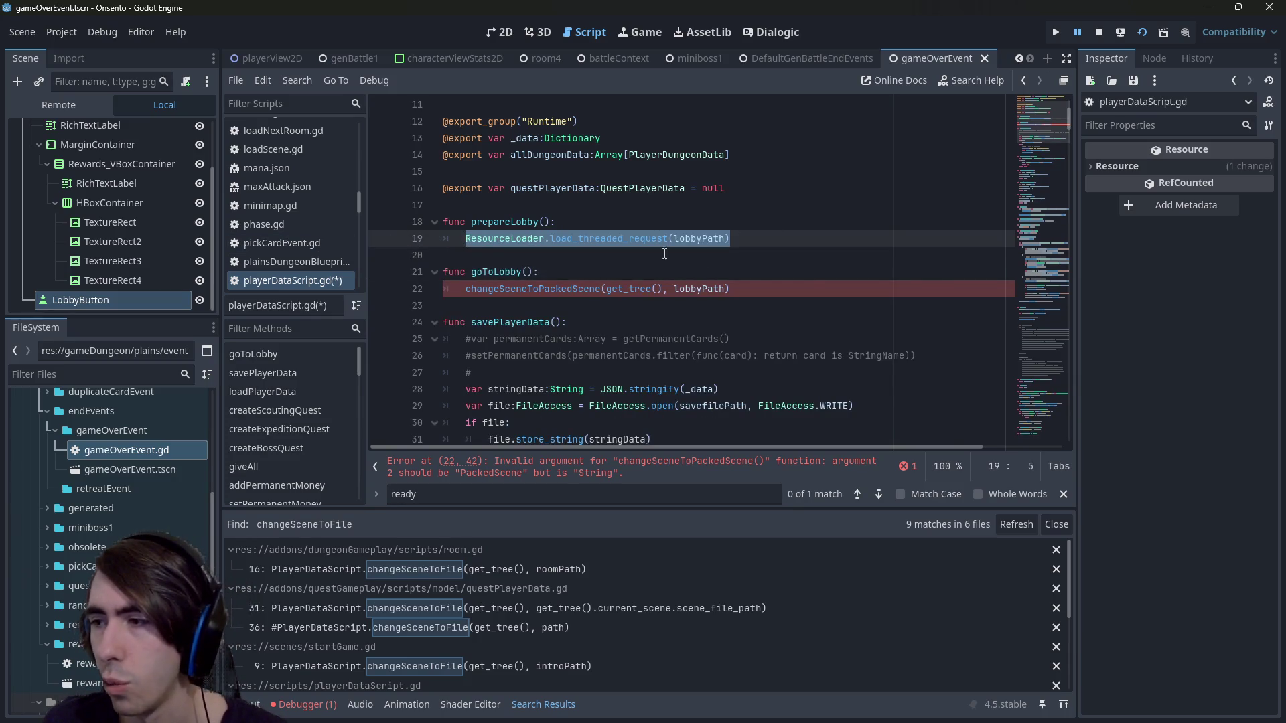
# Add a ResourceLoader.load_threaded_get(lobbyPath) line at the start of goToLobby.
pyautogui.click(737, 270)
pyautogui.press('Return')
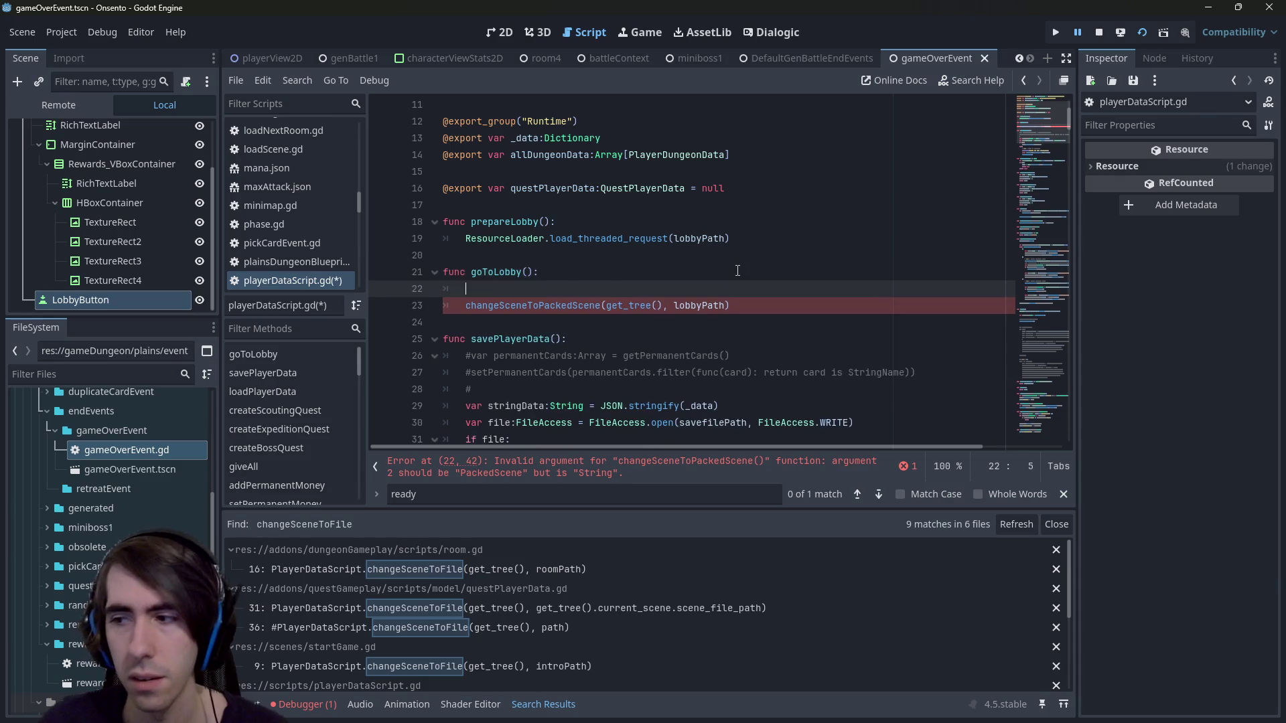
pyautogui.hotkey('ctrl', 'v')
pyautogui.press('Left')
pyautogui.hotkey('ctrl', 'shift', 'Left')
pyautogui.press('Left')
pyautogui.press('Left')
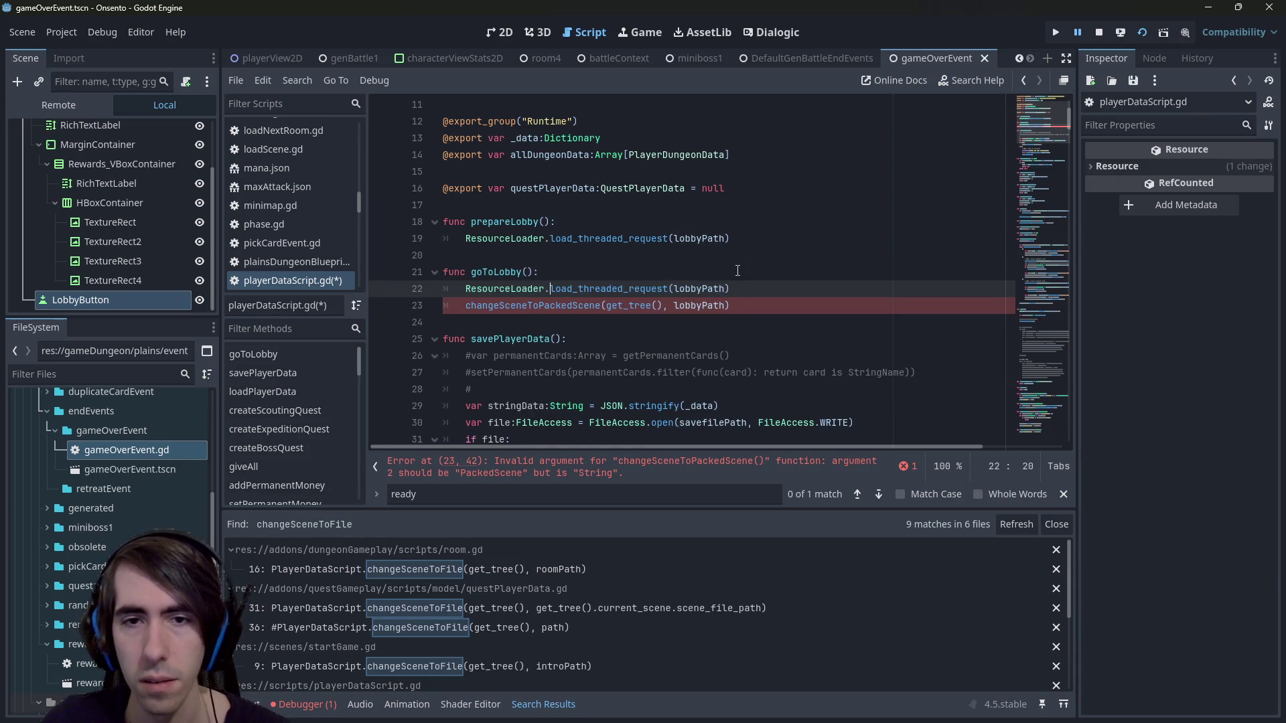
pyautogui.press('BackSpace')
pyautogui.press('BackSpace')
pyautogui.press('BackSpace')
pyautogui.press('BackSpace')
pyautogui.press('BackSpace')
pyautogui.press('BackSpace')
pyautogui.write('get')
pyautogui.hotkey('ctrl', 'Left')
pyautogui.write('v')
pyautogui.press('BackSpace')
# Assign that result to 'var lobbyPackedScene:PackedScene' and save.
pyautogui.press('Home')
pyautogui.write('var lo')
pyautogui.write('bbyPac')
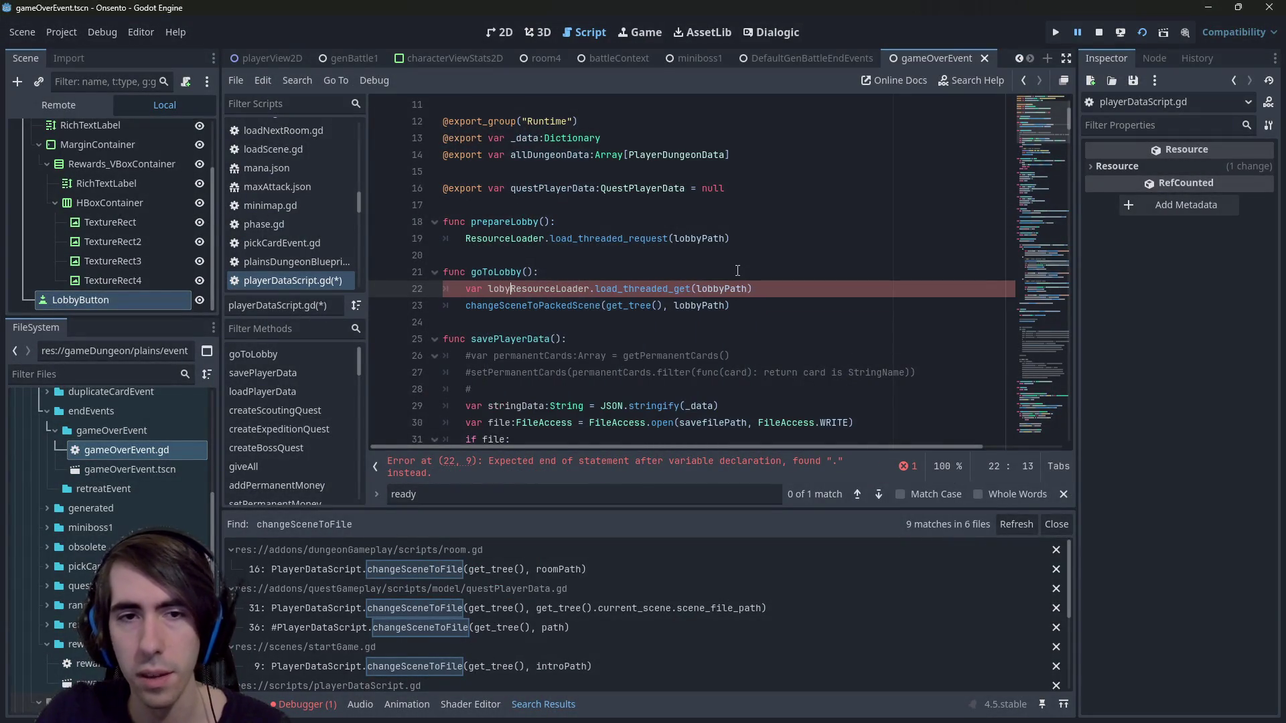
pyautogui.write('kedScene:Pa')
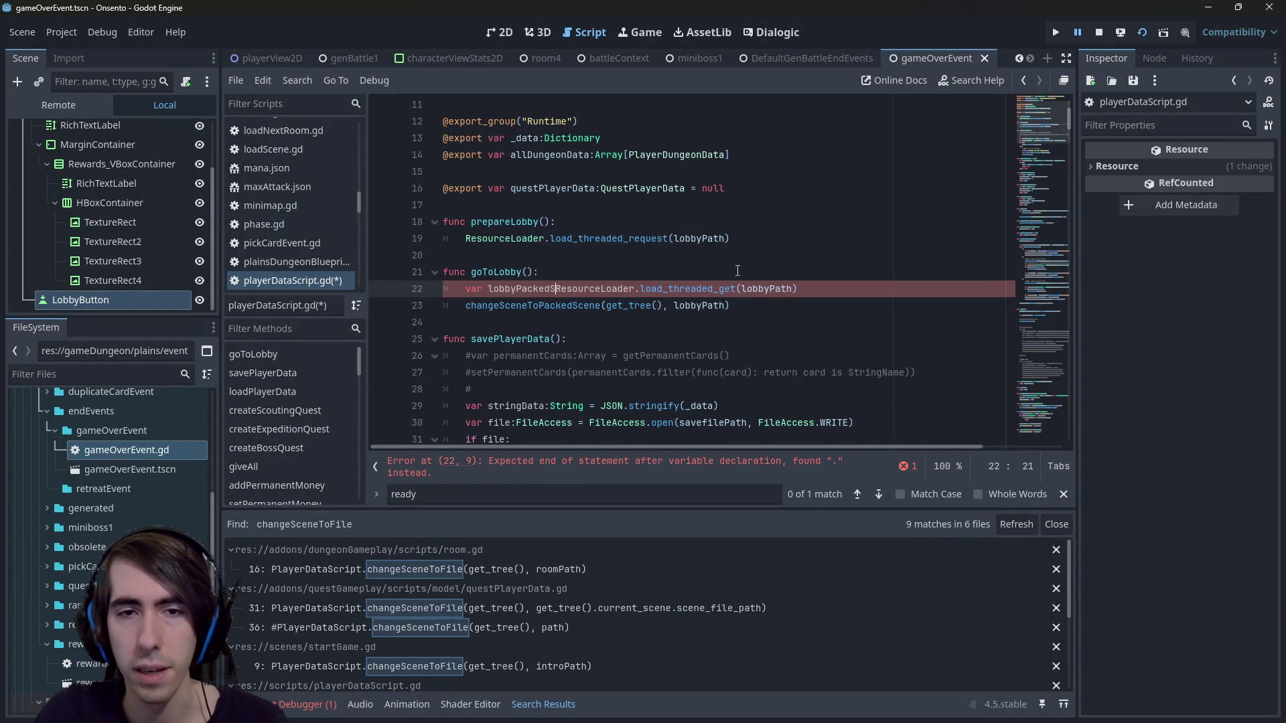
pyautogui.write(' =')
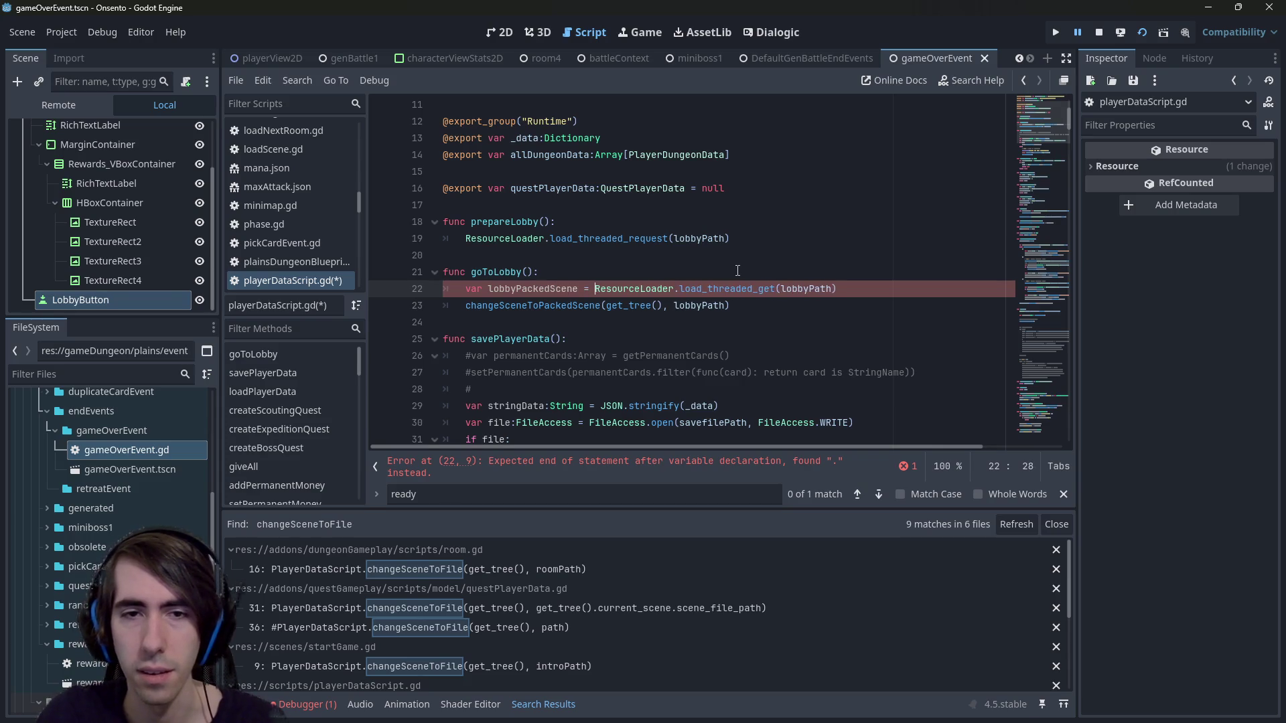
pyautogui.press('Left')
pyautogui.press('Left')
pyautogui.press('Left')
pyautogui.write(':Pa')
pyautogui.write('ckedScene')
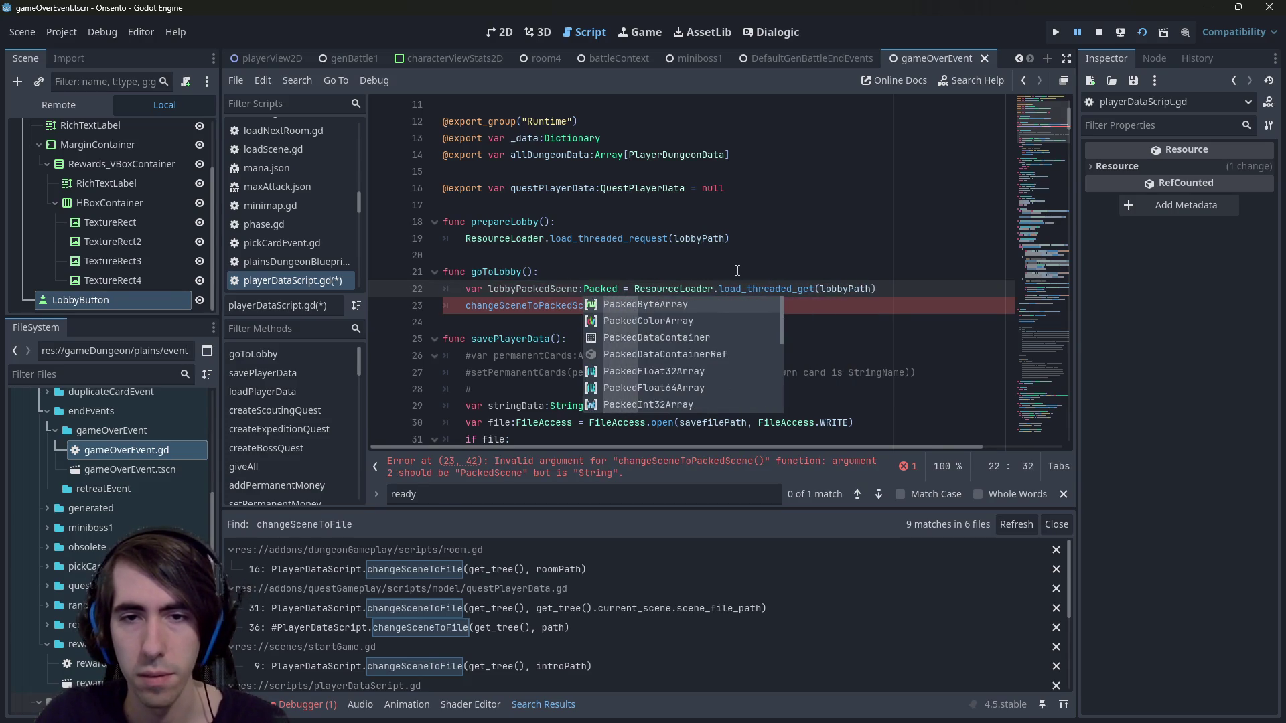
pyautogui.hotkey('ctrl', 's')
# Pass lobbyPackedScene instead of lobbyPath to changeSceneToPackedScene.
pyautogui.doubleClick(533, 289)
pyautogui.hotkey('ctrl', 'c')
pyautogui.doubleClick(699, 306)
pyautogui.hotkey('ctrl', 'v')
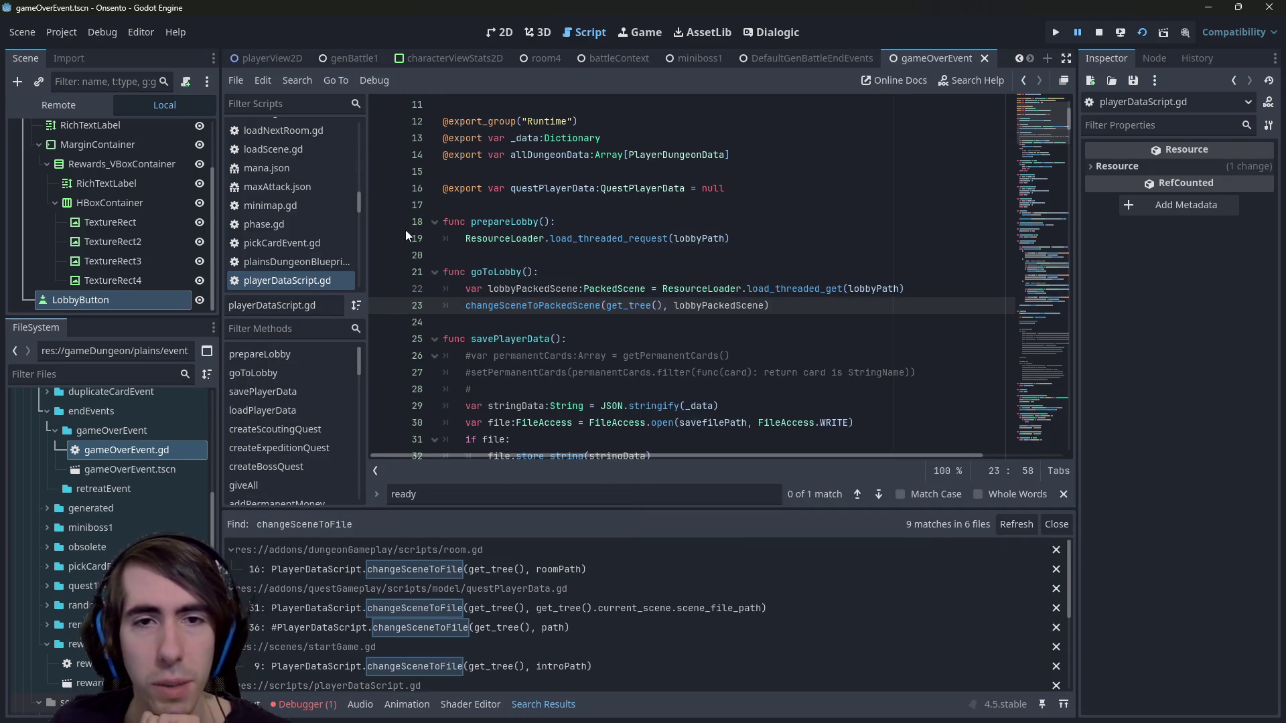
pyautogui.scroll(3, 137, 246)
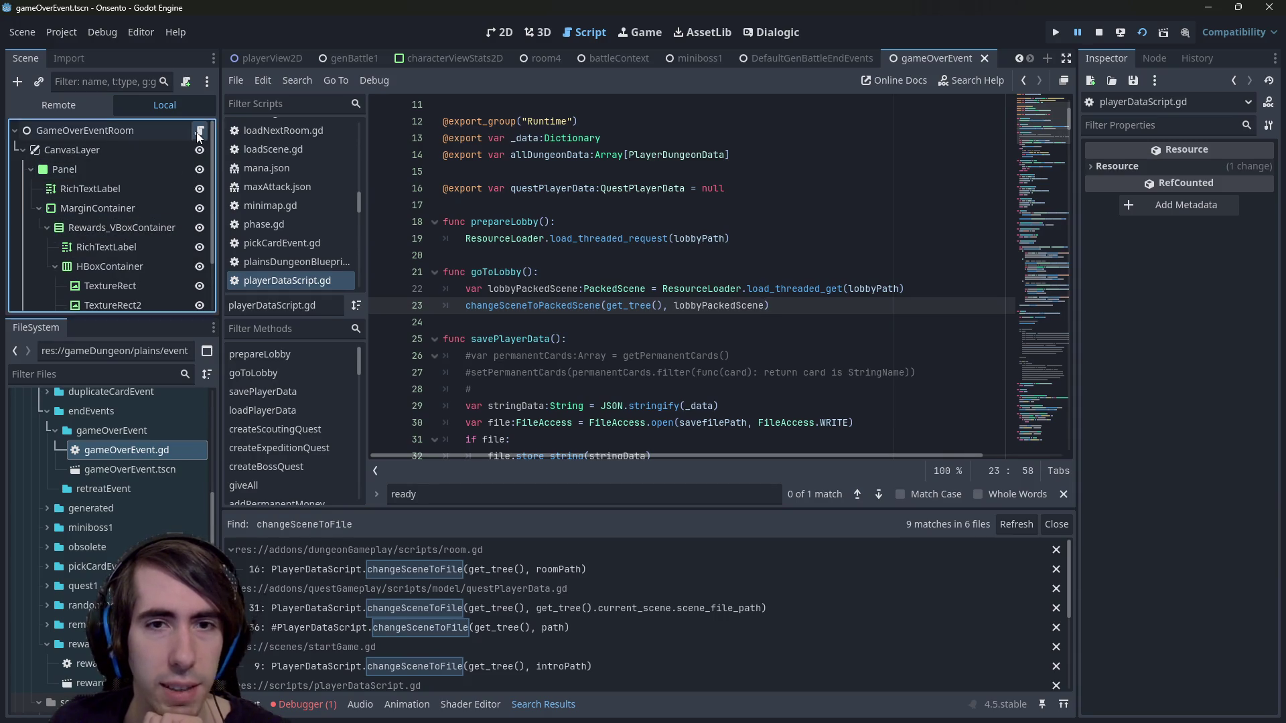
# In gameOverEvent.gd's _ready, add a PlayerData.prepareLobby() call after onQuestSuccess.
pyautogui.click(200, 130)
pyautogui.click(706, 253)
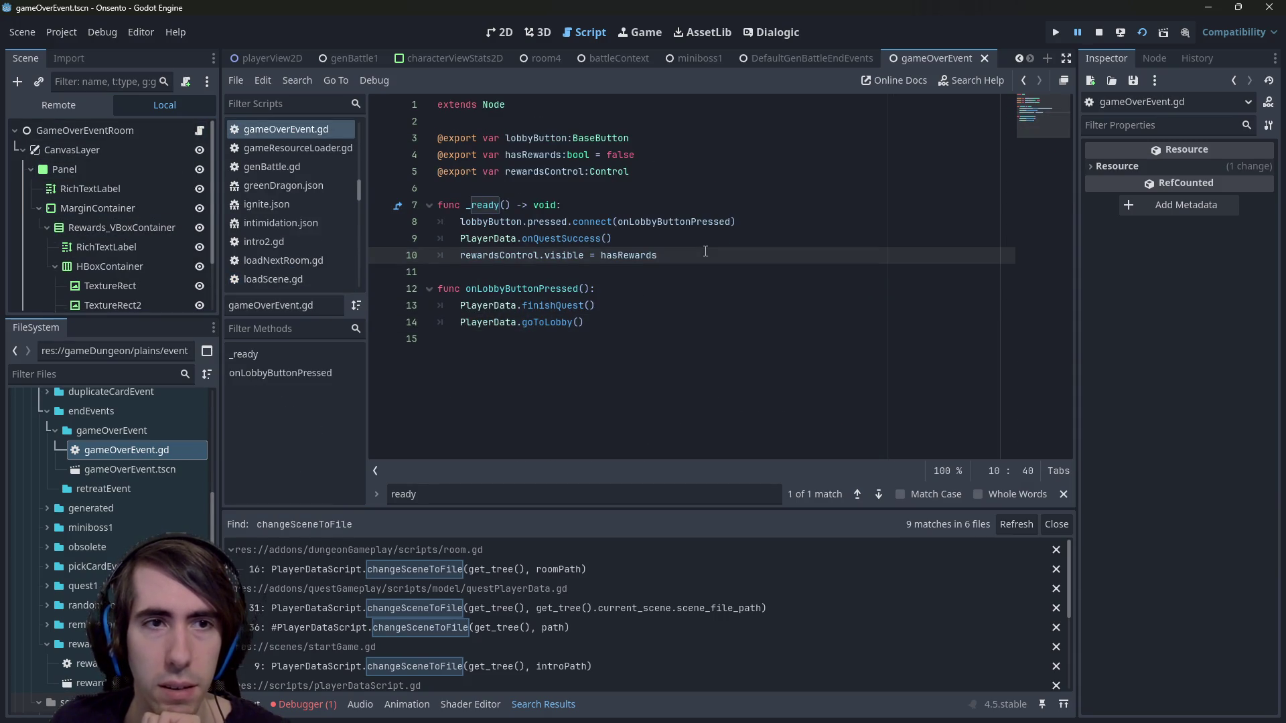
pyautogui.doubleClick(488, 239)
pyautogui.click(717, 253)
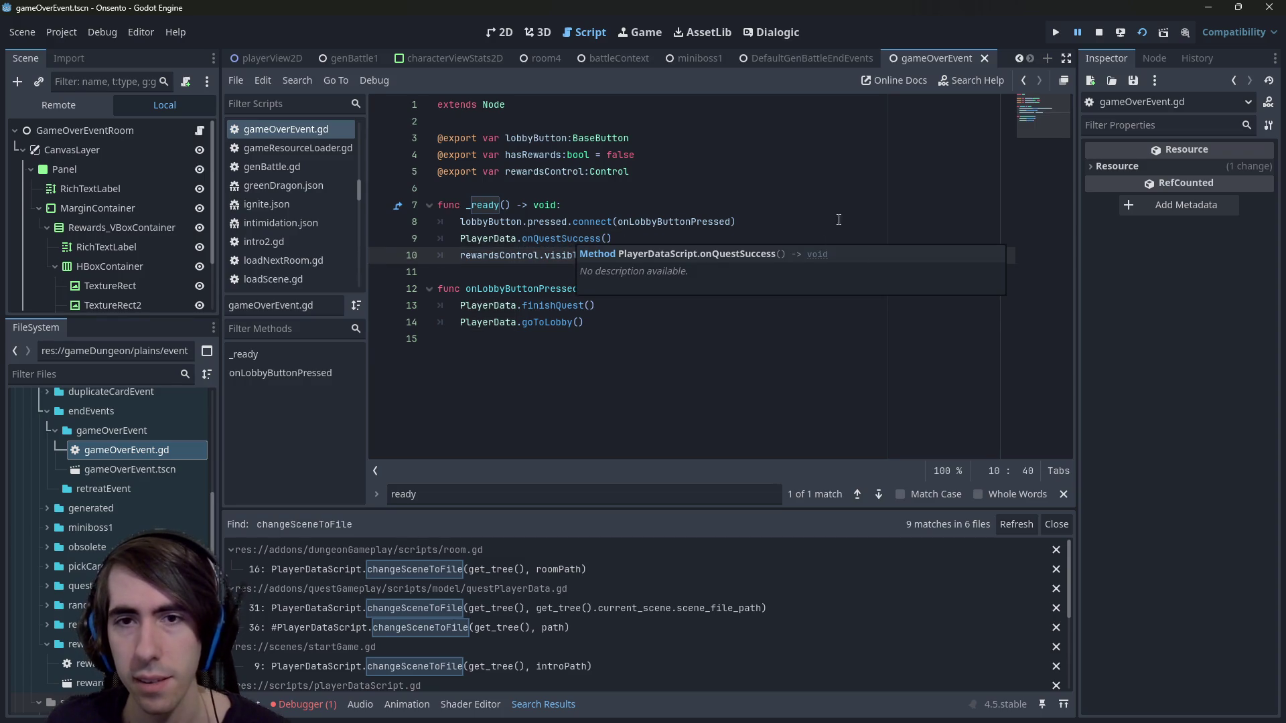
pyautogui.click(775, 229)
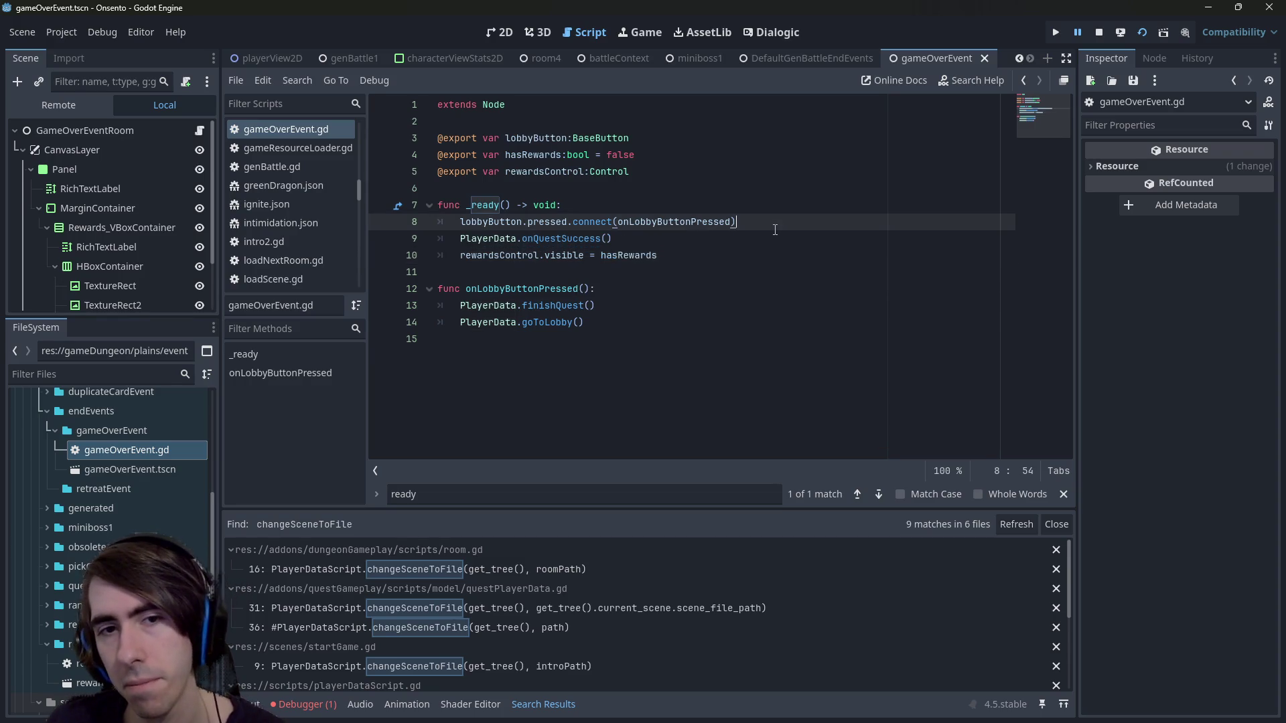
pyautogui.click(643, 237)
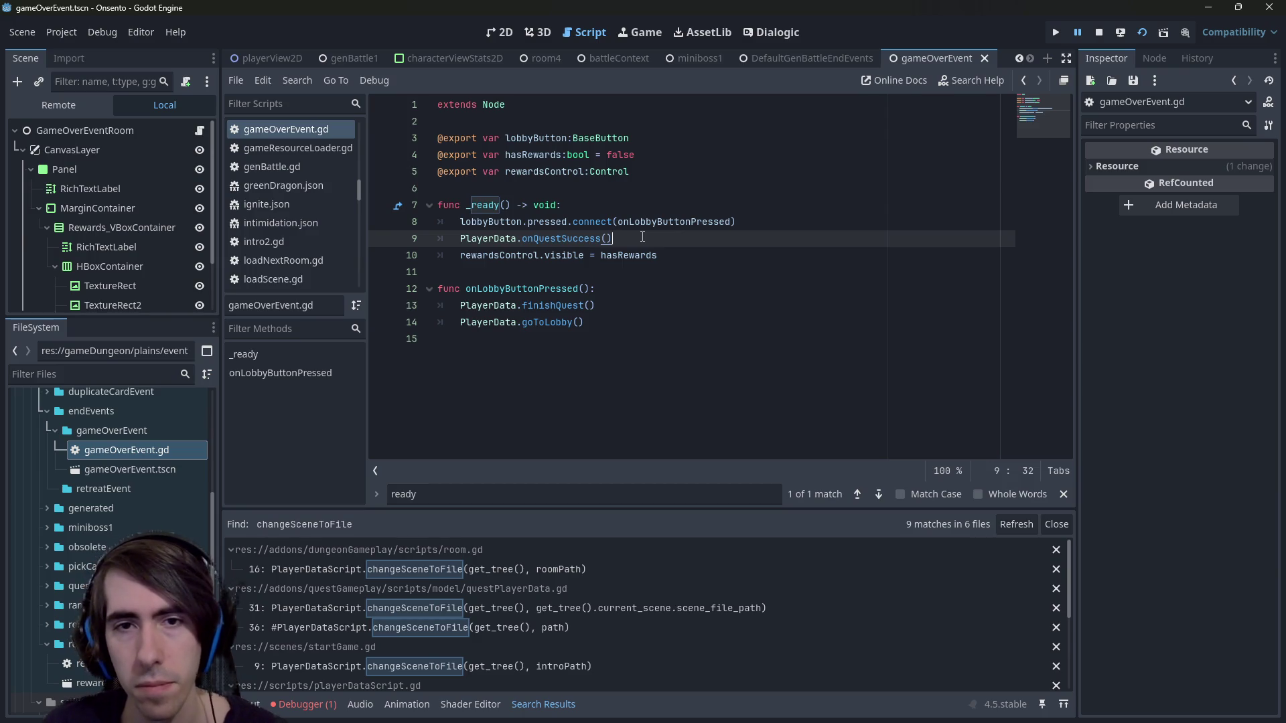
pyautogui.press('Return')
pyautogui.write('PlayerData.')
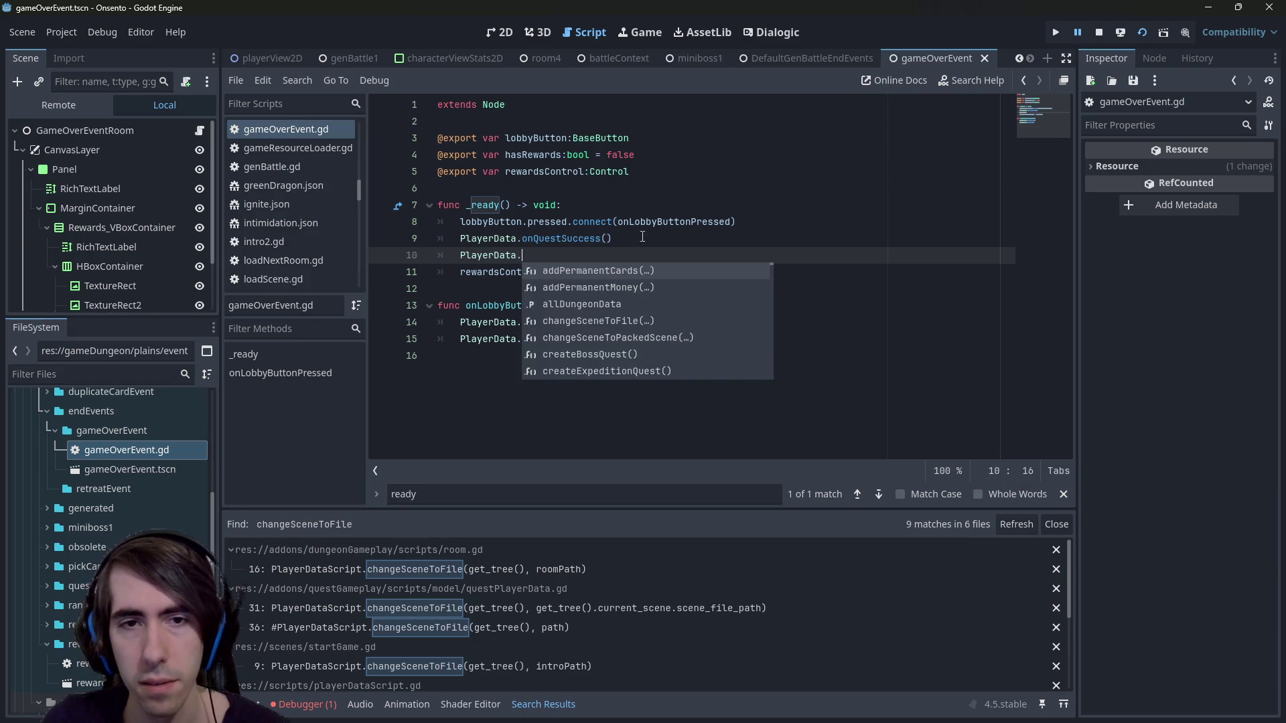
pyautogui.write('prepa')
pyautogui.press('Return')
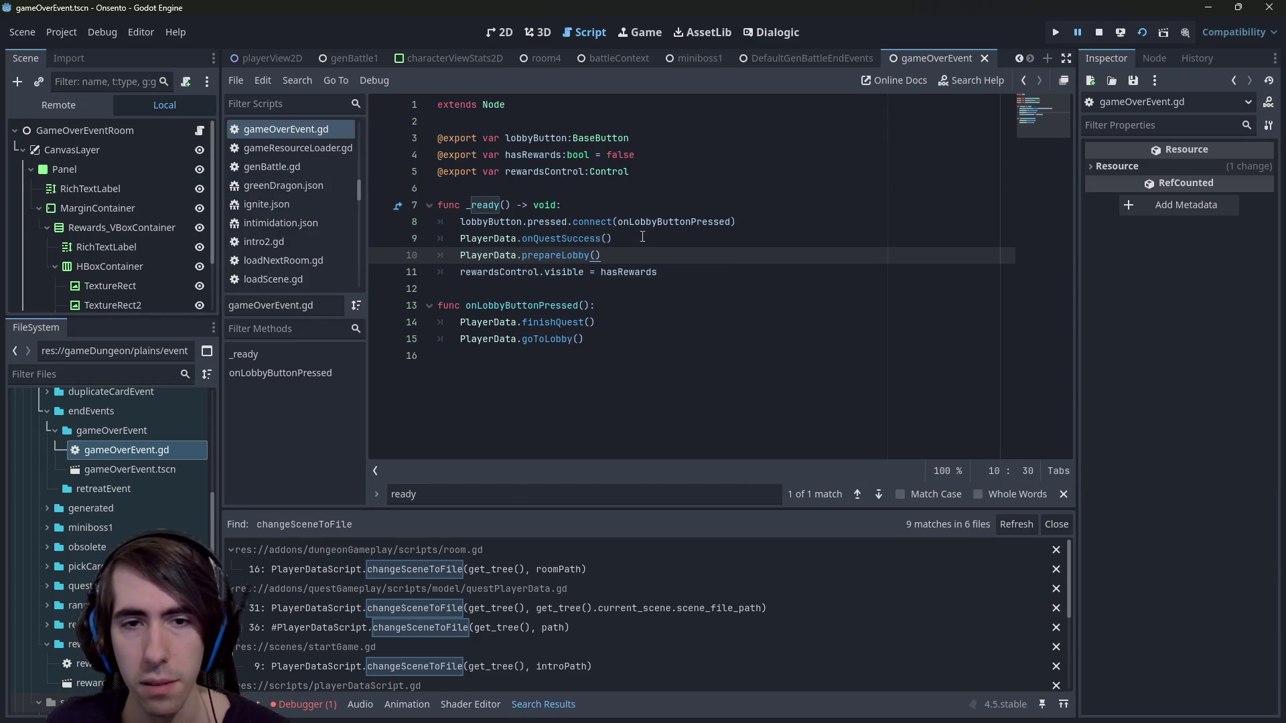
# Rename the prepareLobby function to prepareLobbyScene in playerDataScript.gd and save.
pyautogui.keyDown('ctrl'); pyautogui.click(574, 262); pyautogui.keyUp('ctrl')
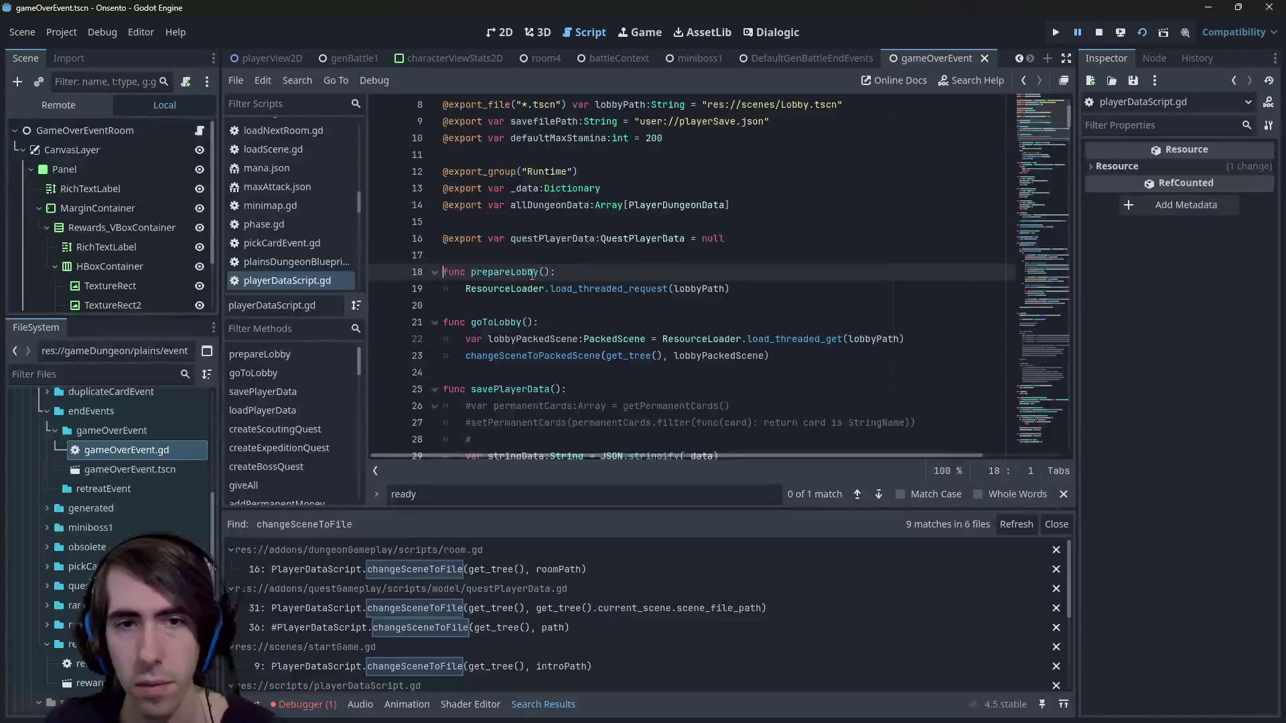
pyautogui.click(539, 272)
pyautogui.write('Scene')
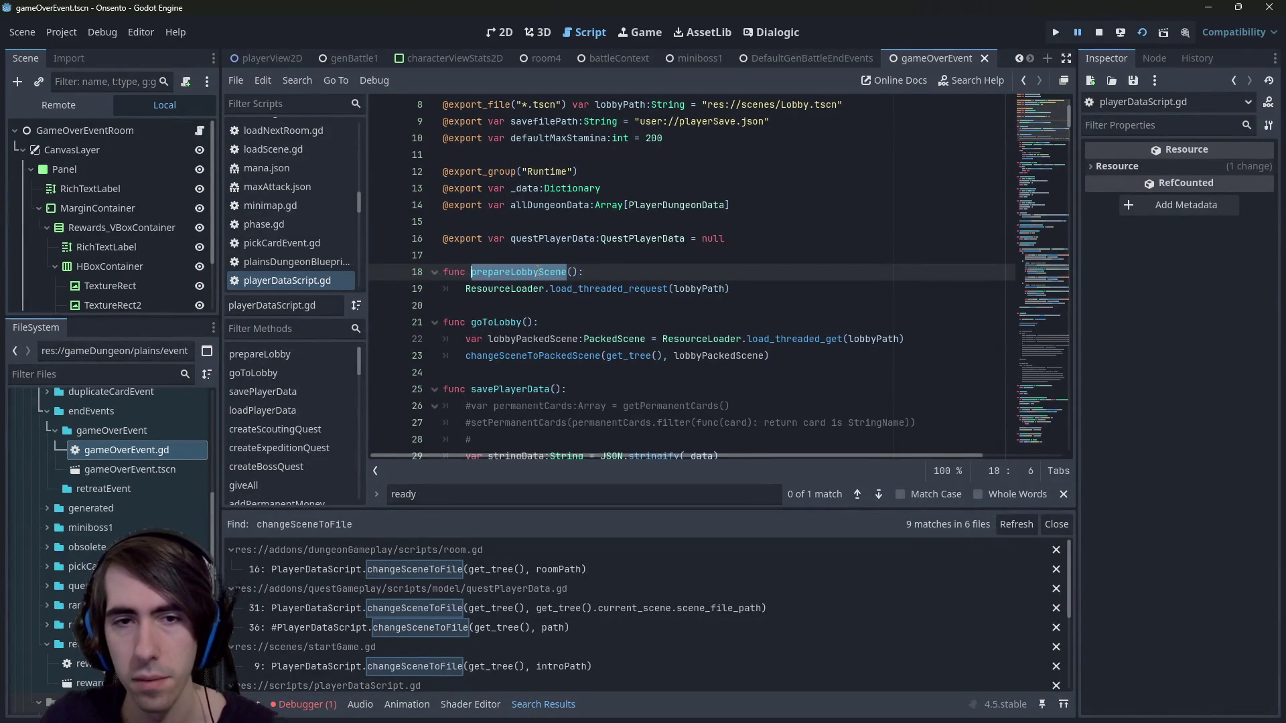
pyautogui.scroll(-1, 538, 271)
pyautogui.scroll(1, 538, 271)
pyautogui.hotkey('ctrl', 's')
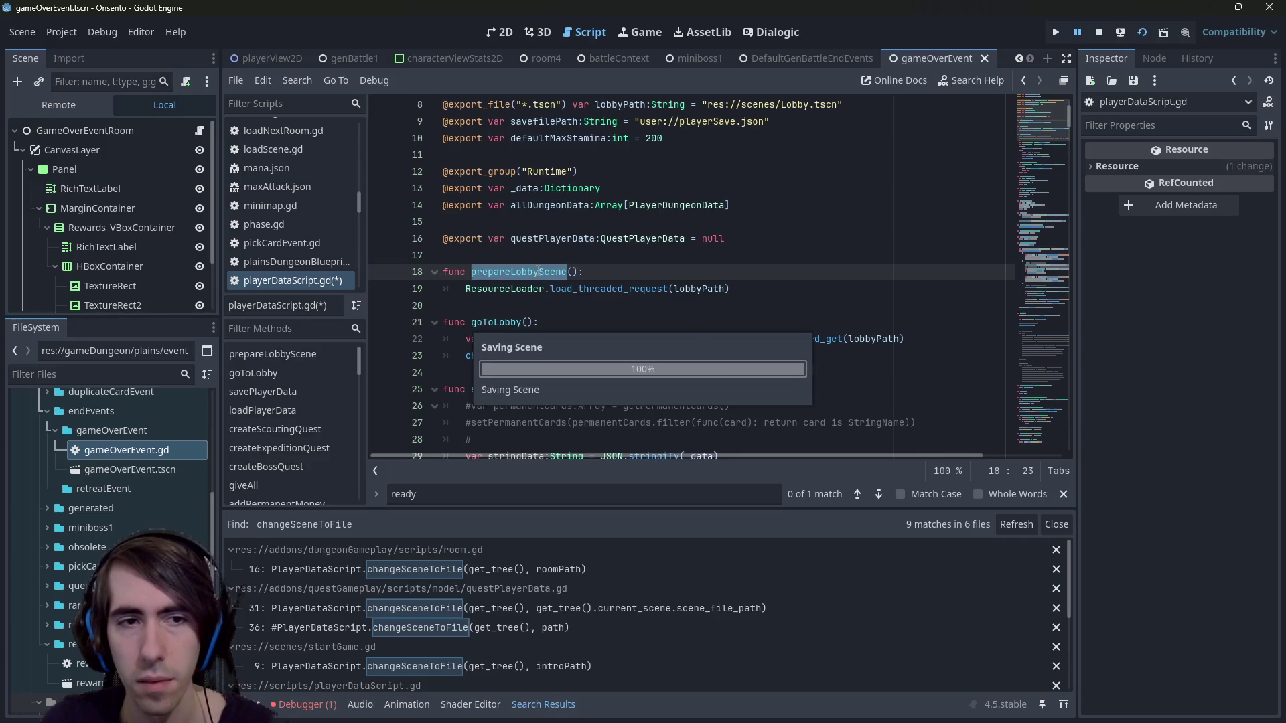
# Update gameOverEvent.gd's call to PlayerData.prepareLobbyScene(), save, copy it, and search for retreat.gd.
pyautogui.hotkey('alt', 'Left')
pyautogui.hotkey('ctrl', 'Right')
pyautogui.hotkey('ctrl', 'Right')
pyautogui.hotkey('ctrl', 'Right')
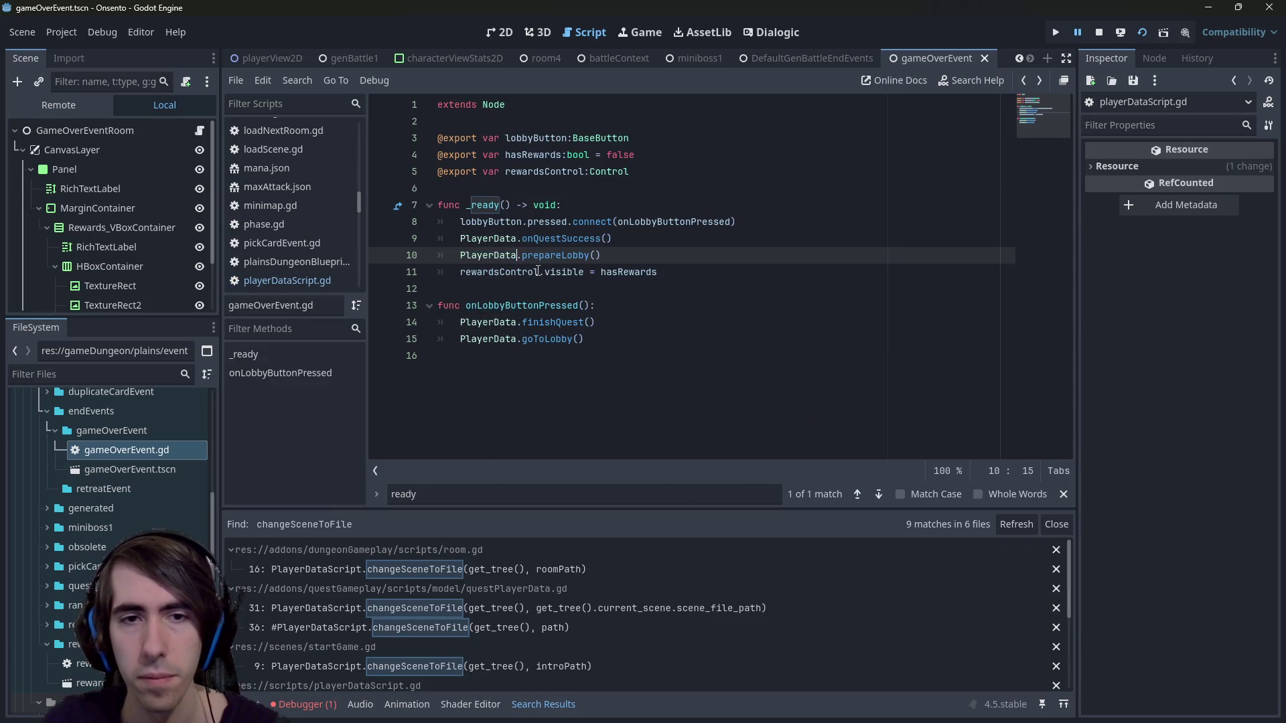
pyautogui.write('Scene')
pyautogui.hotkey('ctrl', 's')
pyautogui.hotkey('shift', 'Home')
pyautogui.hotkey('ctrl', 'c')
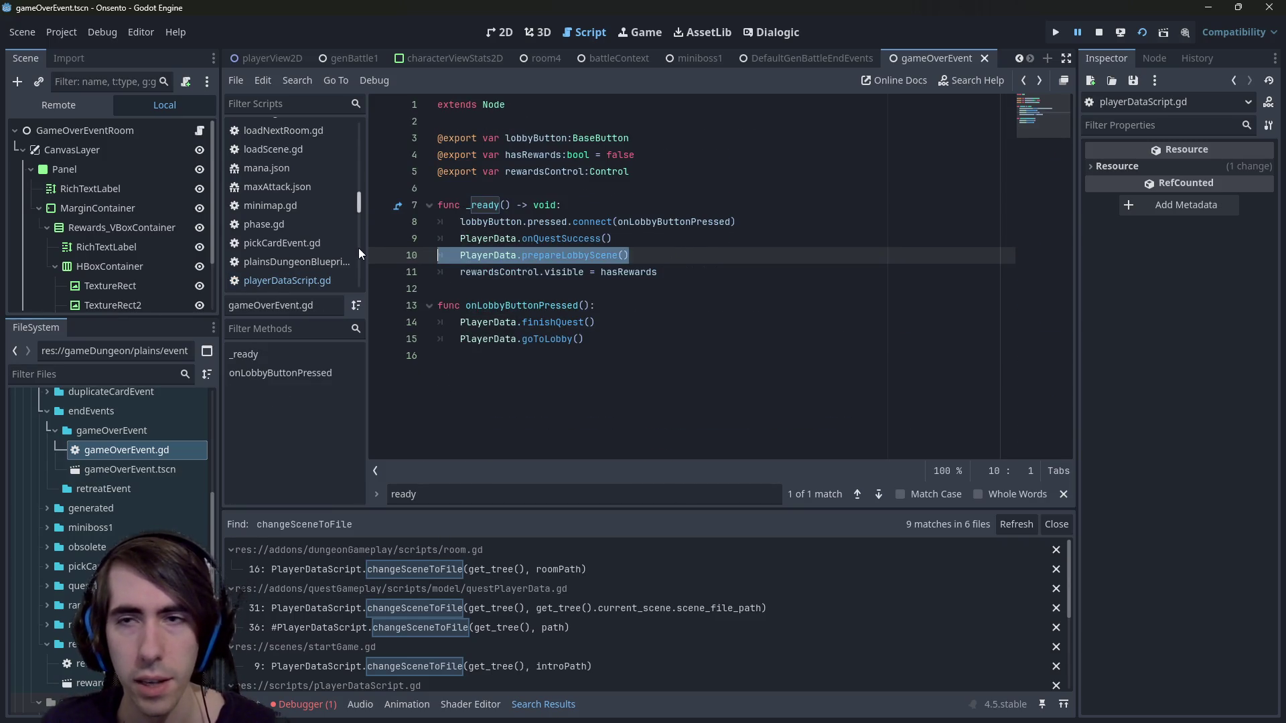
pyautogui.hotkey('shift', 'alt', 'o')
pyautogui.write('retreat.gd')
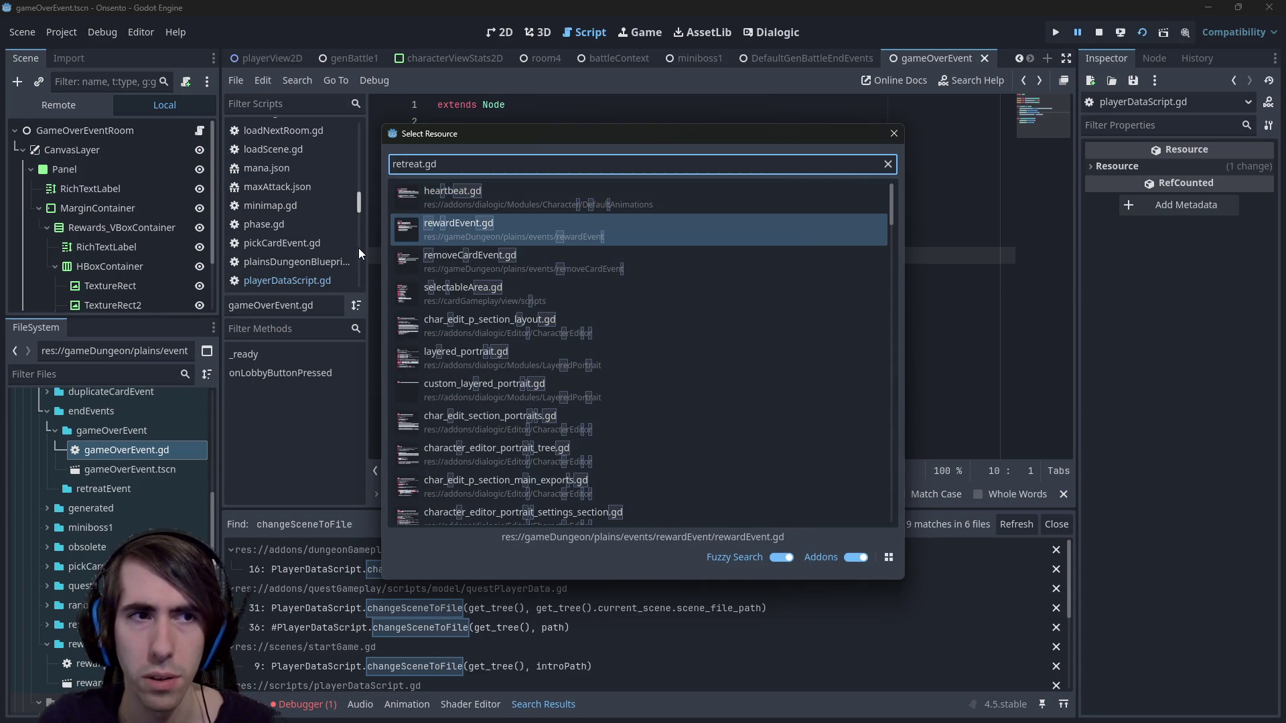
# In rewardEvent.gd, paste PlayerData.prepareLobbyScene() after onQuestSuccess() and save.
pyautogui.press('Return')
pyautogui.click(672, 241)
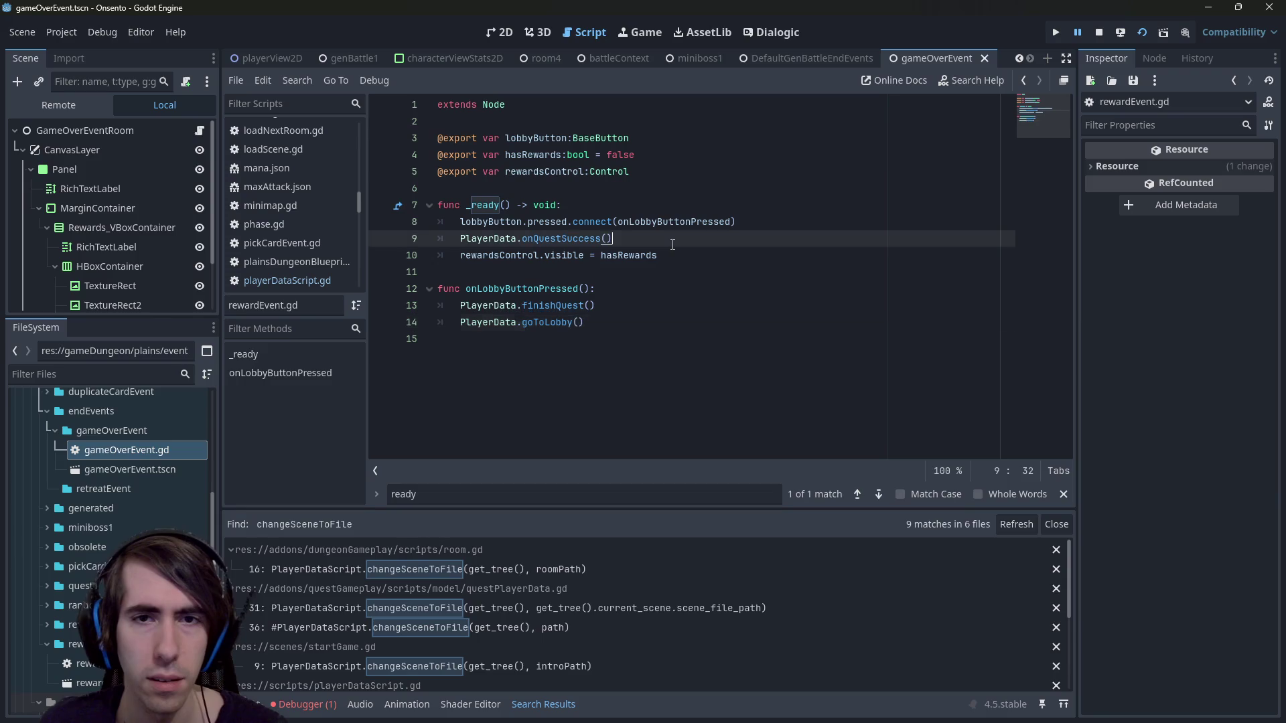
pyautogui.press('Return')
pyautogui.hotkey('ctrl', 'v')
pyautogui.hotkey('ctrl', 's')
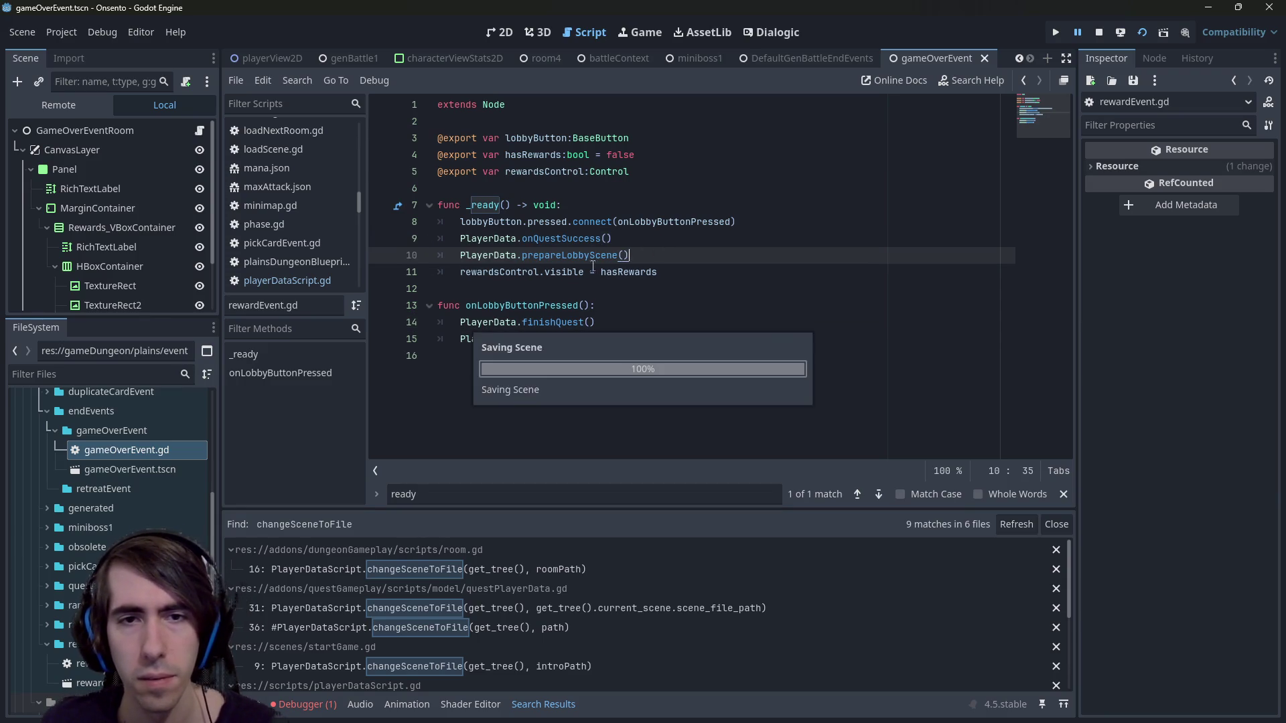
# Jump to prepareLobbyScene's definition and toggle breakpoints on lines 19 and 22 on and off.
pyautogui.keyDown('ctrl'); pyautogui.click(578, 256); pyautogui.keyUp('ctrl')
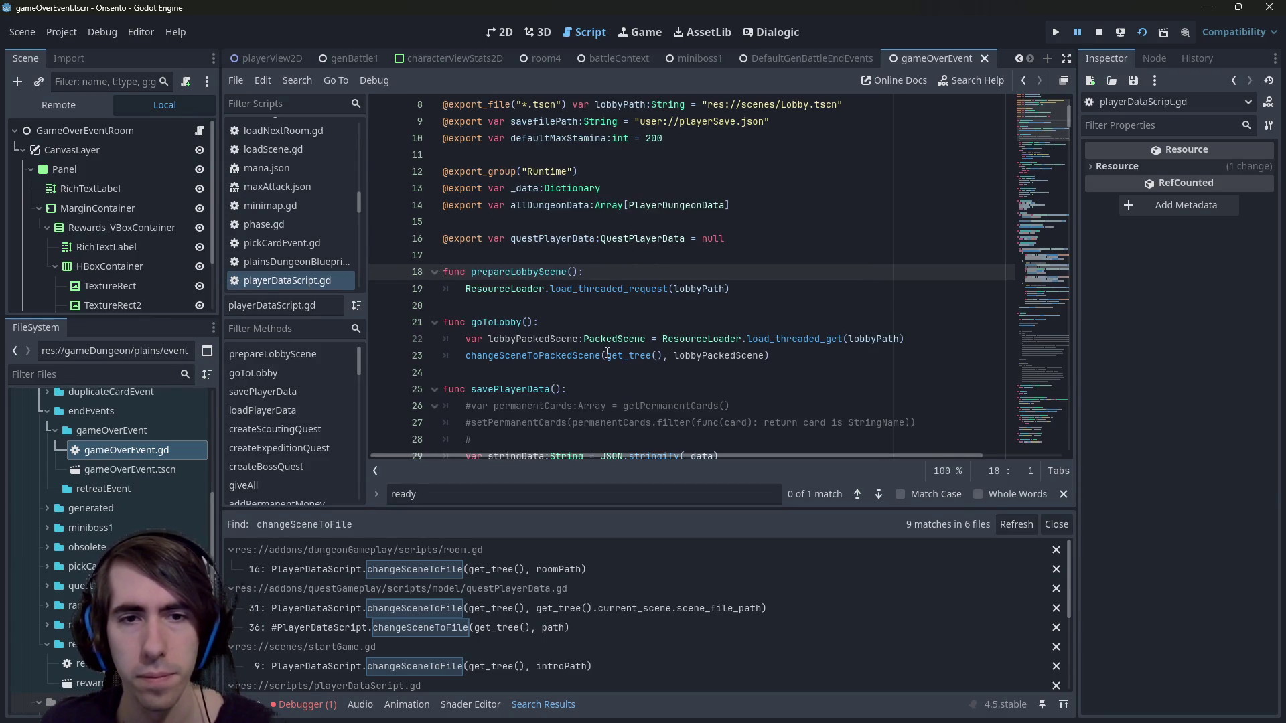
pyautogui.click(492, 322)
pyautogui.doubleClick(492, 322)
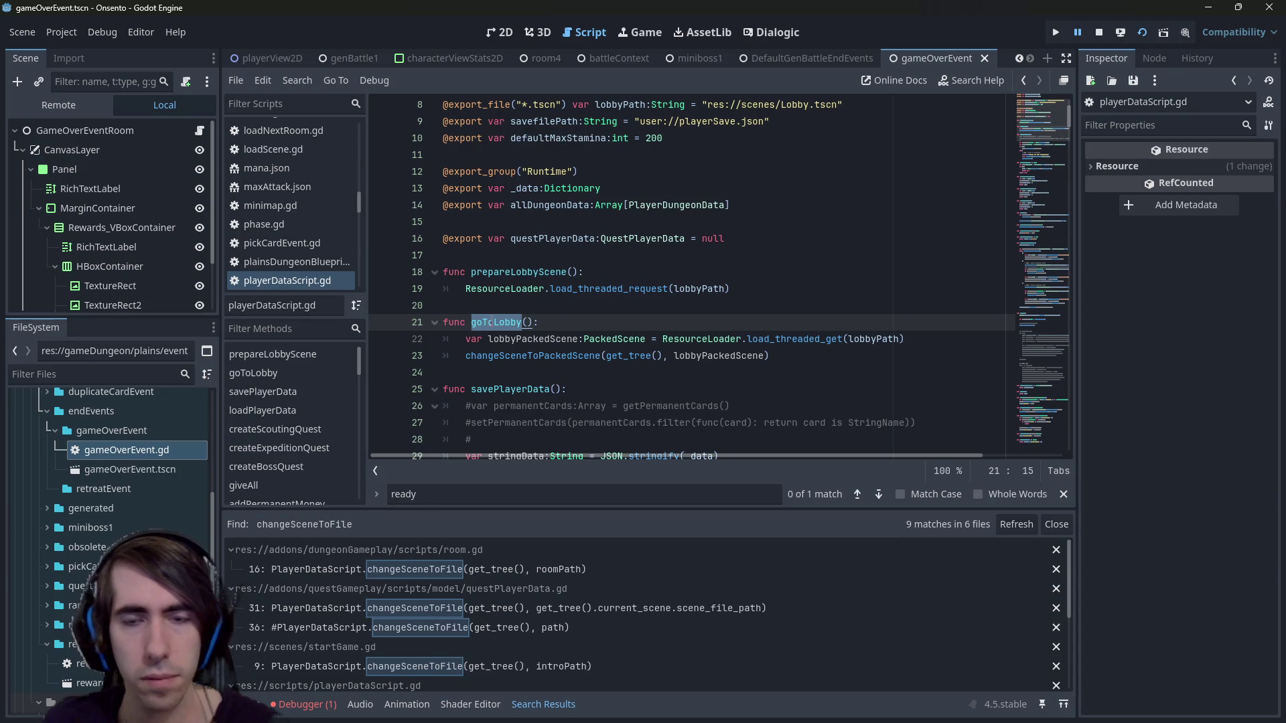
pyautogui.click(590, 320)
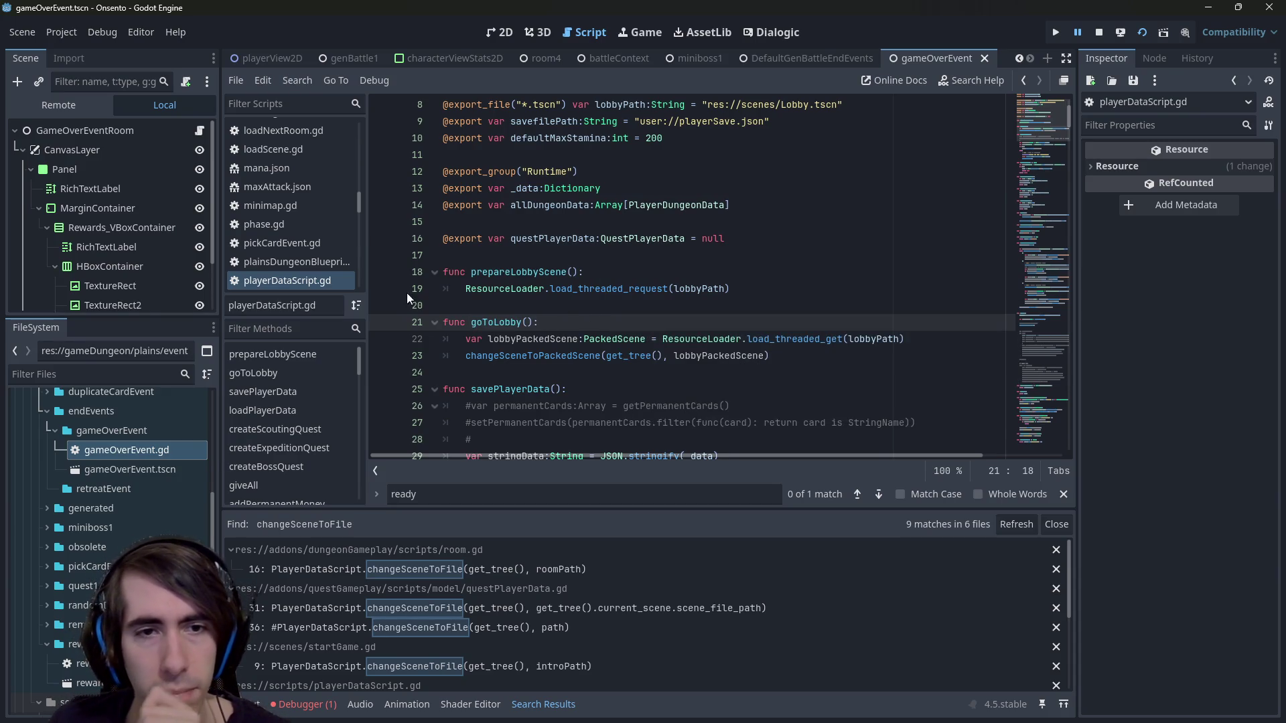
pyautogui.keyDown('shift'); pyautogui.click(380, 288); pyautogui.keyUp('shift')
pyautogui.click(380, 339)
pyautogui.click(380, 289)
pyautogui.click(381, 339)
# Inspect the load_threaded_get call on line 22 and stop the running game.
pyautogui.click(643, 289)
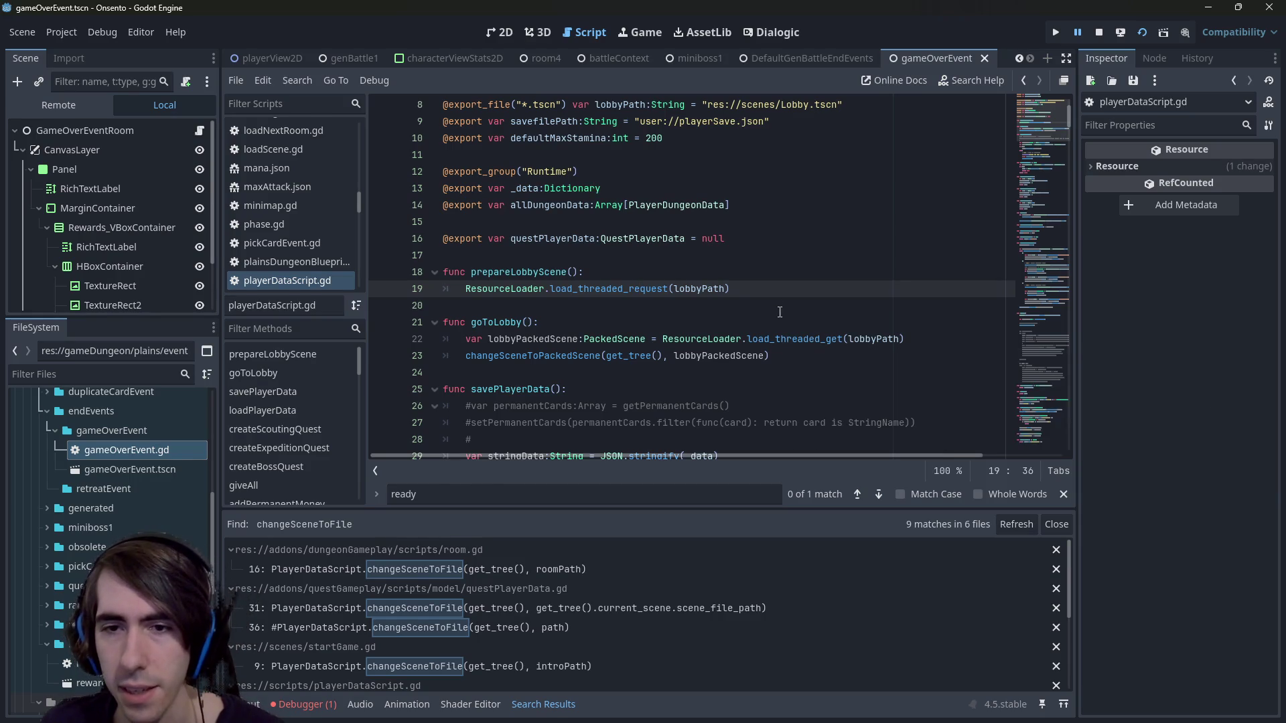
pyautogui.moveTo(781, 344)
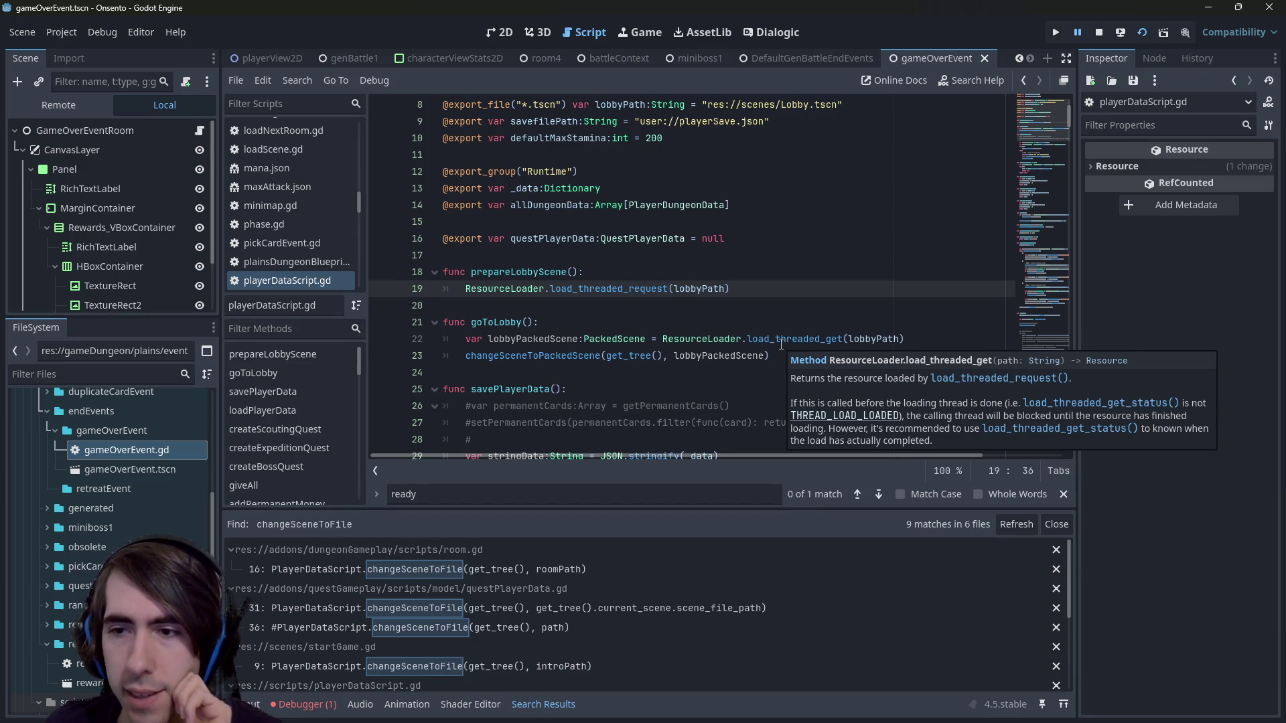
pyautogui.click(780, 340)
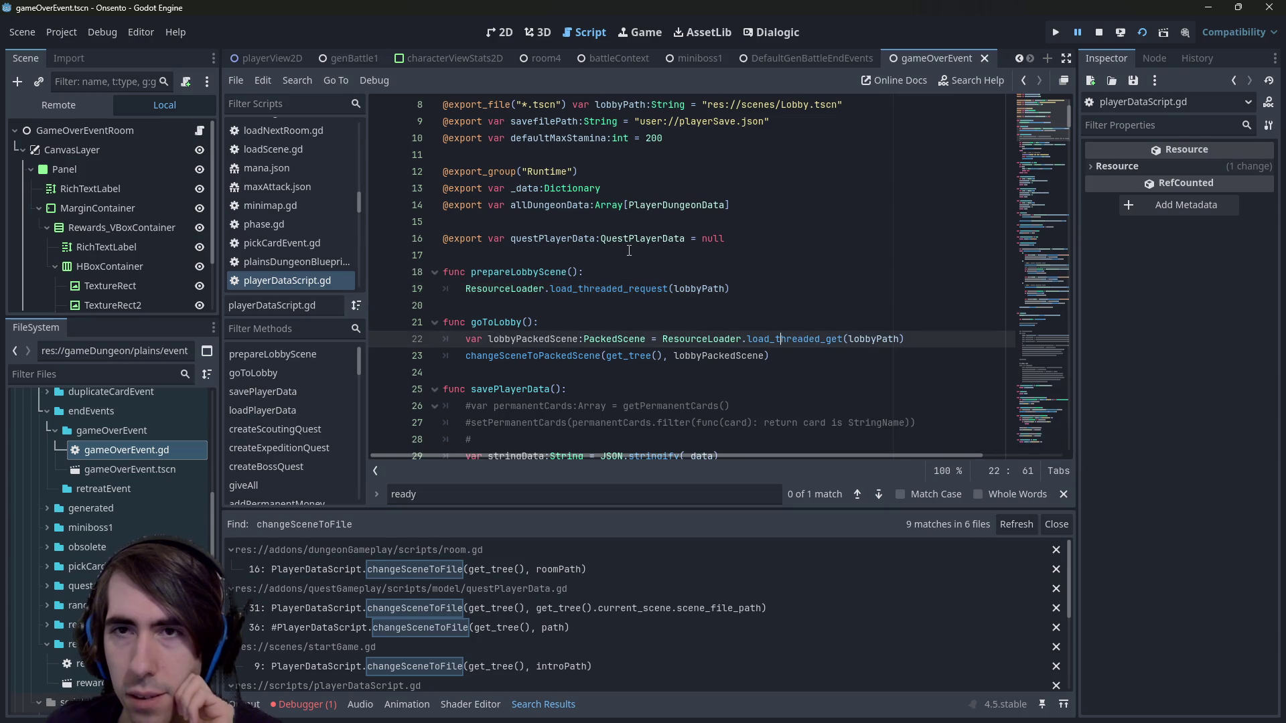
pyautogui.click(1099, 34)
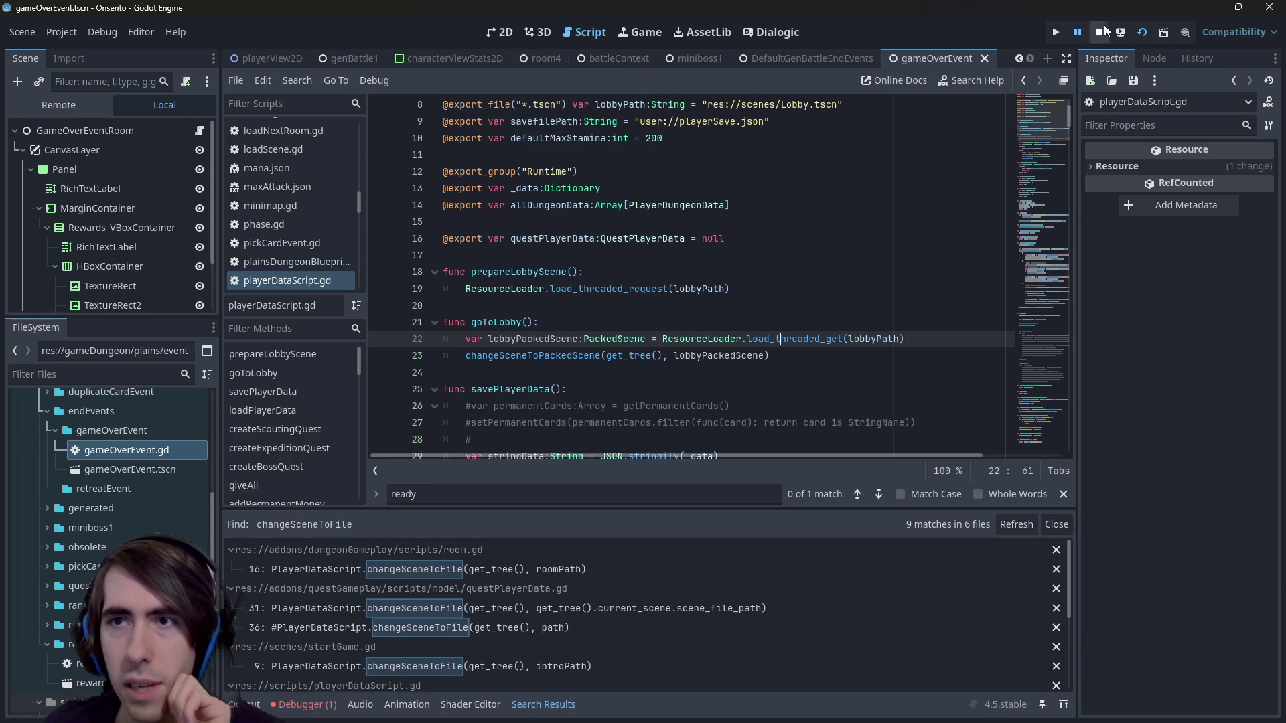
# Open playQuest.tscn and run it as the current scene.
pyautogui.click(933, 174)
pyautogui.hotkey('shift', 'alt', 'o')
pyautogui.write('playQuest')
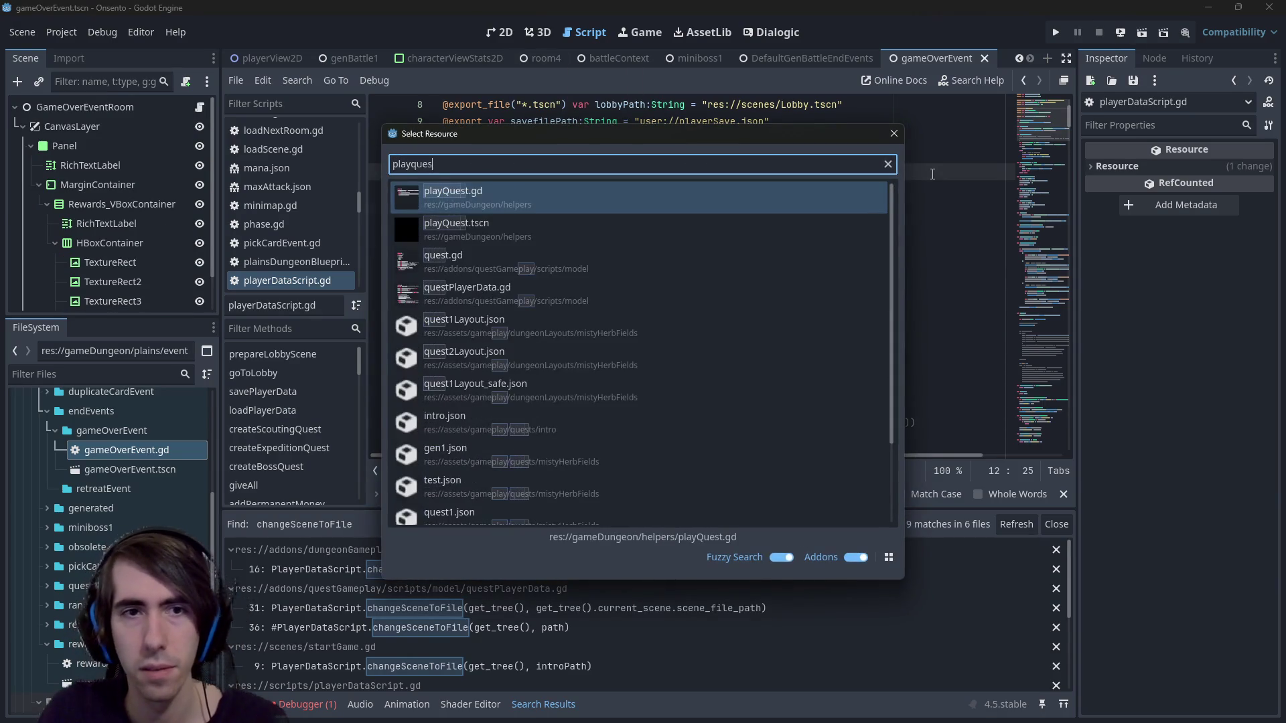
pyautogui.press('Return')
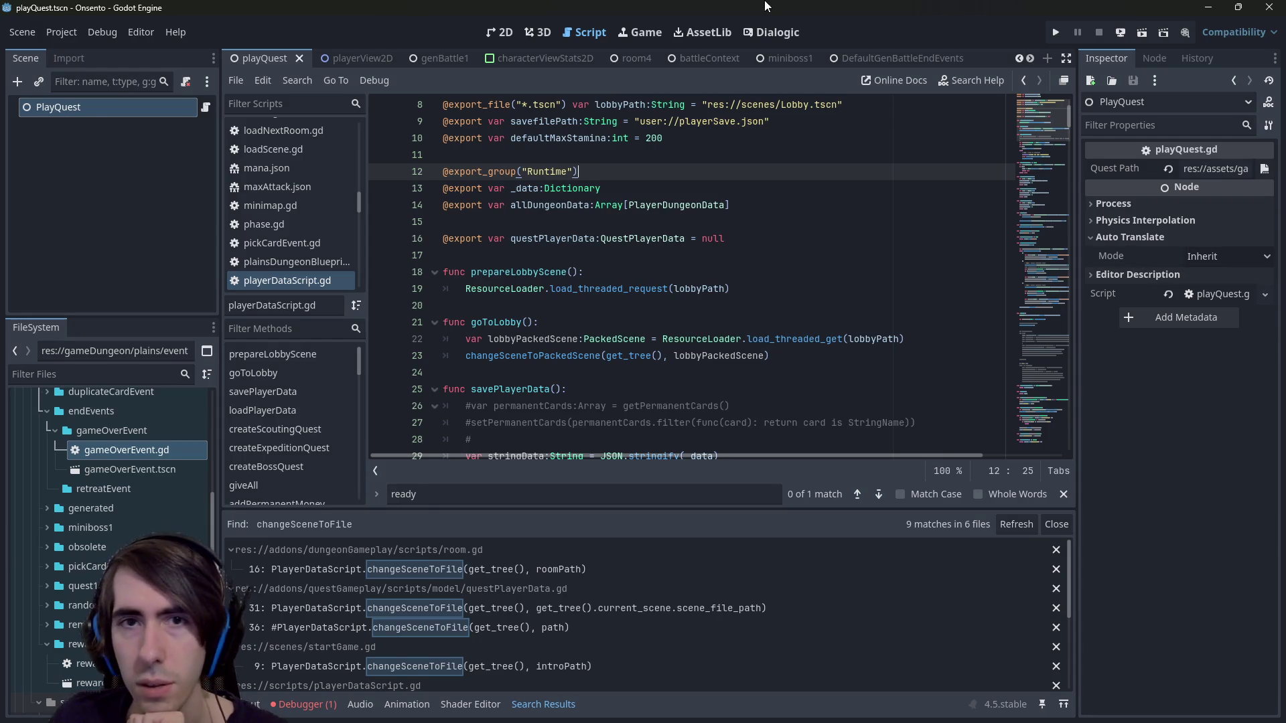
pyautogui.click(1139, 35)
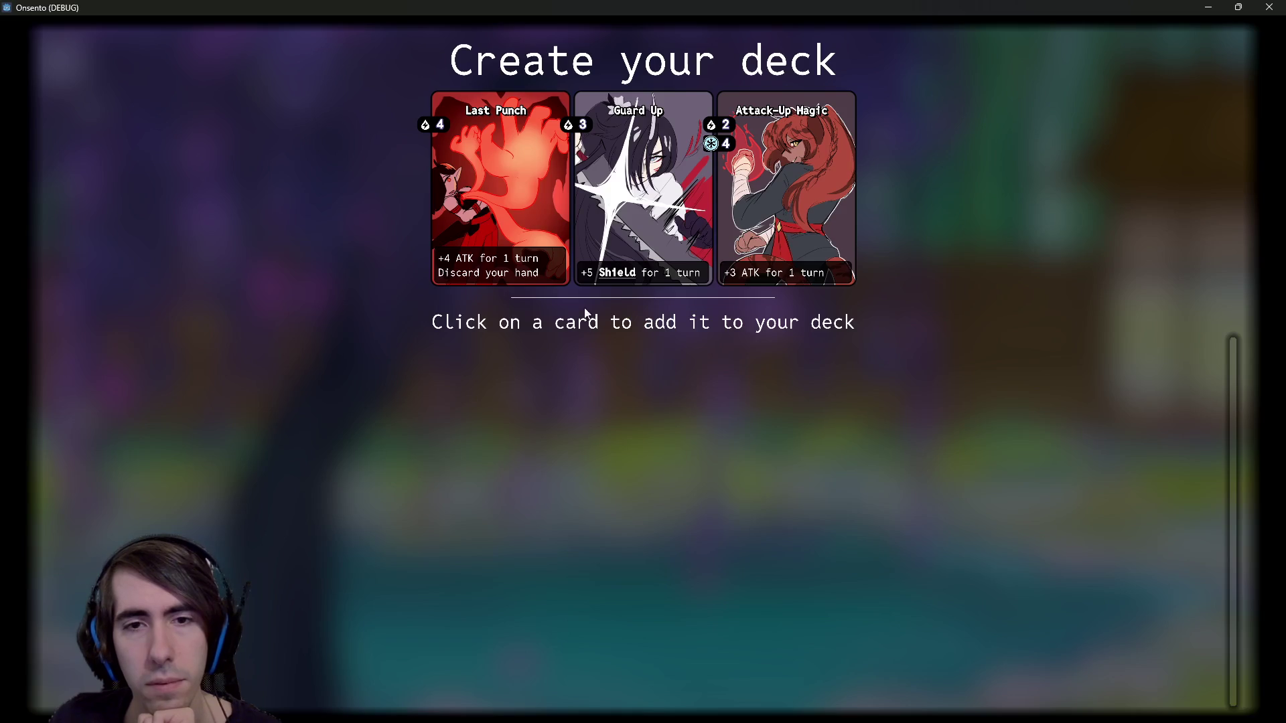
# Add three cards to the starting deck and deploy the purple-haired character onto the battlefield.
pyautogui.click(525, 219)
pyautogui.click(526, 220)
pyautogui.click(525, 220)
pyautogui.click(525, 219)
pyautogui.click(525, 220)
pyautogui.click(525, 220)
pyautogui.click(525, 219)
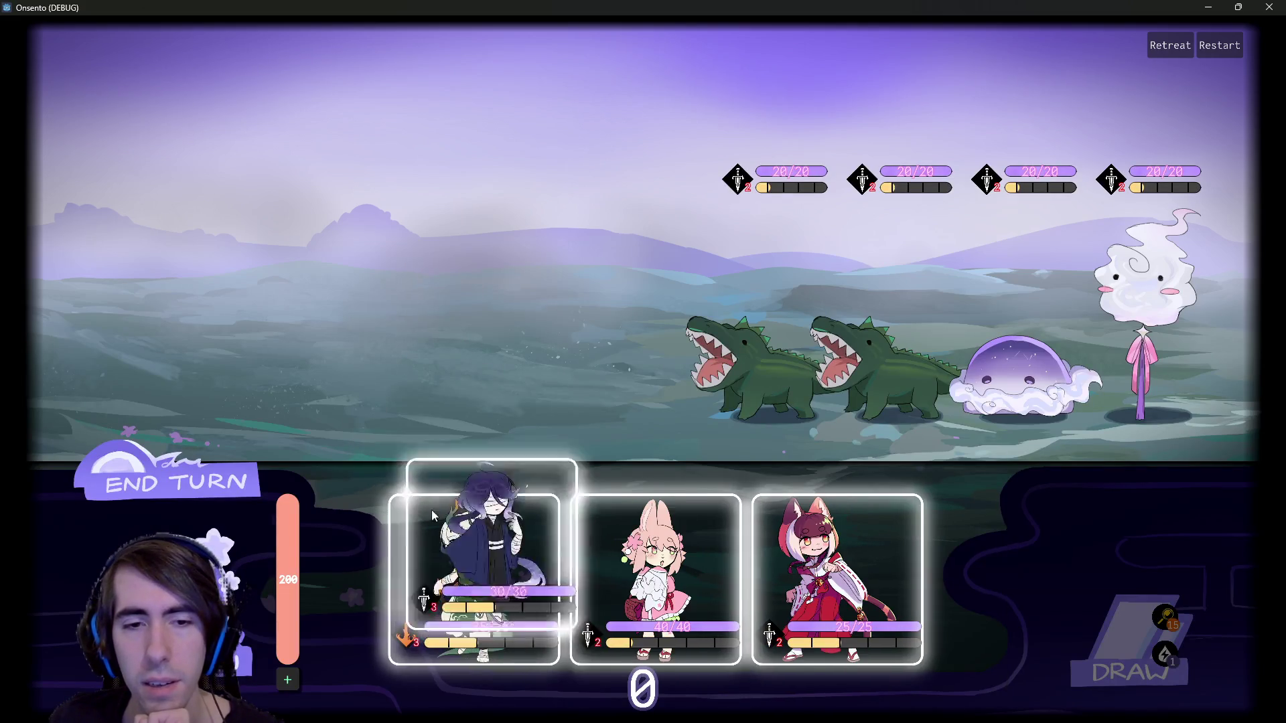
pyautogui.moveTo(432, 509)
pyautogui.mouseDown()
pyautogui.moveTo(473, 285)
pyautogui.moveTo(489, 284)
pyautogui.mouseUp()
# Close the game window and open cheatManager.gd.
pyautogui.click(1268, 7)
pyautogui.hotkey('shift', 'alt', 'o')
pyautogui.write('cheatm')
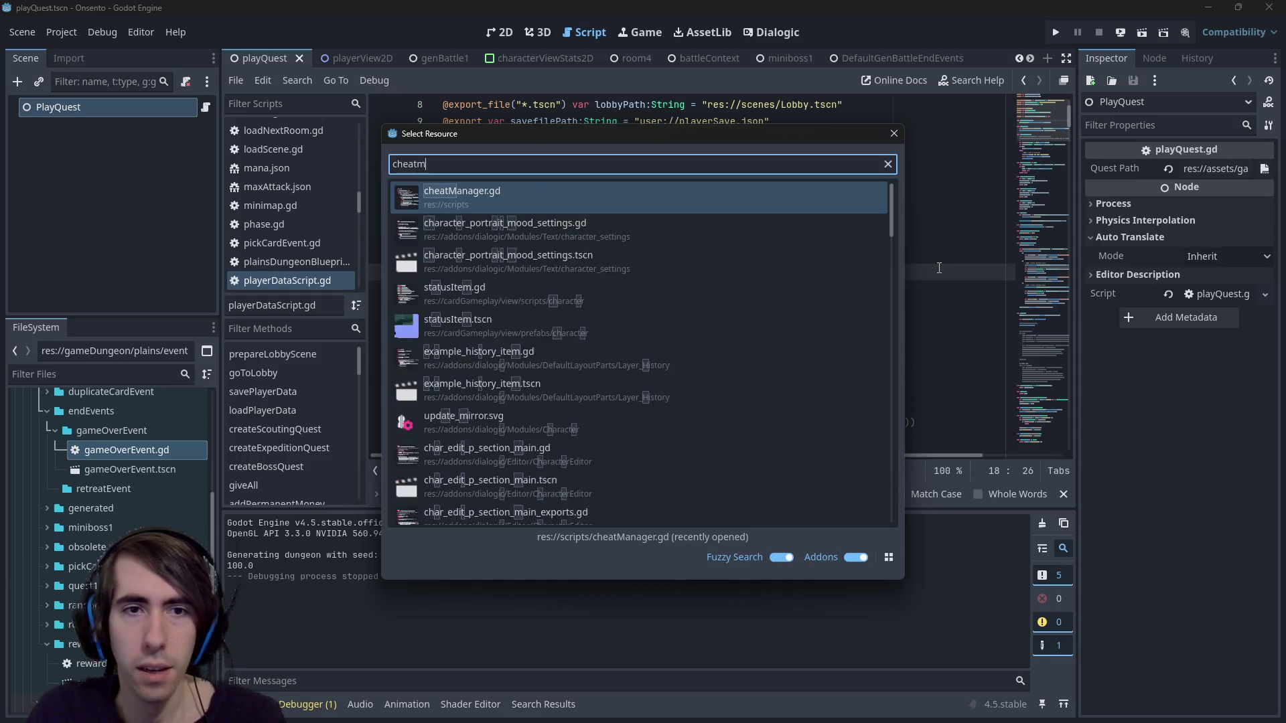
pyautogui.press('Return')
# Duplicate the KEY_1 condition after finishGame as a KEY_9 key-press check with a new body line.
pyautogui.scroll(5, 720, 299)
pyautogui.scroll(-2, 720, 299)
pyautogui.scroll(1, 720, 299)
pyautogui.moveTo(773, 239); pyautogui.dragTo(418, 240)
pyautogui.hotkey('ctrl', 'c')
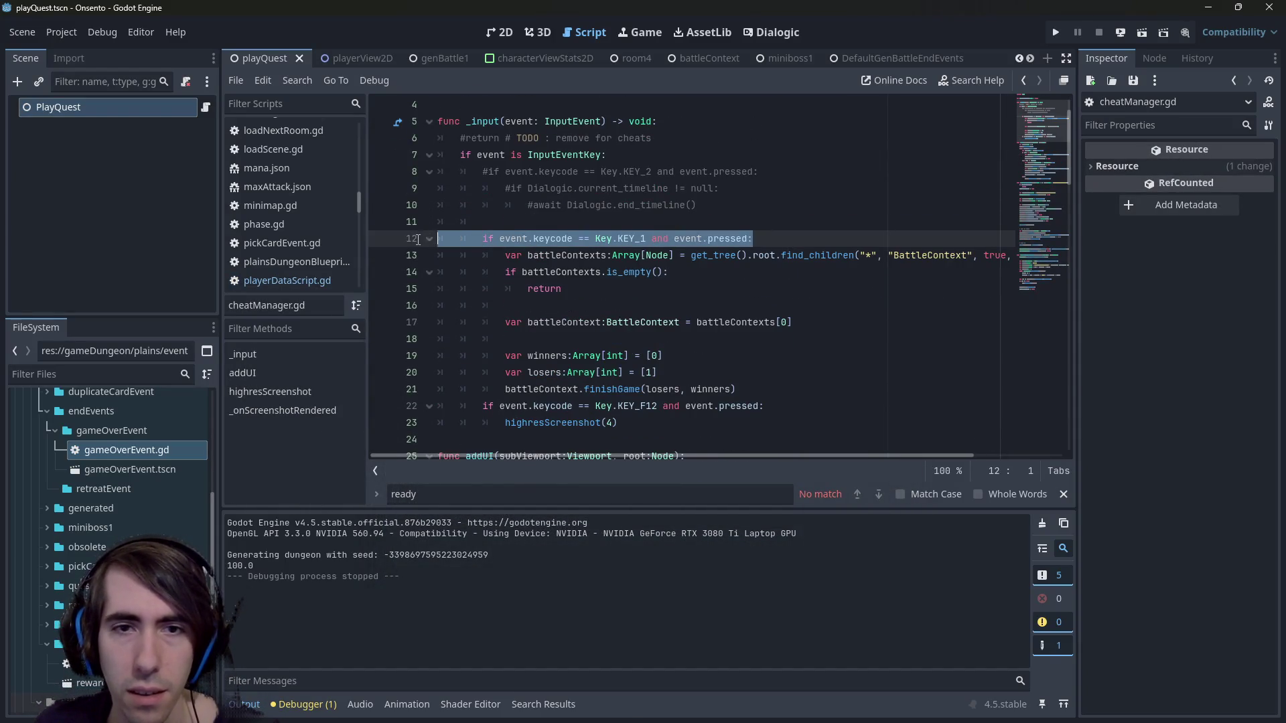
pyautogui.click(762, 383)
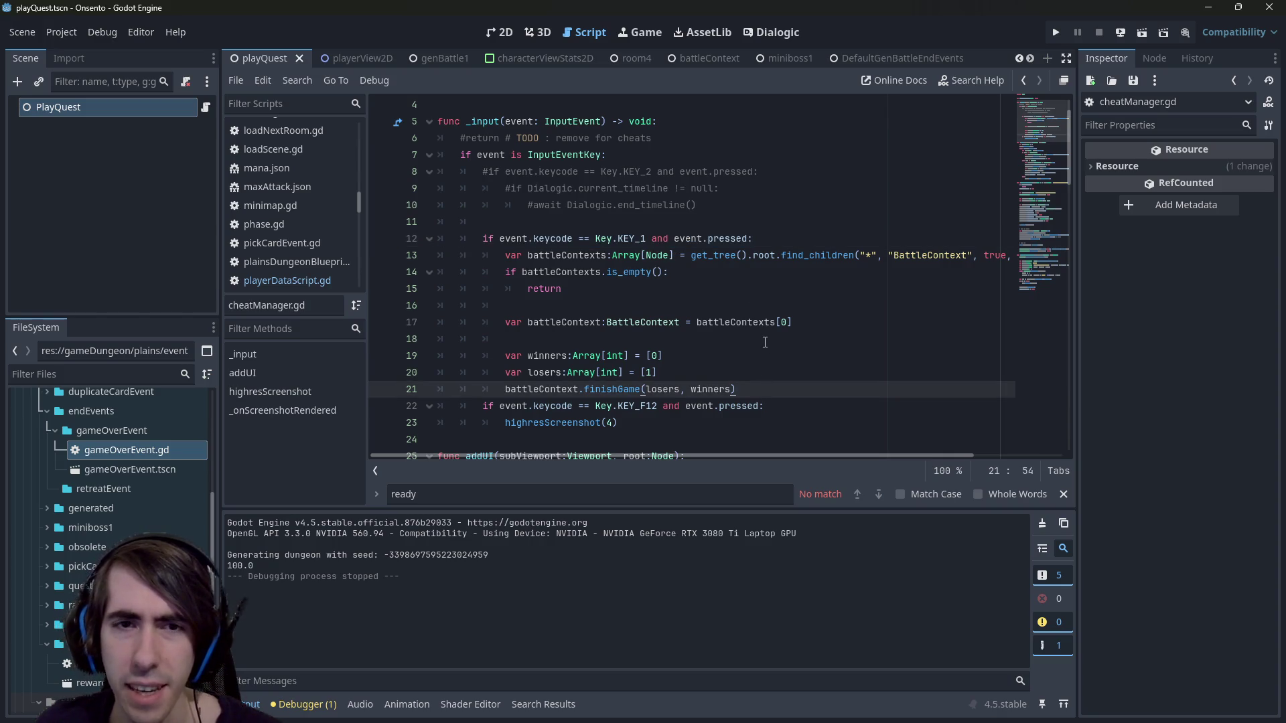
pyautogui.press('Return')
pyautogui.hotkey('ctrl', 'v')
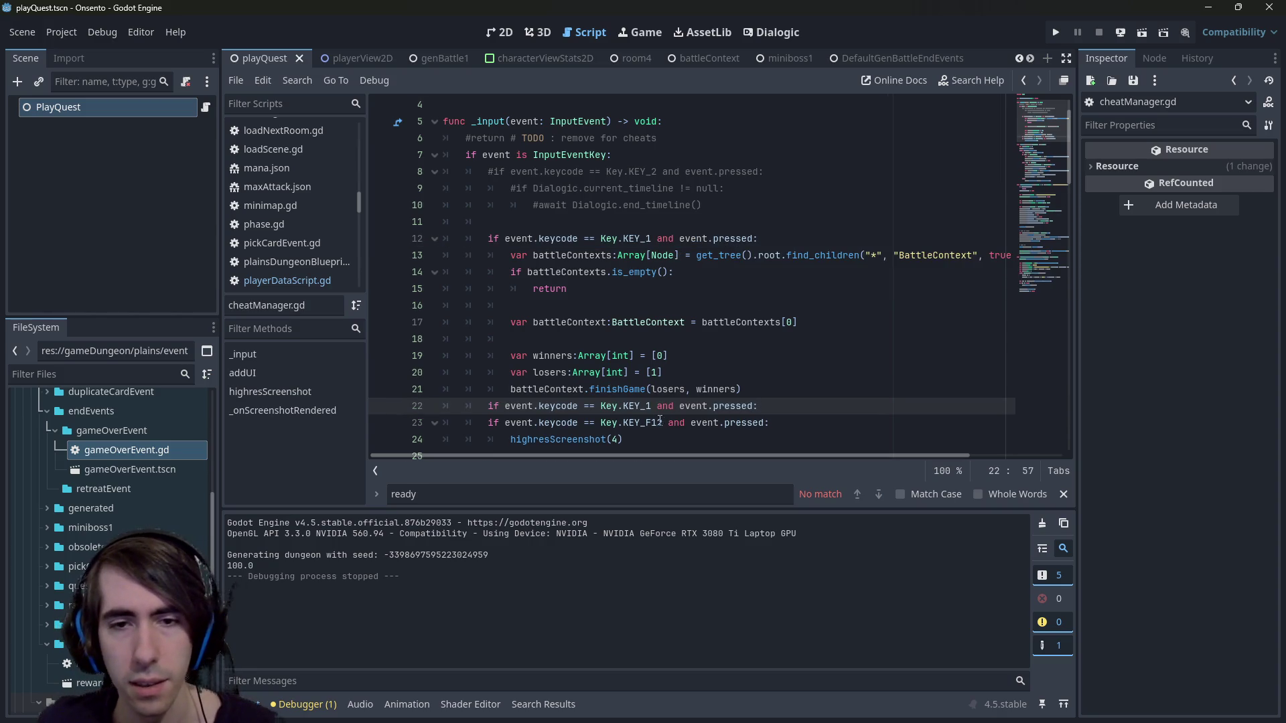
pyautogui.click(655, 406)
pyautogui.press('BackSpace')
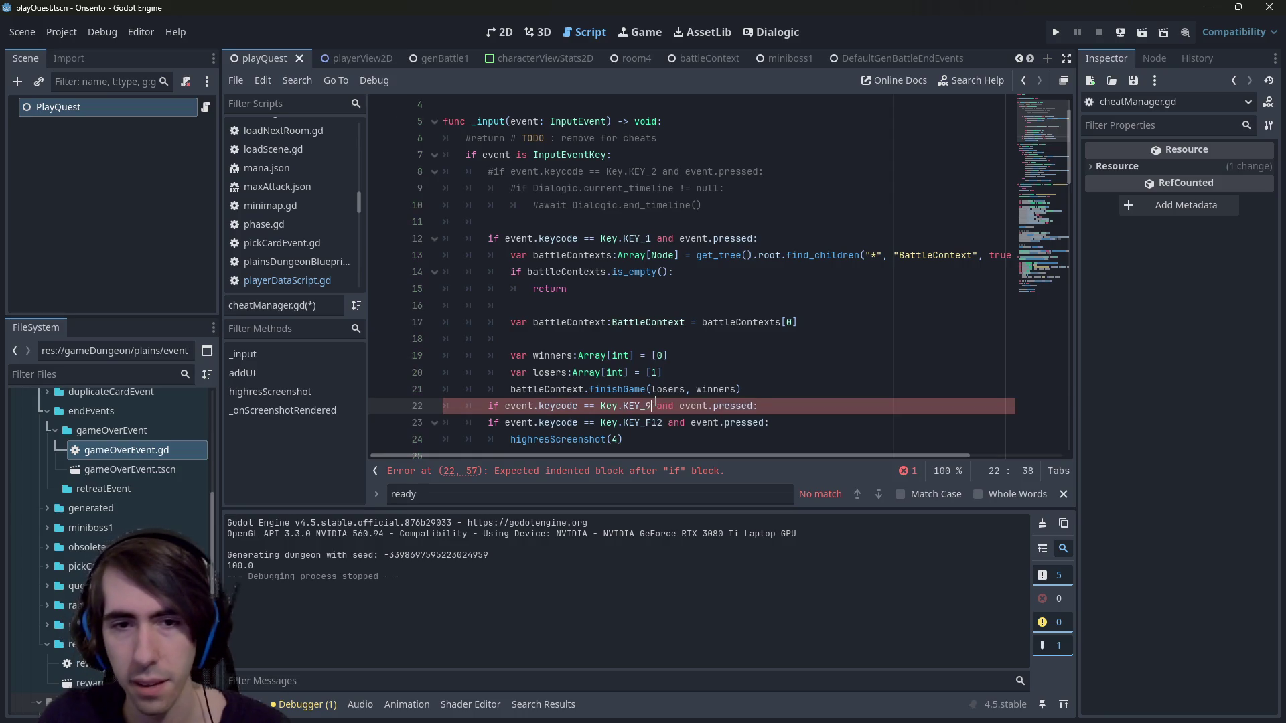
pyautogui.write('9')
pyautogui.click(772, 405)
pyautogui.scroll(-1, 774, 405)
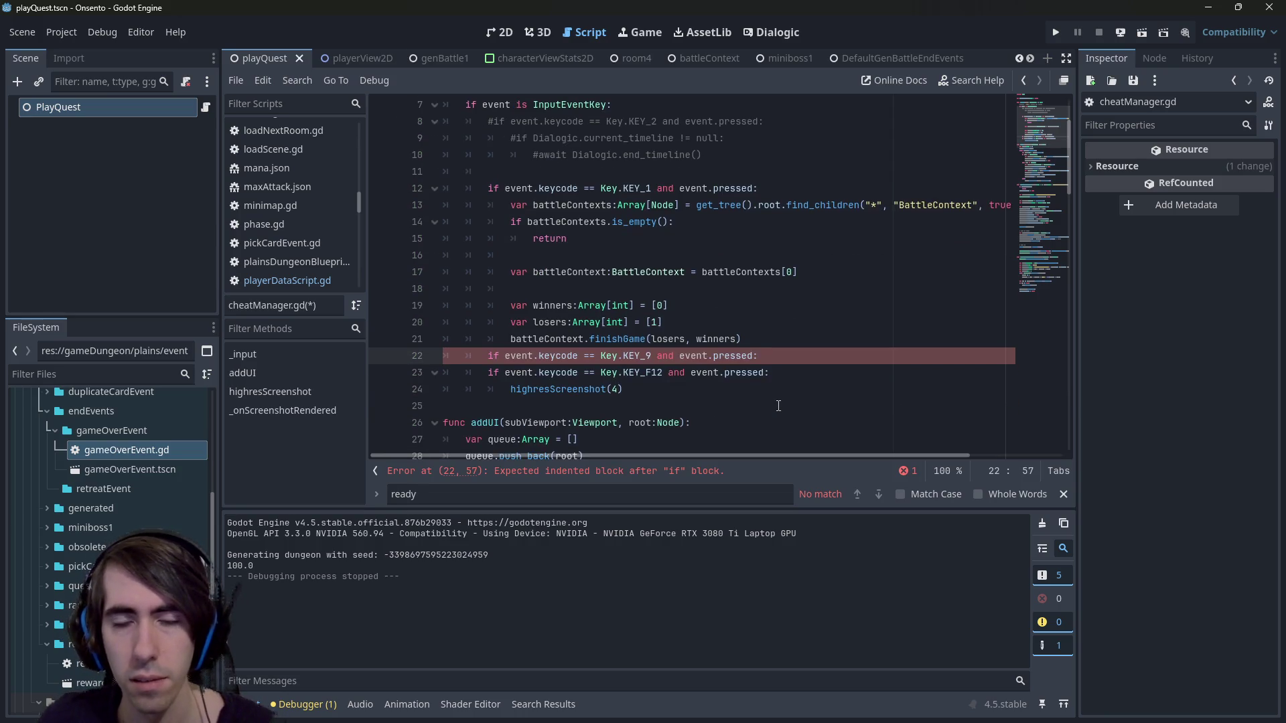
pyautogui.press('Return')
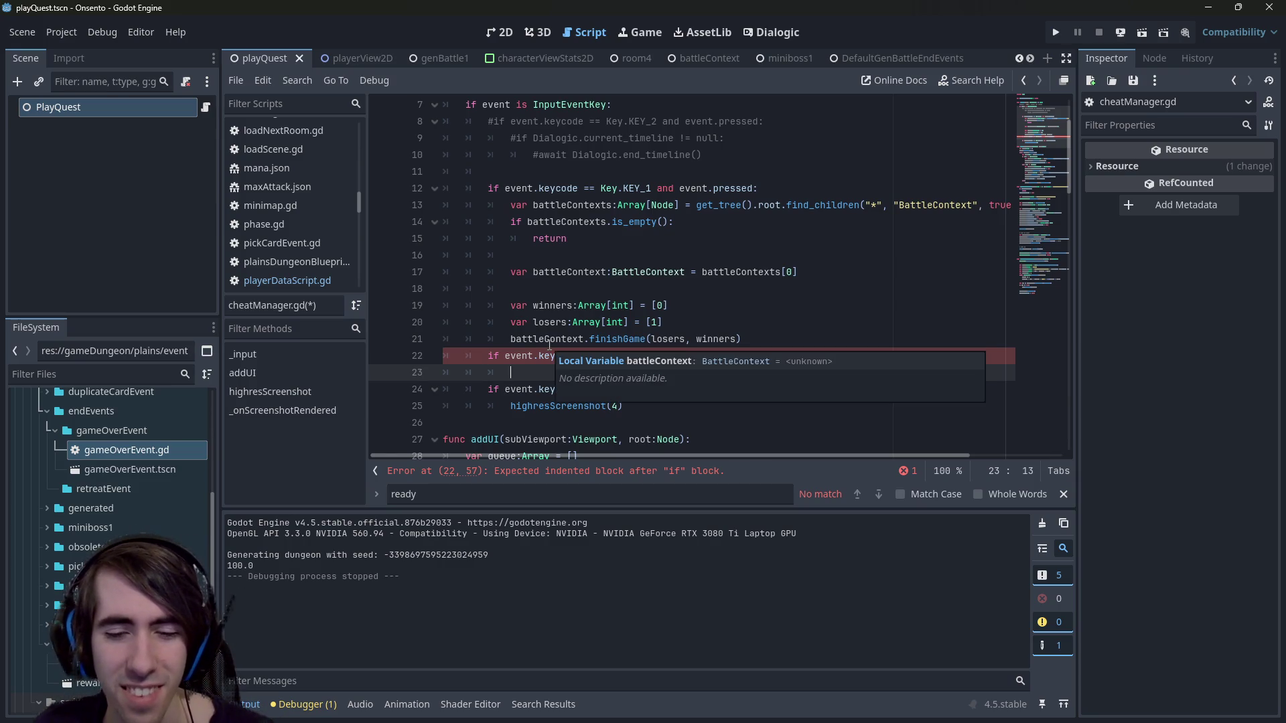
# Copy lines 13–17's BattleContext lookup and paste it, indented, into the KEY_9 block.
pyautogui.scroll(1, 555, 355)
pyautogui.scroll(-1, 555, 355)
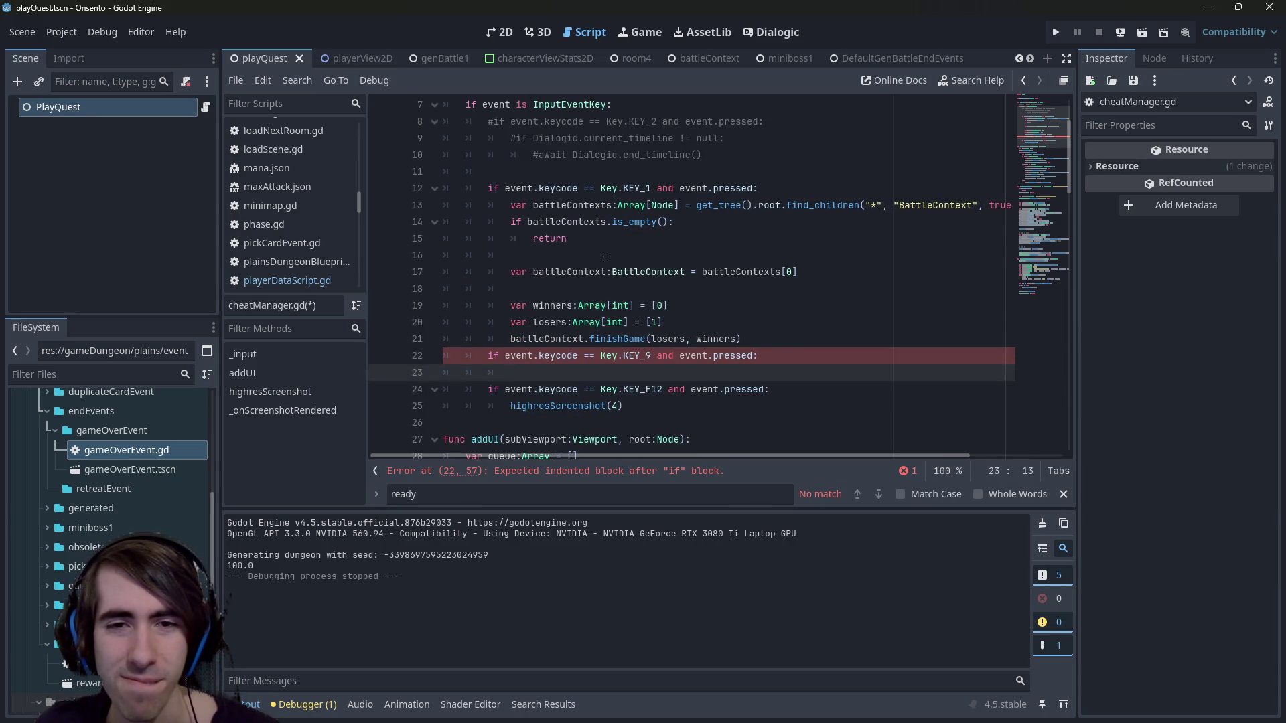
pyautogui.doubleClick(758, 273)
pyautogui.scroll(2, 770, 281)
pyautogui.scroll(-2, 784, 288)
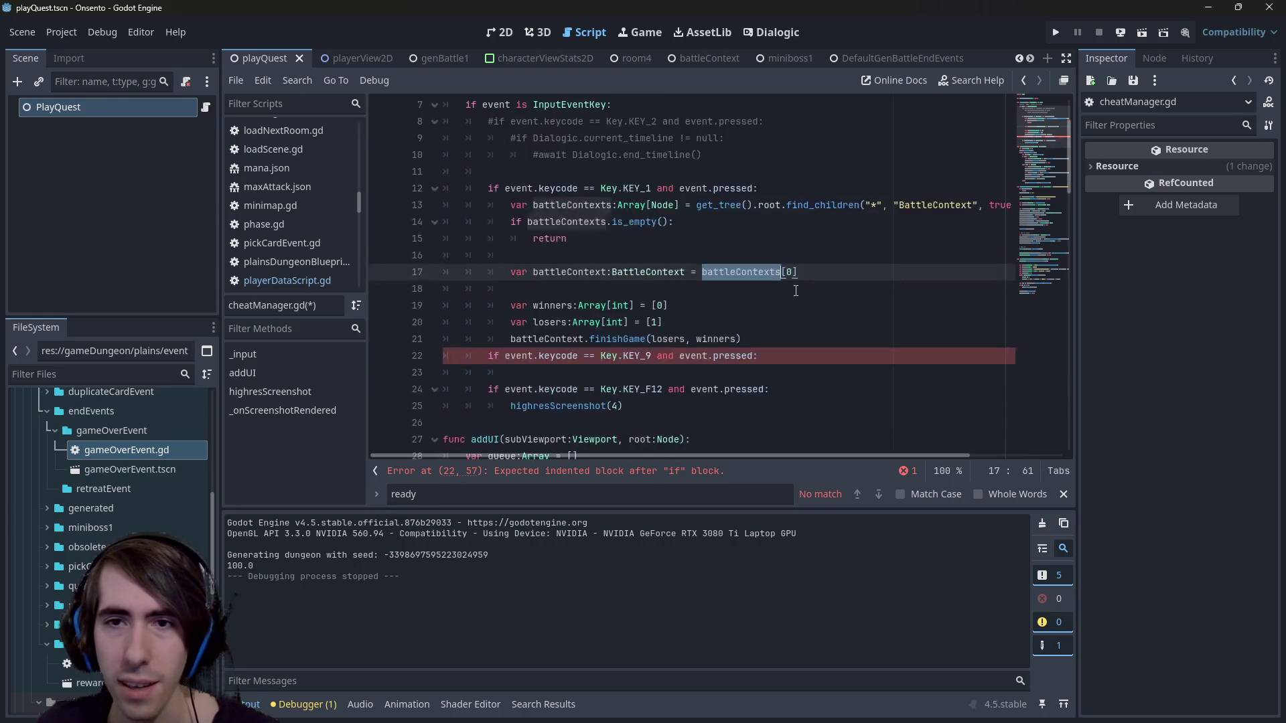
pyautogui.scroll(1, 792, 293)
pyautogui.moveTo(1073, 270); pyautogui.dragTo(1132, 267)
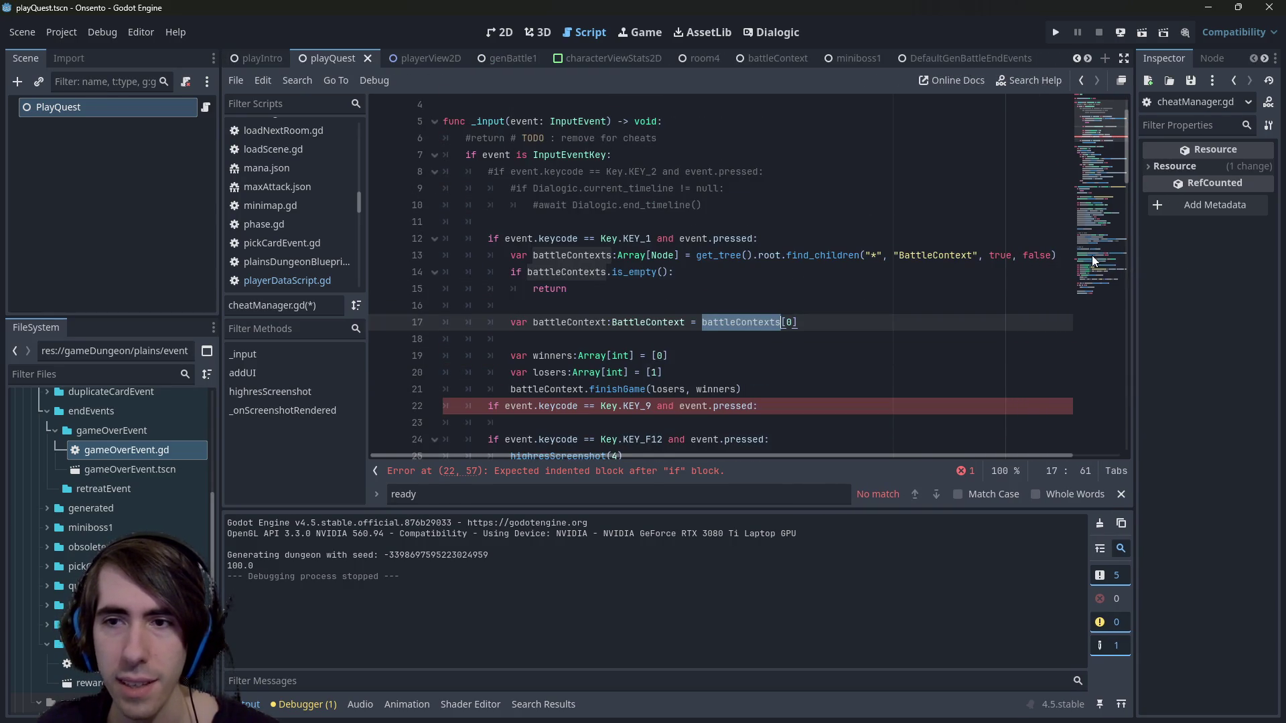
pyautogui.click(1066, 251)
pyautogui.moveTo(795, 323); pyautogui.dragTo(457, 273)
pyautogui.hotkey('ctrl', 'c')
pyautogui.click(801, 424)
pyautogui.press('Tab')
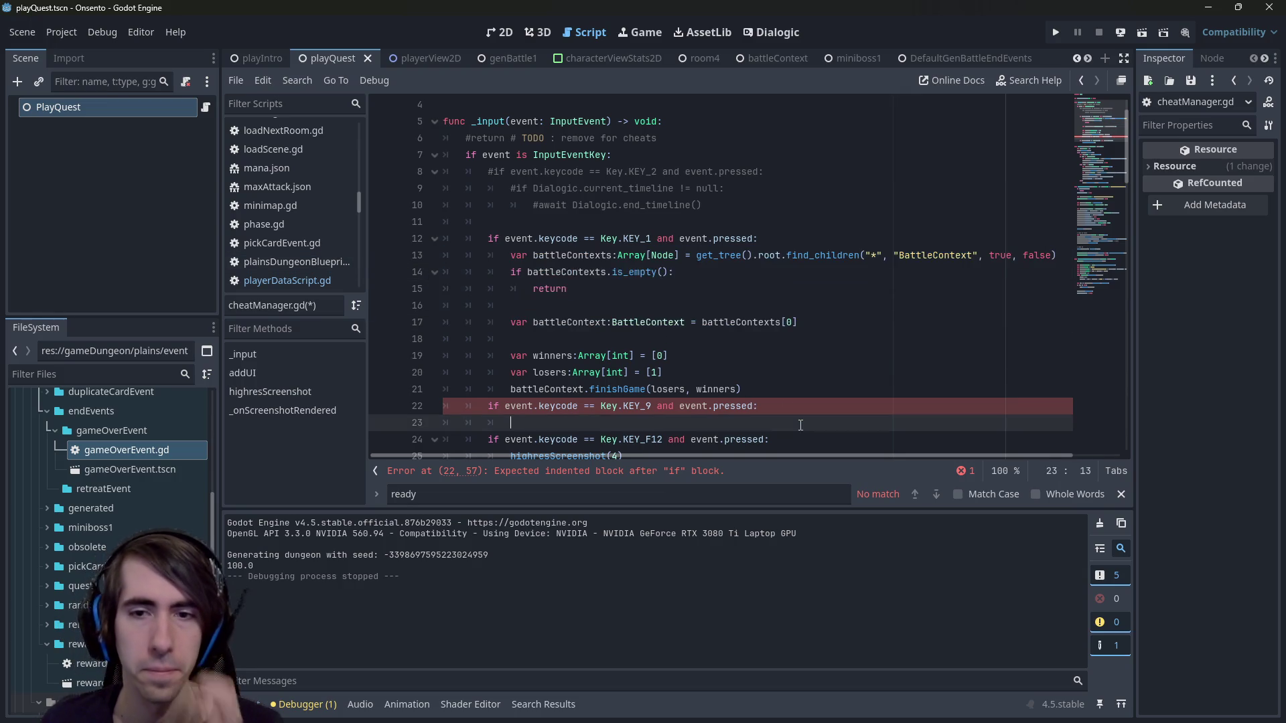
pyautogui.hotkey('ctrl', 'v')
# Paste the battleContext lookup, save, and write battleContext.players on a new line after line 27.
pyautogui.scroll(-2, 693, 354)
pyautogui.hotkey('ctrl', 's')
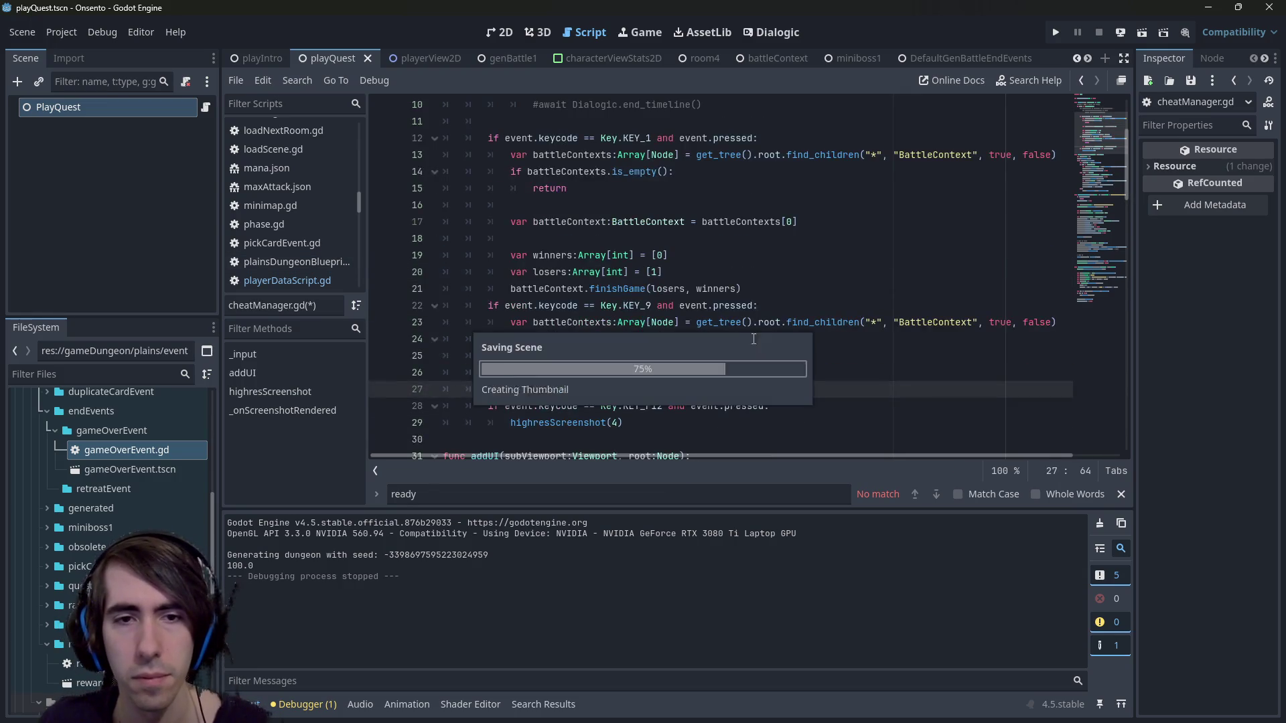
pyautogui.press('Return')
pyautogui.write('battleContext.')
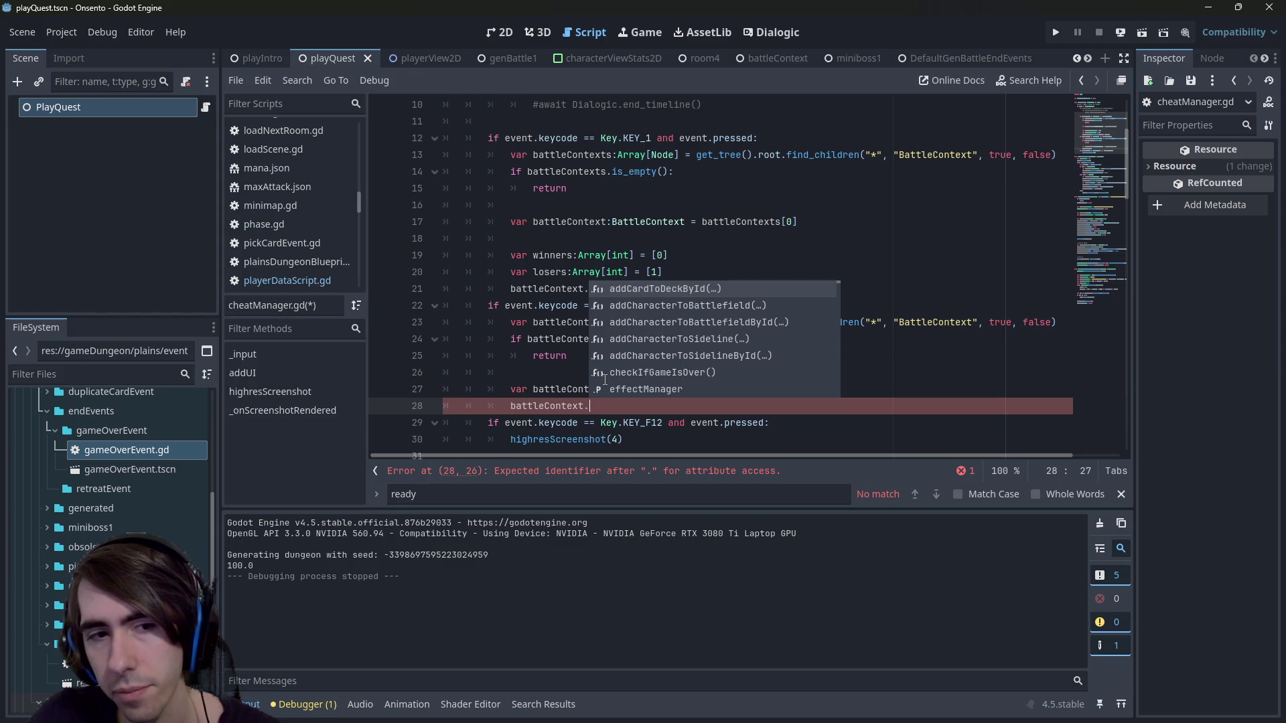
pyautogui.write('character')
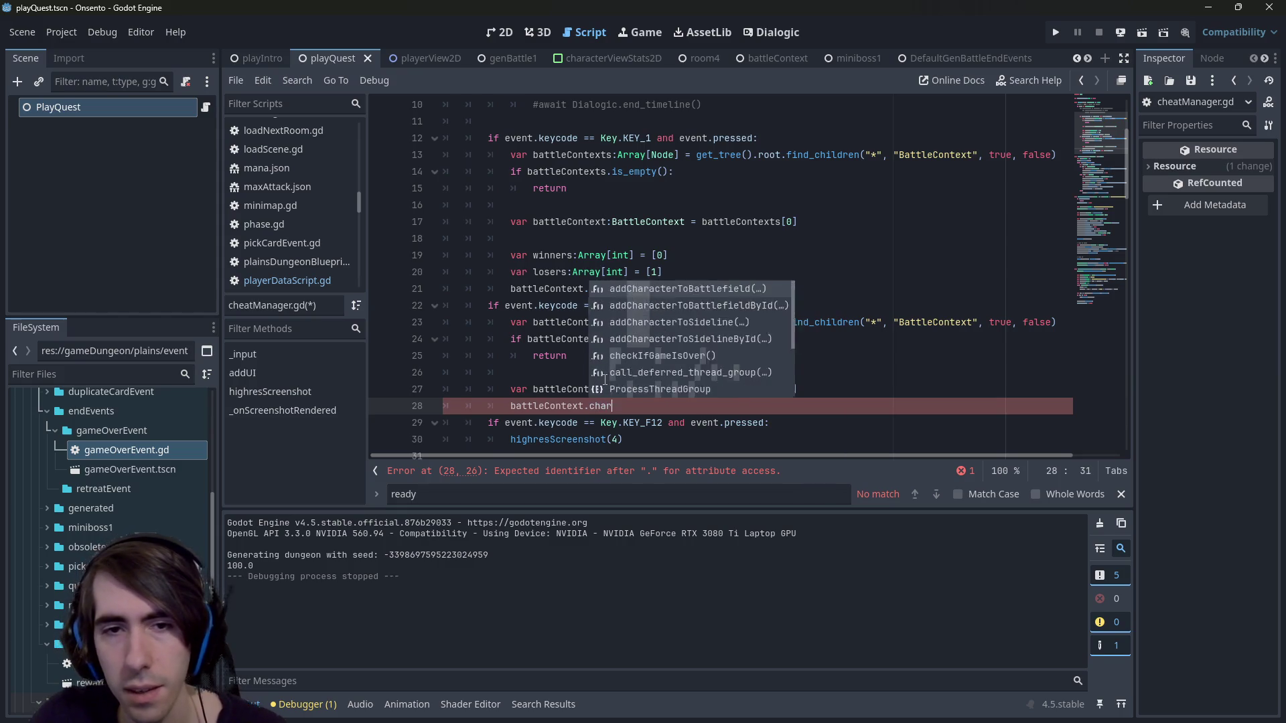
pyautogui.press('BackSpace')
pyautogui.press('BackSpace')
pyautogui.press('BackSpace')
pyautogui.write('bat')
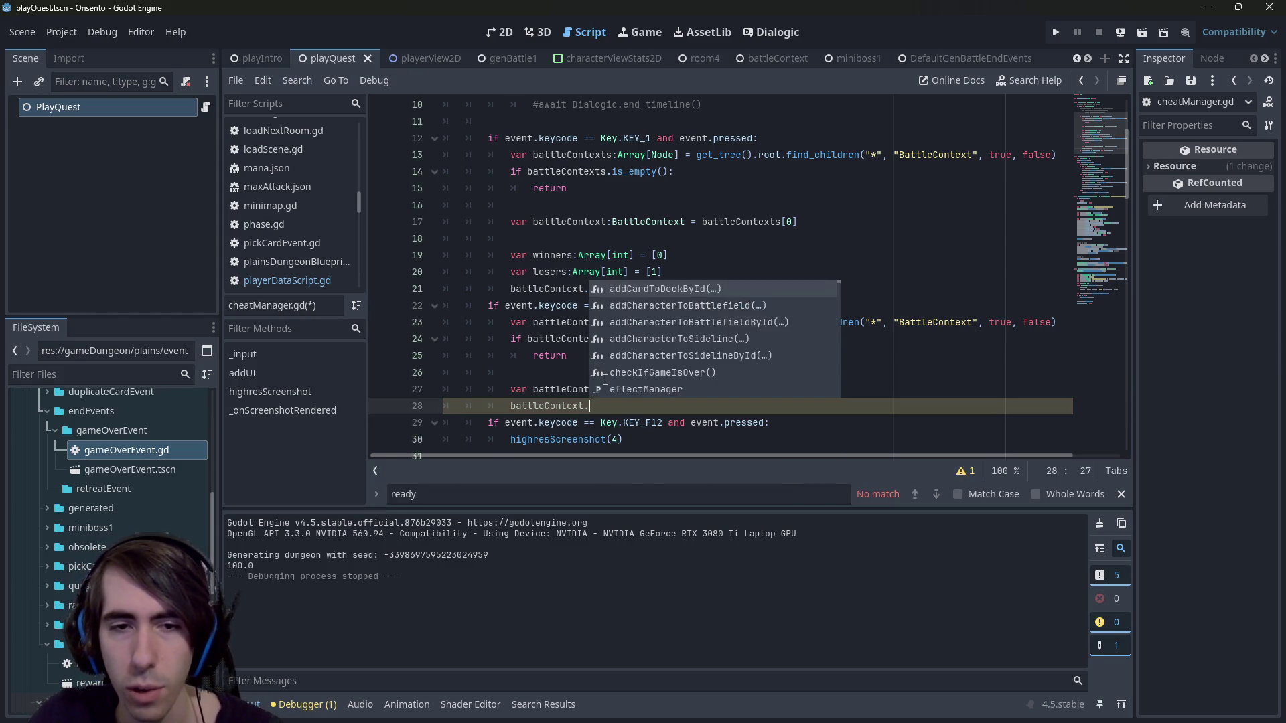
pyautogui.press('BackSpace')
pyautogui.press('BackSpace')
pyautogui.press('BackSpace')
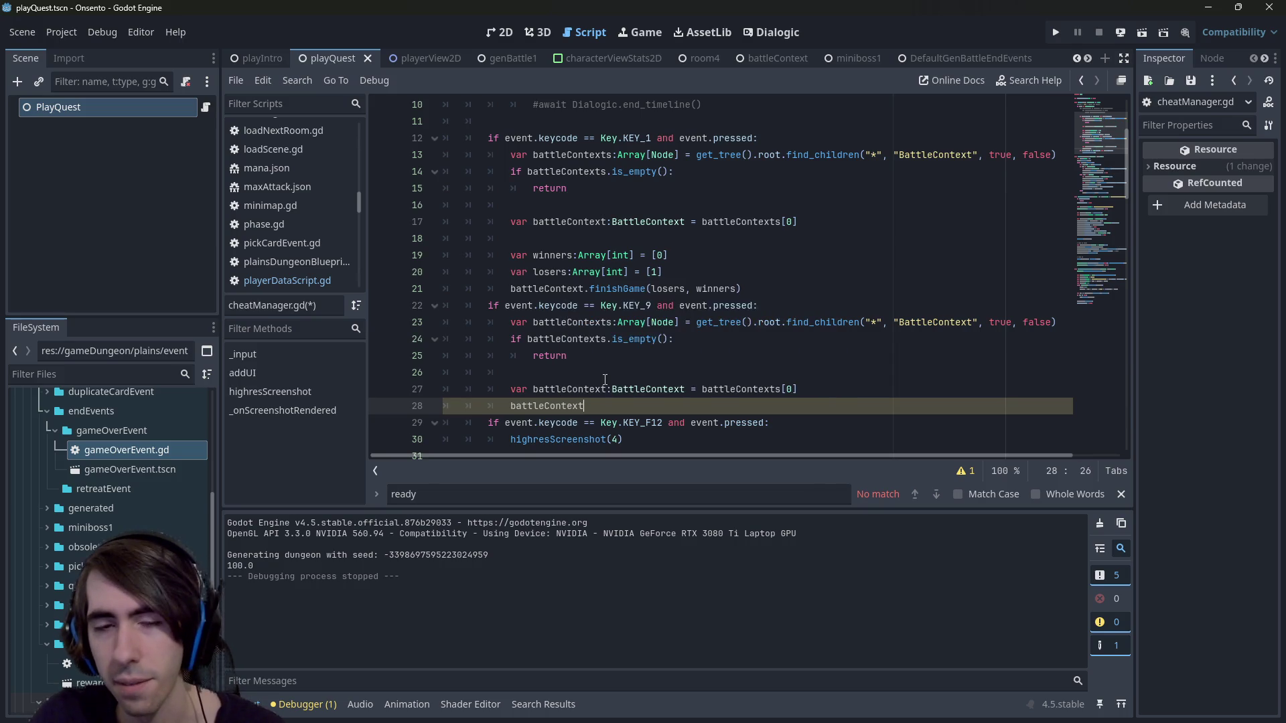
pyautogui.write('playerf')
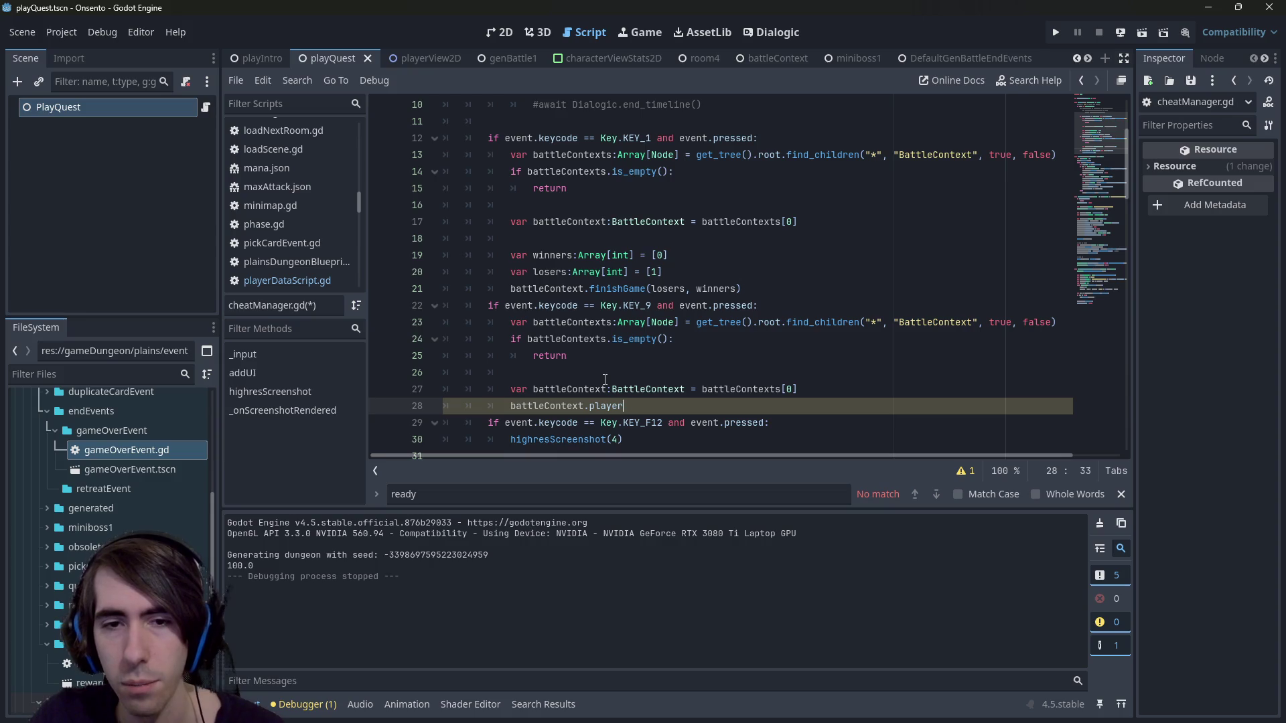
pyautogui.press('BackSpace')
pyautogui.write('r')
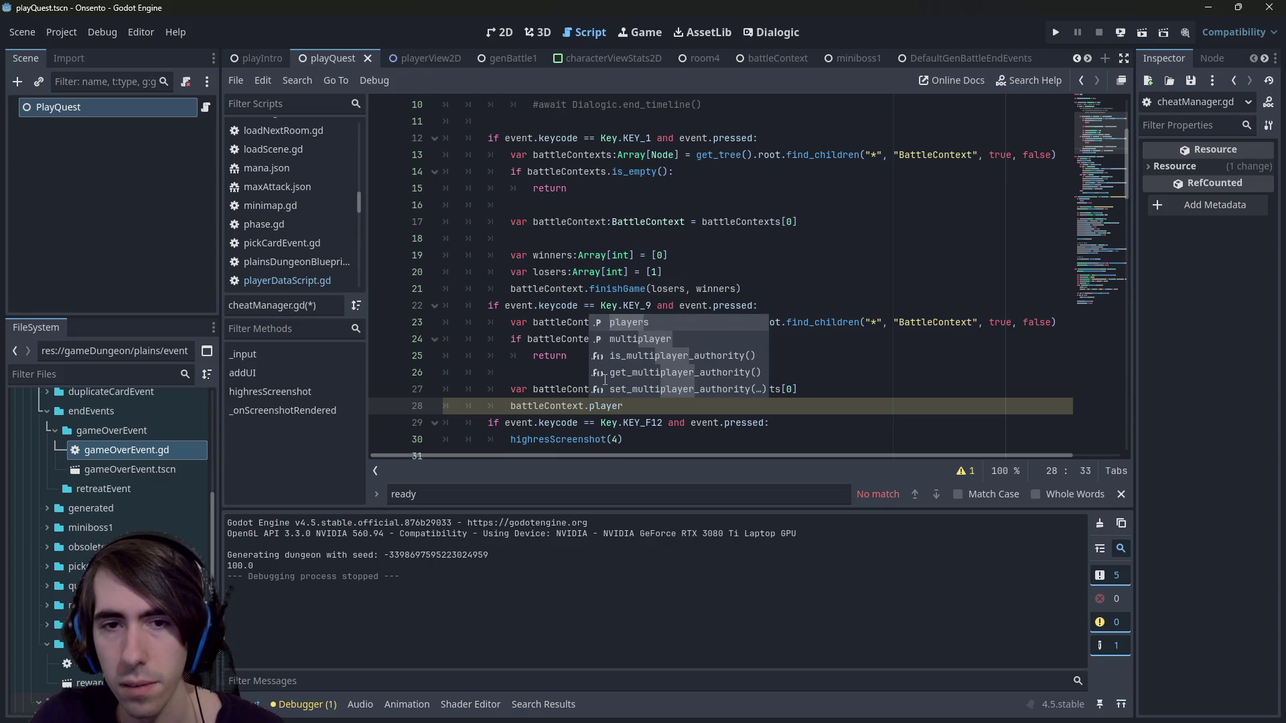
pyautogui.write('s.')
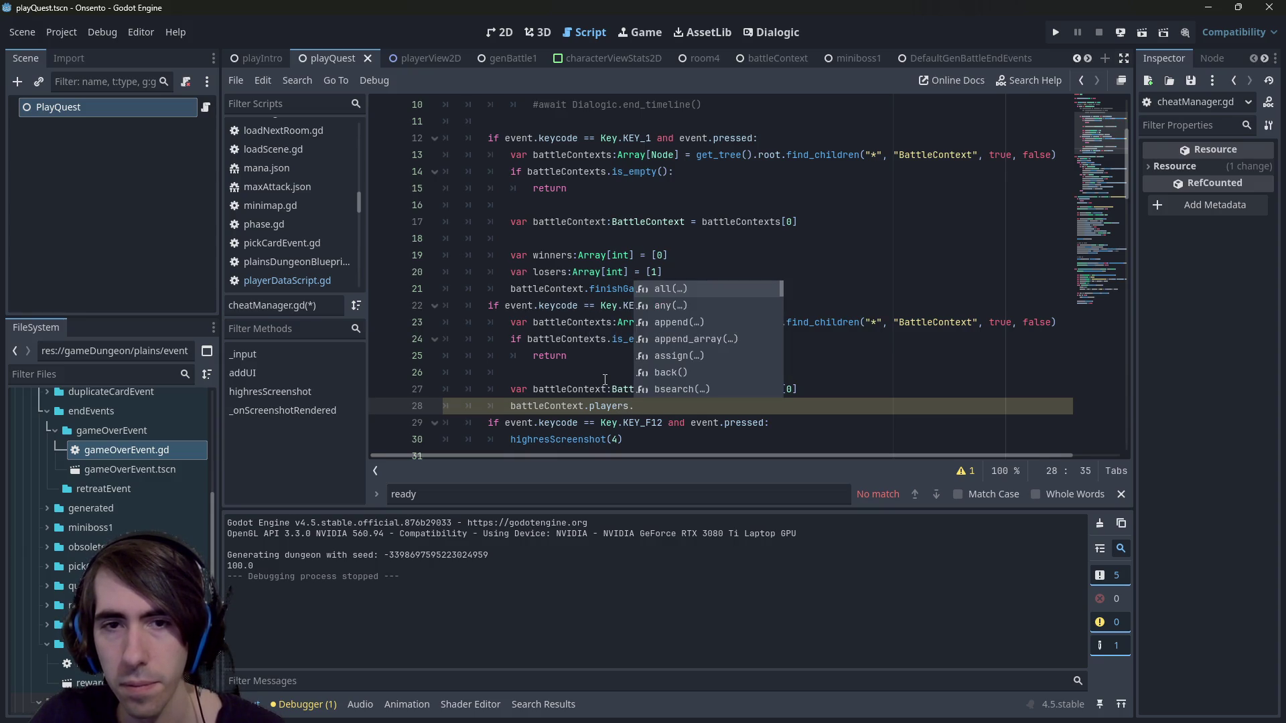
pyautogui.press('BackSpace')
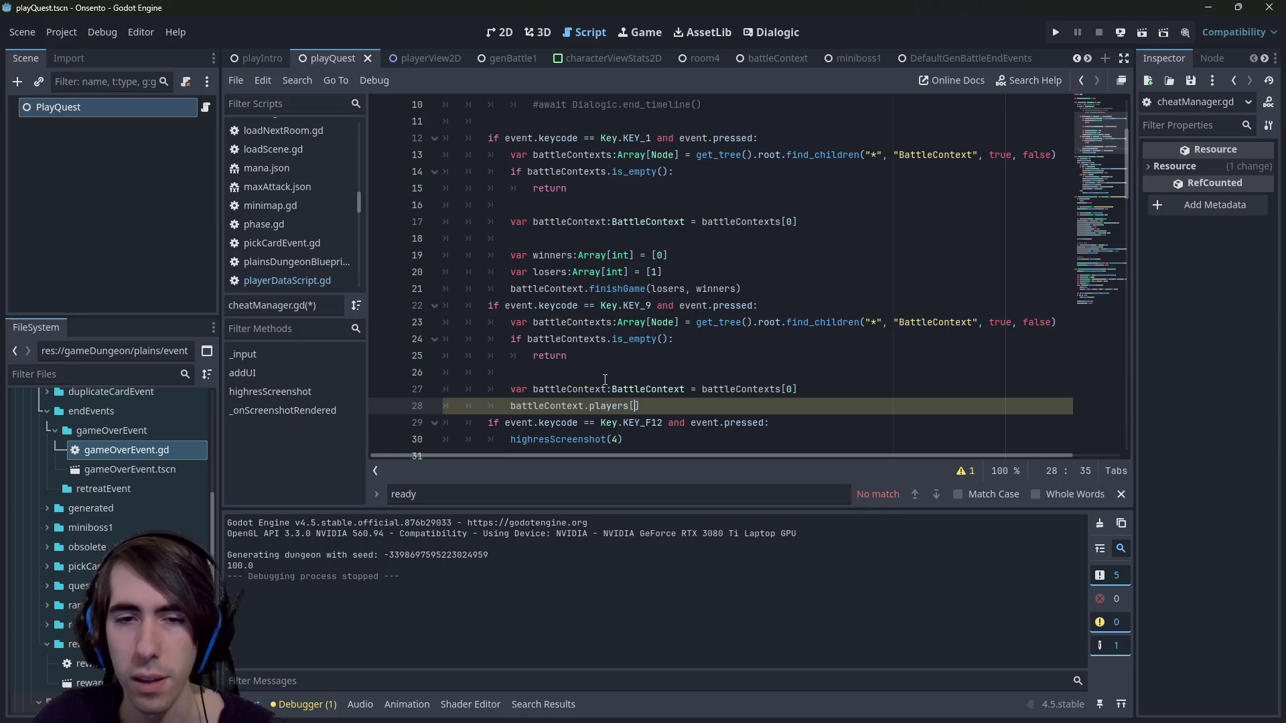
# Turn that line into the loop header 'for player:PlayerState in battleContext.players:'.
pyautogui.press('Return')
pyautogui.press('BackSpace')
pyautogui.press('Return')
pyautogui.press('Up')
pyautogui.write('for player in')
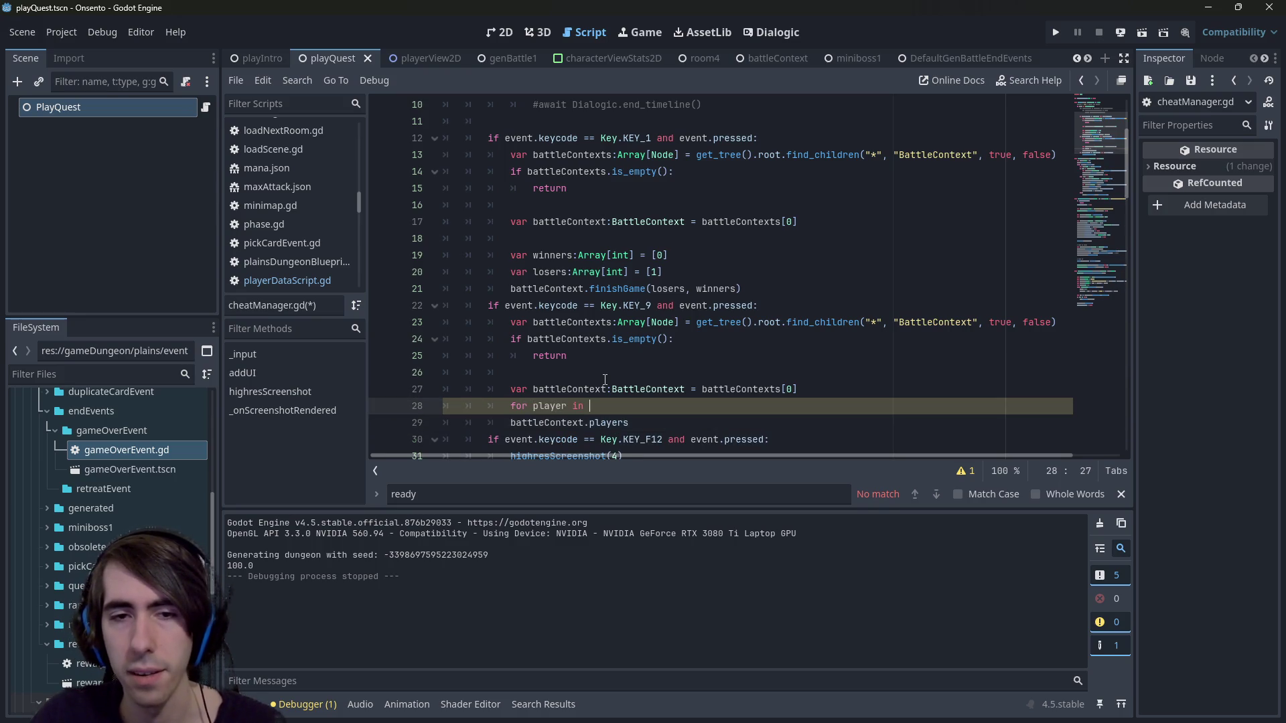
pyautogui.press('Down')
pyautogui.press('End')
pyautogui.hotkey('ctrl', 'shift', 'Left')
pyautogui.hotkey('shift', 'Home')
pyautogui.hotkey('ctrl', 'x')
pyautogui.press('BackSpace')
pyautogui.press('BackSpace')
pyautogui.press('BackSpace')
pyautogui.hotkey('ctrl', 'v')
pyautogui.write(':')
pyautogui.press('Return')
pyautogui.press('Up')
pyautogui.hotkey('ctrl', 'Right')
pyautogui.write(':Playe')
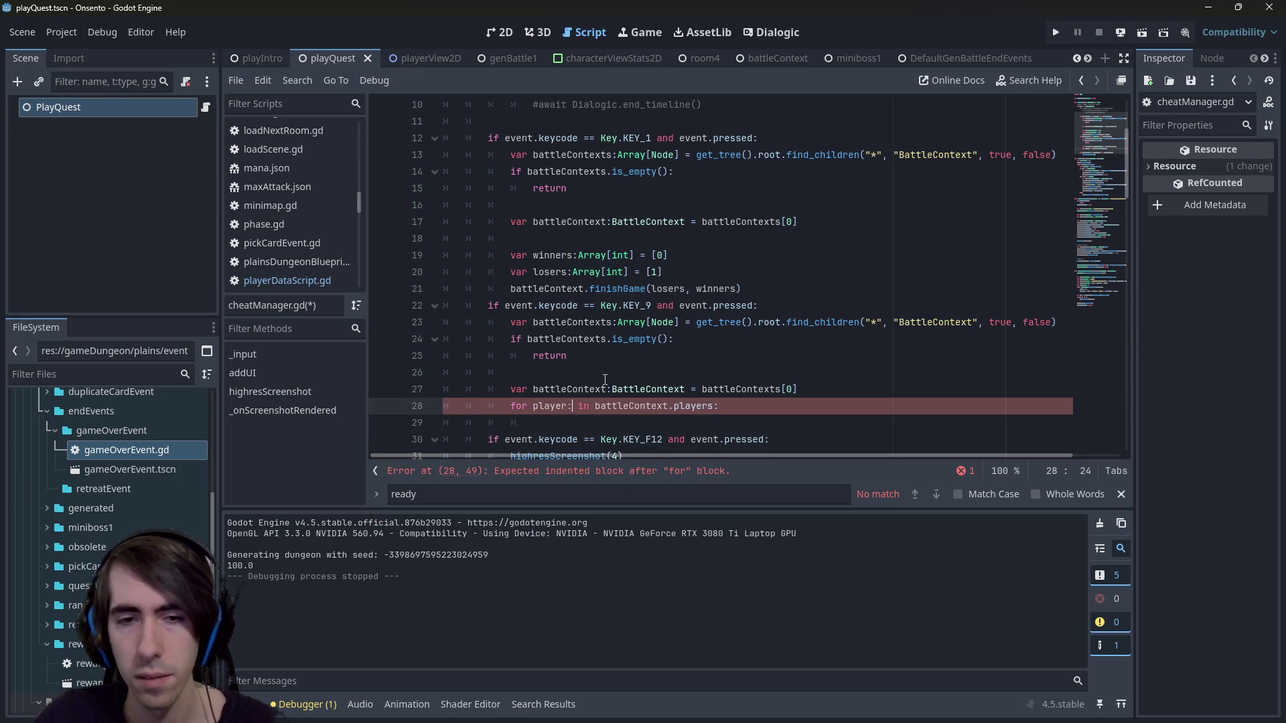
pyautogui.write('rSt')
pyautogui.press('Return')
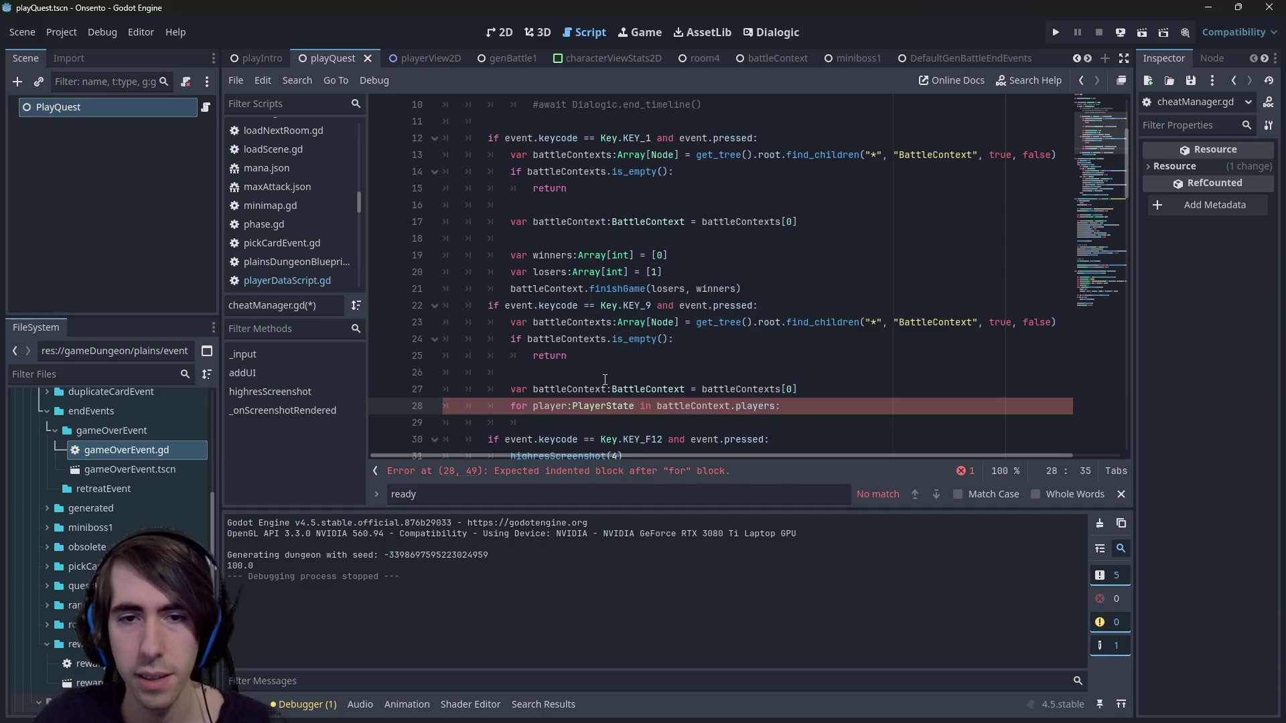
# In the loop body, write player.playerField.getValidCharacters().
pyautogui.press('Down')
pyautogui.write('player.')
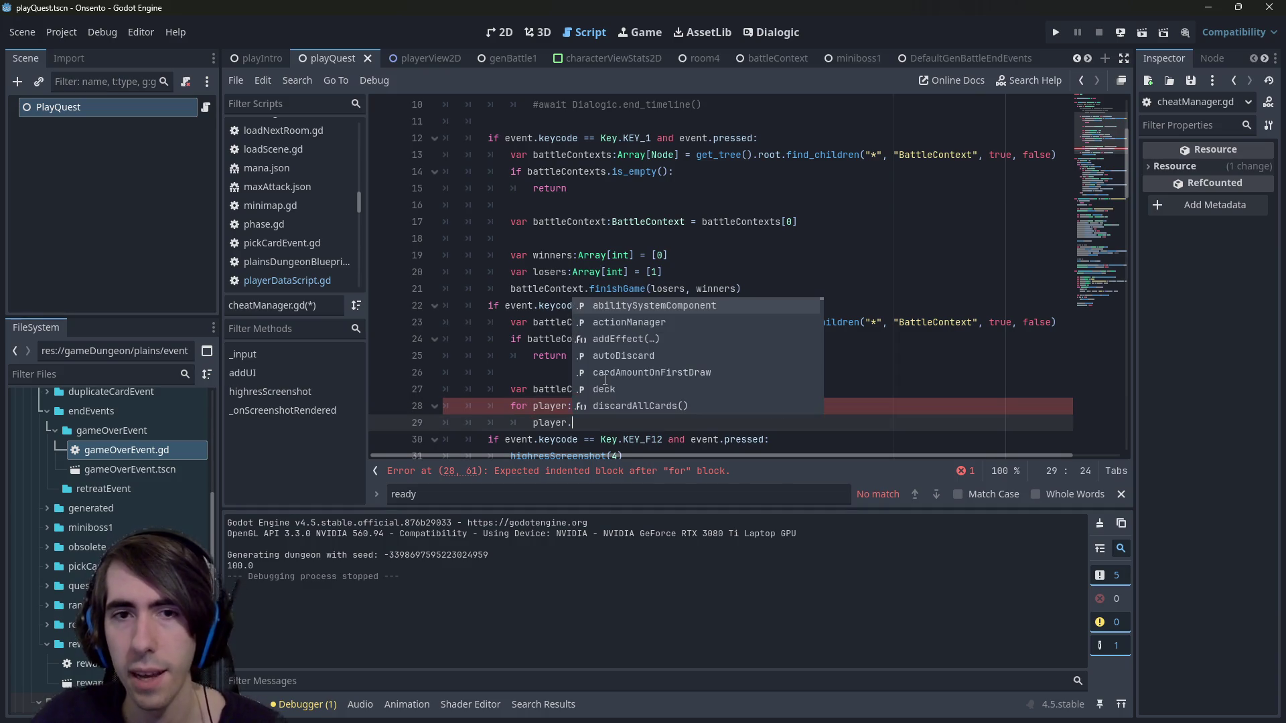
pyautogui.write('playerF')
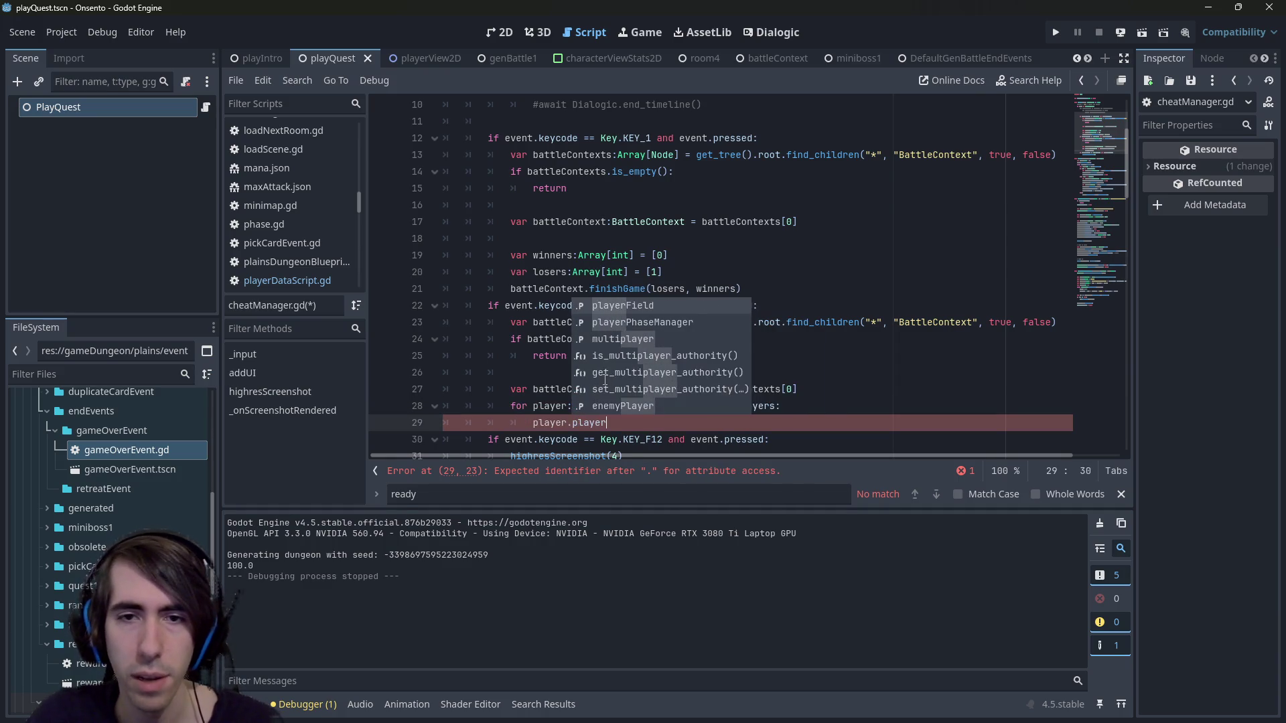
pyautogui.press('Return')
pyautogui.write('.characte')
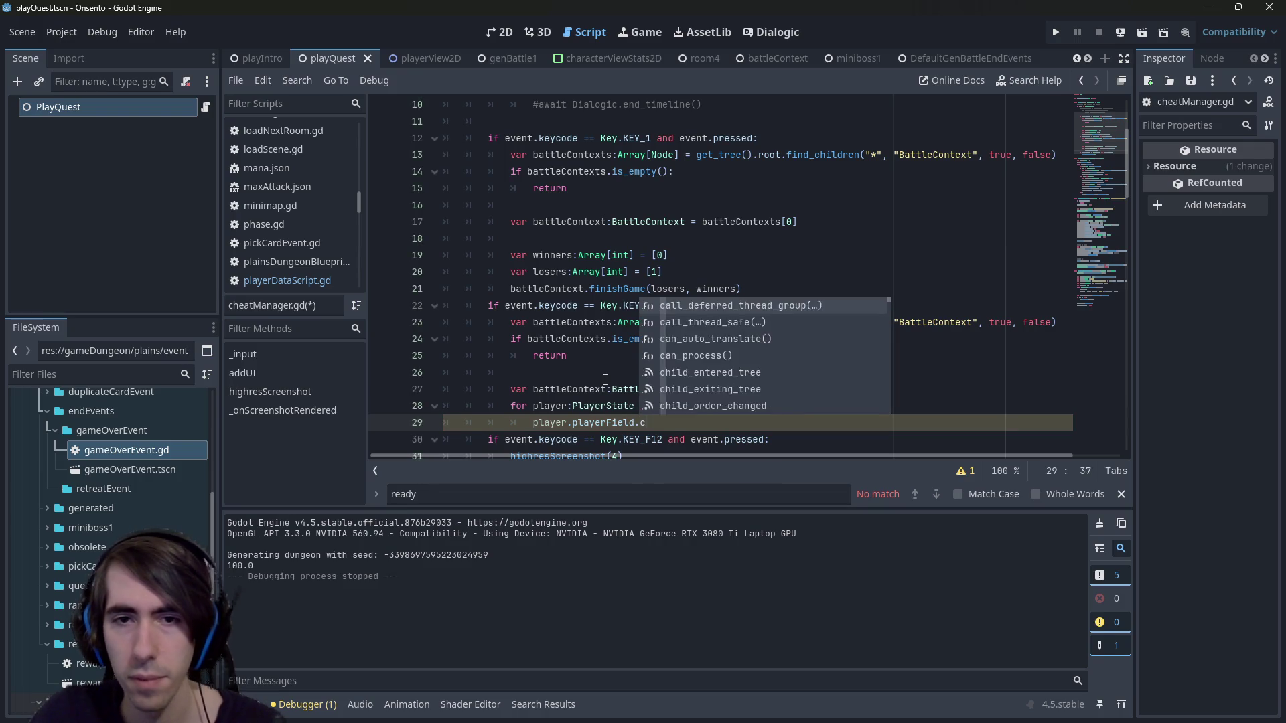
pyautogui.write('r')
pyautogui.press('Down')
pyautogui.press('Down')
pyautogui.press('Down')
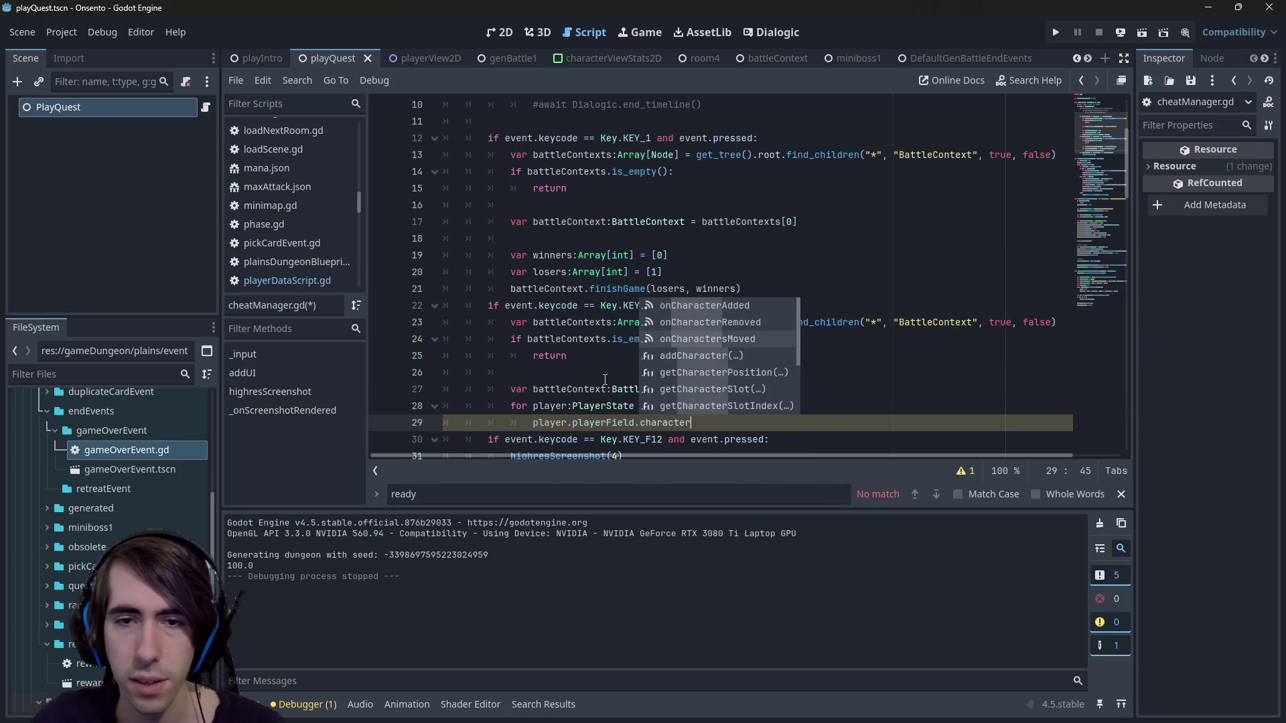
pyautogui.press('Down')
pyautogui.press('Down')
pyautogui.press('Down')
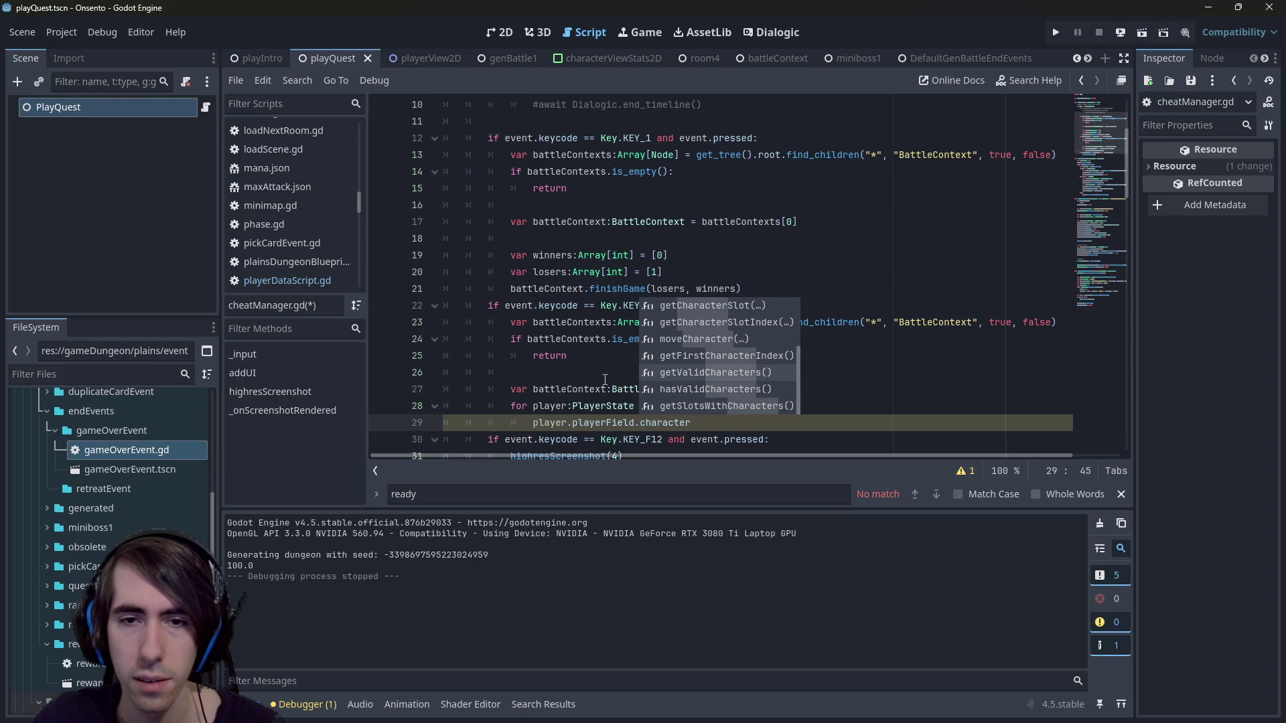
pyautogui.press('Down')
pyautogui.press('Down')
pyautogui.press('Up')
pyautogui.press('Up')
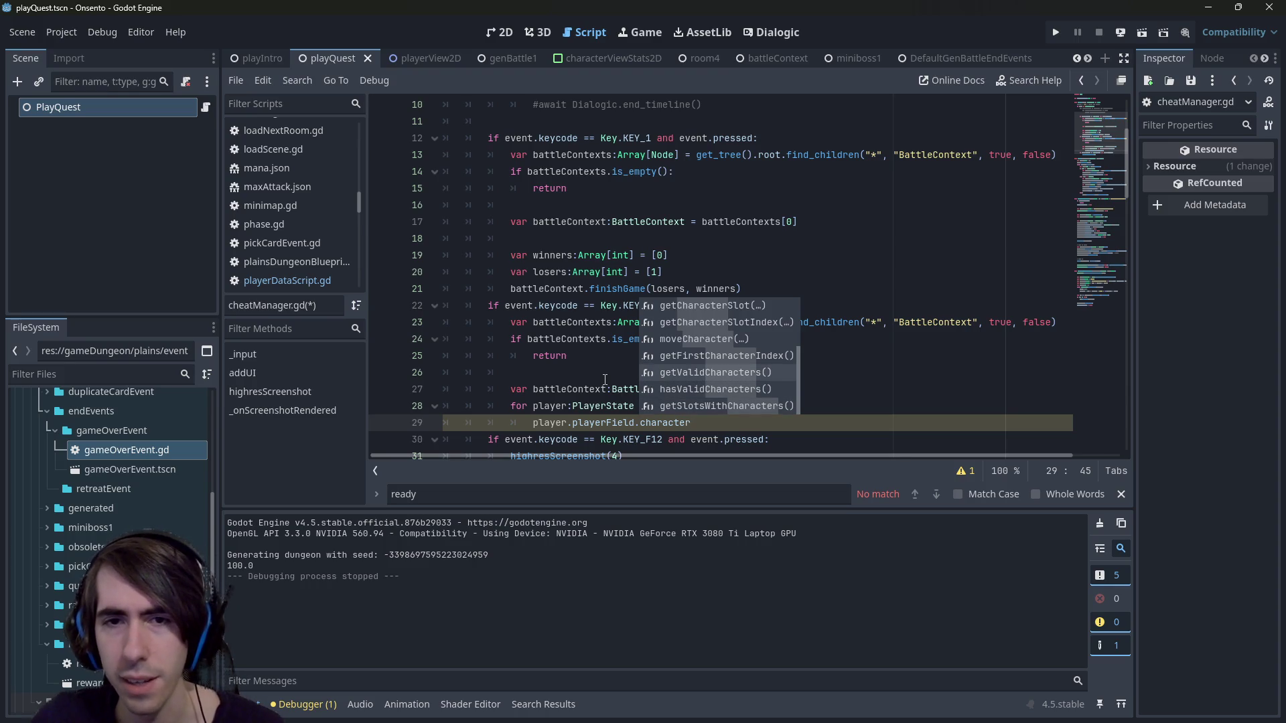
pyautogui.press('Return')
# Store that result in var characters:Array[BattleCharacter] and save the script.
pyautogui.press('Home')
pyautogui.write('var characters =')
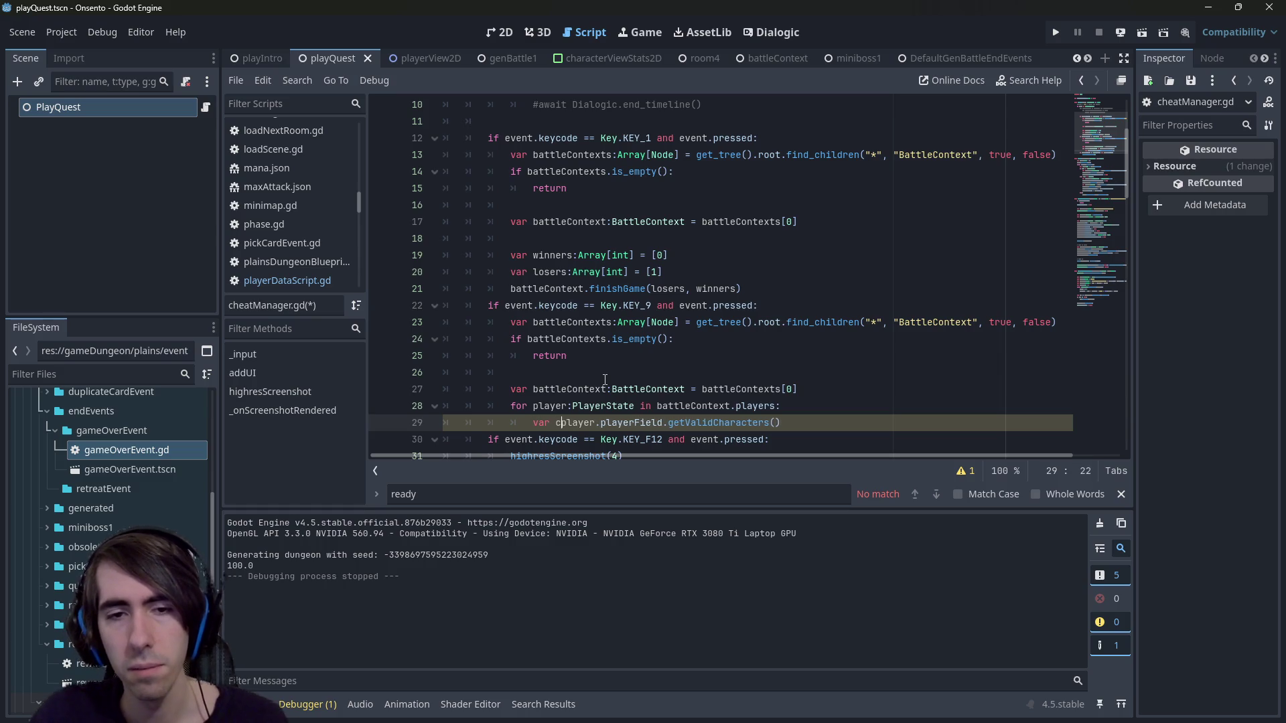
pyautogui.press('Left')
pyautogui.press('Left')
pyautogui.press('Left')
pyautogui.write(':Array[')
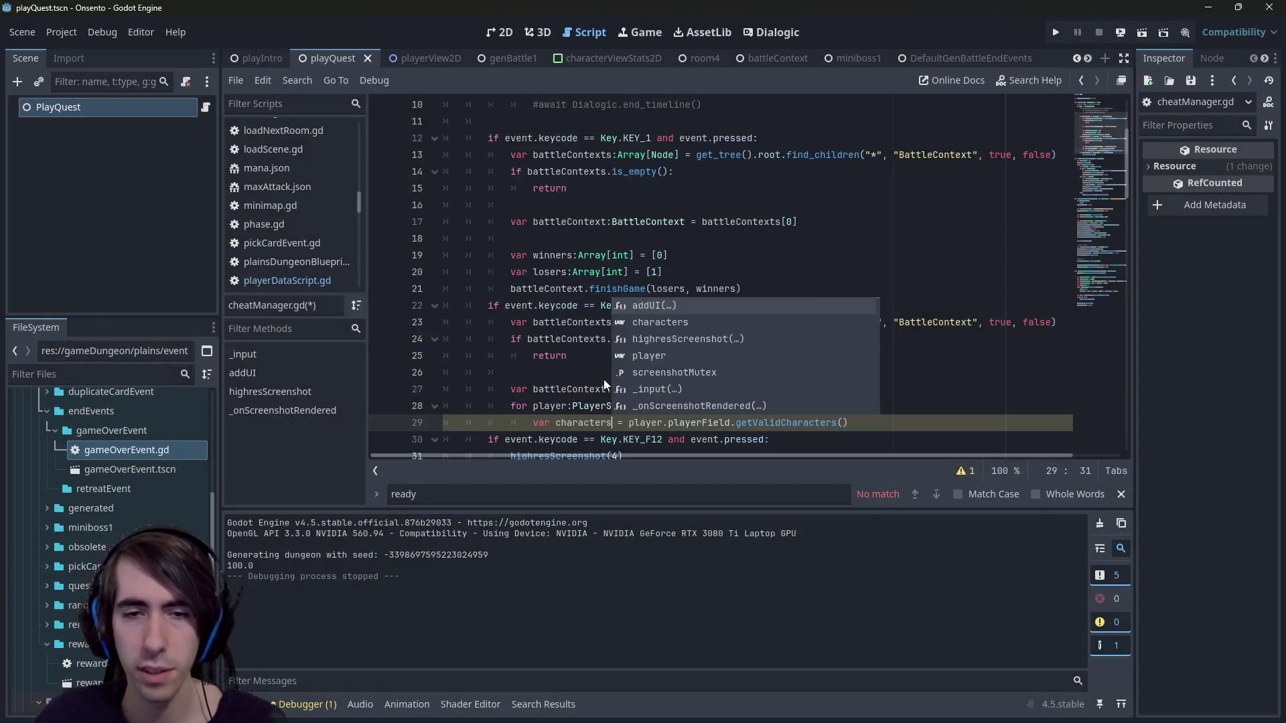
pyautogui.write('BattleCharacte')
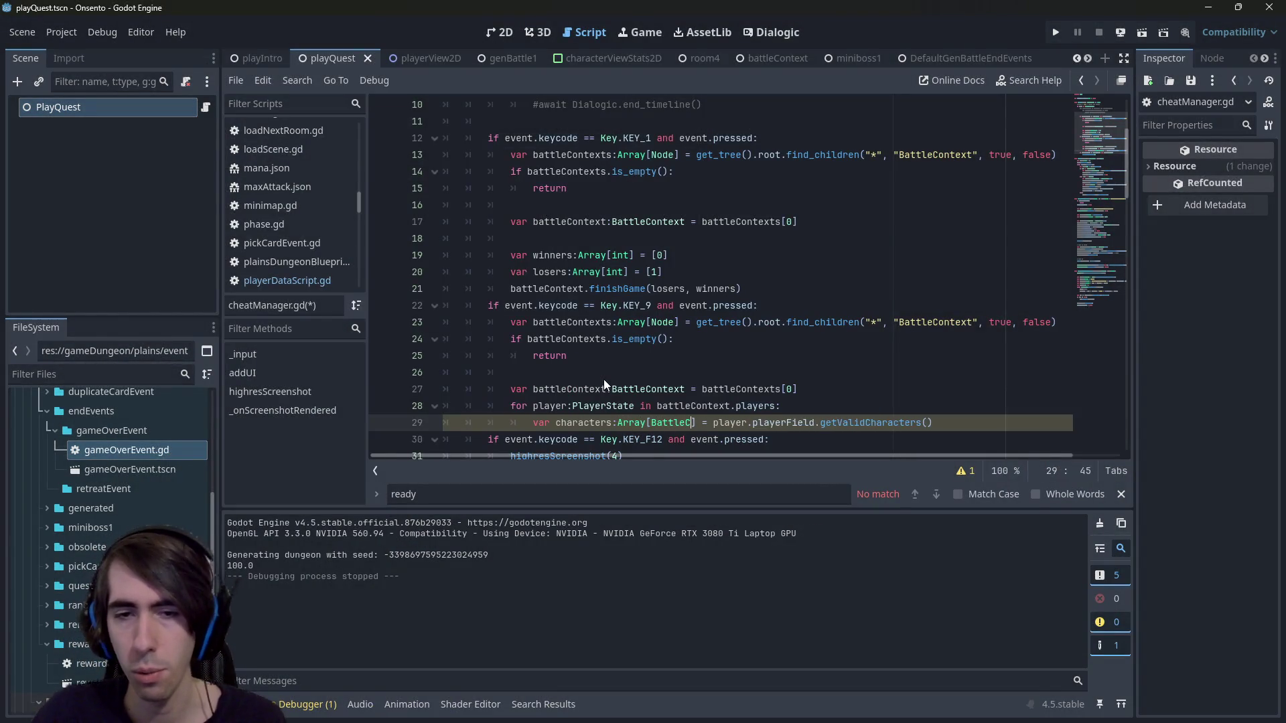
pyautogui.write('r')
pyautogui.hotkey('ctrl', 's')
pyautogui.scroll(-2, 603, 287)
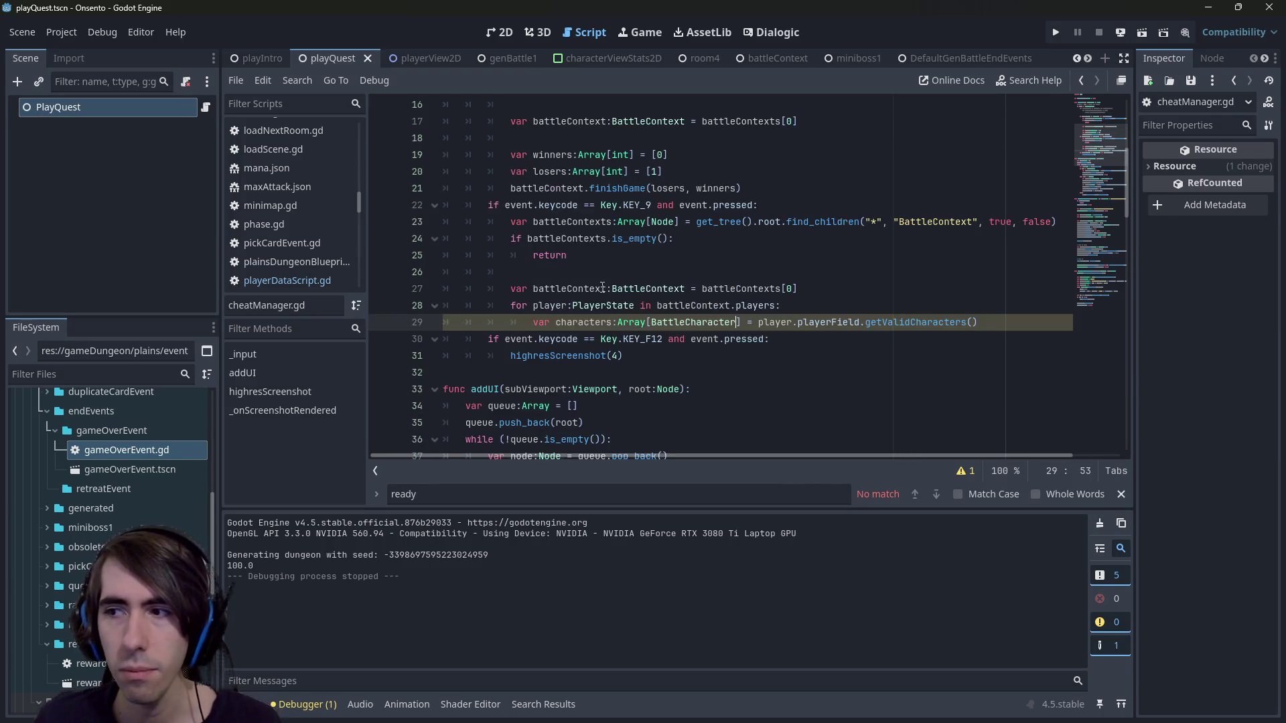
pyautogui.press('Return')
pyautogui.press('Return')
pyautogui.press('Up')
pyautogui.press('Up')
pyautogui.doubleClick(583, 322)
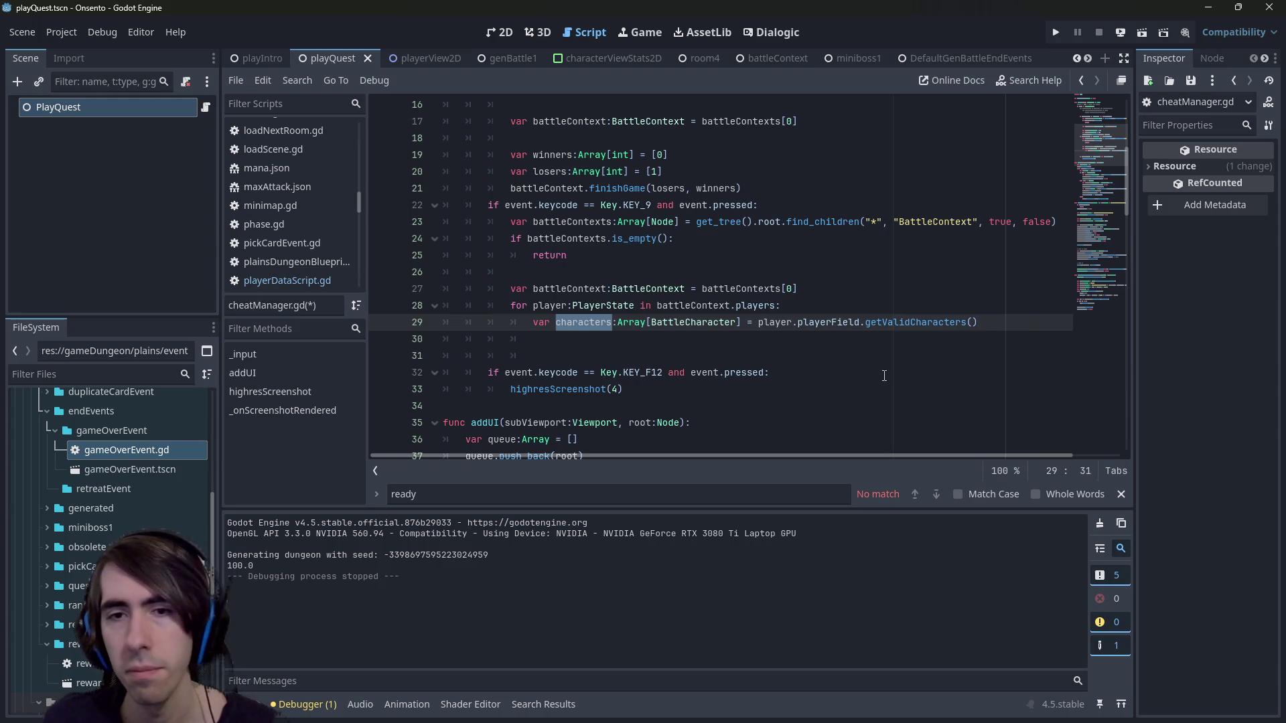
# Add an inner loop 'for character:BattleCharacter in characters:' on line 30.
pyautogui.click(806, 339)
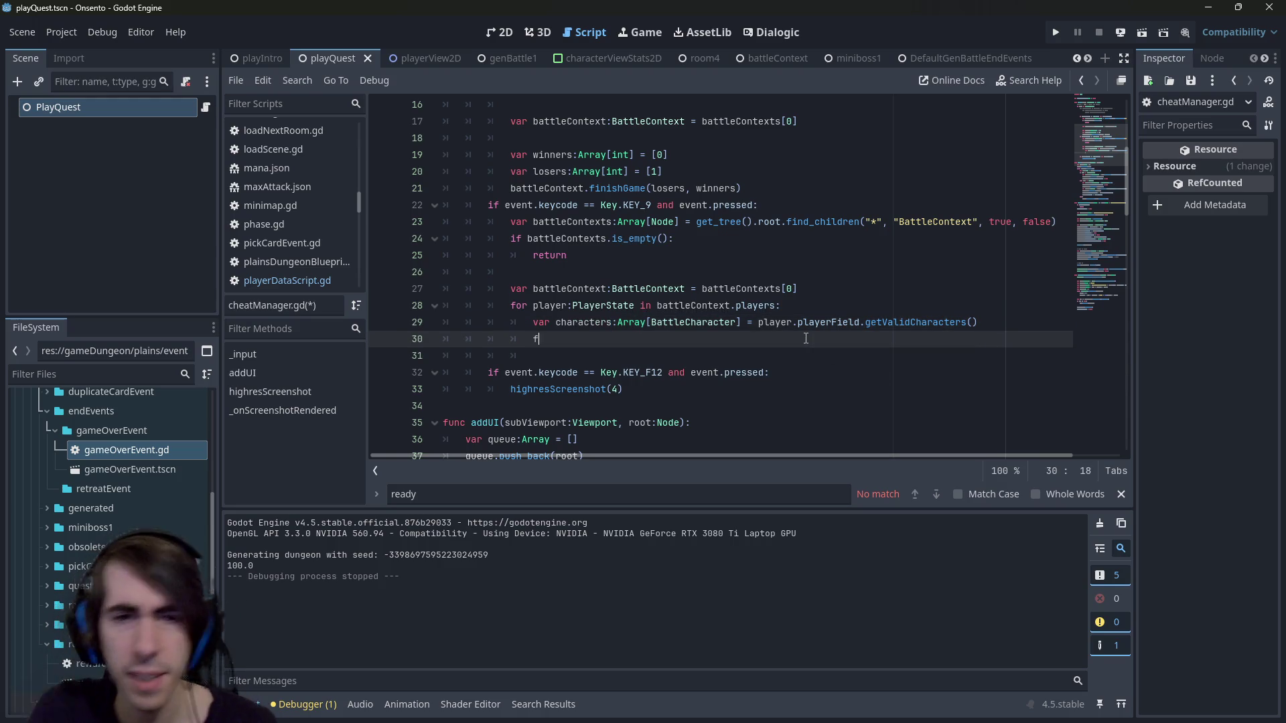
pyautogui.write('for character in characters:')
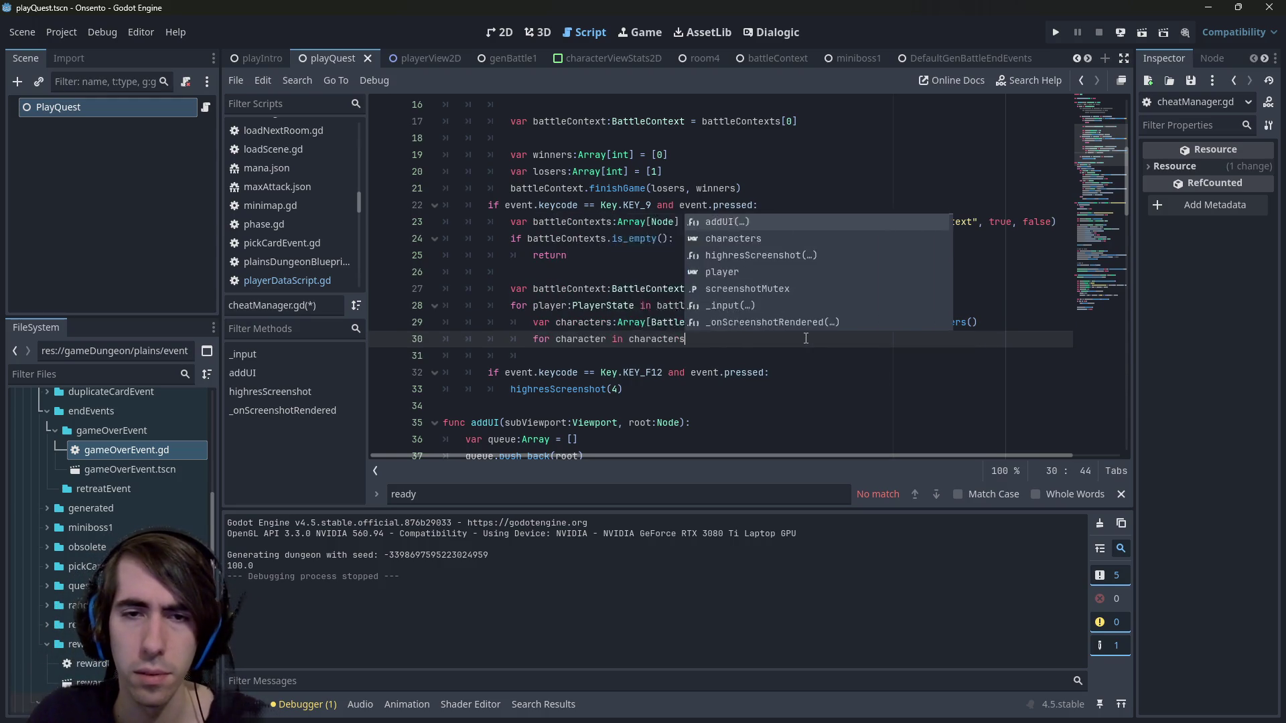
pyautogui.press('Escape')
pyautogui.press('Up')
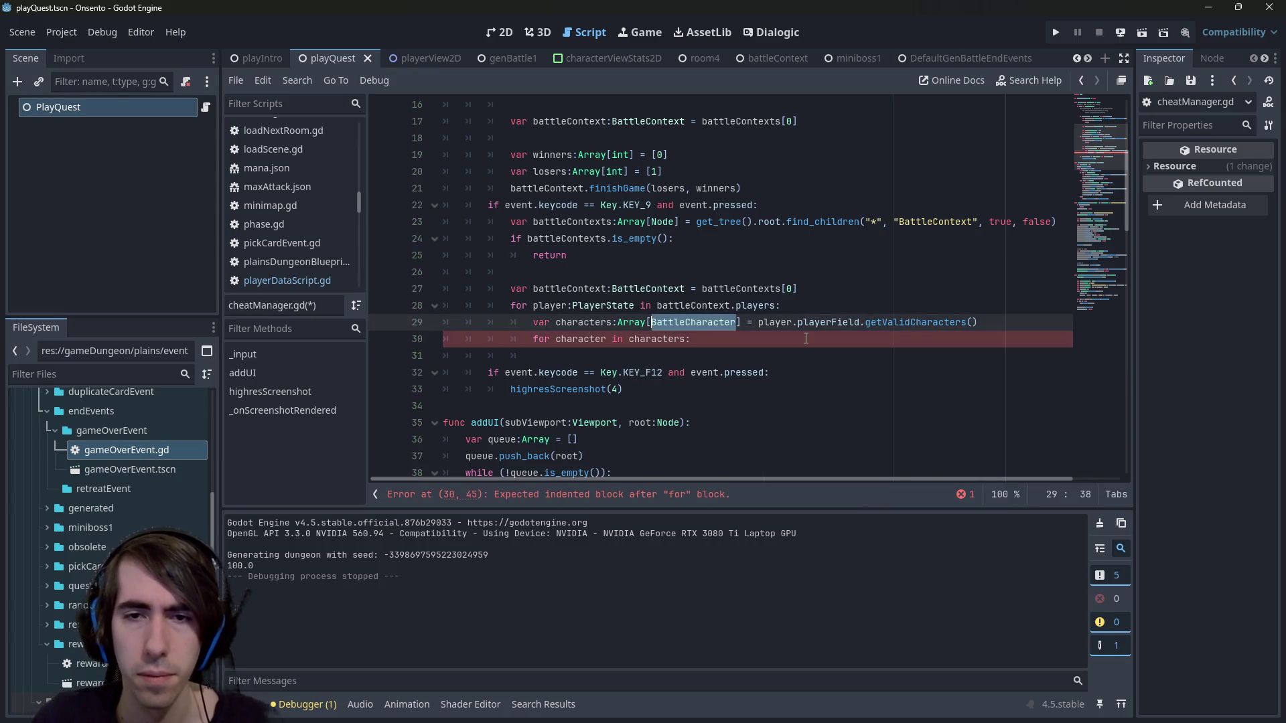
pyautogui.hotkey('ctrl', 'Left')
pyautogui.press('Down')
pyautogui.write(':BattleCharacter')
pyautogui.press('End')
pyautogui.press('Return')
# Call character.triggerDeath() inside the inner loop on line 31.
pyautogui.write('character.')
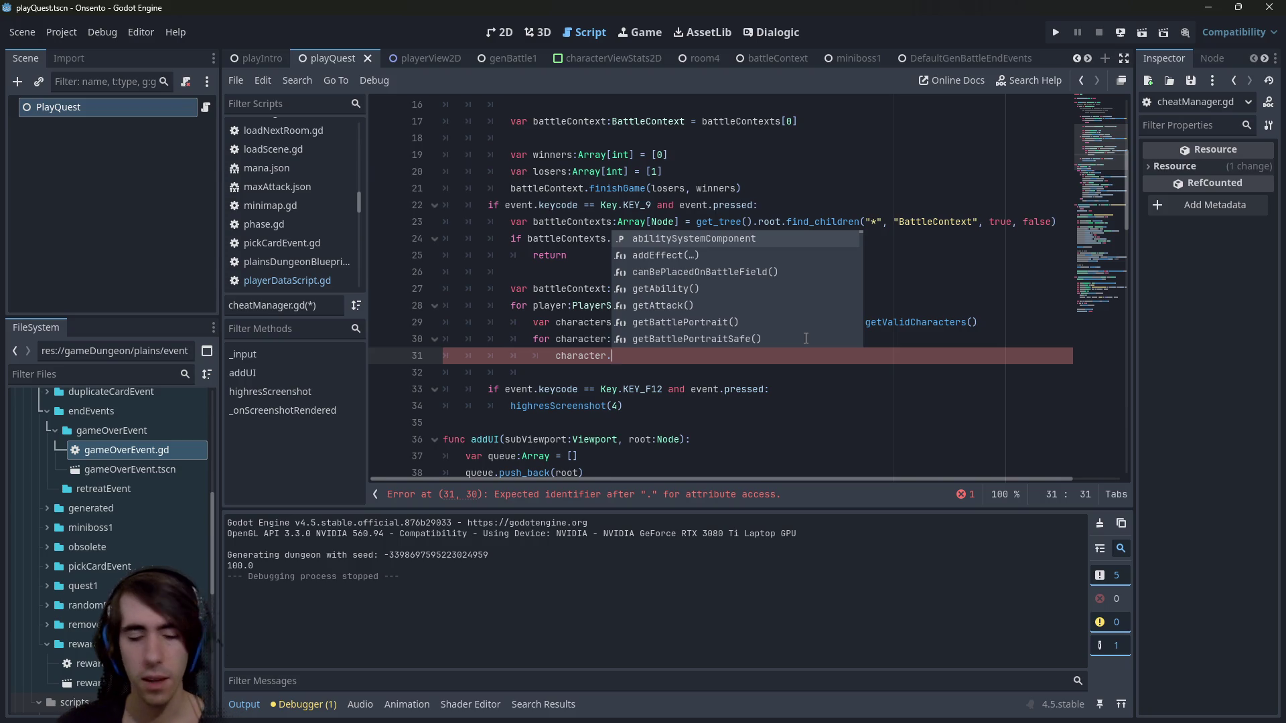
pyautogui.write('hh')
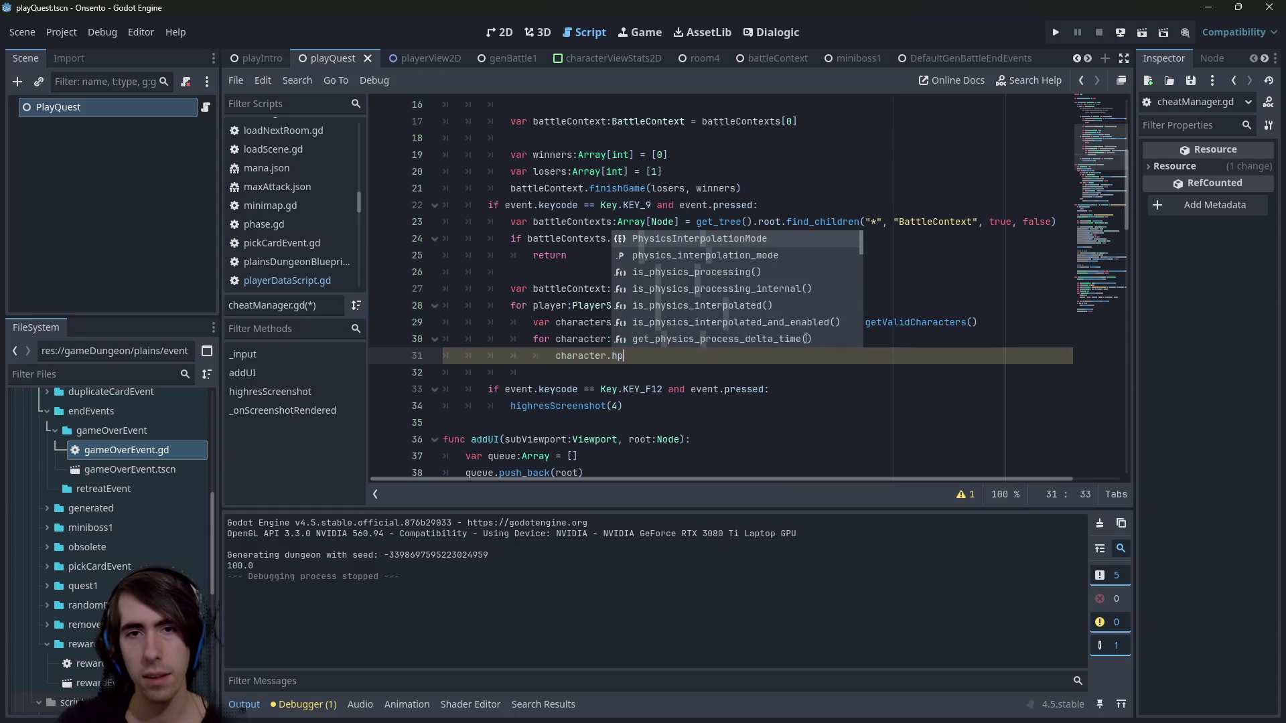
pyautogui.press('BackSpace')
pyautogui.write('ealth')
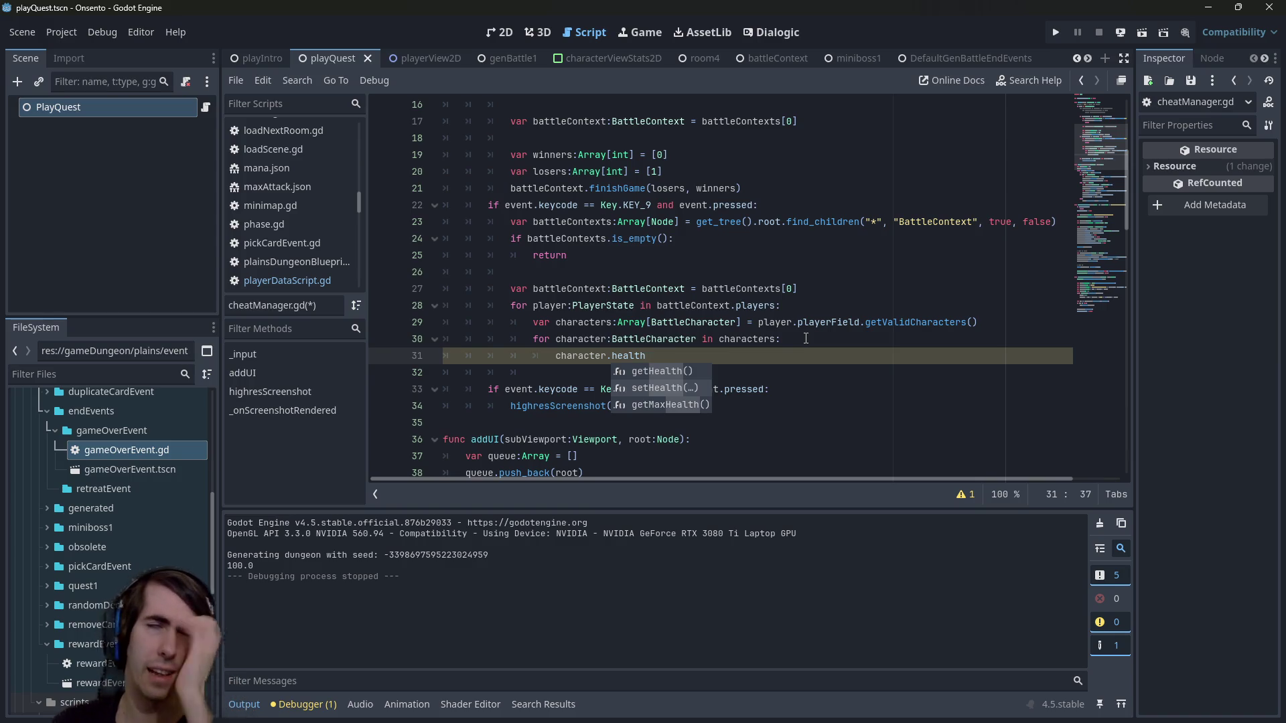
pyautogui.press('BackSpace')
pyautogui.press('BackSpace')
pyautogui.press('BackSpace')
pyautogui.write('dead')
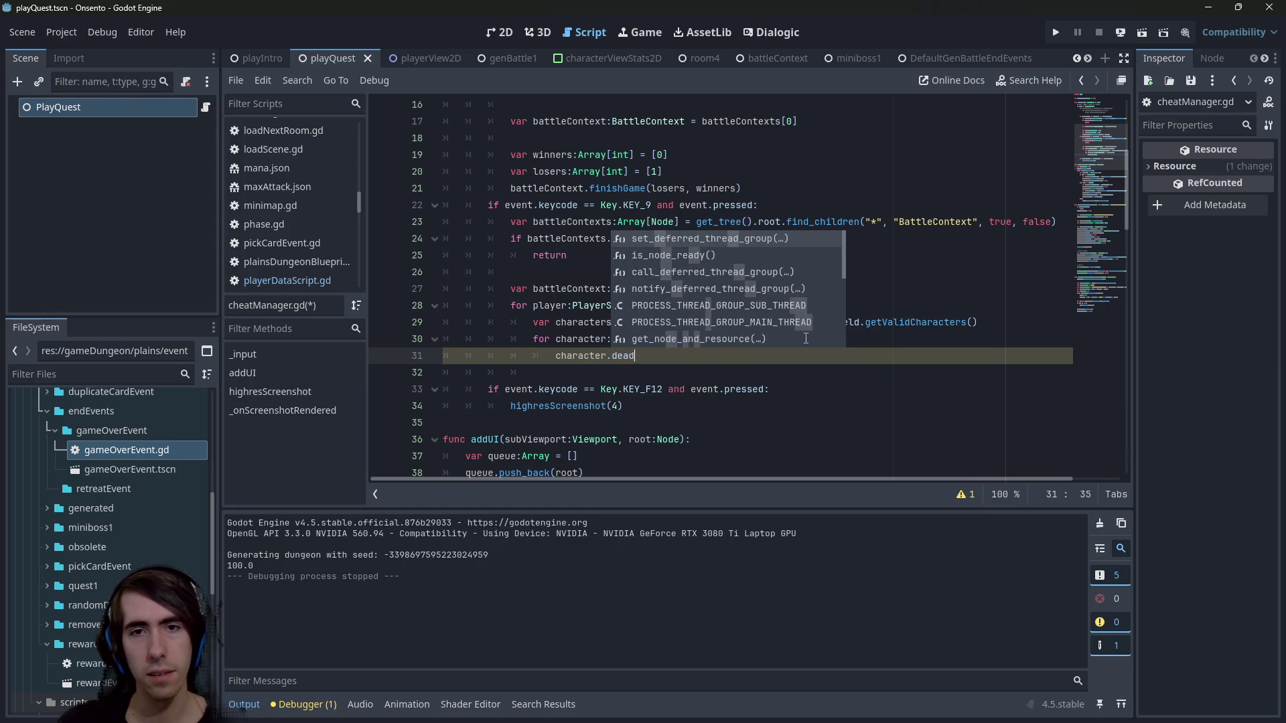
pyautogui.press('BackSpace')
pyautogui.write('th')
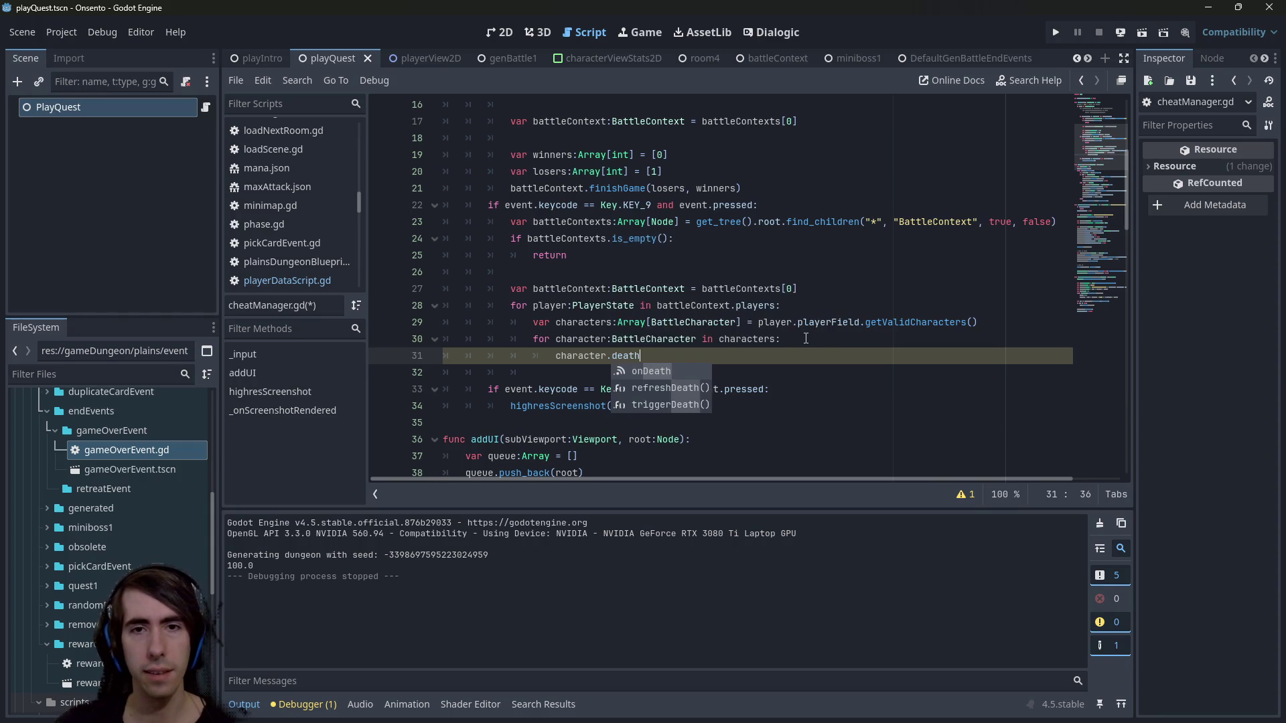
pyautogui.press('Down')
pyautogui.press('Down')
pyautogui.press('Return')
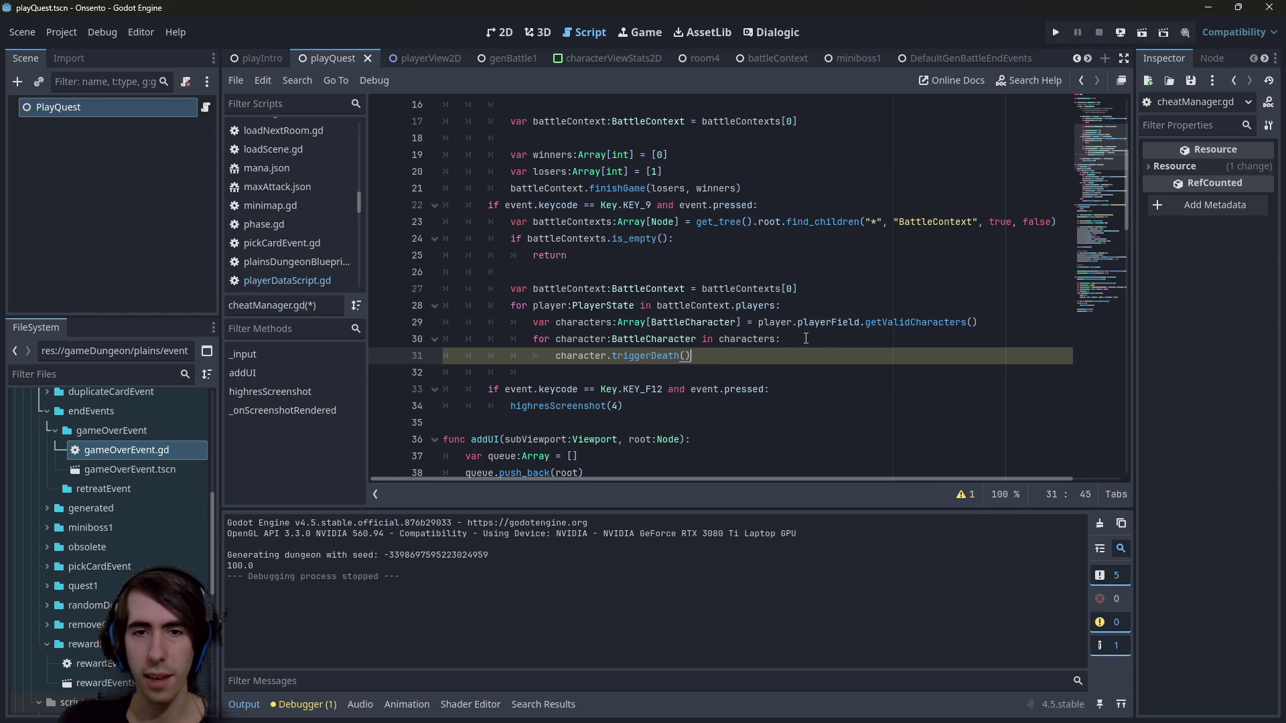
# Look up triggerDeath's definition and project-wide uses, view killCommand.gd, then return to cheatManager.gd.
pyautogui.keyDown('ctrl'); pyautogui.click(643, 356); pyautogui.keyUp('ctrl')
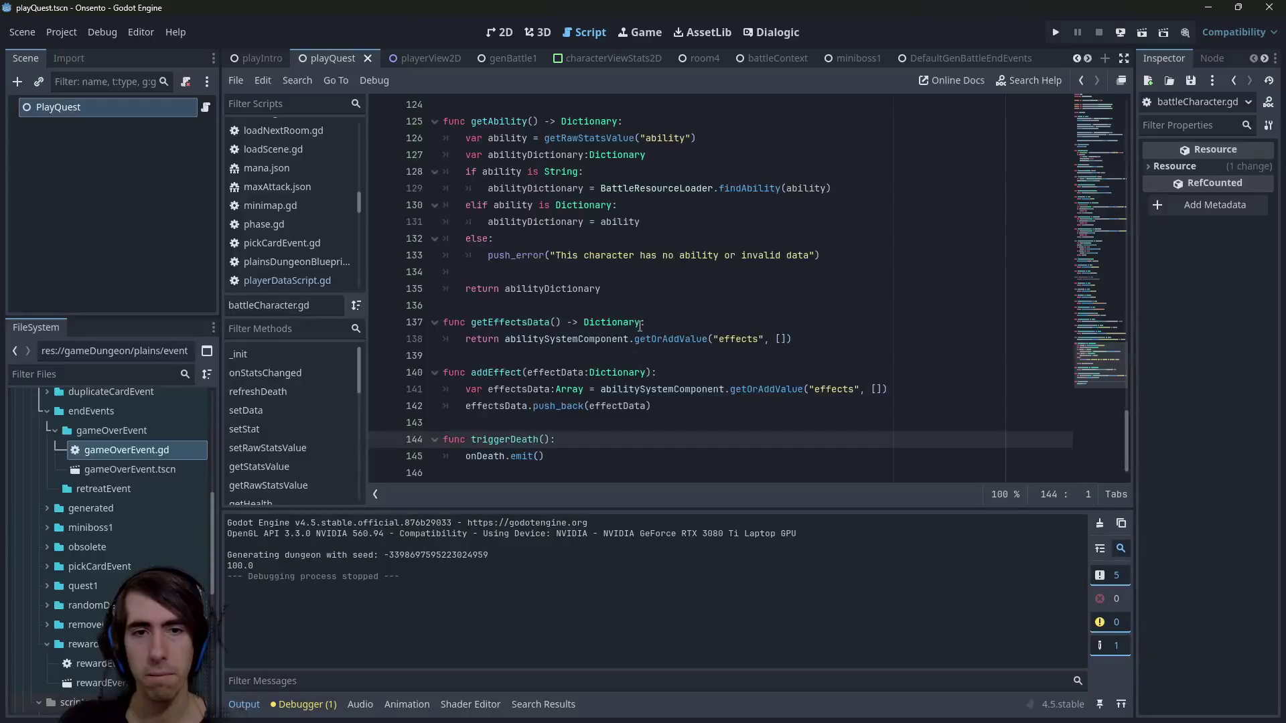
pyautogui.moveTo(640, 327)
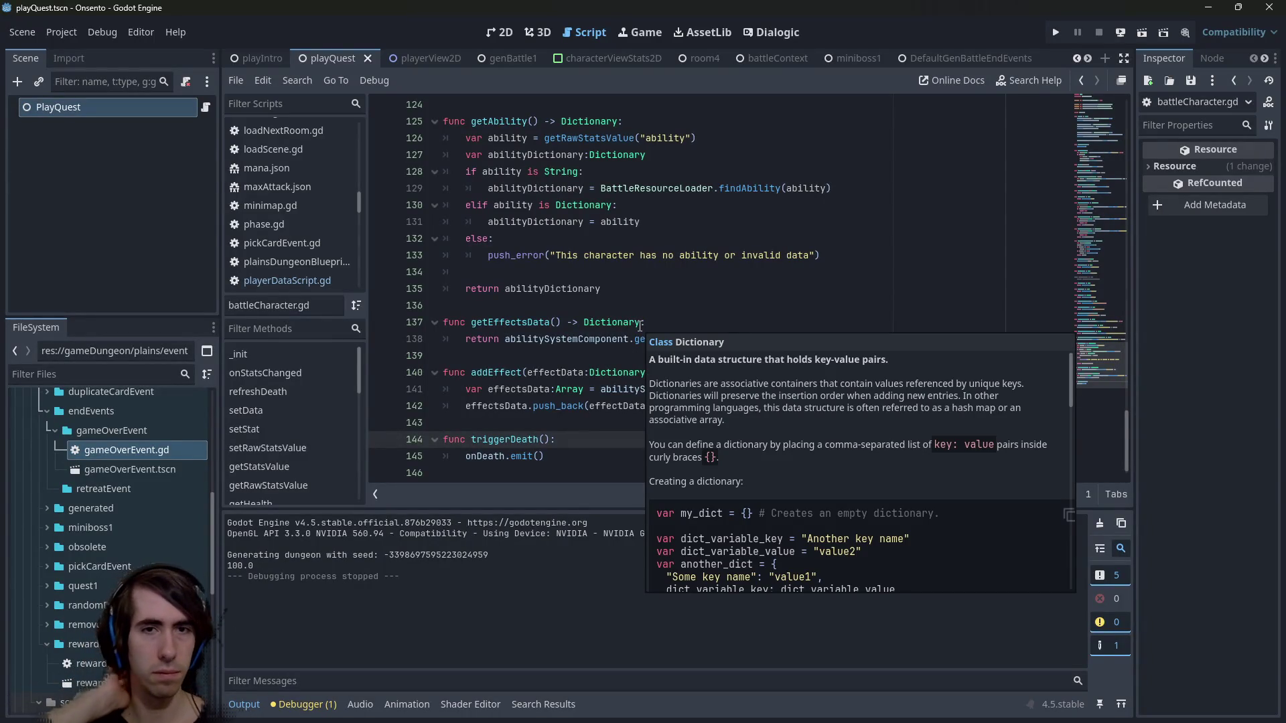
pyautogui.press('ctrl')
pyautogui.hotkey('ctrl', 'shift', 'f')
pyautogui.press('Return')
pyautogui.click(340, 566)
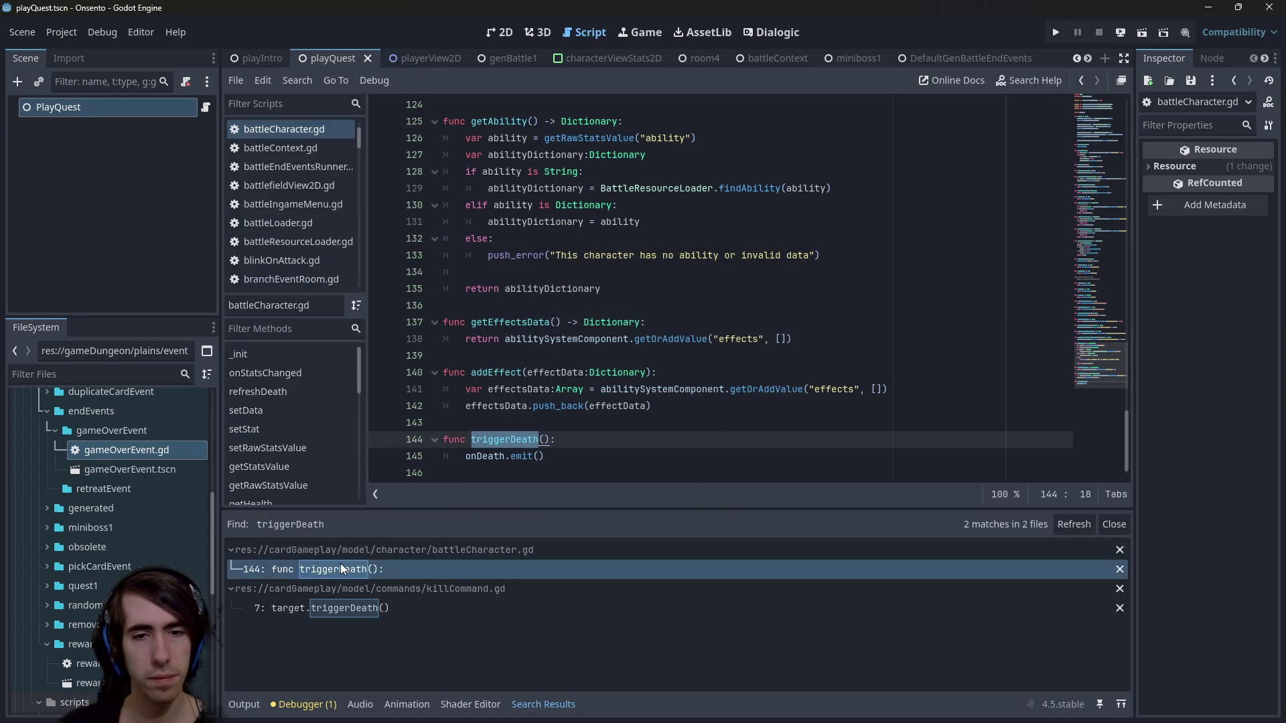
pyautogui.click(376, 607)
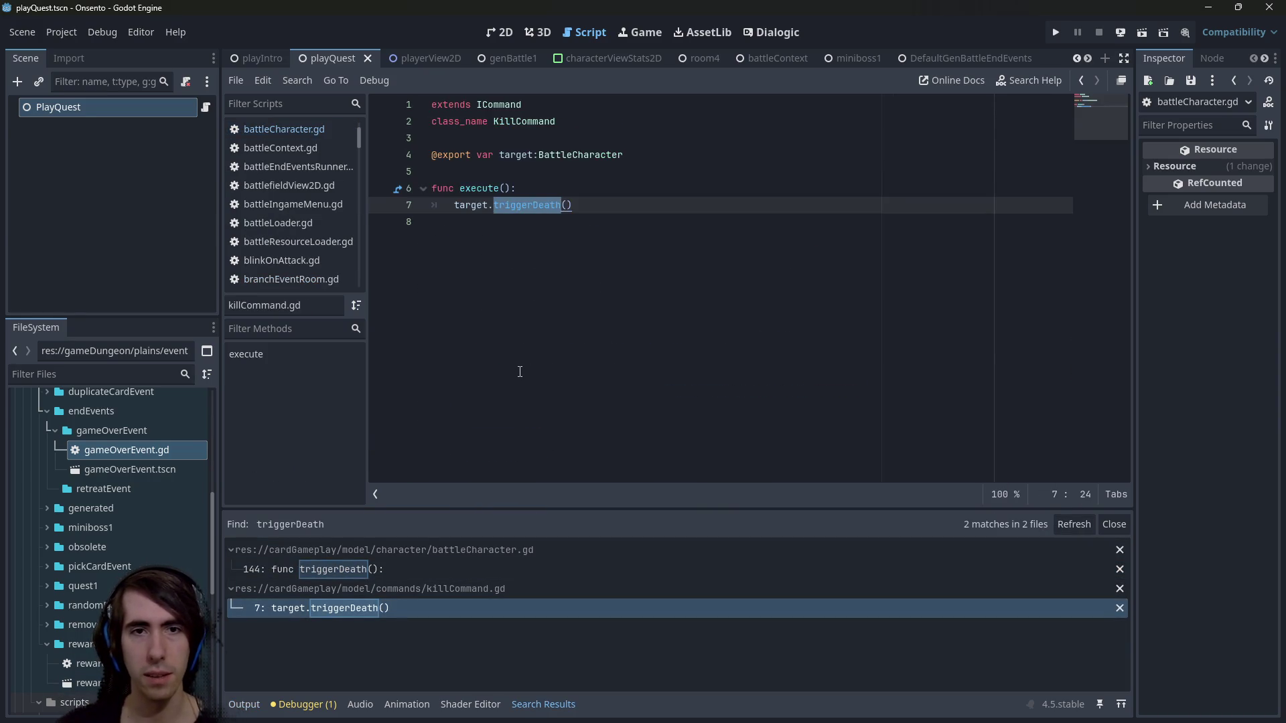
pyautogui.click(446, 311)
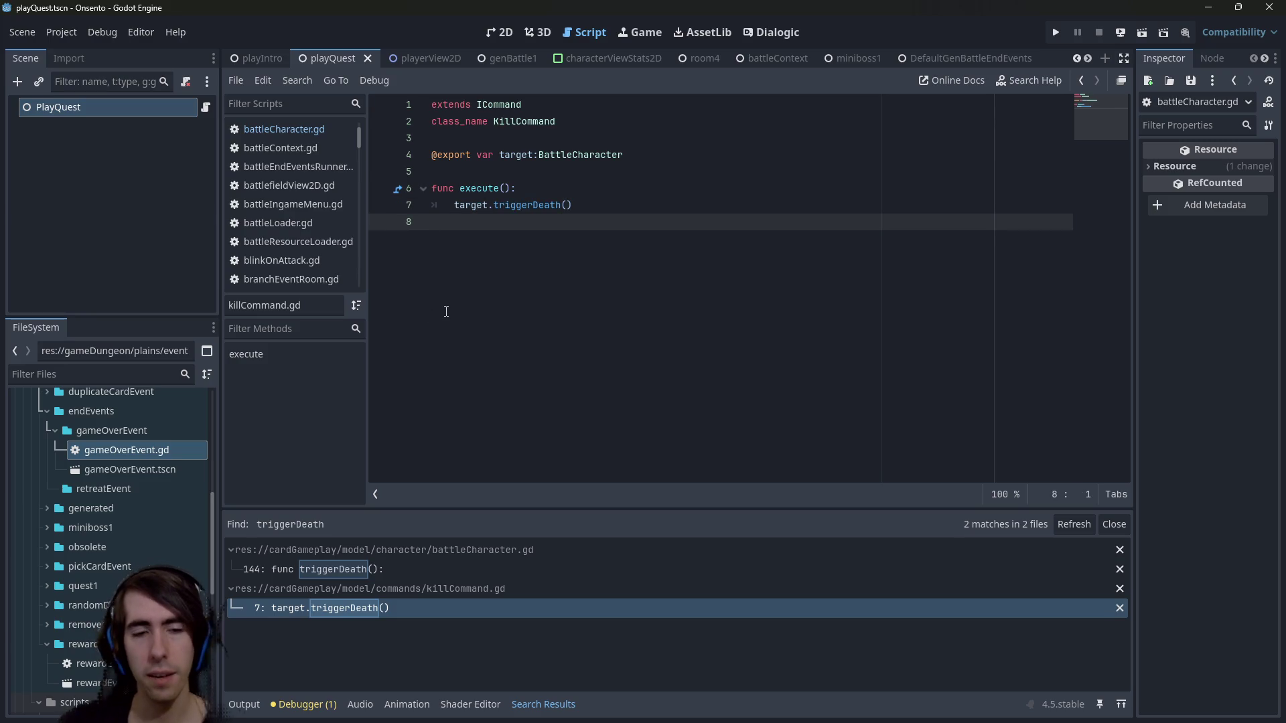
pyautogui.hotkey('alt', 'Left')
pyautogui.hotkey('alt', 'Left')
pyautogui.hotkey('alt', 'Left')
pyautogui.hotkey('alt', 'Left')
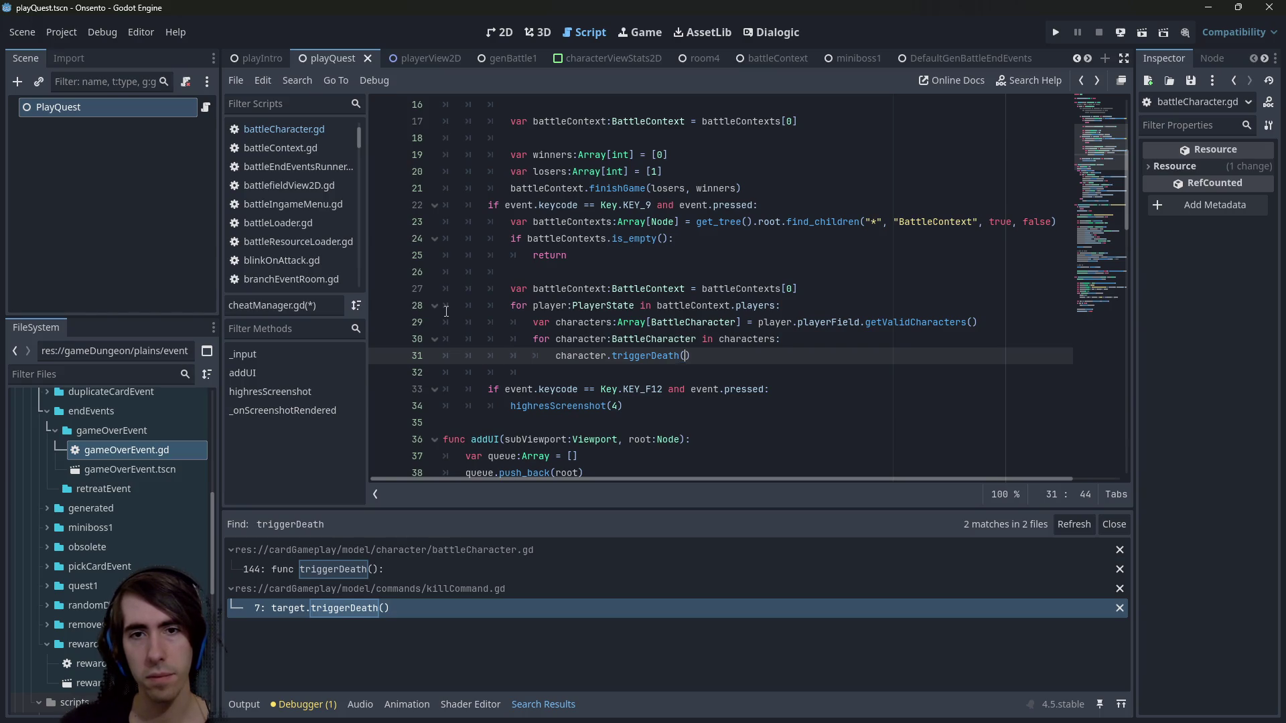
# Comment out the triggerDeath() call and add character.setHealth(1) above it.
pyautogui.hotkey('ctrl', 'k')
pyautogui.hotkey('ctrl', 'shift', 'Return')
pyautogui.write('character.')
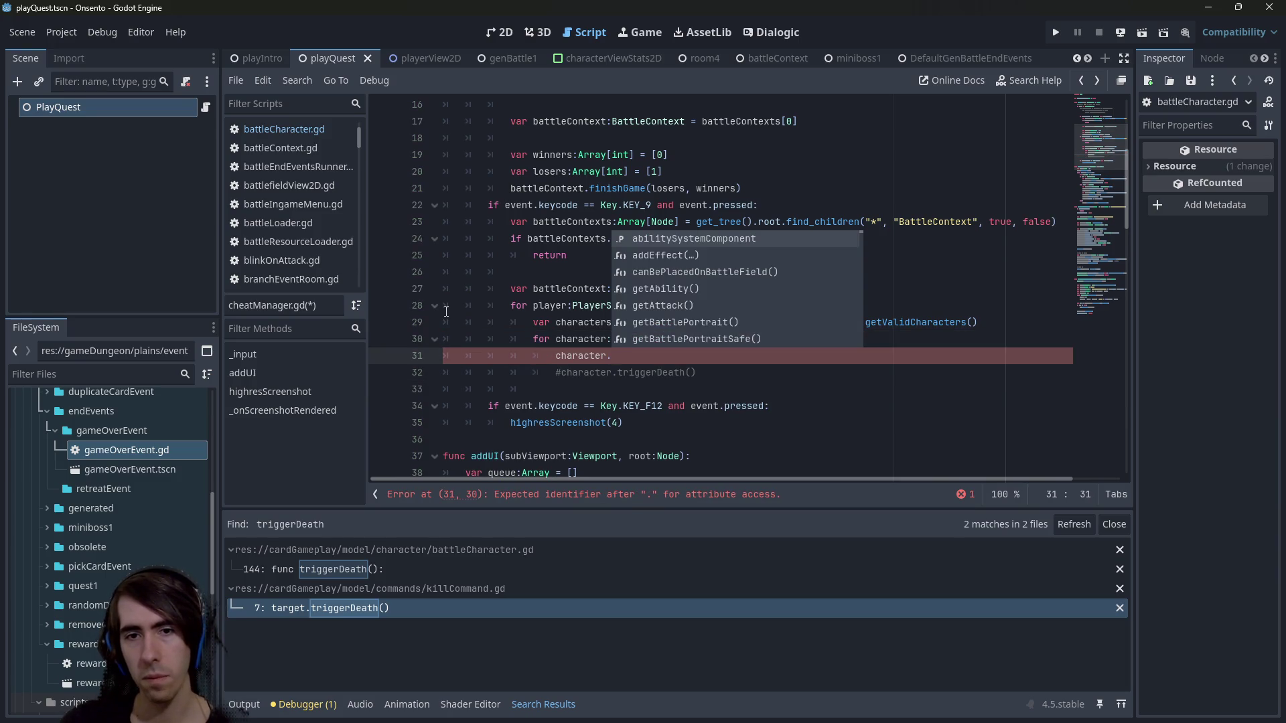
pyautogui.write('health')
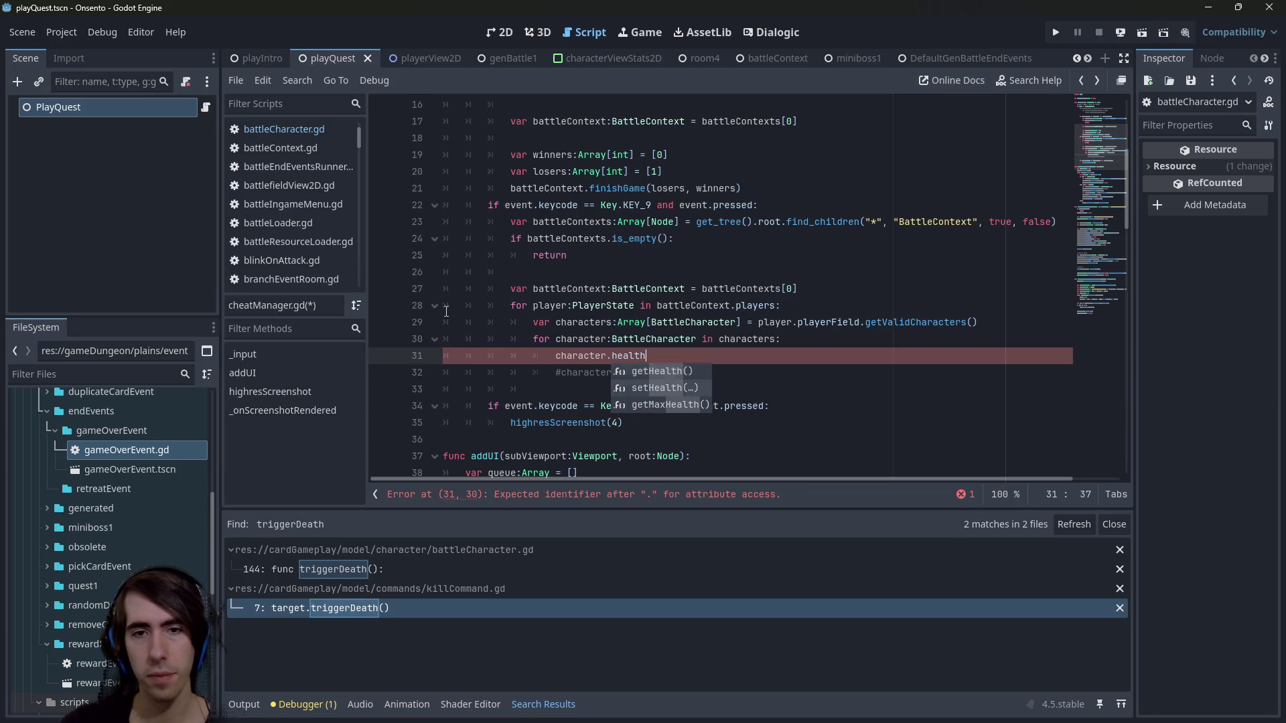
pyautogui.press('Down')
pyautogui.press('Return')
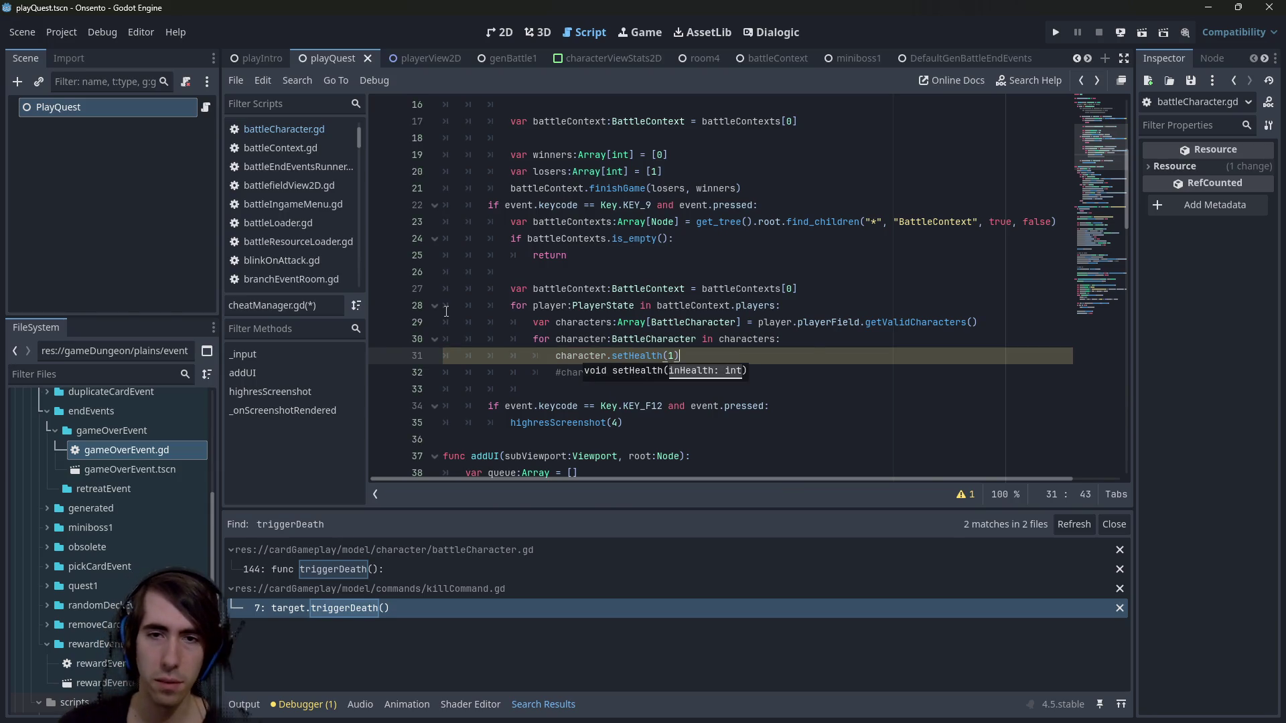
# Check the setHealth definition, then run the current scene to test the cheat.
pyautogui.keyDown('ctrl'); pyautogui.click(639, 356); pyautogui.keyUp('ctrl')
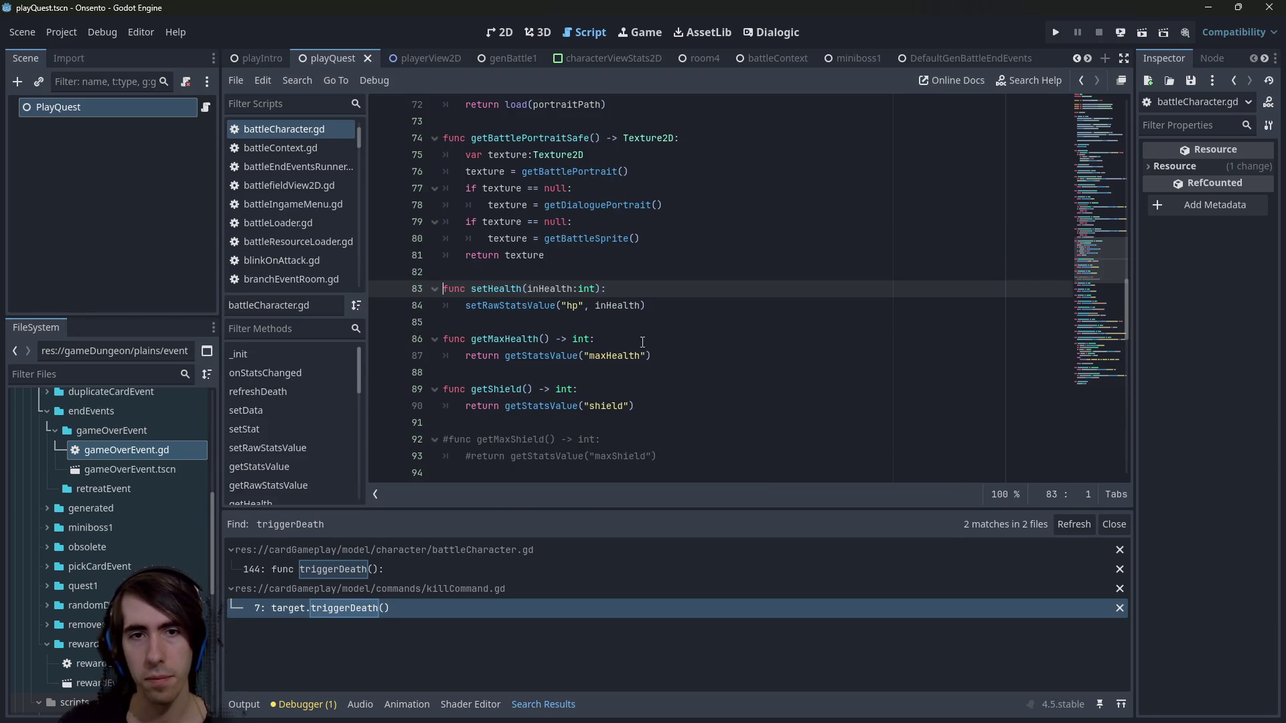
pyautogui.hotkey('alt', 'Left')
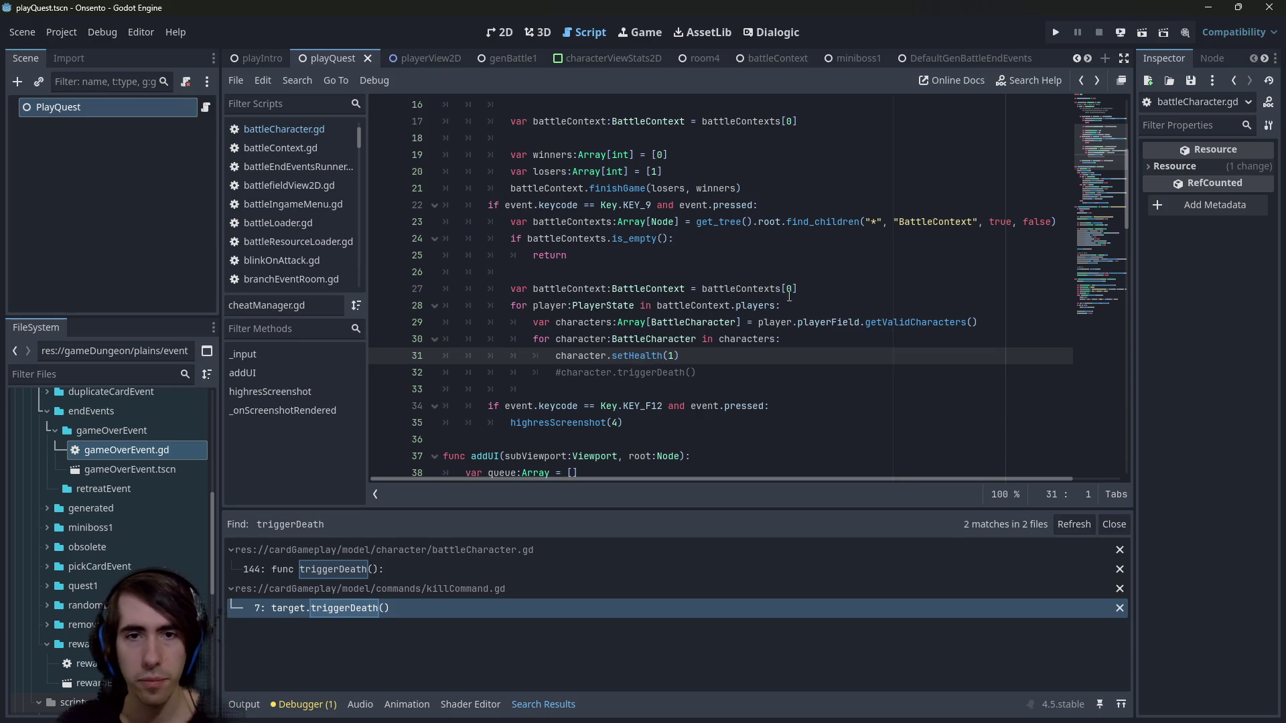
pyautogui.click(1136, 34)
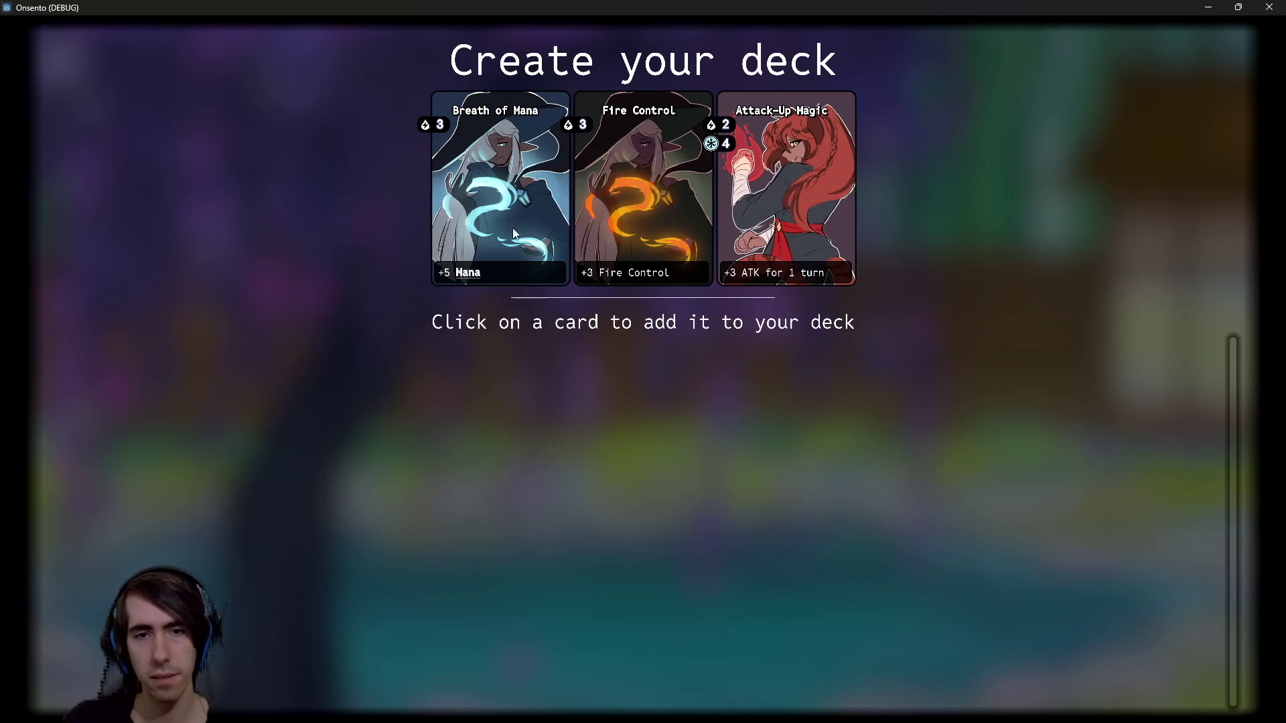
# Fill the deck with offered cards on the Create your deck screen.
pyautogui.click(519, 220)
pyautogui.click(535, 211)
pyautogui.click(639, 199)
pyautogui.click(640, 199)
pyautogui.click(640, 199)
pyautogui.click(629, 199)
pyautogui.click(610, 198)
pyautogui.click(596, 198)
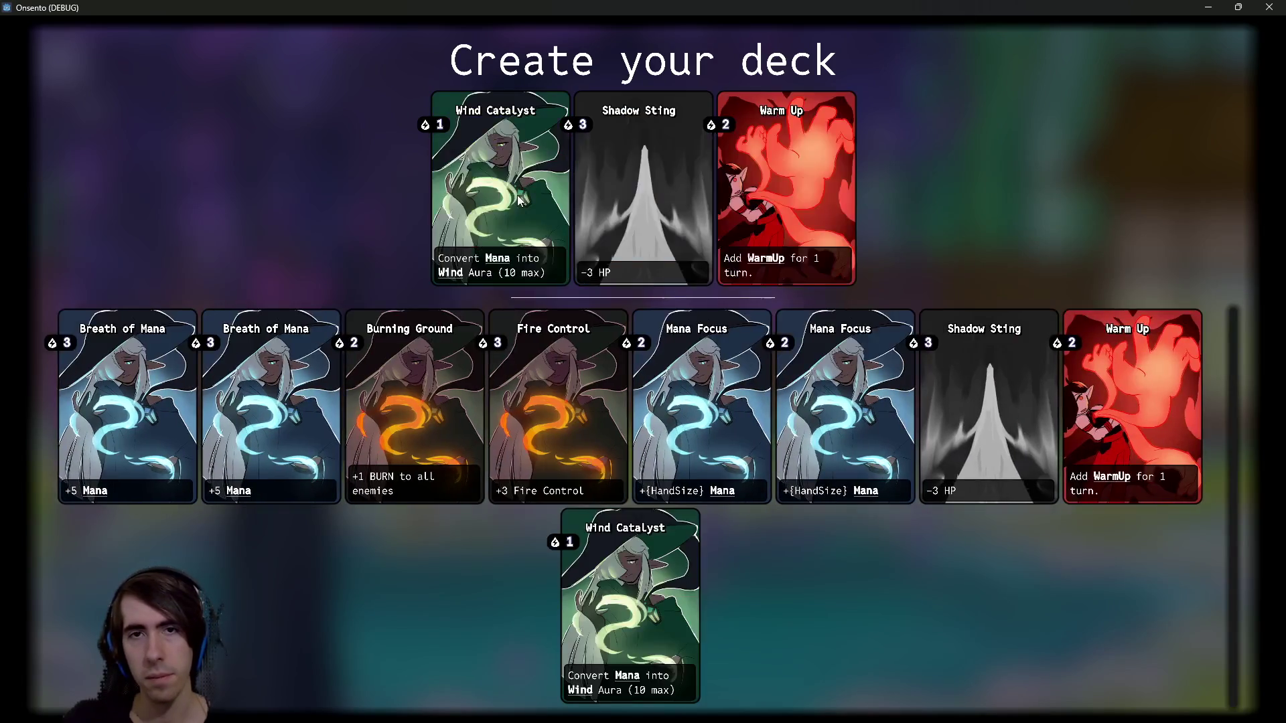
pyautogui.click(577, 198)
pyautogui.click(556, 197)
pyautogui.click(536, 196)
pyautogui.click(516, 195)
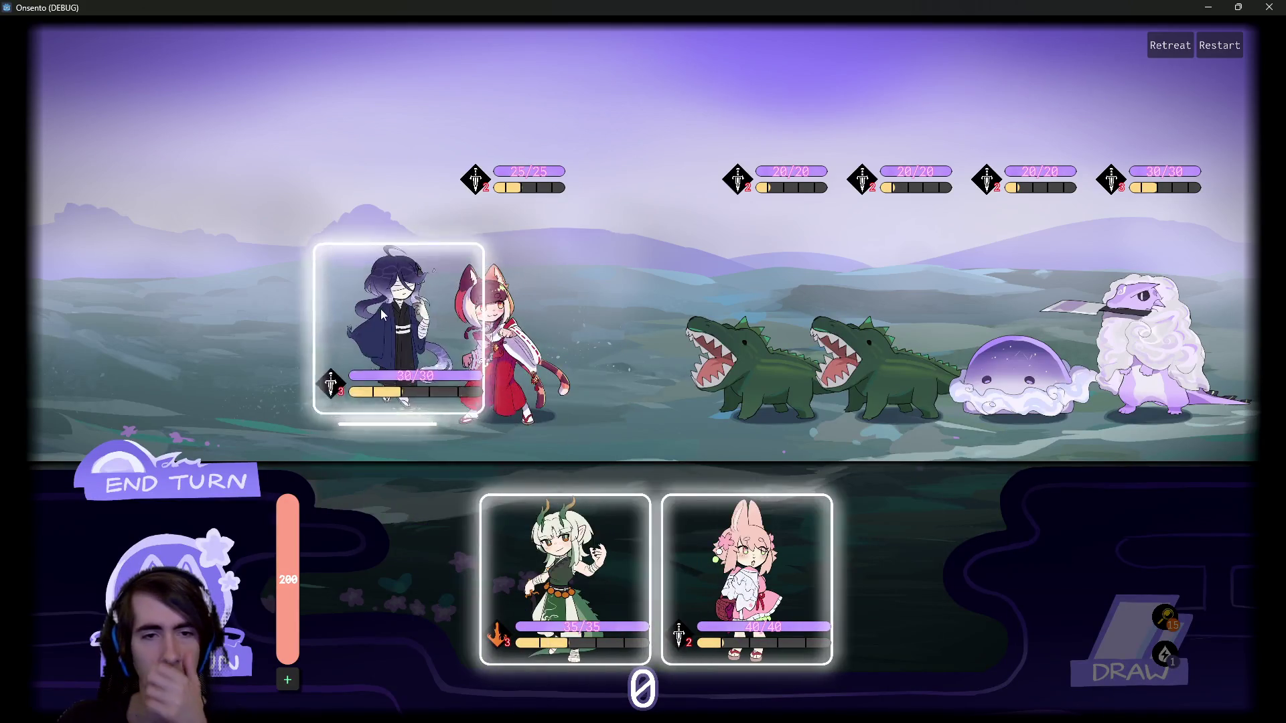
# Put the pink fox in the leftmost party slot and end the turn.
pyautogui.moveTo(373, 410); pyautogui.dragTo(157, 336)
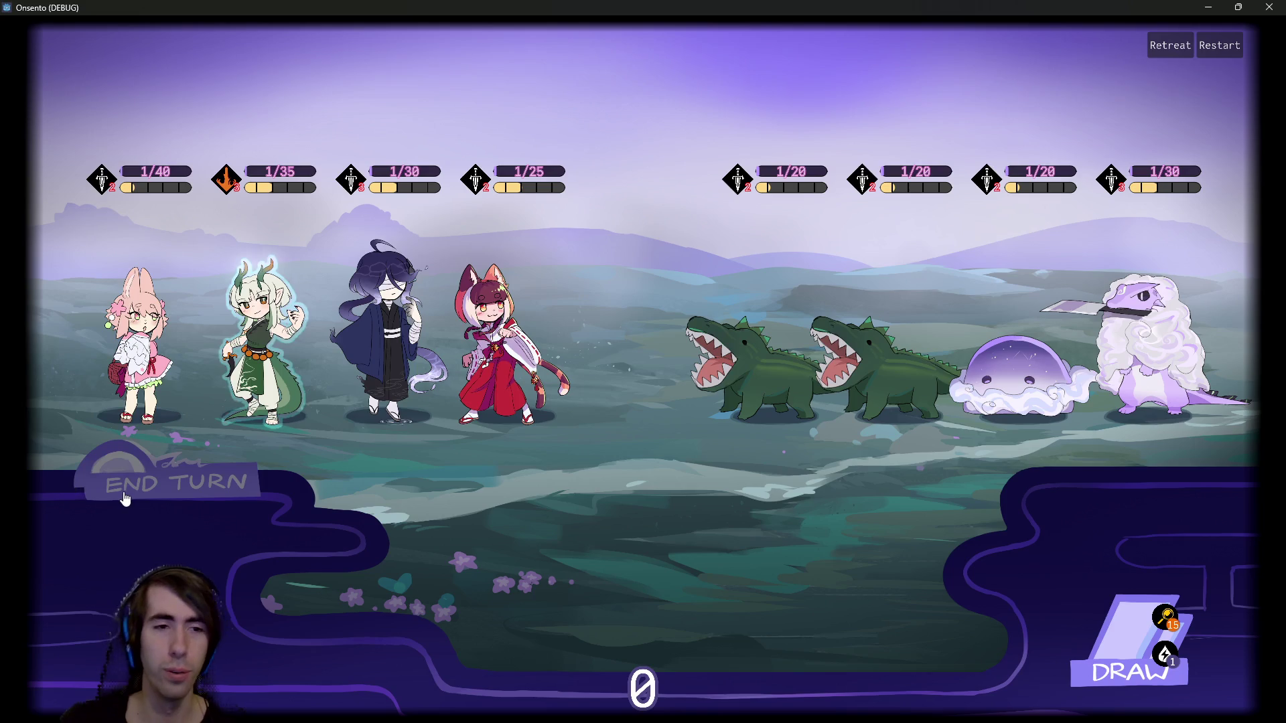
pyautogui.click(125, 499)
pyautogui.click(125, 499)
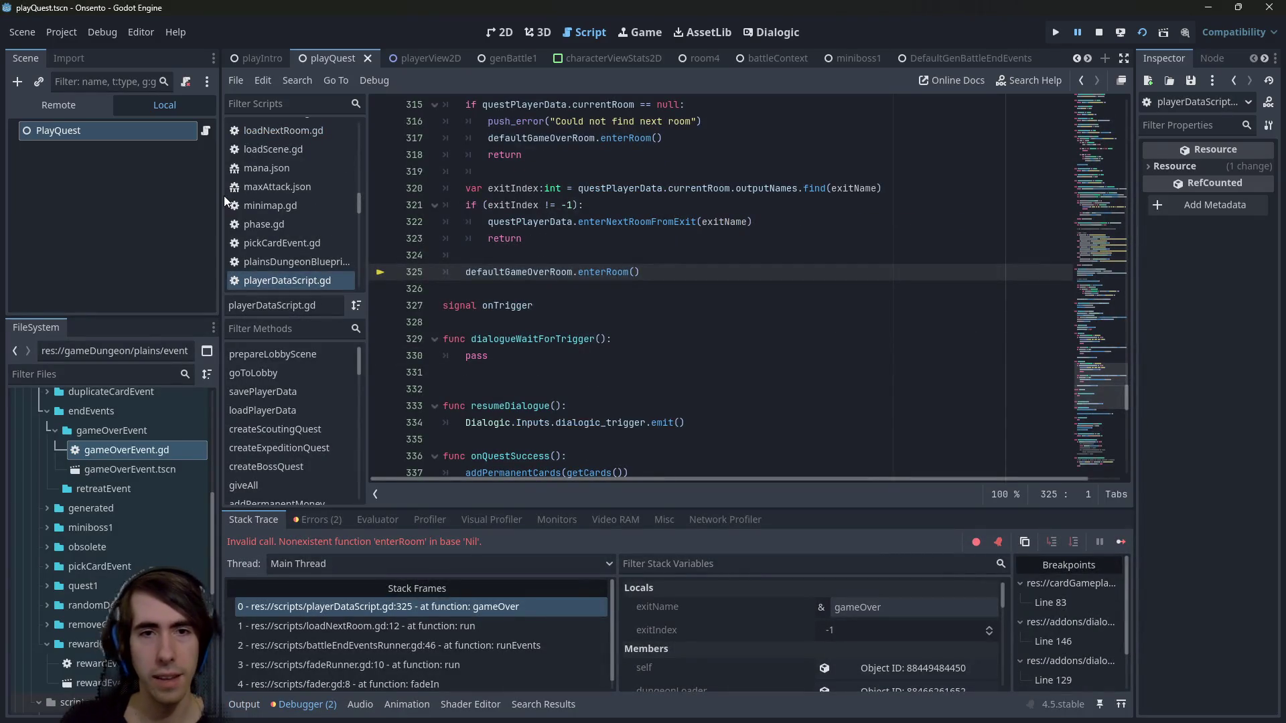
# Stop the debug session, open playerState.tscn, and widen the Inspector.
pyautogui.click(1098, 32)
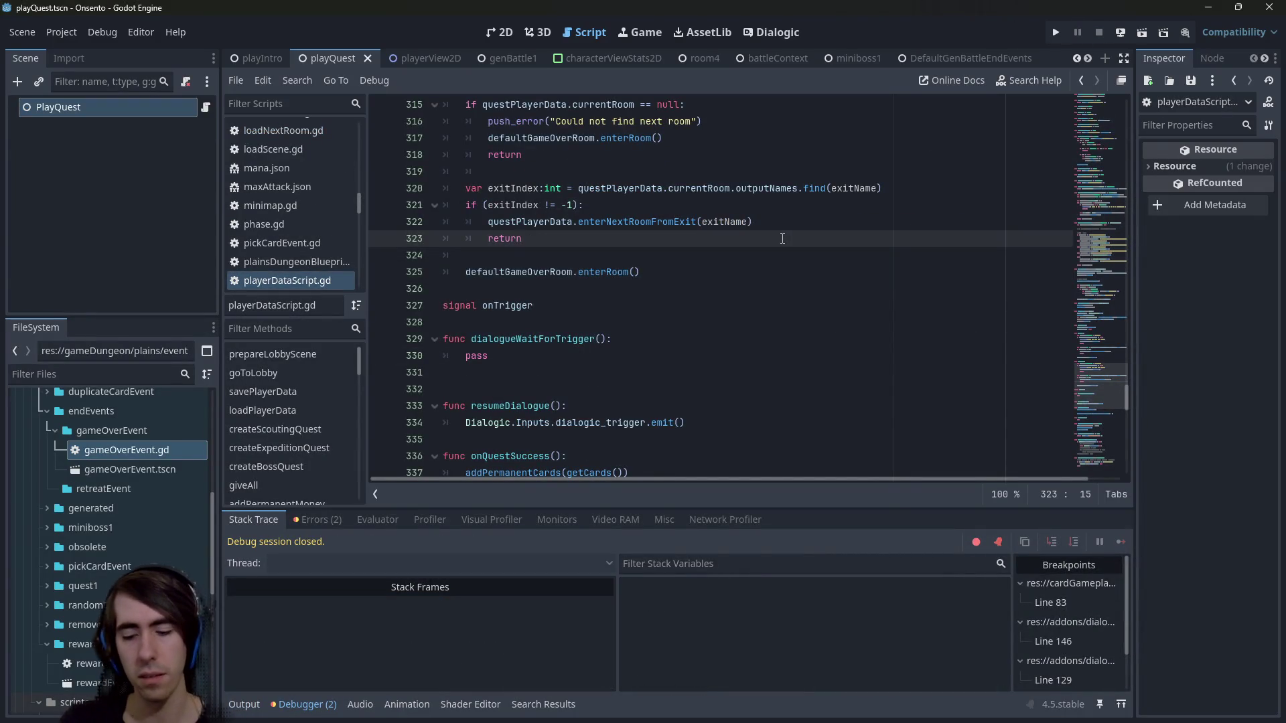
pyautogui.hotkey('shift', 'alt', 'o')
pyautogui.write('playerState')
pyautogui.press('Down')
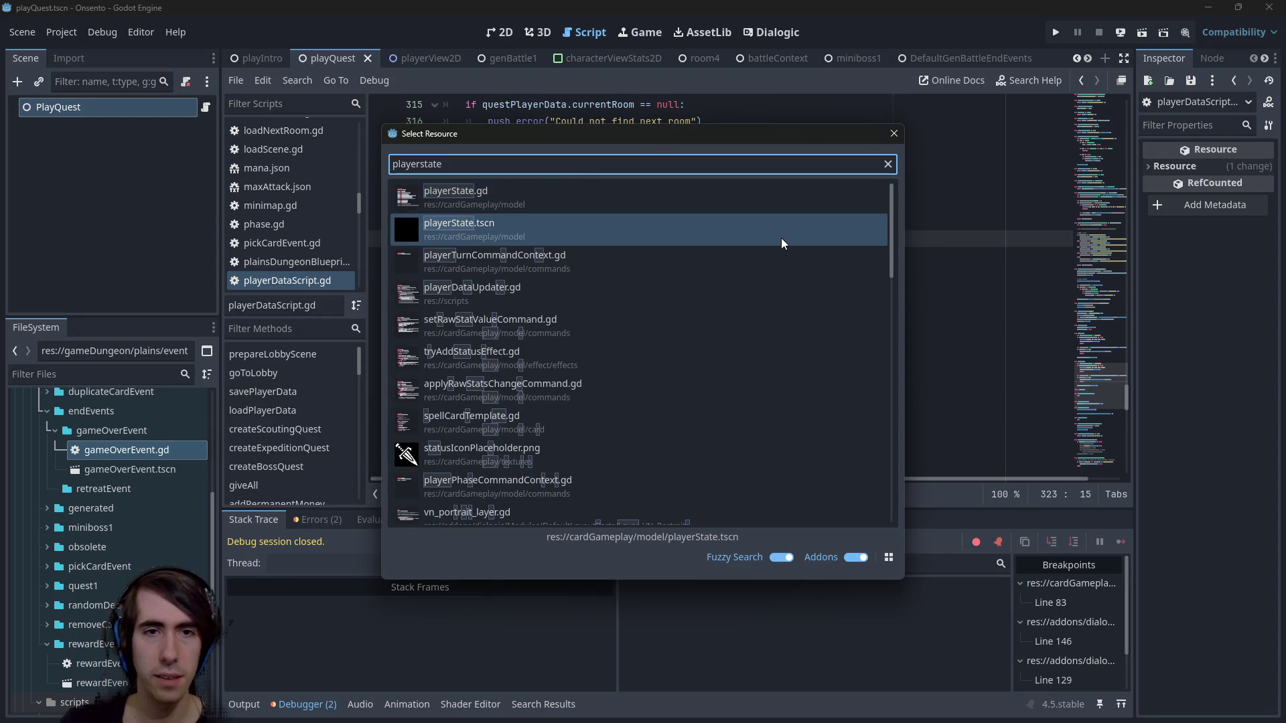
pyautogui.press('Return')
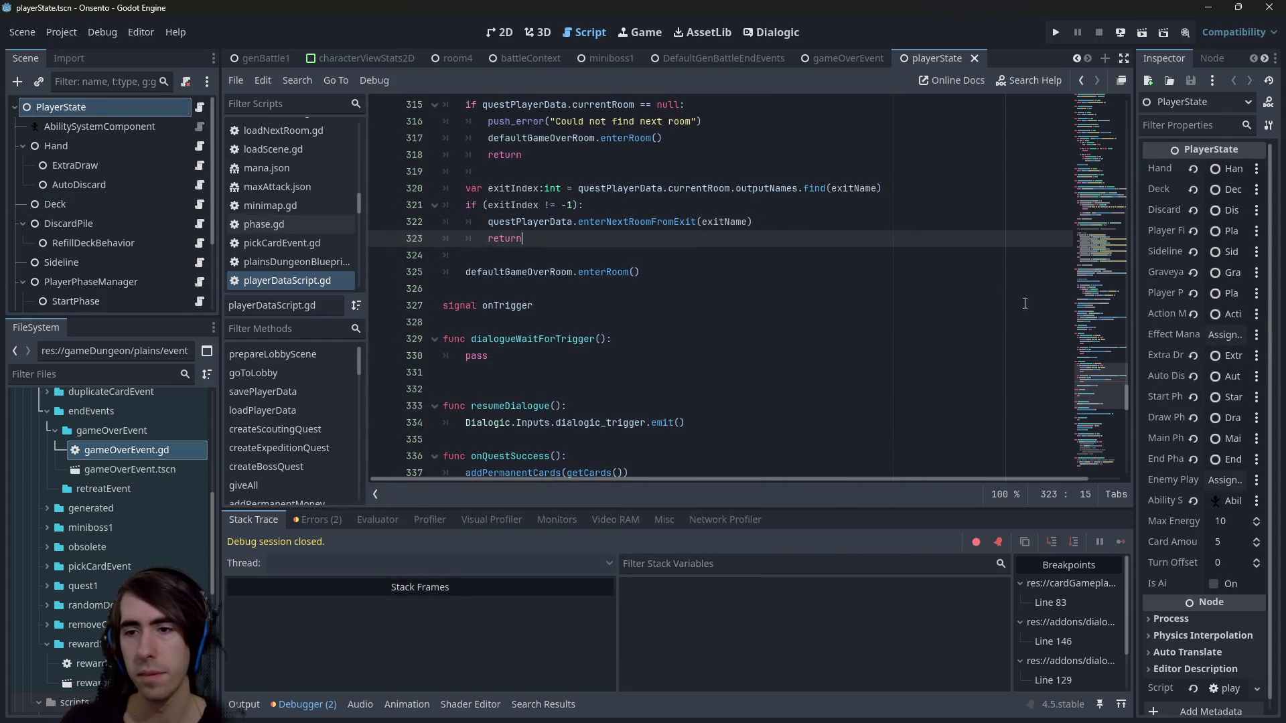
pyautogui.moveTo(1134, 307)
pyautogui.mouseDown()
pyautogui.moveTo(944, 301)
pyautogui.moveTo(996, 299)
pyautogui.mouseUp()
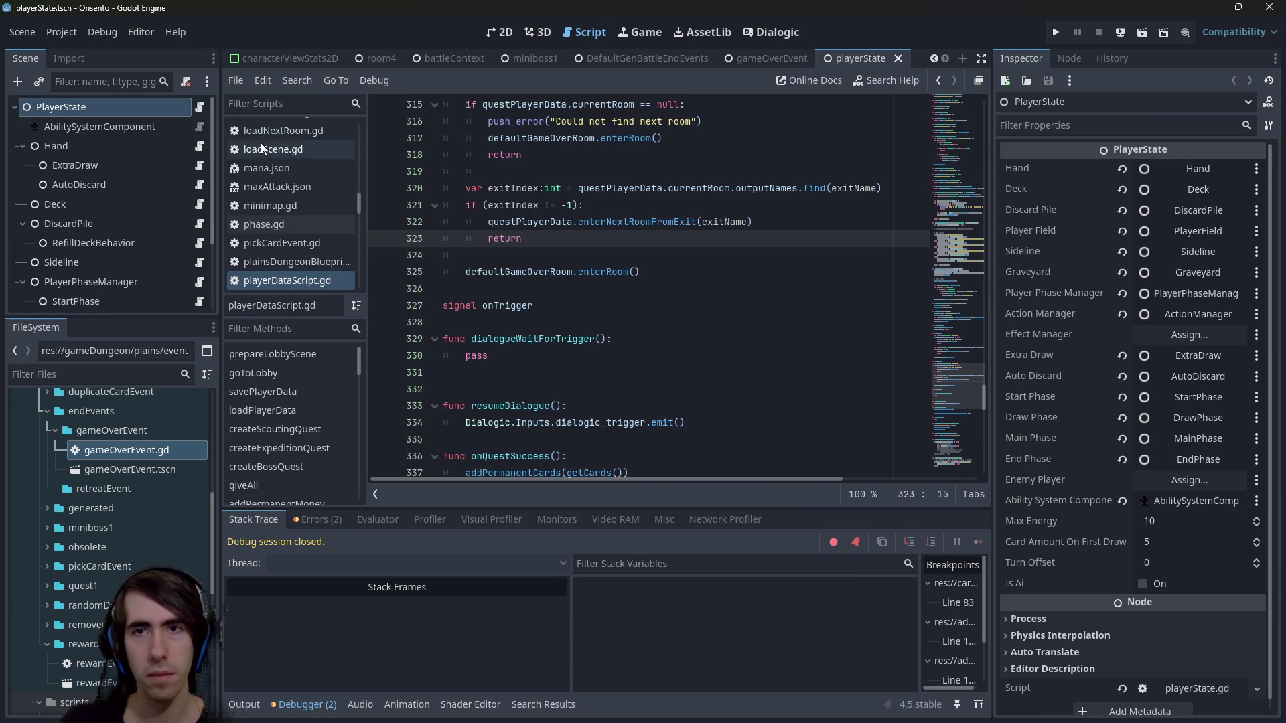
# Open PlayerData.tscn and select its PlayerData root node.
pyautogui.hotkey('shift', 'alt', 'o')
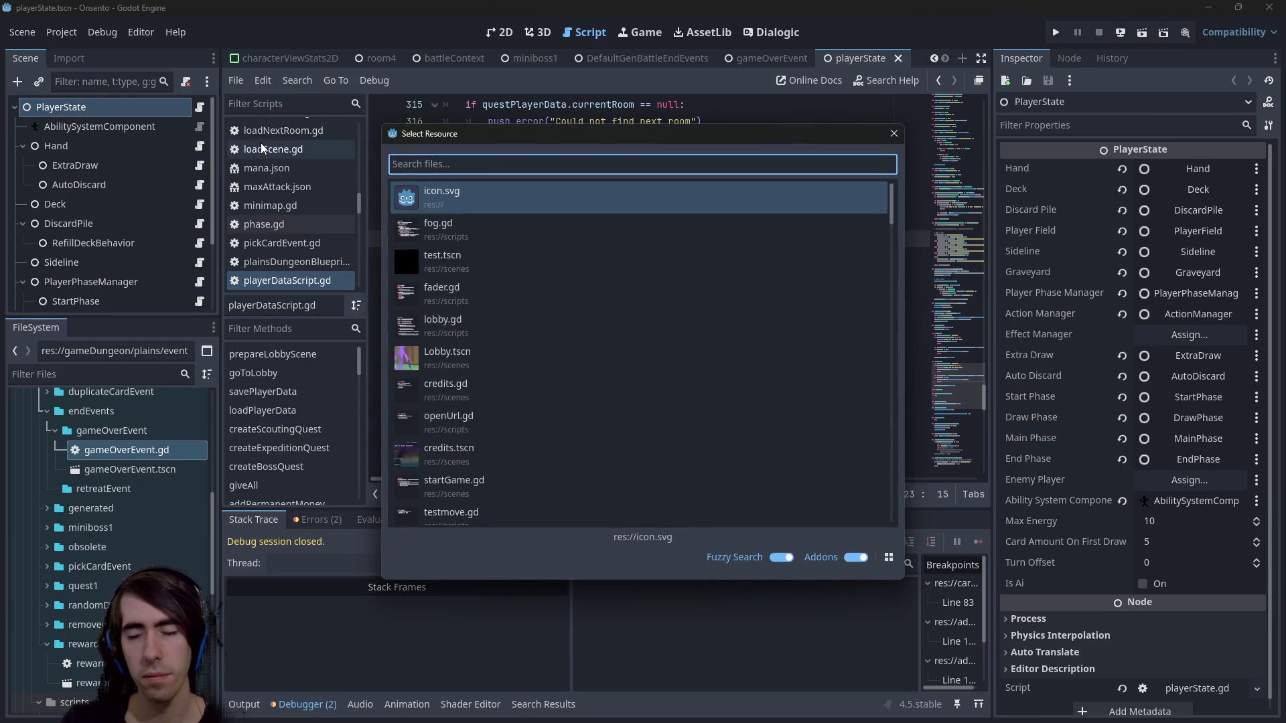
pyautogui.write('playerdata')
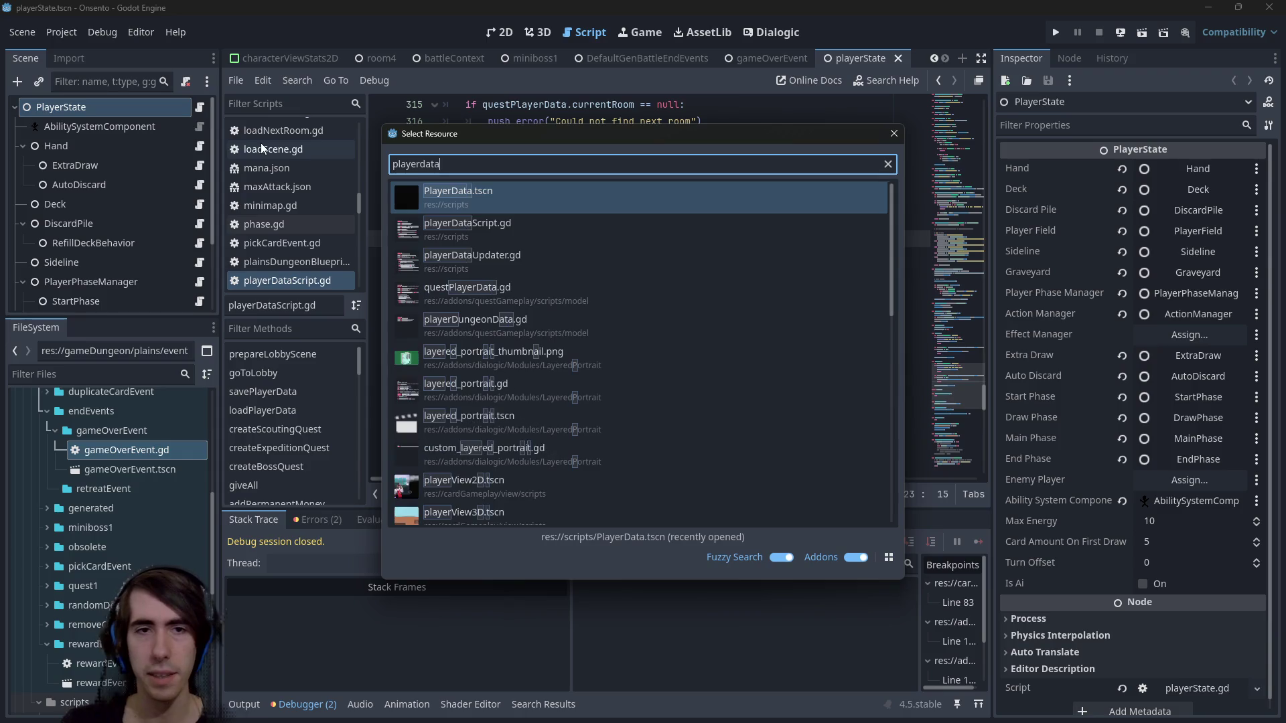
pyautogui.press('Return')
pyautogui.click(131, 114)
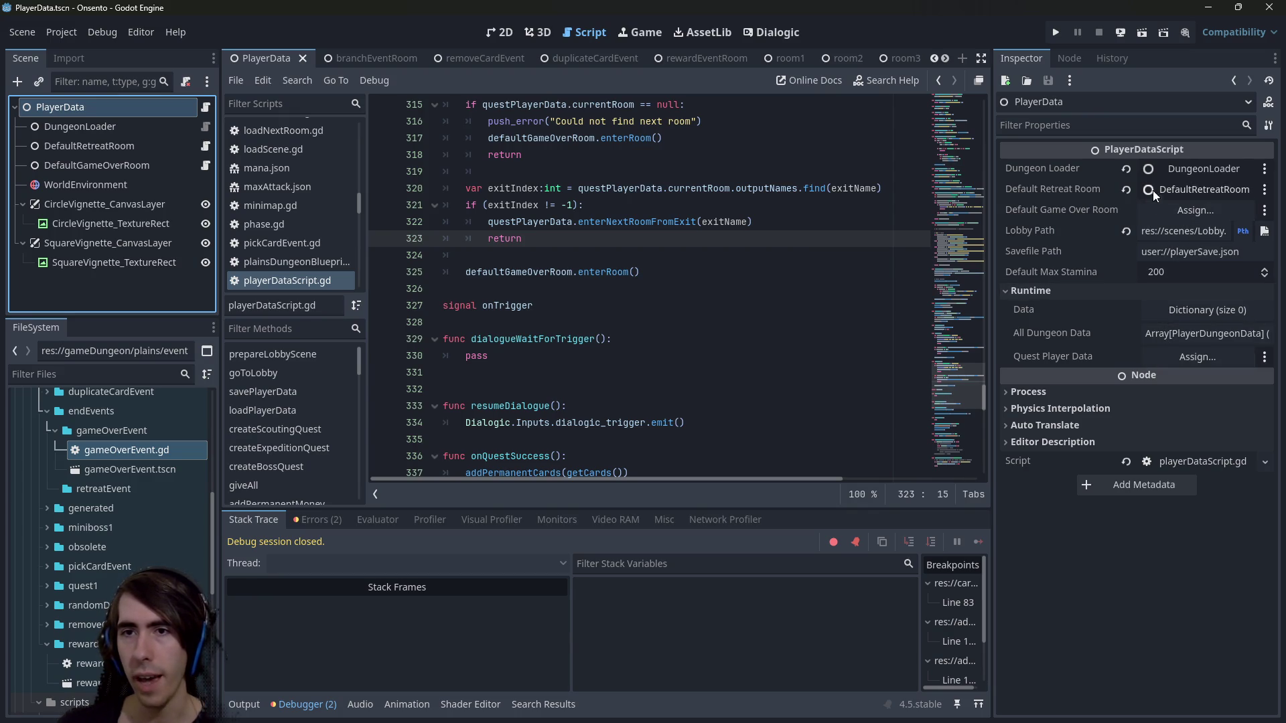
# Assign the DefaultGameOverRoom node as PlayerData's Default Game Over Room and inspect its Room Path.
pyautogui.moveTo(94, 166); pyautogui.dragTo(1196, 210)
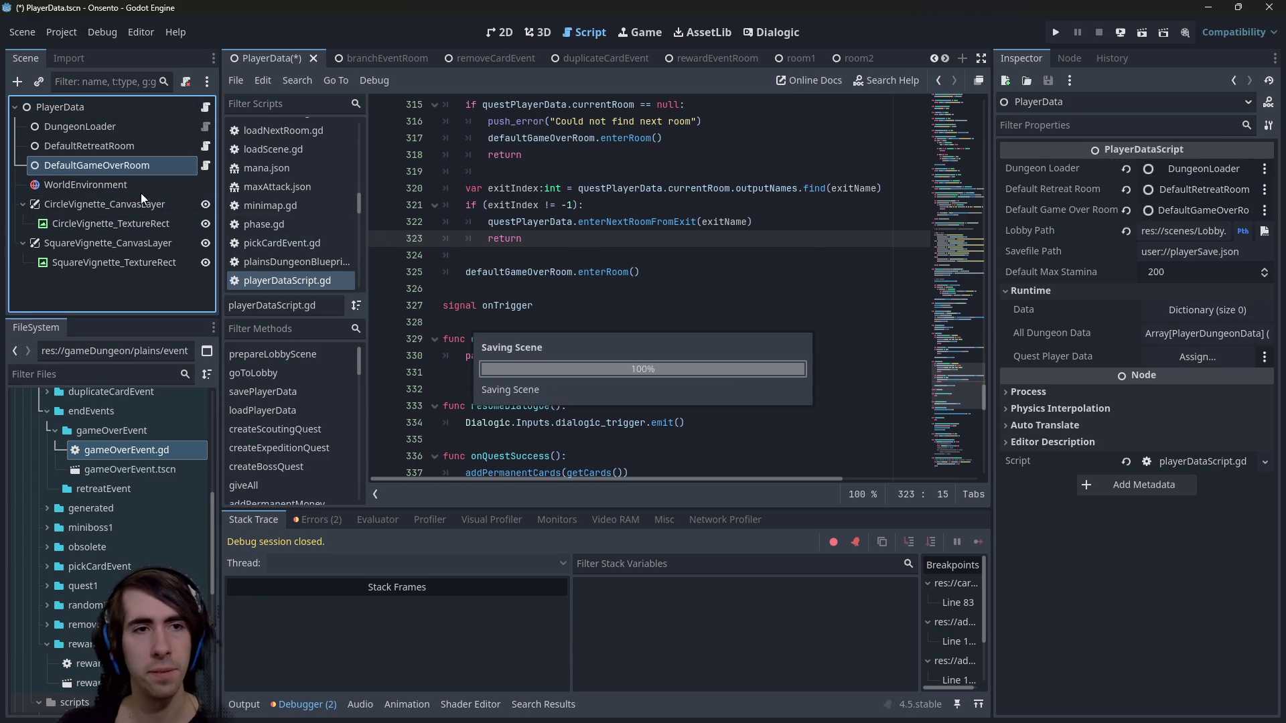
pyautogui.click(140, 153)
pyautogui.click(145, 166)
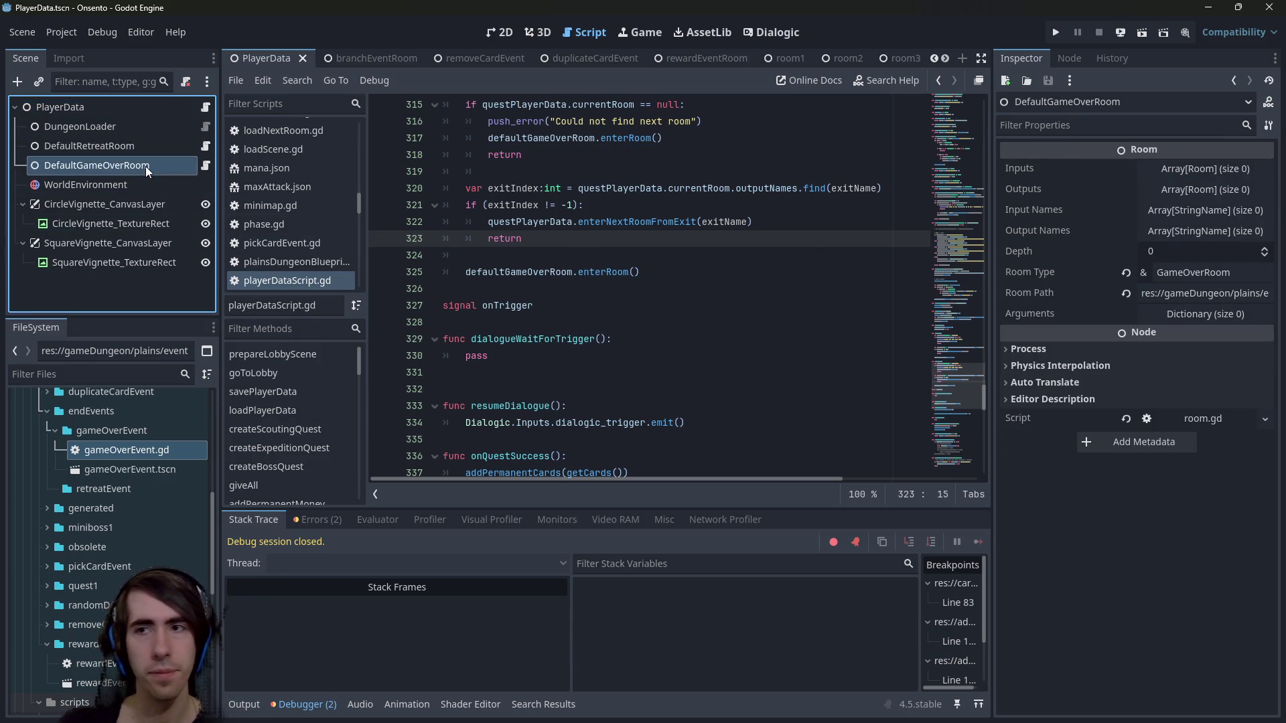
pyautogui.click(1213, 292)
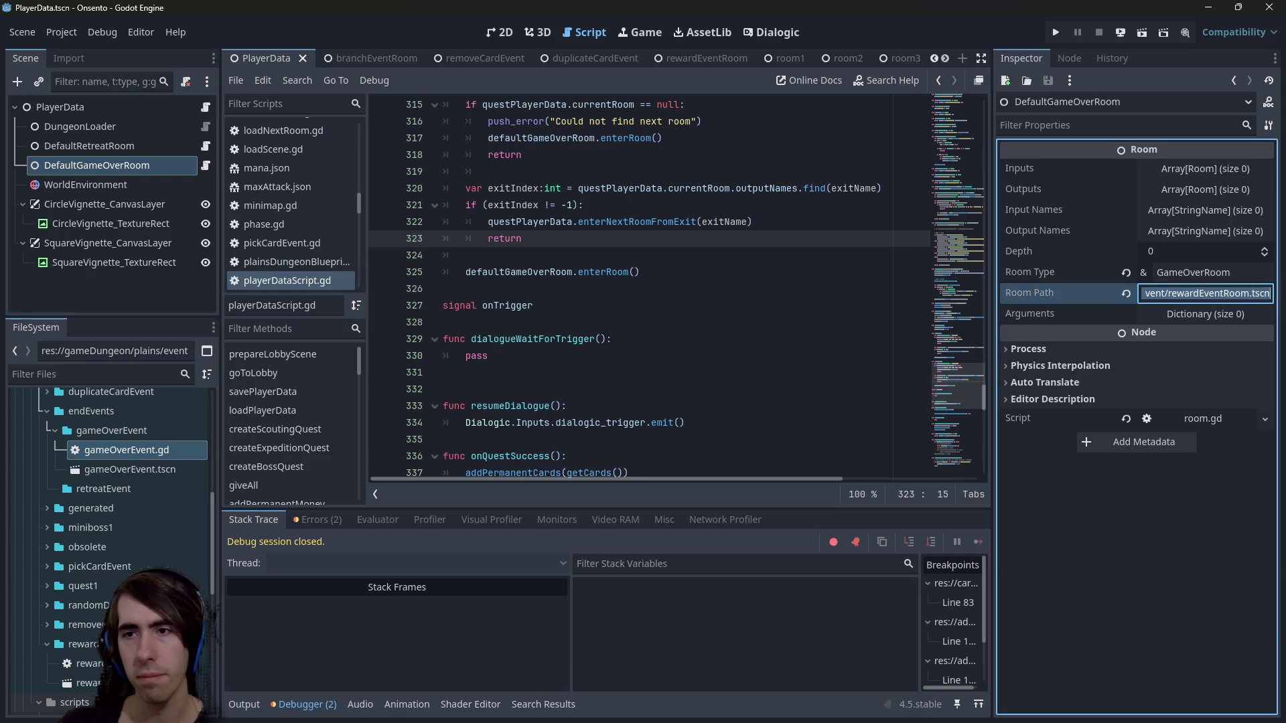
pyautogui.click(131, 166)
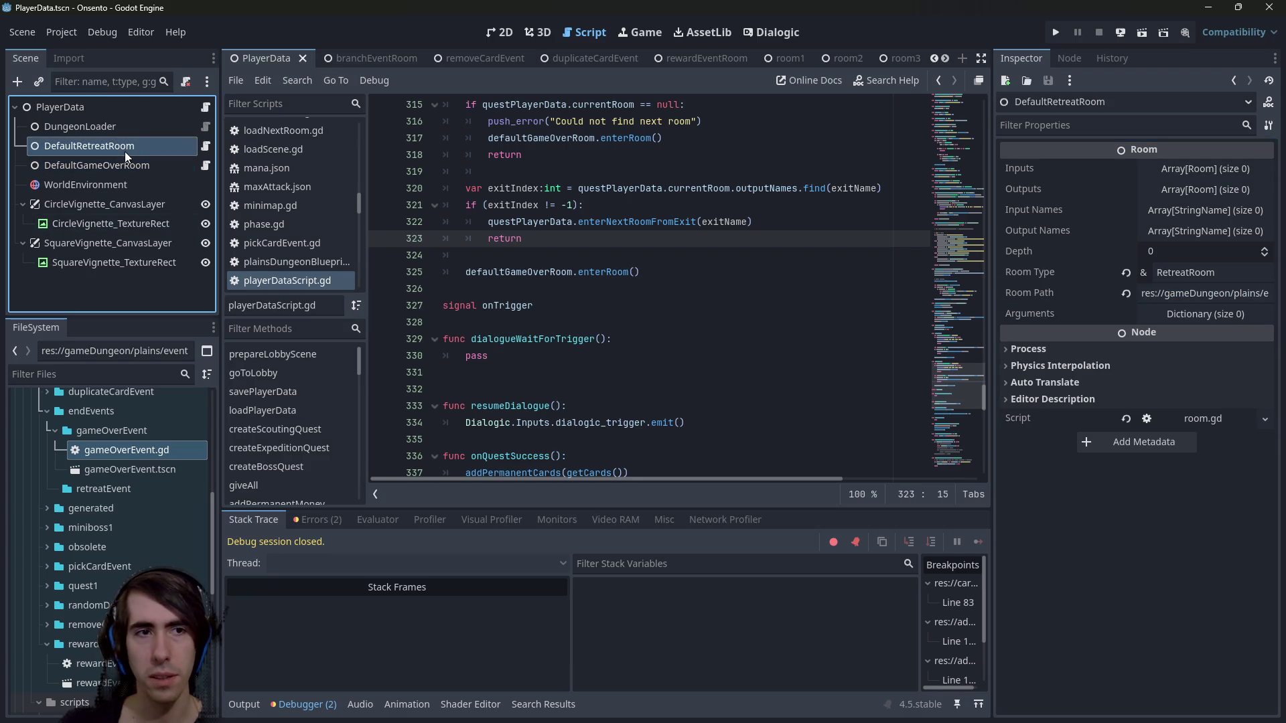
# Set DefaultGameOverRoom's Room Path to the copied gameOverEvent.tscn path and save the scene.
pyautogui.rightClick(164, 467)
pyautogui.click(226, 511)
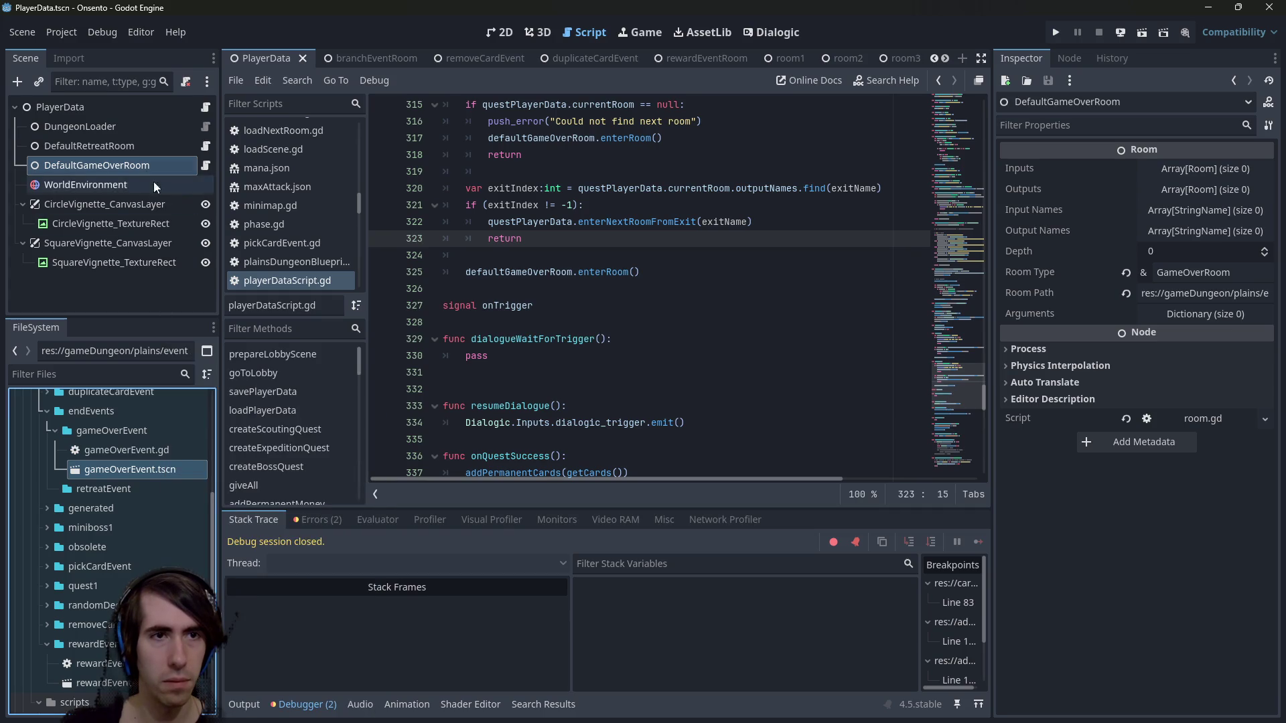
pyautogui.click(1181, 301)
pyautogui.hotkey('ctrl', 'a')
pyautogui.hotkey('ctrl', 'v')
pyautogui.hotkey('ctrl', 's')
# Open the gameOverEvent scene and view its gameOverEvent.gd script.
pyautogui.click(1047, 292)
pyautogui.doubleClick(143, 468)
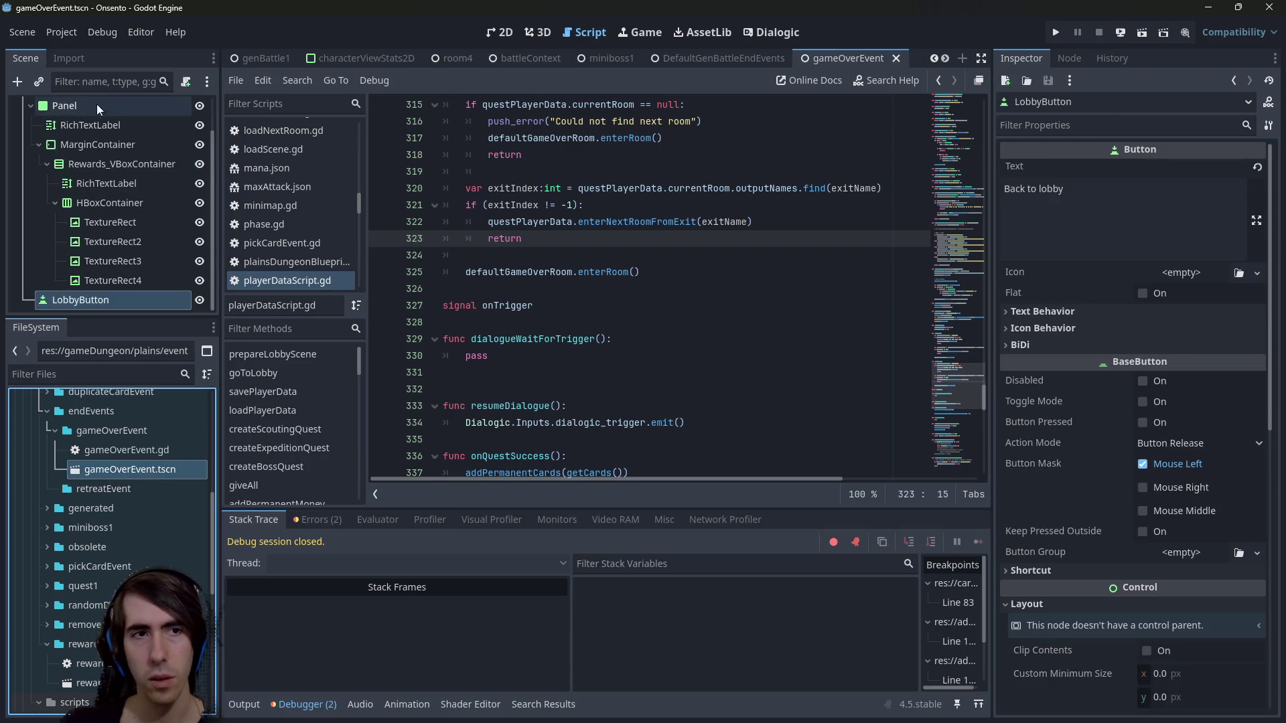
pyautogui.scroll(2, 118, 257)
pyautogui.click(199, 108)
pyautogui.click(163, 107)
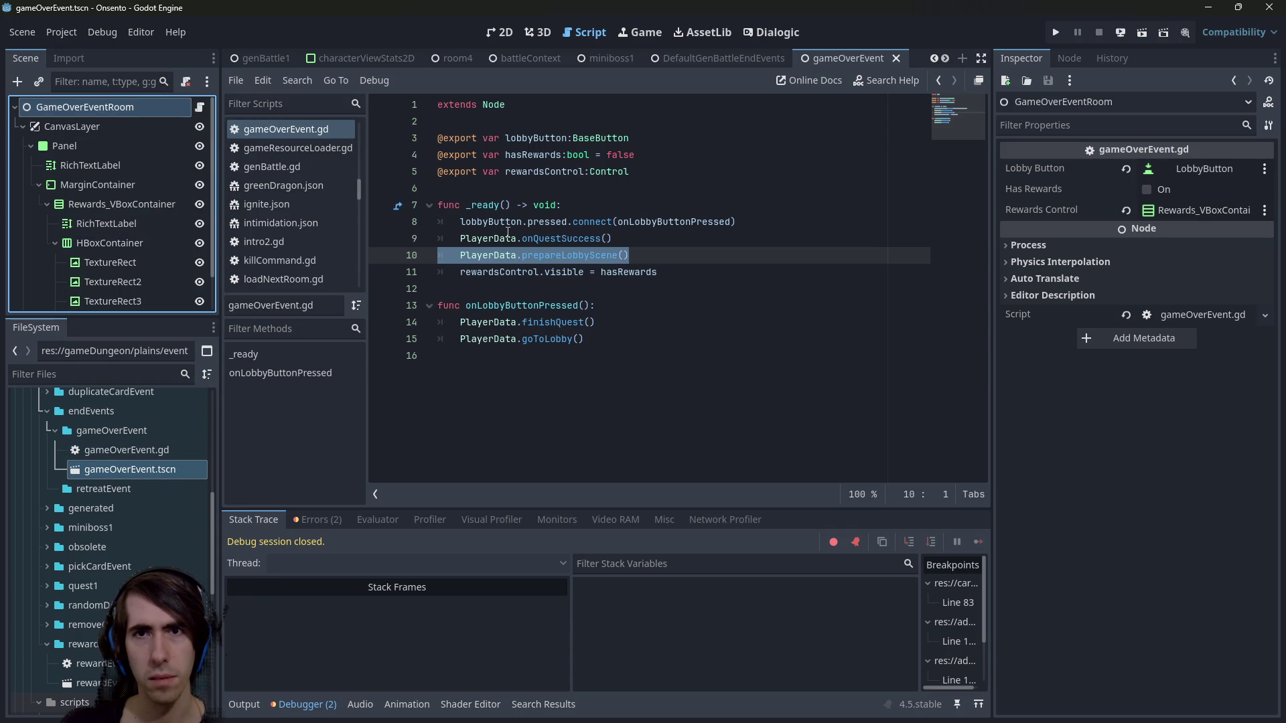
pyautogui.click(730, 138)
# Reopen PlayerData.tscn, select the Room Path text, and open the room.gd script.
pyautogui.hotkey('shift', 'alt', 'o')
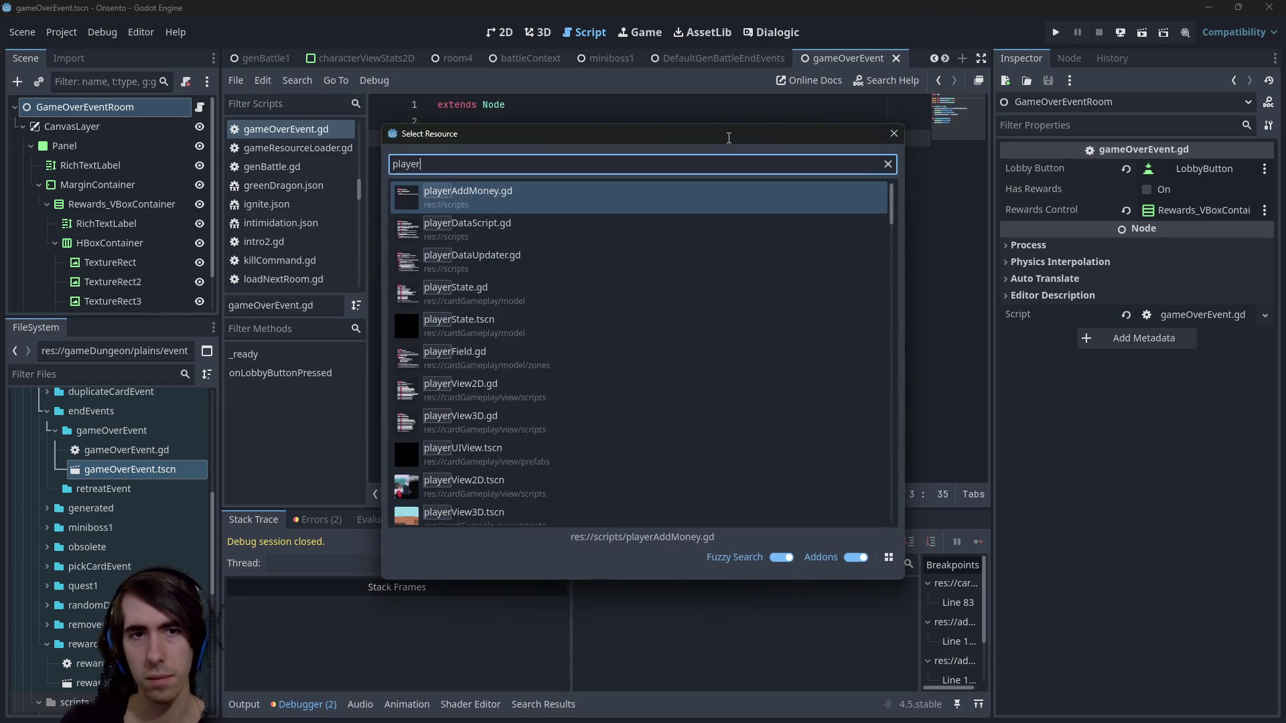
pyautogui.write('playerdat')
pyautogui.press('Down')
pyautogui.press('Up')
pyautogui.press('Return')
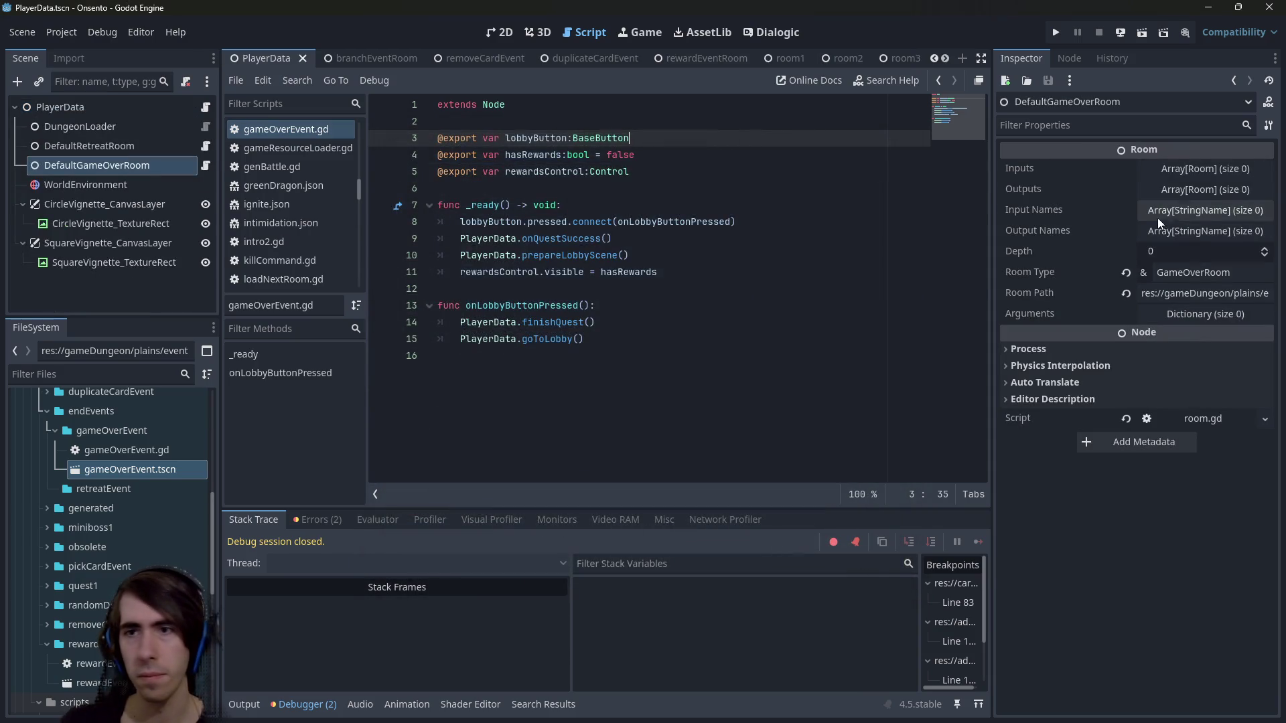
pyautogui.click(1194, 295)
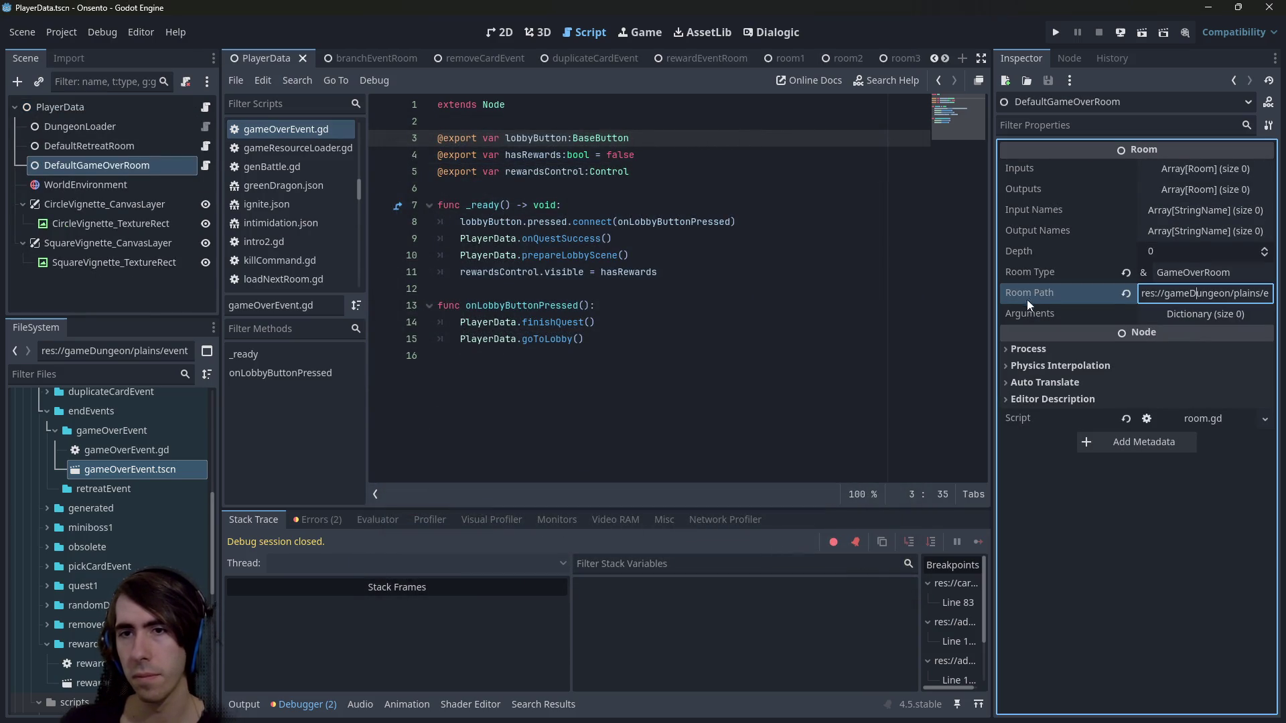
pyautogui.hotkey('ctrl', 'a')
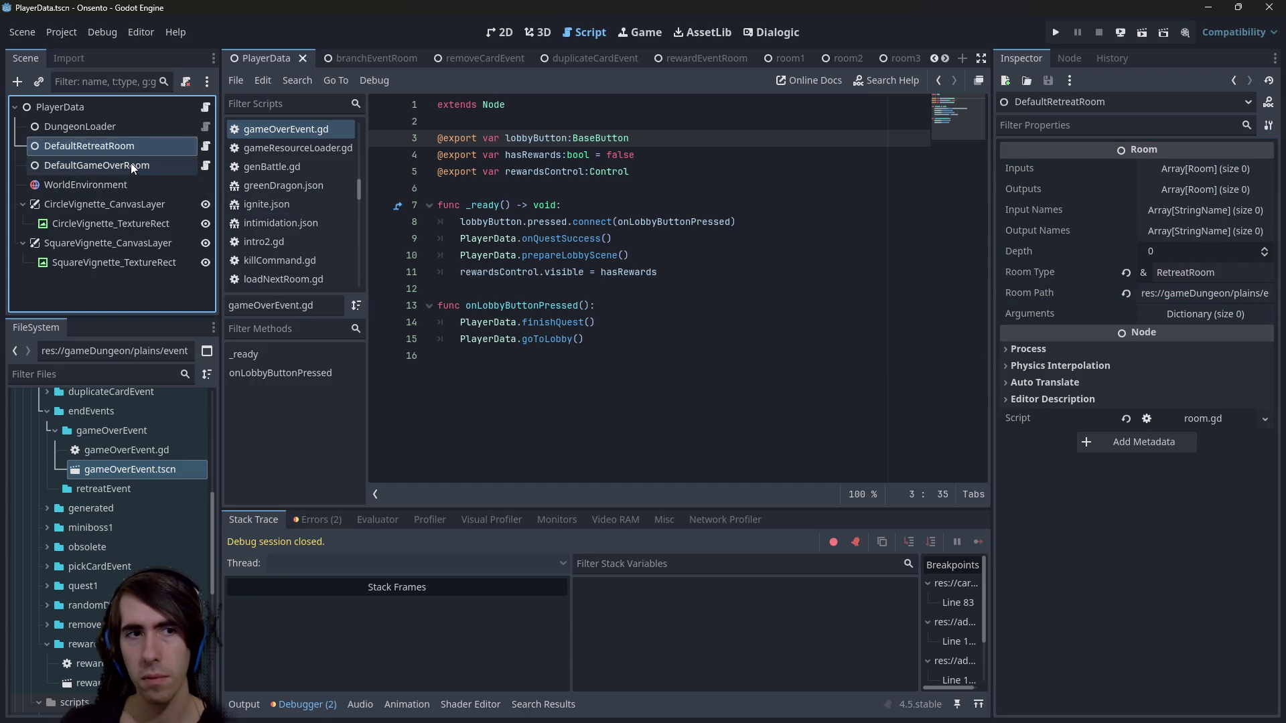
pyautogui.click(206, 166)
pyautogui.scroll(2, 602, 249)
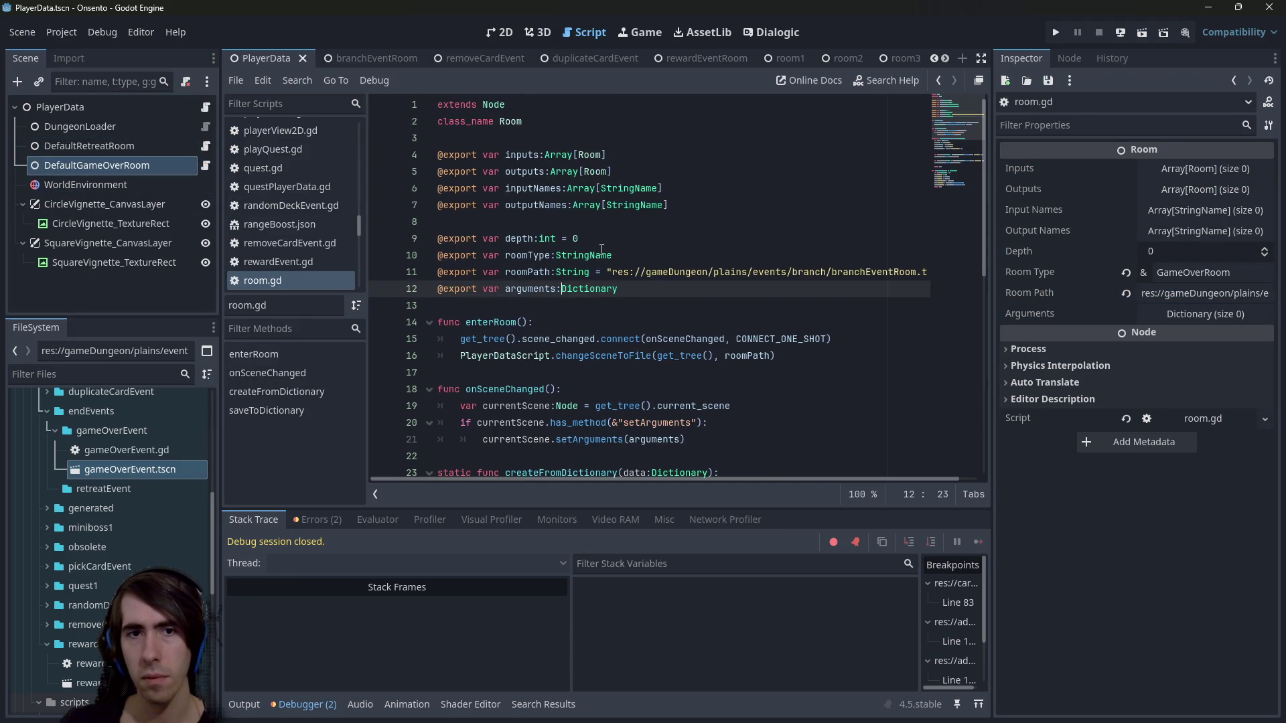
pyautogui.moveTo(597, 255)
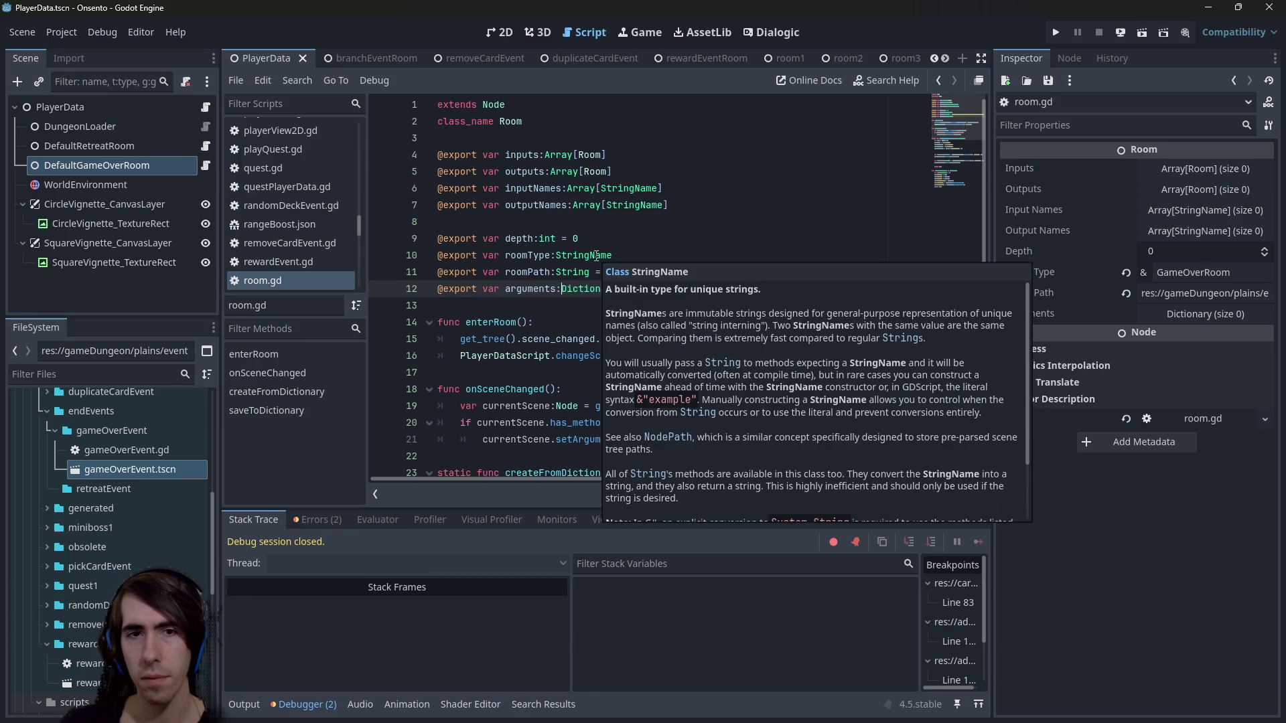
pyautogui.doubleClick(573, 272)
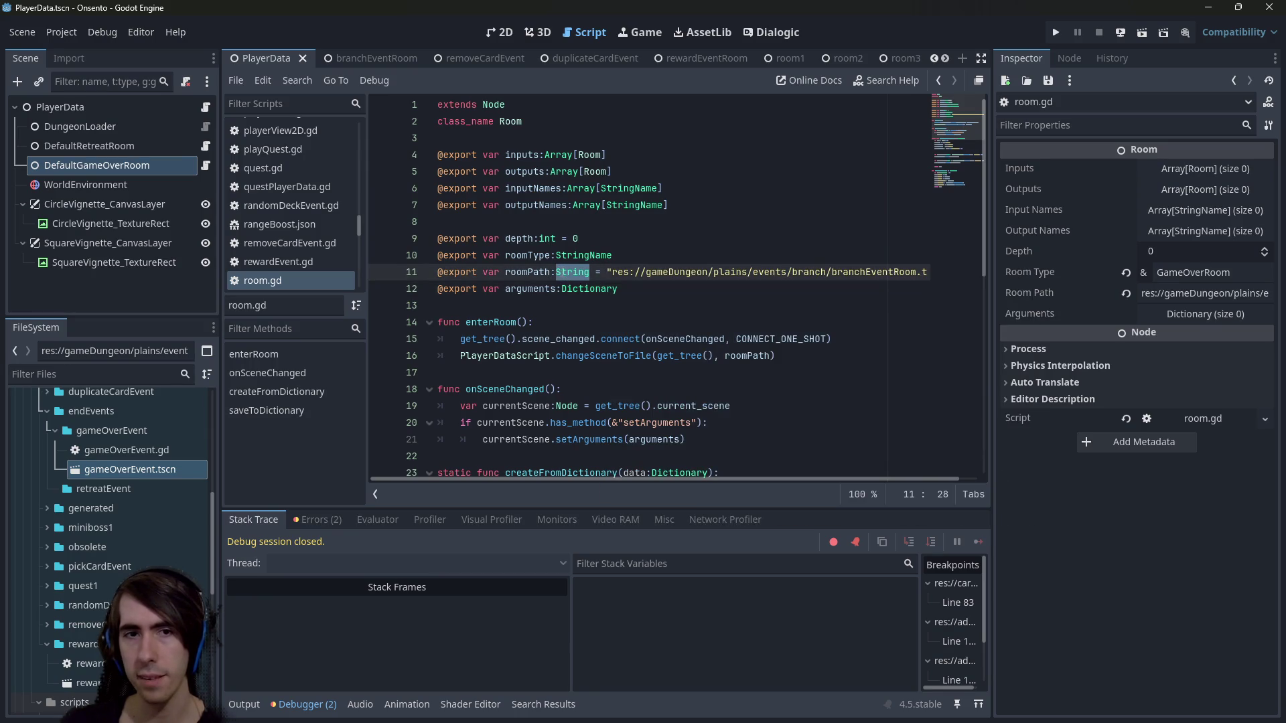
pyautogui.click(475, 272)
pyautogui.write('_file(')
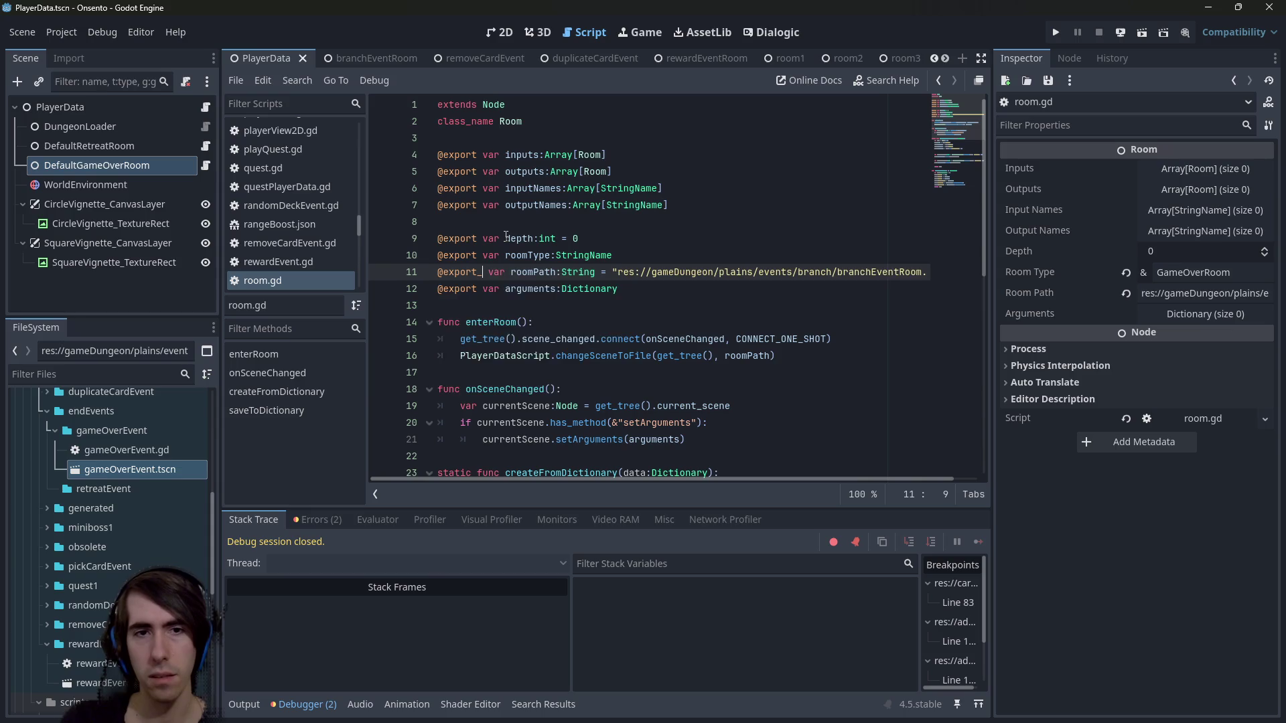
pyautogui.write('"*')
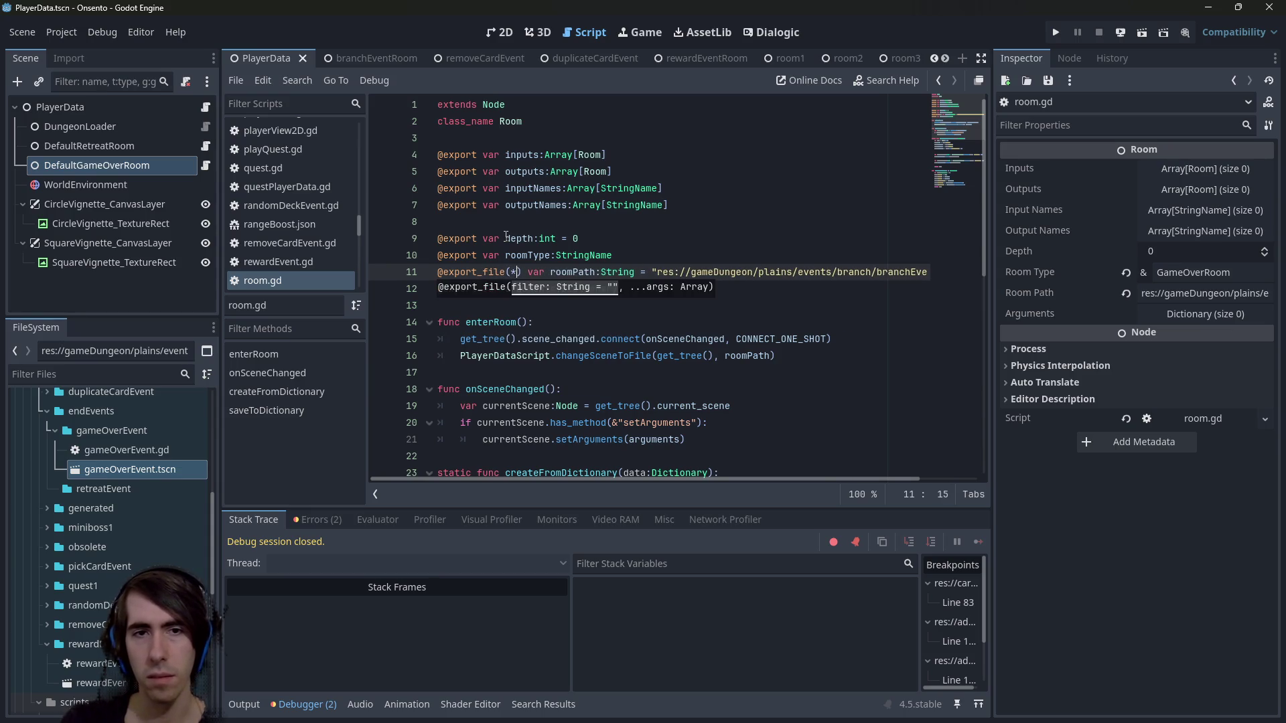
pyautogui.write('.tscn')
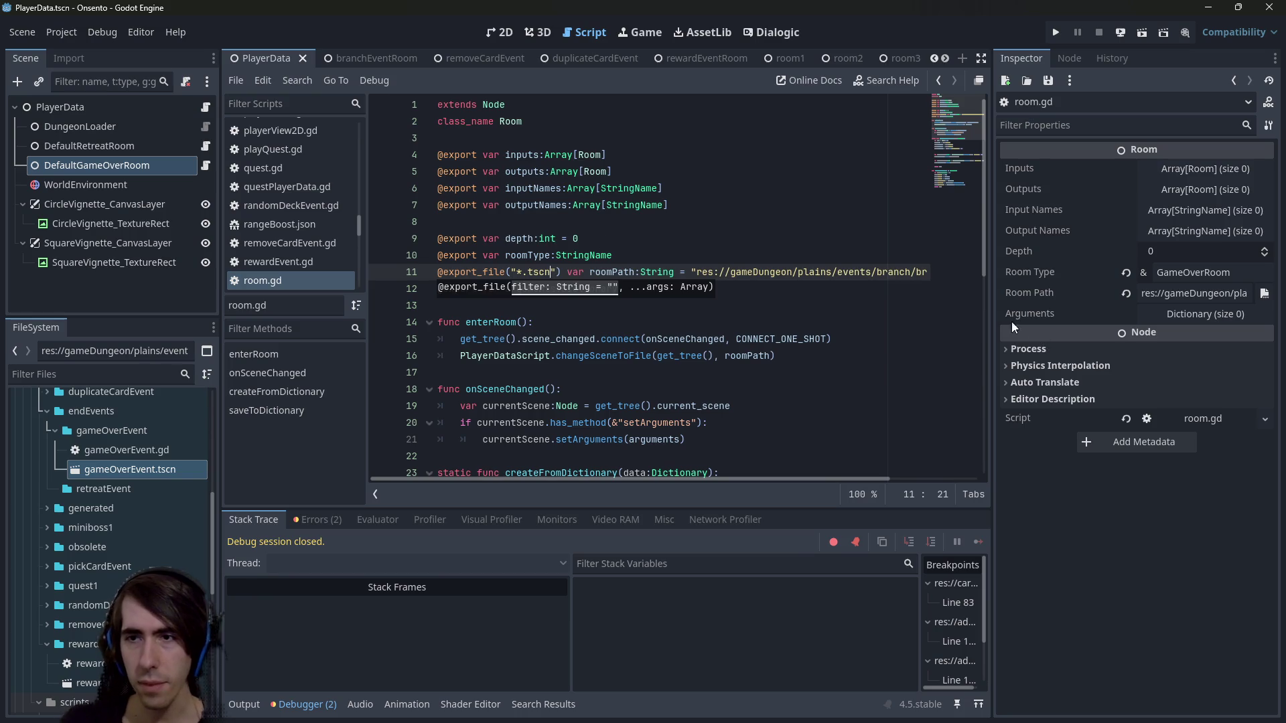
pyautogui.click(674, 322)
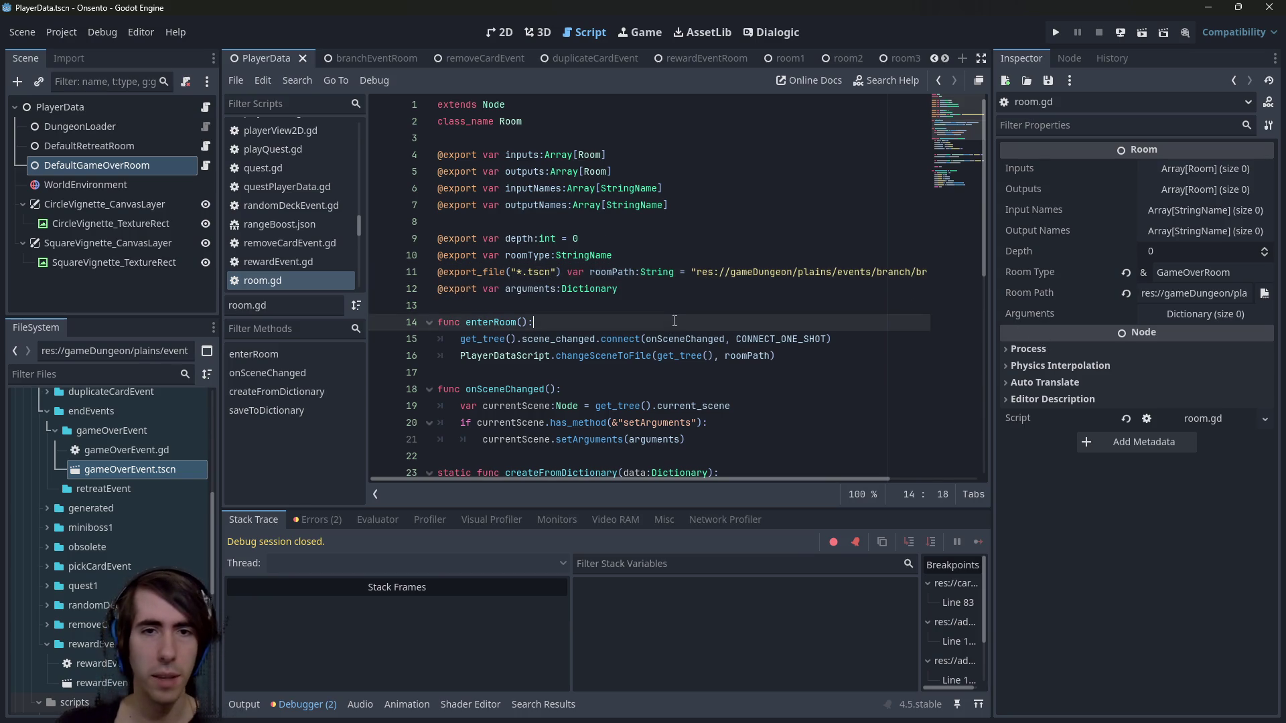
pyautogui.click(1199, 292)
pyautogui.click(543, 272)
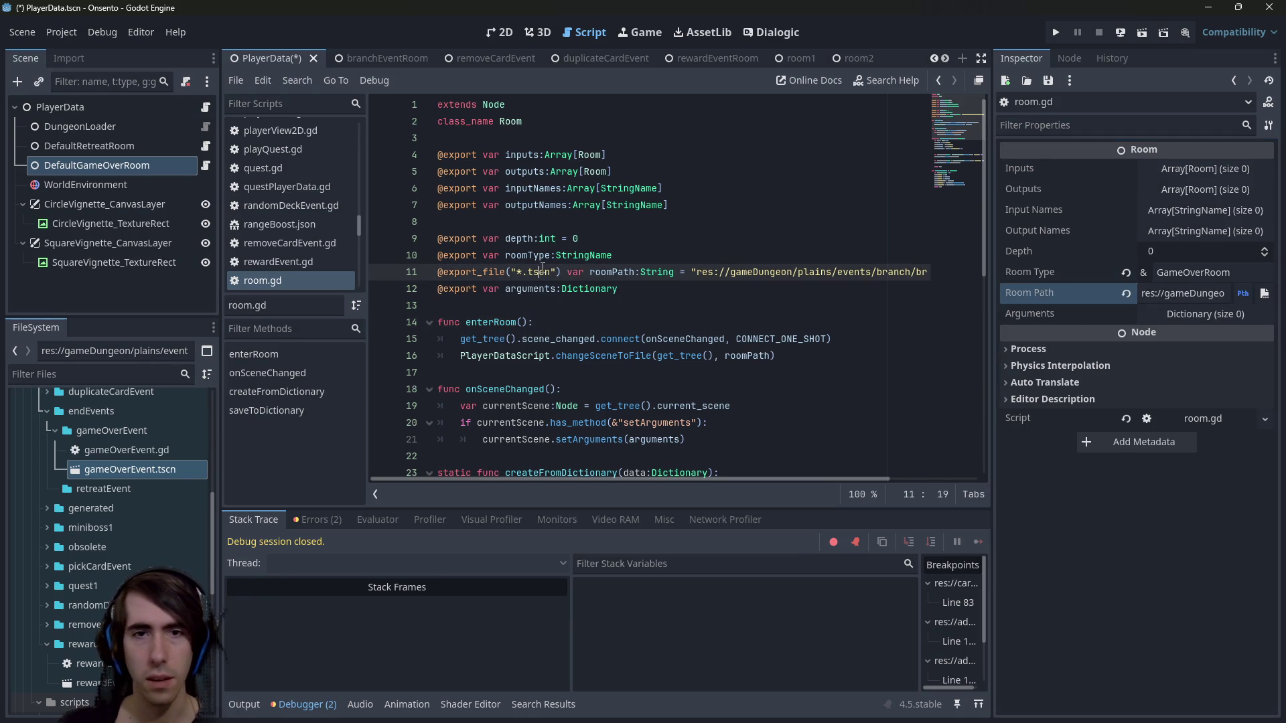
pyautogui.hotkey('ctrl', 's')
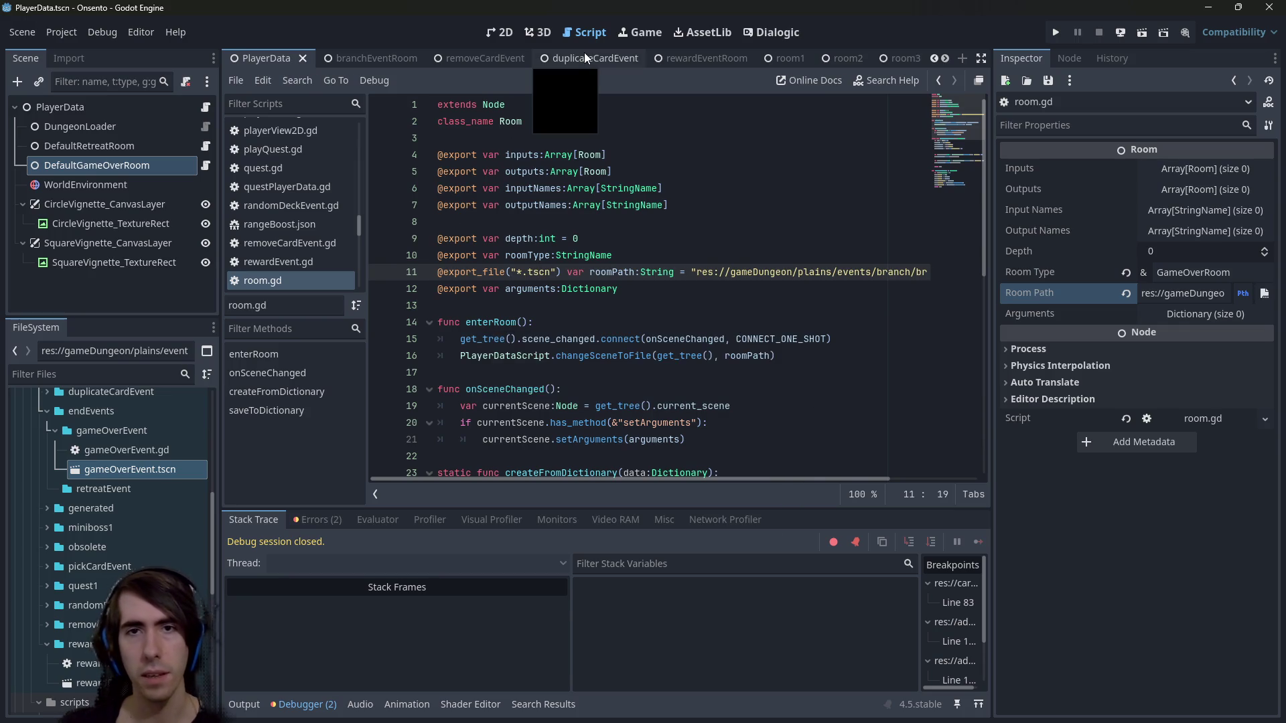
# Quick-open the playQuest scene by searching for 'quest'.
pyautogui.scroll(-5, 584, 54)
pyautogui.scroll(-1, 585, 58)
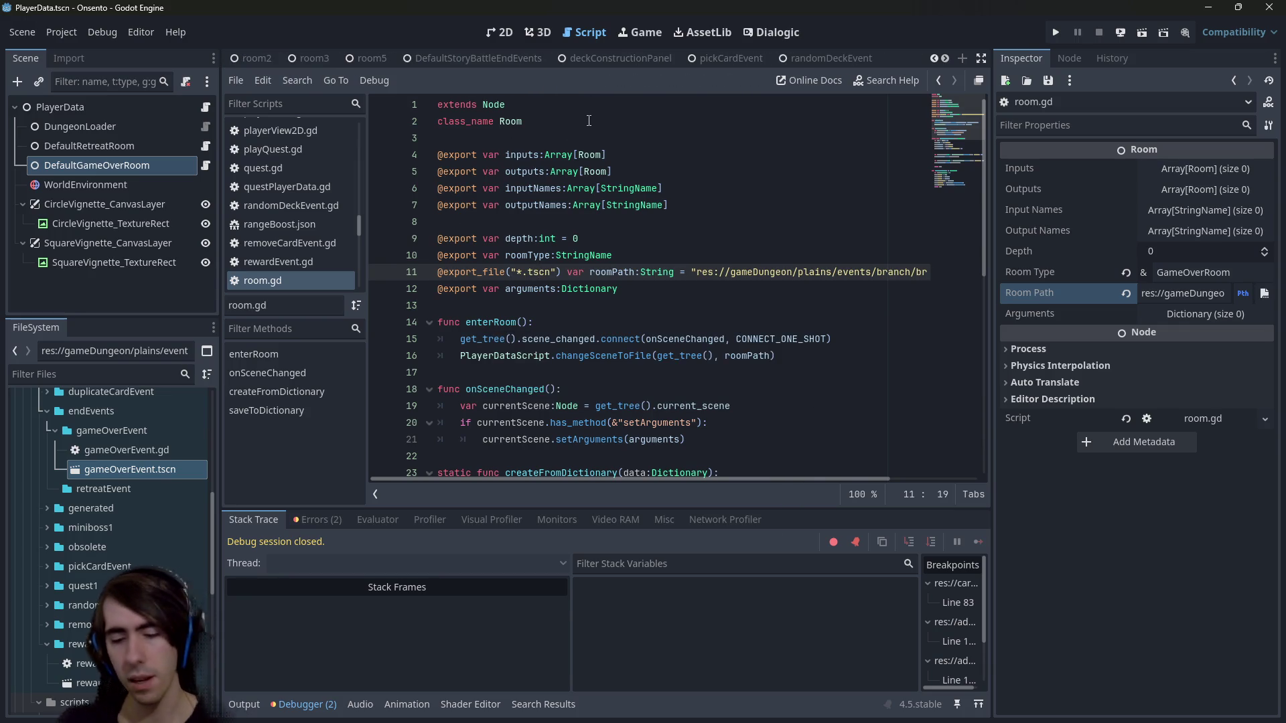
pyautogui.hotkey('ctrl', 'shift', 'o')
pyautogui.write('quest')
pyautogui.press('Return')
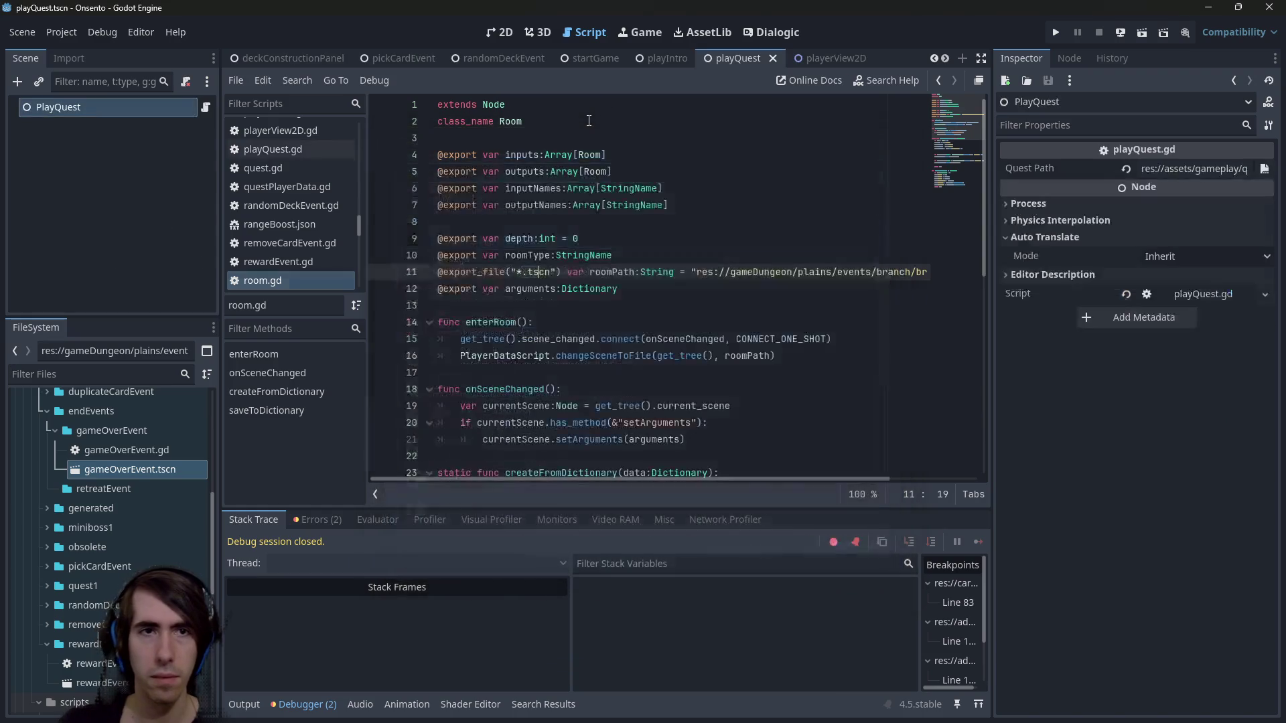
# Run the playQuest scene and fill the deck with 15 offered cards.
pyautogui.click(1144, 31)
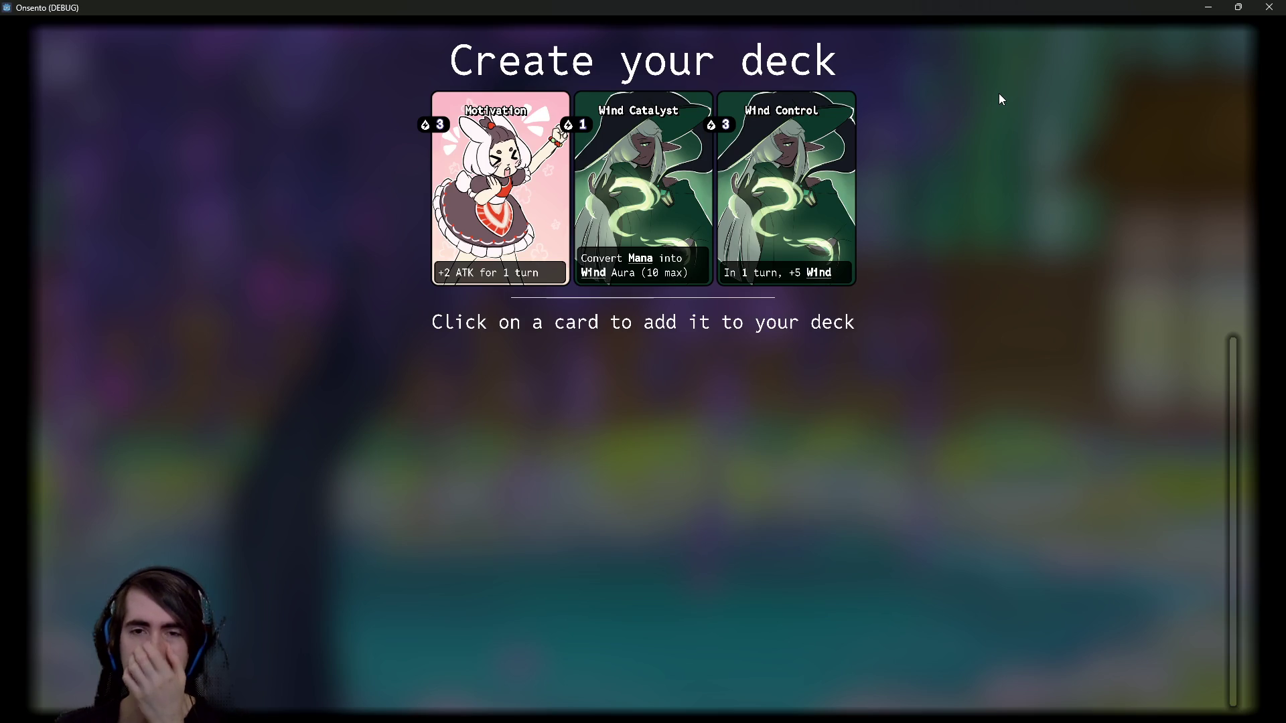
pyautogui.click(477, 138)
pyautogui.doubleClick(481, 151)
pyautogui.click(488, 168)
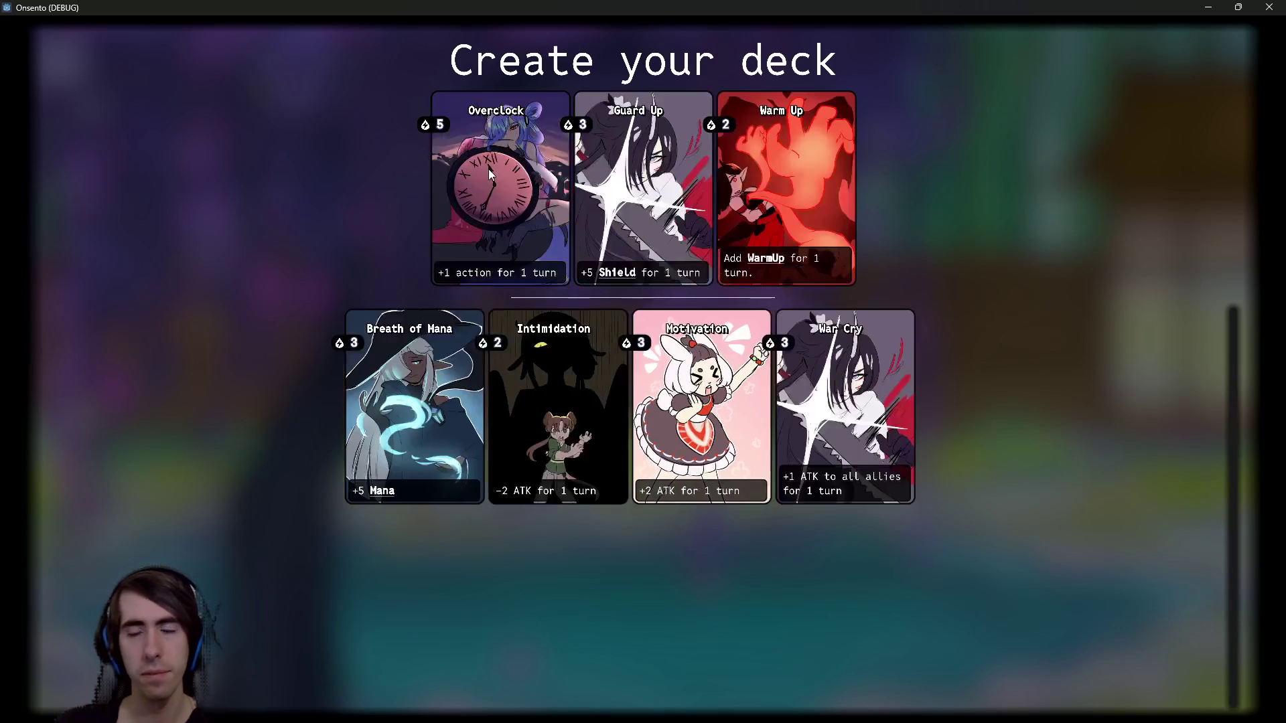
pyautogui.doubleClick(488, 170)
pyautogui.click(489, 172)
pyautogui.doubleClick(489, 173)
pyautogui.click(489, 174)
pyautogui.doubleClick(490, 174)
pyautogui.click(489, 174)
pyautogui.doubleClick(489, 172)
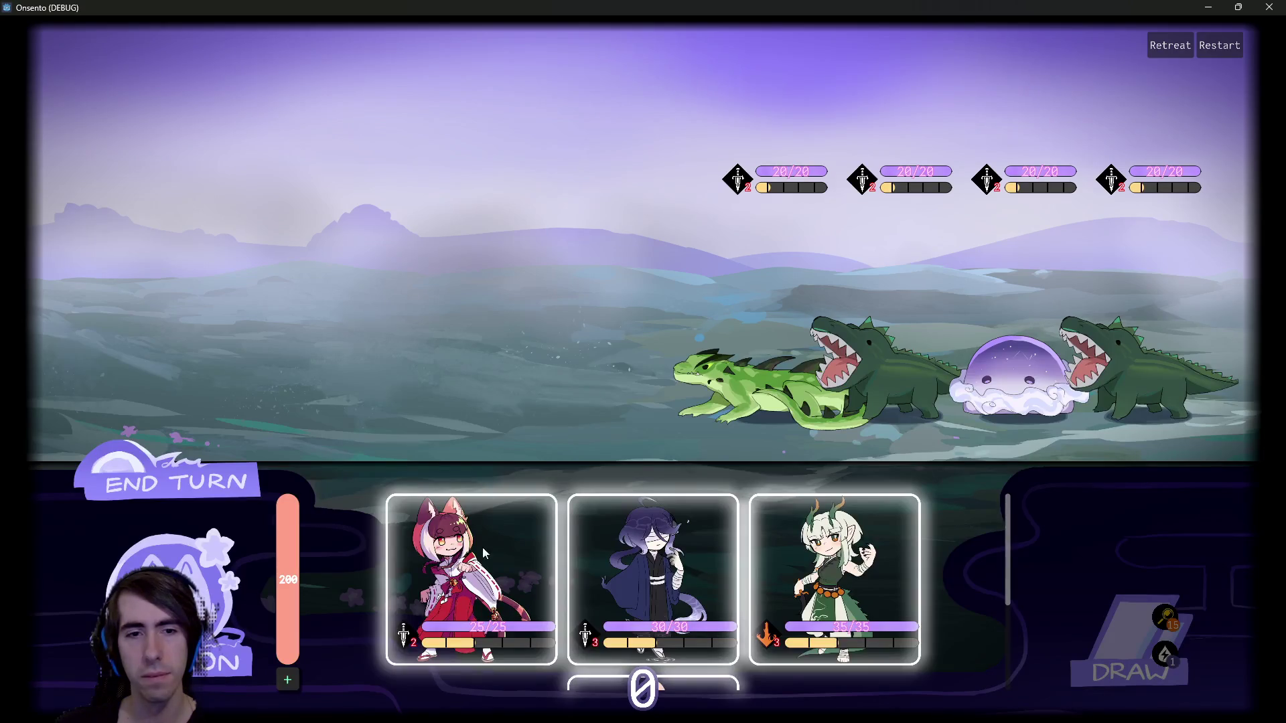
# Place four characters, end the turn into GAME OVER, return to the lobby, and close the game.
pyautogui.moveTo(485, 569)
pyautogui.mouseDown()
pyautogui.moveTo(472, 281)
pyautogui.moveTo(496, 322)
pyautogui.mouseUp()
pyautogui.moveTo(468, 576); pyautogui.dragTo(406, 337)
pyautogui.moveTo(565, 576)
pyautogui.mouseDown()
pyautogui.moveTo(368, 295)
pyautogui.moveTo(261, 288)
pyautogui.mouseUp()
pyautogui.moveTo(746, 576)
pyautogui.mouseDown()
pyautogui.moveTo(127, 315)
pyautogui.moveTo(2, 315)
pyautogui.mouseUp()
pyautogui.click(216, 475)
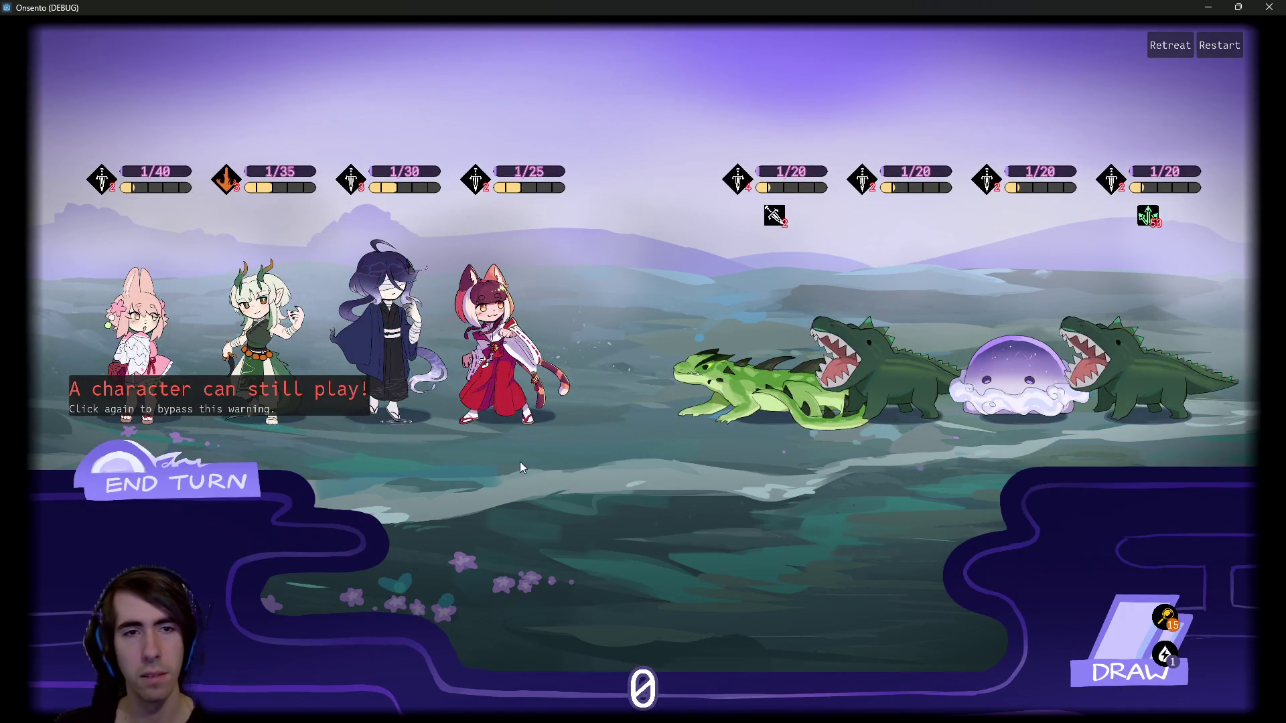
pyautogui.click(216, 475)
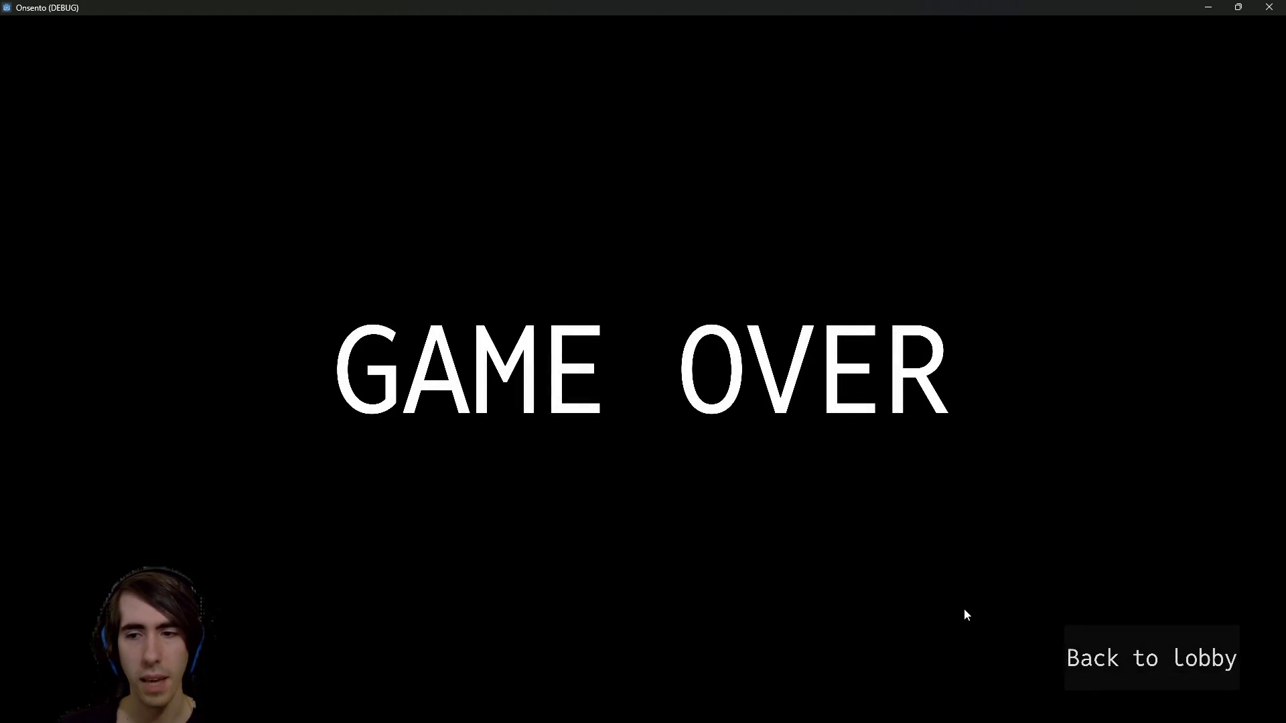
pyautogui.click(1108, 657)
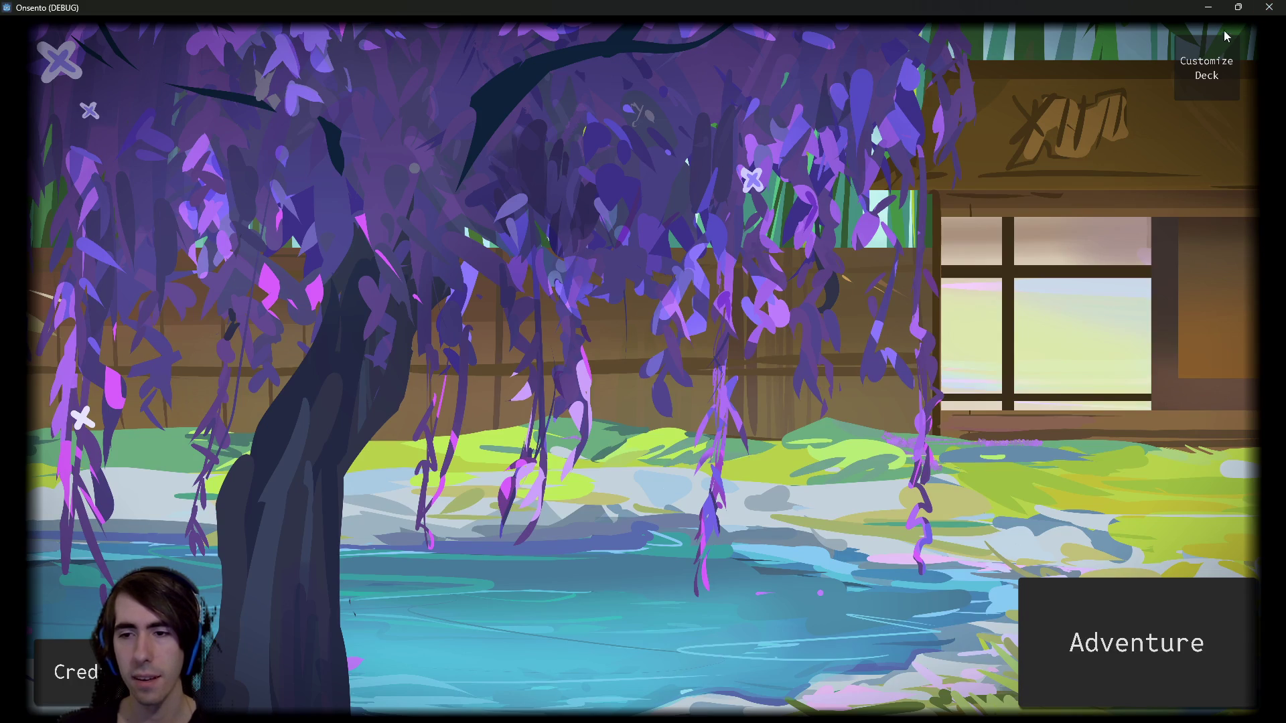
pyautogui.click(1271, 15)
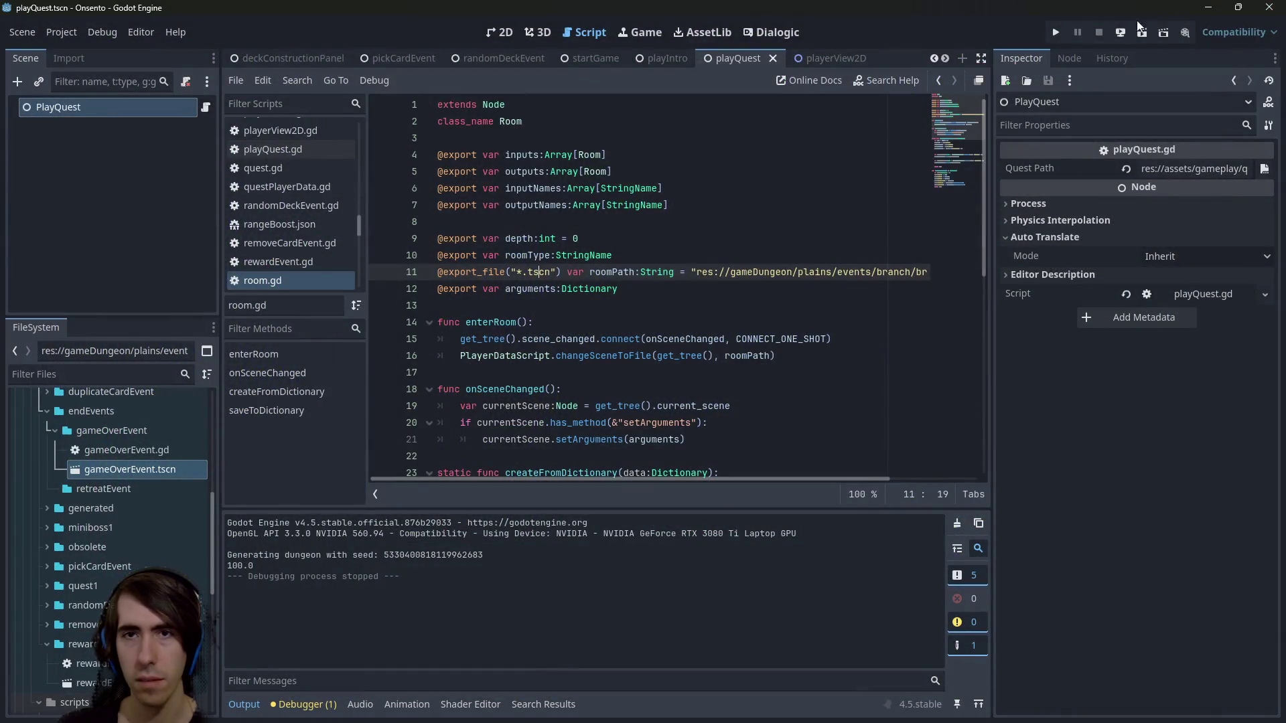
# Rerun the scene, place five characters, end the turn into GAME OVER, and return to the lobby.
pyautogui.click(1147, 39)
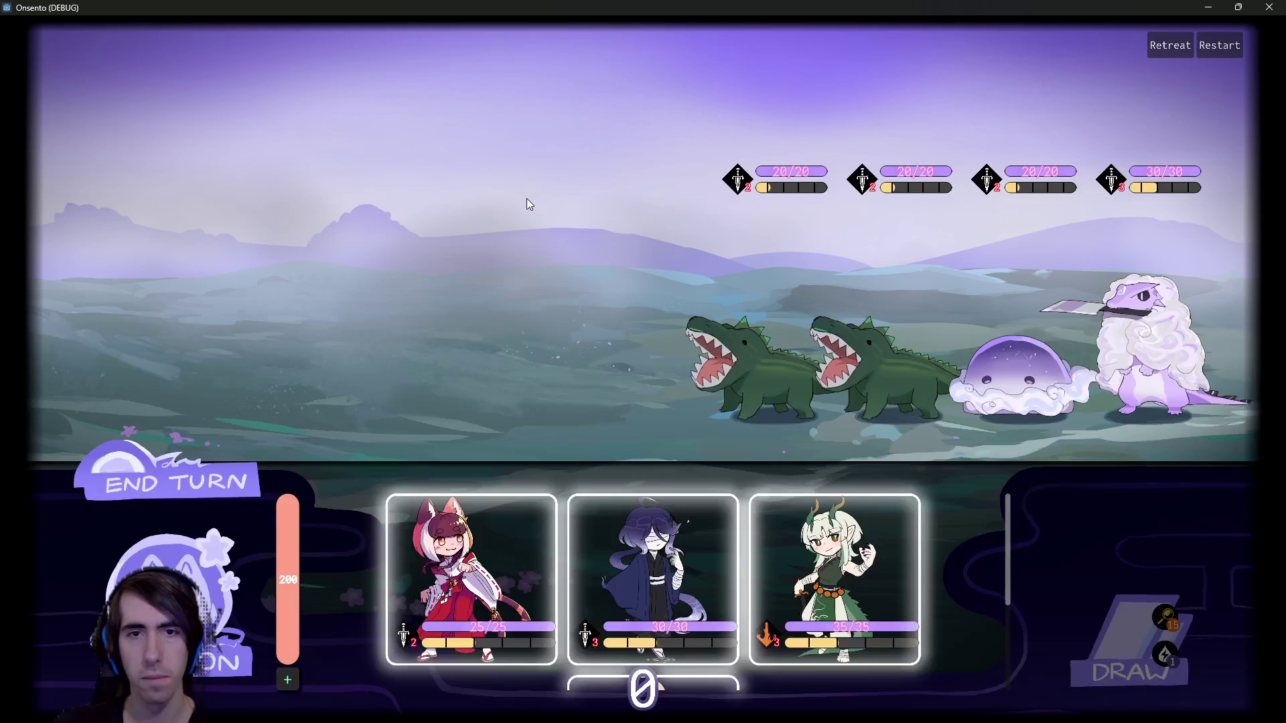
pyautogui.moveTo(469, 576); pyautogui.dragTo(447, 307)
pyautogui.moveTo(474, 576); pyautogui.dragTo(496, 321)
pyautogui.moveTo(415, 529)
pyautogui.mouseDown()
pyautogui.moveTo(358, 263)
pyautogui.moveTo(376, 315)
pyautogui.mouseUp()
pyautogui.moveTo(522, 550); pyautogui.dragTo(261, 315)
pyautogui.moveTo(656, 576); pyautogui.dragTo(94, 275)
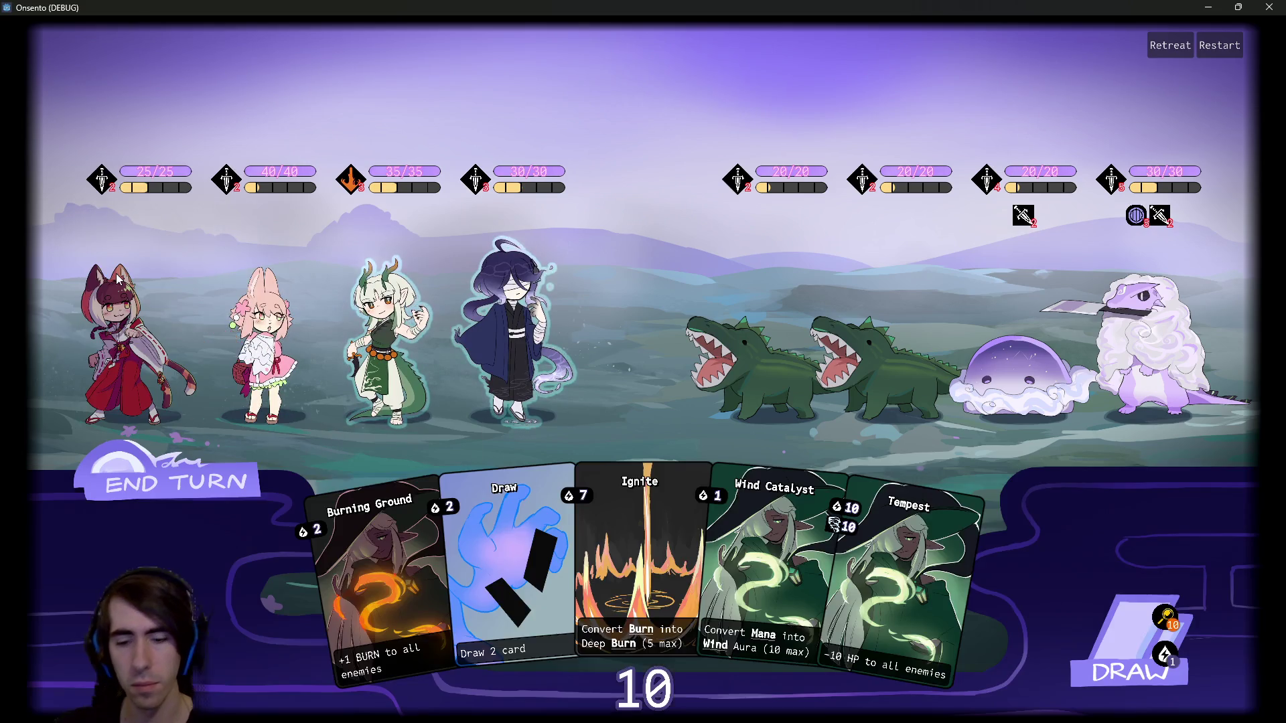
pyautogui.click(146, 473)
pyautogui.click(146, 473)
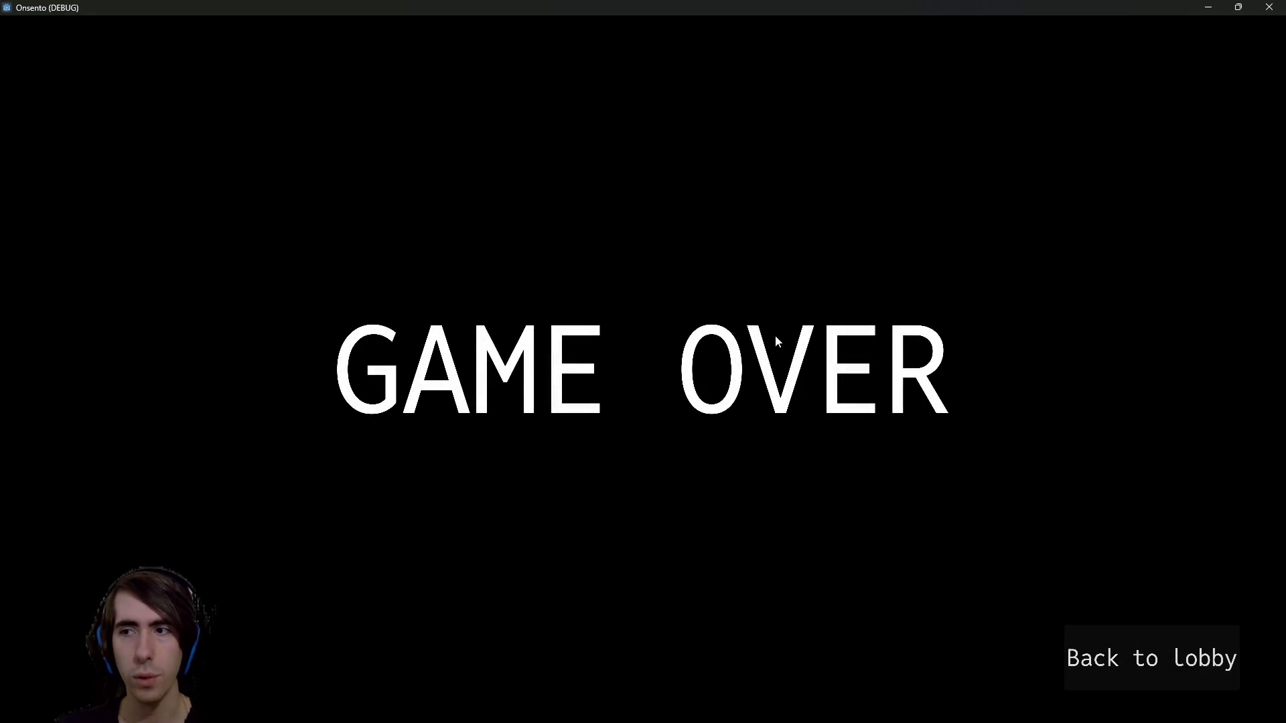
pyautogui.click(1151, 658)
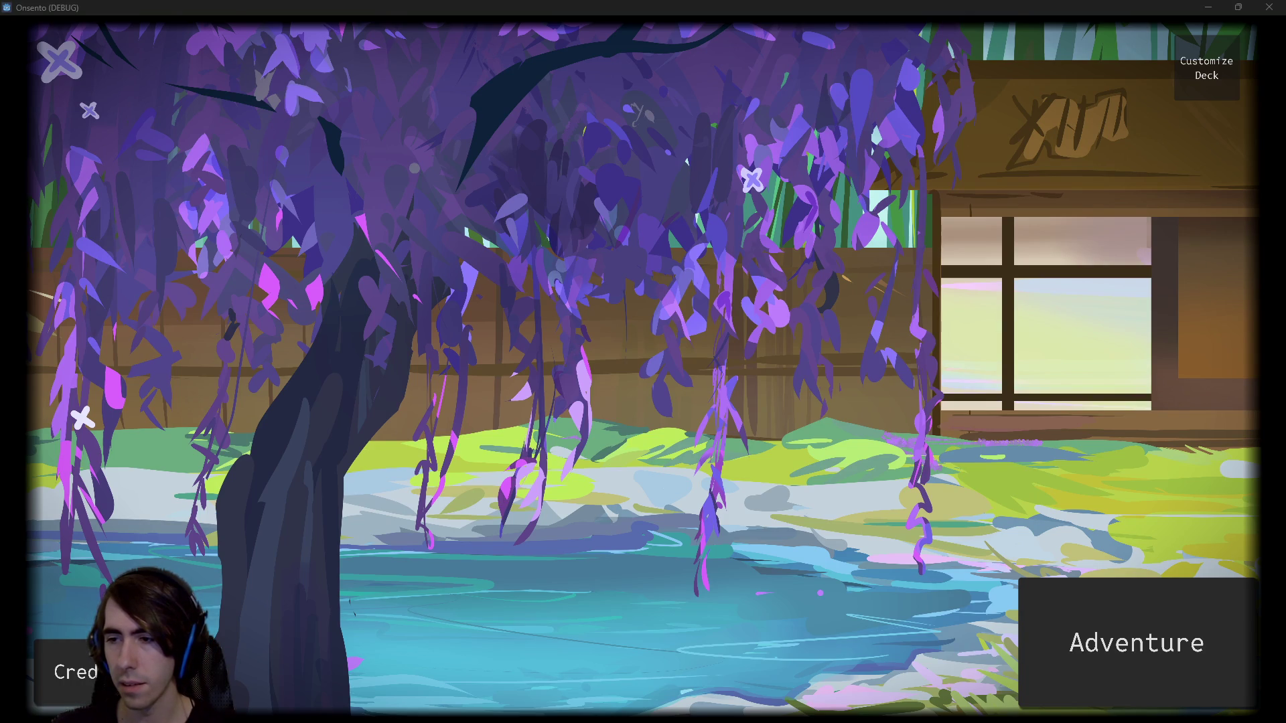
# Scroll through the Godot Background loading docs page and comments, then bring up the ChatGPT answer.
pyautogui.hotkey('alt', 'Tab')
pyautogui.scroll(-3, 718, 391)
pyautogui.scroll(-4, 676, 401)
pyautogui.keyDown('ctrl'); pyautogui.scroll(1, 675, 404); pyautogui.keyUp('ctrl')
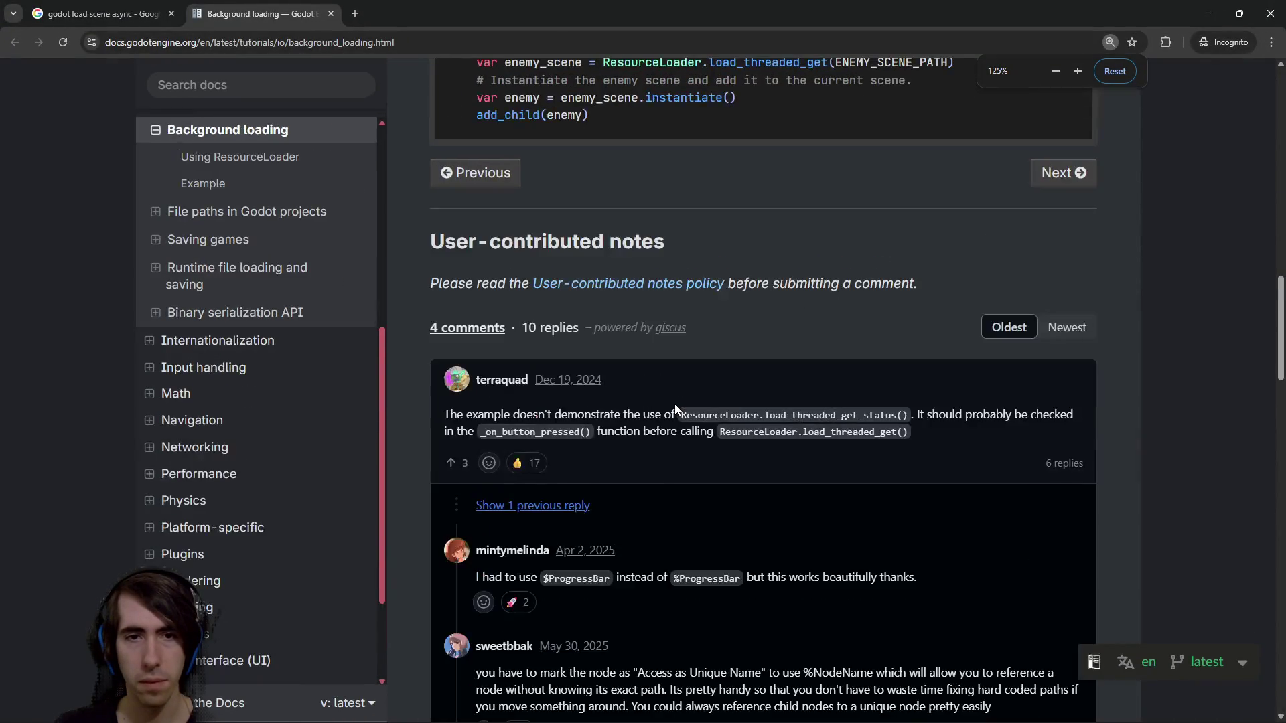
pyautogui.scroll(2, 675, 404)
pyautogui.moveTo(831, 549); pyautogui.dragTo(983, 548)
pyautogui.click(822, 566)
pyautogui.scroll(-1, 822, 567)
pyautogui.scroll(-3, 759, 565)
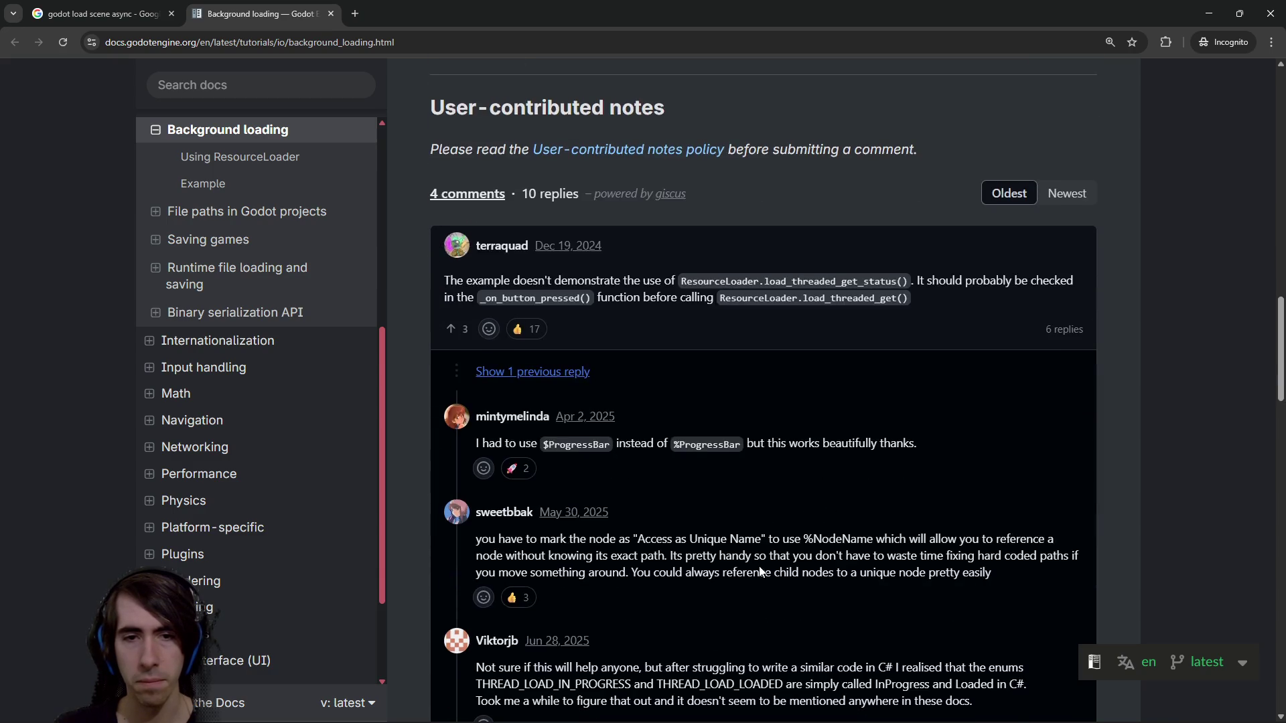
pyautogui.scroll(7, 751, 549)
pyautogui.scroll(-2, 747, 532)
pyautogui.scroll(8, 673, 523)
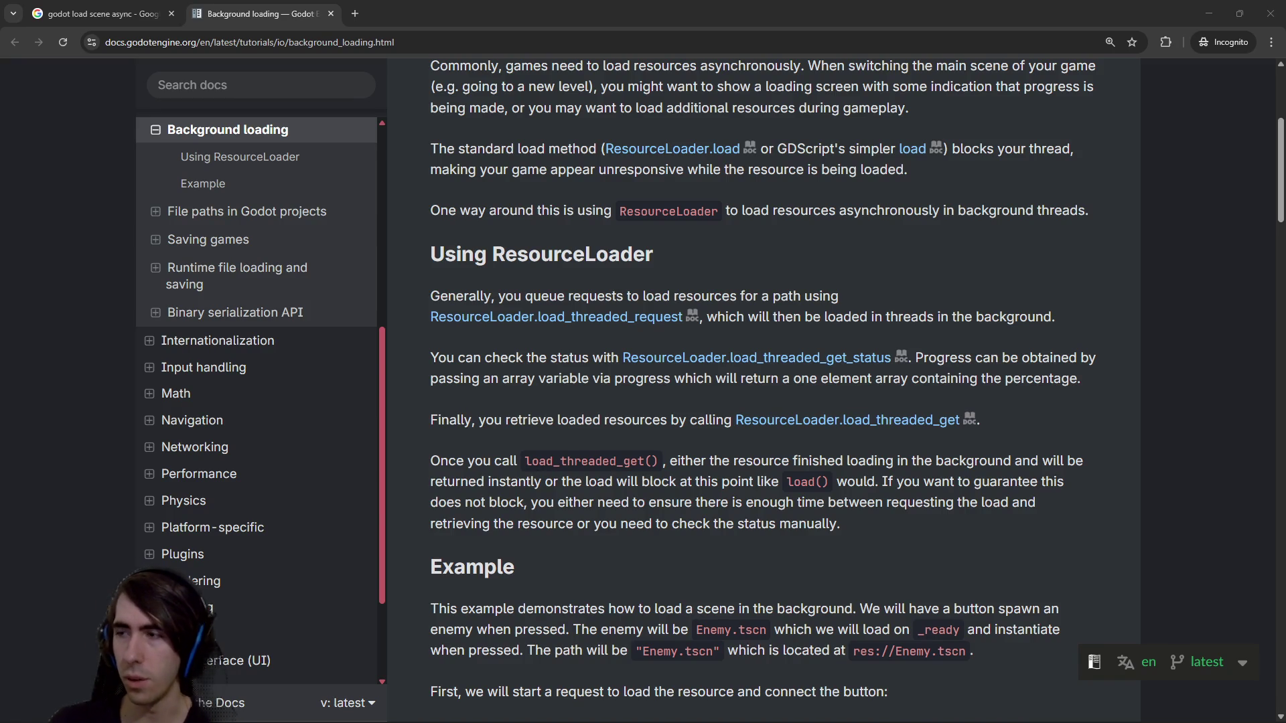
pyautogui.hotkey('alt', 'Tab')
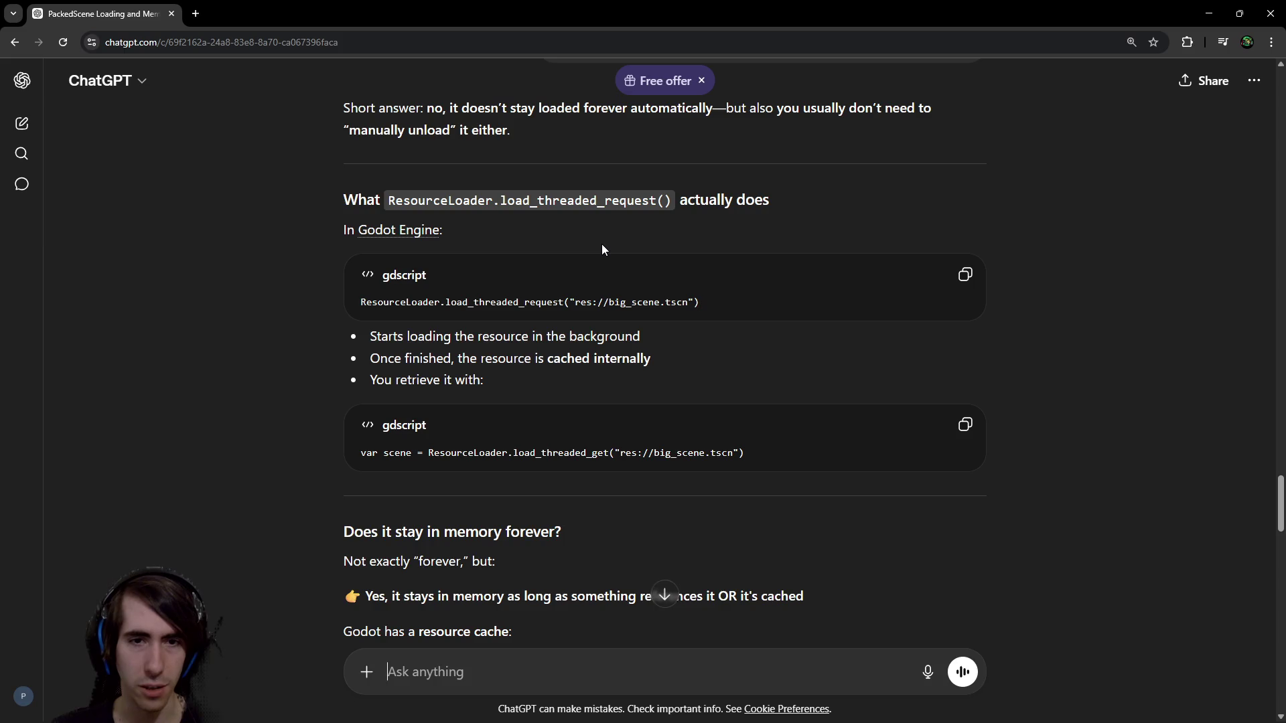
# Highlight the answer's lines about staying in memory and Godot's resource cache.
pyautogui.scroll(-2, 449, 434)
pyautogui.moveTo(393, 471); pyautogui.dragTo(611, 469)
pyautogui.click(627, 445)
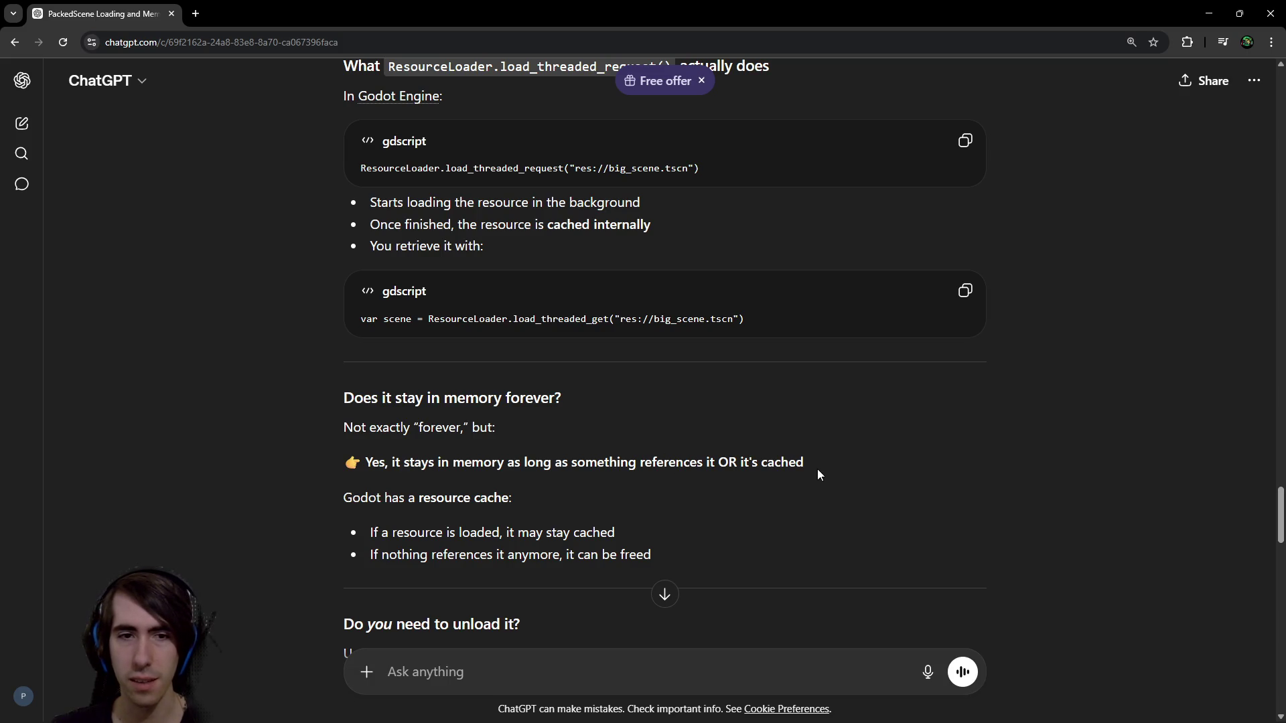
pyautogui.moveTo(816, 469); pyautogui.dragTo(759, 461)
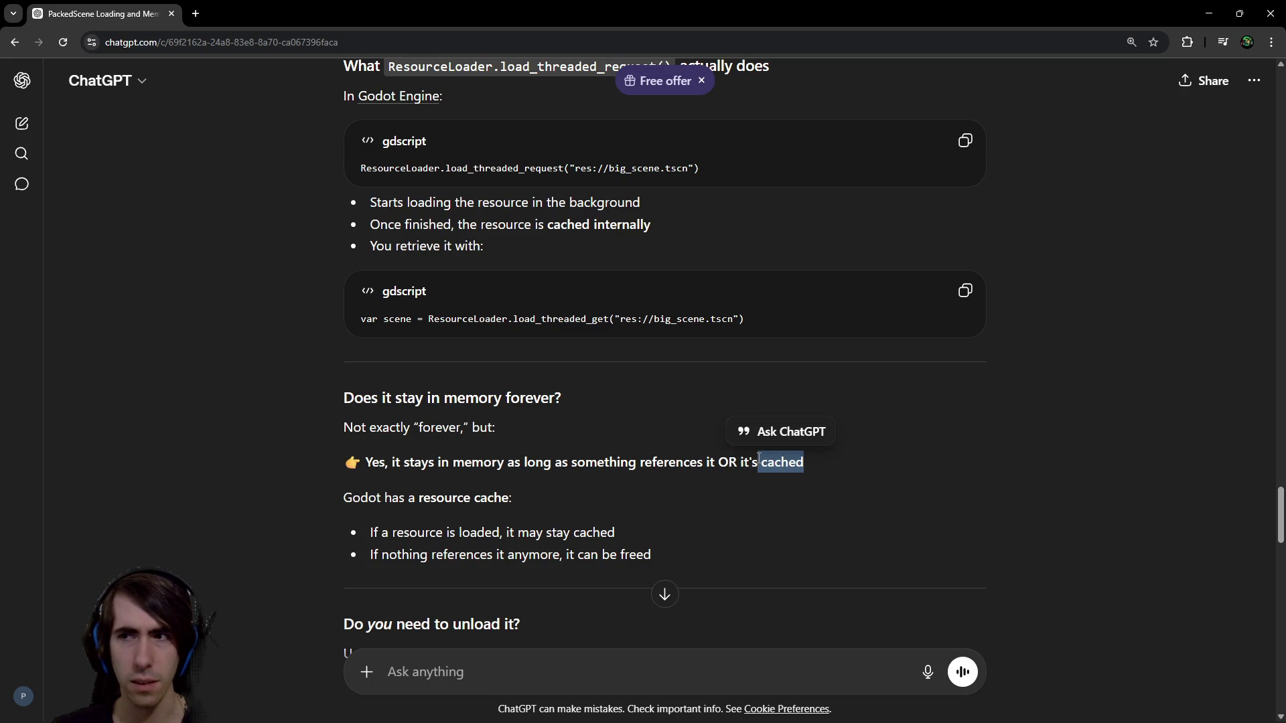
pyautogui.click(759, 459)
pyautogui.scroll(2, 650, 283)
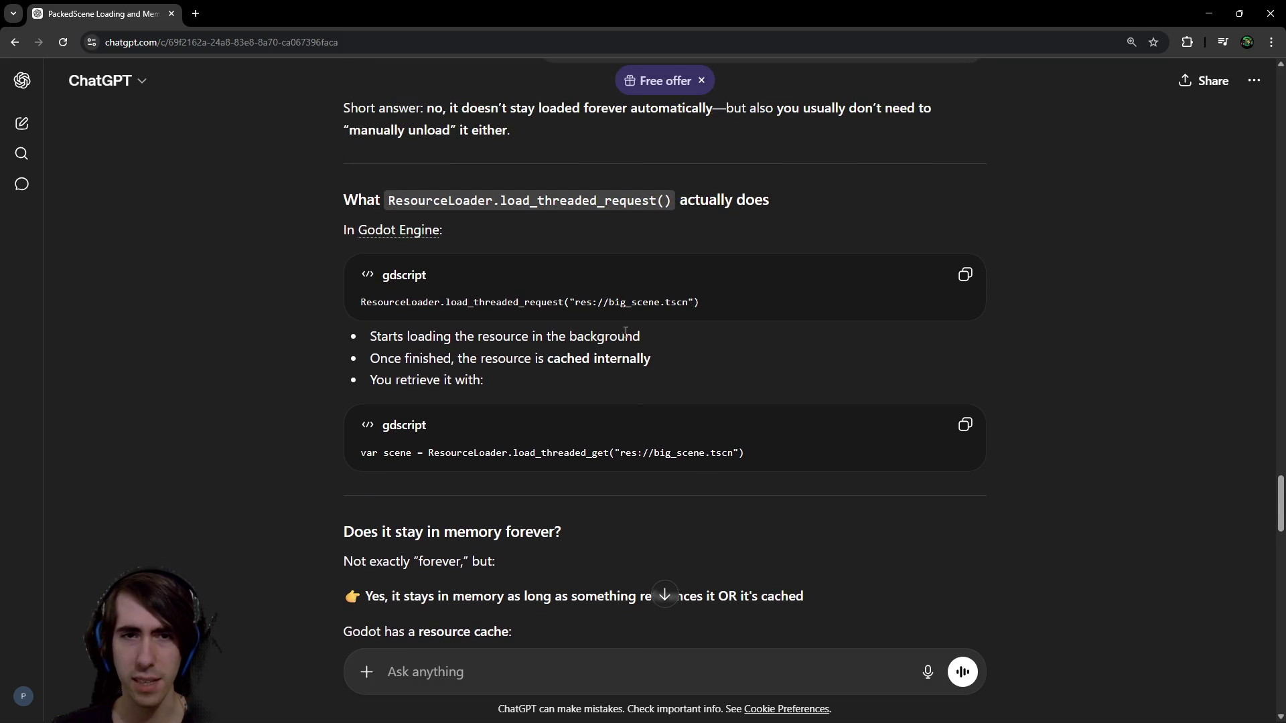
pyautogui.scroll(-1, 594, 460)
pyautogui.scroll(-2, 593, 460)
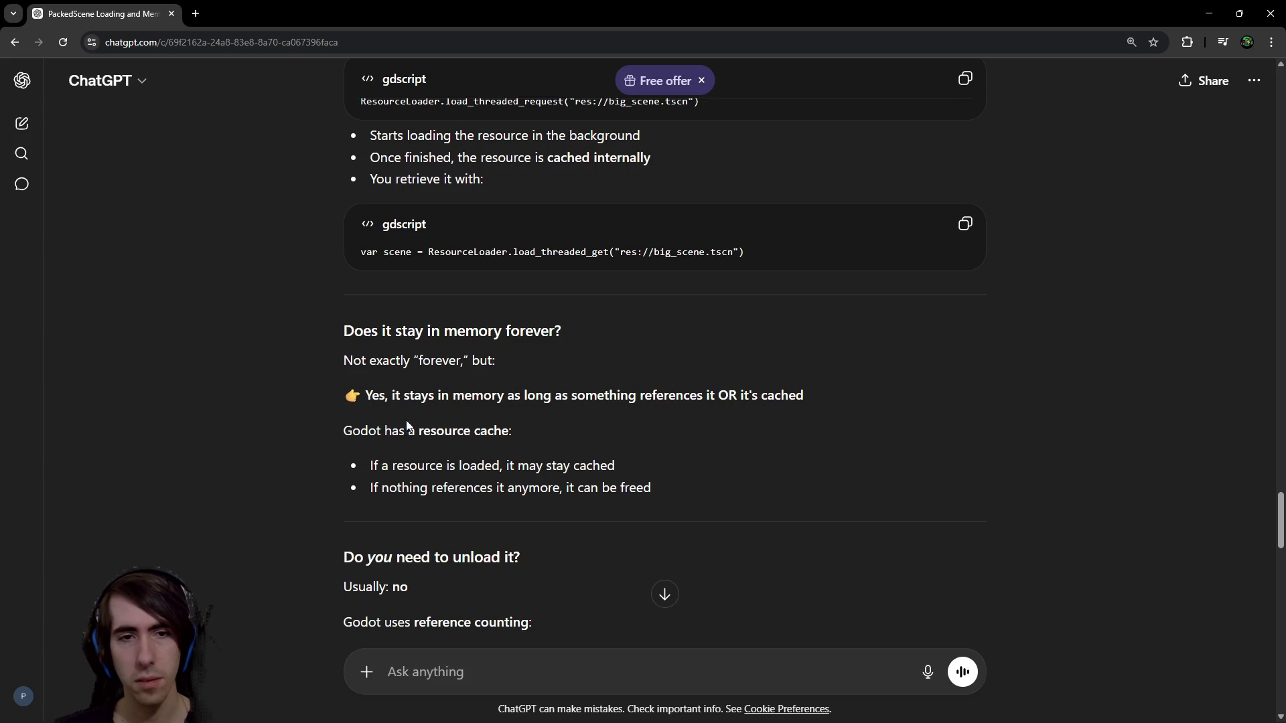
pyautogui.moveTo(354, 439); pyautogui.dragTo(548, 425)
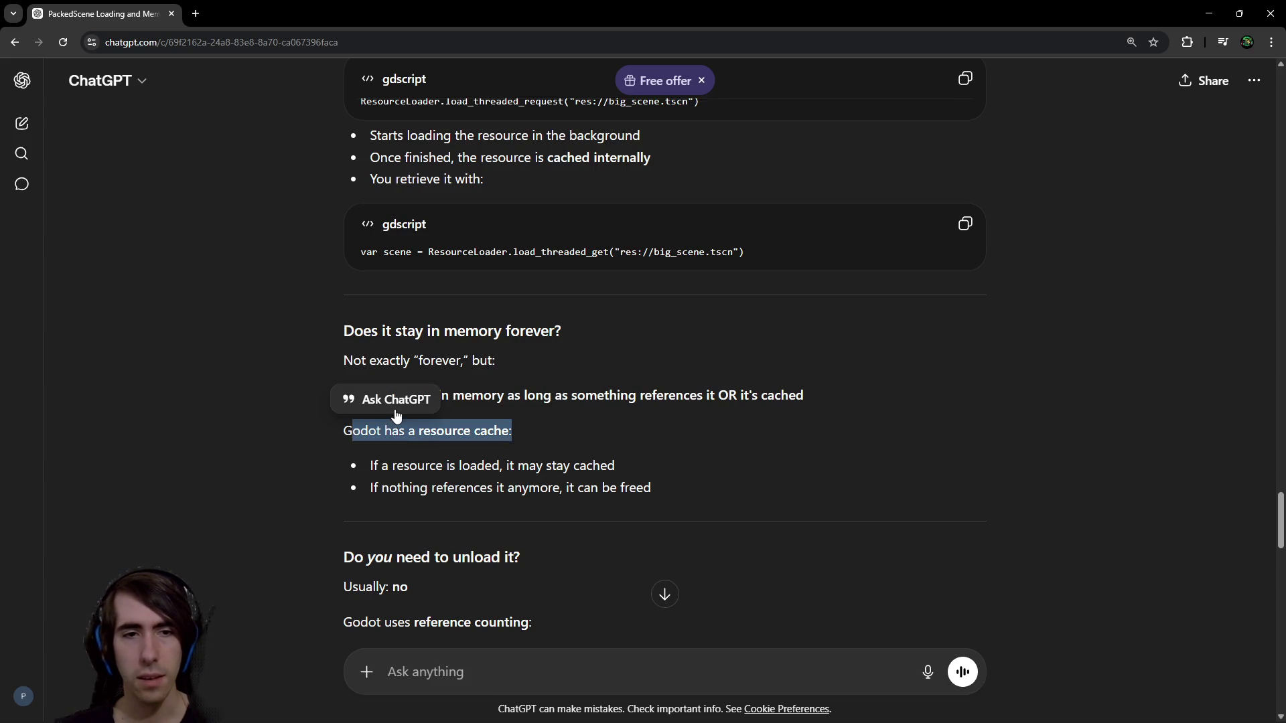
pyautogui.moveTo(382, 466); pyautogui.dragTo(520, 457)
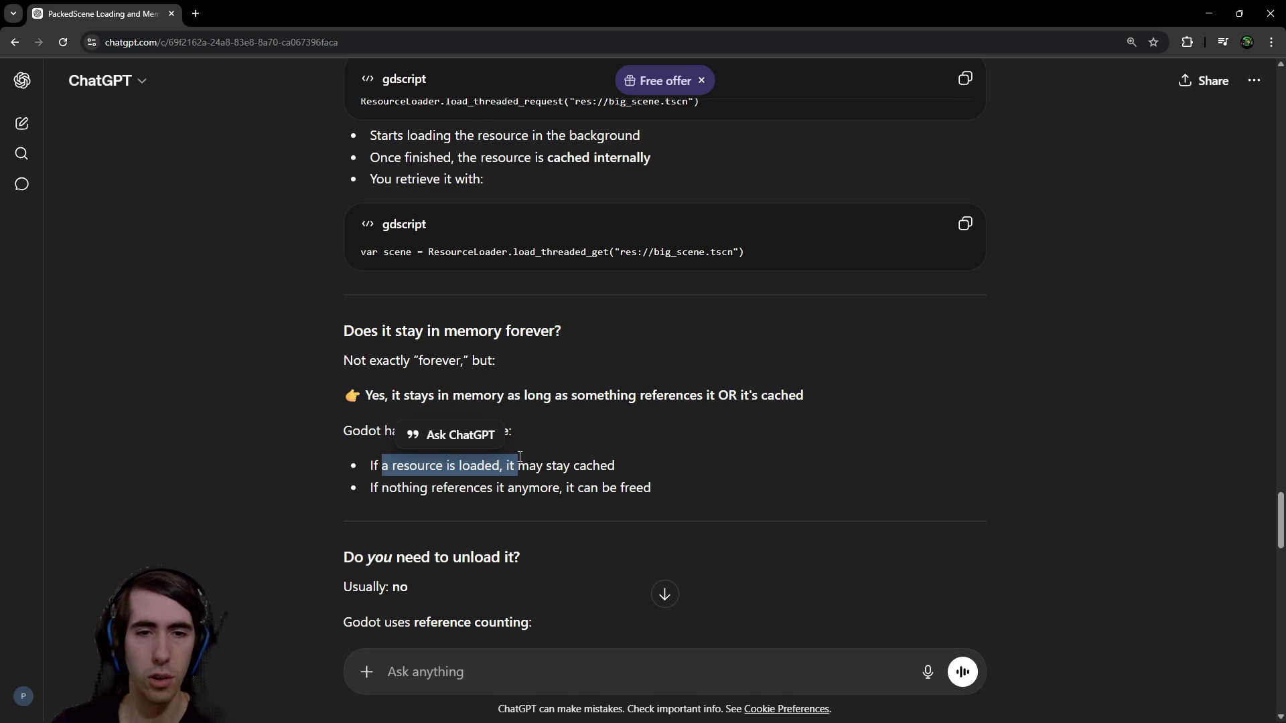
pyautogui.scroll(-2, 493, 479)
pyautogui.scroll(-2, 499, 455)
pyautogui.scroll(1, 499, 448)
pyautogui.scroll(2, 495, 444)
pyautogui.click(662, 415)
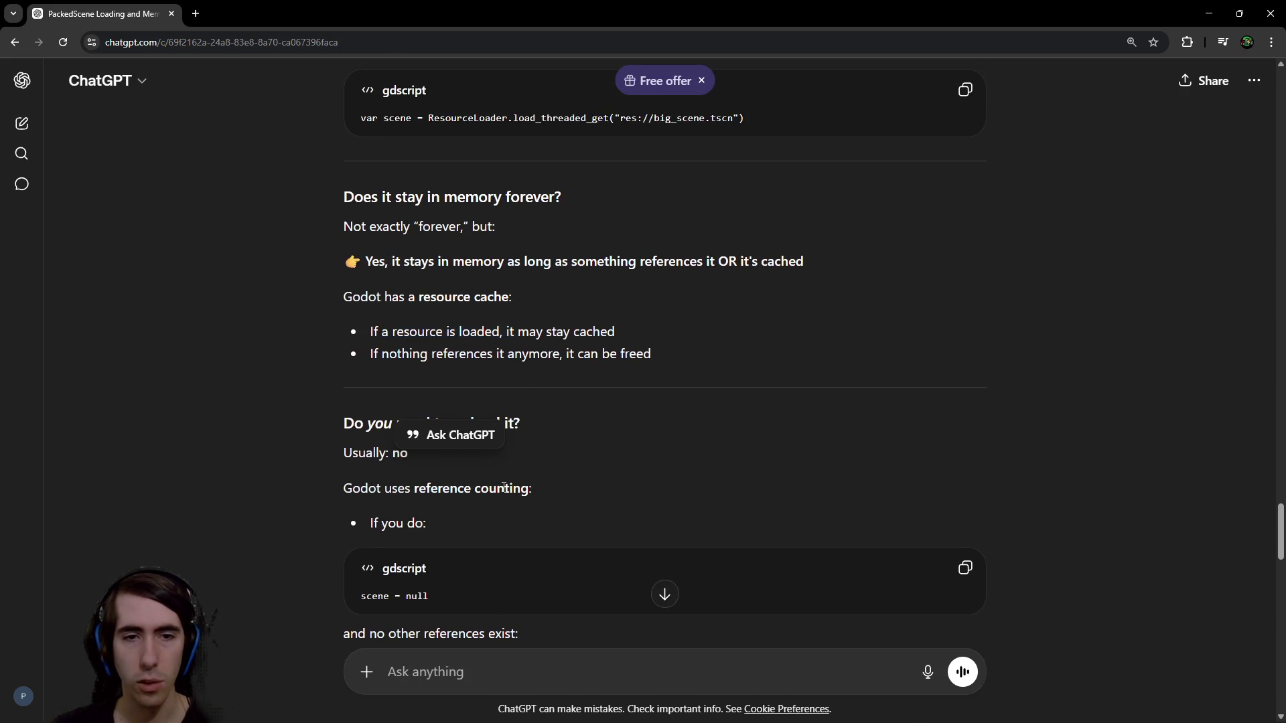
# Highlight the points about dropping your reference, continued caching, and faster reloads.
pyautogui.scroll(-3, 662, 416)
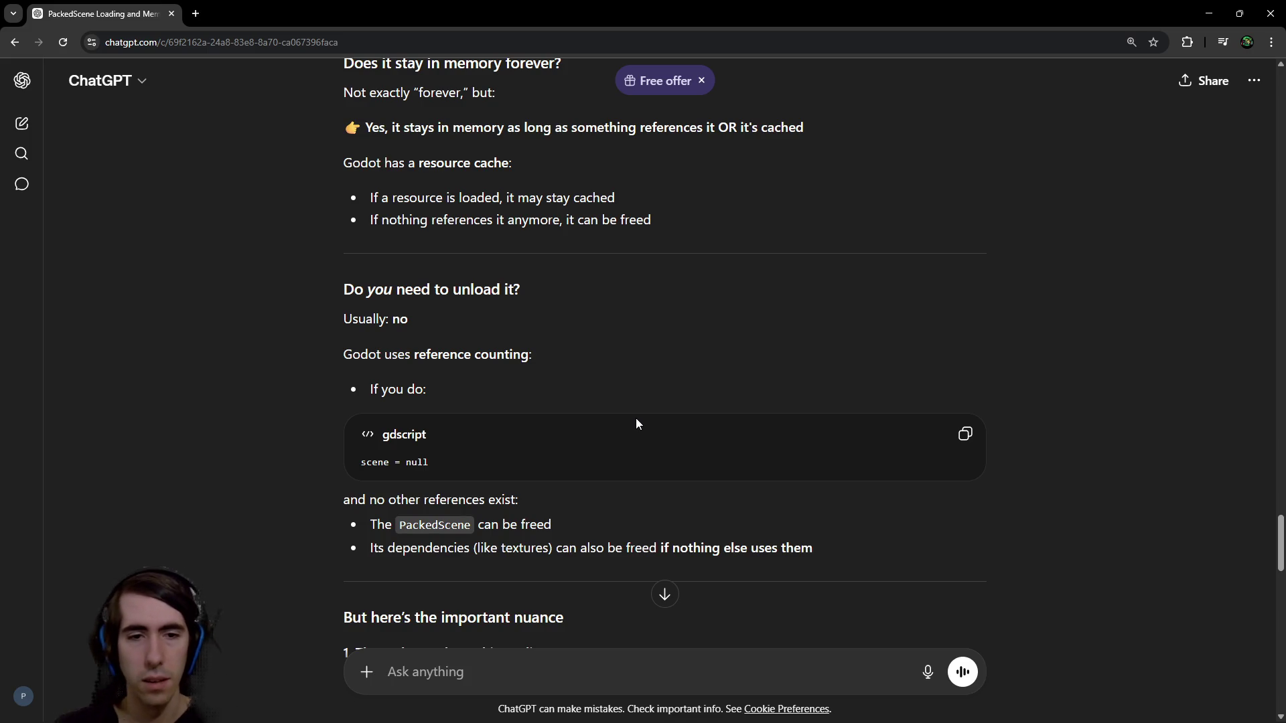
pyautogui.scroll(-4, 637, 418)
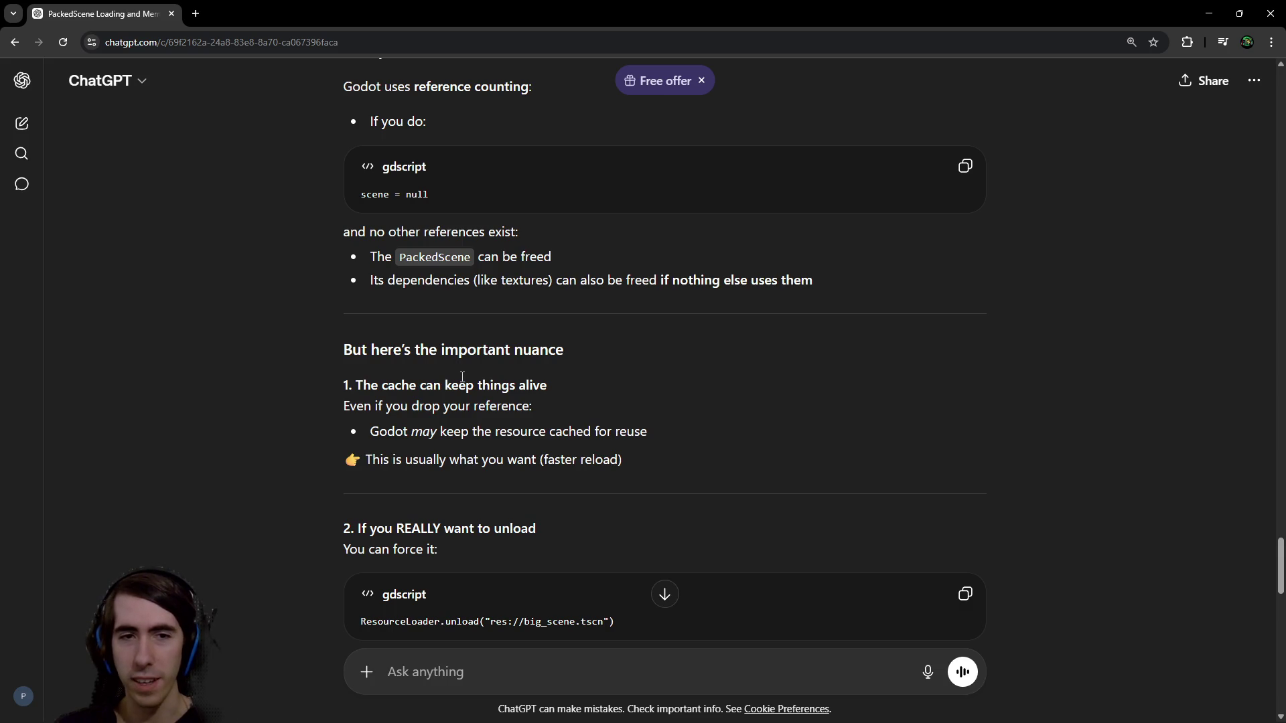
pyautogui.moveTo(413, 405); pyautogui.dragTo(516, 405)
pyautogui.moveTo(411, 431); pyautogui.dragTo(591, 431)
pyautogui.click(591, 430)
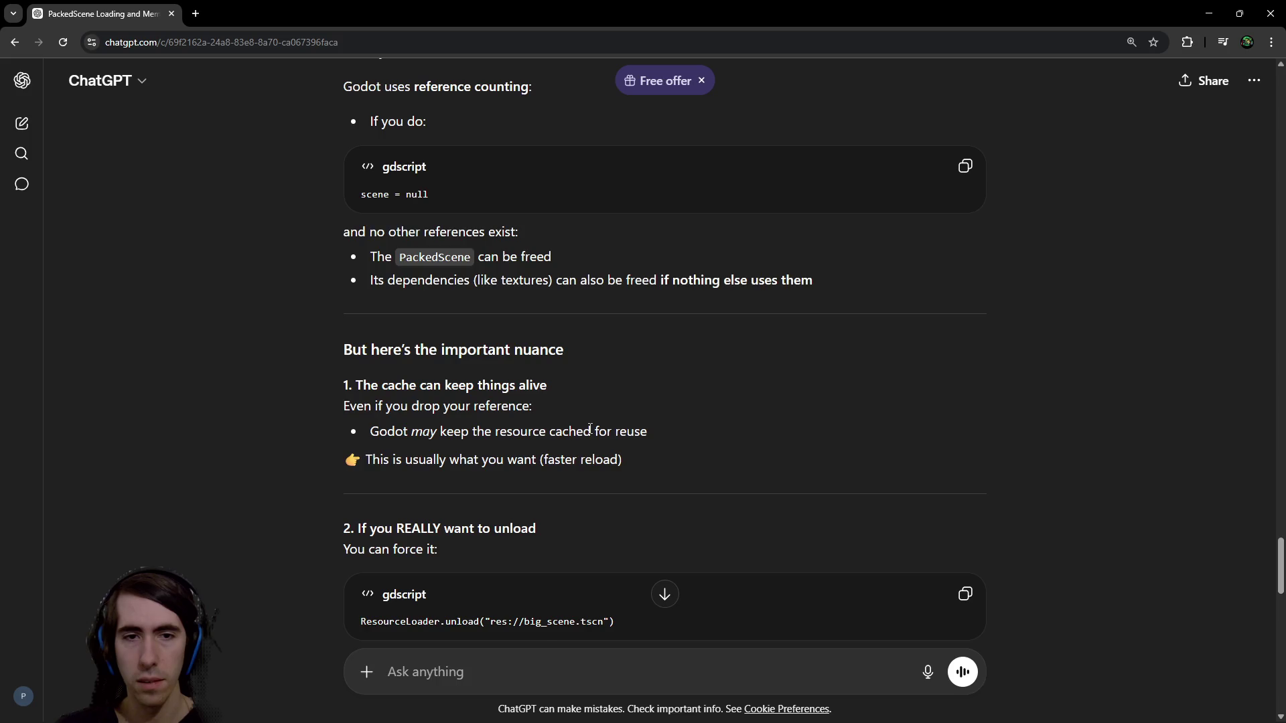
pyautogui.scroll(-1, 590, 430)
pyautogui.moveTo(460, 372); pyautogui.dragTo(580, 384)
pyautogui.click(580, 384)
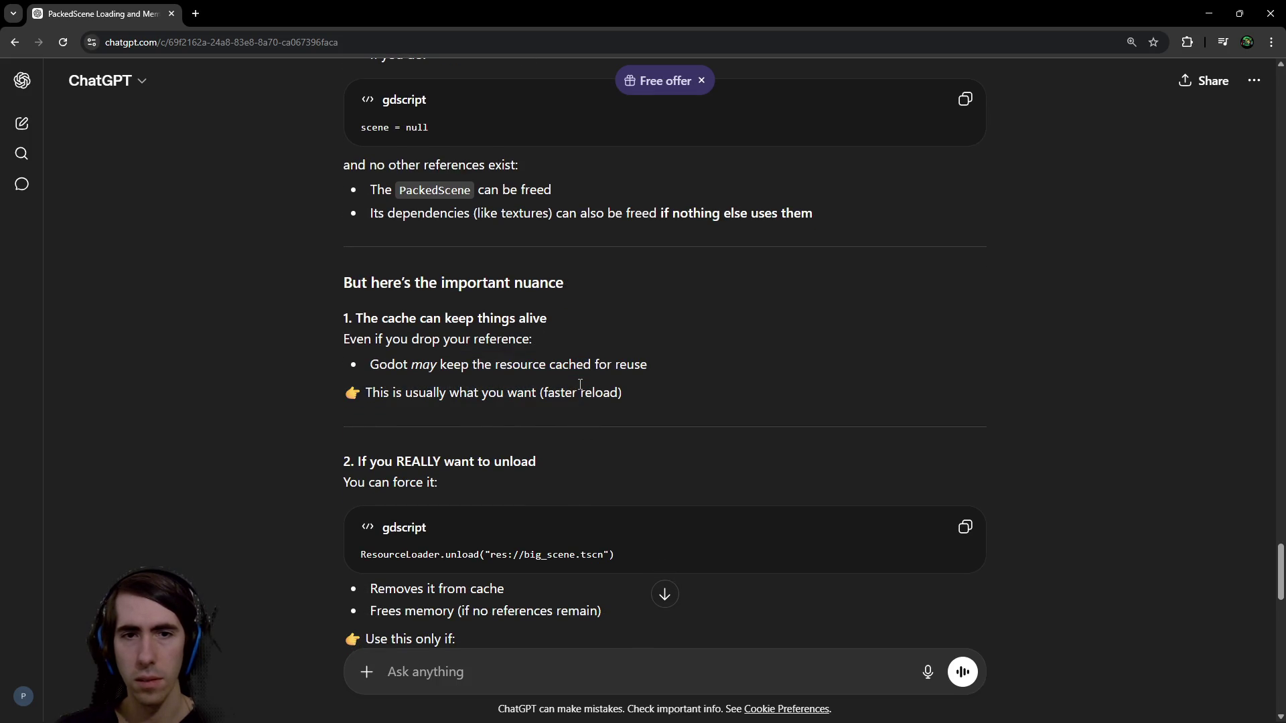
pyautogui.scroll(-2, 580, 383)
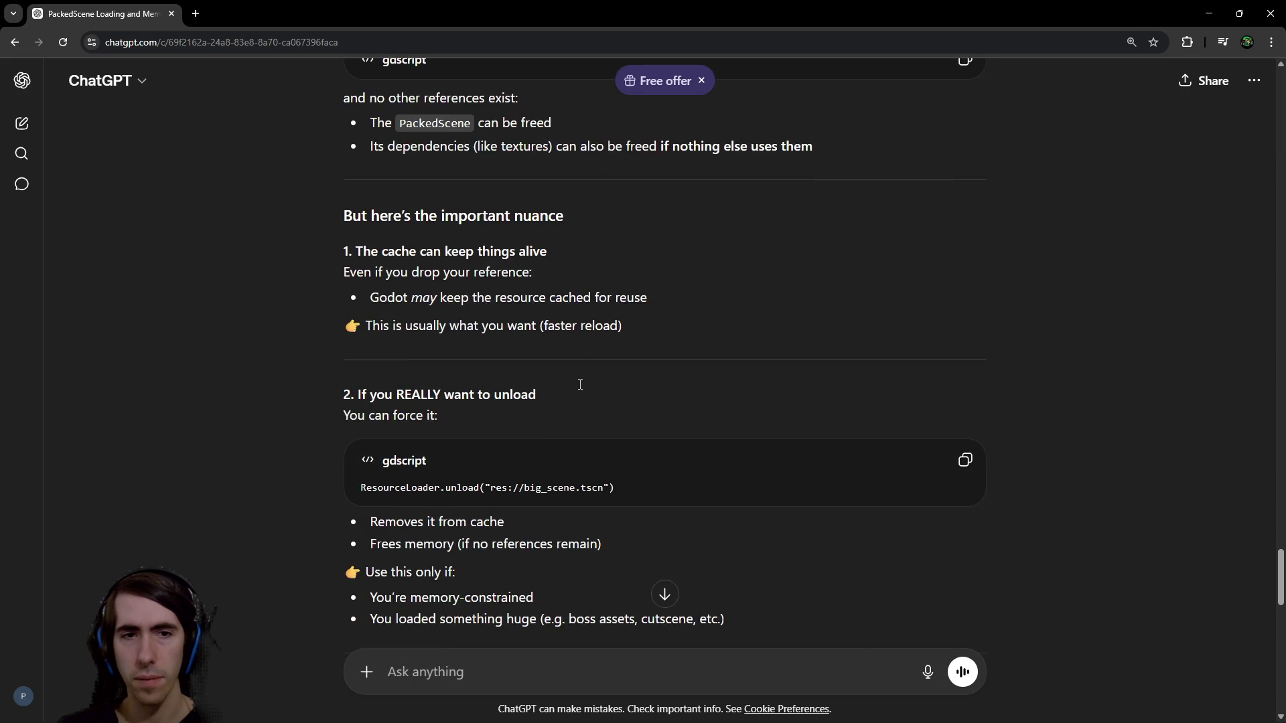
pyautogui.moveTo(615, 421); pyautogui.dragTo(422, 420)
pyautogui.click(474, 462)
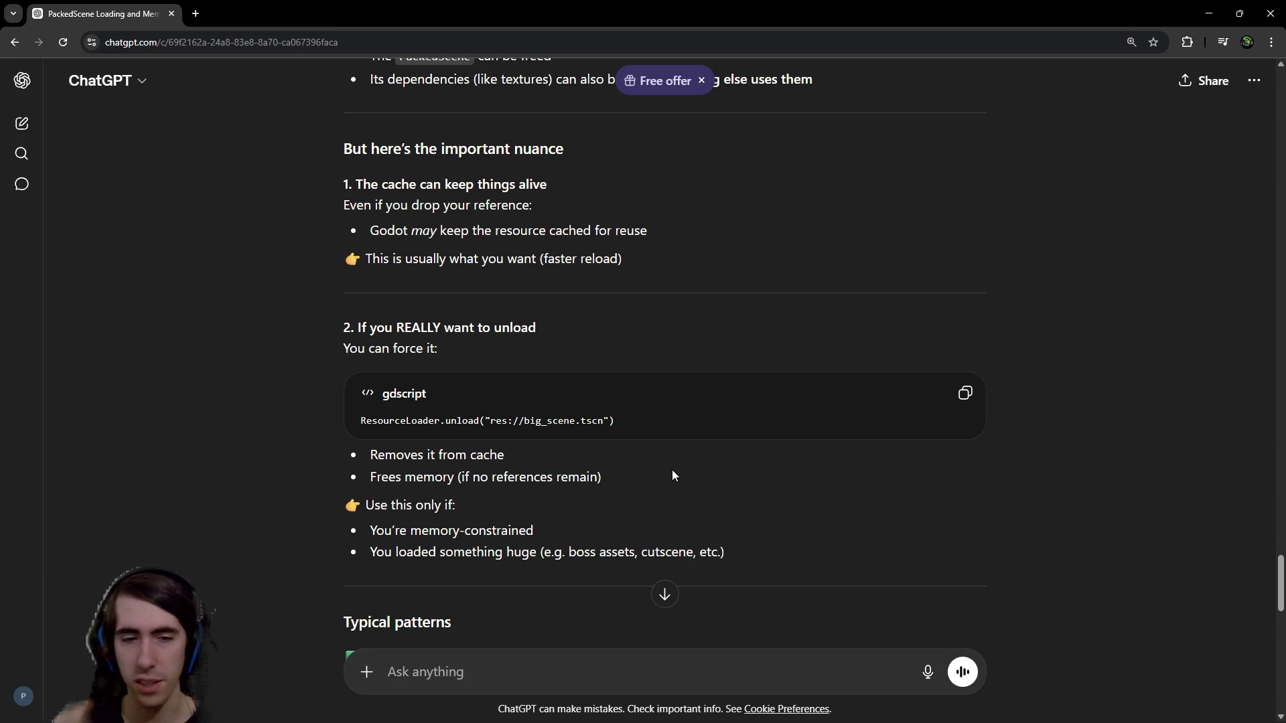
pyautogui.scroll(-5, 673, 470)
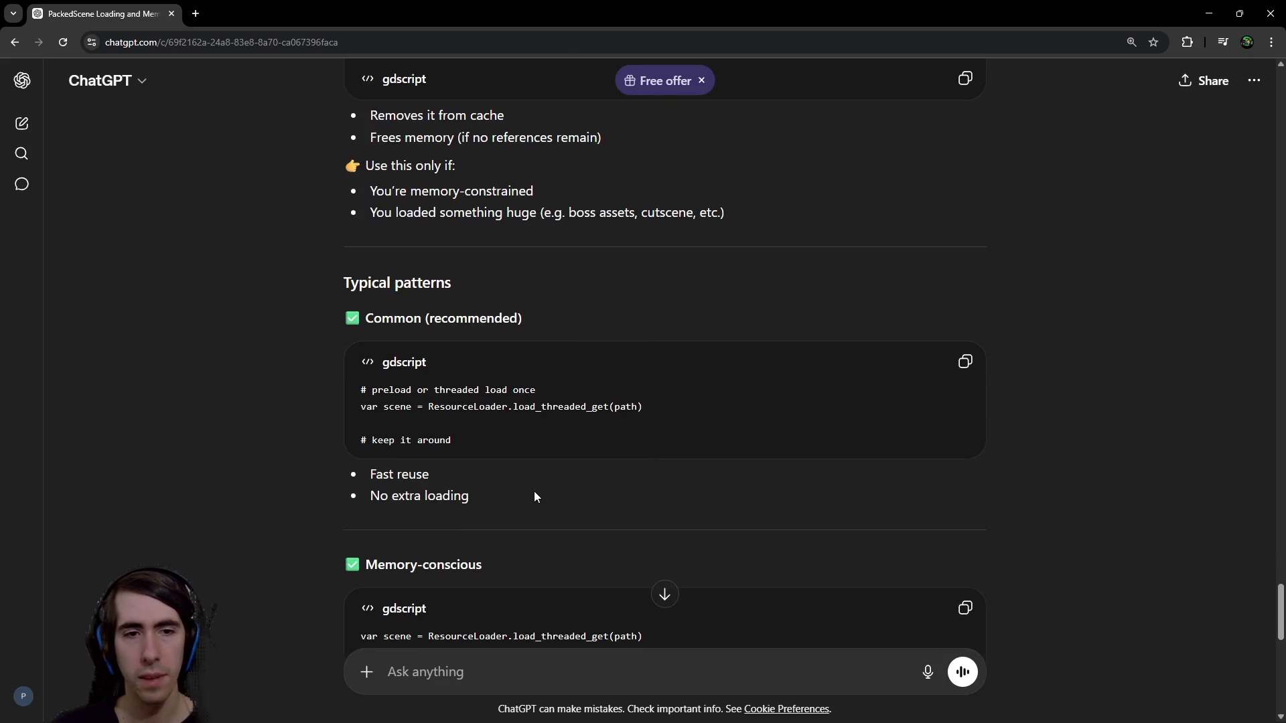
pyautogui.scroll(-2, 533, 493)
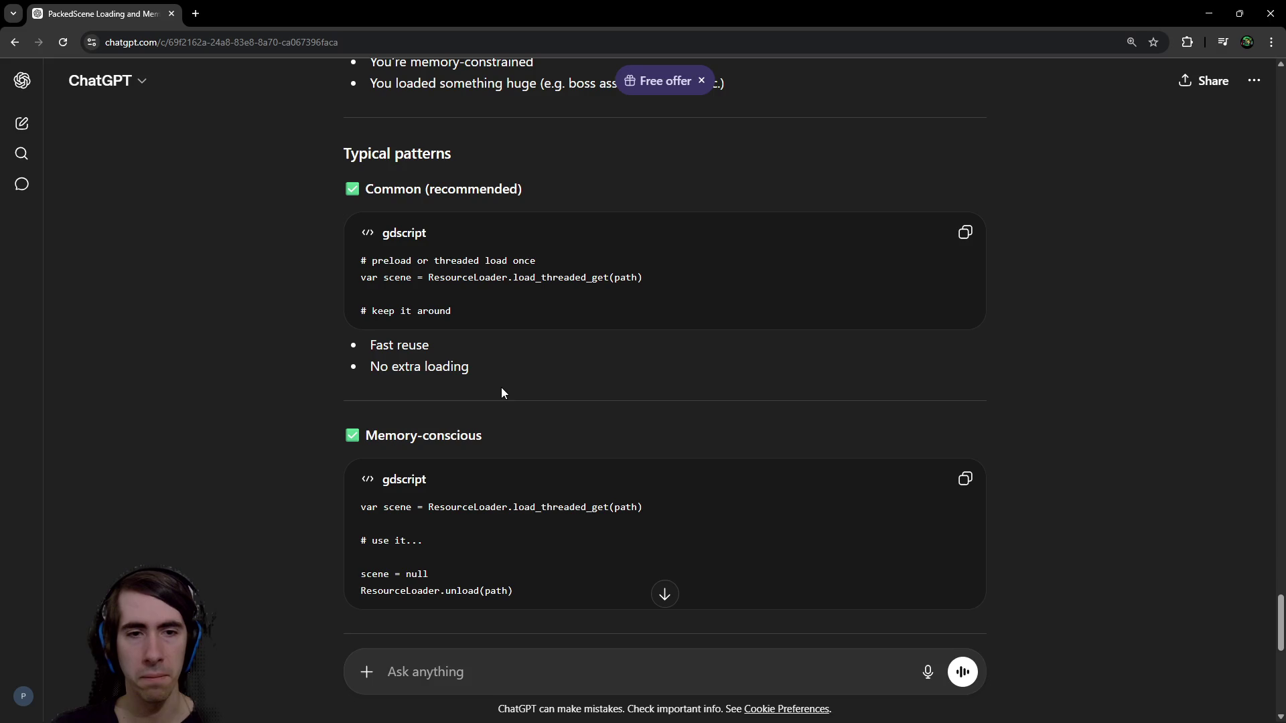
pyautogui.scroll(-2, 501, 387)
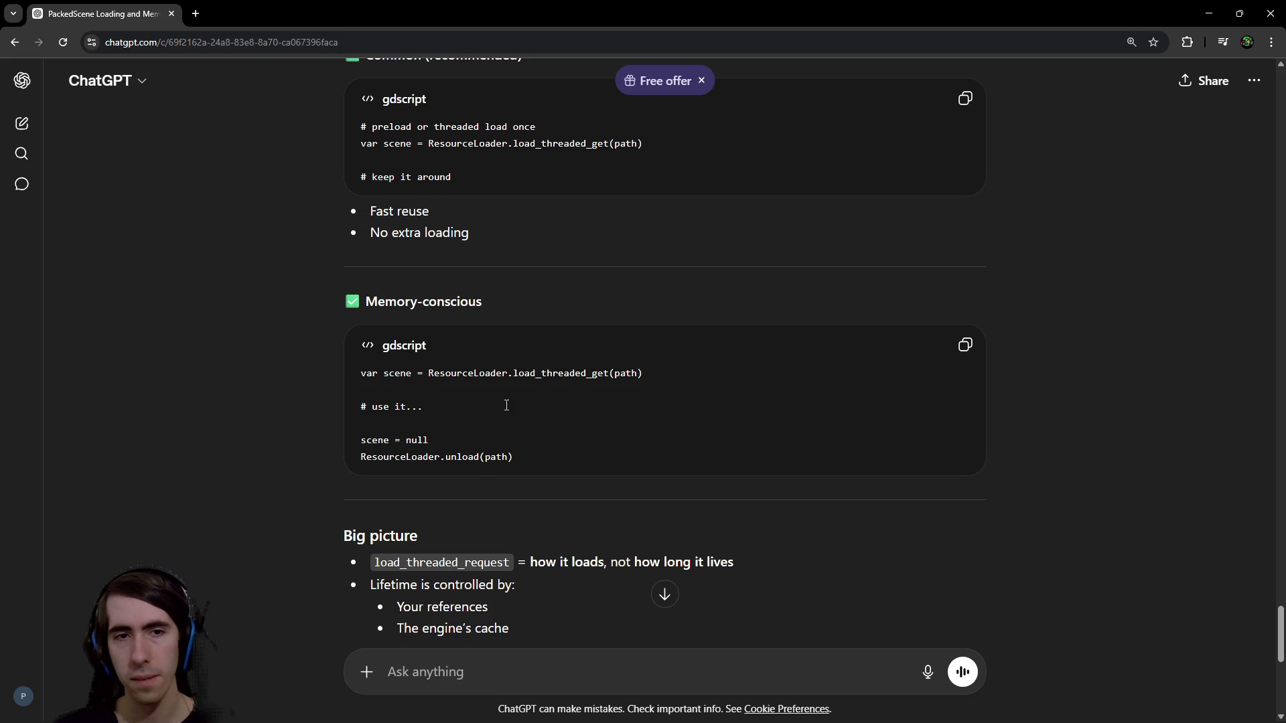
pyautogui.moveTo(484, 373); pyautogui.dragTo(637, 373)
pyautogui.click(637, 374)
pyautogui.scroll(-1, 628, 382)
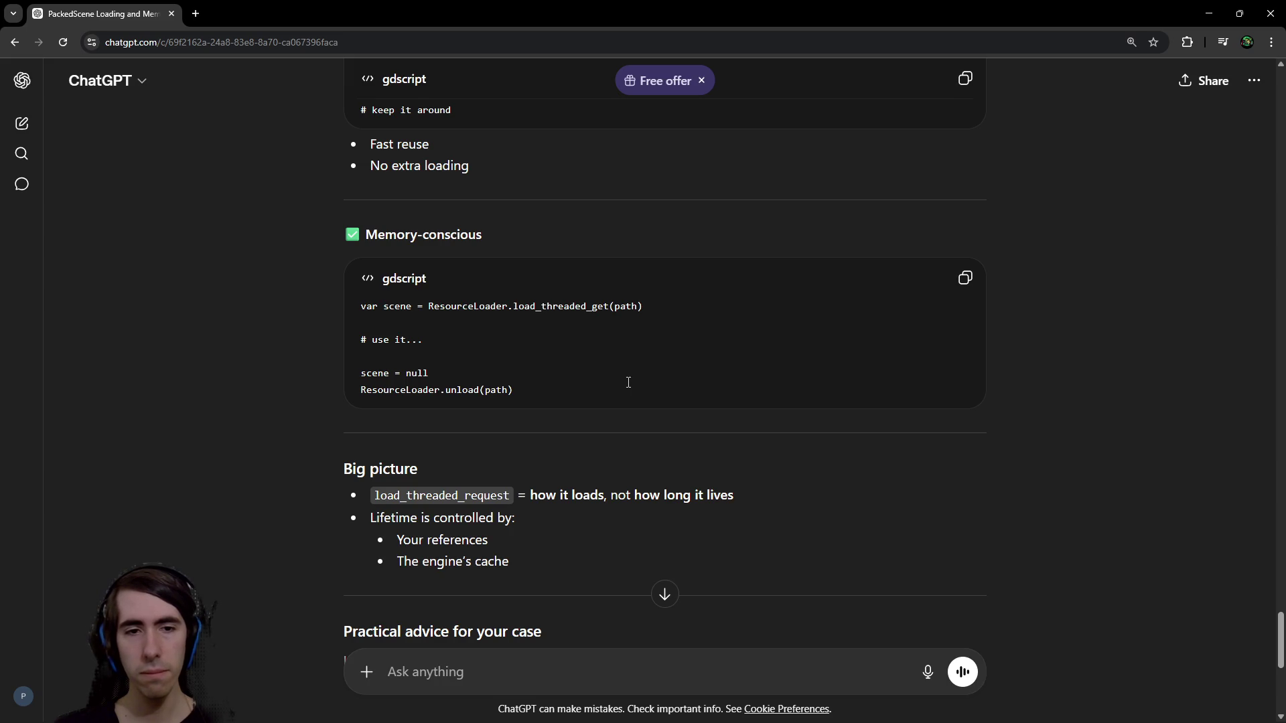
pyautogui.moveTo(430, 499); pyautogui.dragTo(513, 501)
pyautogui.click(529, 506)
pyautogui.scroll(-2, 529, 506)
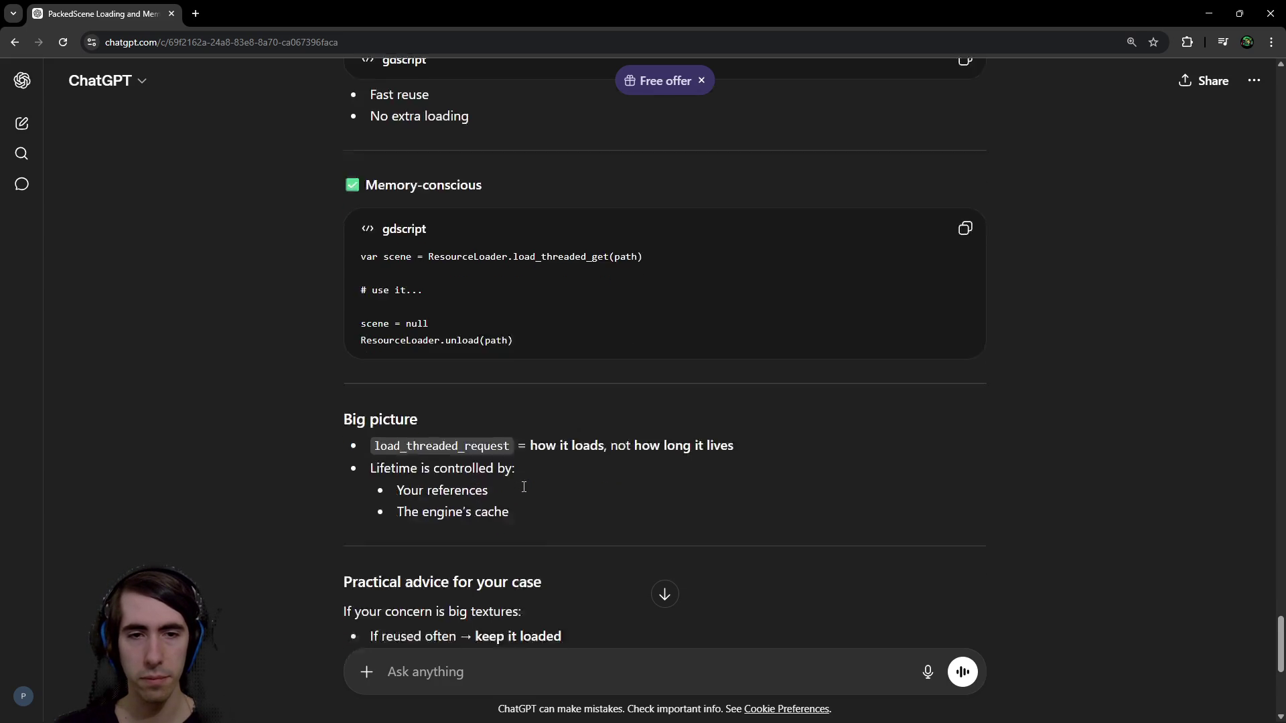
pyautogui.moveTo(563, 359); pyautogui.dragTo(785, 360)
pyautogui.click(785, 359)
pyautogui.scroll(-4, 627, 413)
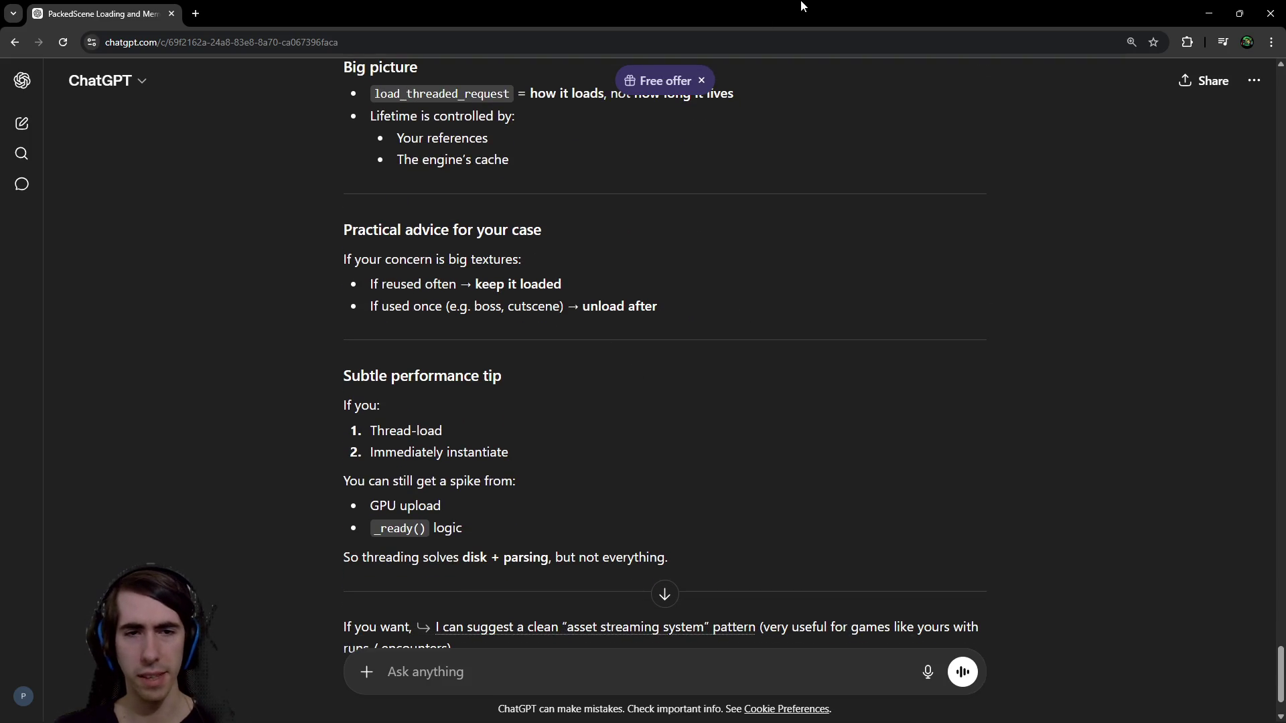
pyautogui.hotkey('alt', 'Tab')
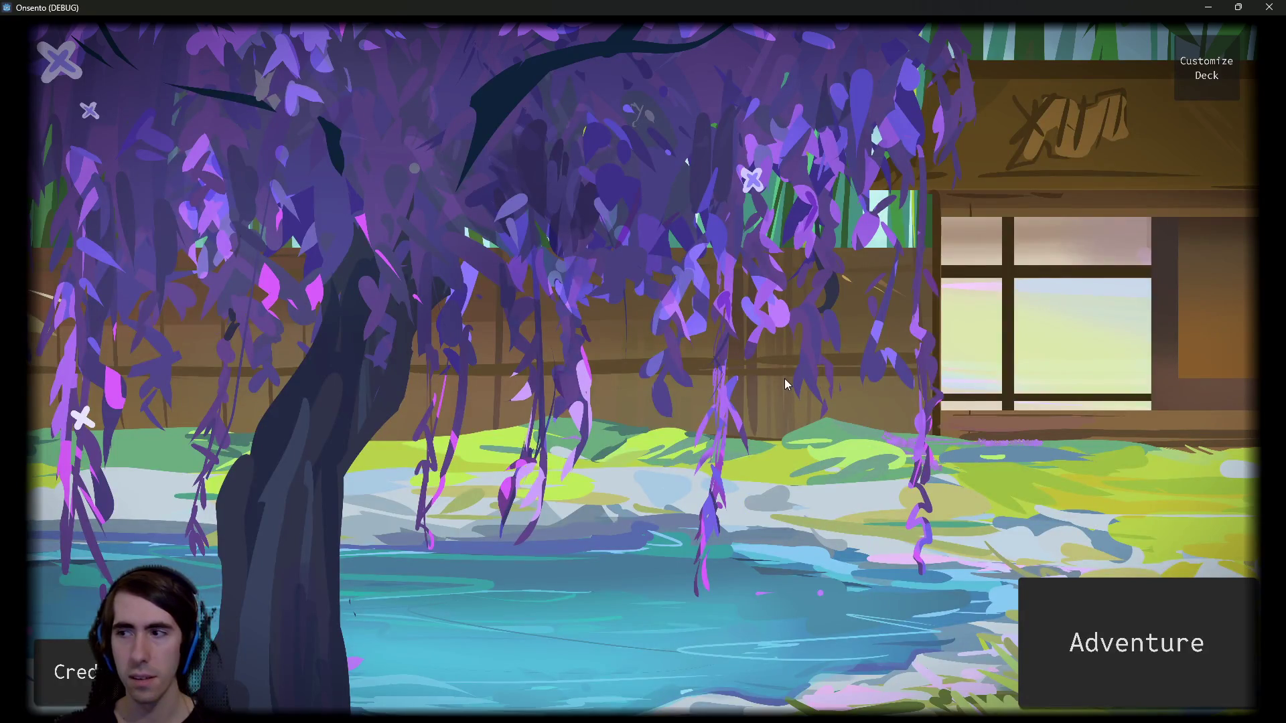
# Start an Adventure to reach the Create your deck screen, then close the game.
pyautogui.click(1060, 615)
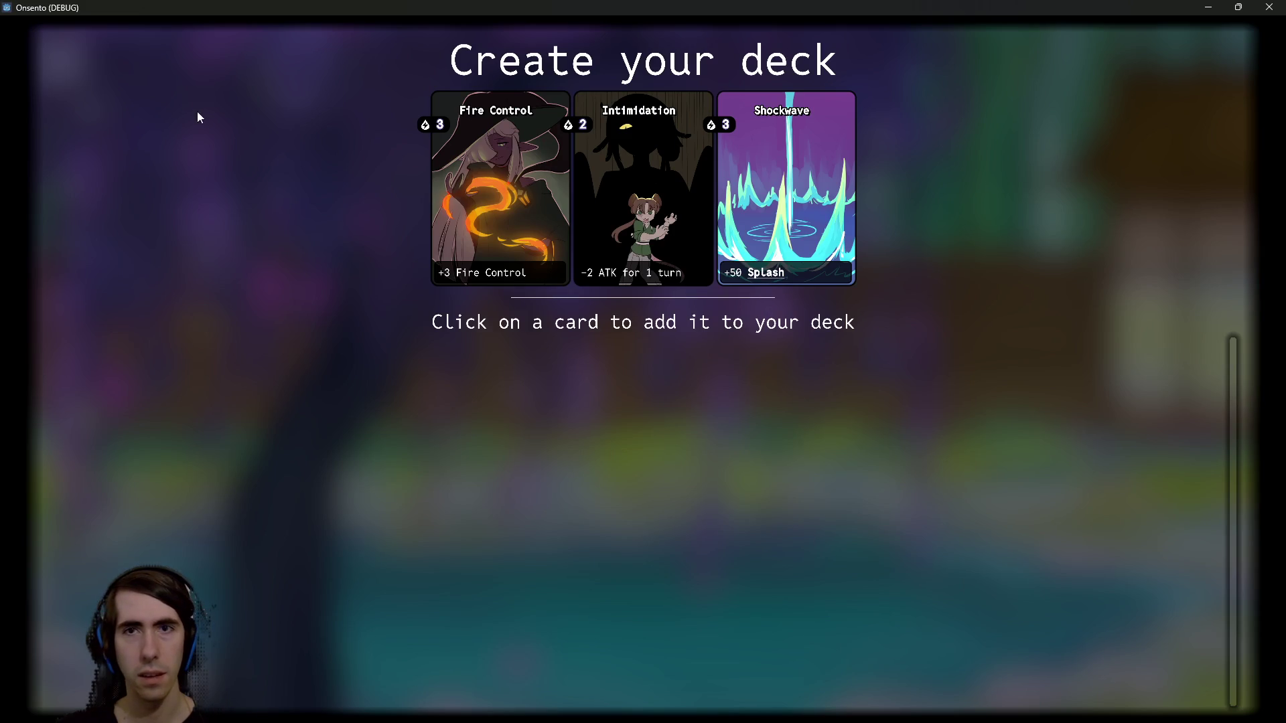
pyautogui.click(1262, 7)
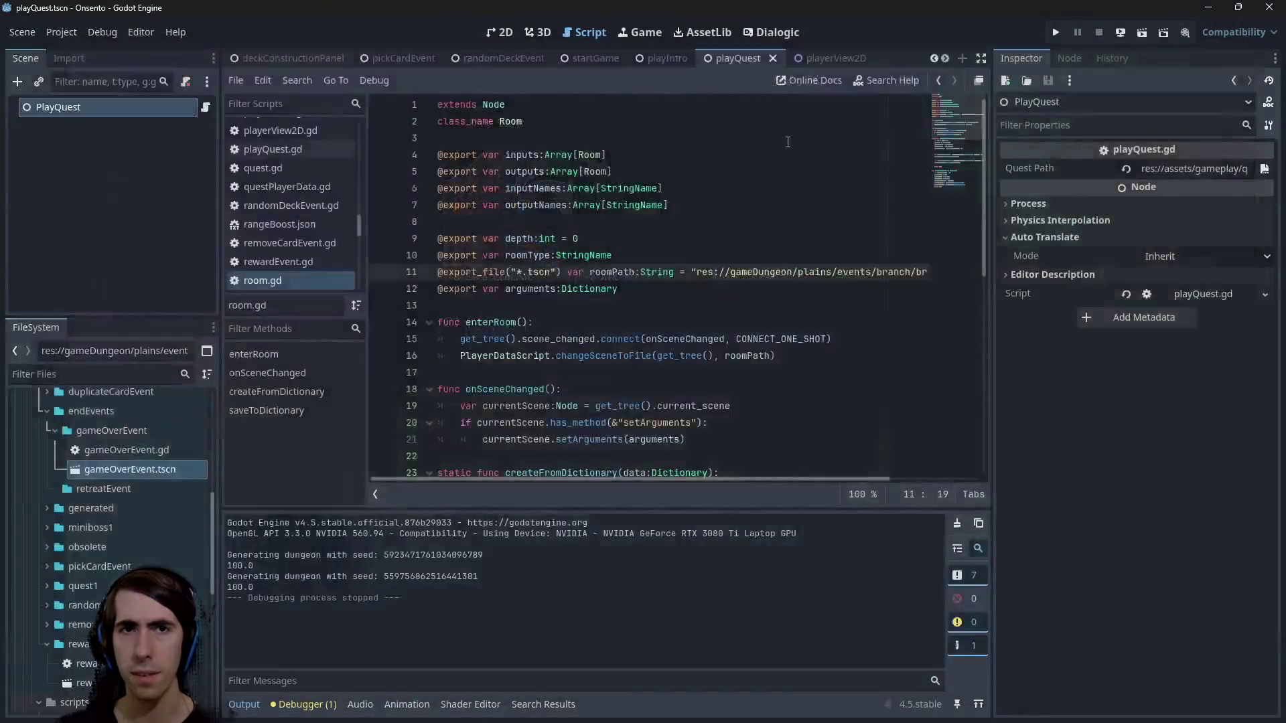
# Quick-open Lobby.tscn by searching 'lobby' and run it.
pyautogui.hotkey('ctrl', 'shift', 'o')
pyautogui.write('lobby')
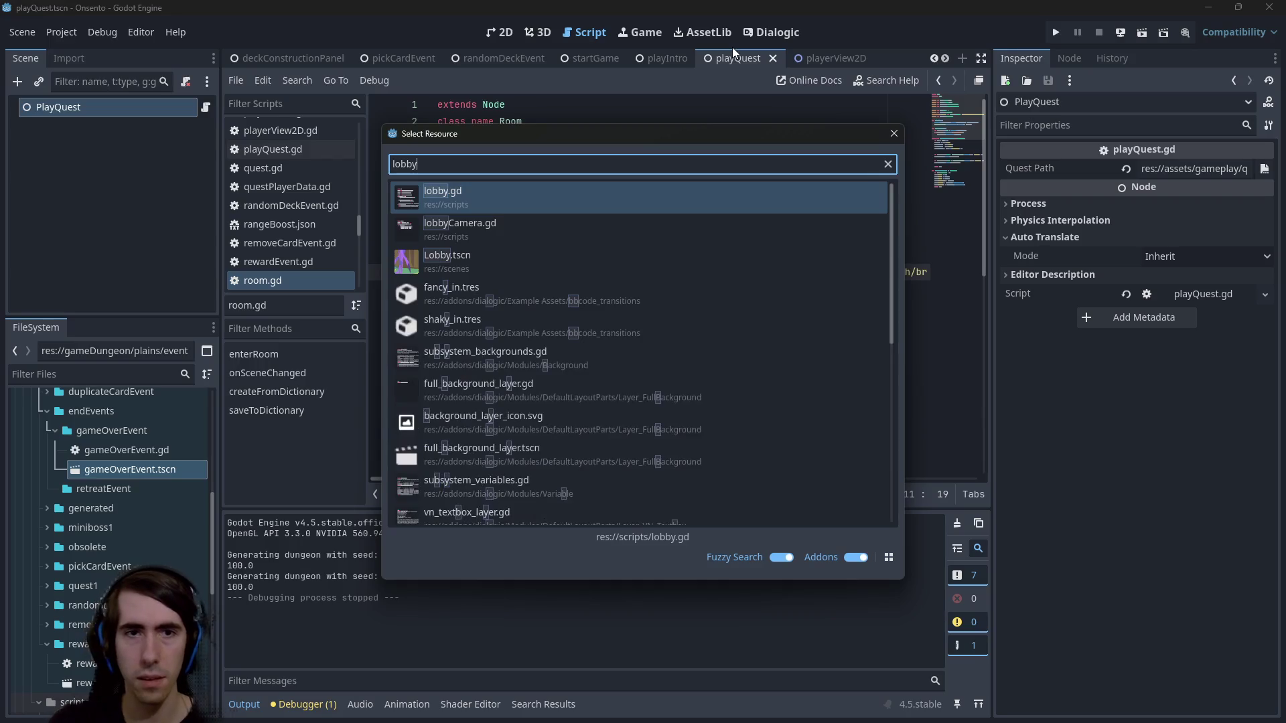
pyautogui.press('Return')
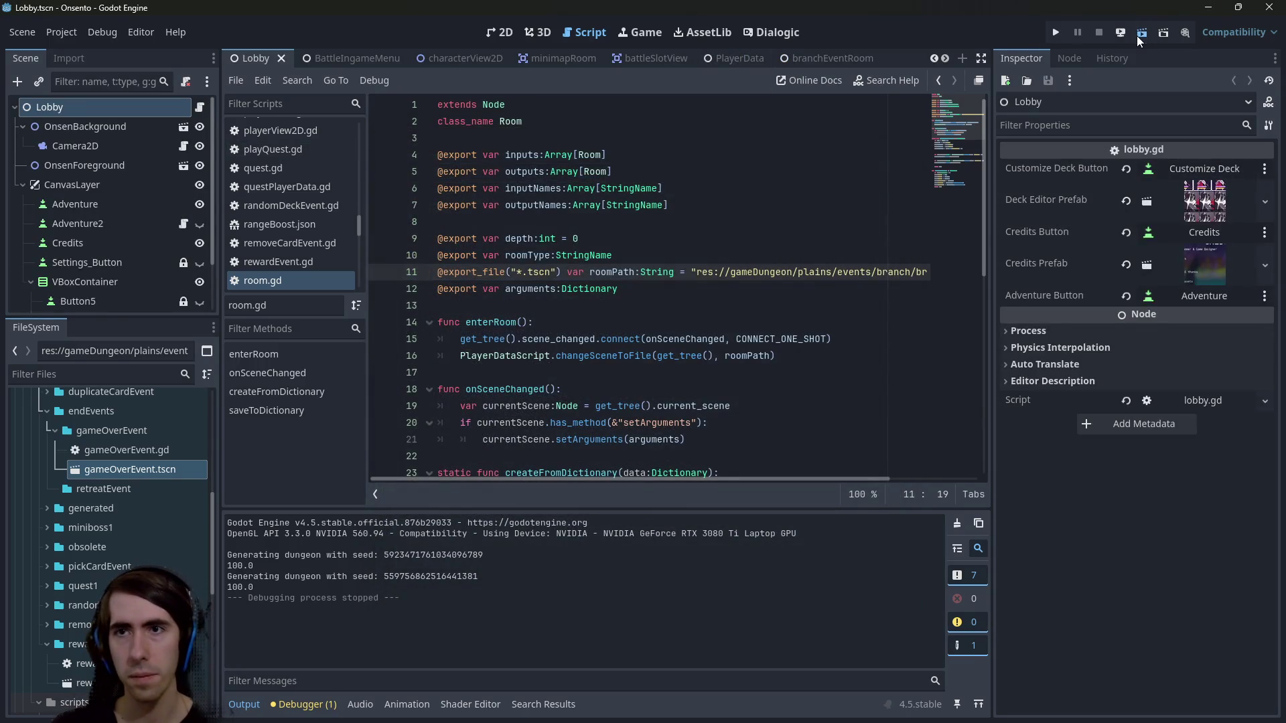
pyautogui.click(1138, 34)
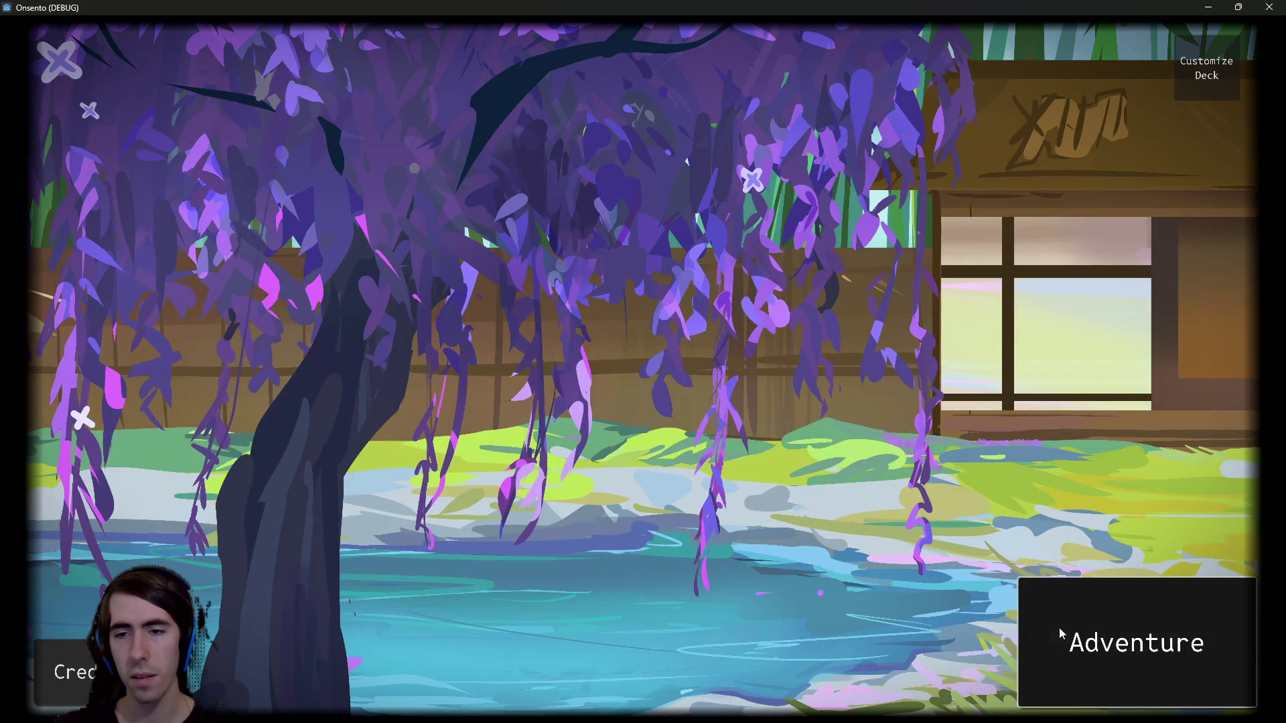
# Start an Adventure, fill the deck with the leftmost offered cards, then close the game.
pyautogui.click(1061, 635)
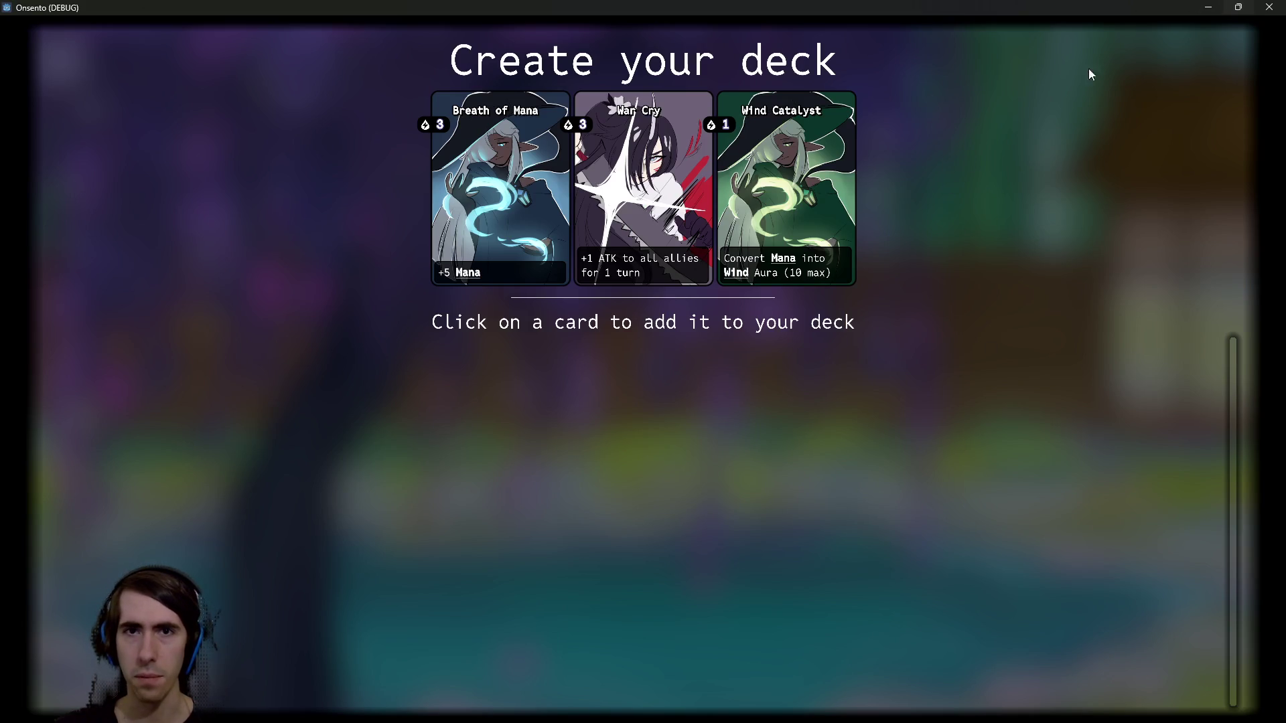
pyautogui.click(486, 196)
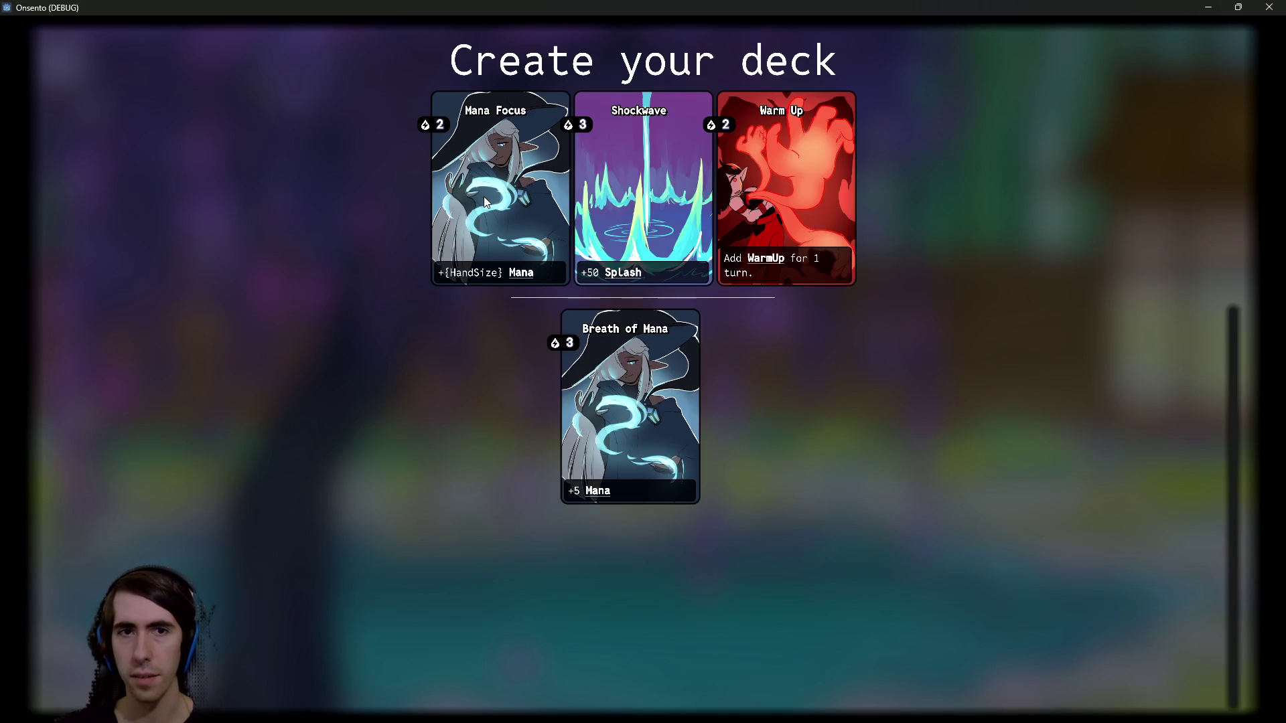
pyautogui.click(483, 195)
pyautogui.click(485, 196)
pyautogui.click(484, 196)
pyautogui.click(484, 196)
pyautogui.click(493, 196)
pyautogui.click(493, 195)
pyautogui.click(493, 195)
pyautogui.click(493, 196)
pyautogui.click(493, 195)
pyautogui.click(493, 195)
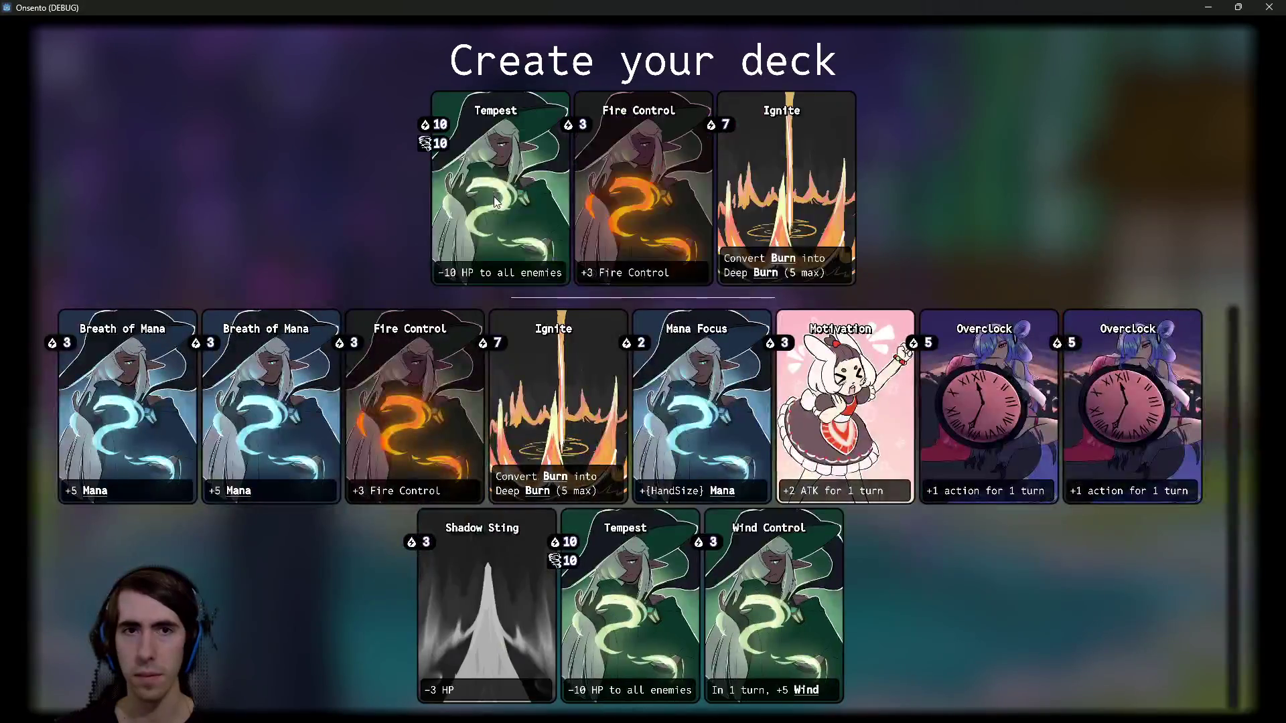
pyautogui.click(494, 196)
pyautogui.click(493, 196)
pyautogui.click(493, 195)
pyautogui.click(493, 195)
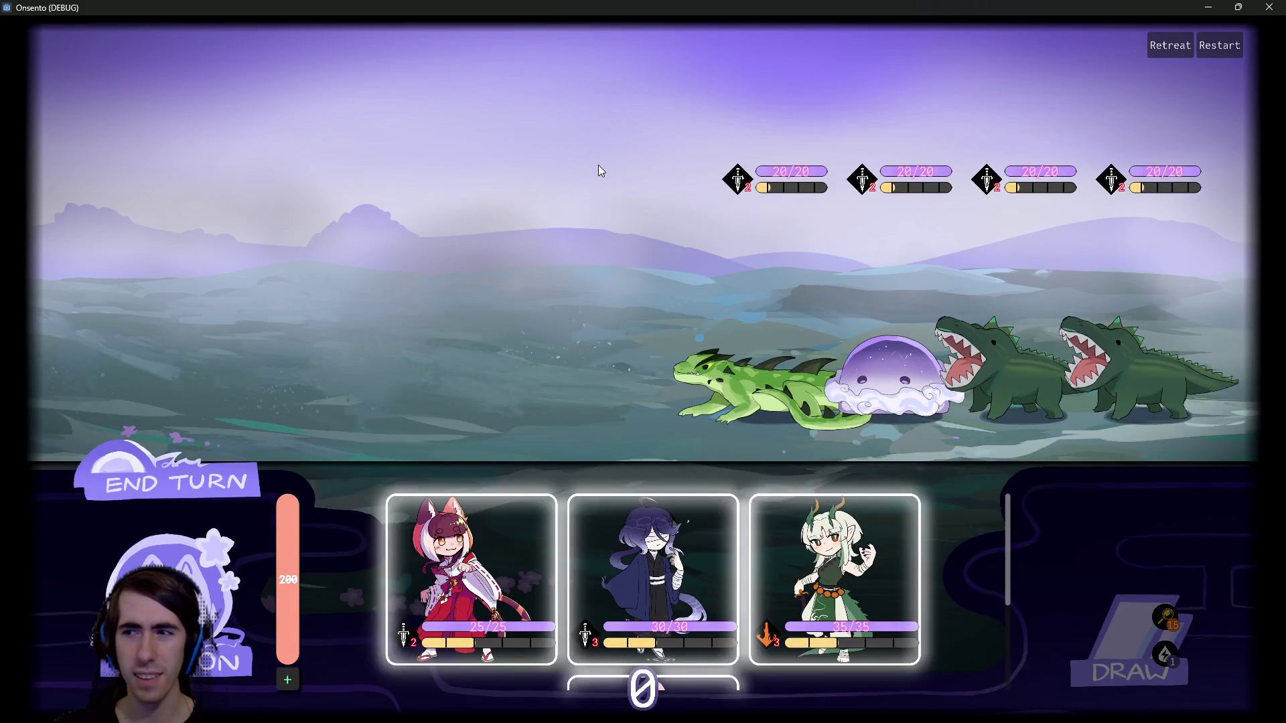
pyautogui.click(1269, 7)
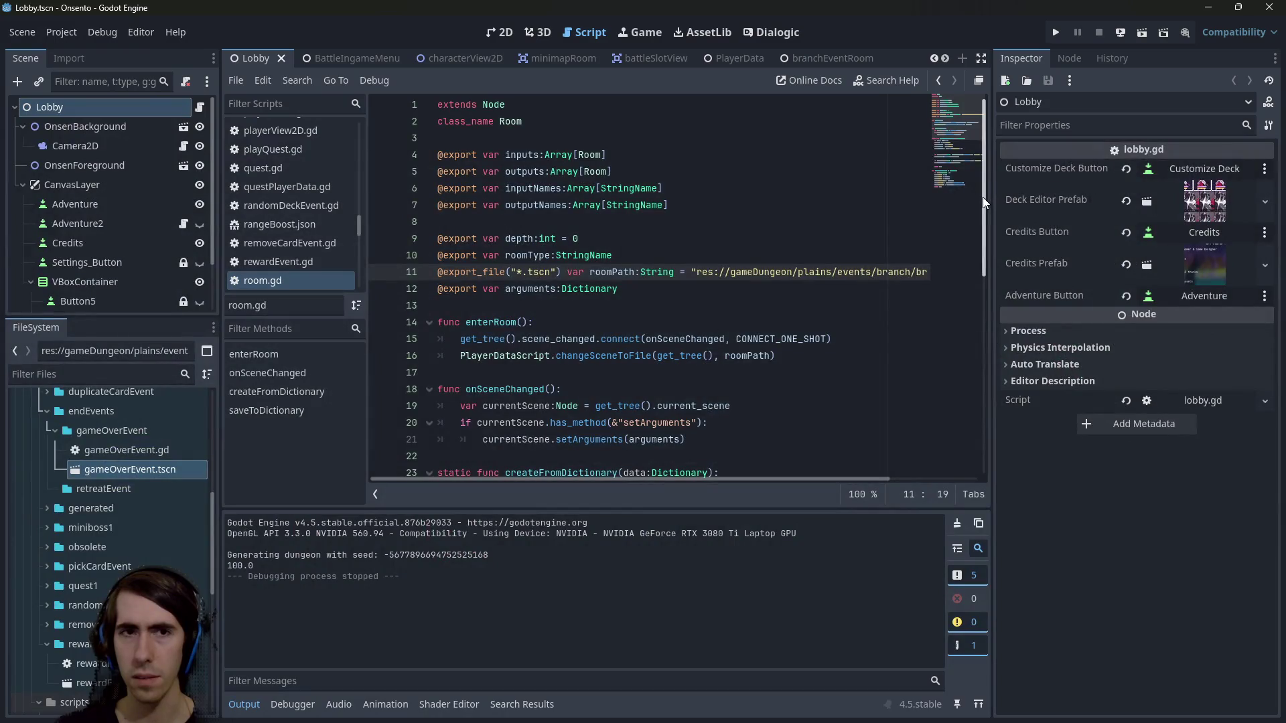
pyautogui.scroll(-2, 535, 335)
pyautogui.scroll(2, 569, 302)
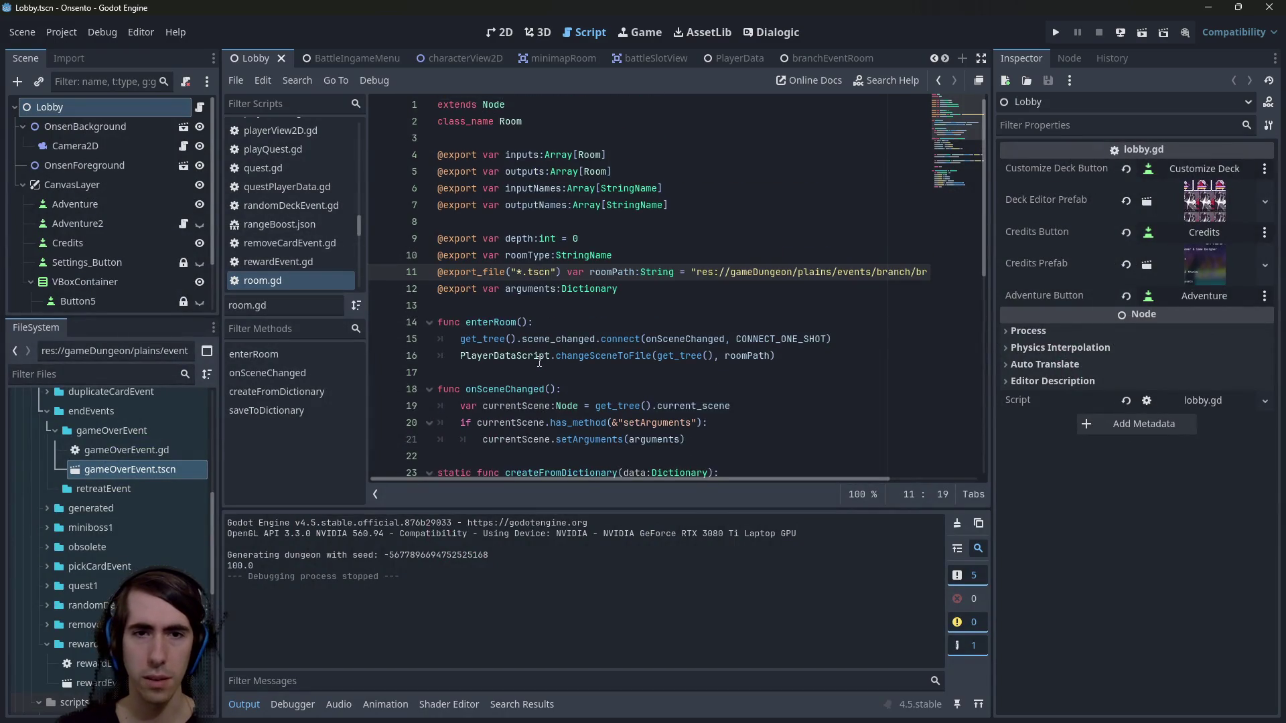
# Open the PlayerData scene via quick open, then its playerDataScript.gd script.
pyautogui.scroll(-2, 602, 277)
pyautogui.click(602, 277)
pyautogui.hotkey('alt', 'shift', 'o')
pyautogui.write('playerdata')
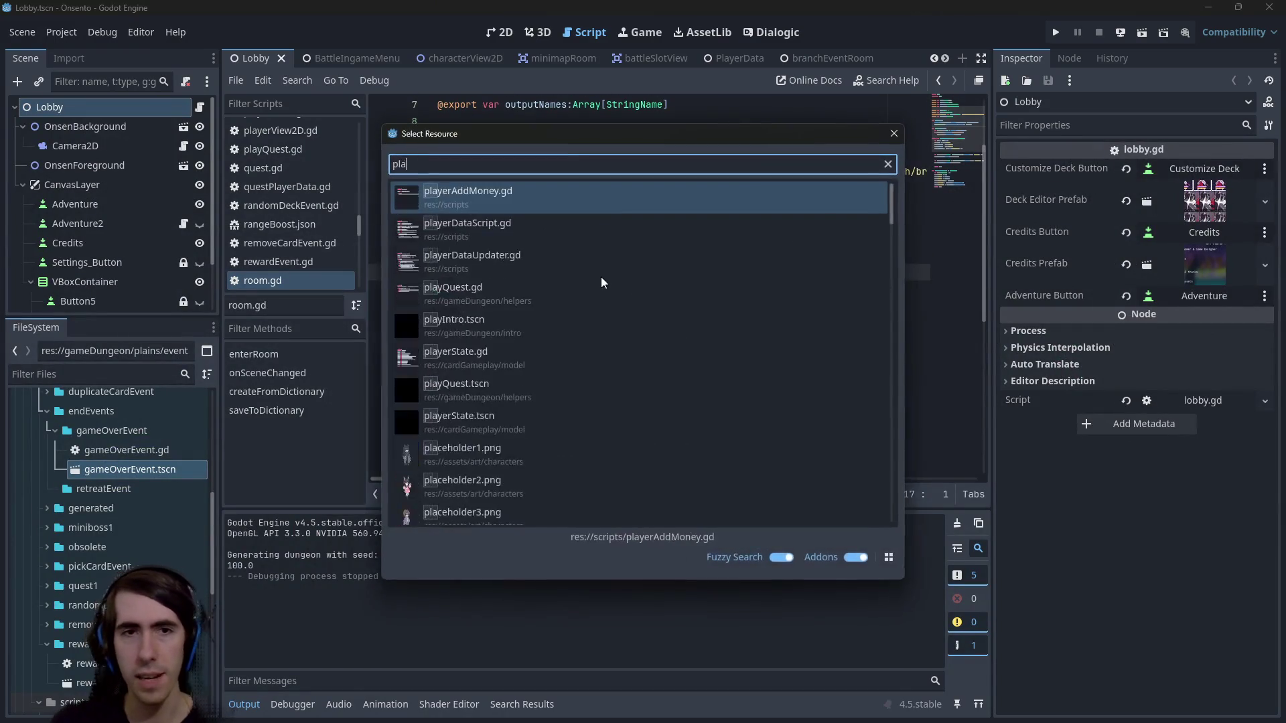
pyautogui.press('Return')
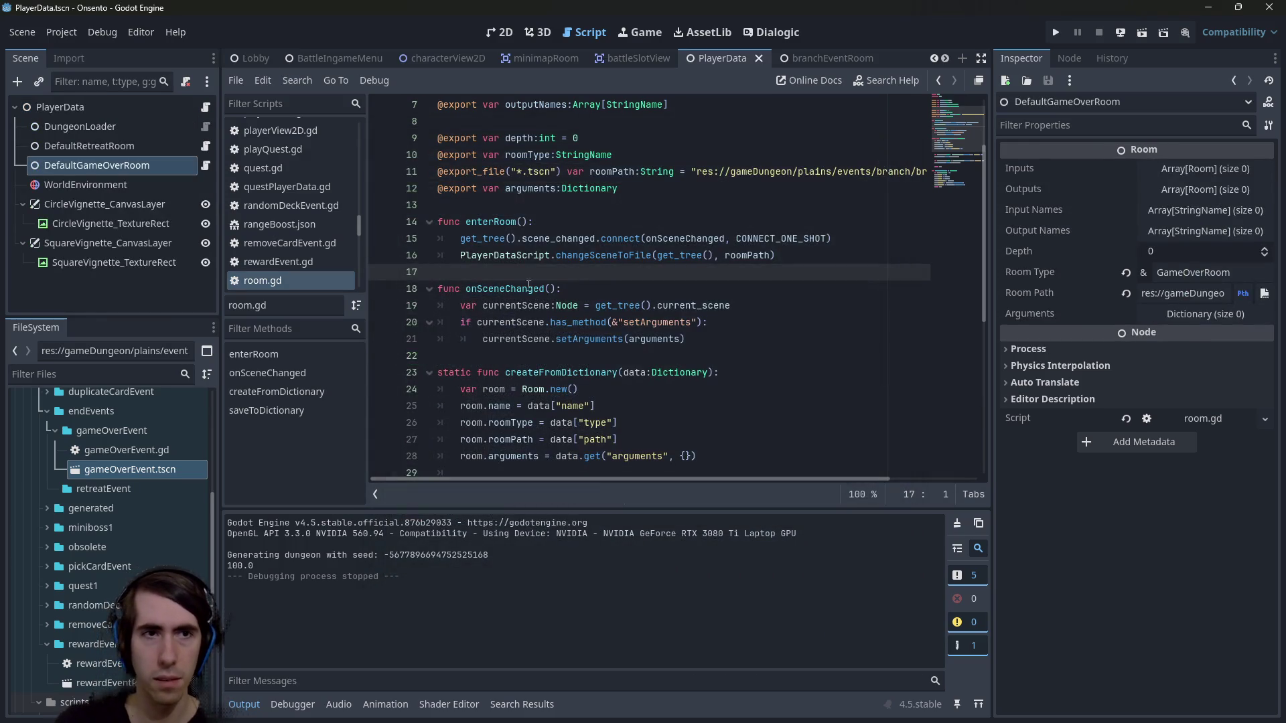
pyautogui.click(206, 108)
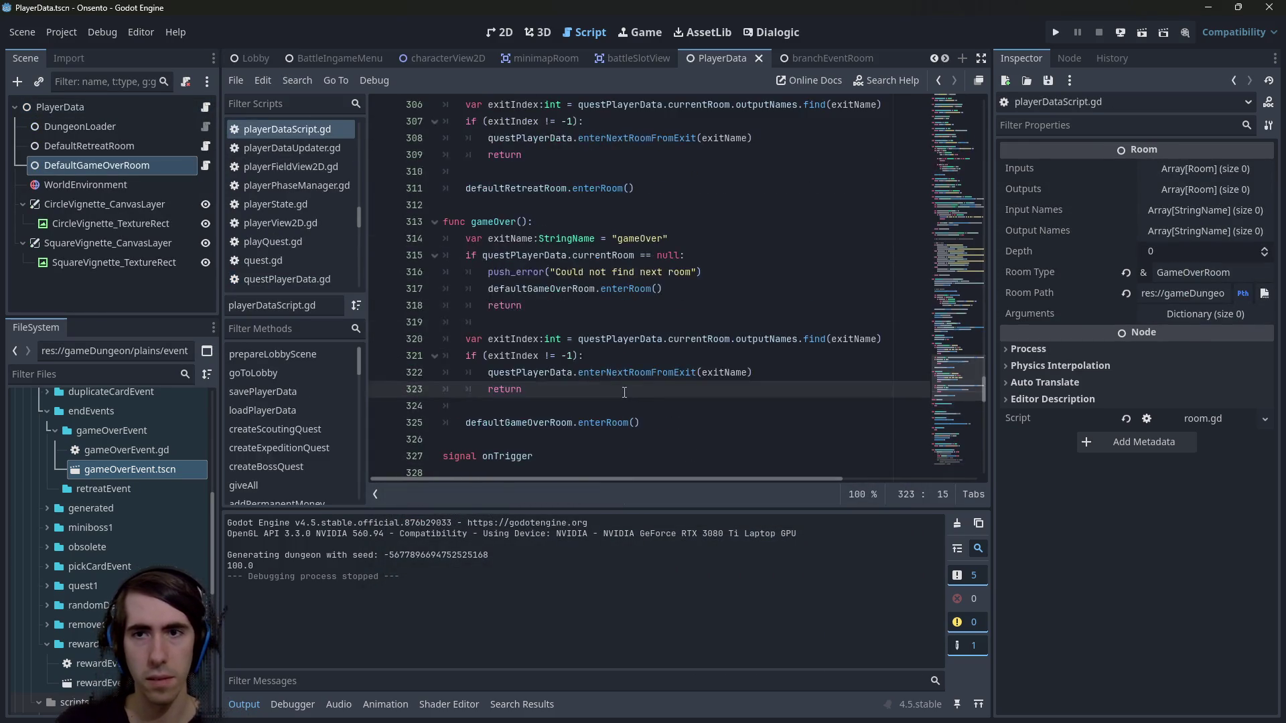
# Select the lobby-loading lines 18–22, then search the project files for 'room'.
pyautogui.moveTo(970, 388)
pyautogui.mouseDown()
pyautogui.moveTo(951, 162)
pyautogui.moveTo(965, 97)
pyautogui.mouseUp()
pyautogui.moveTo(749, 378); pyautogui.dragTo(390, 378)
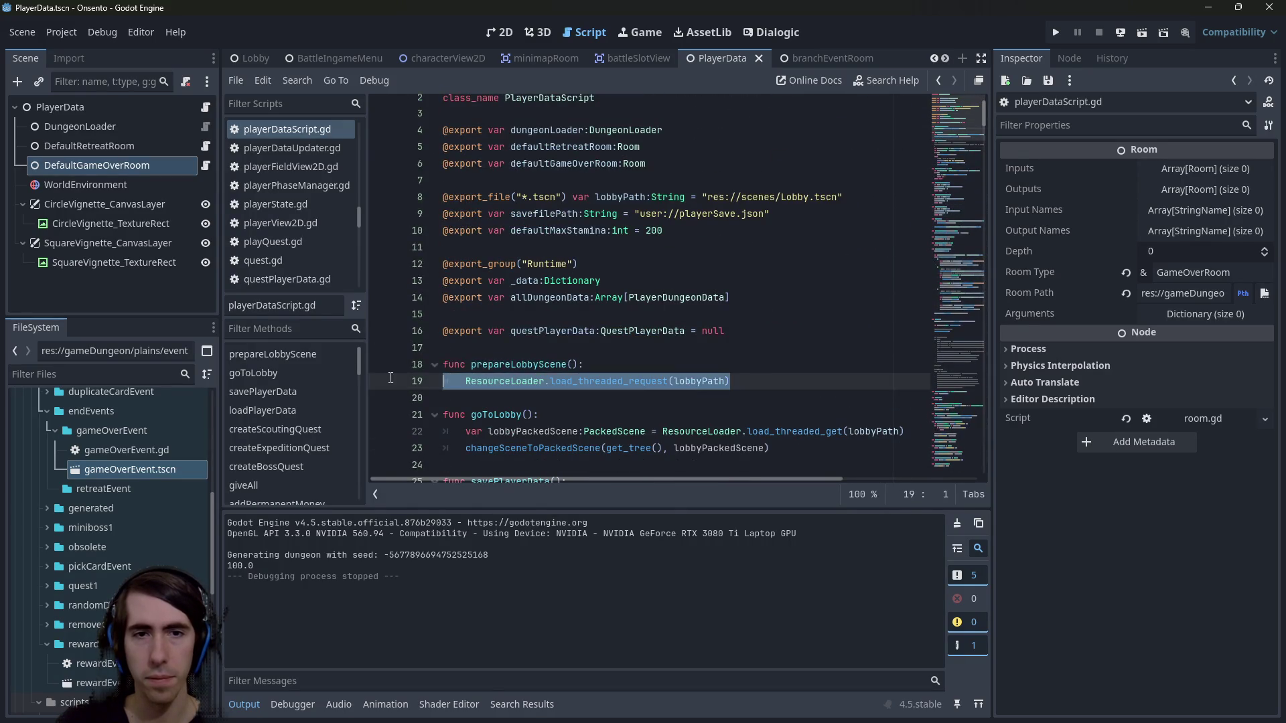
pyautogui.scroll(-1, 831, 386)
pyautogui.moveTo(921, 383); pyautogui.dragTo(377, 327)
pyautogui.moveTo(884, 392)
pyautogui.mouseDown()
pyautogui.moveTo(904, 384)
pyautogui.moveTo(402, 331)
pyautogui.moveTo(355, 304)
pyautogui.moveTo(371, 312)
pyautogui.mouseUp()
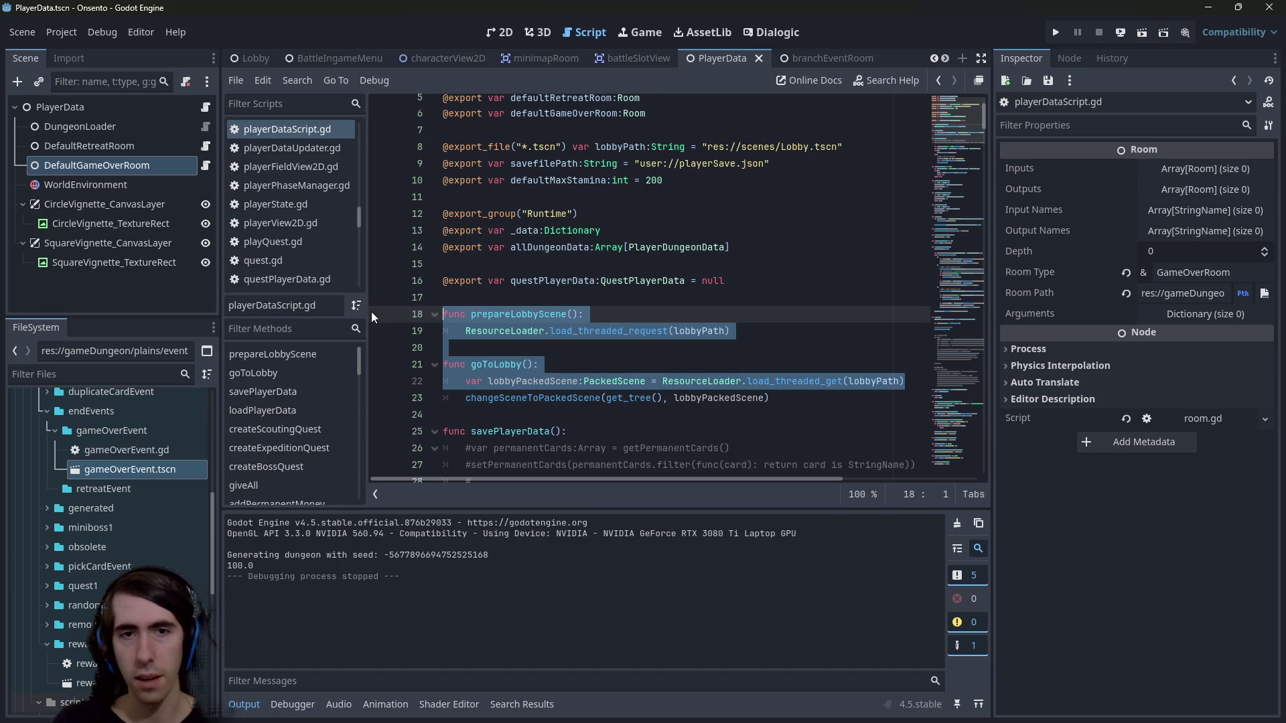
pyautogui.hotkey('shift', 'alt', 'o')
pyautogui.write('room')
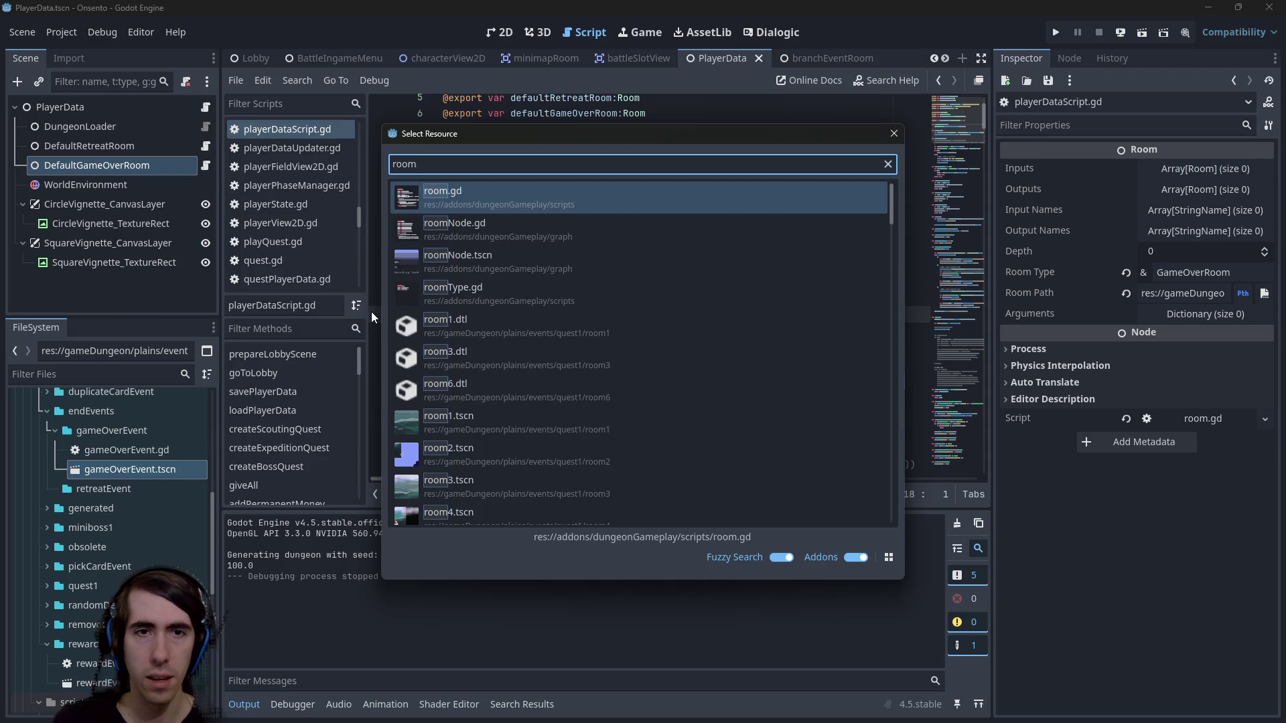
# Dismiss the file search and expand the quest1 folder in the FileSystem panel.
pyautogui.press('Escape')
pyautogui.hotkey('shift', 'alt', 'o')
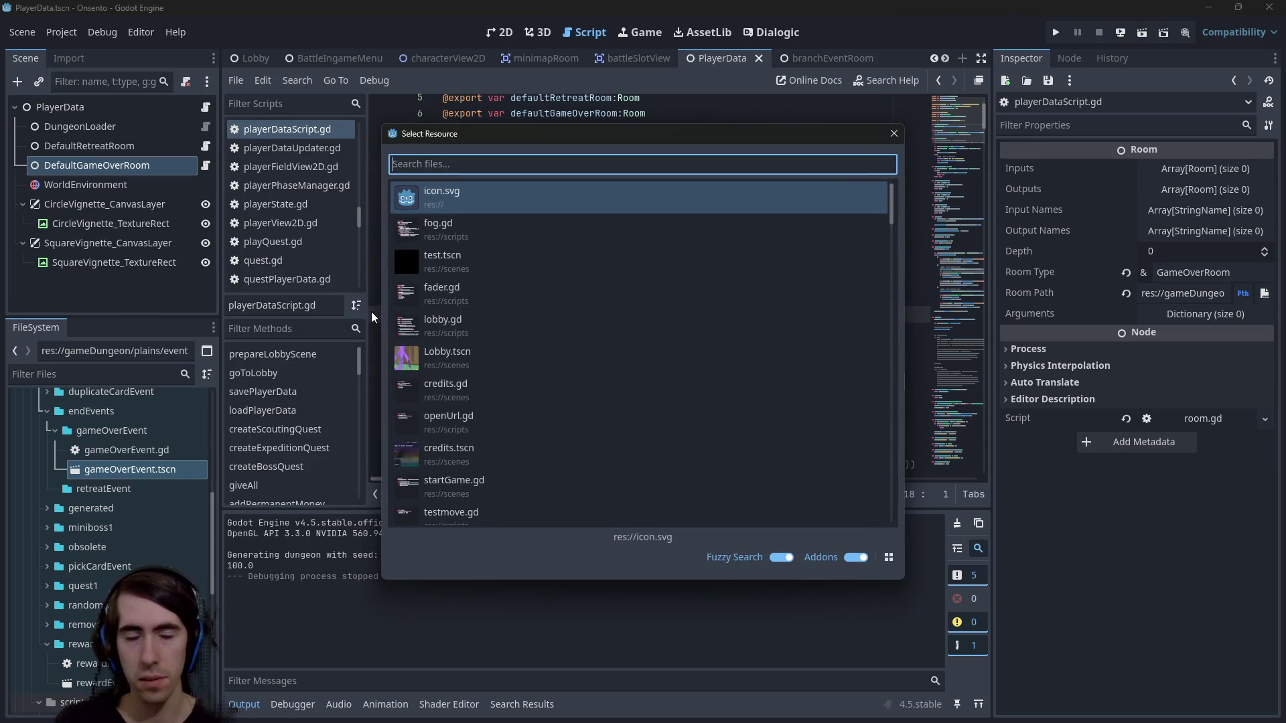
pyautogui.press('Escape')
pyautogui.click(134, 367)
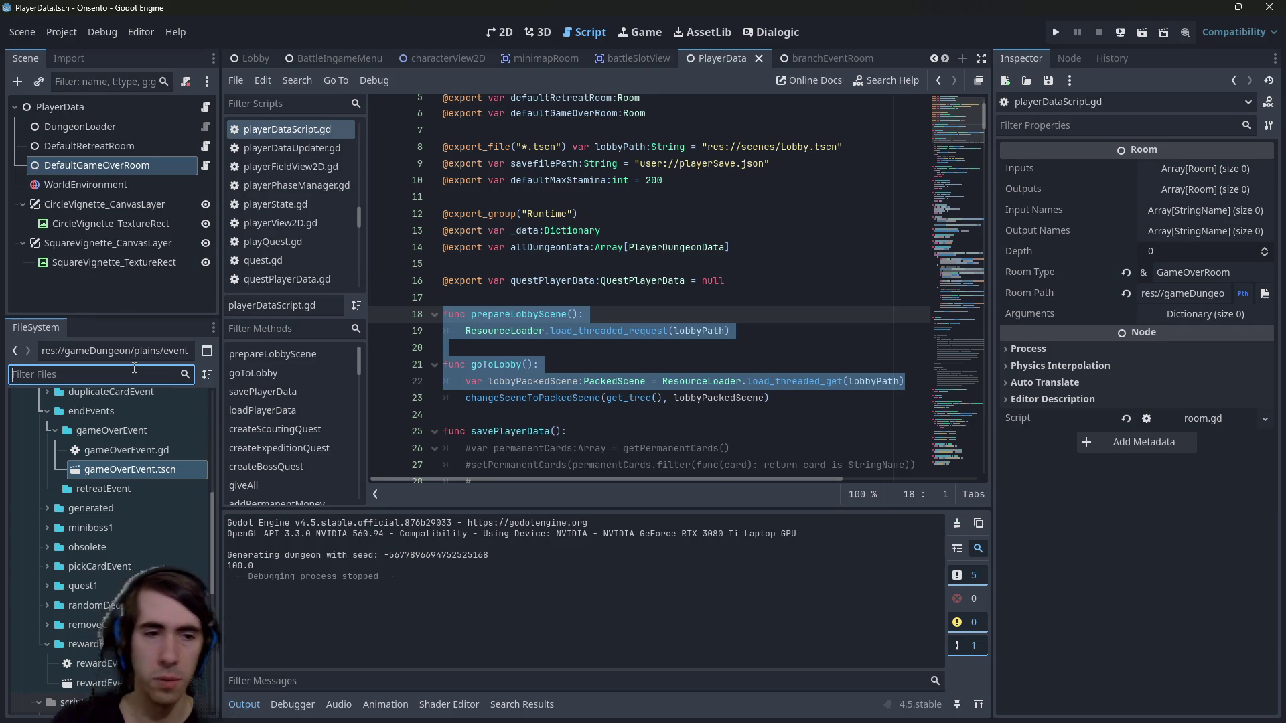
pyautogui.doubleClick(83, 586)
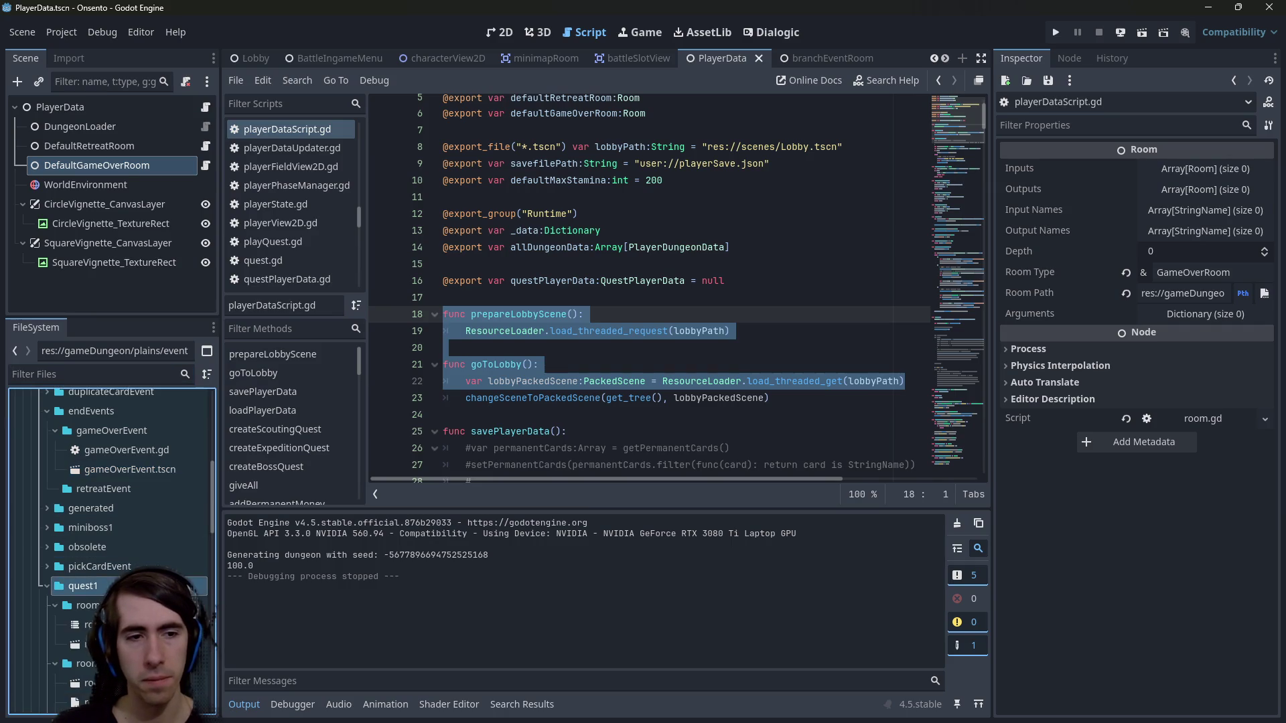
pyautogui.click(577, 388)
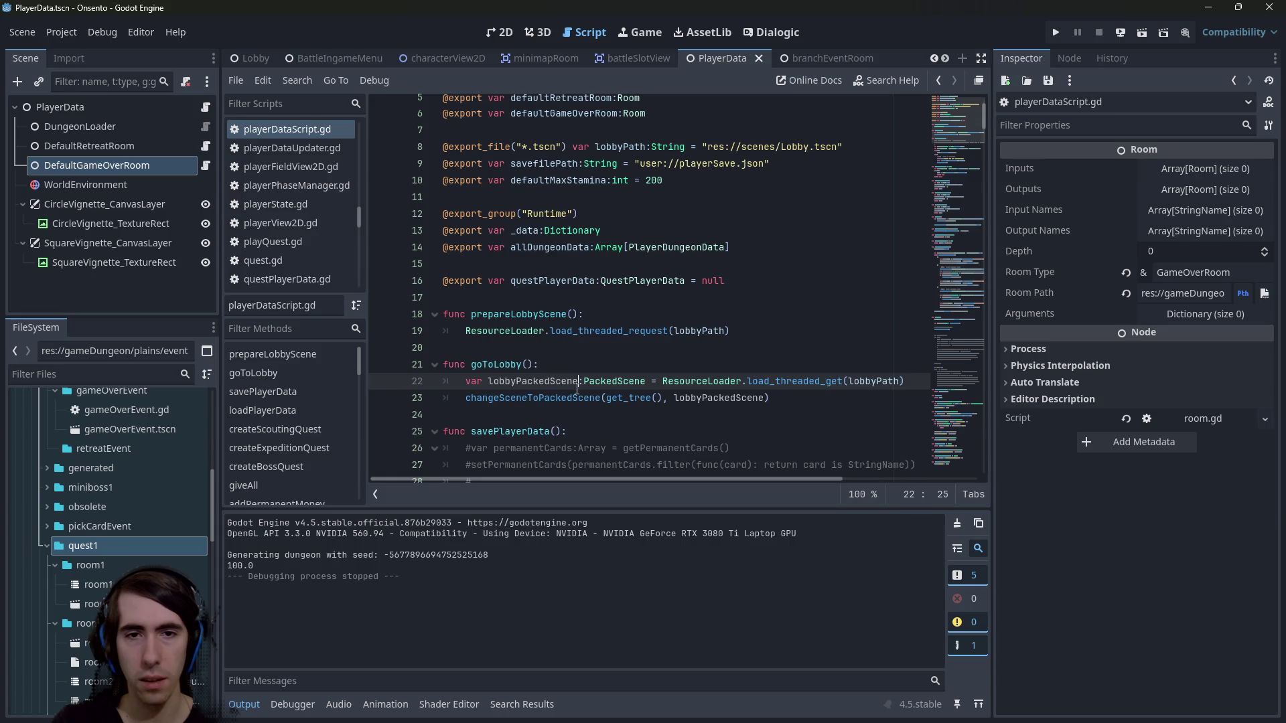
# Open room.gd and inspect its roomType StringName and roomPath fields.
pyautogui.hotkey('alt', 'shift', 'o')
pyautogui.write('room')
pyautogui.press('Return')
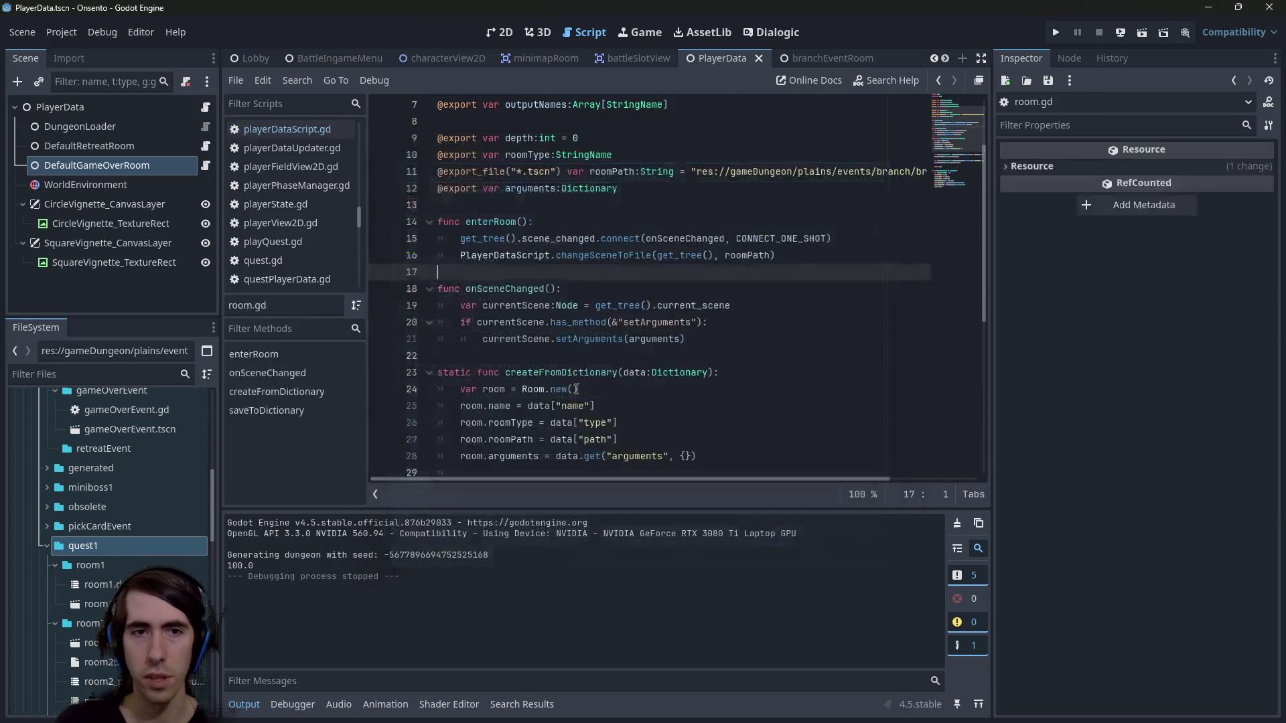
pyautogui.scroll(1, 580, 373)
pyautogui.doubleClick(583, 205)
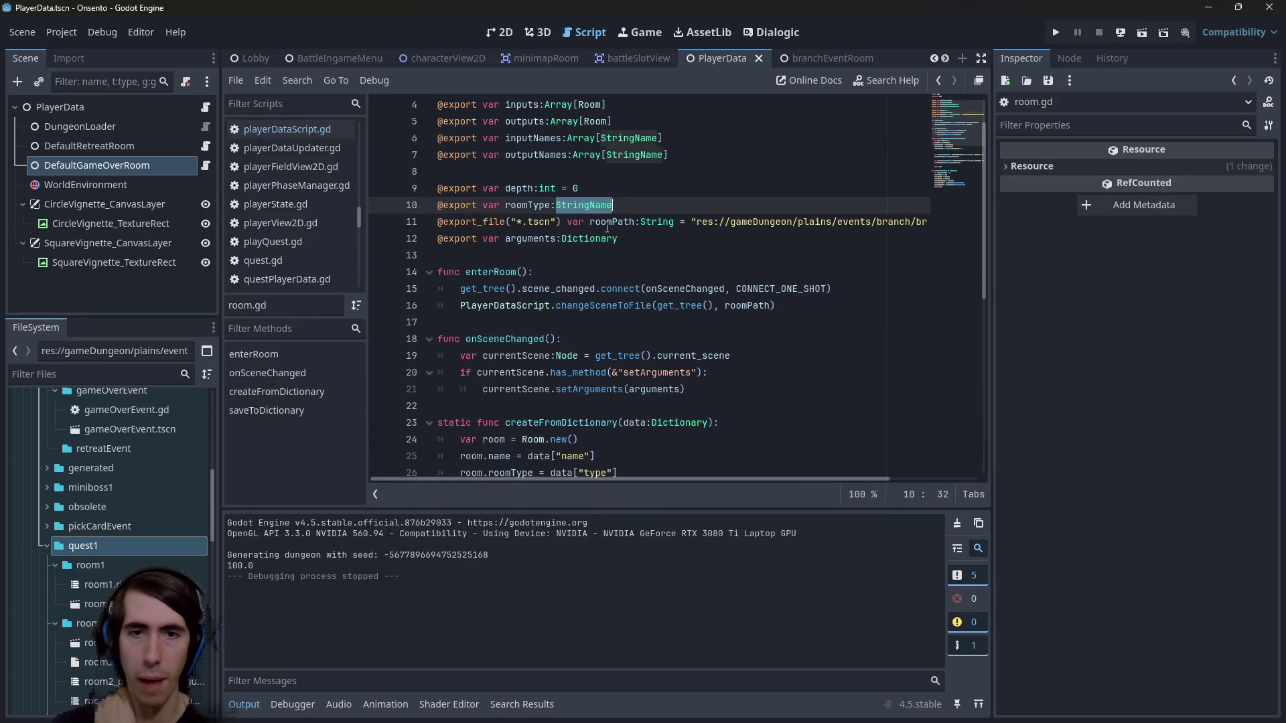
pyautogui.doubleClick(610, 222)
# Review enterRoom's changeSceneToFile call and place the caret at the end of enterRoom.
pyautogui.scroll(-1, 613, 347)
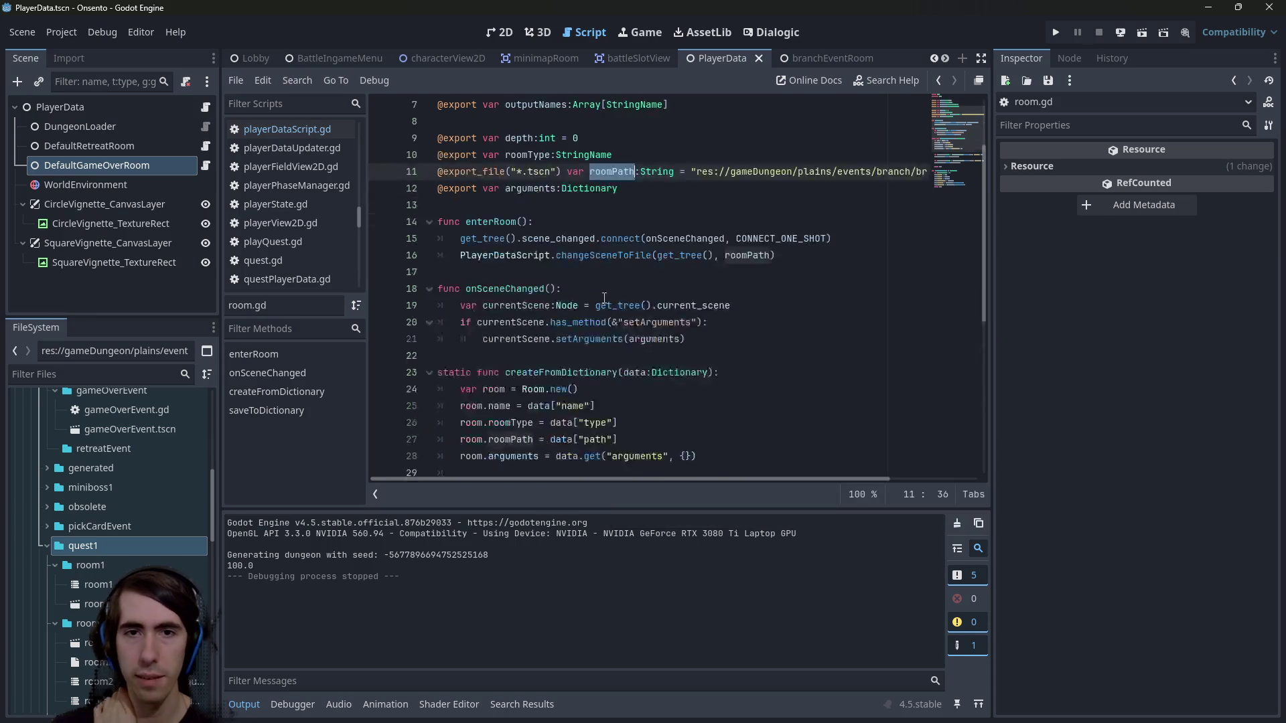
pyautogui.scroll(2, 613, 347)
pyautogui.doubleClick(613, 354)
pyautogui.scroll(-1, 613, 353)
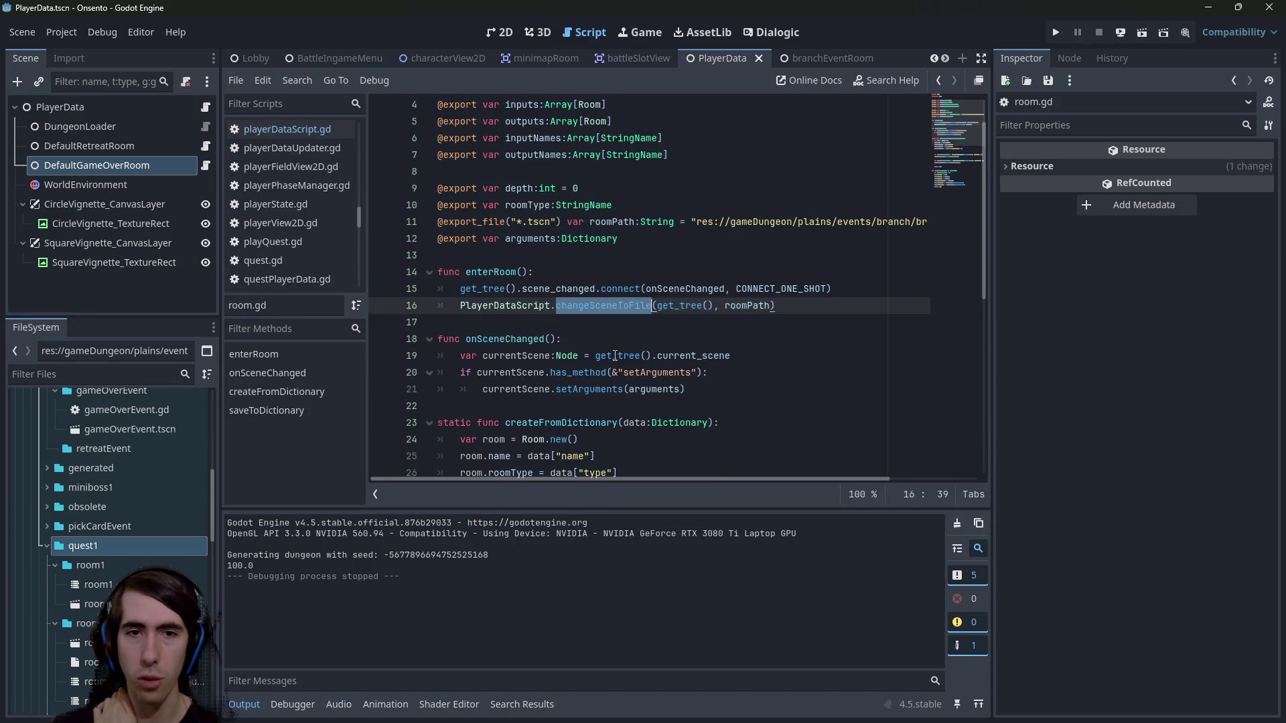
pyautogui.scroll(-3, 615, 356)
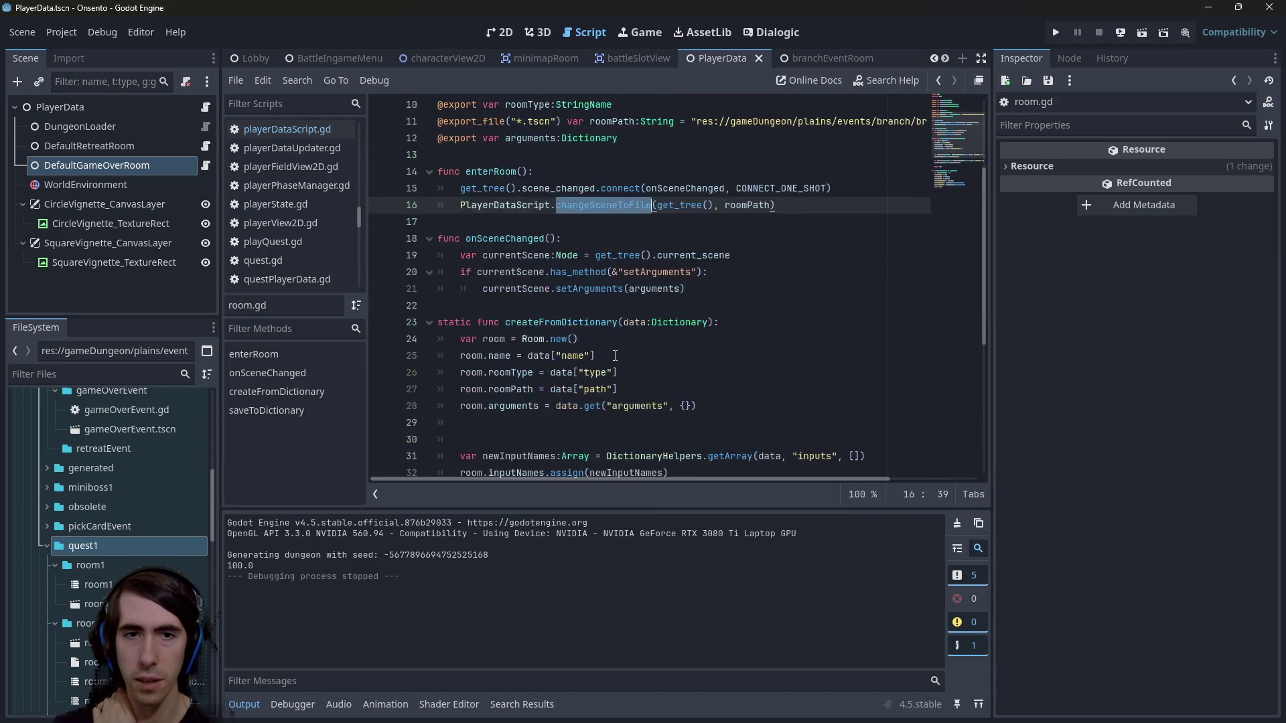
pyautogui.scroll(-2, 615, 356)
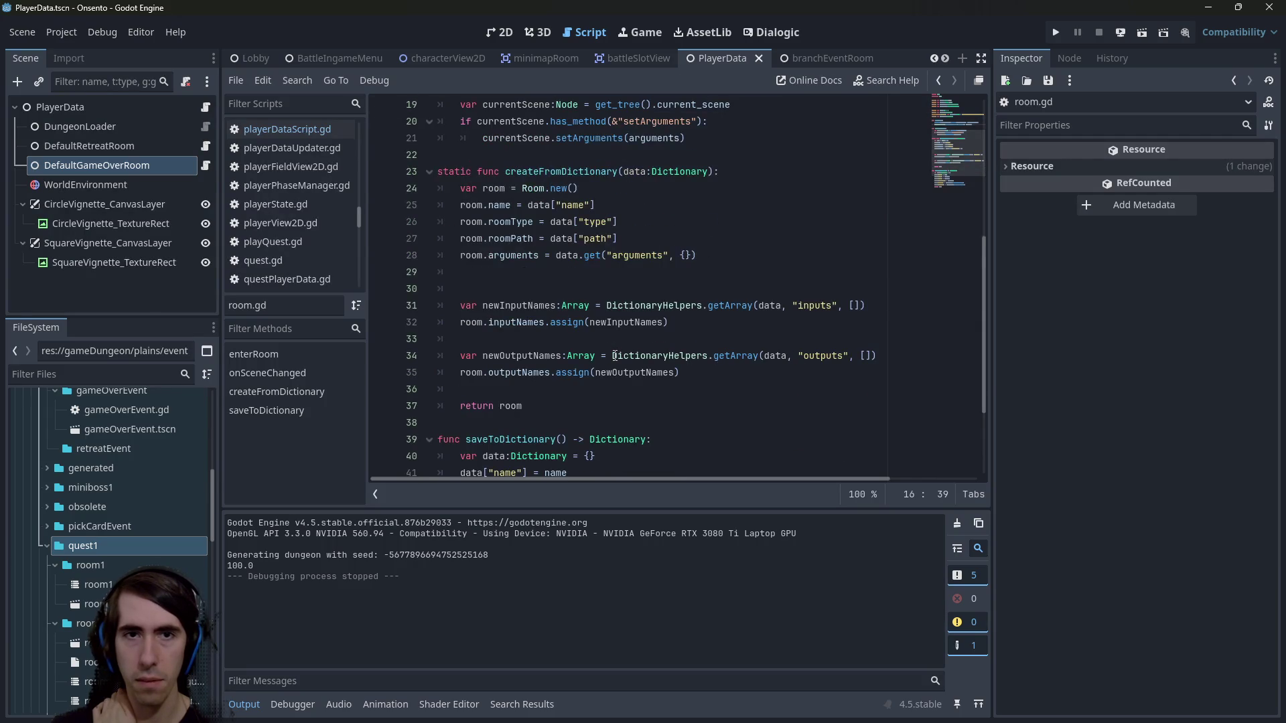
pyautogui.scroll(-3, 615, 356)
pyautogui.scroll(6, 614, 356)
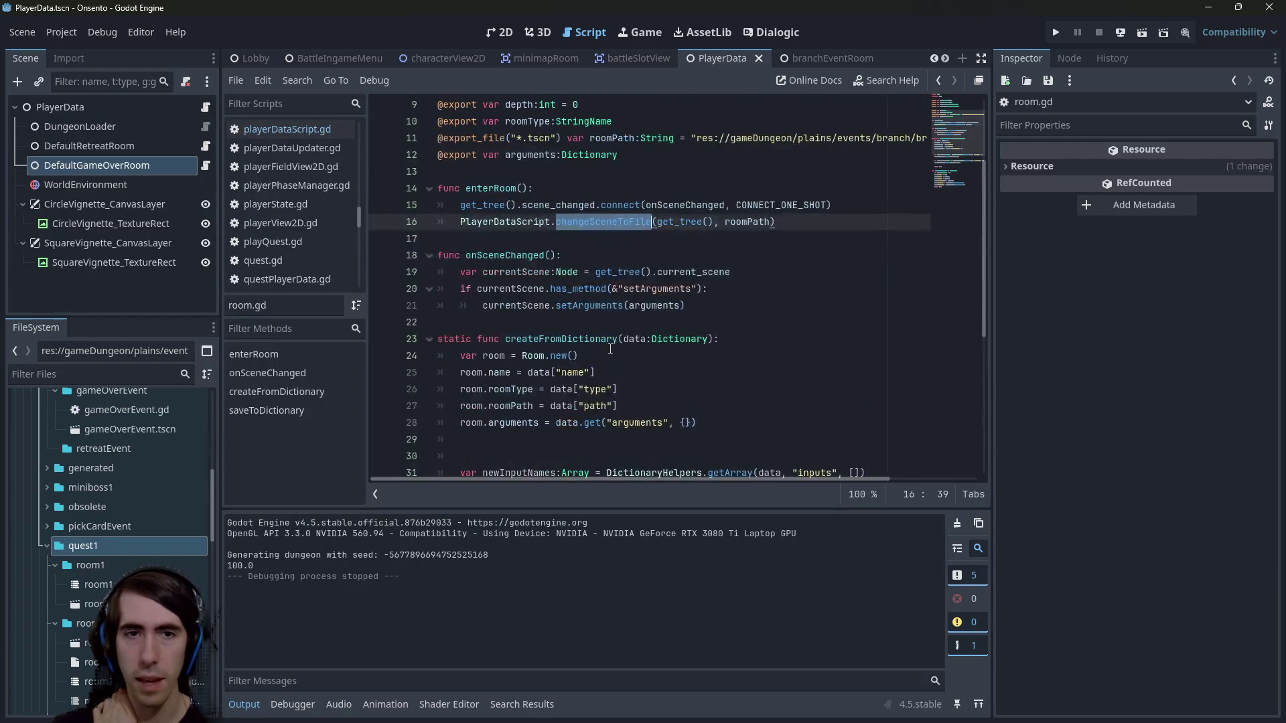
pyautogui.click(817, 223)
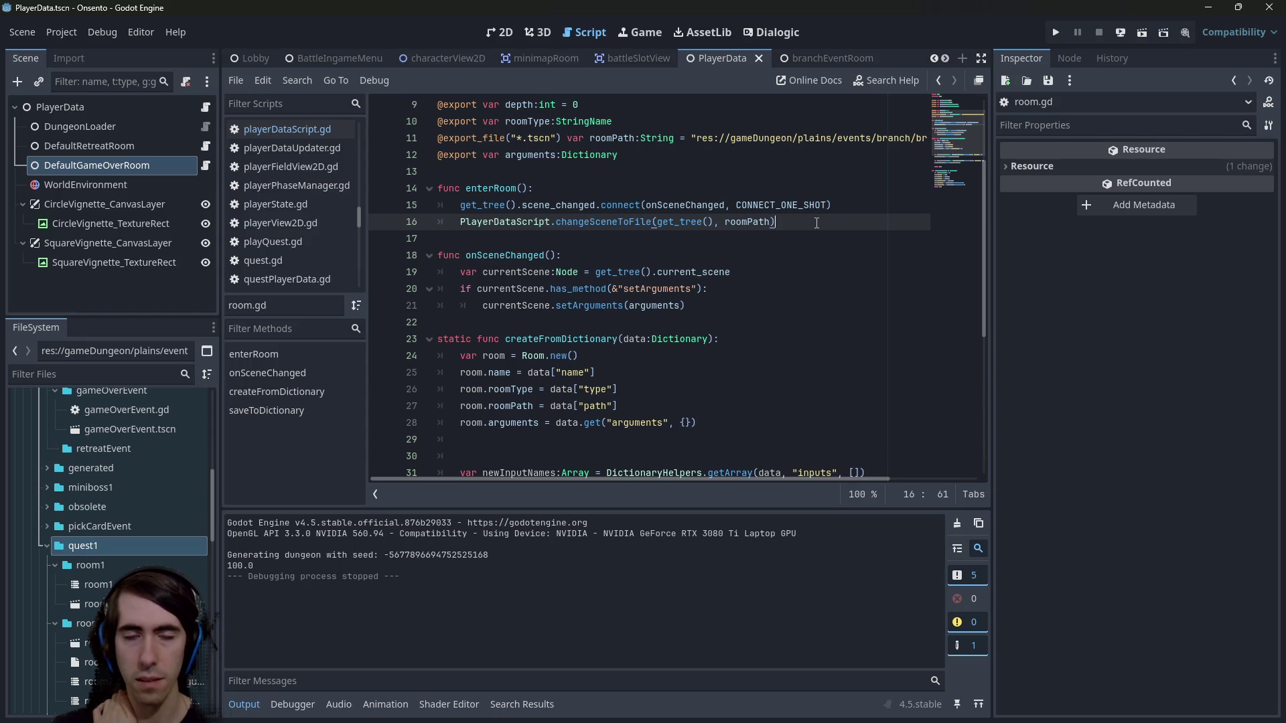
pyautogui.scroll(-6, 568, 329)
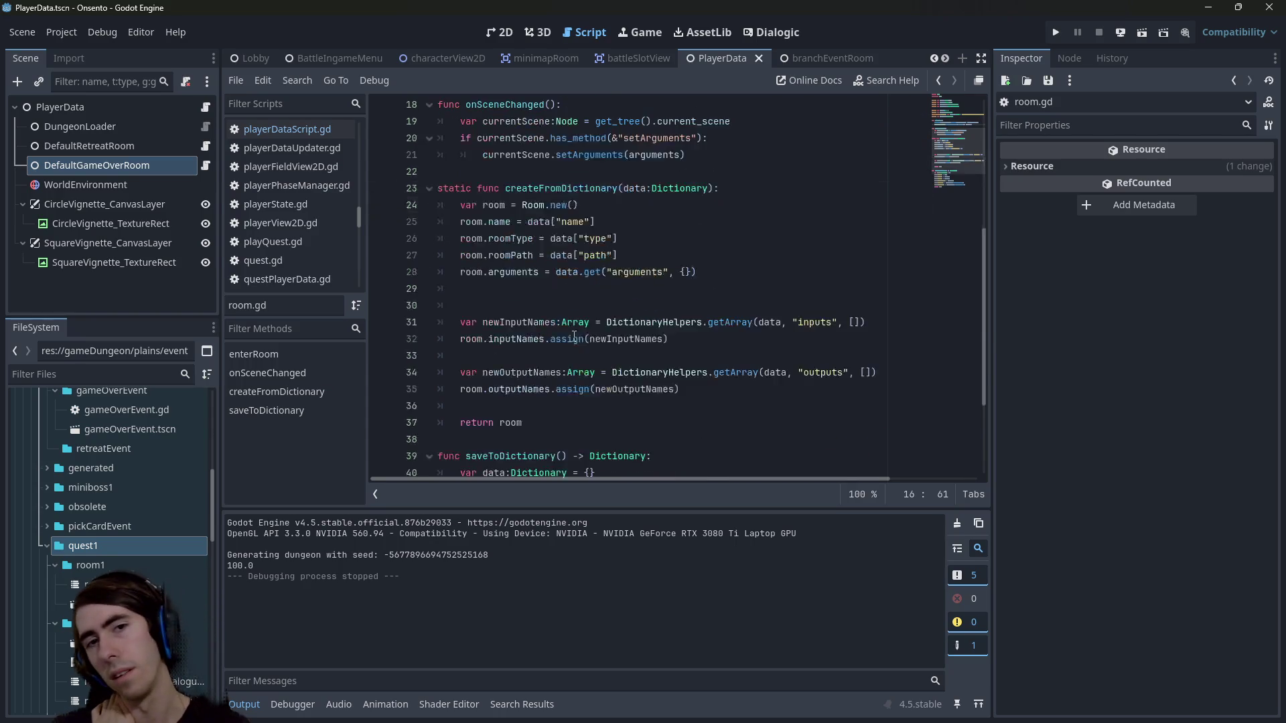
pyautogui.scroll(3, 568, 329)
pyautogui.scroll(3, 568, 329)
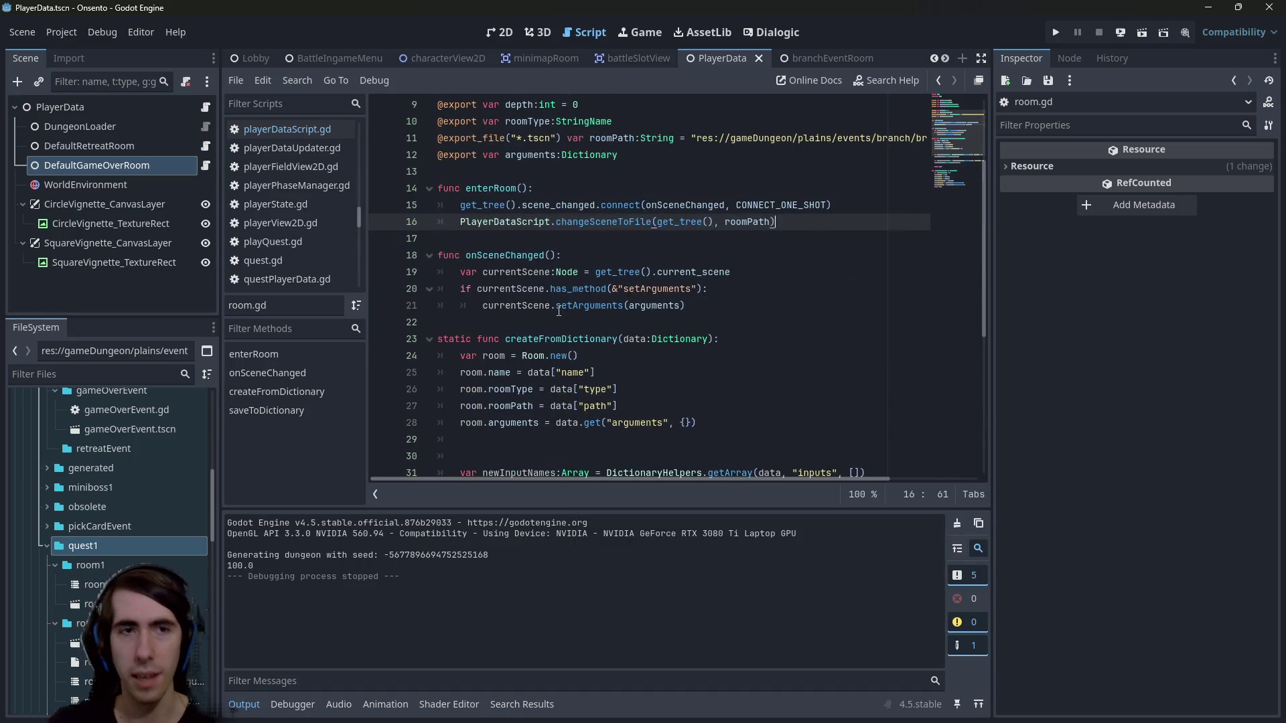
# Abandon a search for the player script and start a new line after changeSceneToFile.
pyautogui.hotkey('shift', 'alt', 'o')
pyautogui.write('player')
pyautogui.press('Escape')
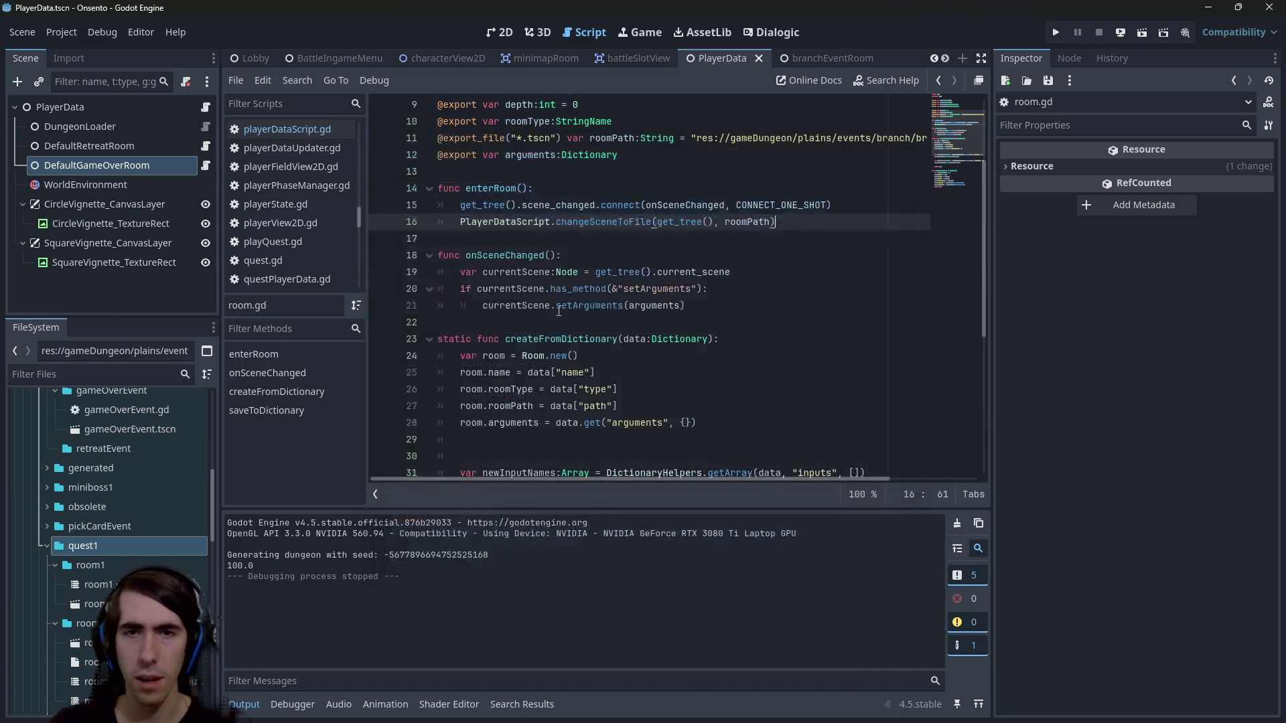
pyautogui.scroll(3, 792, 230)
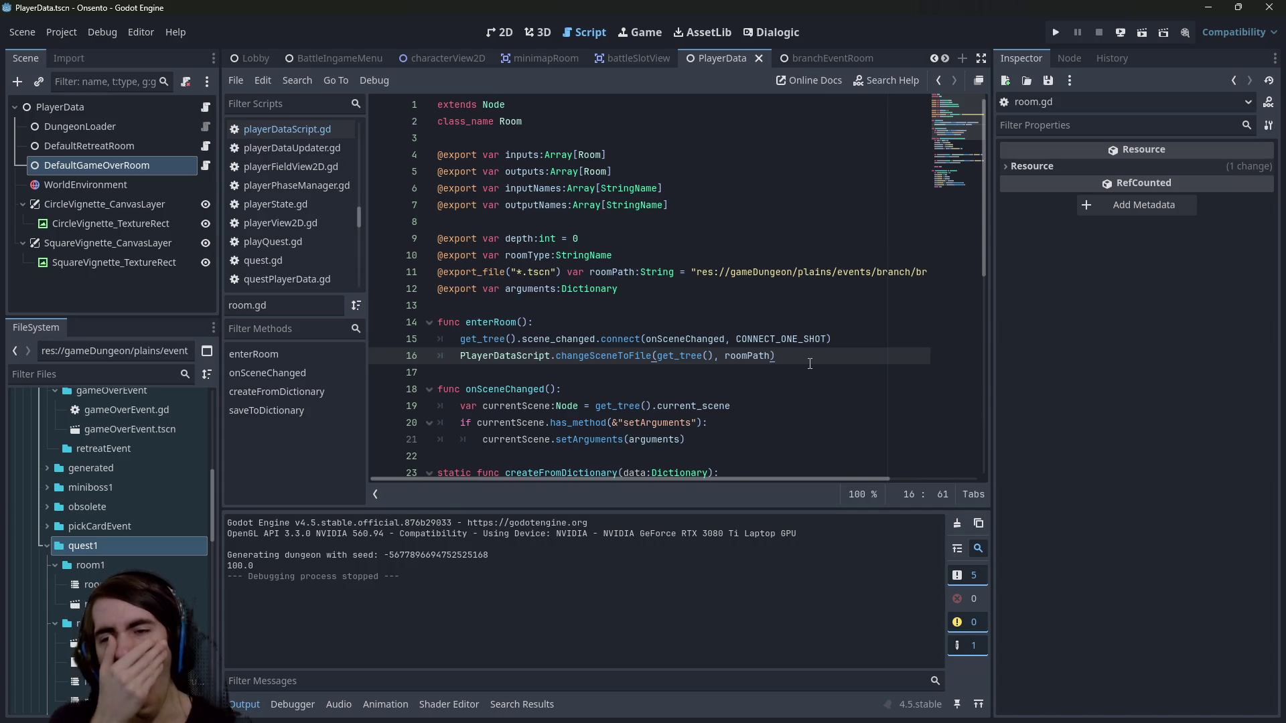
pyautogui.press('Return')
pyautogui.press('Return')
# Write a '# Preload' loop 'for room:Room in outputs:' at the end of enterRoom.
pyautogui.write('for room:Roo in outputs')
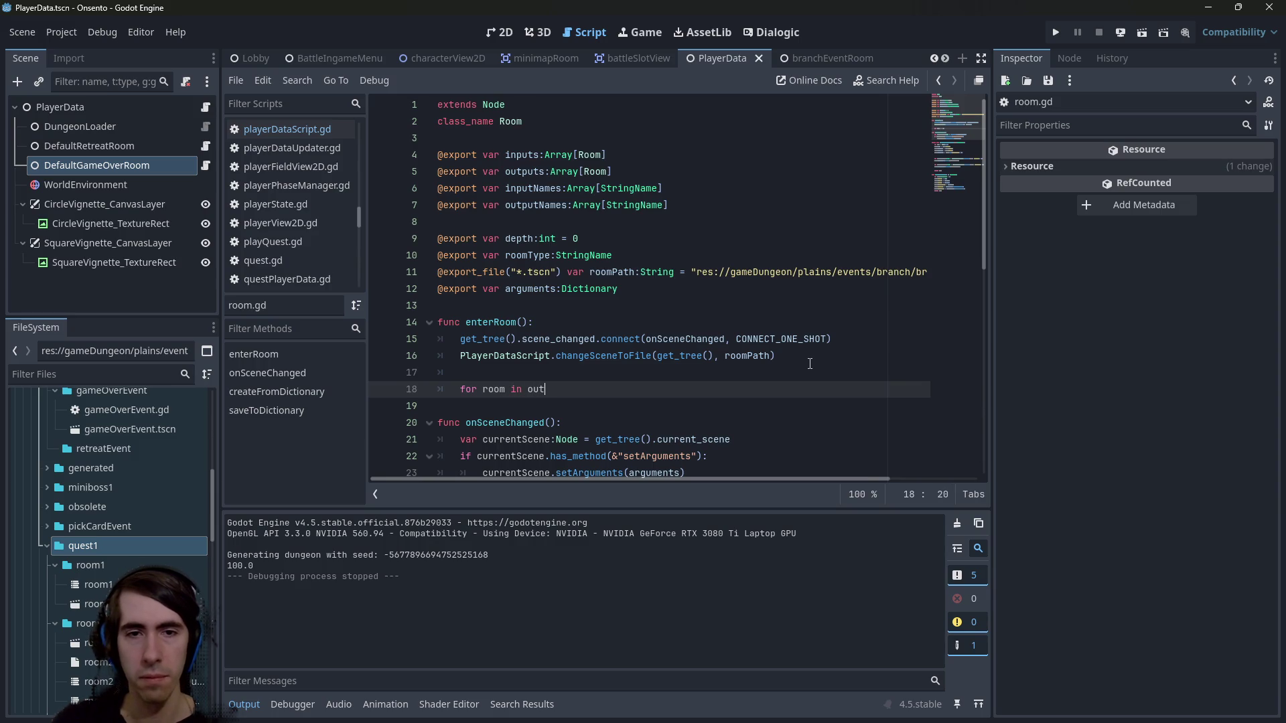
pyautogui.write(':')
pyautogui.press('Left')
pyautogui.press('Left')
pyautogui.press('Left')
pyautogui.write(':Room')
pyautogui.press('Up')
pyautogui.press('Return')
pyautogui.write('# Preload')
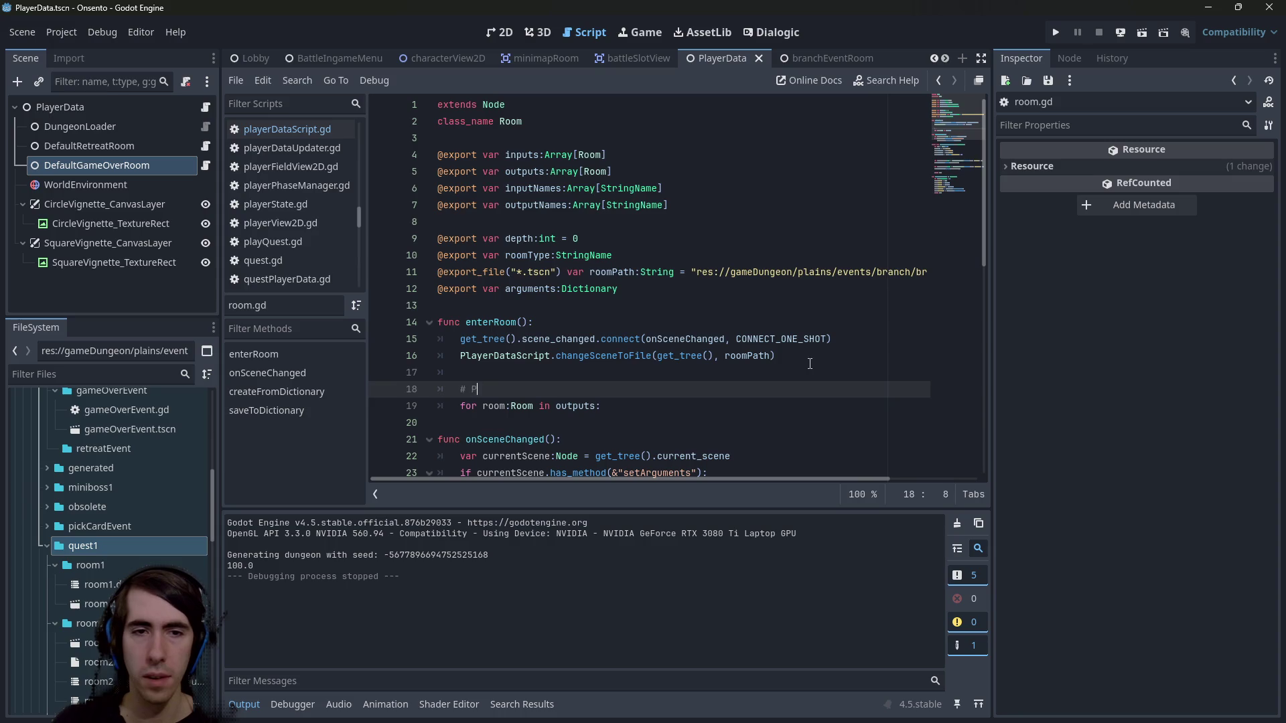
pyautogui.press('Down')
pyautogui.press('Down')
pyautogui.press('Return')
pyautogui.press('Up')
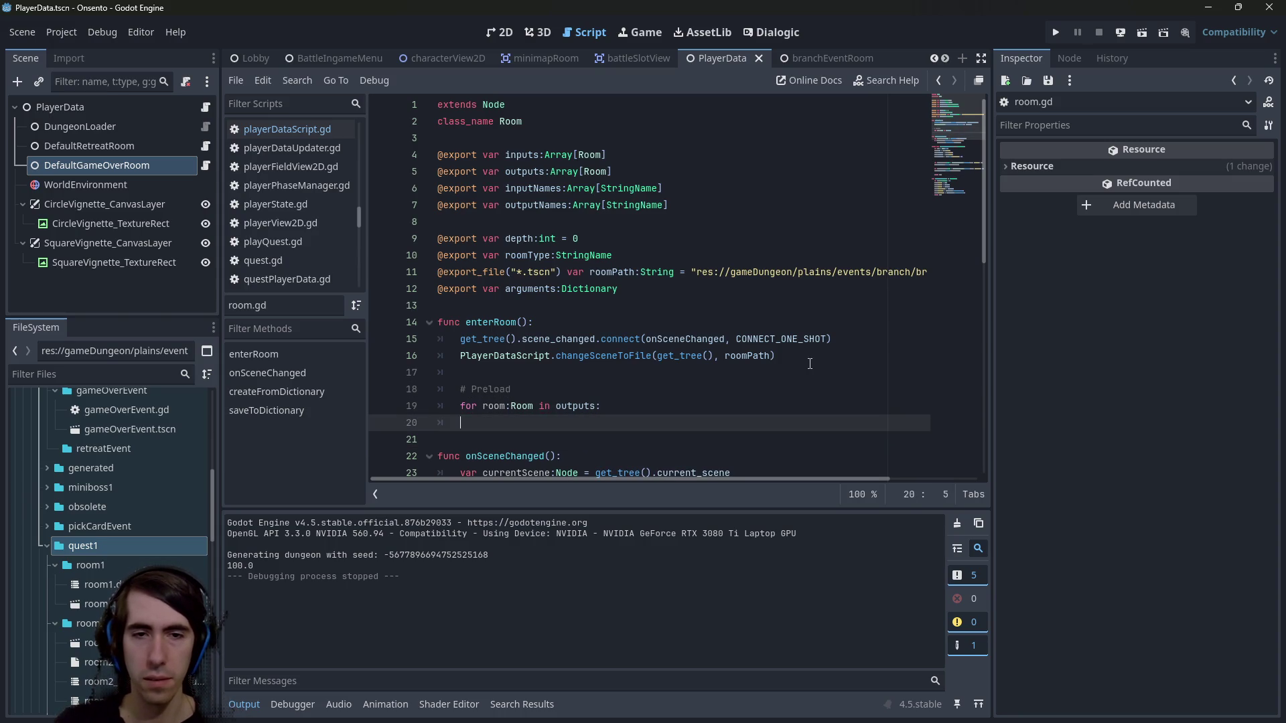
# Paste the lobby-loading code into the loop, dropping the prepareLobbyScene header and re-indenting load_threaded_request.
pyautogui.write('func prepareLobbyScene(): \tResourceLoader.load_threaded_request(lobbyPath)  func goToLobby(): \tvar lobbyPackedScene:PackedScene = ResourceLoader.load_threaded_get(lobbyPath)')
pyautogui.hotkey('ctrl', 'z')
pyautogui.hotkey('ctrl', 'y')
pyautogui.scroll(-1, 670, 301)
pyautogui.click(623, 342)
pyautogui.moveTo(623, 341); pyautogui.dragTo(376, 343)
pyautogui.press('Delete')
pyautogui.press('Delete')
pyautogui.press('Tab')
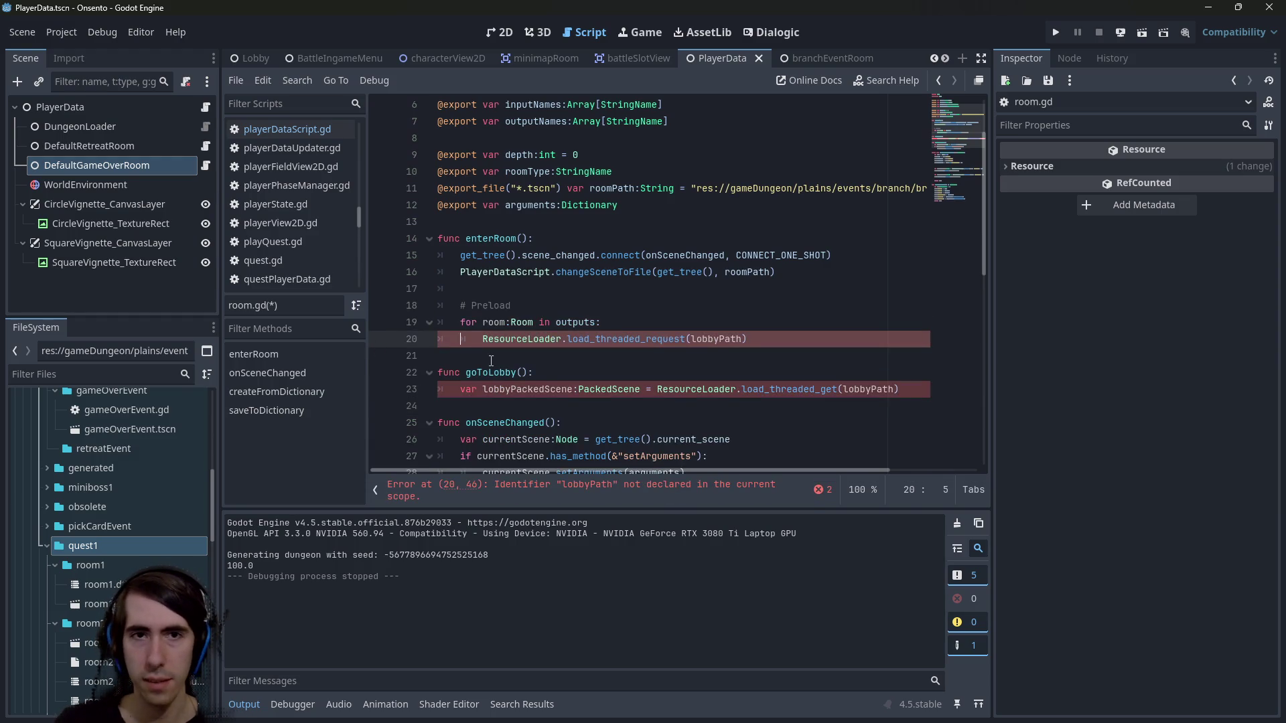
# Delete the trial preload loop and pasted lobby code so enterRoom ends at changeSceneToFile.
pyautogui.moveTo(439, 338)
pyautogui.mouseDown()
pyautogui.moveTo(469, 355)
pyautogui.moveTo(901, 402)
pyautogui.mouseUp()
pyautogui.press('BackSpace')
pyautogui.moveTo(603, 322); pyautogui.dragTo(777, 272)
pyautogui.press('BackSpace')
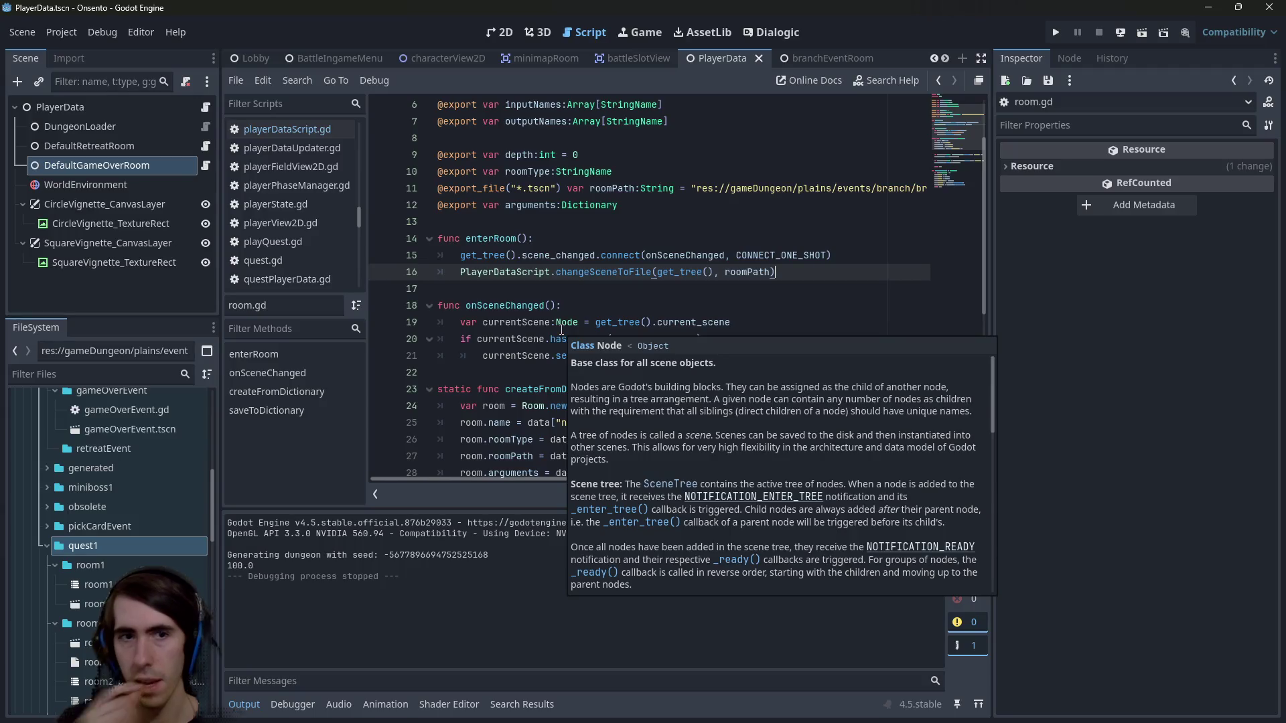
# Open playerDataScript.gd through the 'playerscr' file search.
pyautogui.hotkey('alt', 'shift', 'o')
pyautogui.write('playerscr')
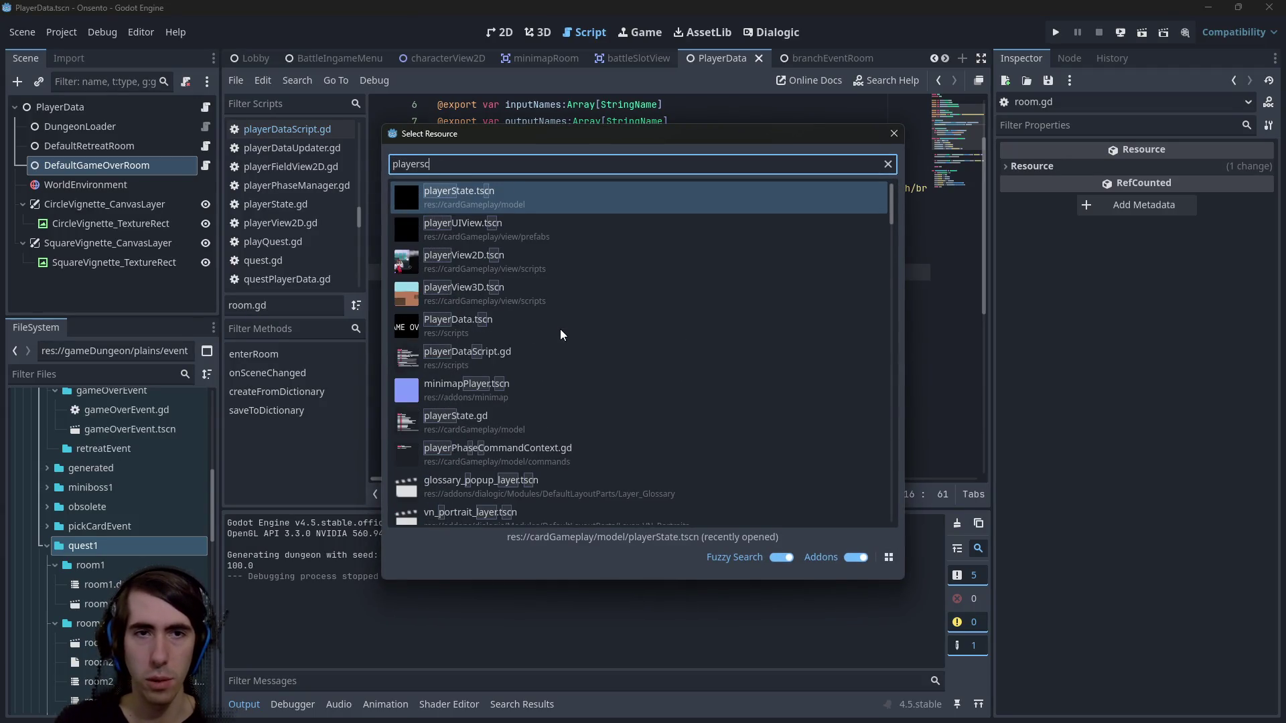
pyautogui.press('Return')
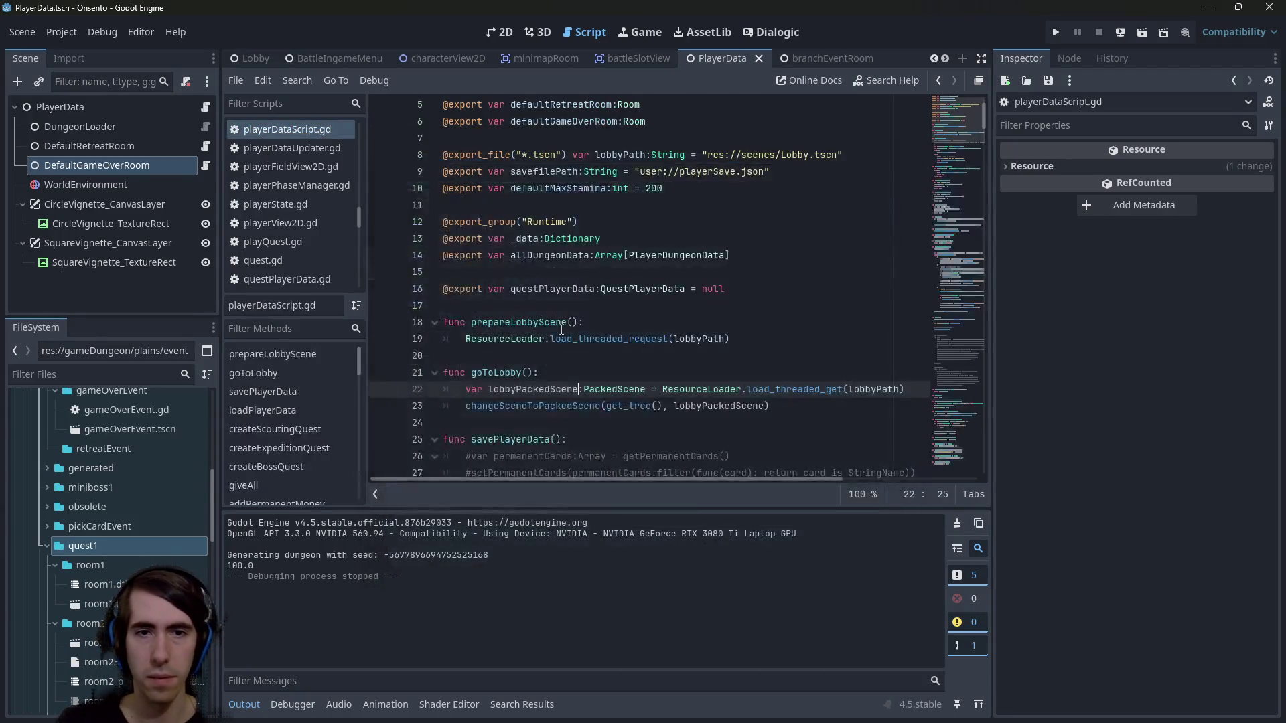
# Step through each enterRoom occurrence in playerDataScript.gd, including the game-over call.
pyautogui.hotkey('ctrl', 'f')
pyautogui.write('enterRoom')
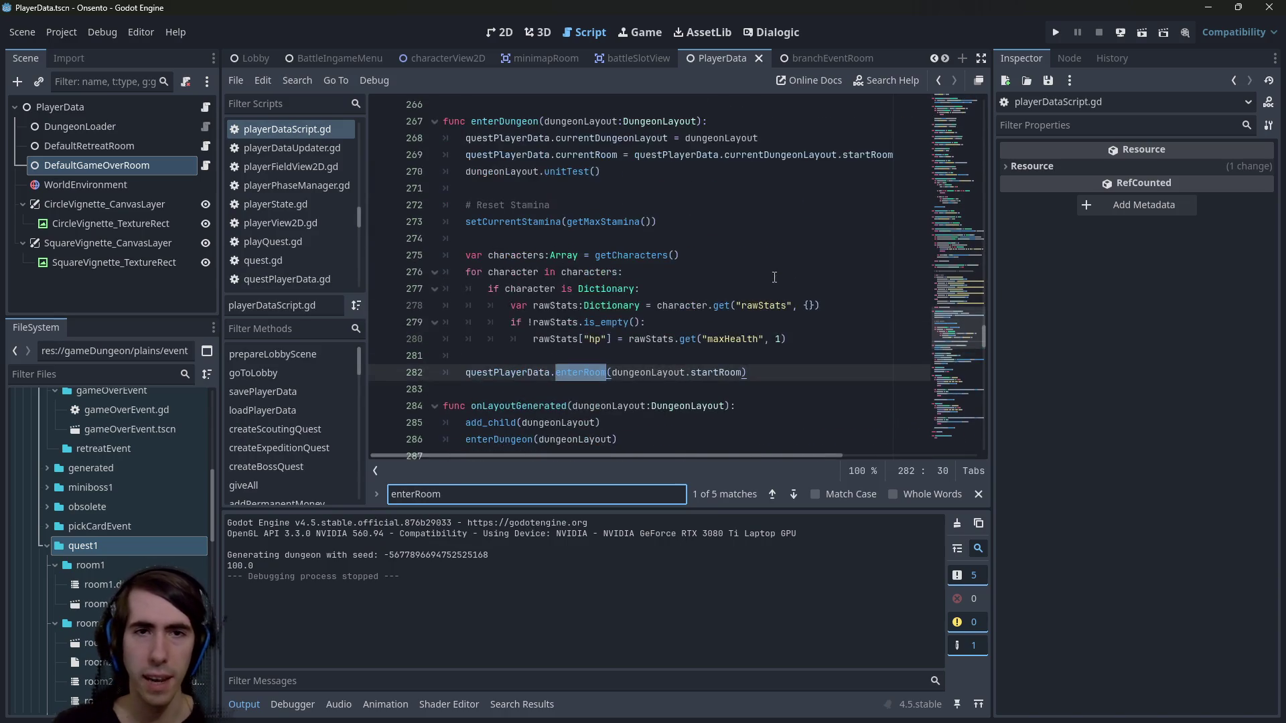
pyautogui.press('Return')
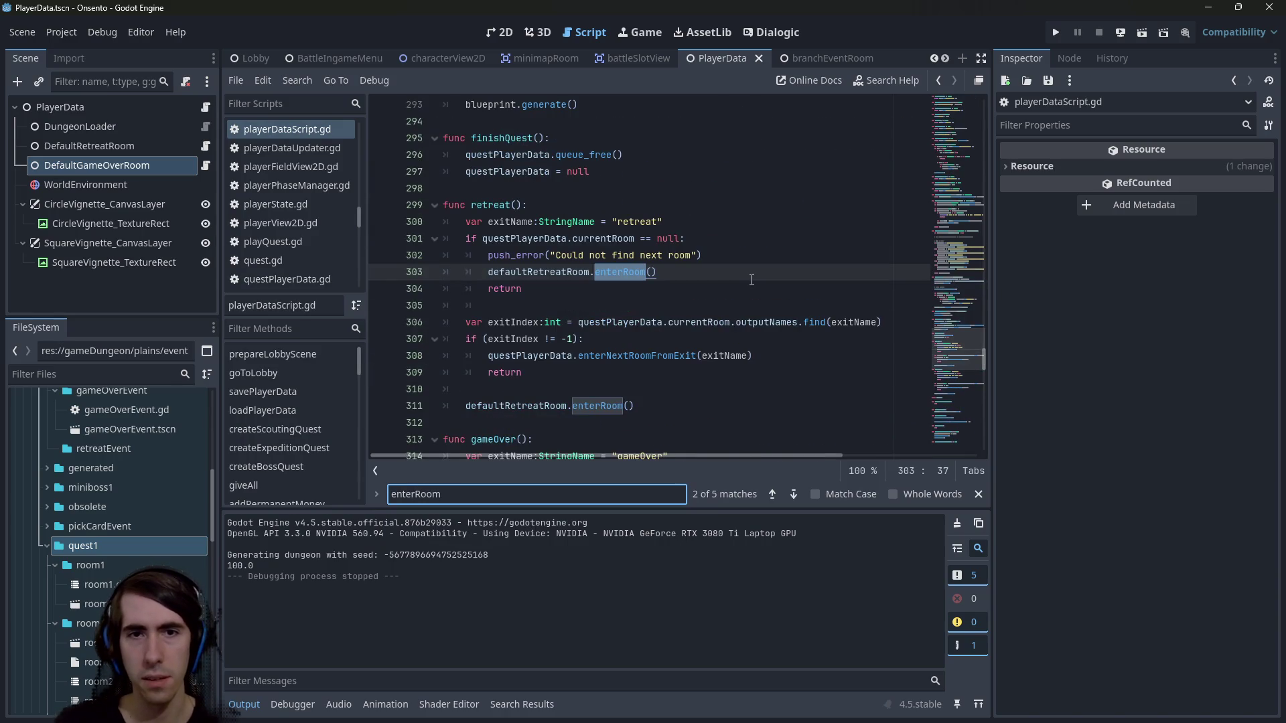
pyautogui.press('Return')
pyautogui.press('Return')
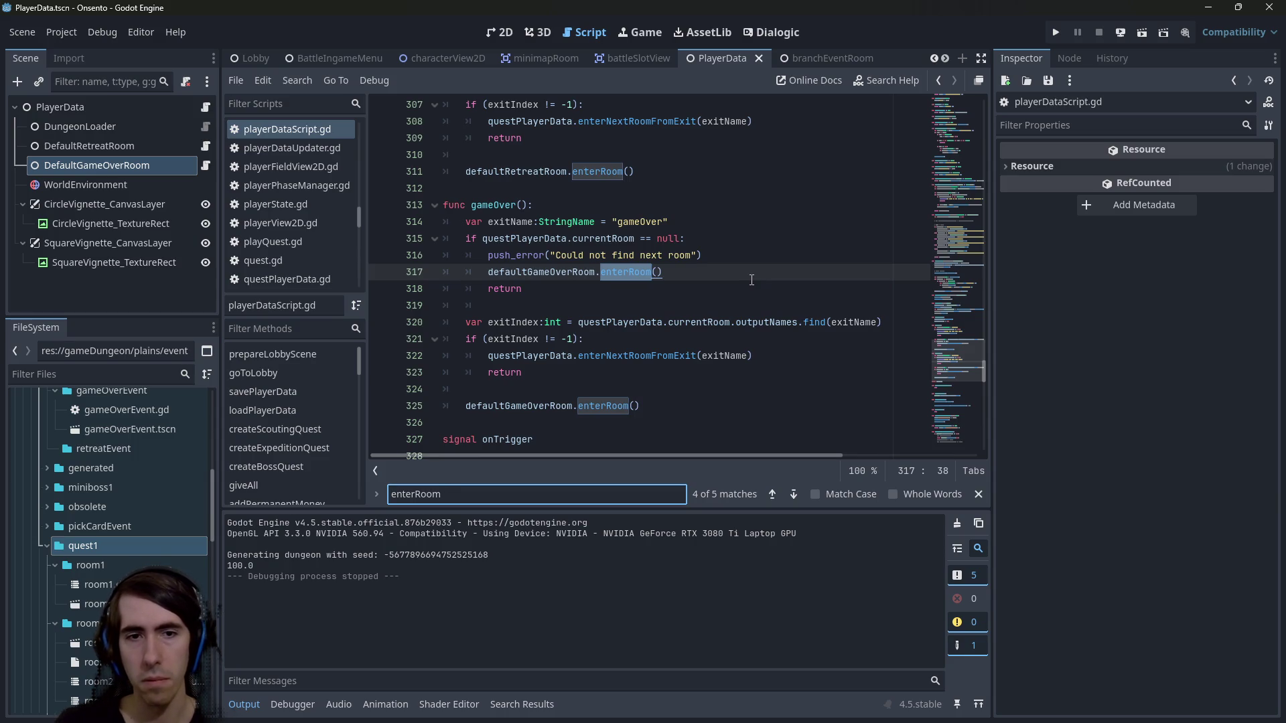
pyautogui.press('Return')
pyautogui.press('Return')
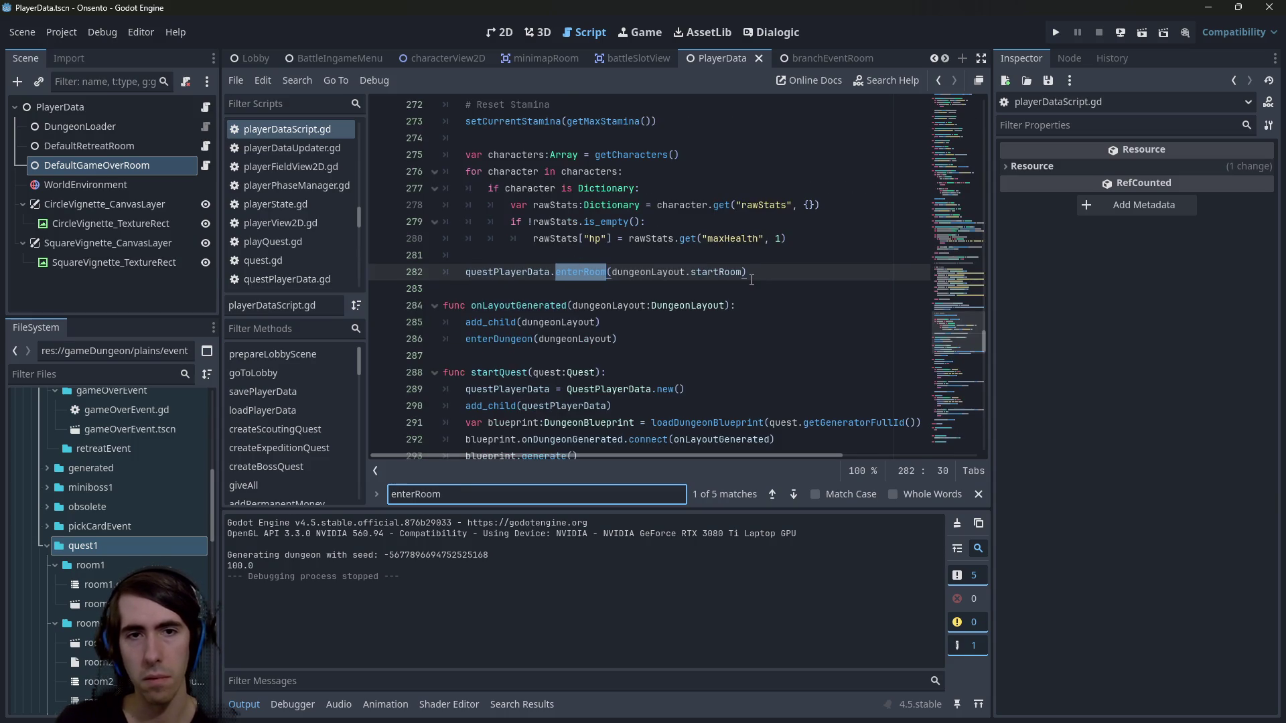
pyautogui.press('Return')
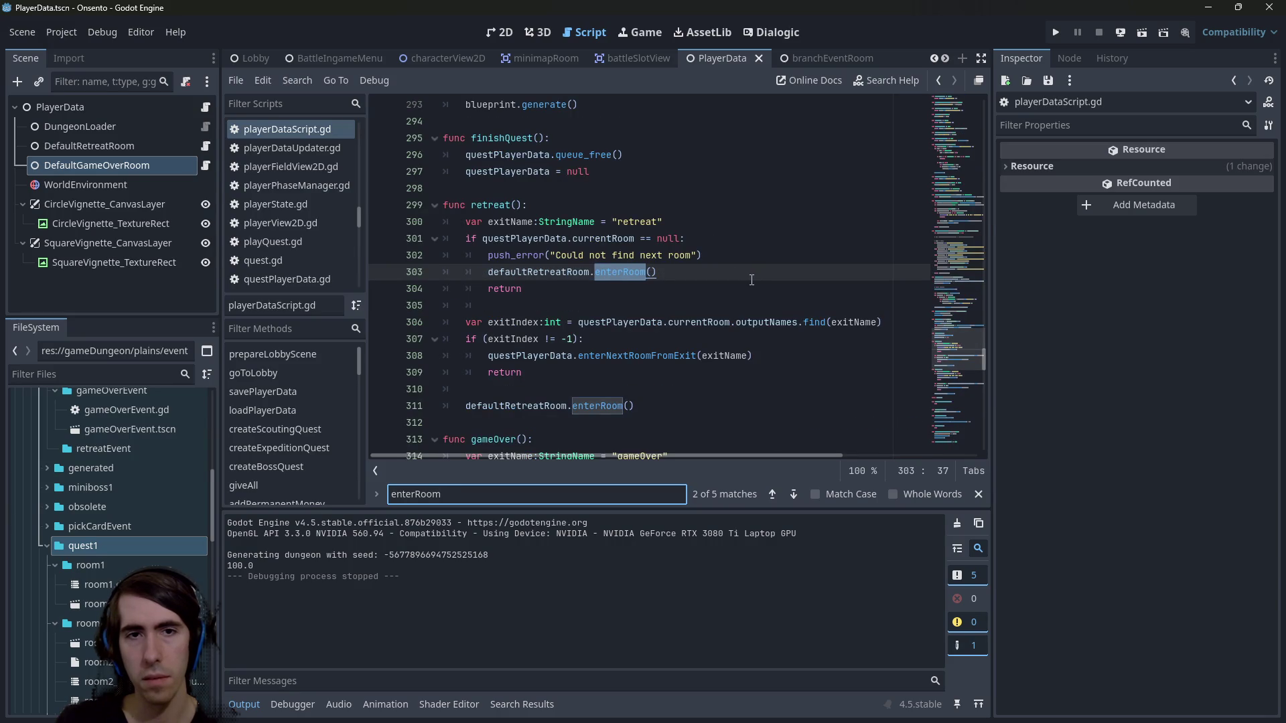
pyautogui.press('Return')
pyautogui.press('Return')
pyautogui.press('Return')
pyautogui.press('Return')
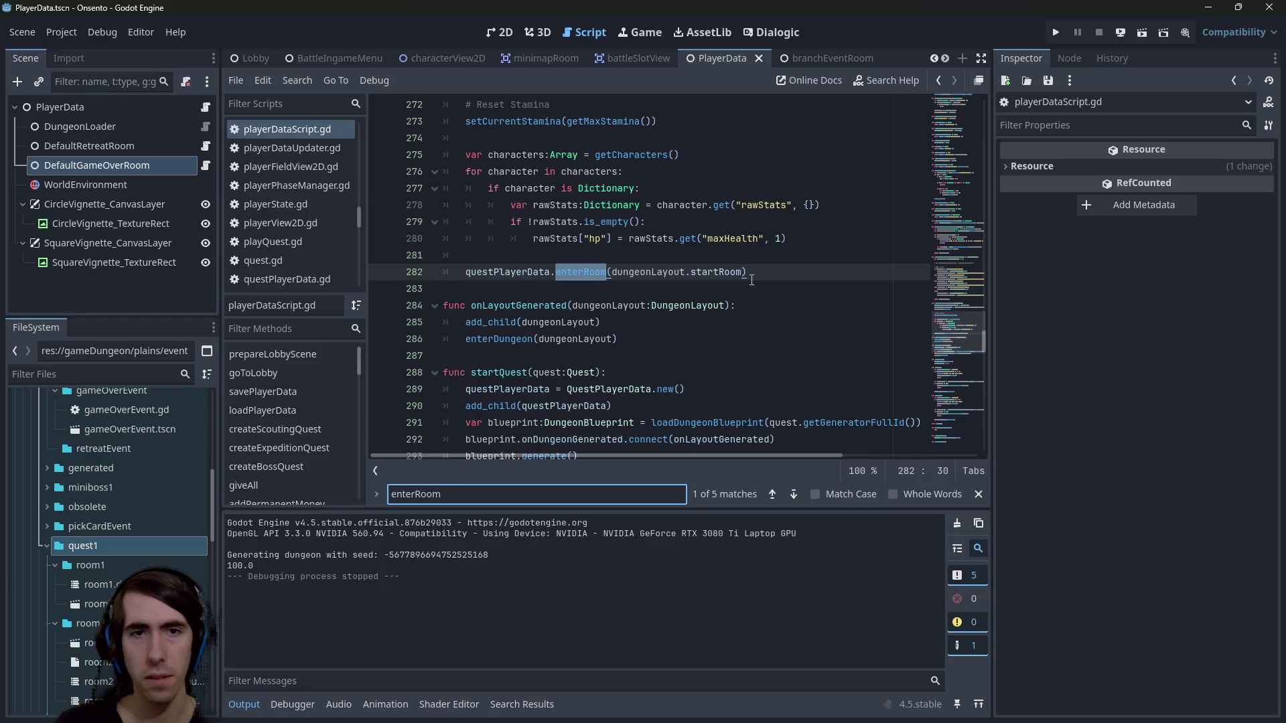
pyautogui.scroll(3, 752, 280)
pyautogui.scroll(-1, 751, 280)
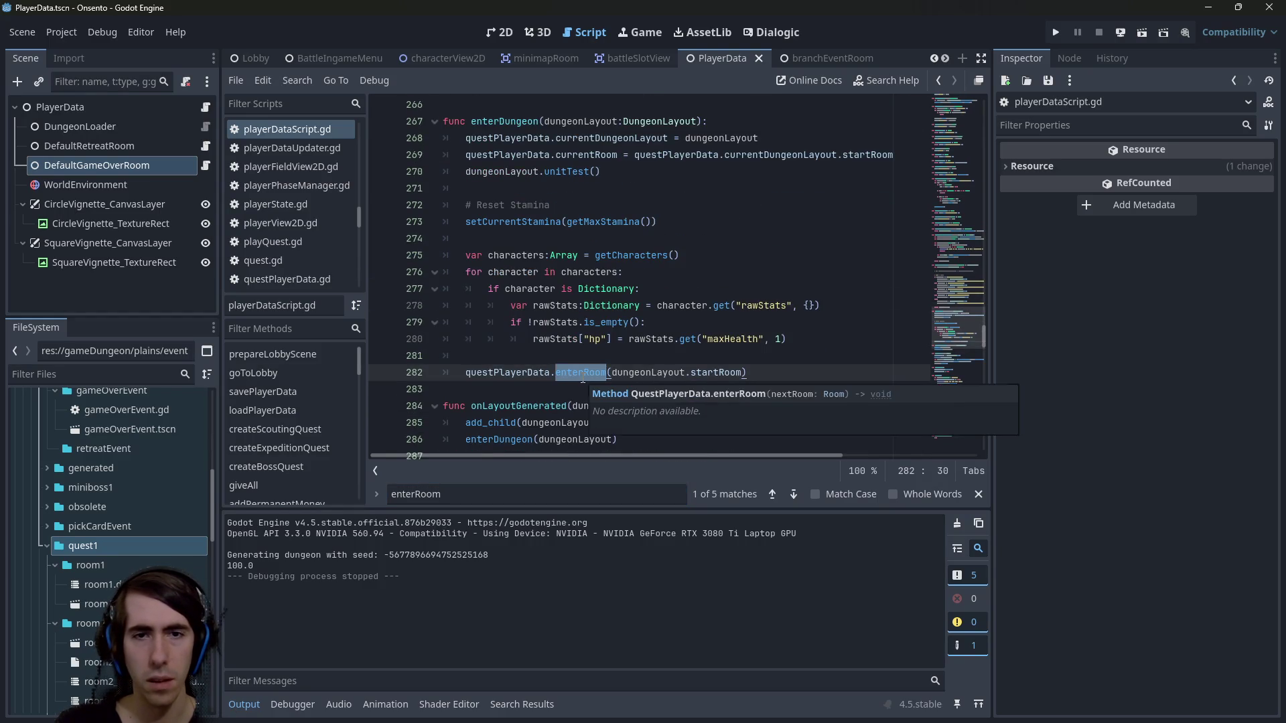
pyautogui.scroll(-1, 583, 378)
# Search all project files for 'enterRoom('.
pyautogui.click(523, 502)
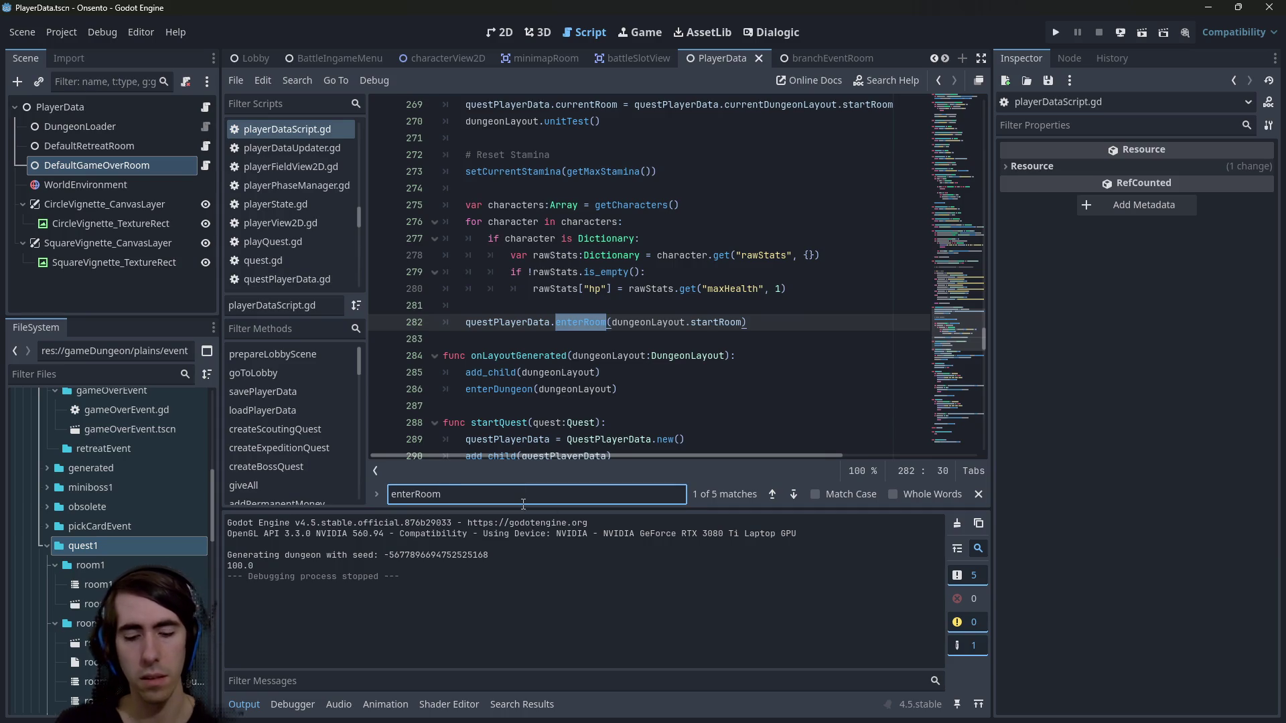
pyautogui.hotkey('ctrl', 'shift', 'f')
pyautogui.press('End')
pyautogui.write('(')
pyautogui.press('Return')
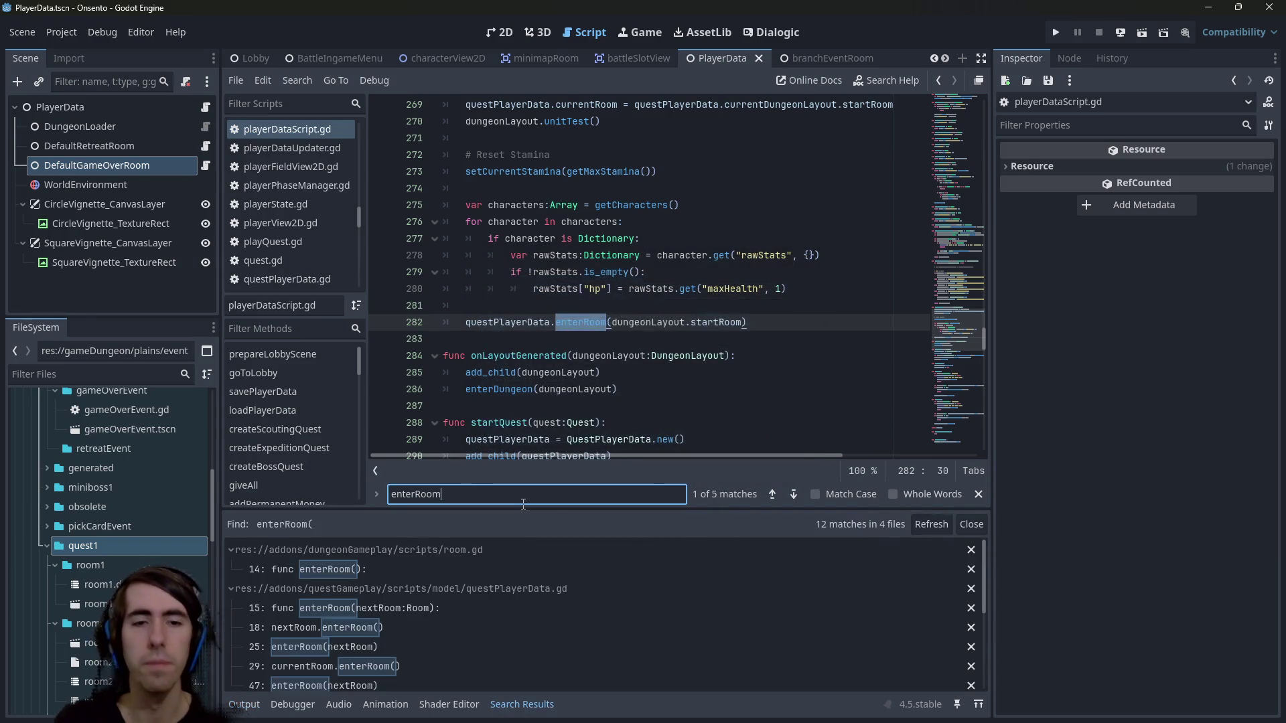
# Open 'func enterRoom(nextRoom:Room)' in questPlayerData.gd from the results and widen the code editor.
pyautogui.scroll(-5, 441, 573)
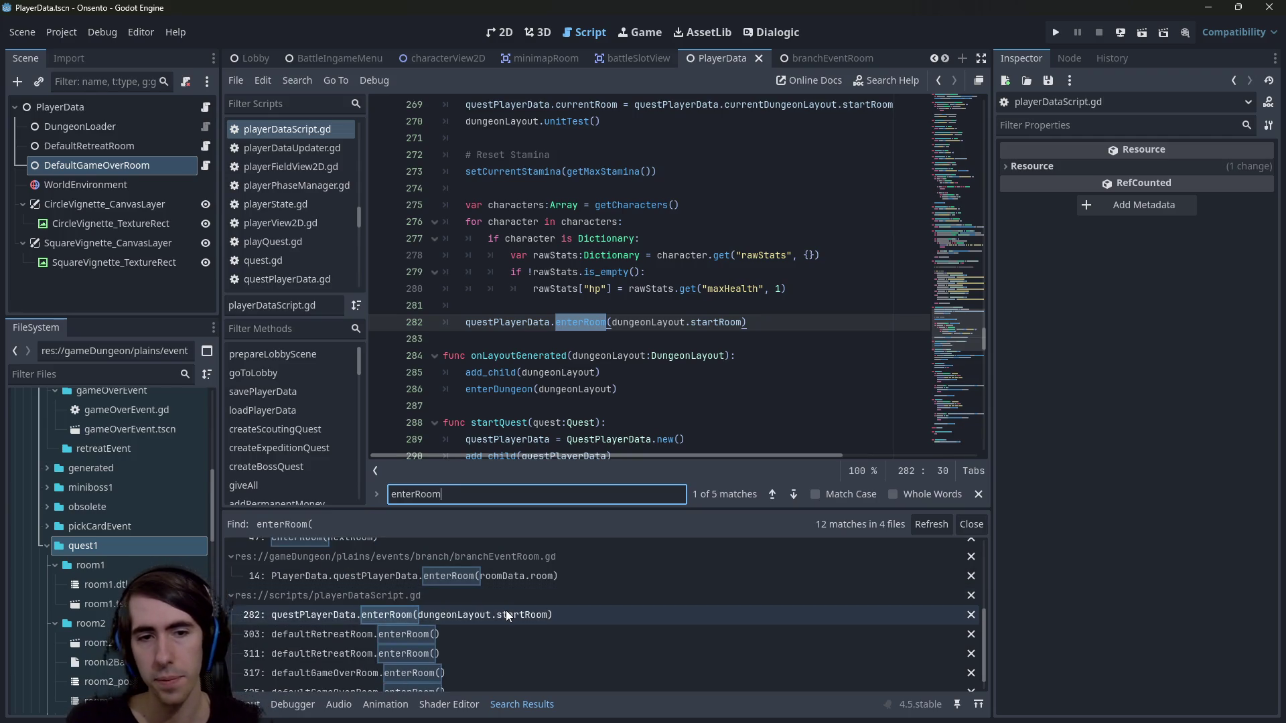
pyautogui.scroll(-1, 506, 611)
pyautogui.scroll(4, 505, 610)
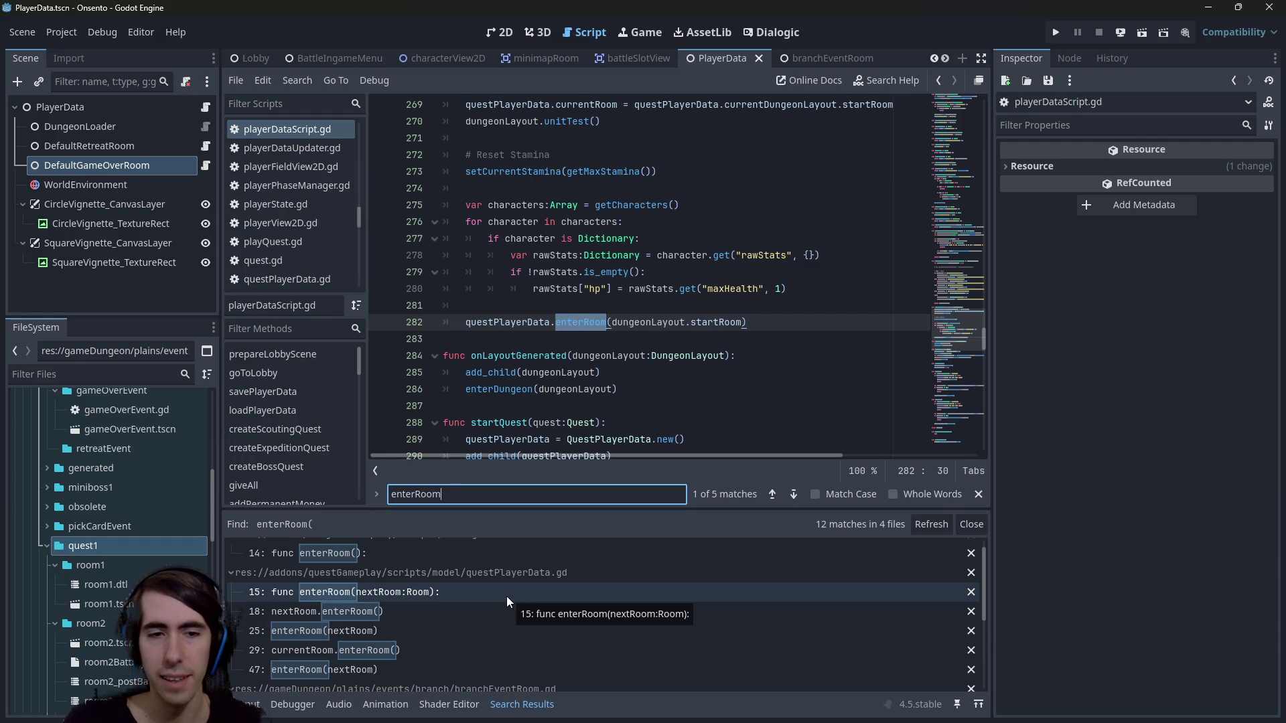
pyautogui.click(506, 593)
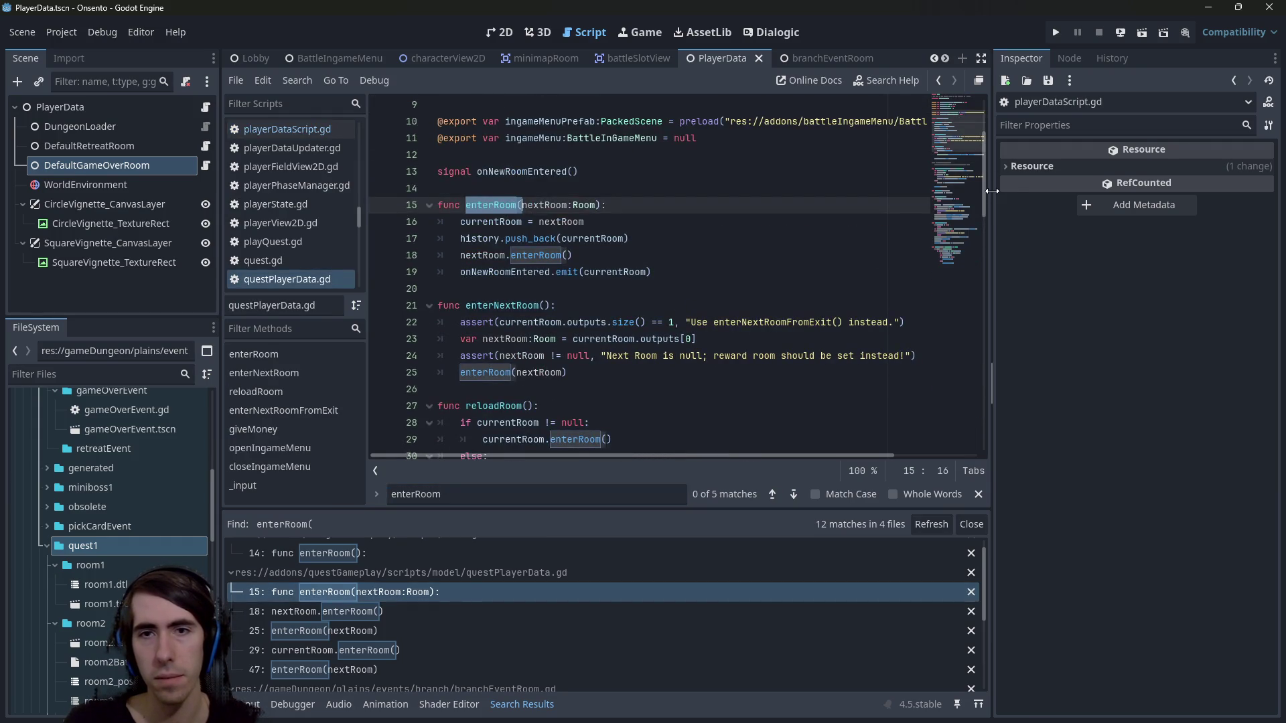
pyautogui.moveTo(987, 192); pyautogui.dragTo(1136, 194)
# Highlight the nextRoom and onNewRoomEntered uses and jump to the signal declaration.
pyautogui.doubleClick(482, 255)
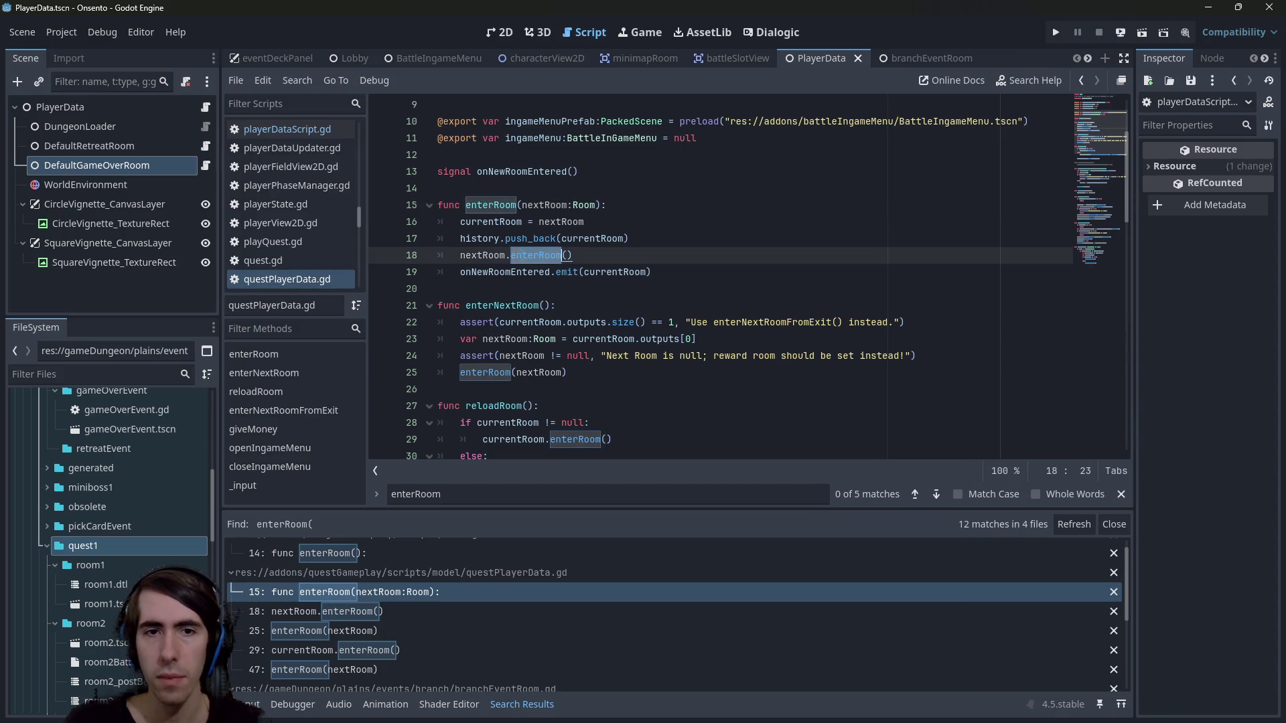
pyautogui.doubleClick(497, 272)
pyautogui.scroll(-4, 569, 284)
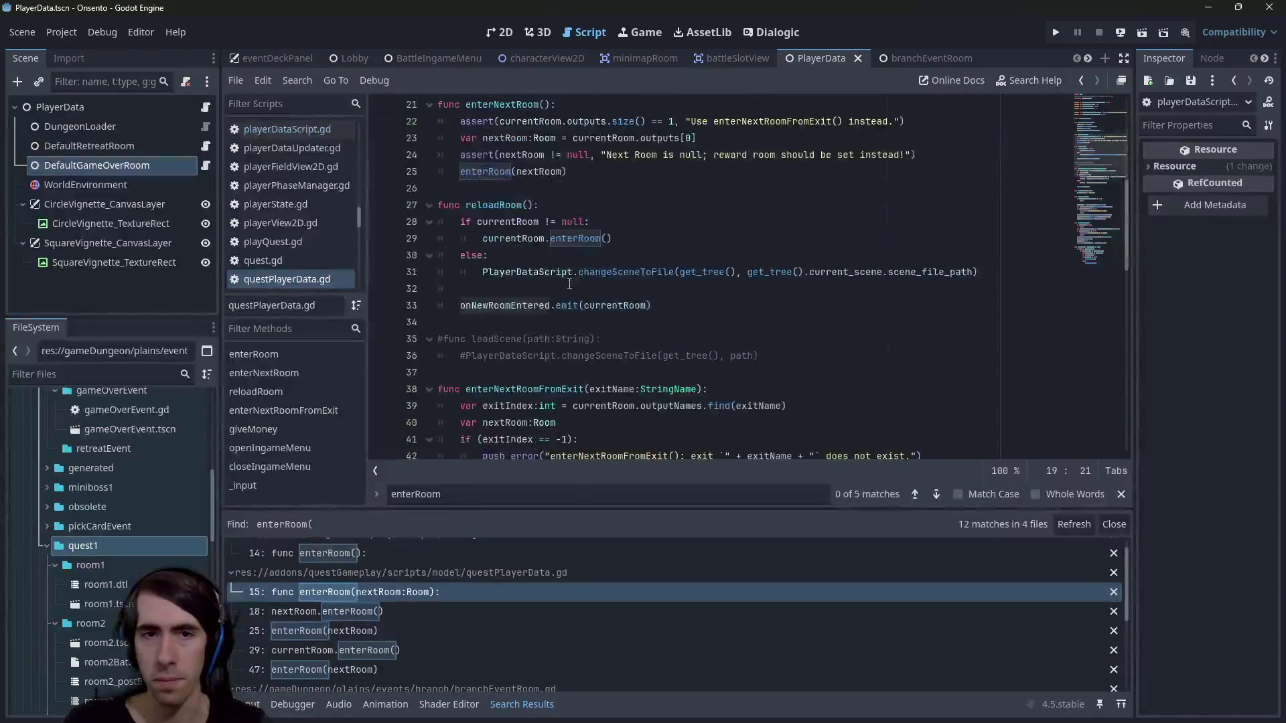
pyautogui.scroll(4, 569, 284)
pyautogui.click(696, 271)
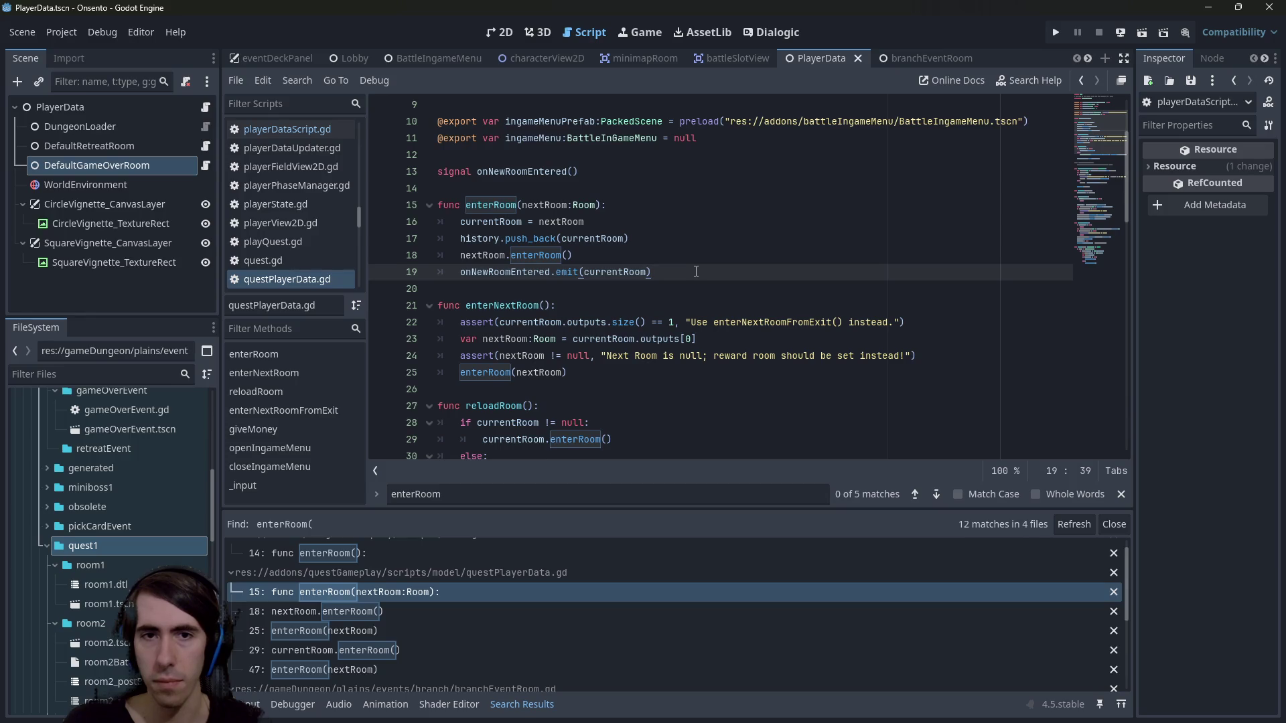
pyautogui.keyDown('ctrl'); pyautogui.click(503, 272); pyautogui.keyUp('ctrl')
pyautogui.scroll(-9, 649, 293)
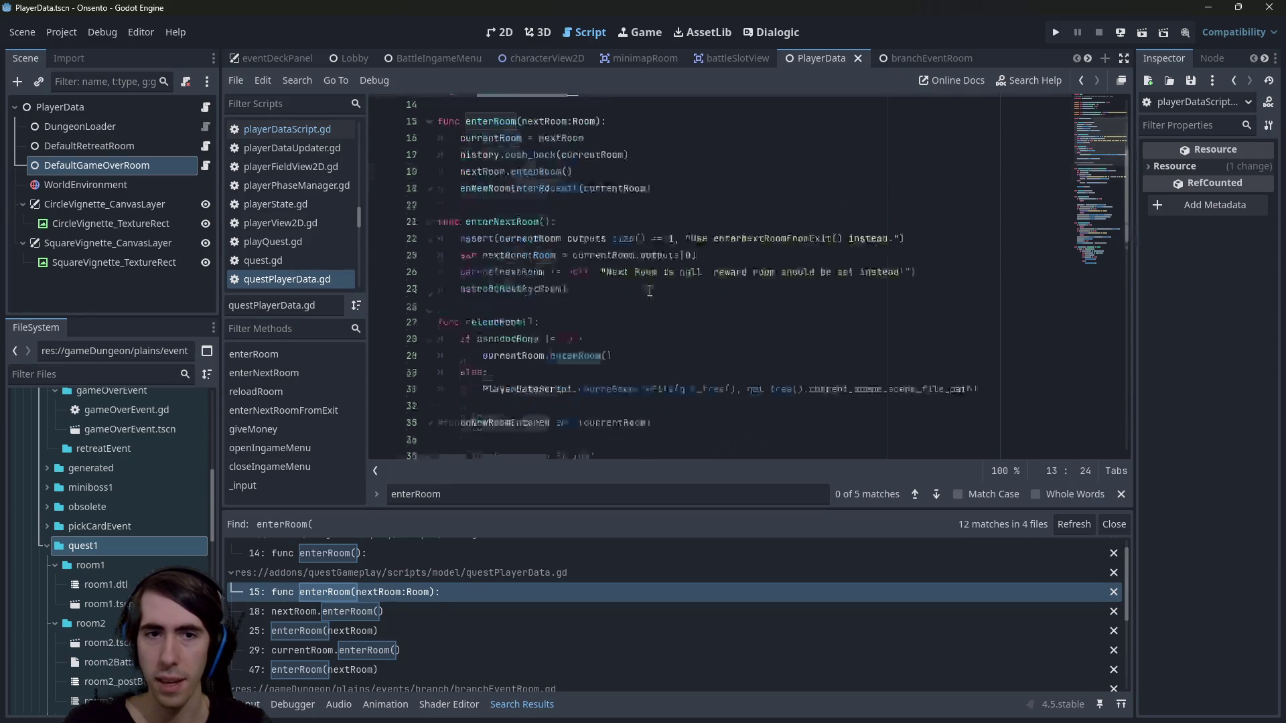
pyautogui.scroll(-8, 650, 293)
pyautogui.scroll(8, 649, 295)
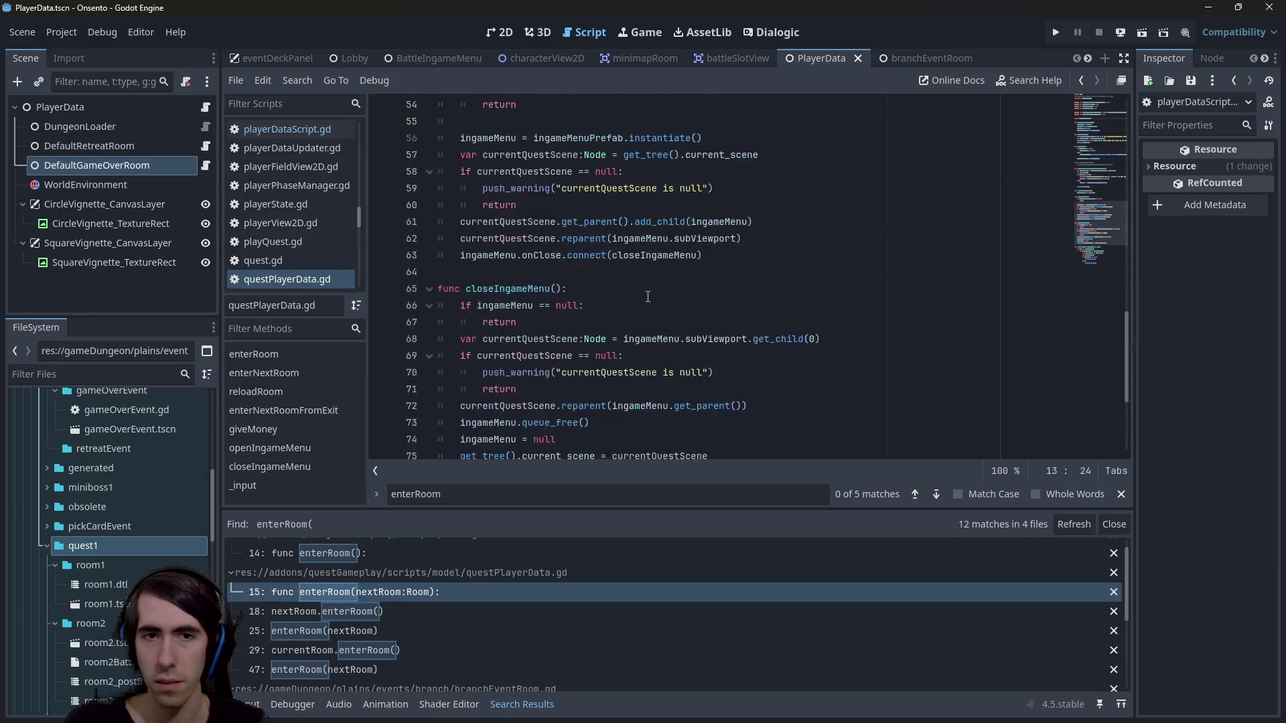
# Add a _ready() -> void that calls onNewRoomEntered.connect(onNewRoomEntered) below the signal.
pyautogui.scroll(9, 645, 291)
pyautogui.click(642, 321)
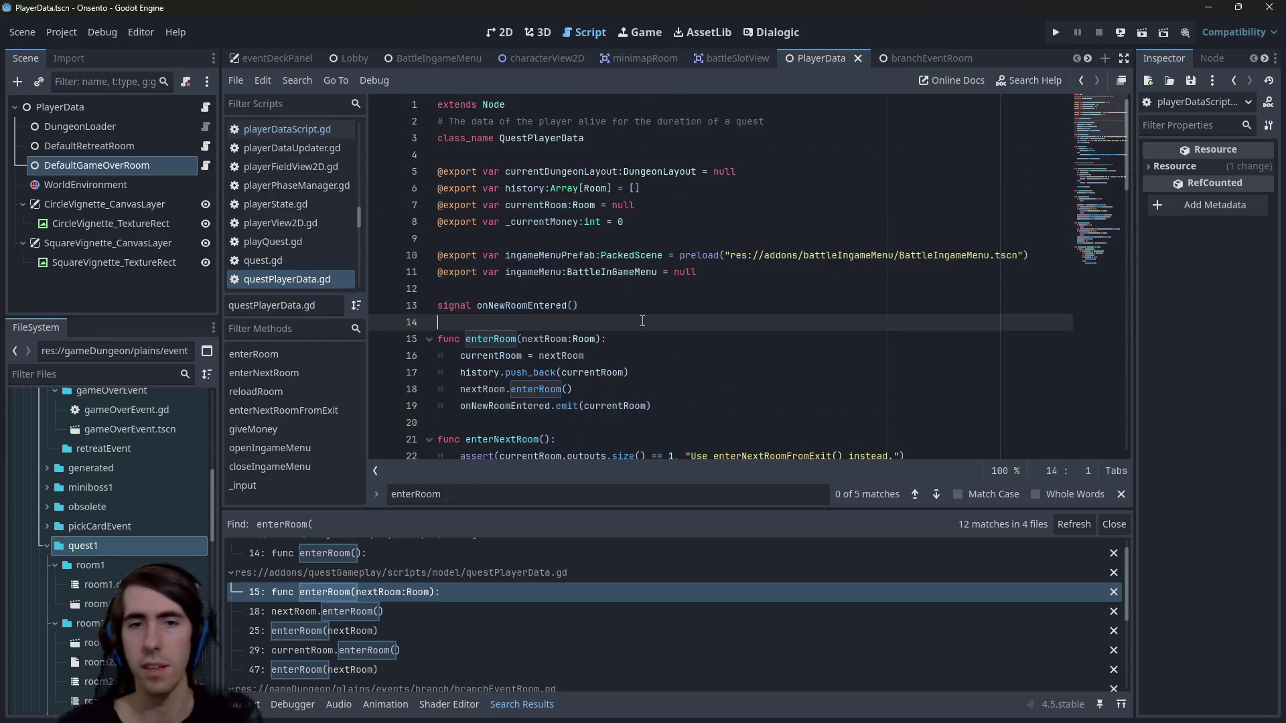
pyautogui.press('Return')
pyautogui.press('Return')
pyautogui.press('Up')
pyautogui.write('func _r')
pyautogui.press('Return')
pyautogui.press('Return')
pyautogui.write('nNe')
pyautogui.press('Return')
pyautogui.write('.co')
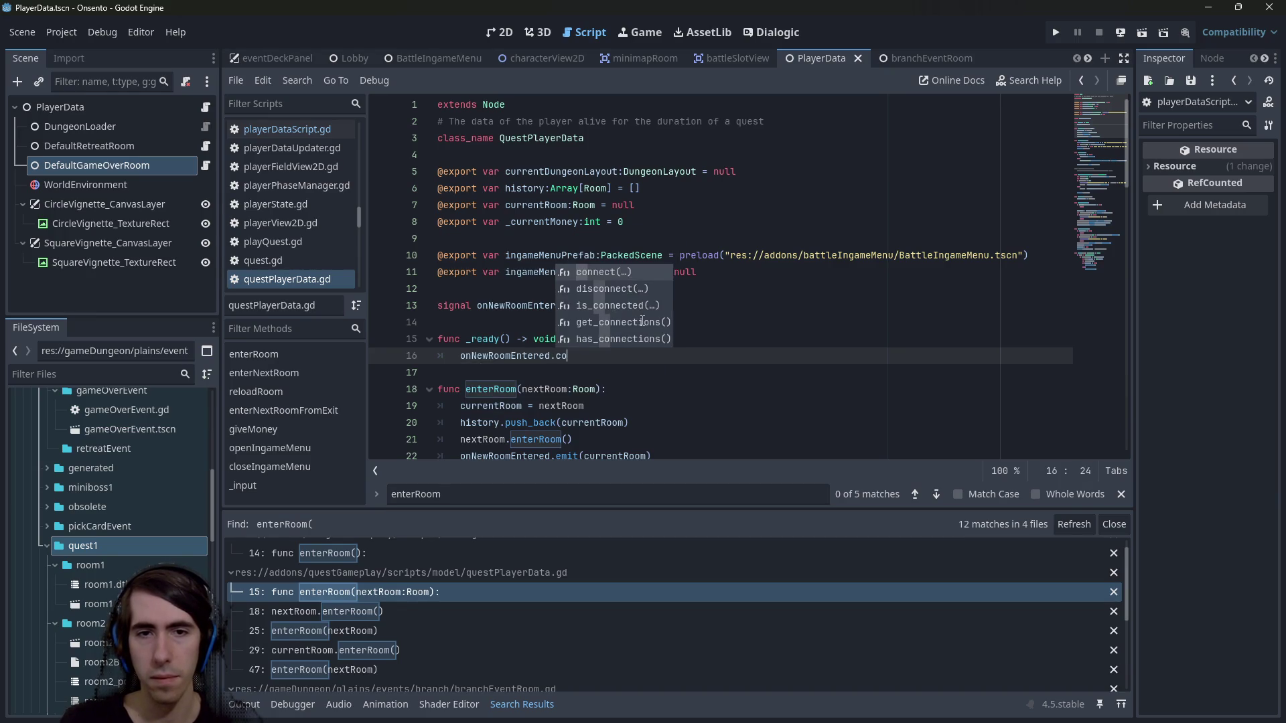
pyautogui.press('Return')
pyautogui.write('onNewRoomEntered')
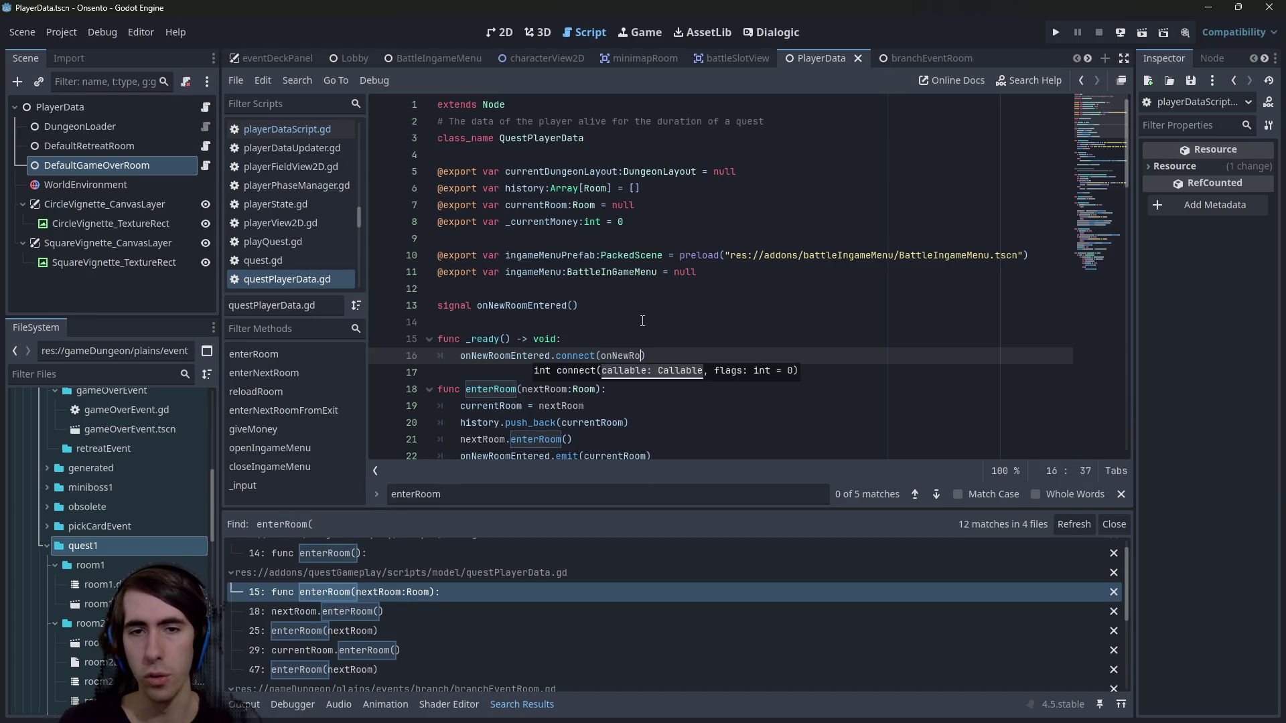
pyautogui.press('End')
pyautogui.press('Return')
# Begin a func onNewRoomEntered declaration and search the project for onNewRoomEntered.
pyautogui.press('BackSpace')
pyautogui.press('Return')
pyautogui.write('func onNewRoomE')
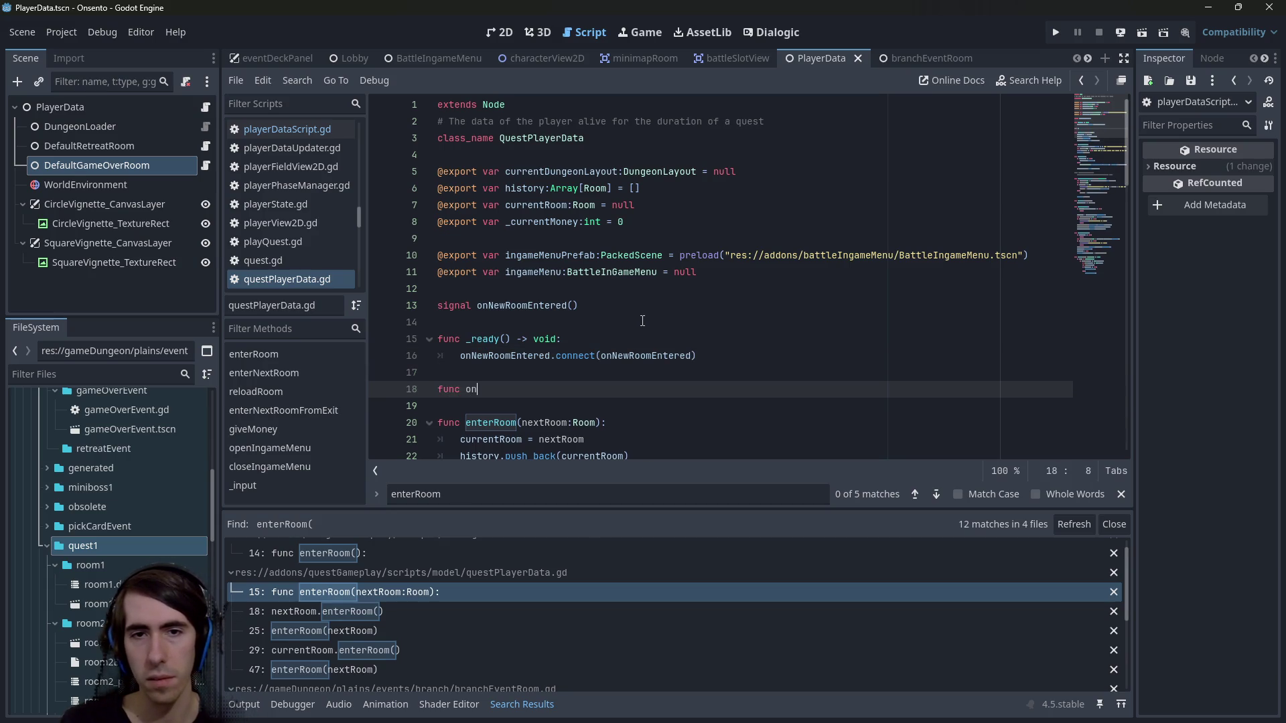
pyautogui.write('ntered')
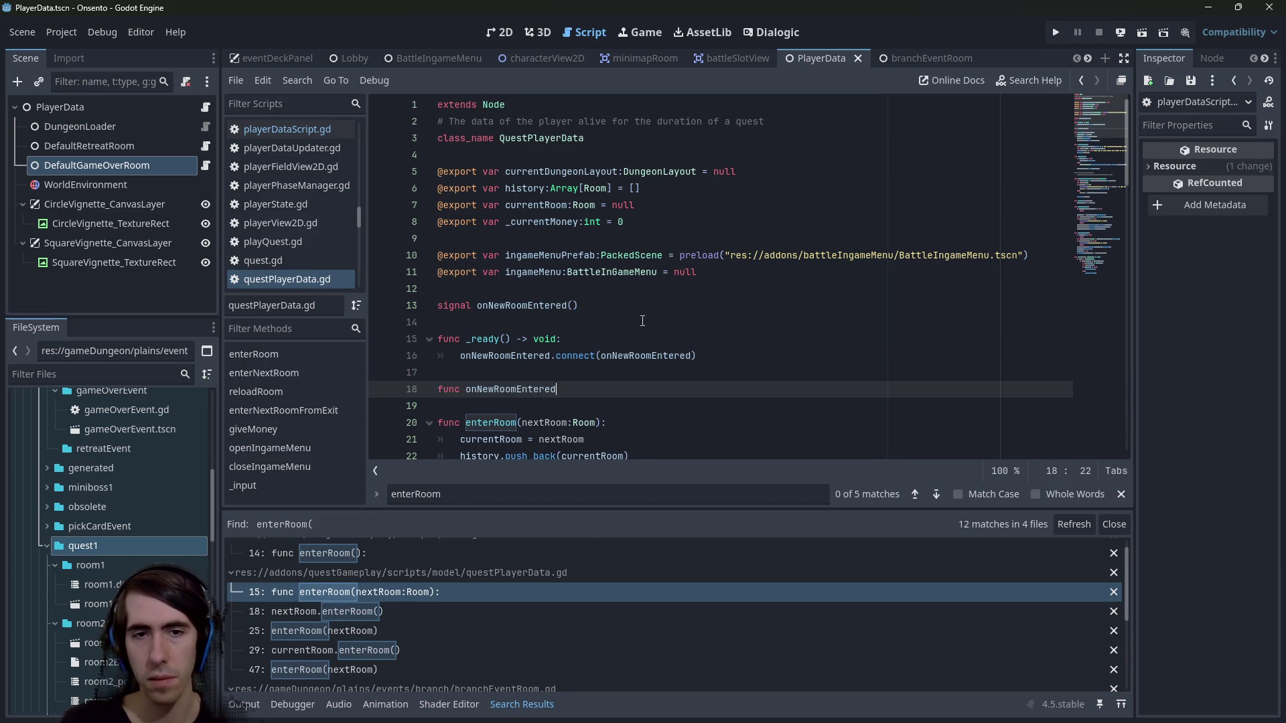
pyautogui.press('Up')
pyautogui.press('Up')
pyautogui.press('Up')
pyautogui.hotkey('ctrl', 'Right')
pyautogui.hotkey('ctrl', 'shift', 'Left')
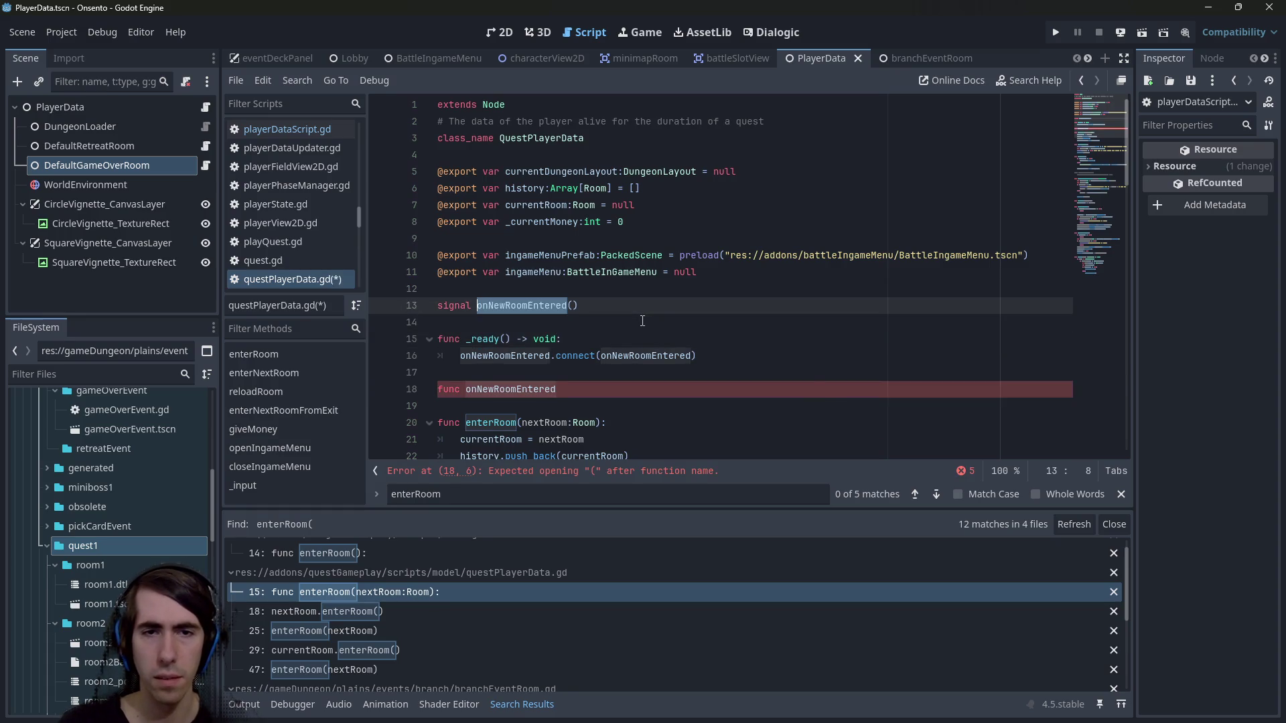
pyautogui.hotkey('ctrl', 'shift', 'f')
pyautogui.press('Return')
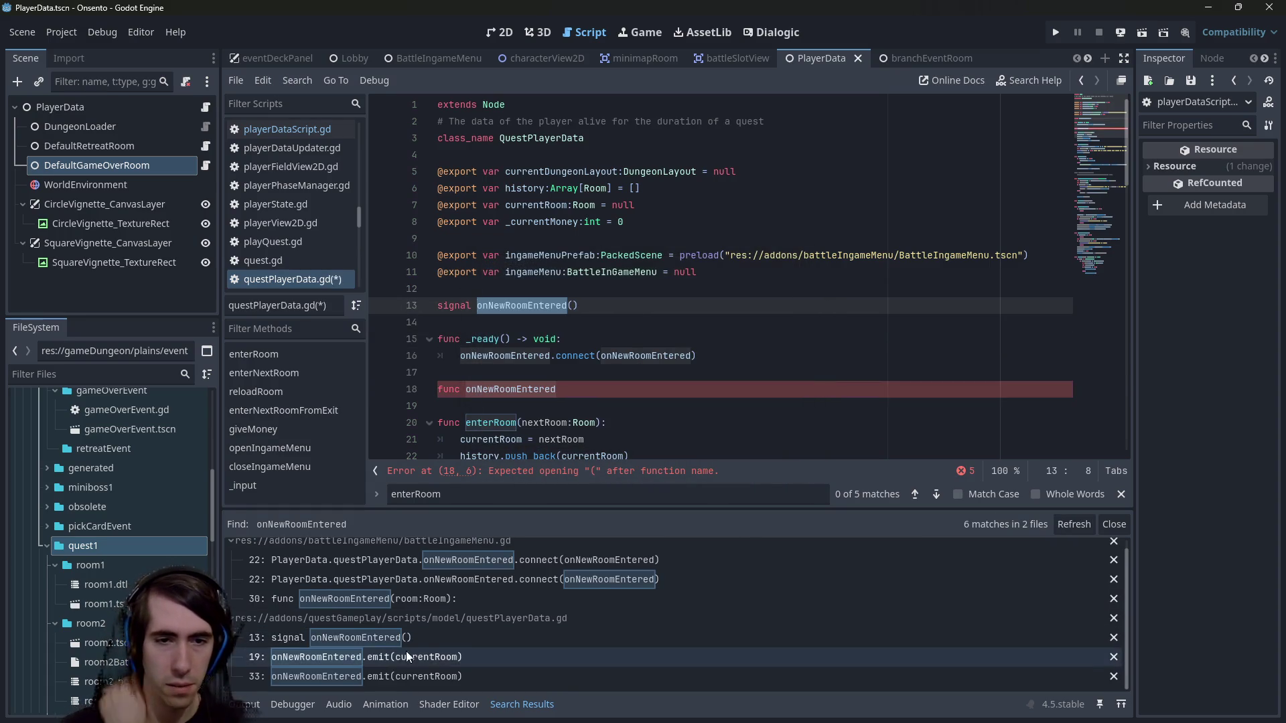
# Complete the header as 'func onNewRoomEntered():' and open an indented body.
pyautogui.scroll(1, 410, 648)
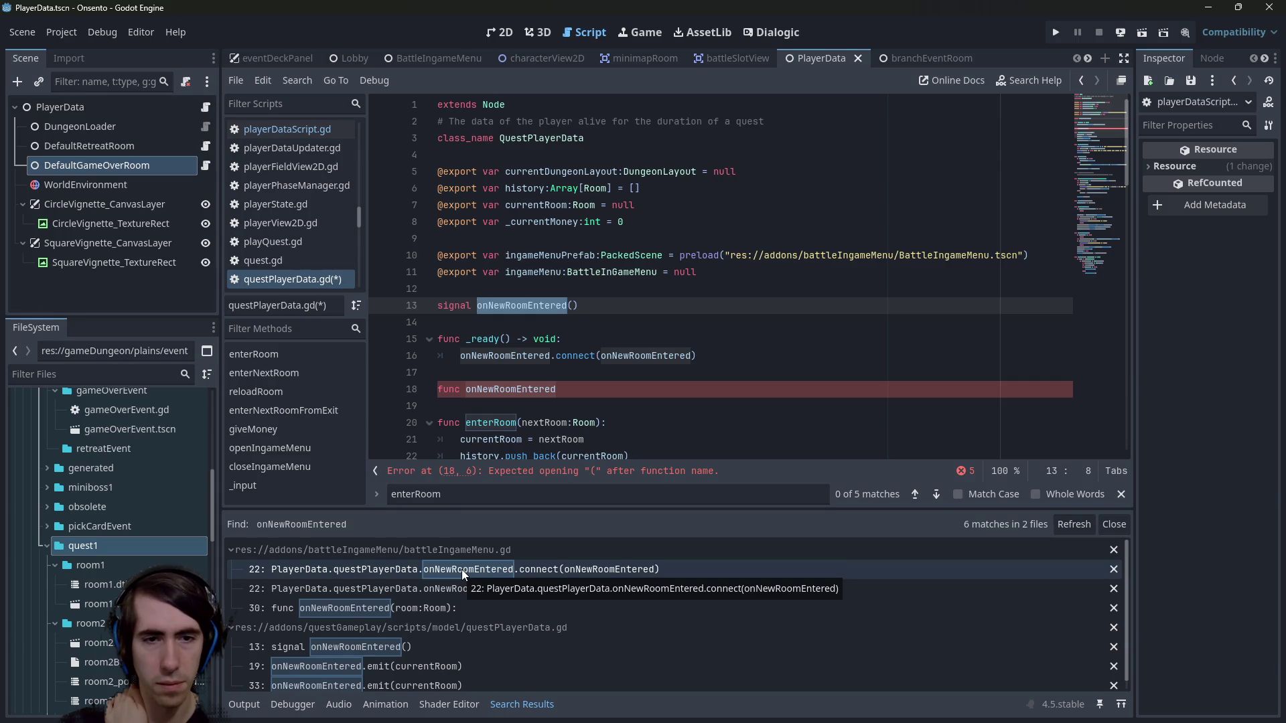
pyautogui.scroll(-1, 453, 603)
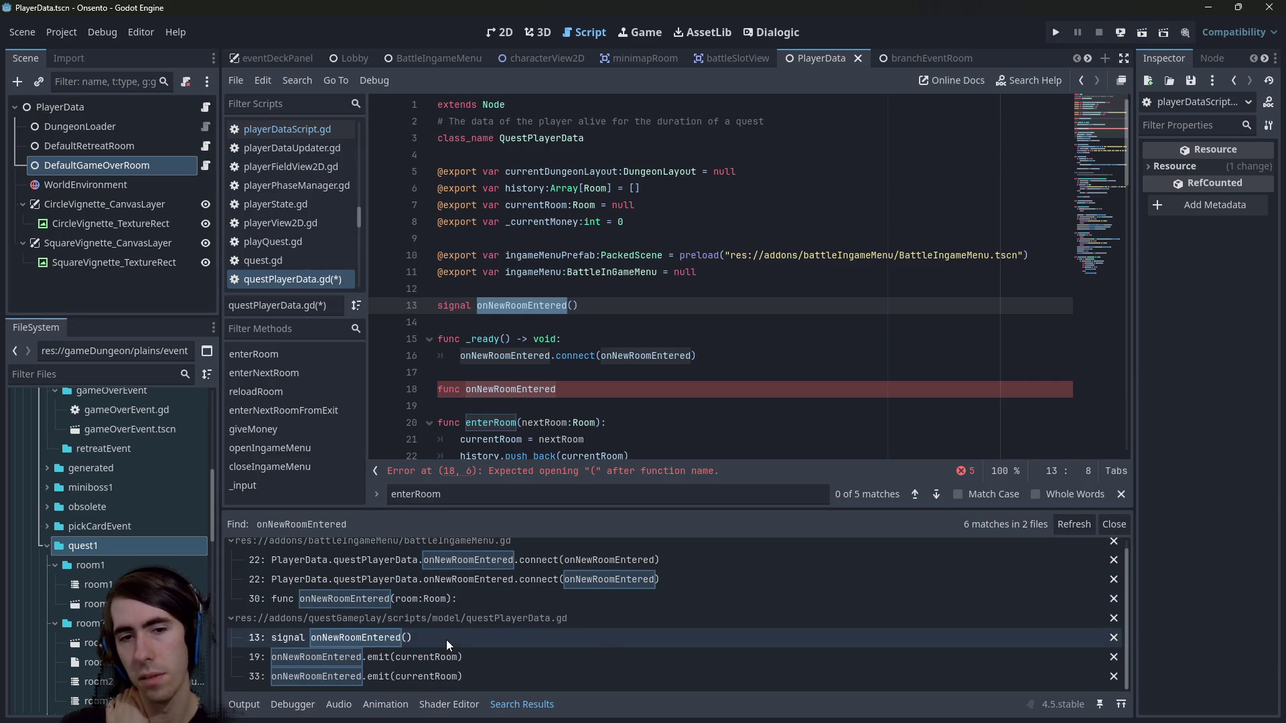
pyautogui.click(580, 389)
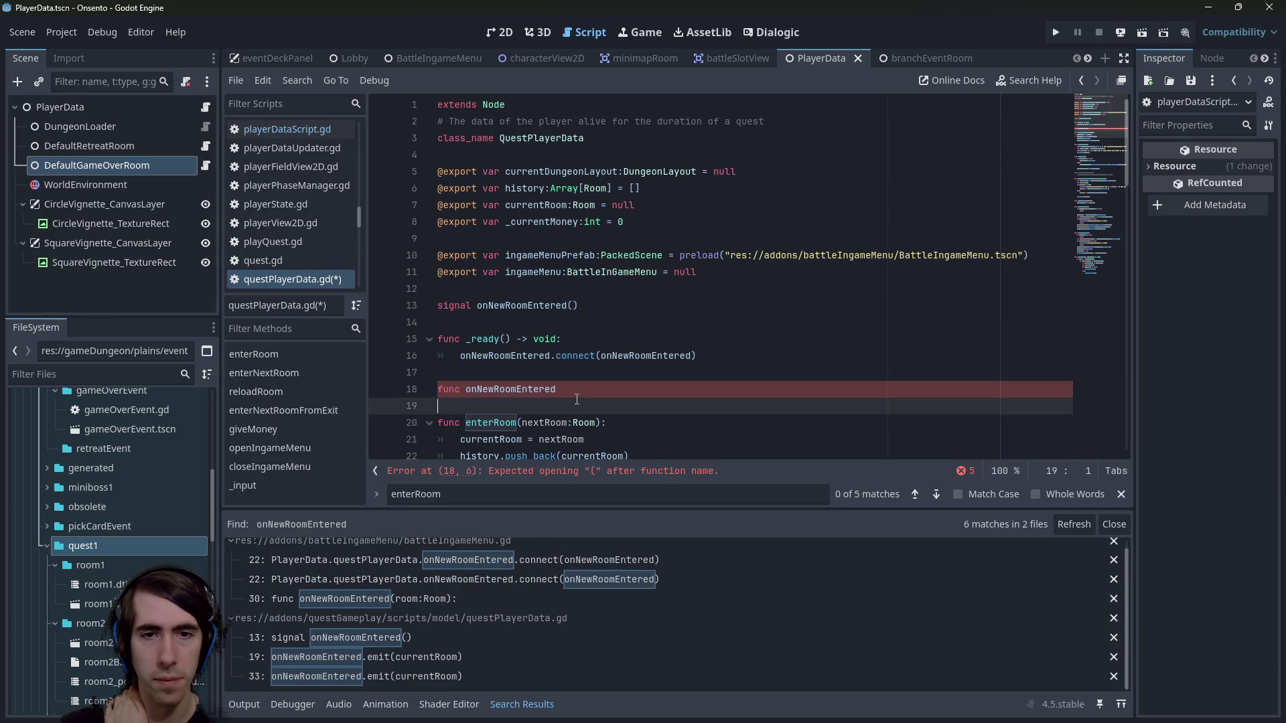
pyautogui.scroll(-1, 581, 348)
pyautogui.write('():')
pyautogui.press('Return')
# Copy the prepareLobbyScene and goToLobby lobby-loading code from playerDataScript.gd.
pyautogui.scroll(1, 582, 339)
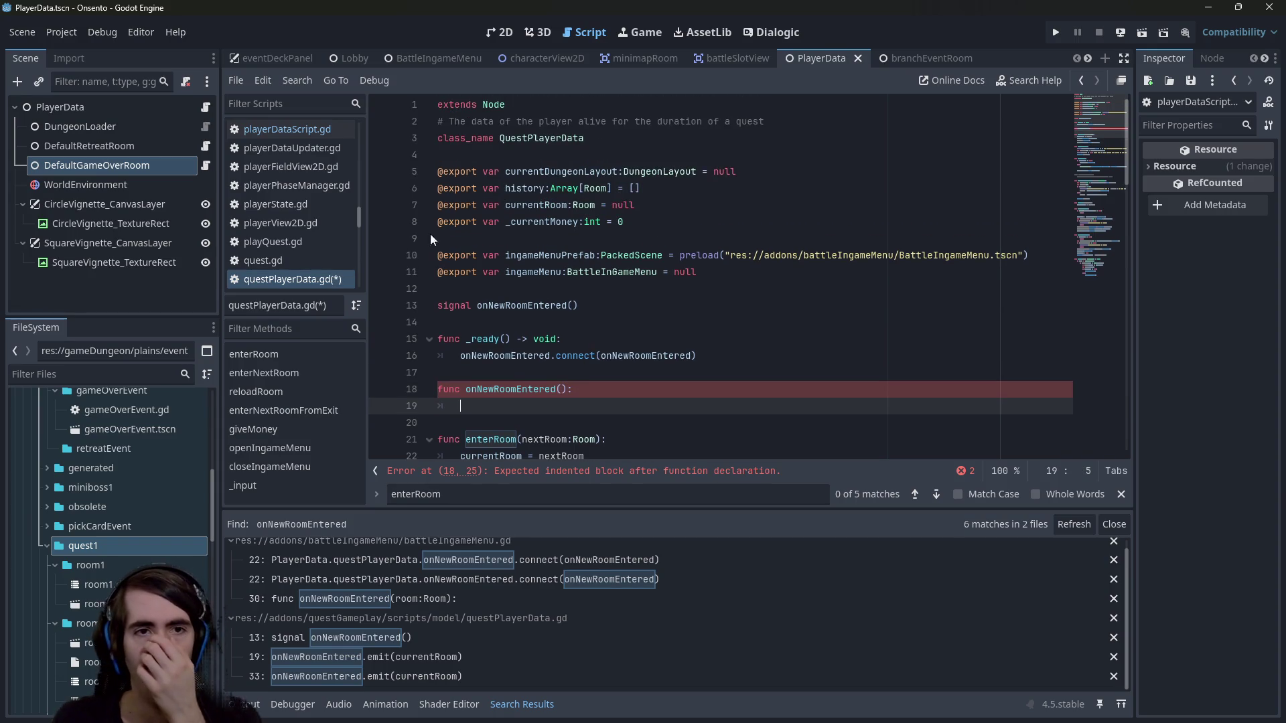
pyautogui.click(294, 129)
pyautogui.scroll(5, 1060, 331)
pyautogui.scroll(20, 1061, 331)
pyautogui.scroll(-3, 751, 276)
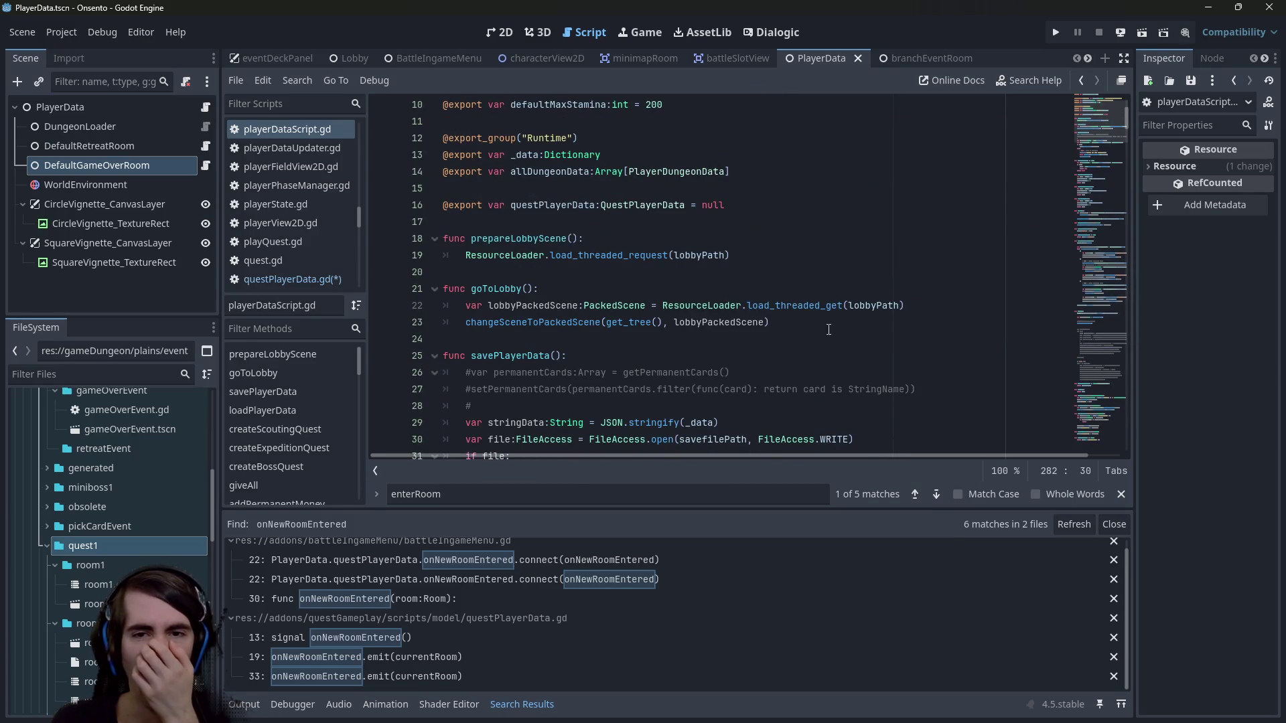
pyautogui.moveTo(826, 324); pyautogui.dragTo(429, 239)
pyautogui.hotkey('ctrl', 'c')
# Paste the lobby-loading code into onNewRoomEntered and delete the prepareLobbyScene header line.
pyautogui.click(261, 279)
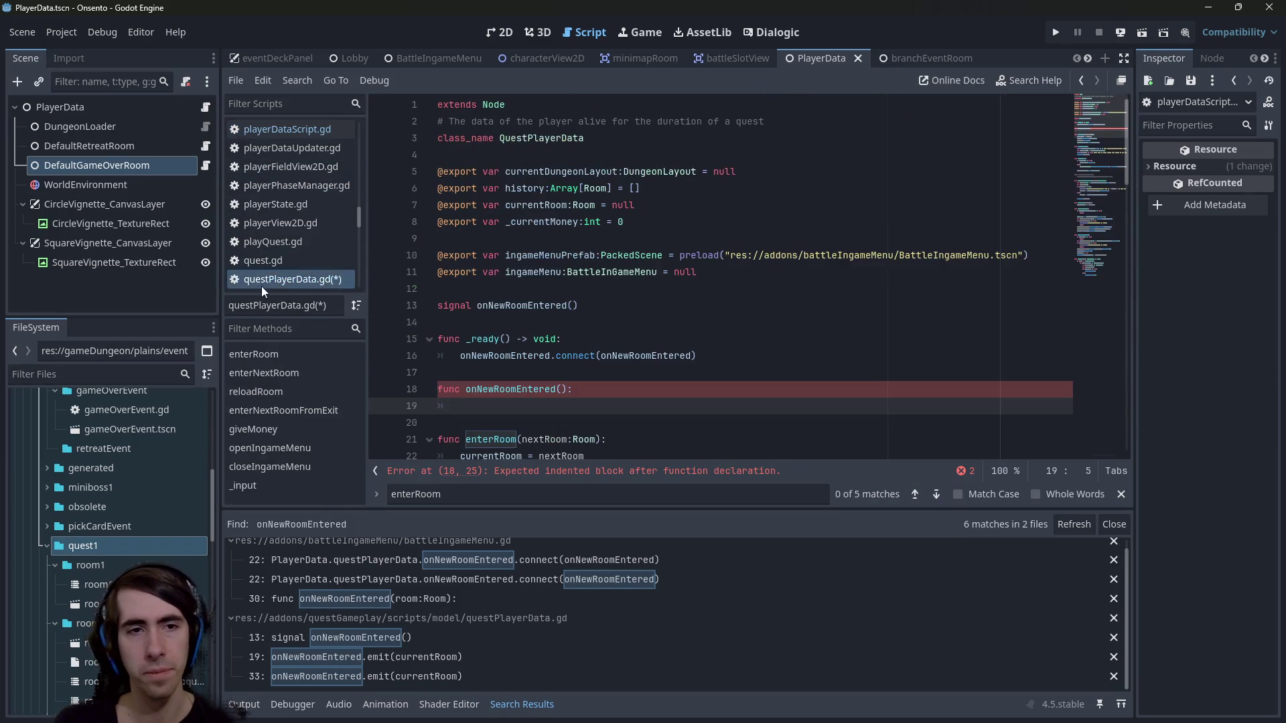
pyautogui.click(443, 407)
pyautogui.hotkey('ctrl', 'v')
pyautogui.scroll(-3, 606, 345)
pyautogui.moveTo(579, 288); pyautogui.dragTo(407, 287)
pyautogui.press('BackSpace')
pyautogui.press('BackSpace')
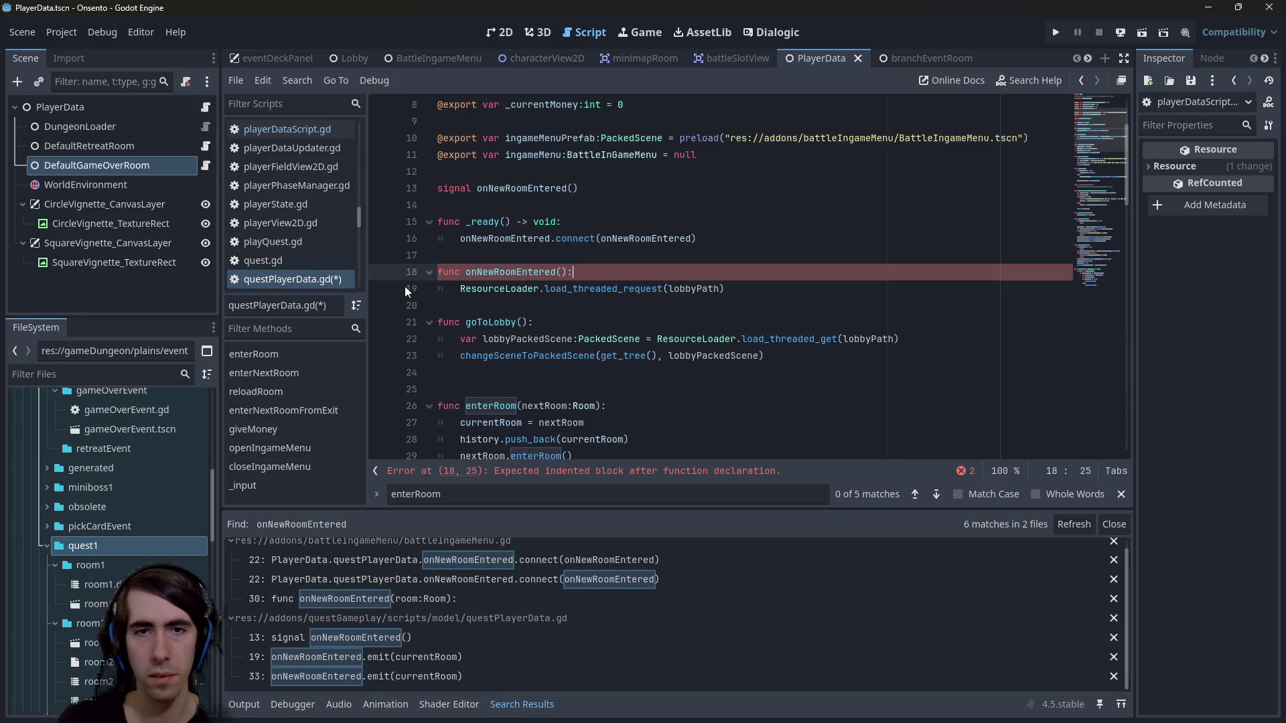
# Trace onNewRoomEntered from the connect call to its declaration and the line-44 use.
pyautogui.doubleClick(631, 239)
pyautogui.scroll(1, 631, 247)
pyautogui.keyDown('ctrl'); pyautogui.click(631, 248); pyautogui.keyUp('ctrl')
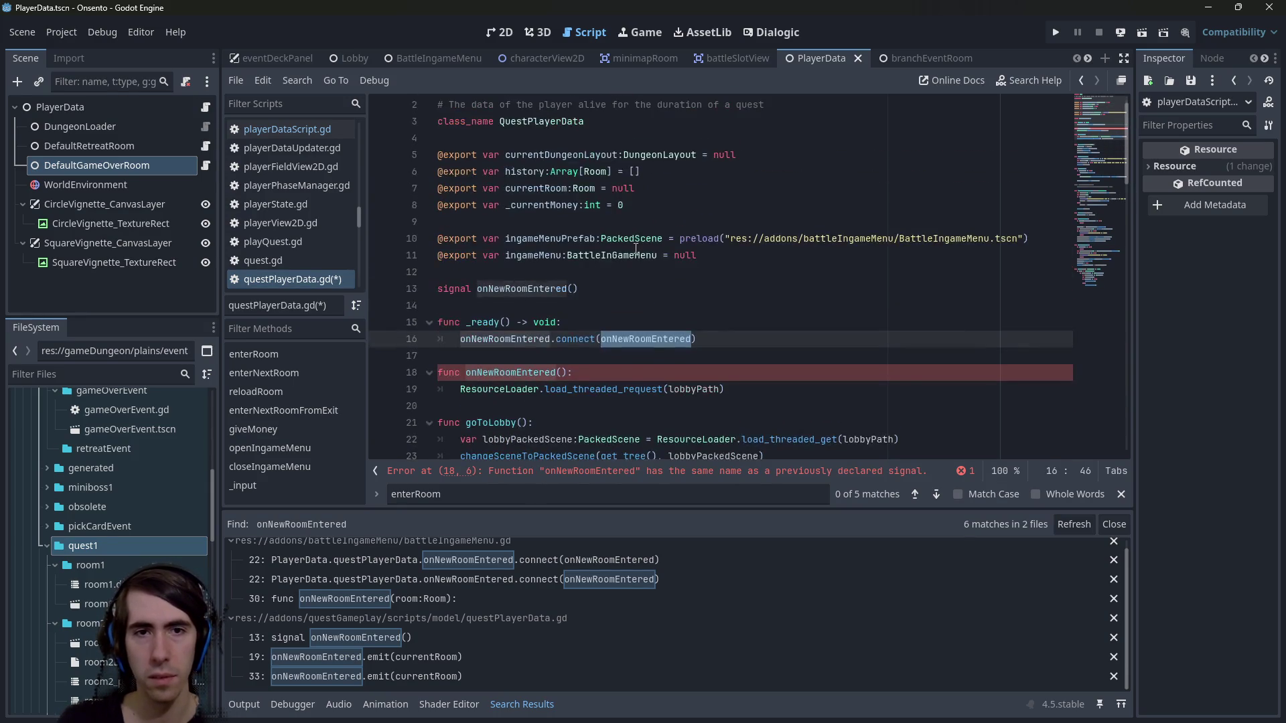
pyautogui.scroll(-5, 557, 302)
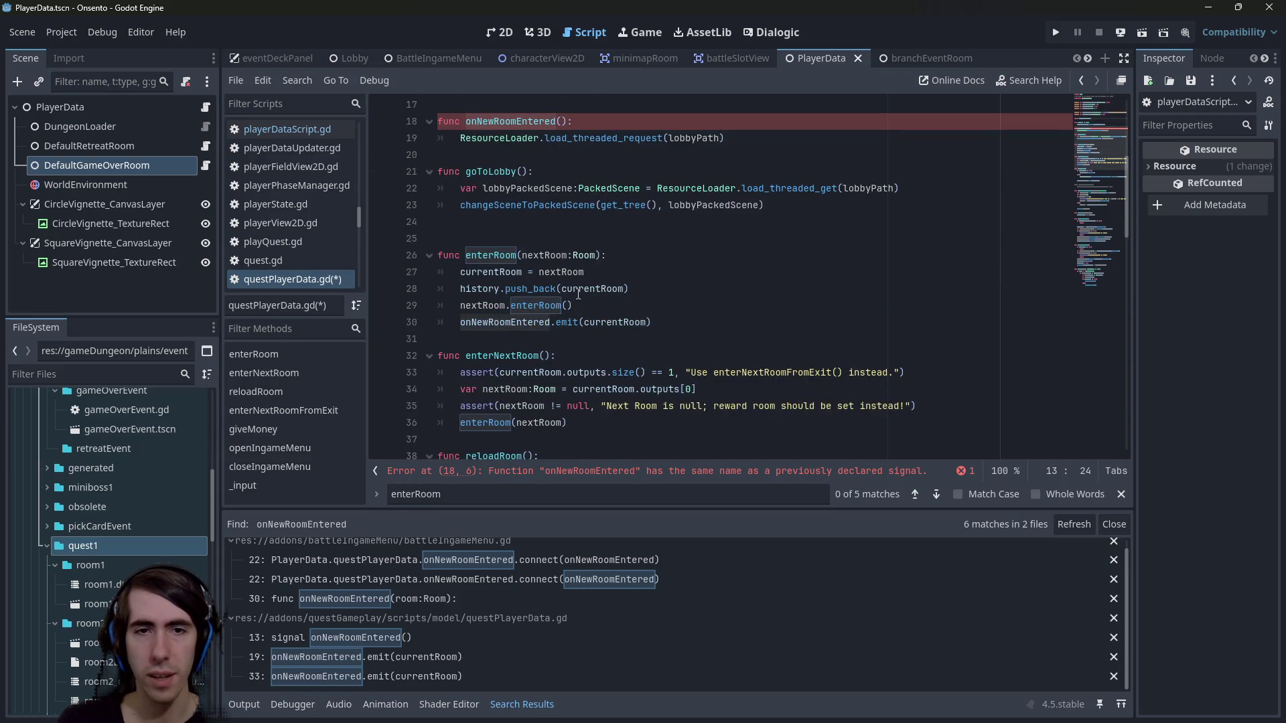
pyautogui.scroll(-4, 564, 299)
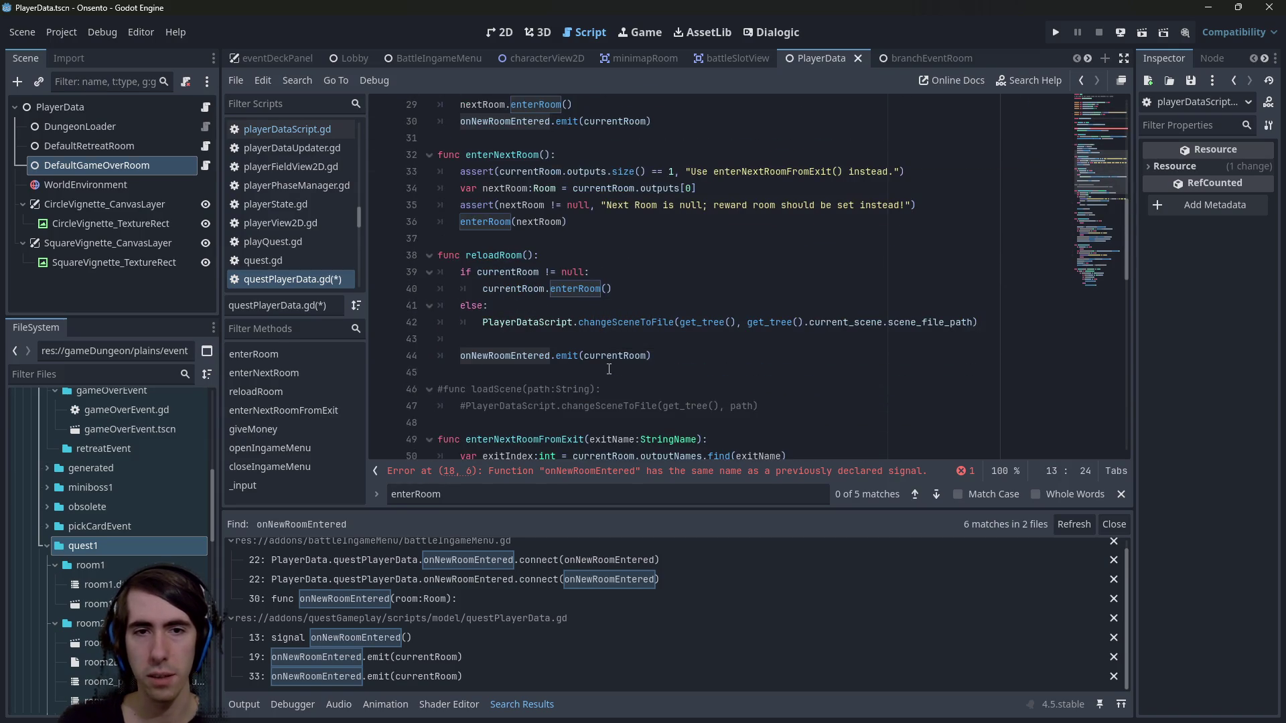
pyautogui.hotkey('ctrl', 'd')
pyautogui.scroll(2, 612, 355)
pyautogui.scroll(-1, 611, 355)
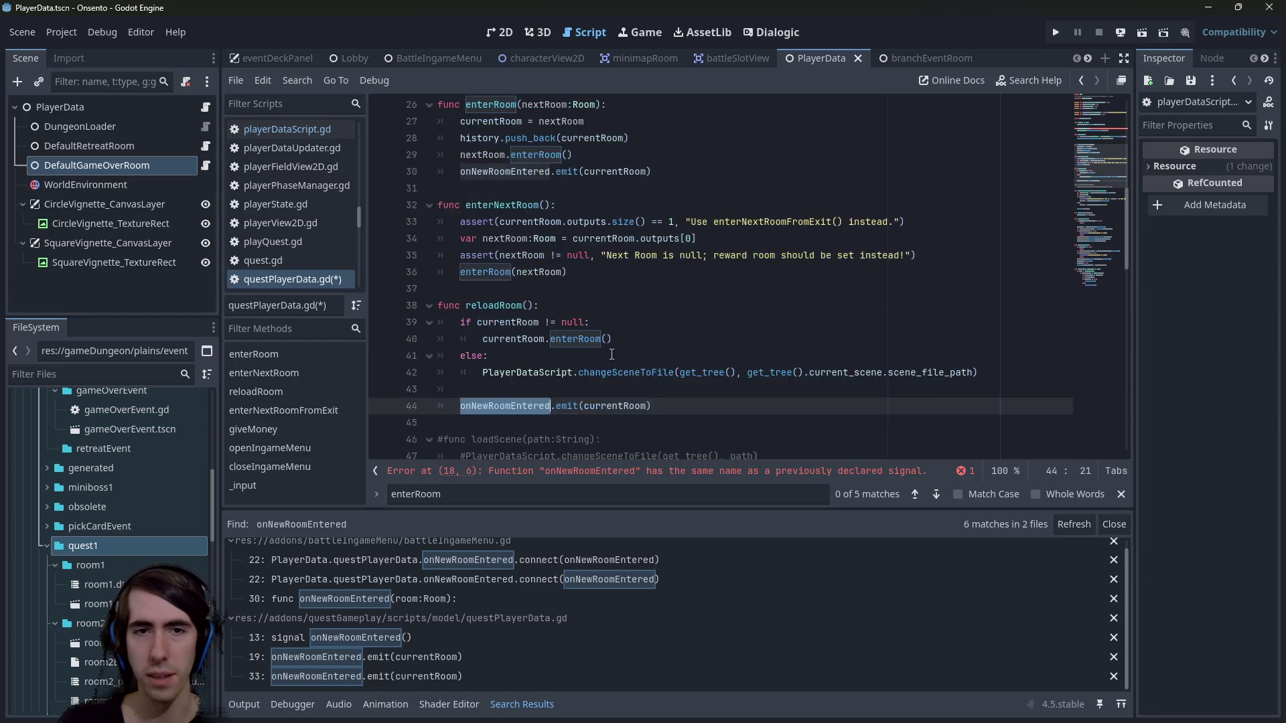
pyautogui.scroll(1, 609, 401)
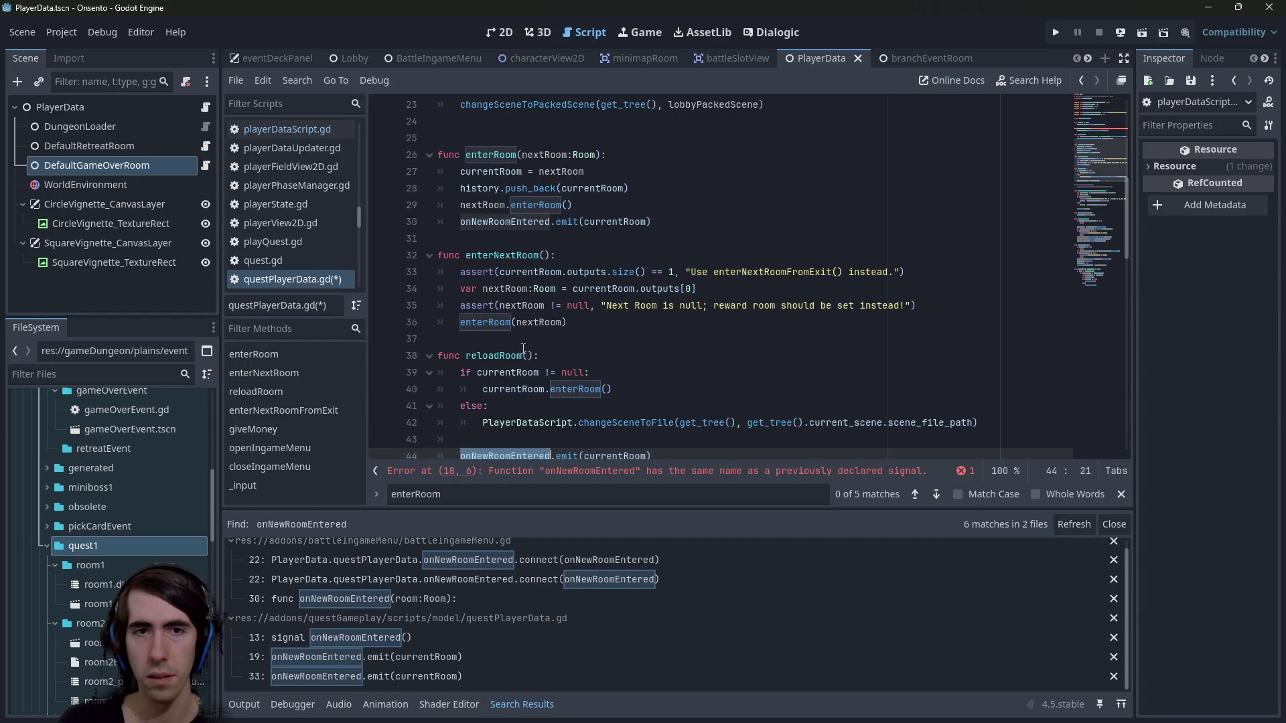
pyautogui.scroll(6, 523, 349)
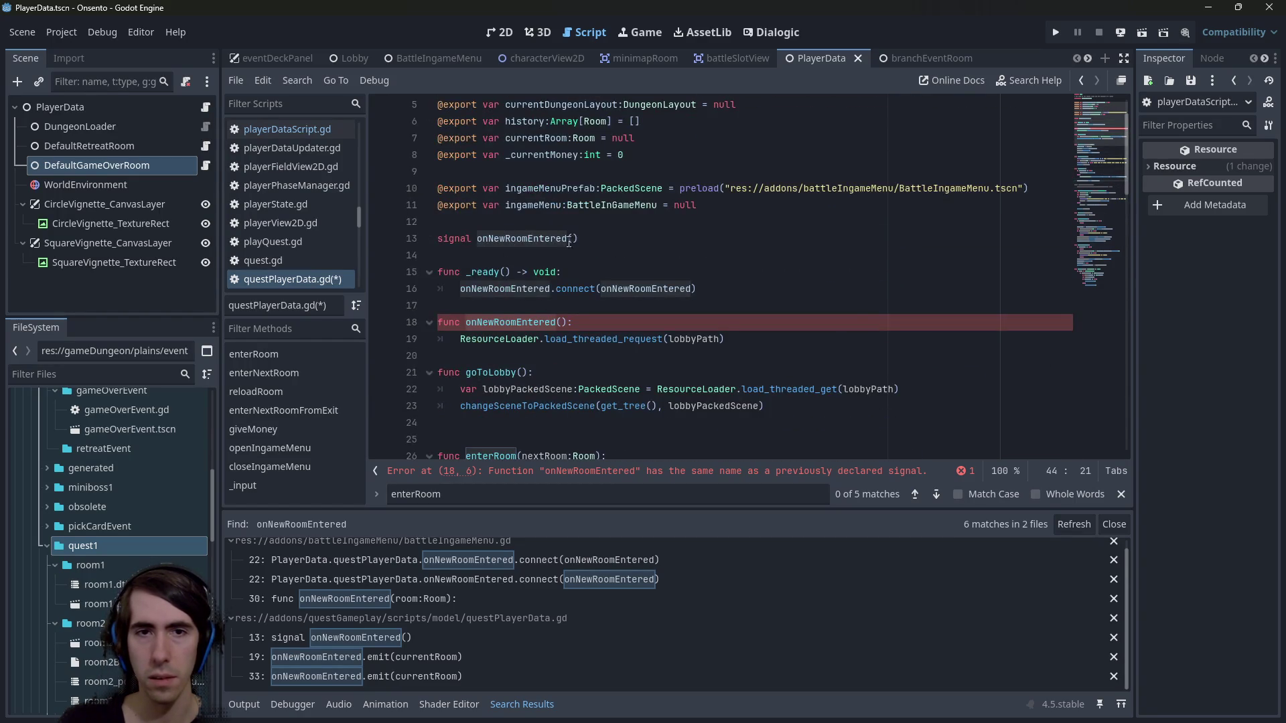
# Give the onNewRoomEntered signal a room:Room parameter and save the script.
pyautogui.click(568, 240)
pyautogui.write('room:')
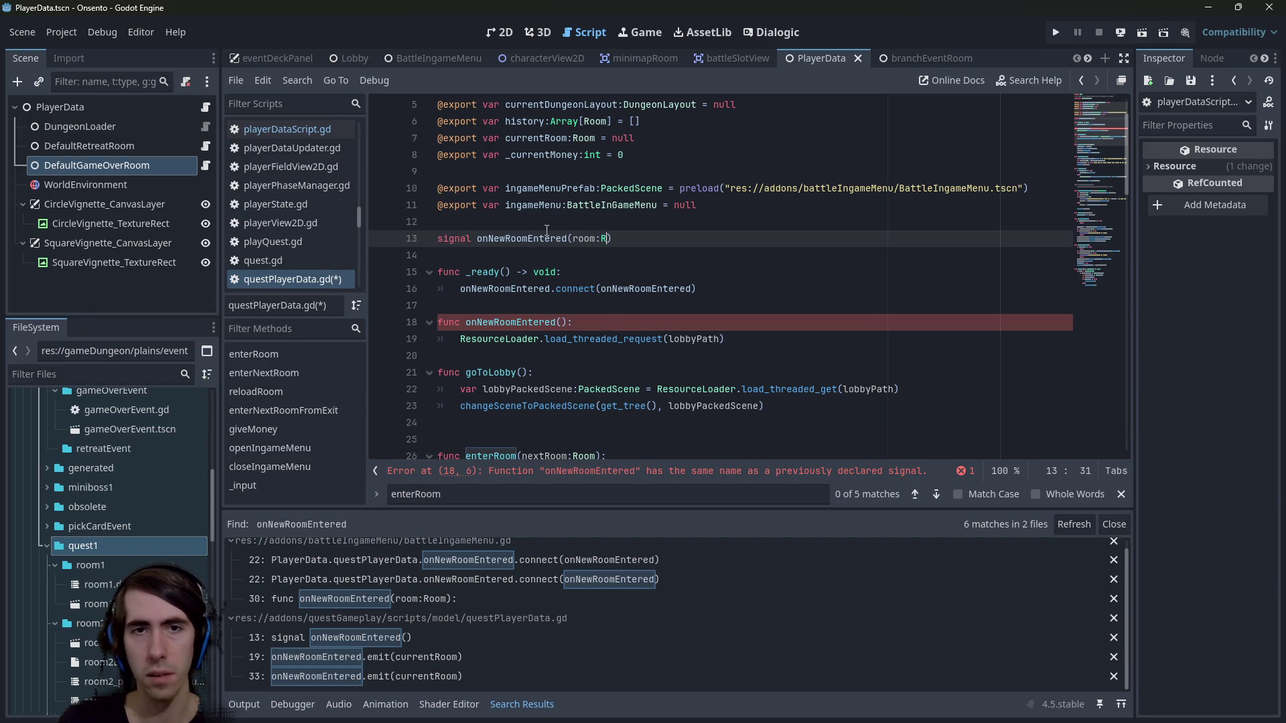
pyautogui.write('Room')
pyautogui.hotkey('ctrl', 's')
pyautogui.click(550, 240)
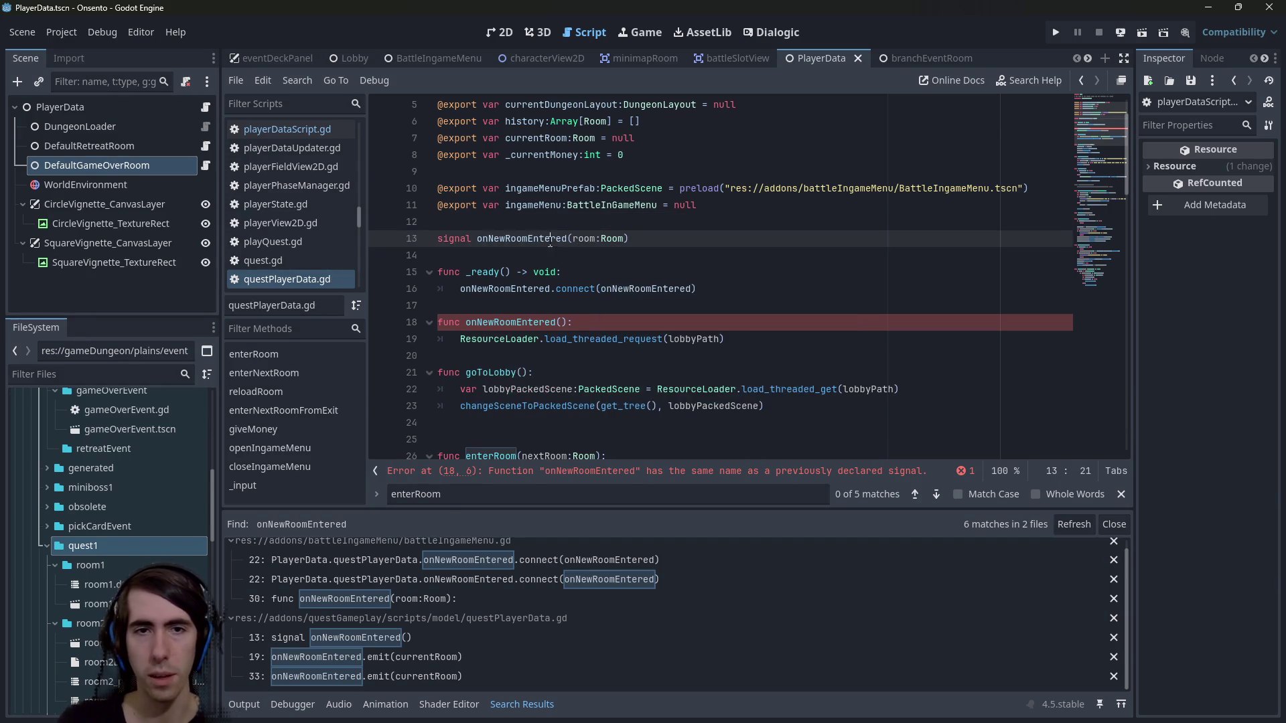
# Check battleIngameMenu.gd's line-22 matches and line-30 handler, then return to the connect call.
pyautogui.click(529, 559)
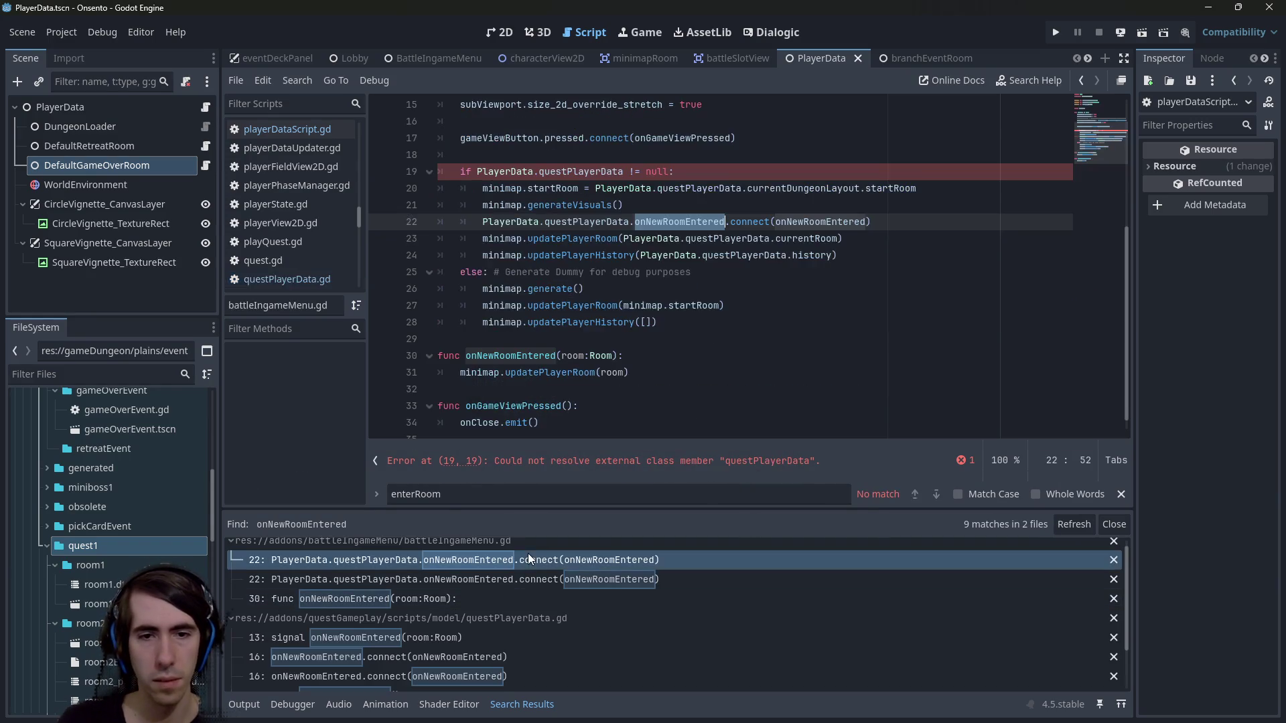
pyautogui.keyDown('ctrl'); pyautogui.click(834, 228); pyautogui.keyUp('ctrl')
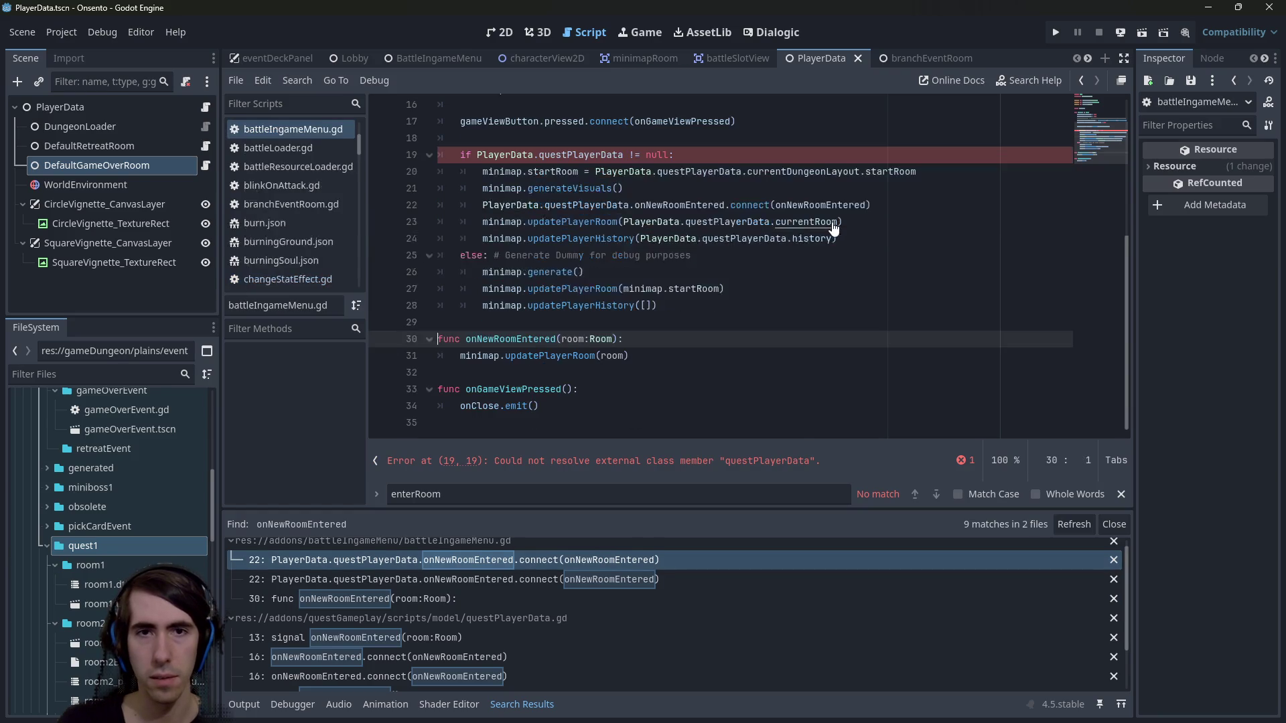
pyautogui.click(524, 580)
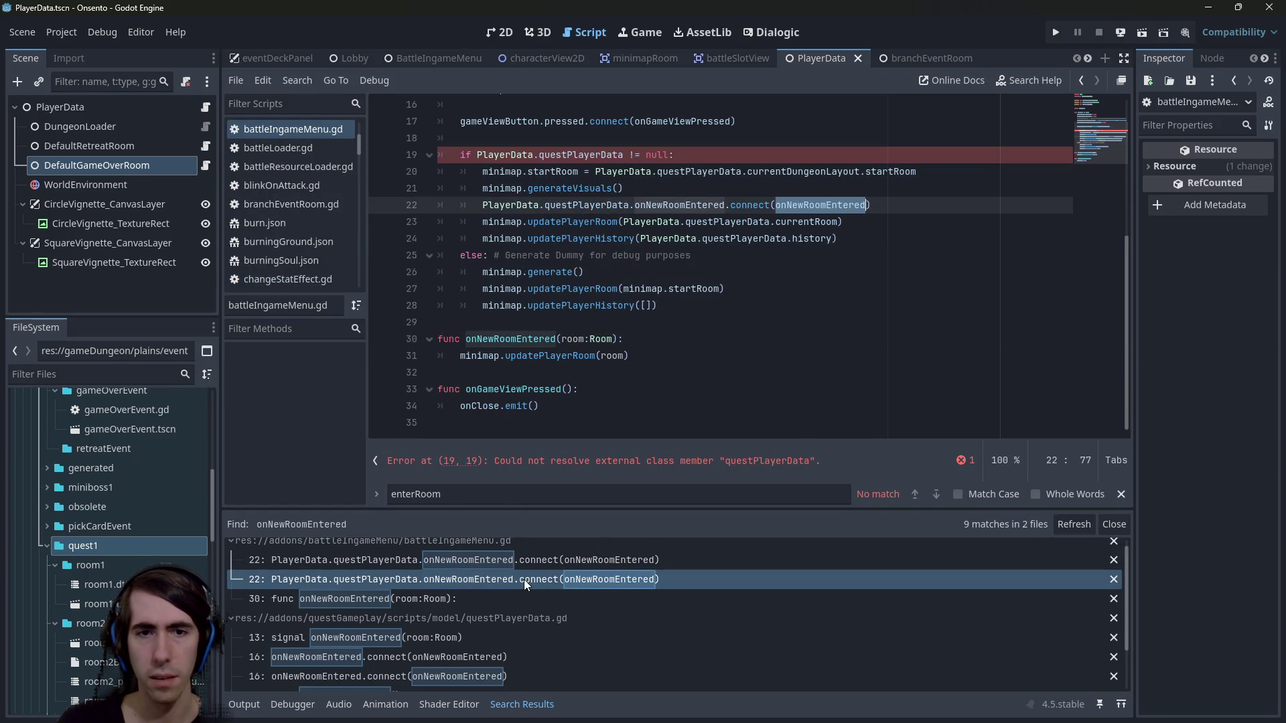
pyautogui.keyDown('ctrl'); pyautogui.click(821, 205); pyautogui.keyUp('ctrl')
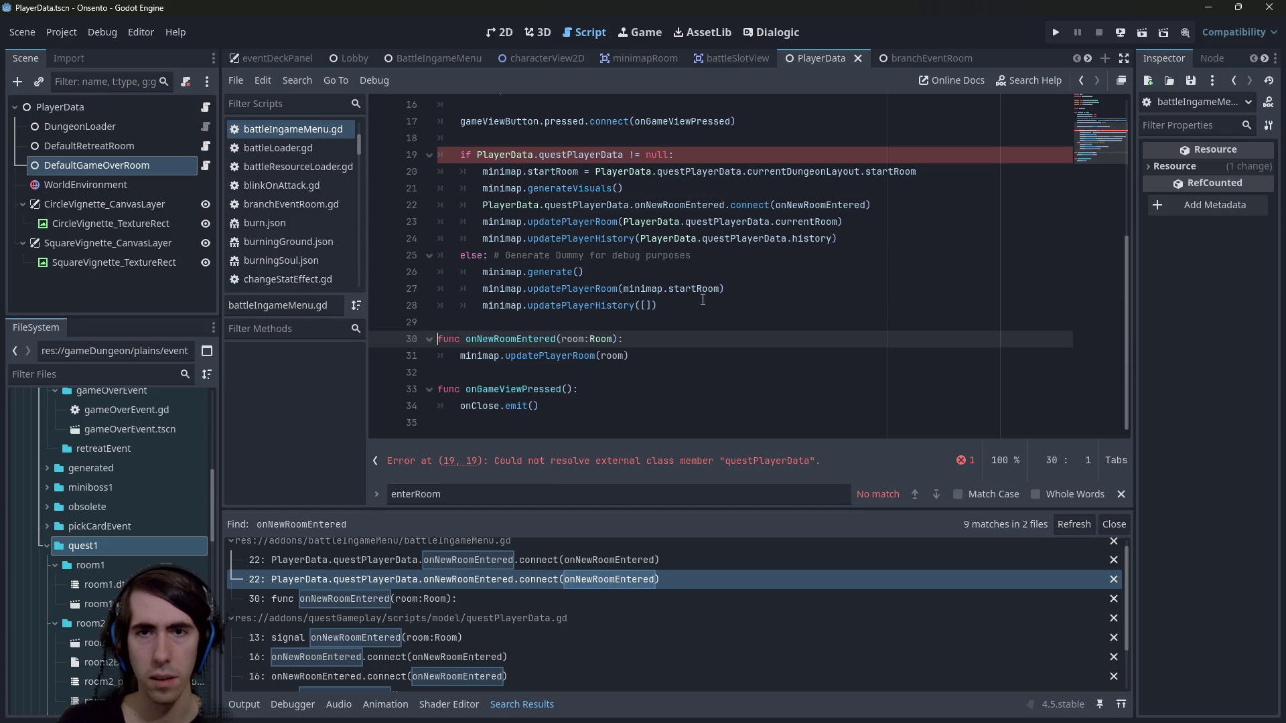
pyautogui.click(520, 560)
pyautogui.click(534, 580)
pyautogui.click(477, 657)
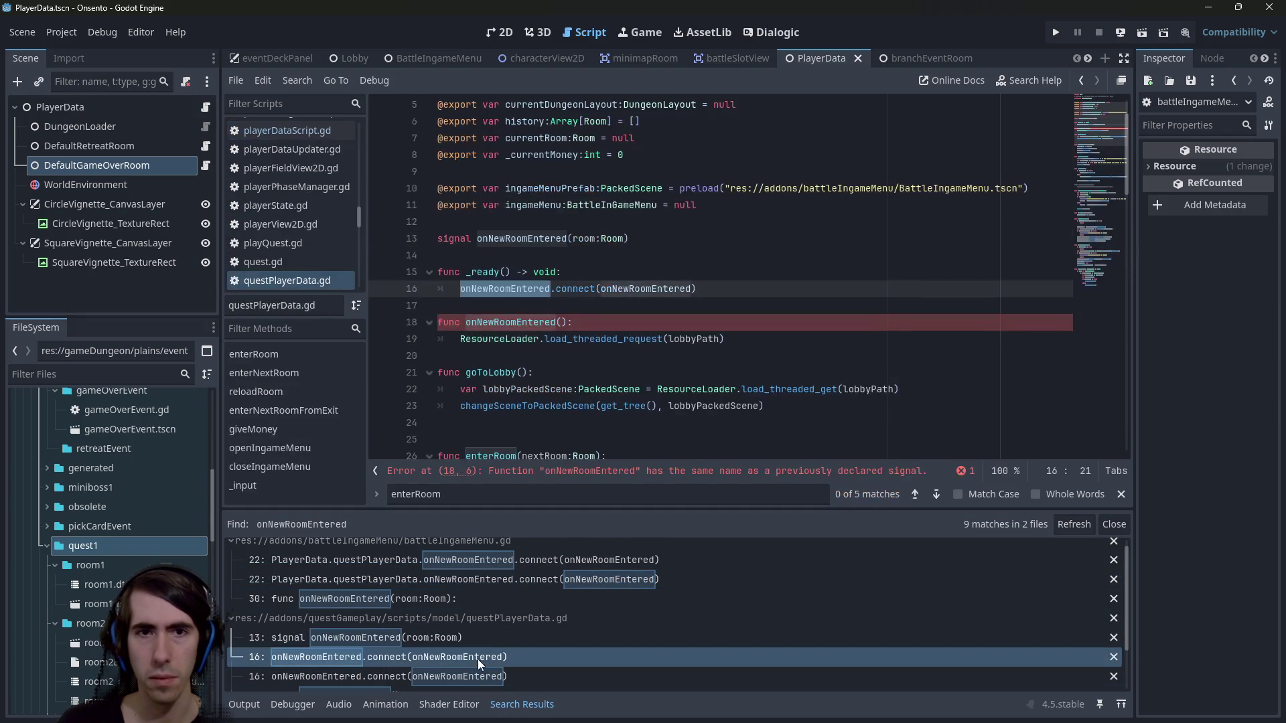
# Give the line-18 function a room:Room parameter and add 'for output:Room in room.outputs:' below it.
pyautogui.click(562, 322)
pyautogui.write('room:Room')
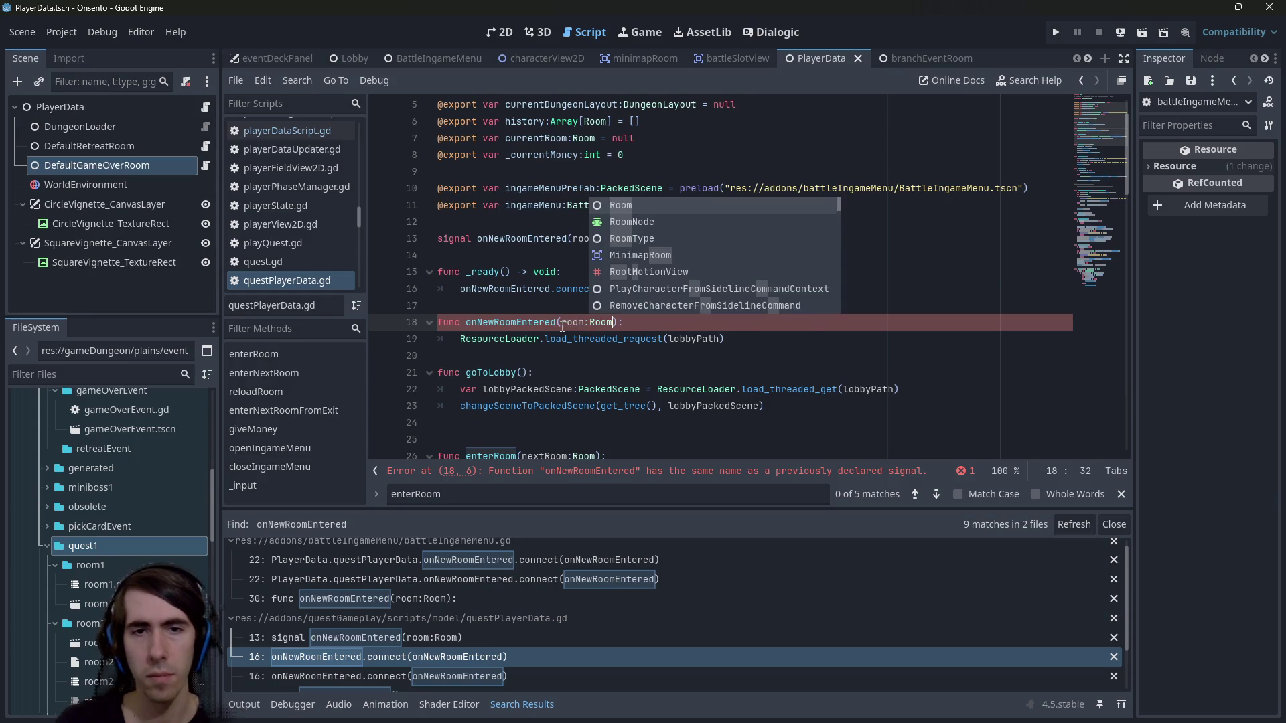
pyautogui.click(667, 321)
pyautogui.press('Return')
pyautogui.write('for outp')
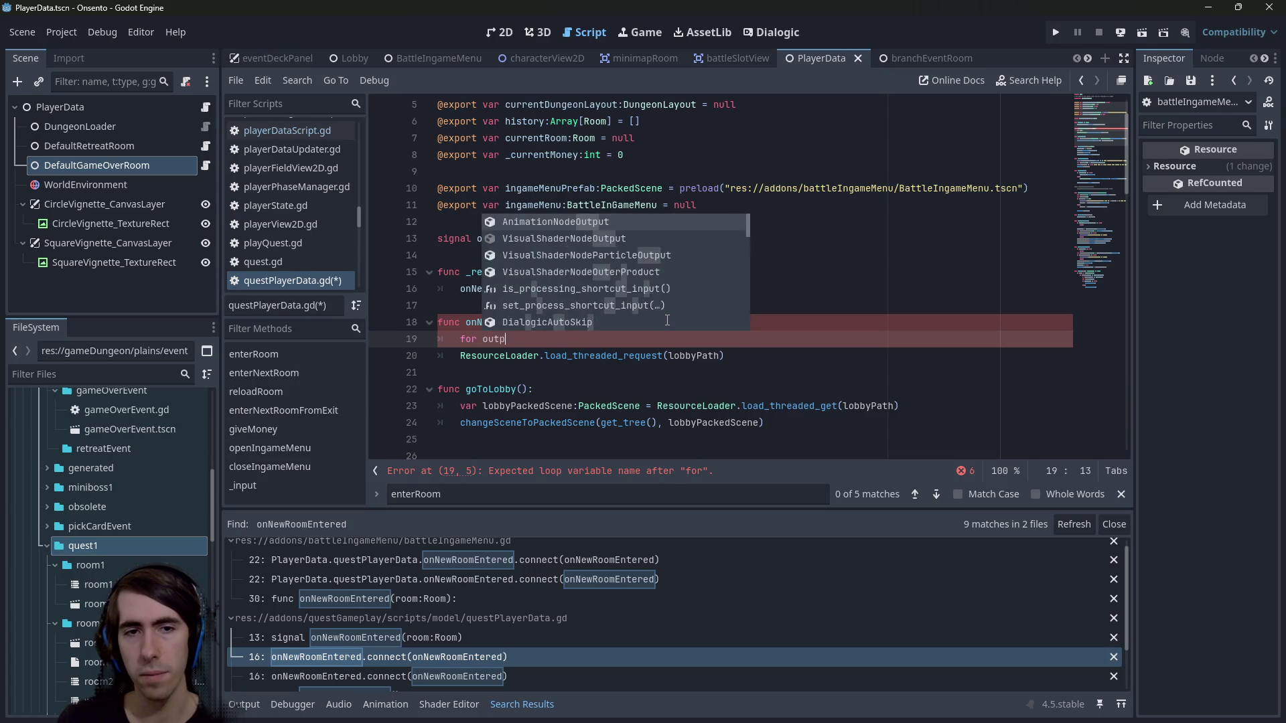
pyautogui.write('ut in ')
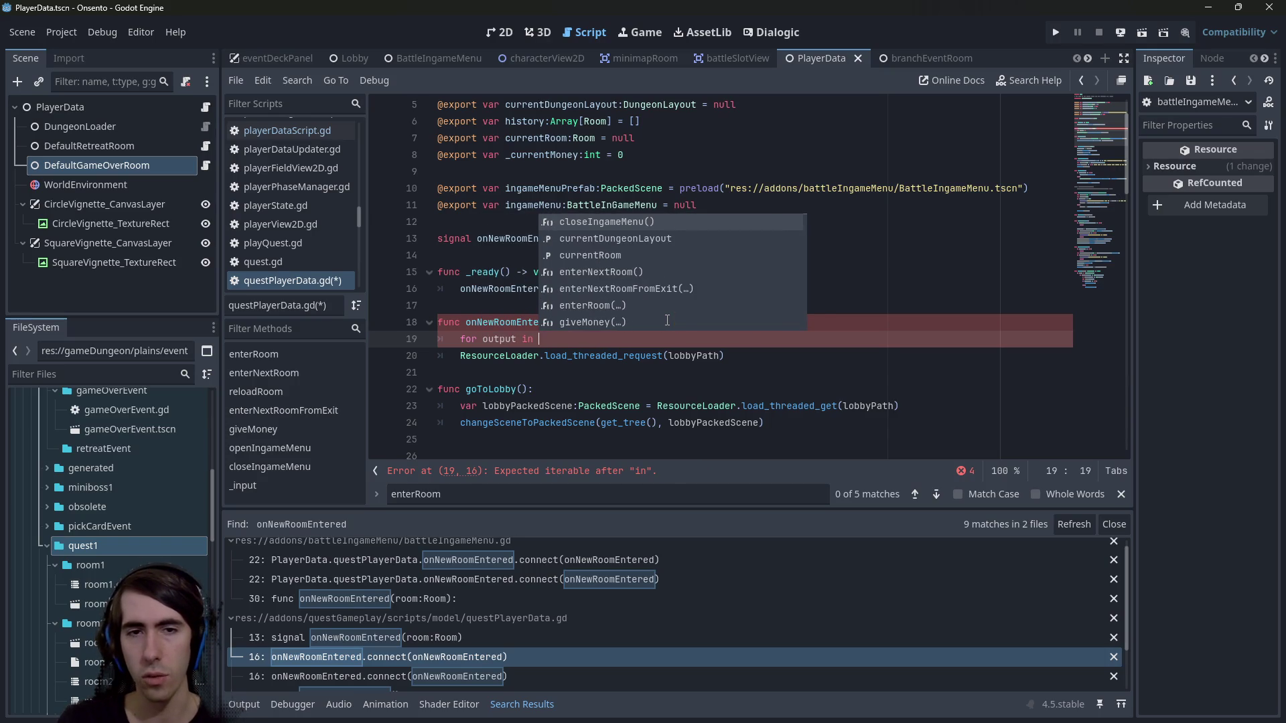
pyautogui.write('room.out')
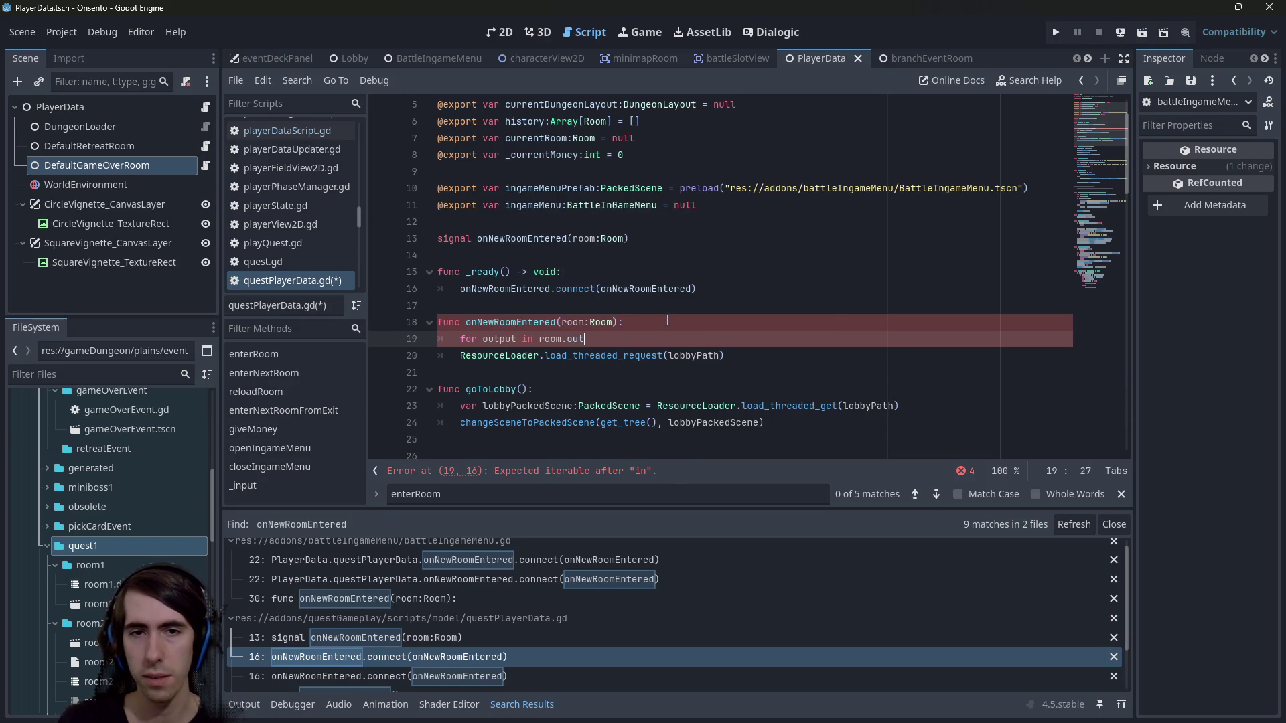
pyautogui.write('puts:')
pyautogui.press('Left')
pyautogui.press('Left')
pyautogui.press('Left')
pyautogui.hotkey('ctrl', 's')
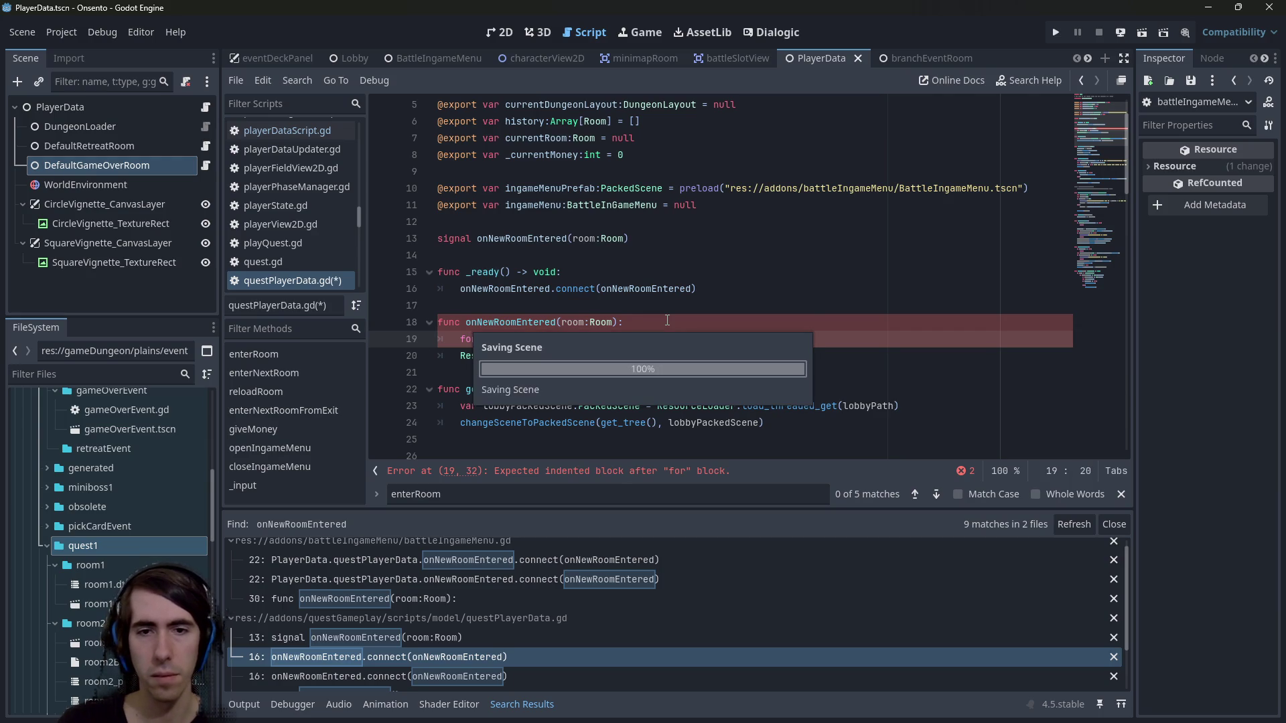
pyautogui.write(':Room in room.outputs:')
# Indent the load_threaded_request line into the for loop and save the script.
pyautogui.press('Down')
pyautogui.press('Home')
pyautogui.press('Tab')
pyautogui.hotkey('ctrl', 's')
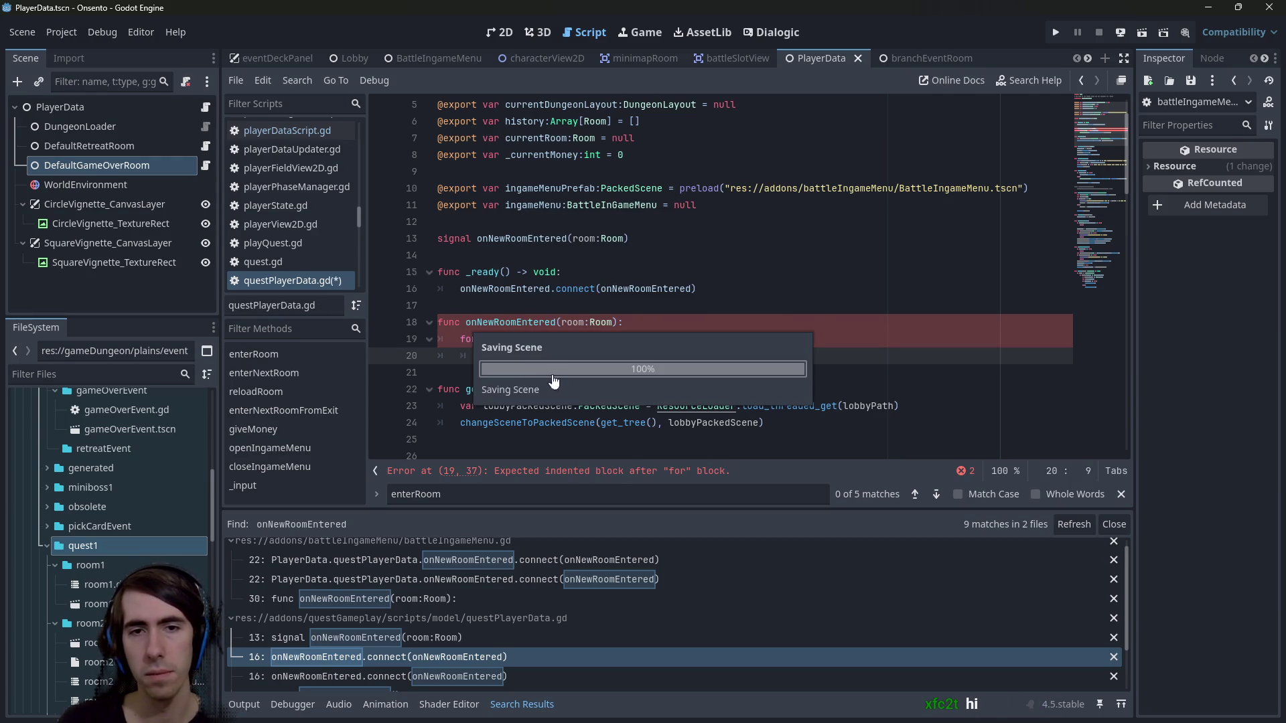
# Compare the line-18 function name onNewRoomEntered with the line-13 signal name, then select it for renaming.
pyautogui.moveTo(667, 351)
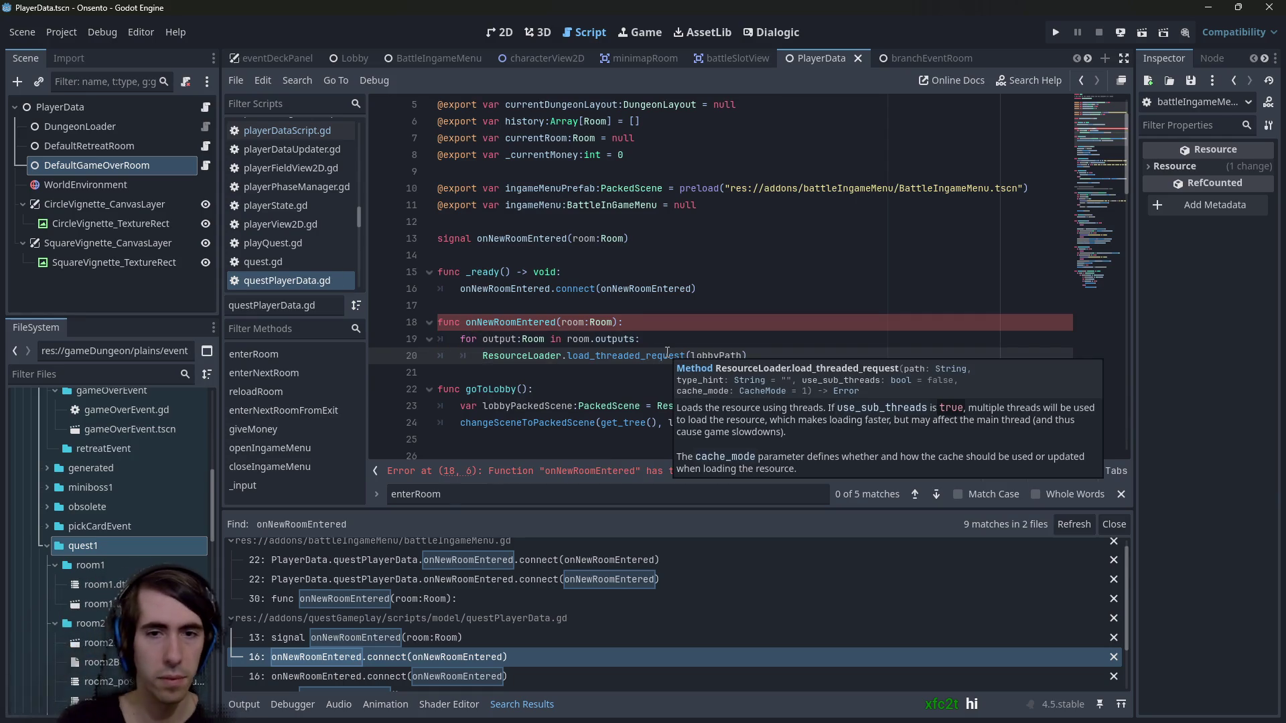
pyautogui.click(746, 286)
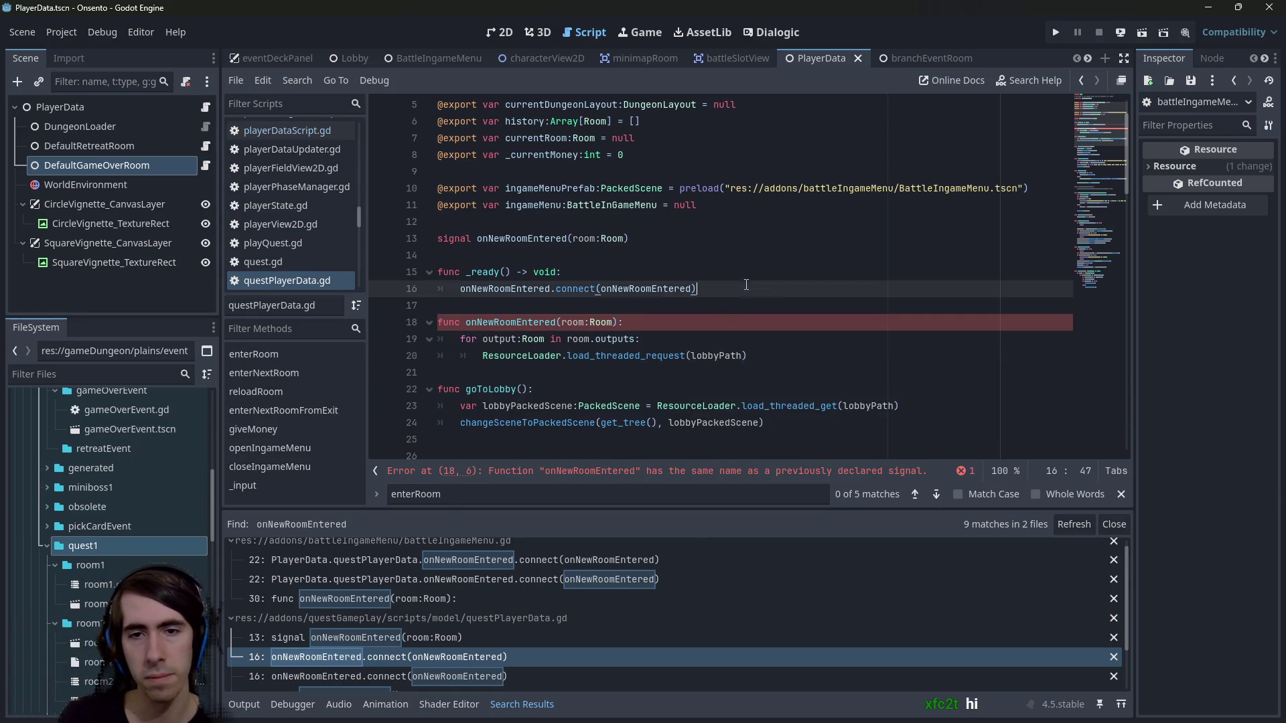
pyautogui.doubleClick(528, 322)
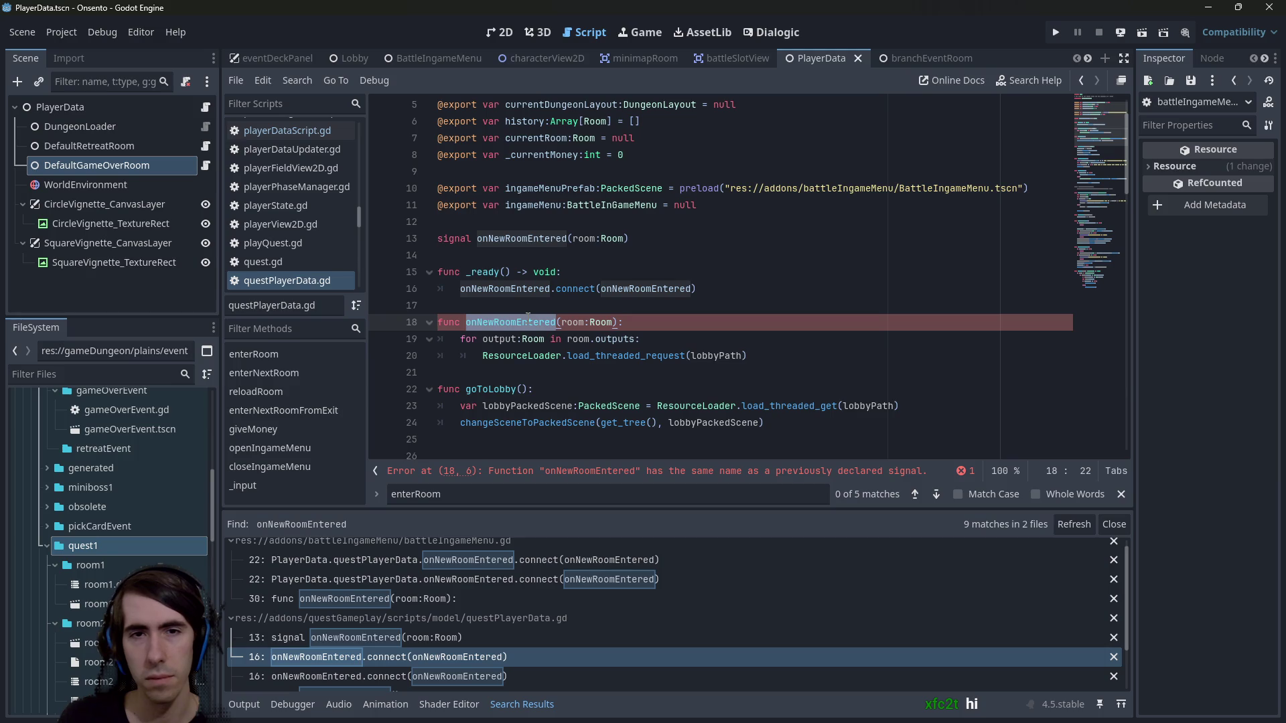
pyautogui.doubleClick(540, 237)
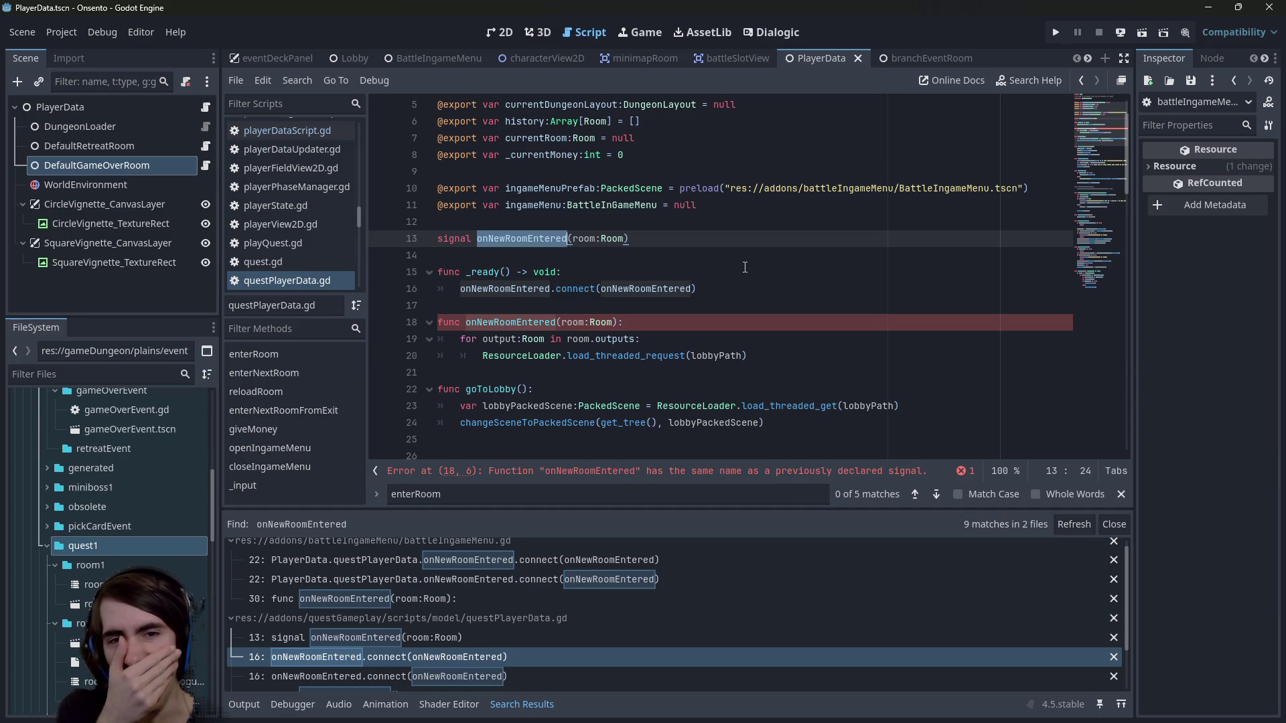
pyautogui.click(519, 339)
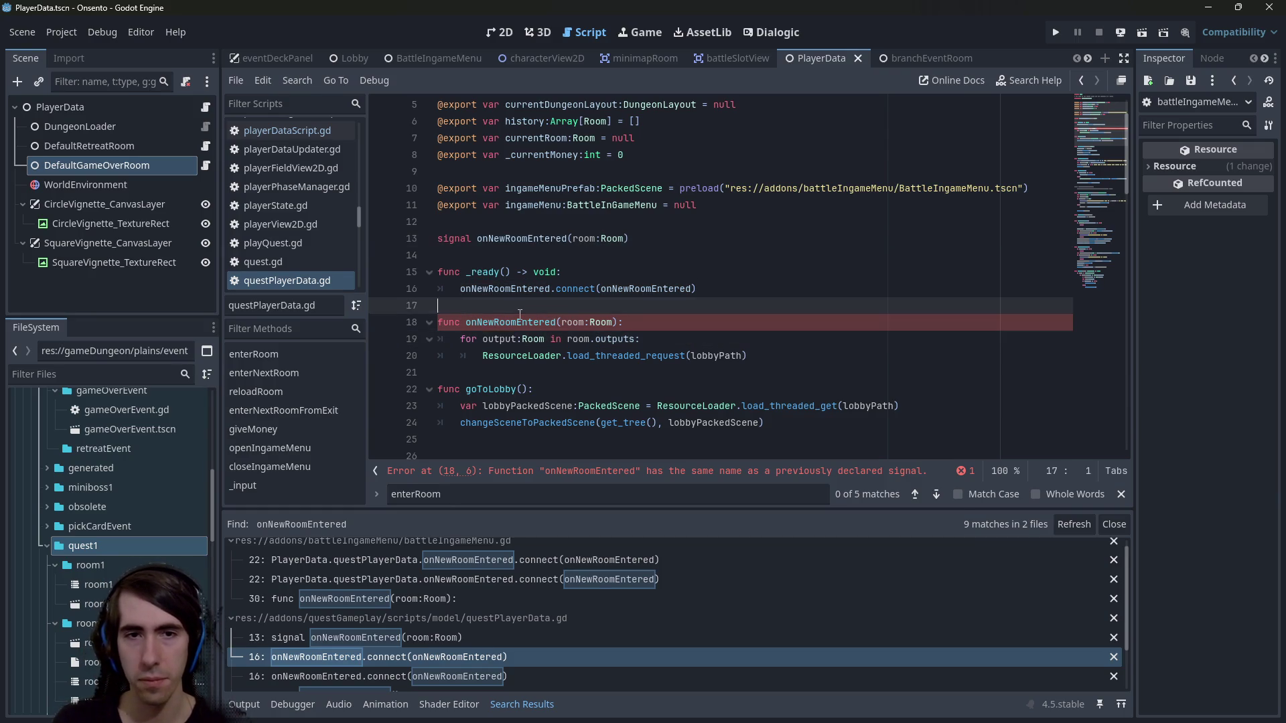
pyautogui.doubleClick(556, 322)
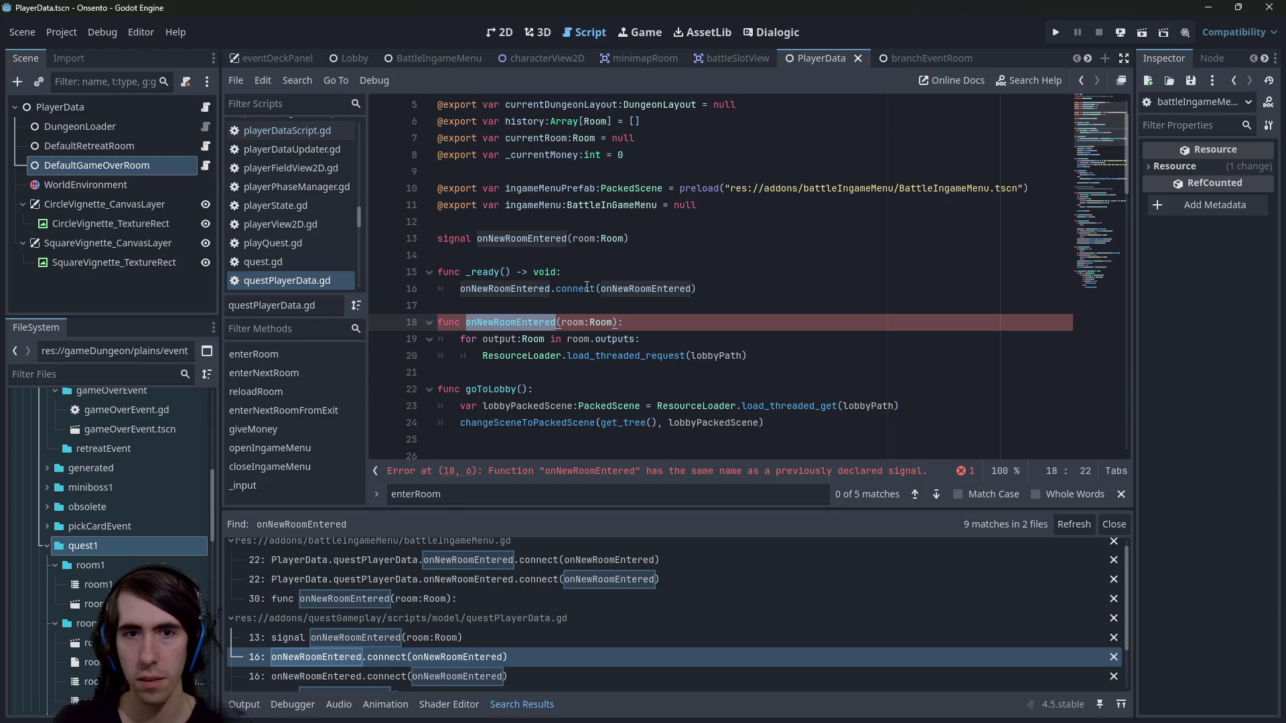
pyautogui.moveTo(587, 286)
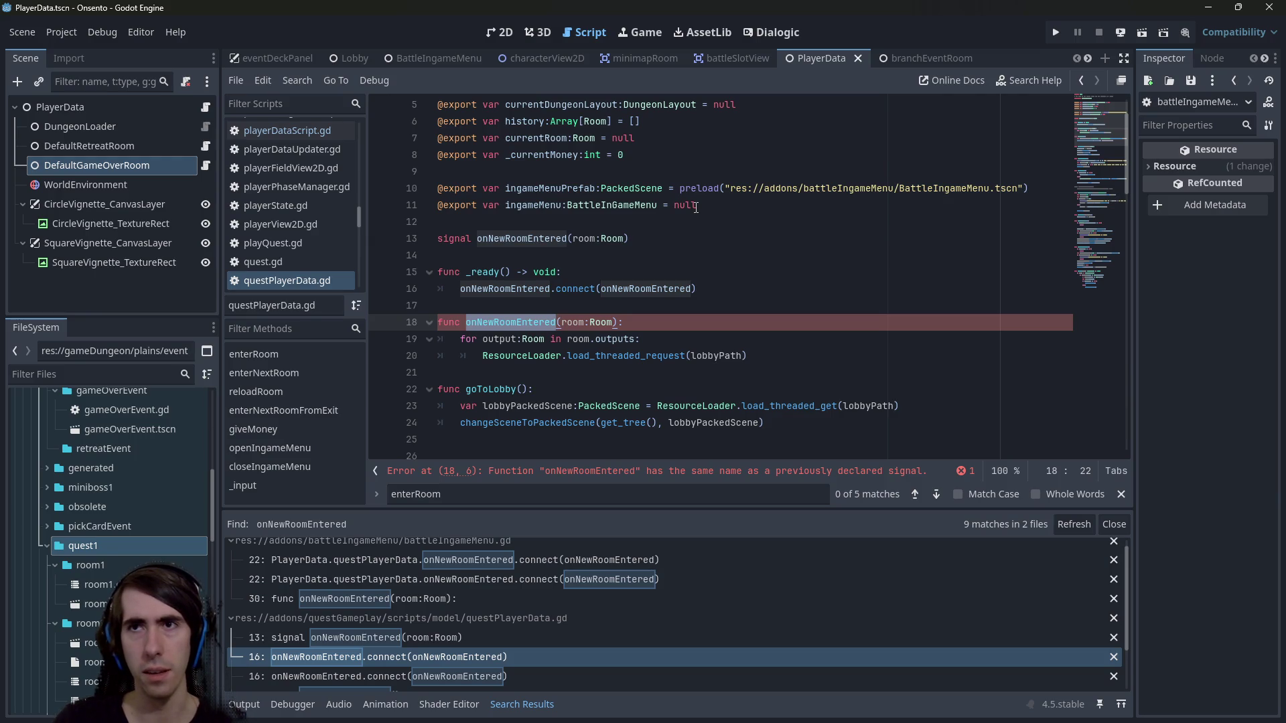
# Rename the line-18 function to cacheOutputRooms and use that name as the line-16 connect argument.
pyautogui.write('cacheOutputRooms')
pyautogui.hotkey('ctrl', 'shift', 'Left')
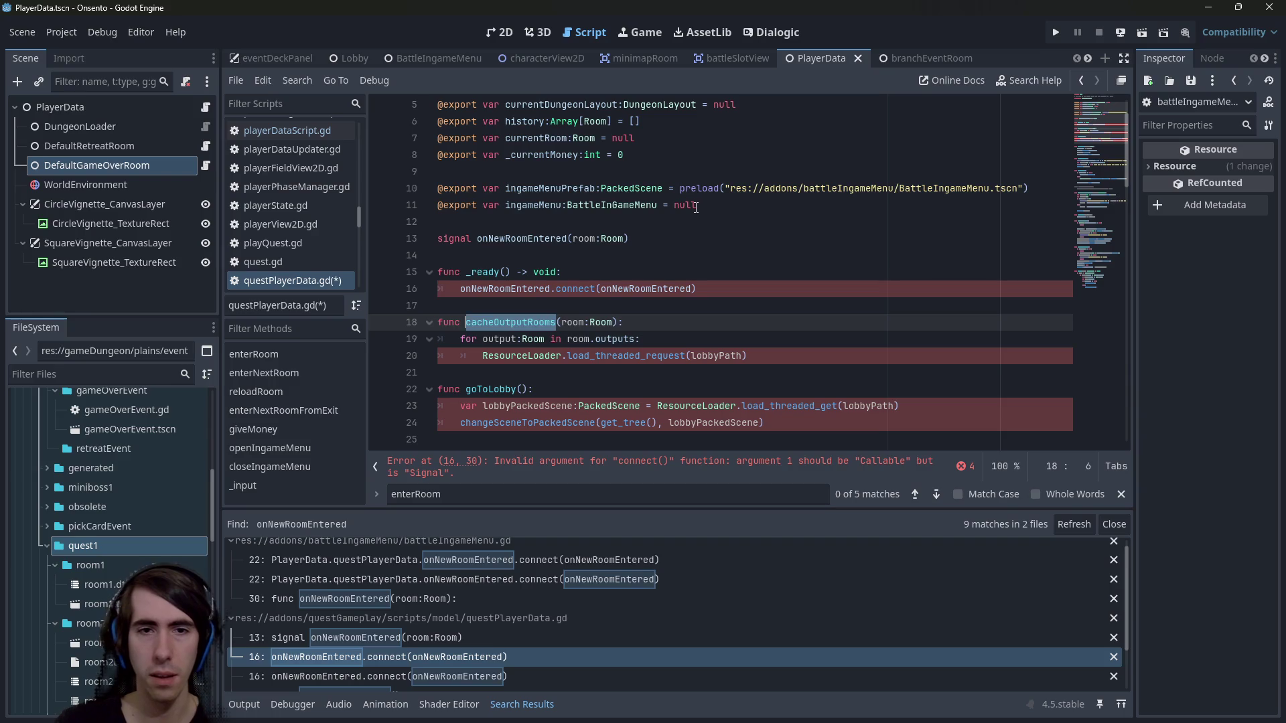
pyautogui.hotkey('ctrl', 'c')
pyautogui.doubleClick(626, 289)
pyautogui.hotkey('ctrl', 'v')
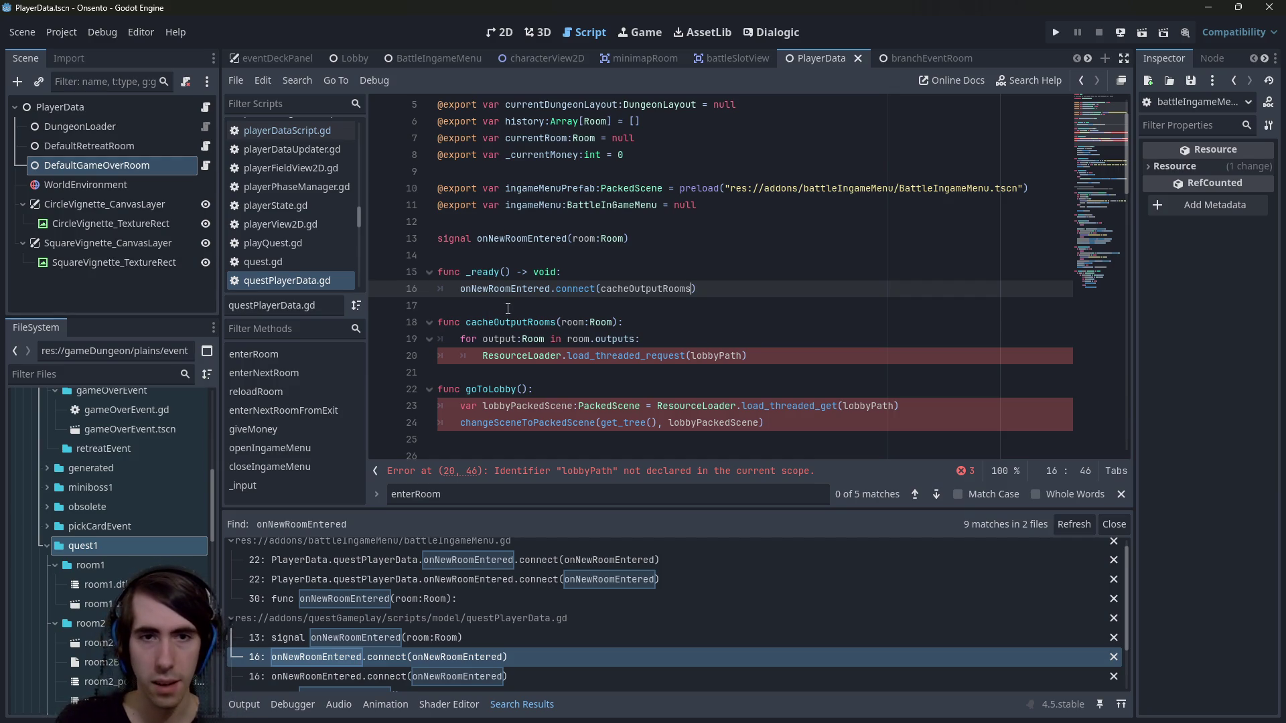
# Select the undeclared lobbyPath in the load request so it can be replaced.
pyautogui.doubleClick(529, 322)
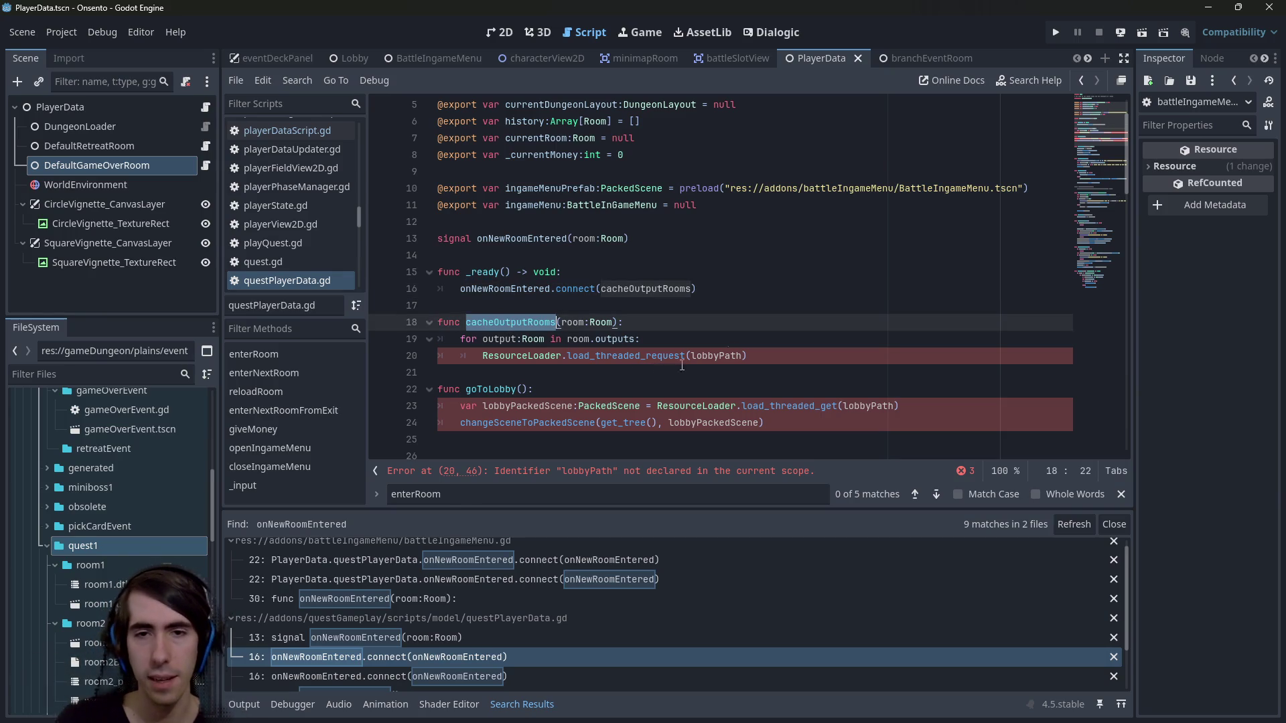
pyautogui.click(739, 358)
pyautogui.doubleClick(718, 356)
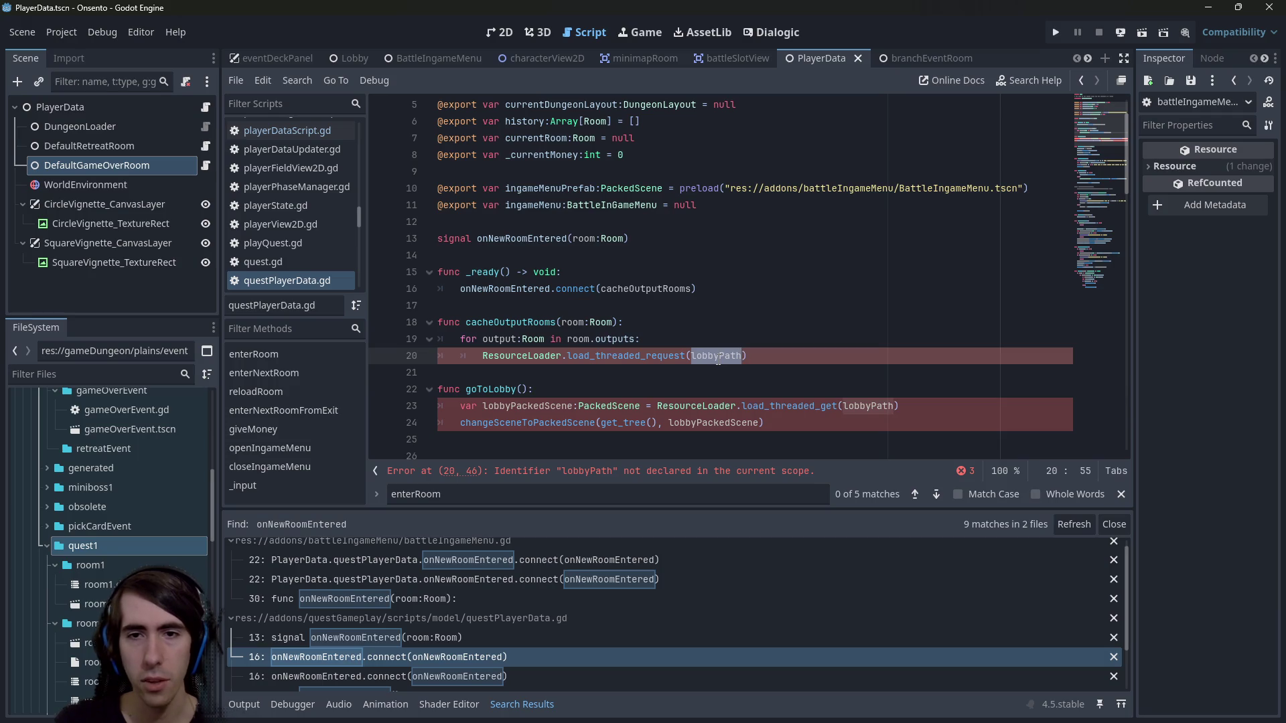
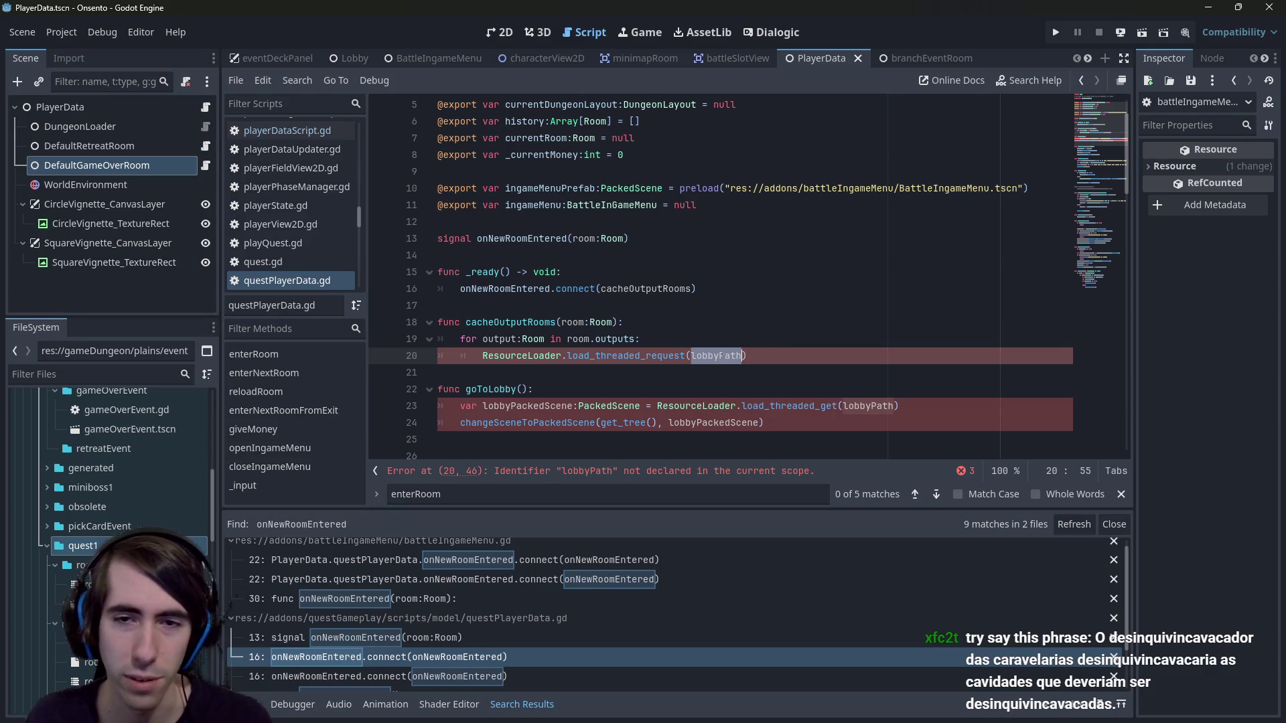
# Replace lobbyPath in the threaded load request with output.roomPath.
pyautogui.doubleClick(500, 339)
pyautogui.hotkey('ctrl', 'c')
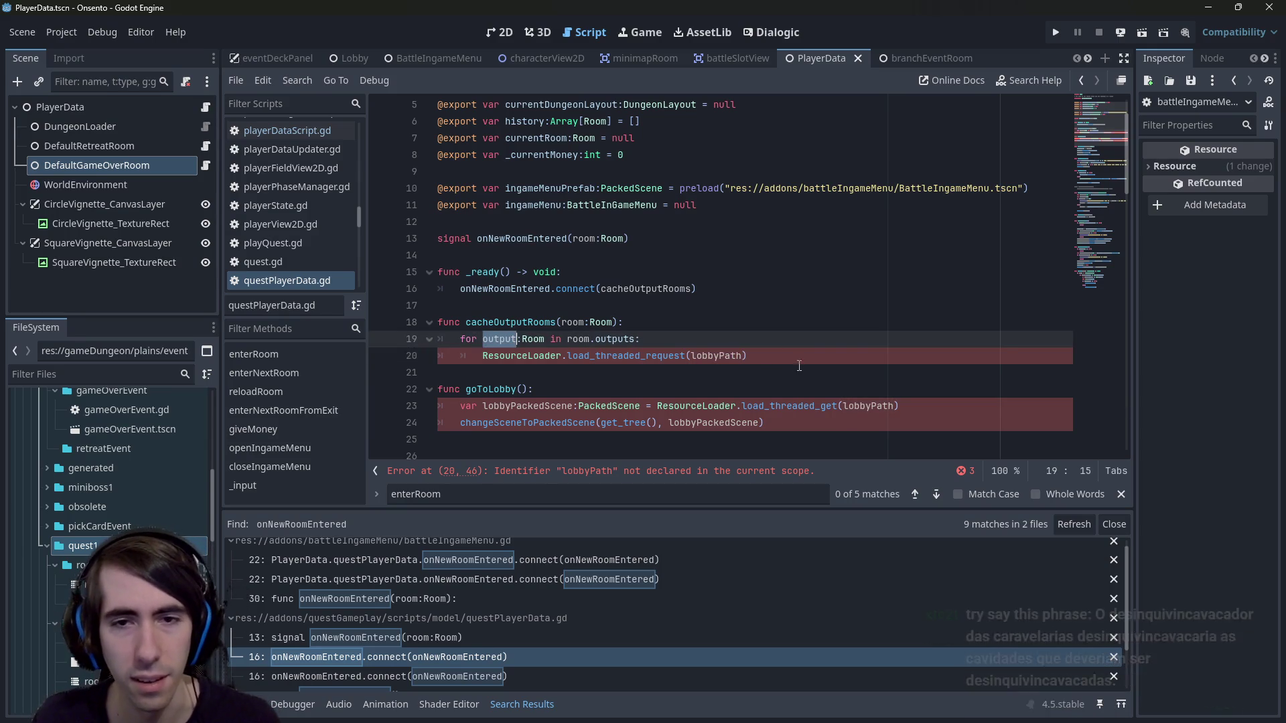
pyautogui.doubleClick(716, 356)
pyautogui.hotkey('ctrl', 'v')
pyautogui.write('.room')
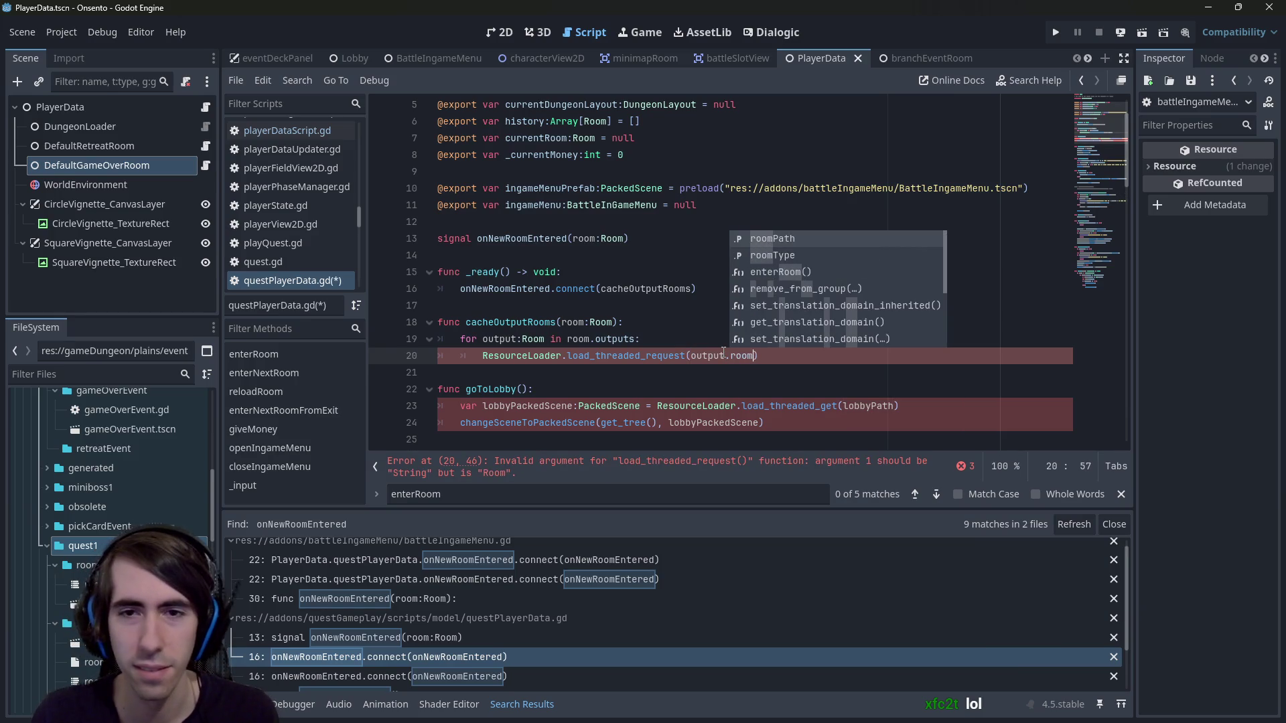
pyautogui.press('Return')
# Guard the load call with 'if !output.roomPath.is_empty():' and indent it under the condition.
pyautogui.hotkey('ctrl', 'Left')
pyautogui.hotkey('ctrl', 'Left')
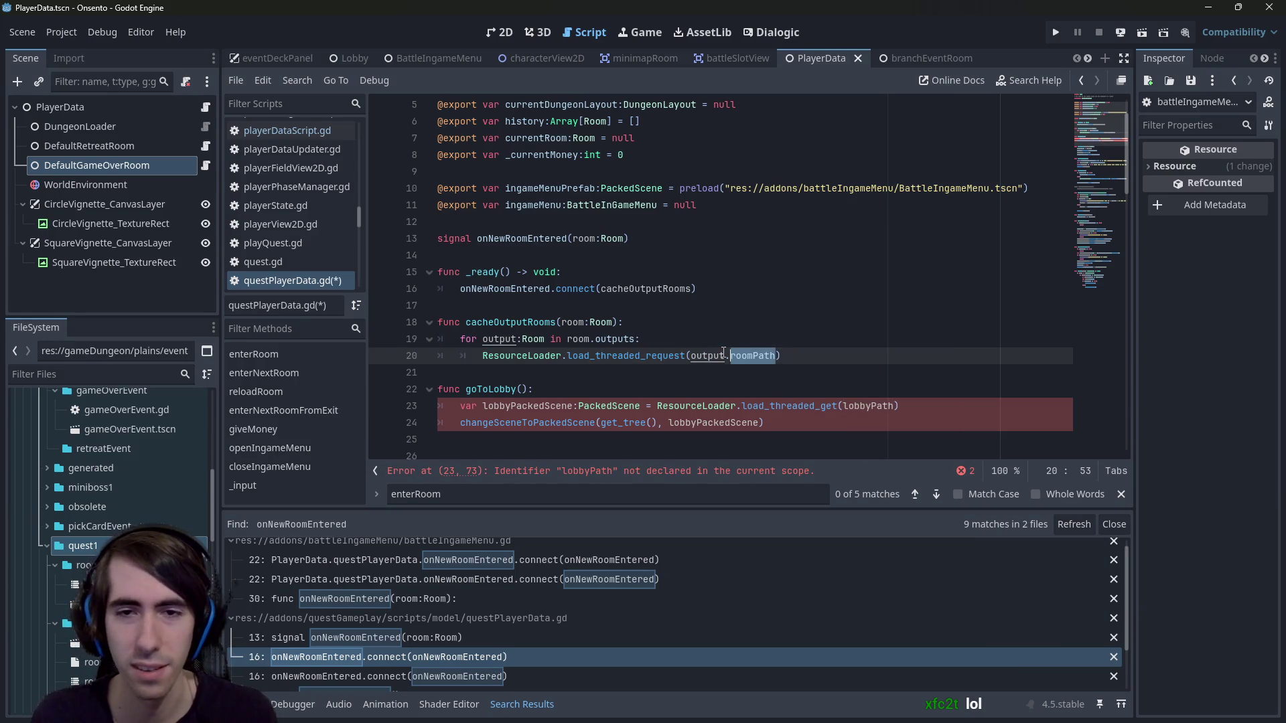
pyautogui.hotkey('ctrl', 'shift', 'Return')
pyautogui.write('if ')
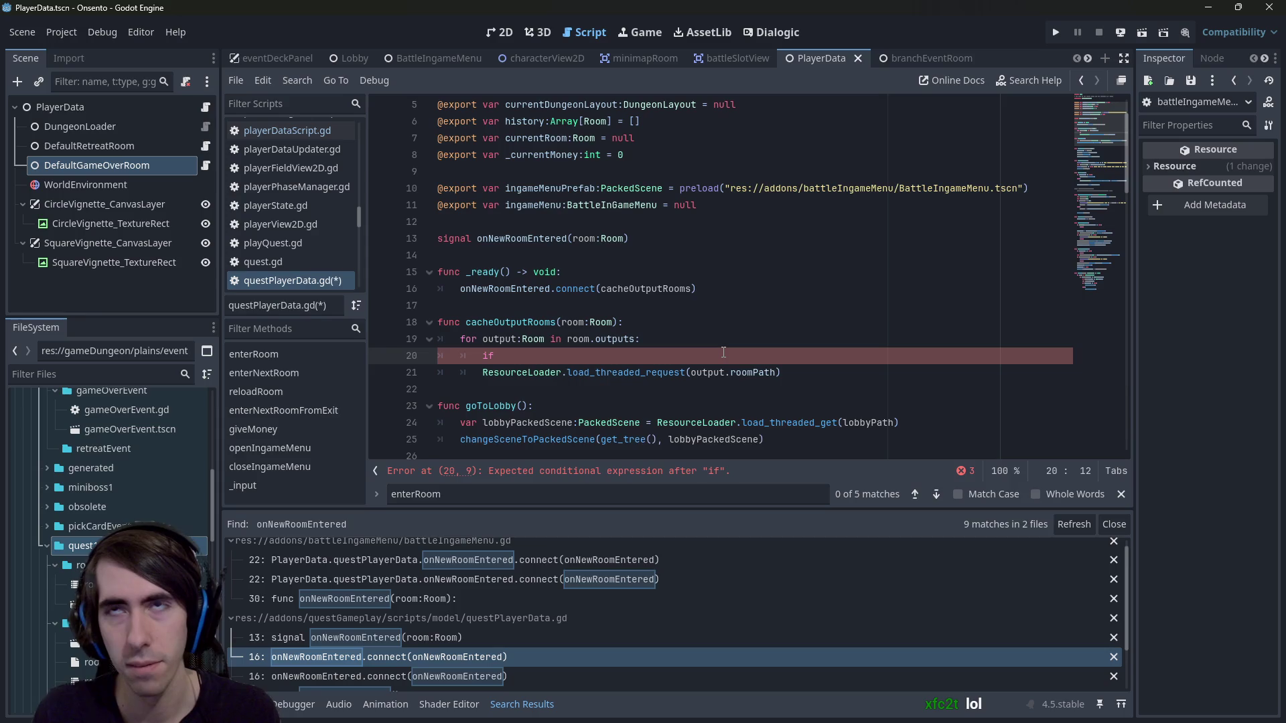
pyautogui.write('output.roomPath.empt')
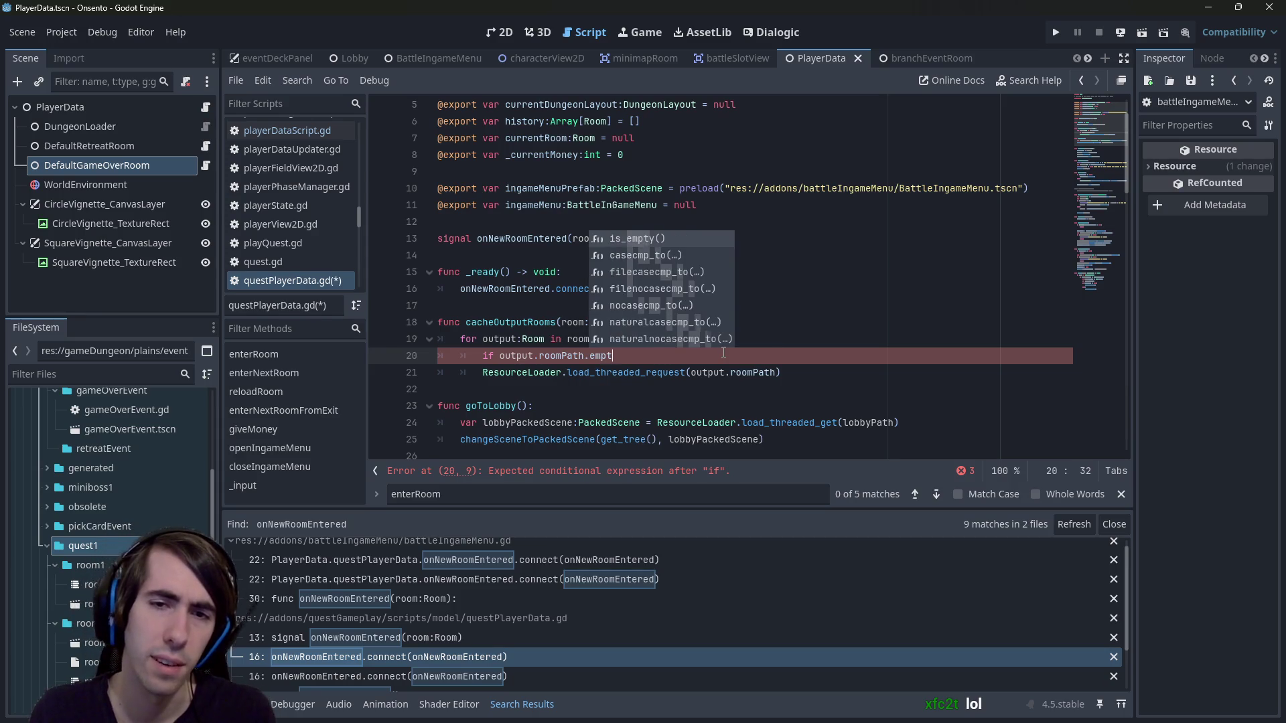
pyautogui.press('Return')
pyautogui.write(':')
pyautogui.press('Home')
pyautogui.press('Right')
pyautogui.press('Right')
pyautogui.press('Right')
pyautogui.write('!')
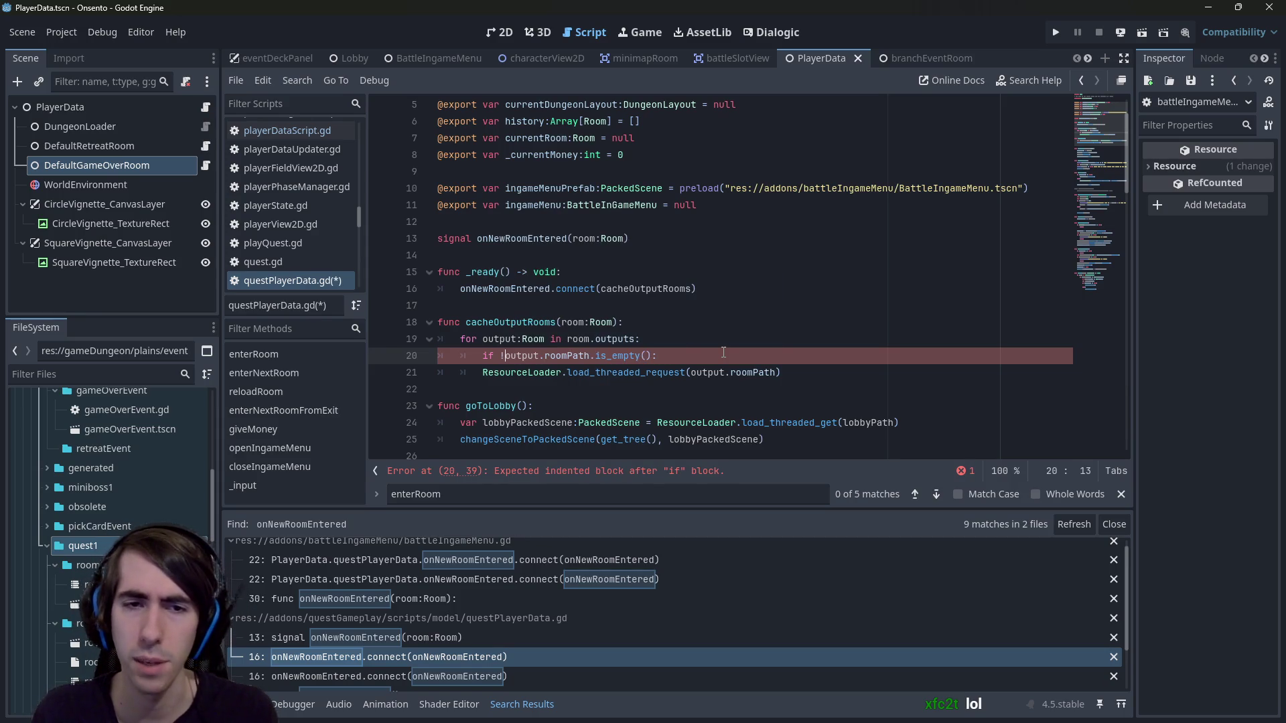
pyautogui.press('Down')
pyautogui.press('Home')
pyautogui.press('Tab')
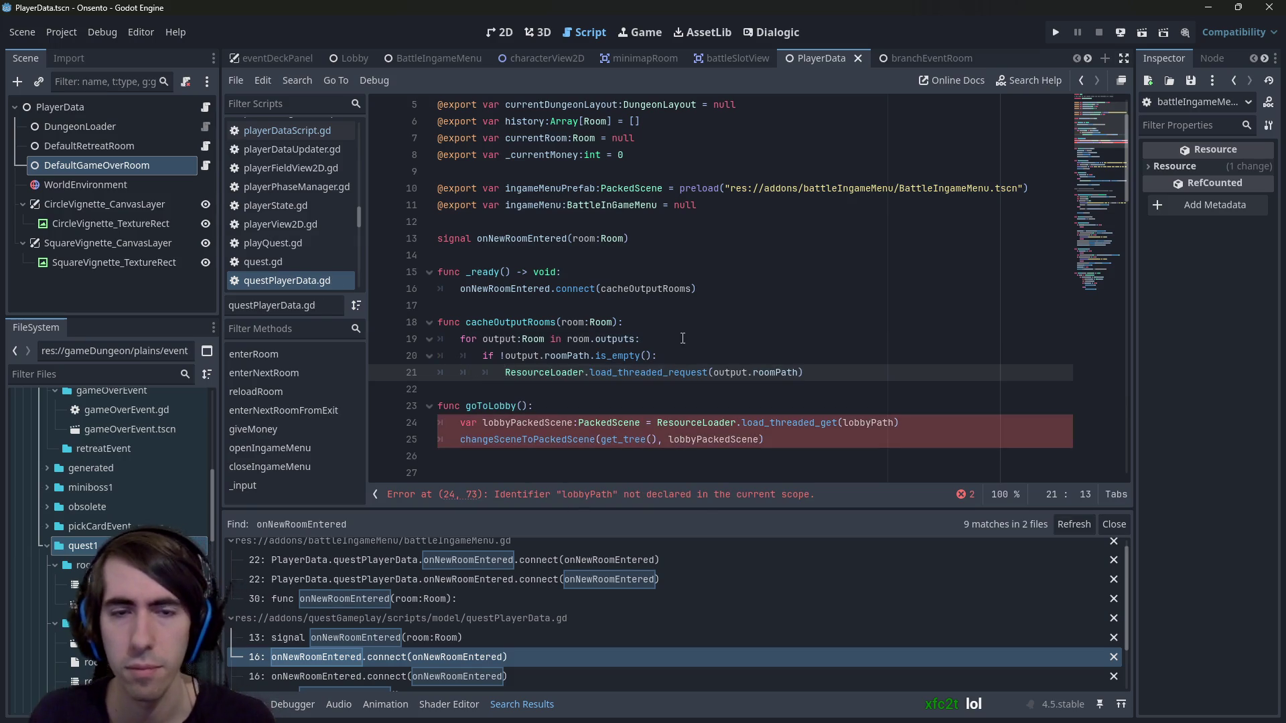
pyautogui.scroll(-2, 619, 336)
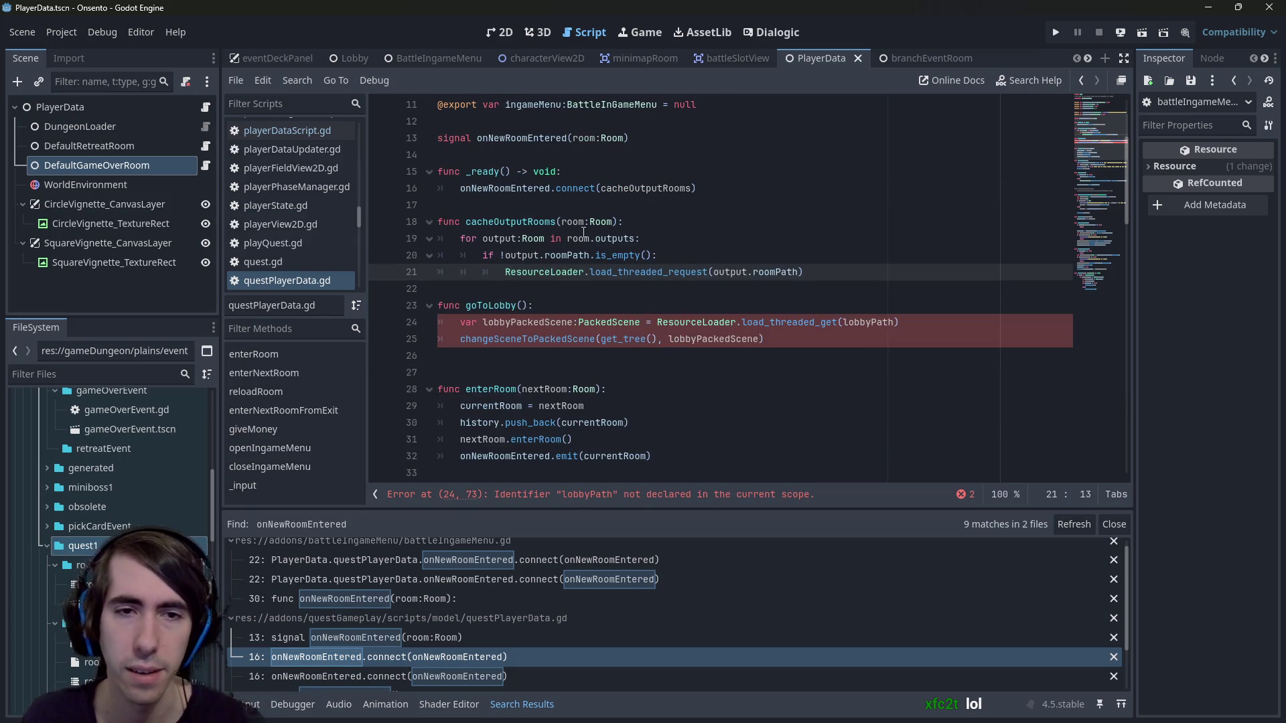
# Delete the 'func goToLobby():' header line and its leftover indentation.
pyautogui.click(606, 356)
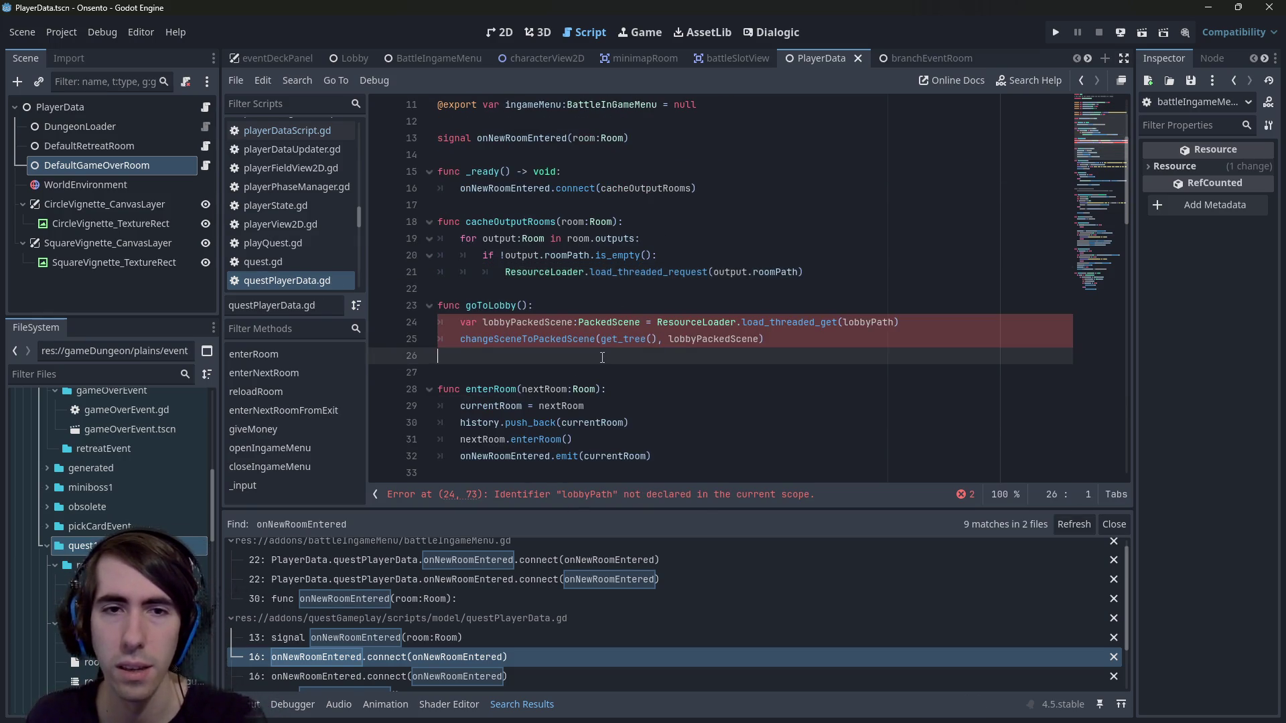
pyautogui.click(755, 496)
pyautogui.click(380, 272)
pyautogui.press('BackSpace')
pyautogui.press('BackSpace')
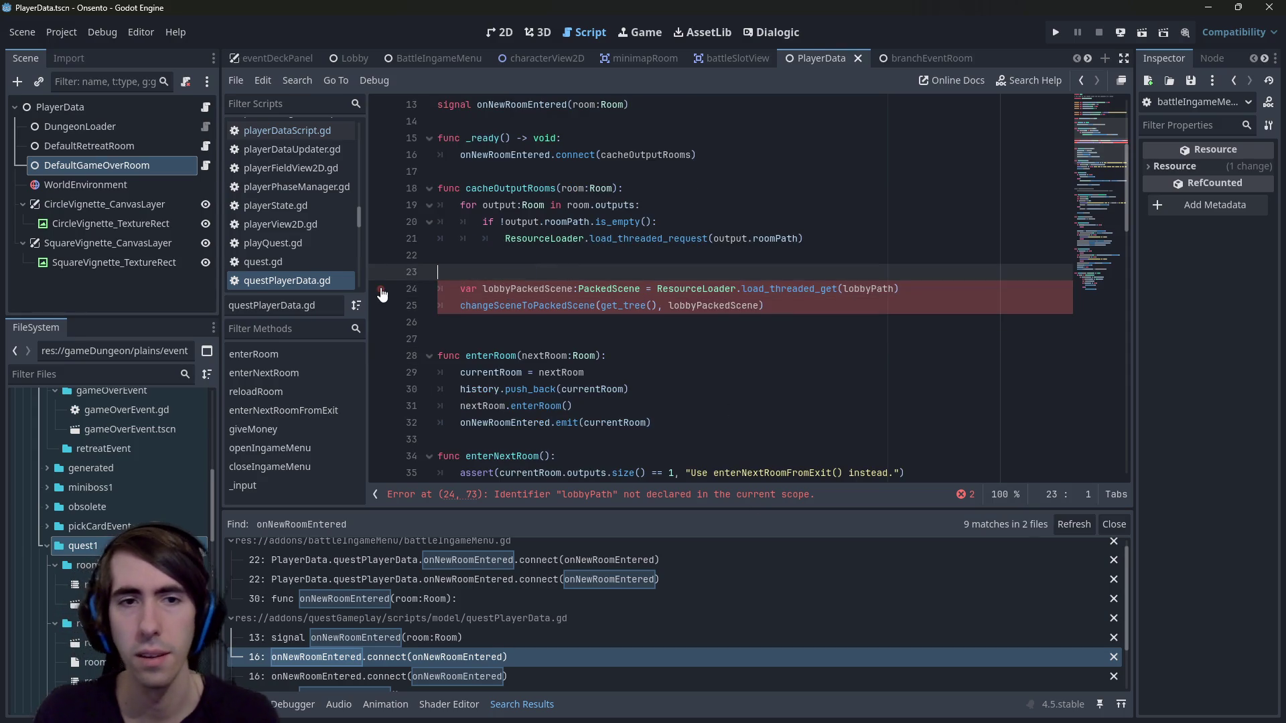
pyautogui.press('Tab')
pyautogui.press('Tab')
pyautogui.press('BackSpace')
pyautogui.press('BackSpace')
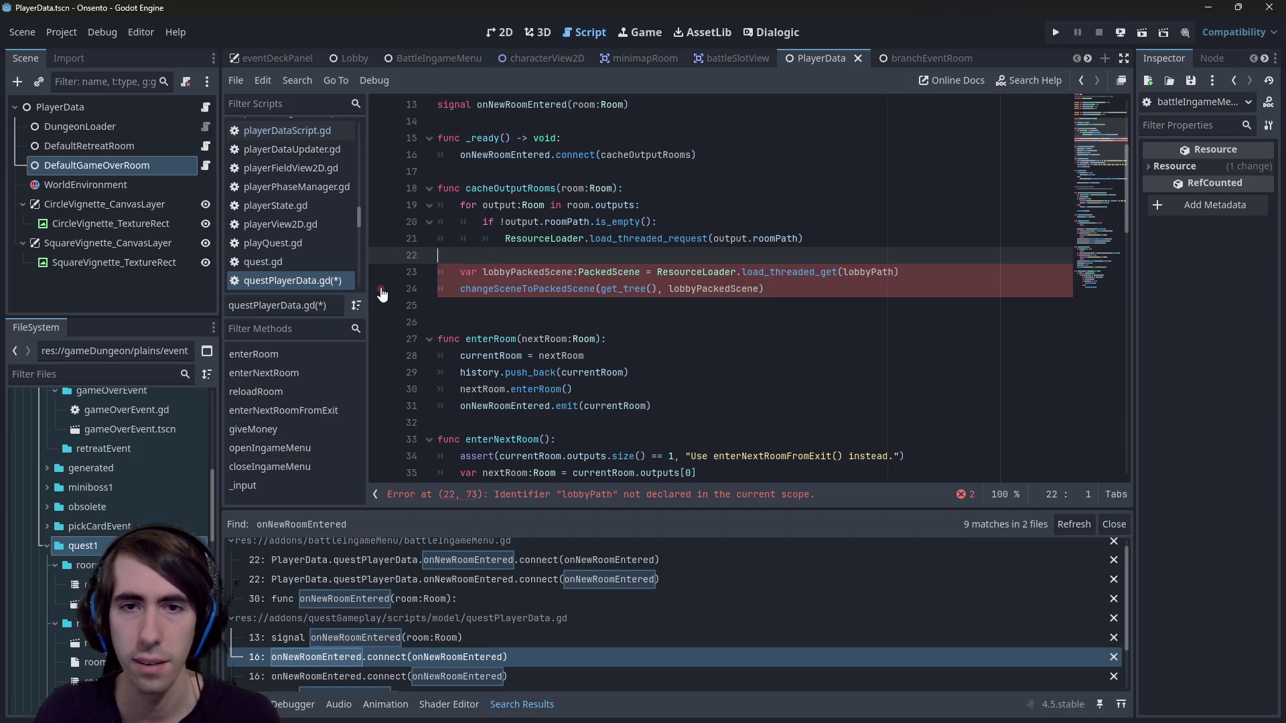
# Remove the surplus blank line and save questPlayerData.gd.
pyautogui.click(467, 323)
pyautogui.click(465, 312)
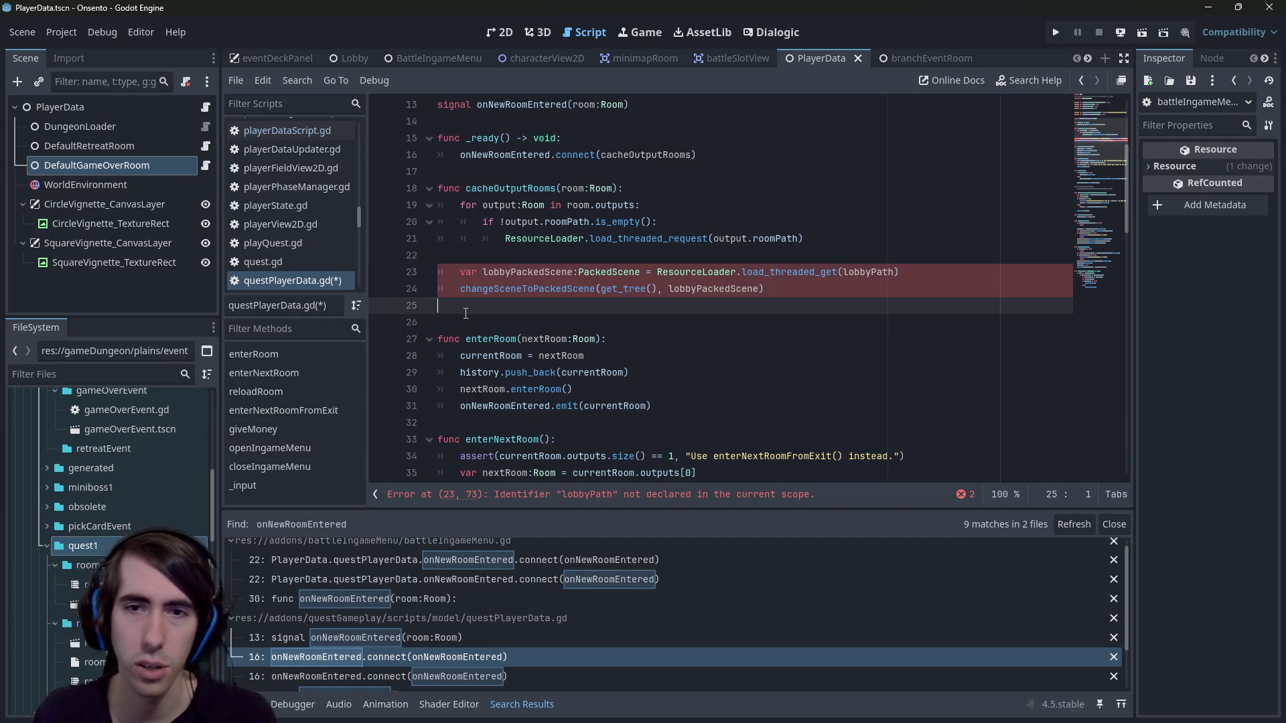
pyautogui.press('BackSpace')
pyautogui.hotkey('ctrl', 's')
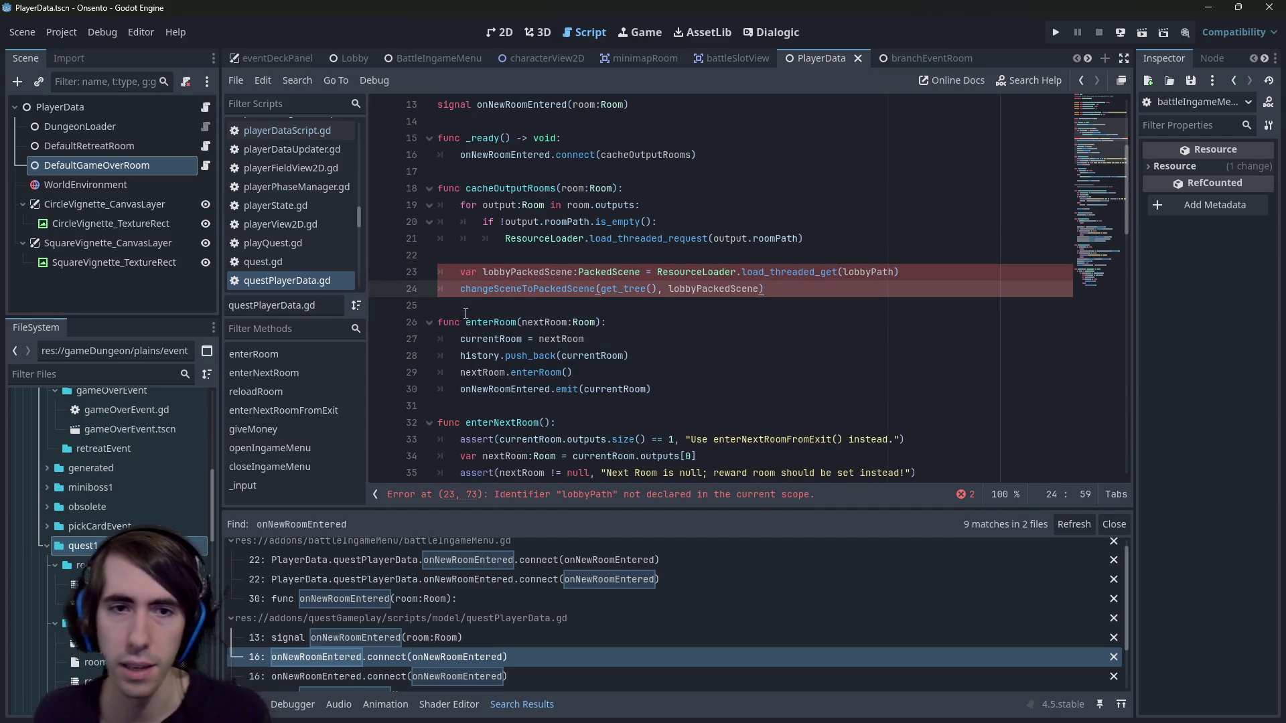
pyautogui.scroll(-2, 704, 380)
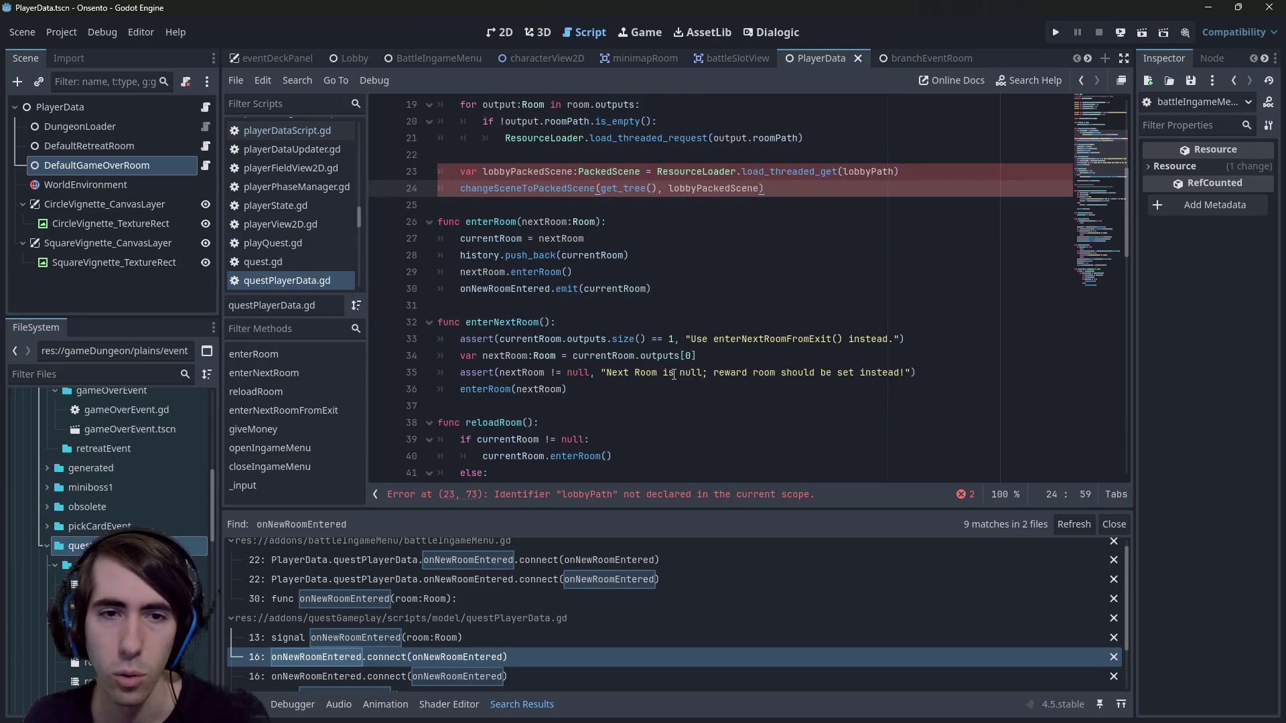
pyautogui.scroll(-7, 674, 375)
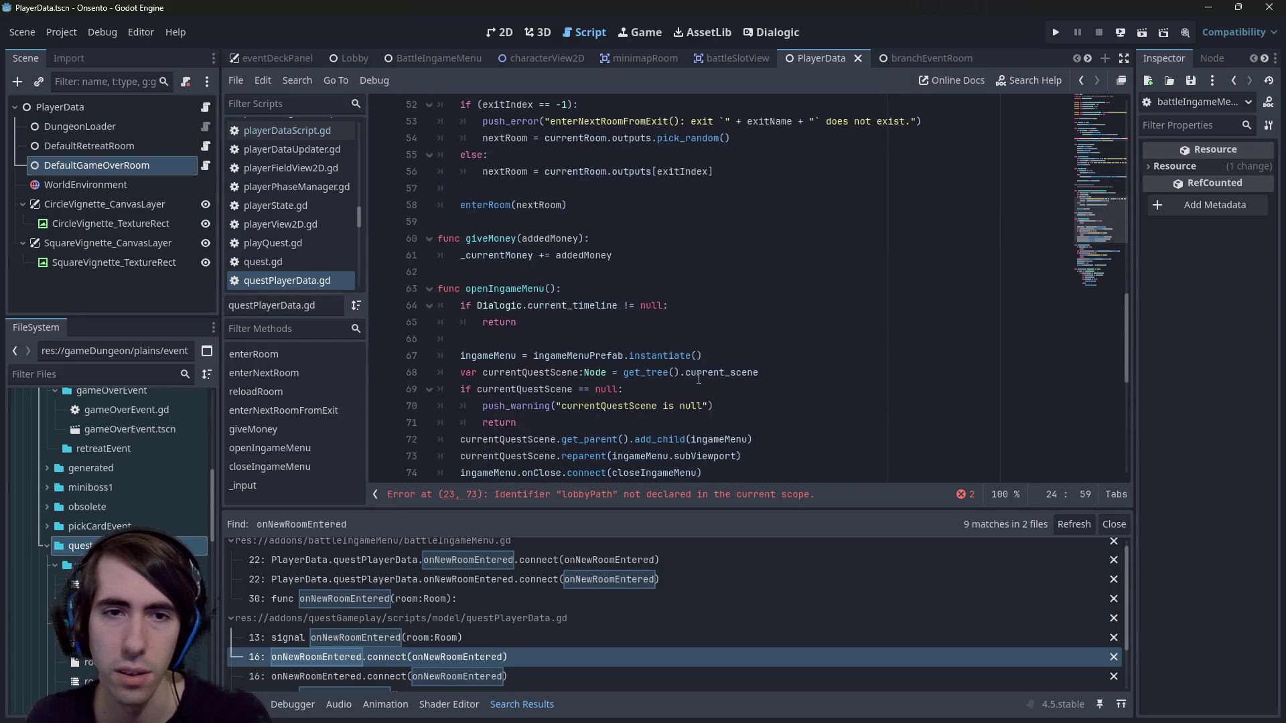
pyautogui.scroll(13, 691, 297)
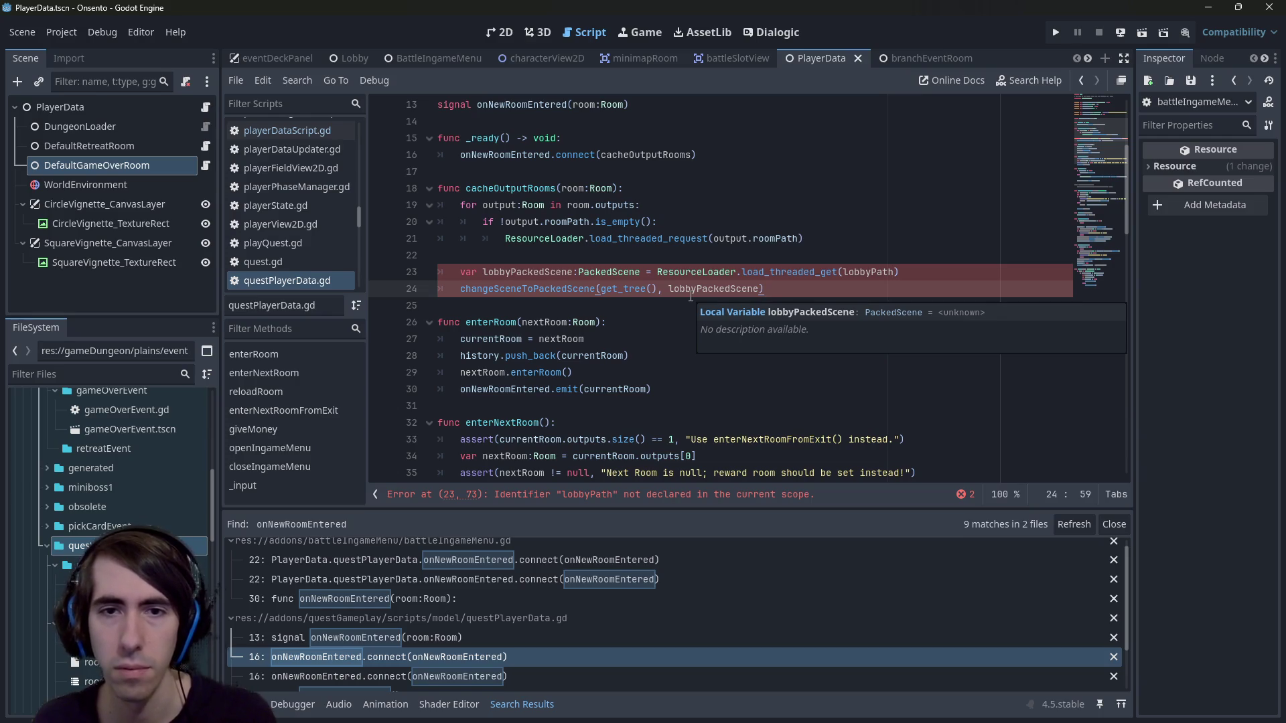
pyautogui.scroll(-3, 669, 301)
pyautogui.scroll(3, 650, 308)
pyautogui.scroll(-2, 635, 311)
pyautogui.scroll(2, 635, 311)
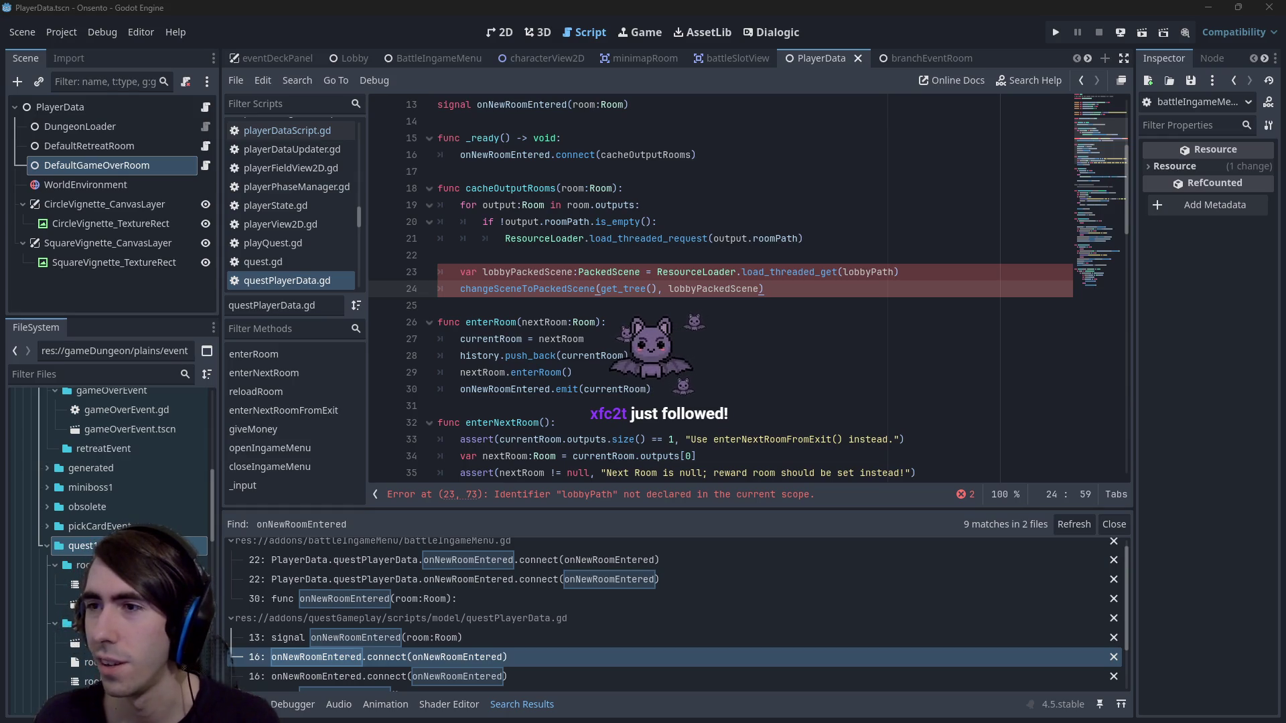
pyautogui.hotkey('alt', 'Tab')
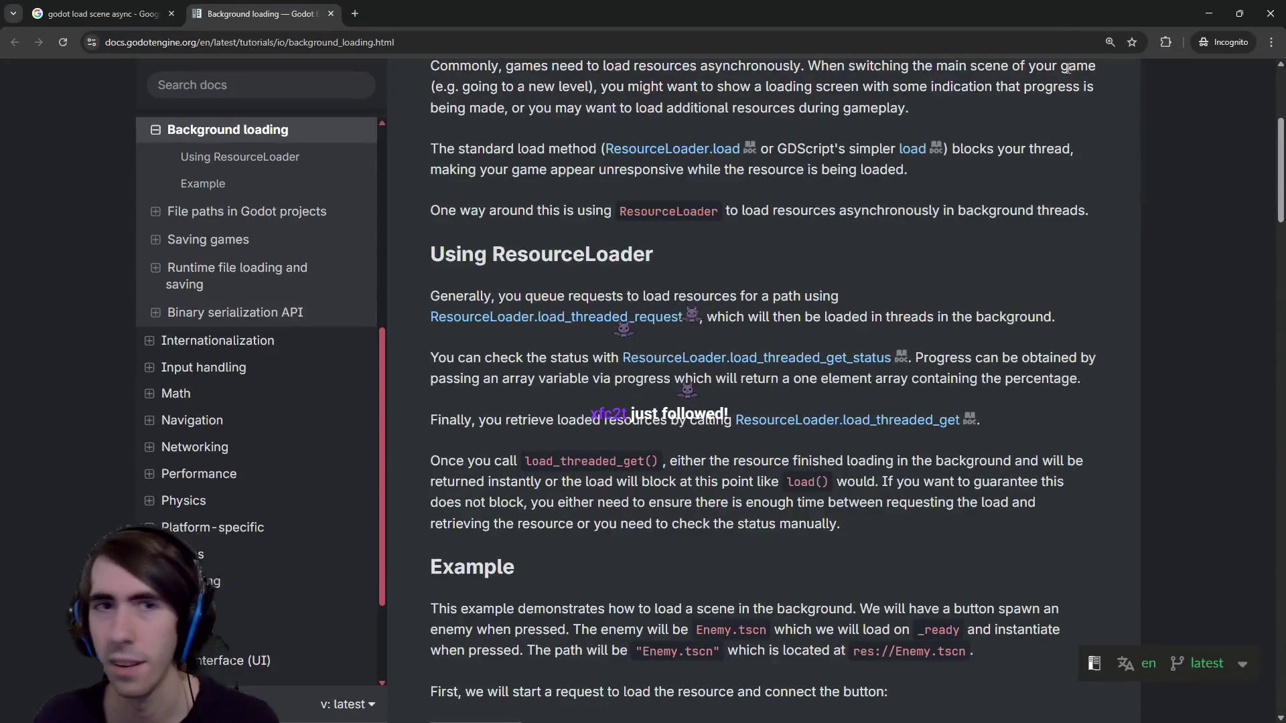
pyautogui.click(1266, 14)
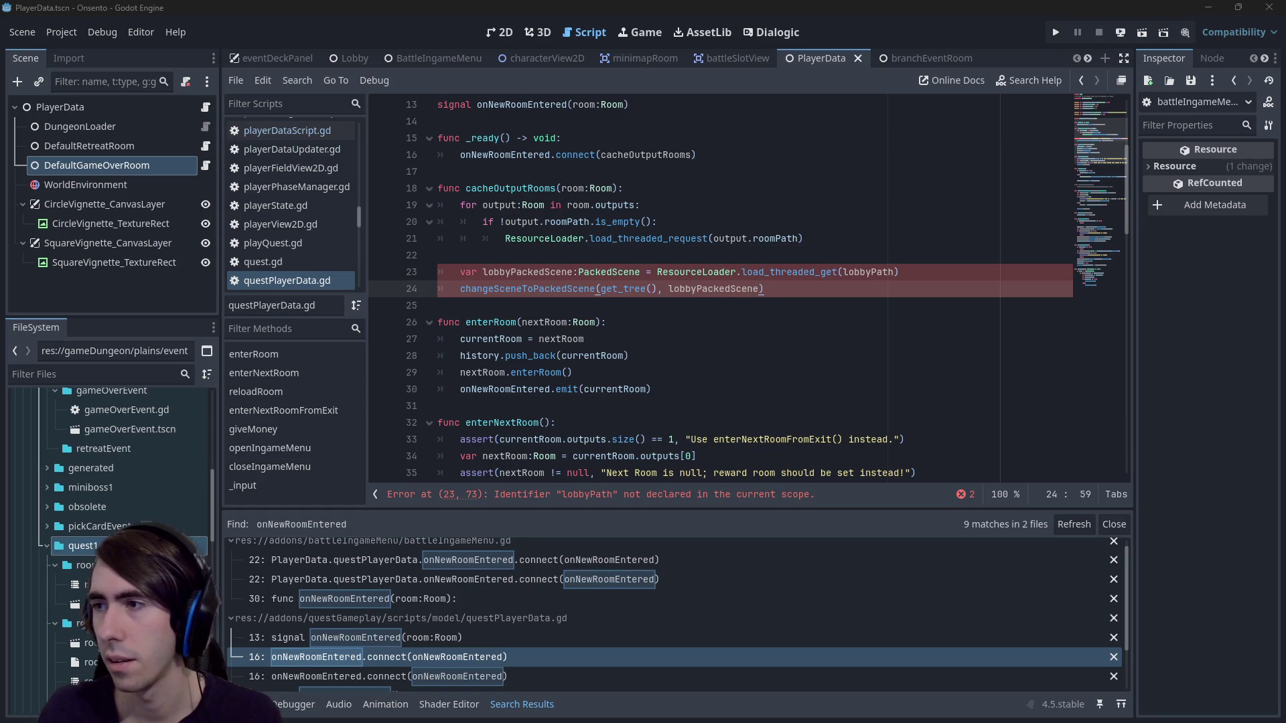
pyautogui.hotkey('alt', 'Tab')
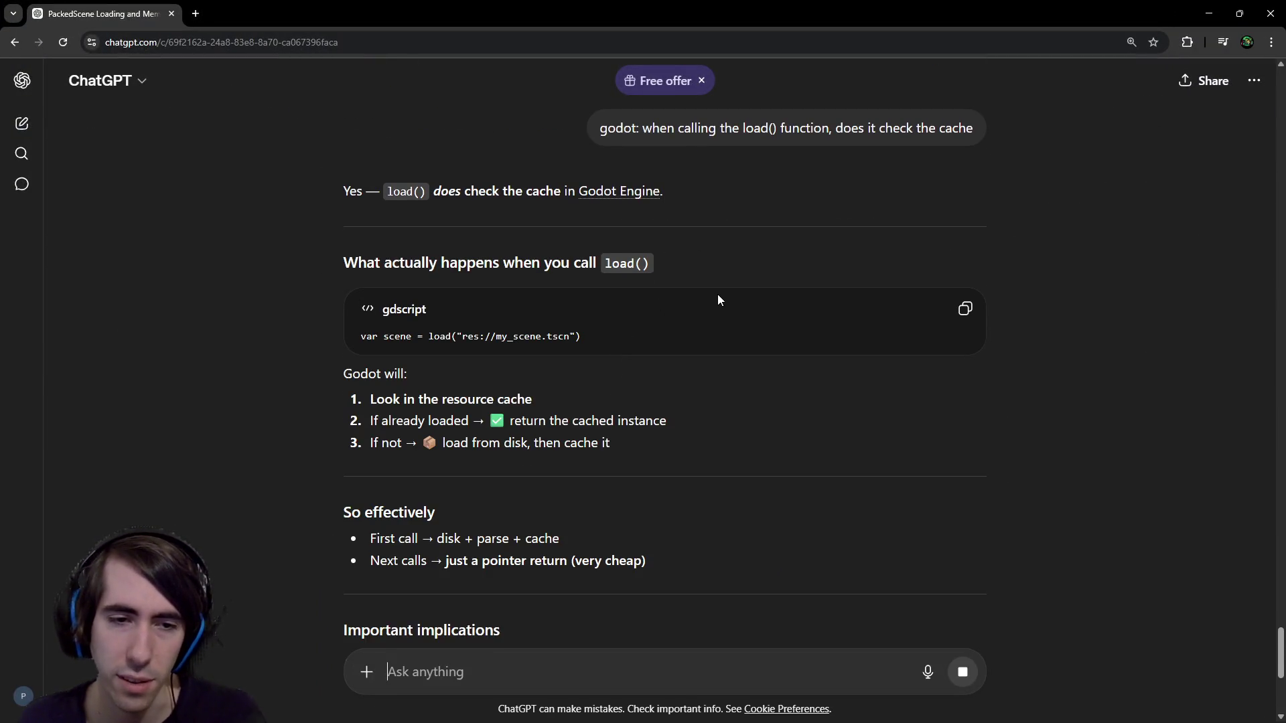
pyautogui.hotkey('alt', 'Tab')
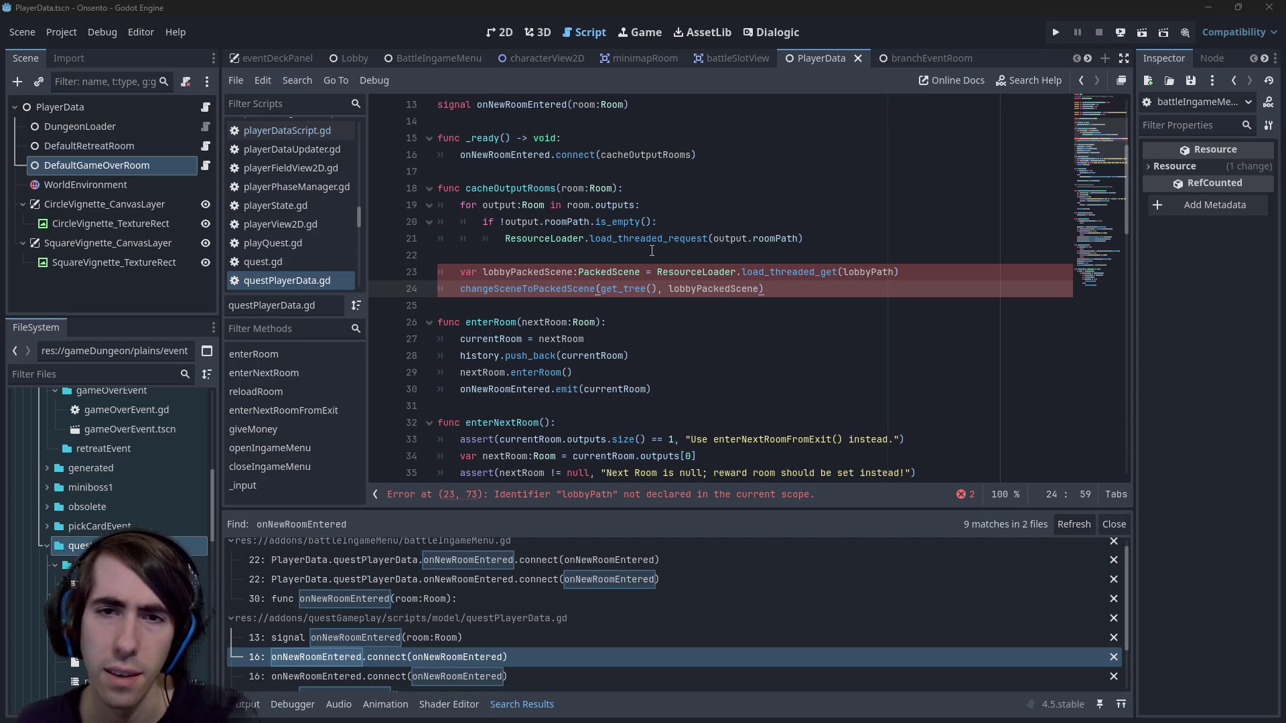
pyautogui.moveTo(659, 272)
pyautogui.mouseDown()
pyautogui.moveTo(864, 271)
pyautogui.moveTo(837, 269)
pyautogui.mouseUp()
# Open the ResourceLoader.load_threaded_get reference, then bring up ChatGPT's answer about using load().
pyautogui.keyDown('ctrl'); pyautogui.click(797, 274); pyautogui.keyUp('ctrl')
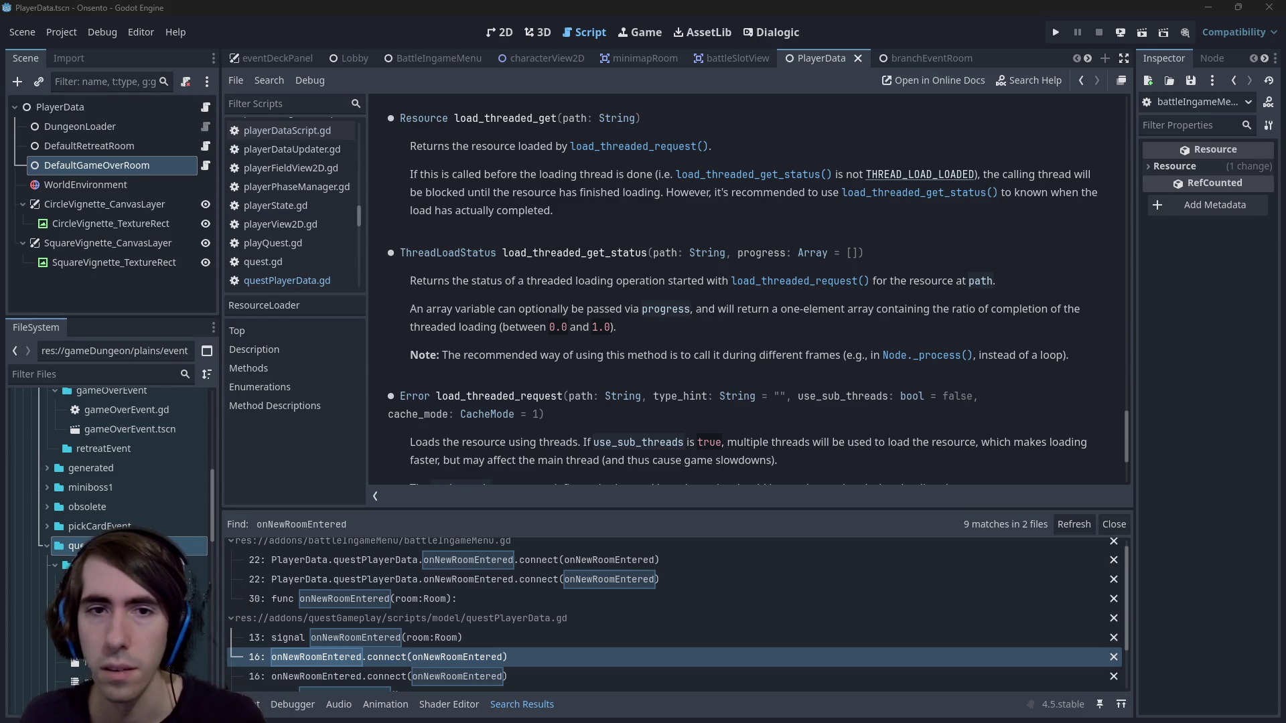
pyautogui.hotkey('alt', 'Tab')
pyautogui.scroll(3, 608, 392)
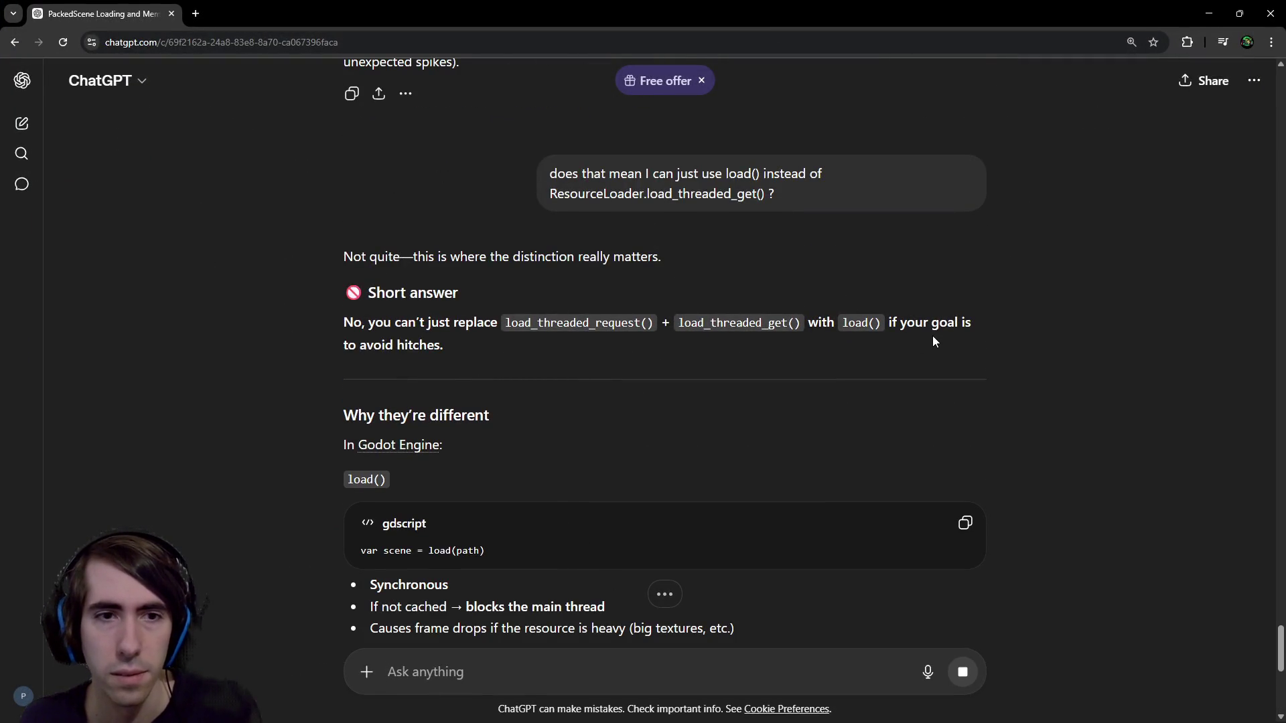
# Highlight load_threaded_request and load_threaded_get in ChatGPT's answer.
pyautogui.moveTo(518, 324); pyautogui.dragTo(630, 328)
pyautogui.doubleClick(630, 328)
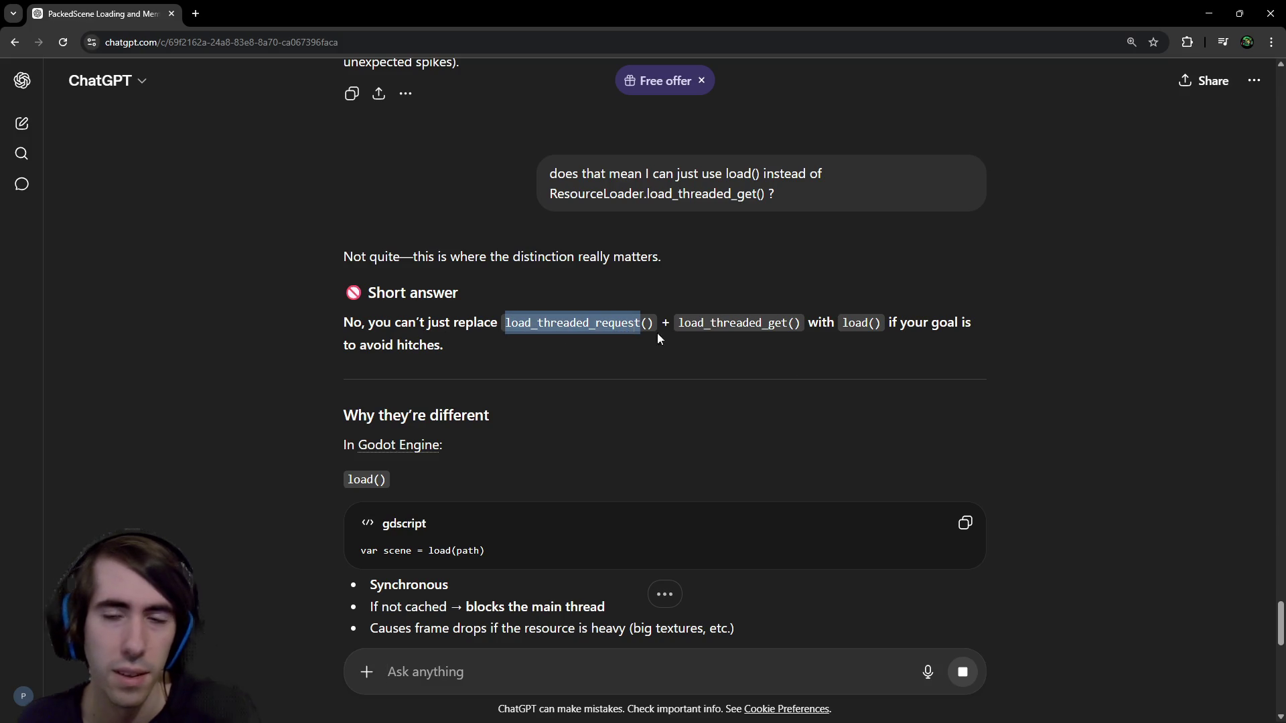
pyautogui.doubleClick(700, 331)
pyautogui.scroll(-1, 670, 333)
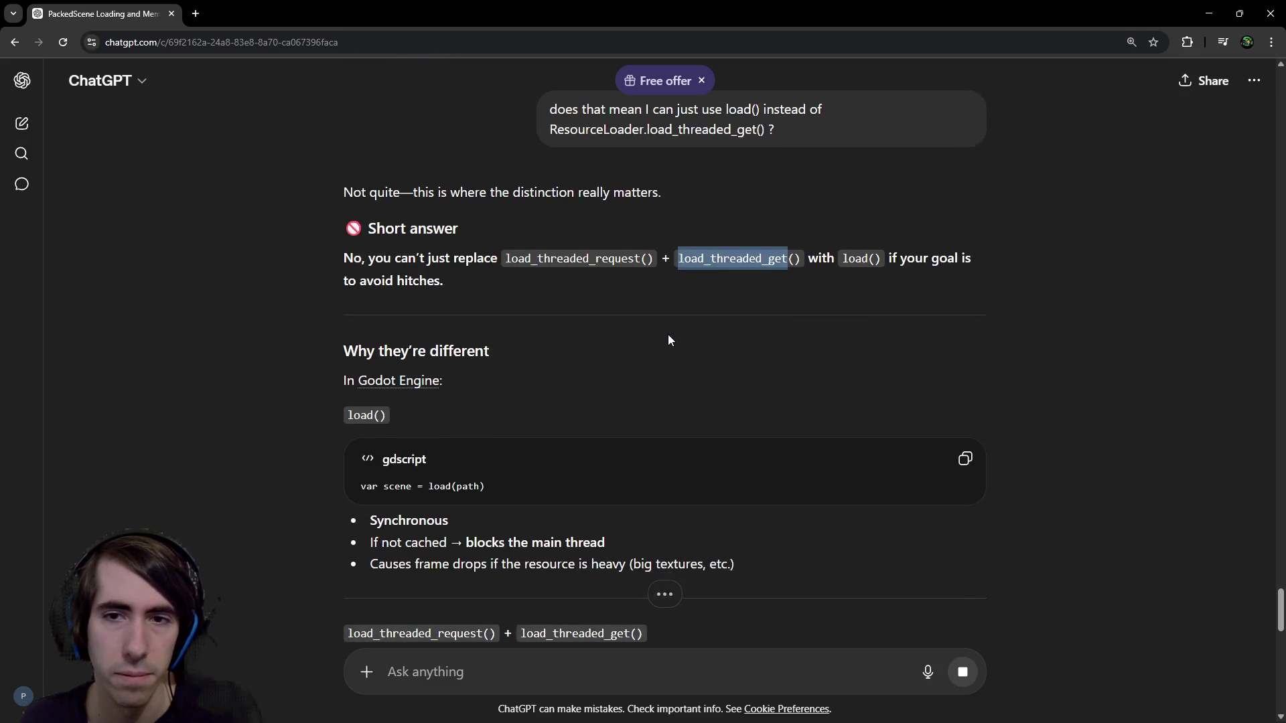
pyautogui.scroll(-2, 669, 341)
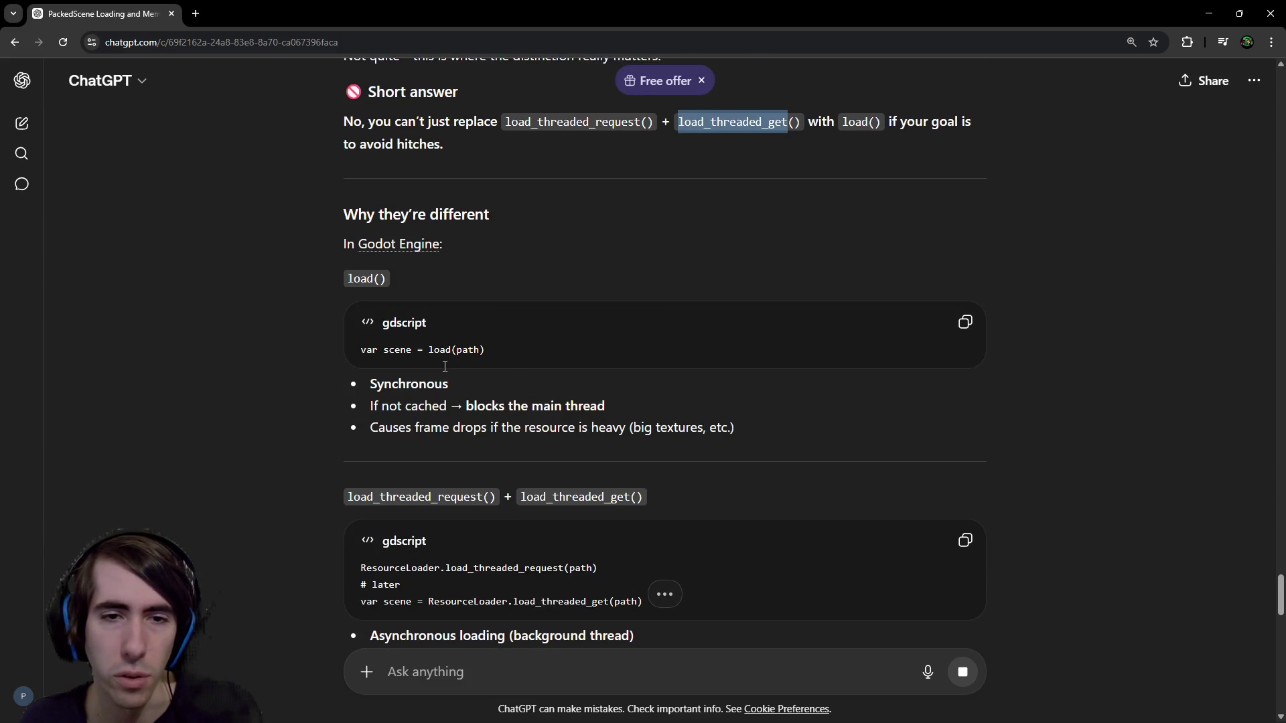
pyautogui.moveTo(404, 408); pyautogui.dragTo(370, 409)
pyautogui.click(611, 406)
# Read the rest of the answer on when load() is safe, then return to Godot.
pyautogui.scroll(-2, 617, 404)
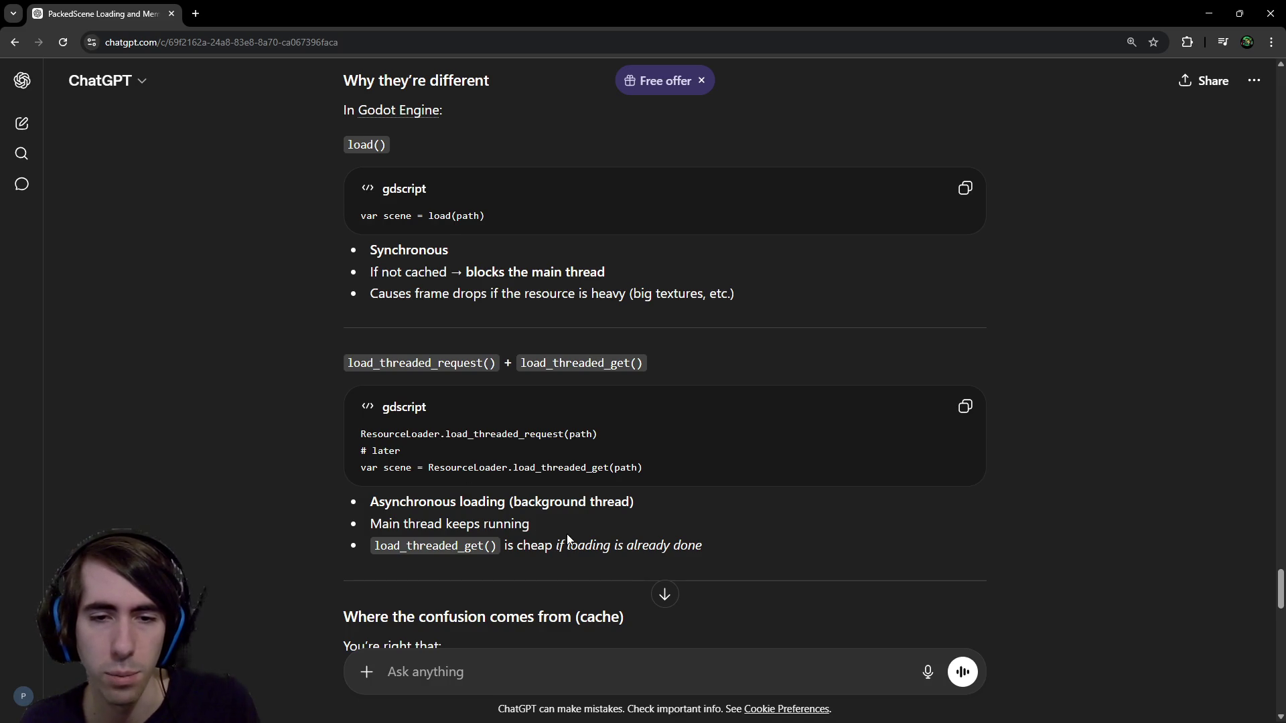
pyautogui.scroll(-4, 567, 534)
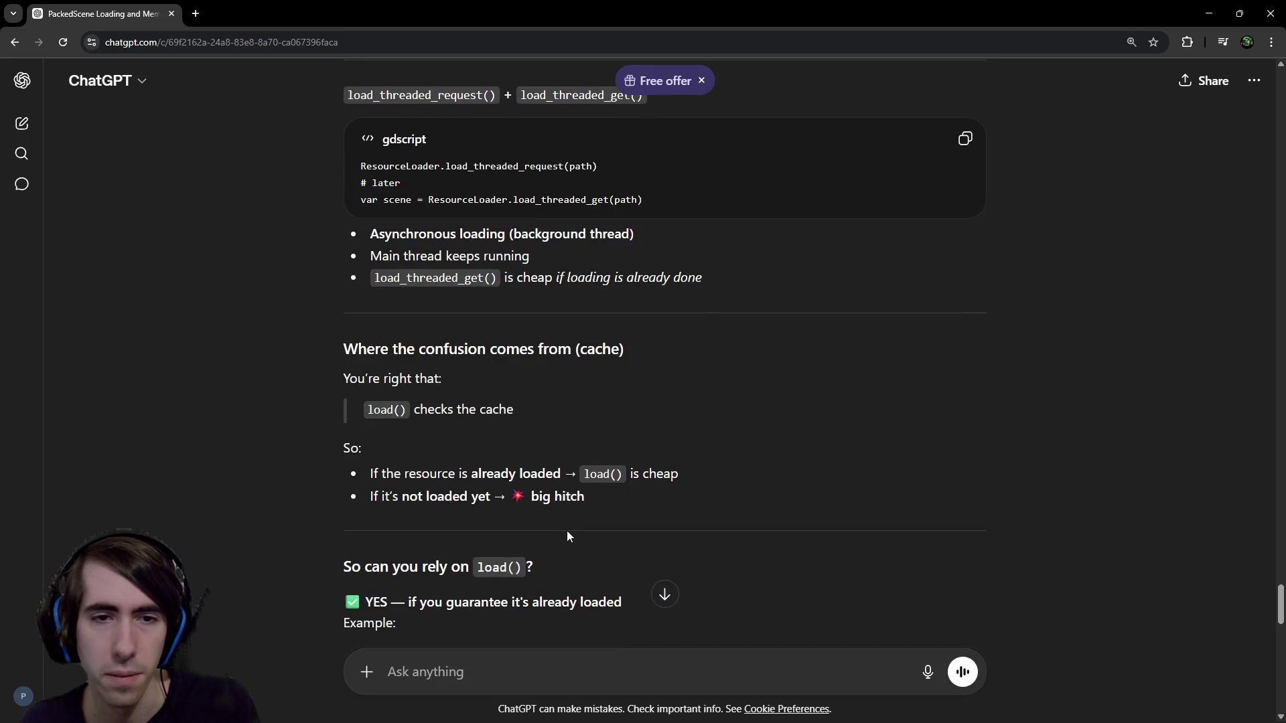
pyautogui.scroll(-1, 567, 531)
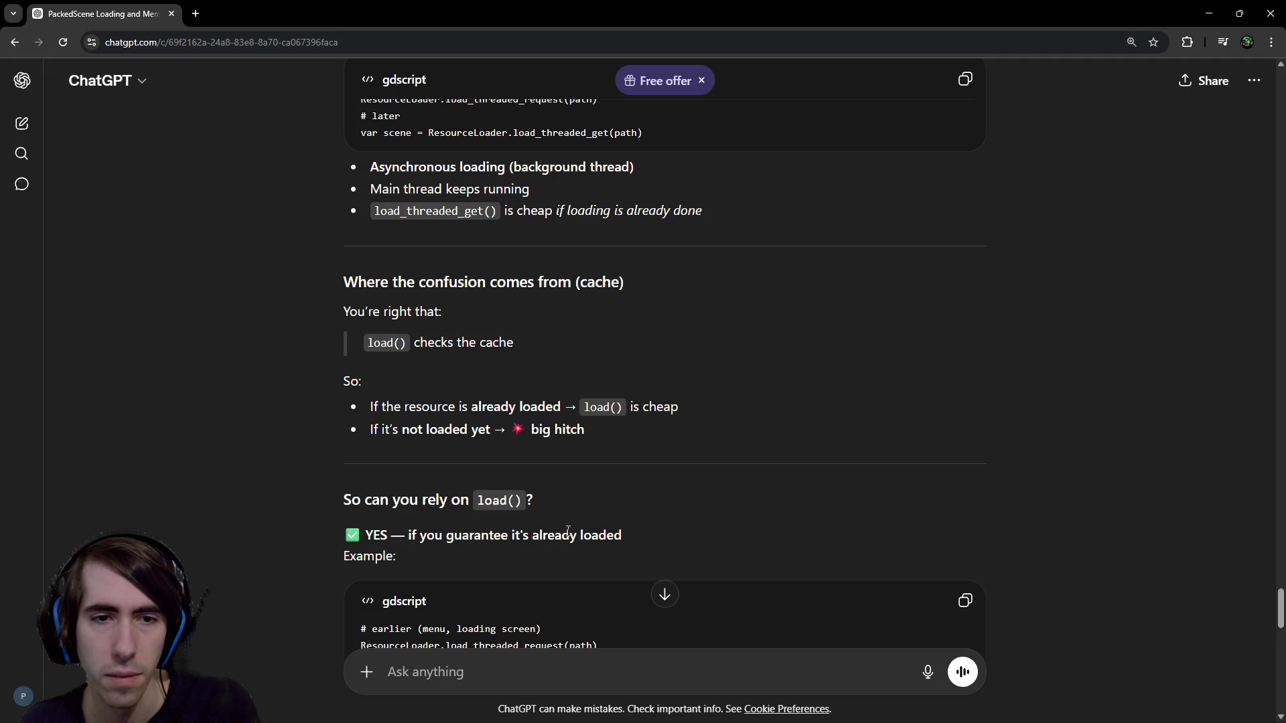
pyautogui.scroll(-4, 583, 475)
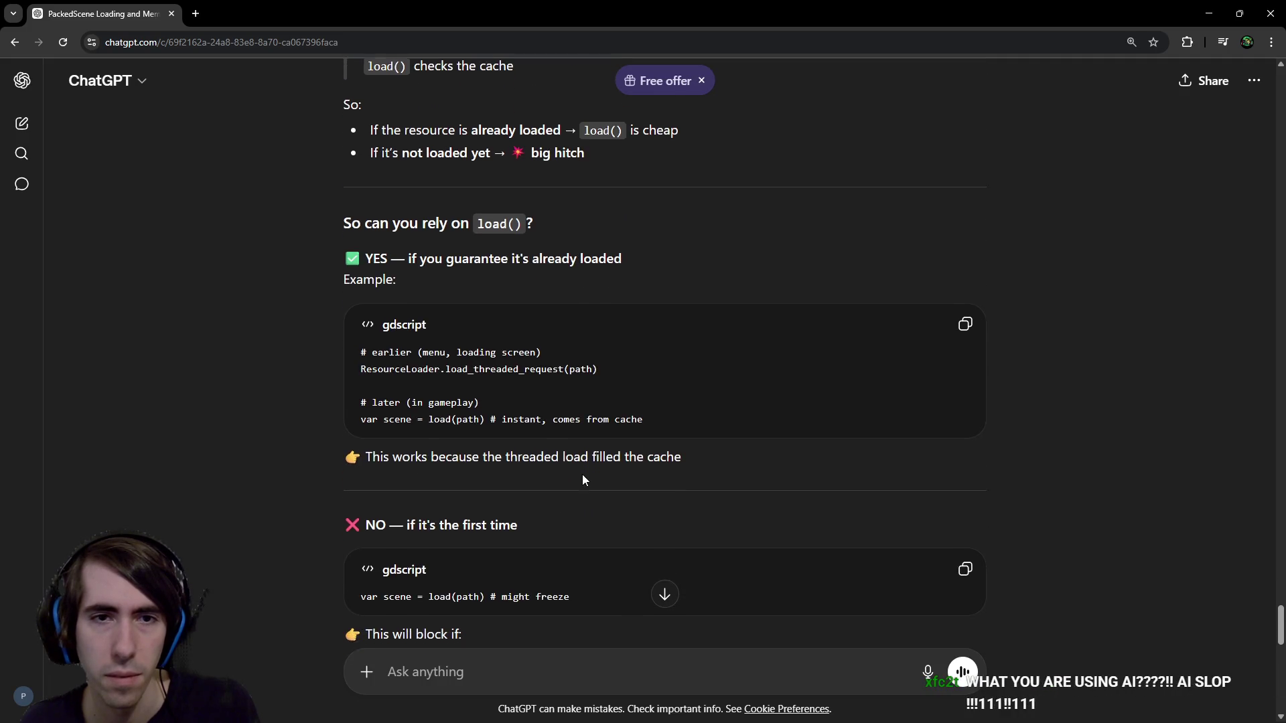
pyautogui.scroll(-1, 582, 474)
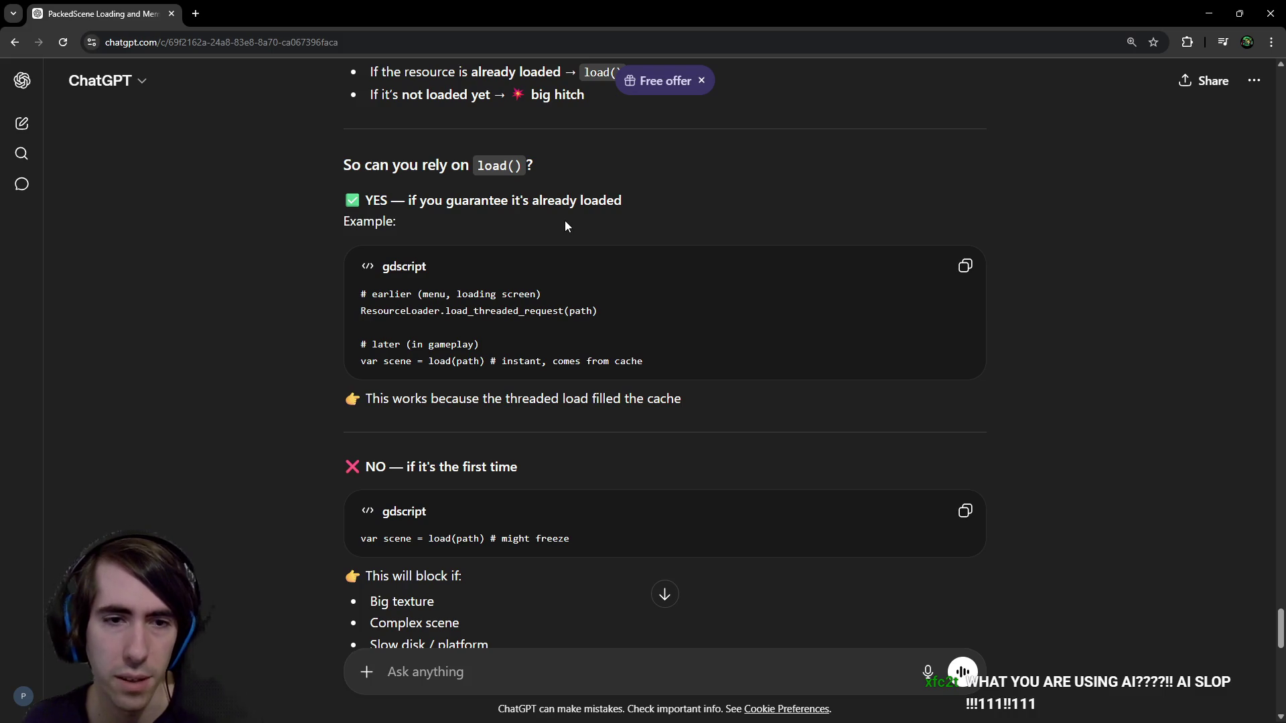
pyautogui.scroll(-1, 562, 422)
pyautogui.scroll(-1, 563, 423)
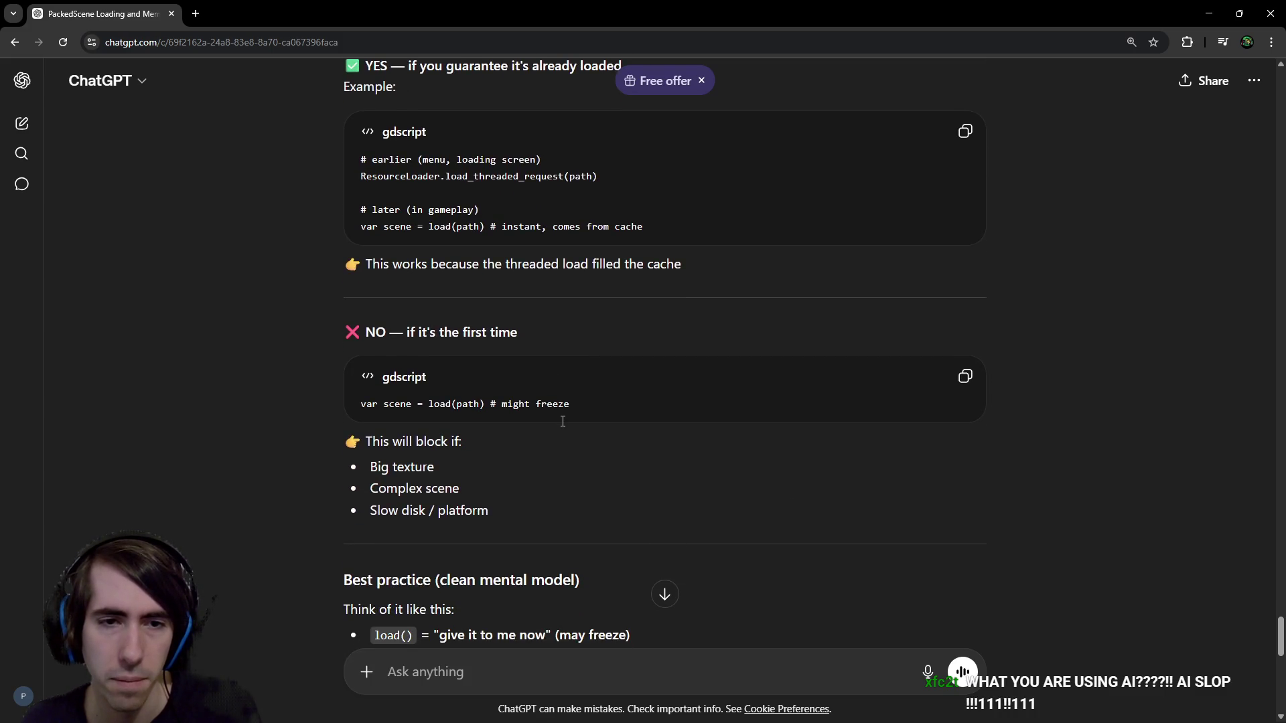
pyautogui.scroll(-1, 562, 424)
pyautogui.scroll(-3, 562, 422)
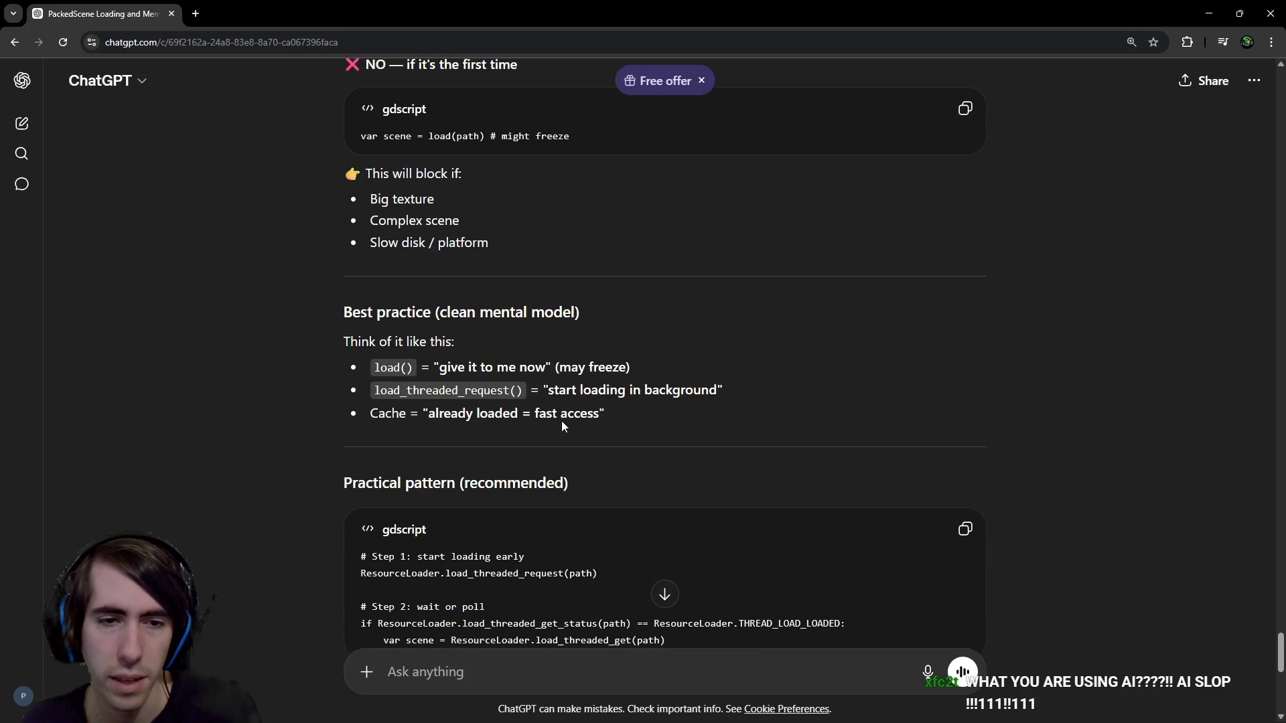
pyautogui.scroll(-2, 563, 422)
pyautogui.scroll(-1, 563, 422)
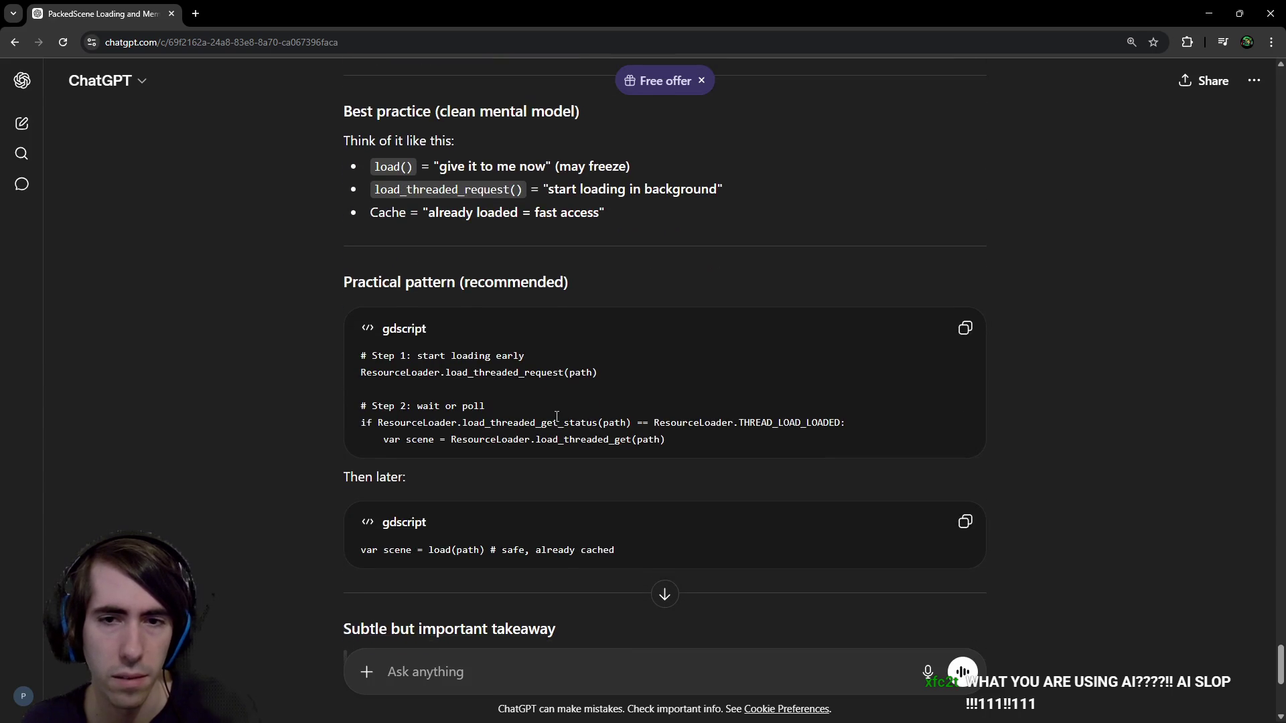
pyautogui.scroll(-2, 557, 417)
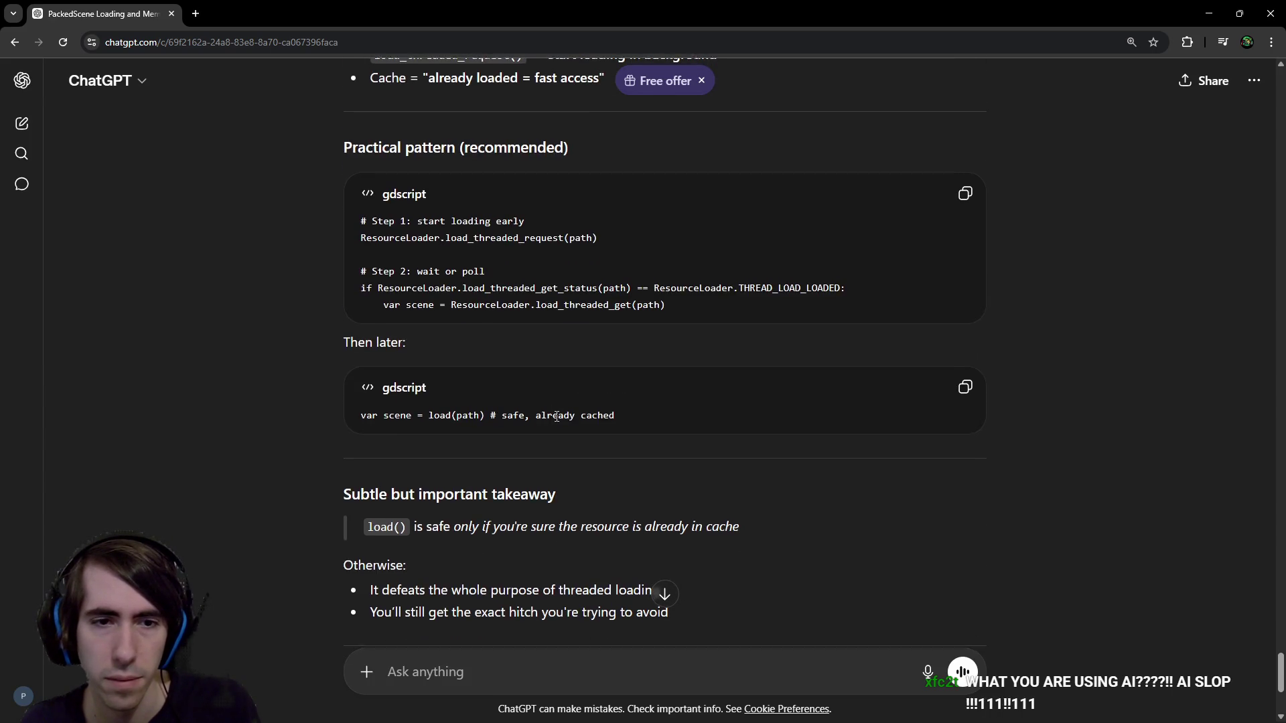
pyautogui.scroll(-2, 556, 417)
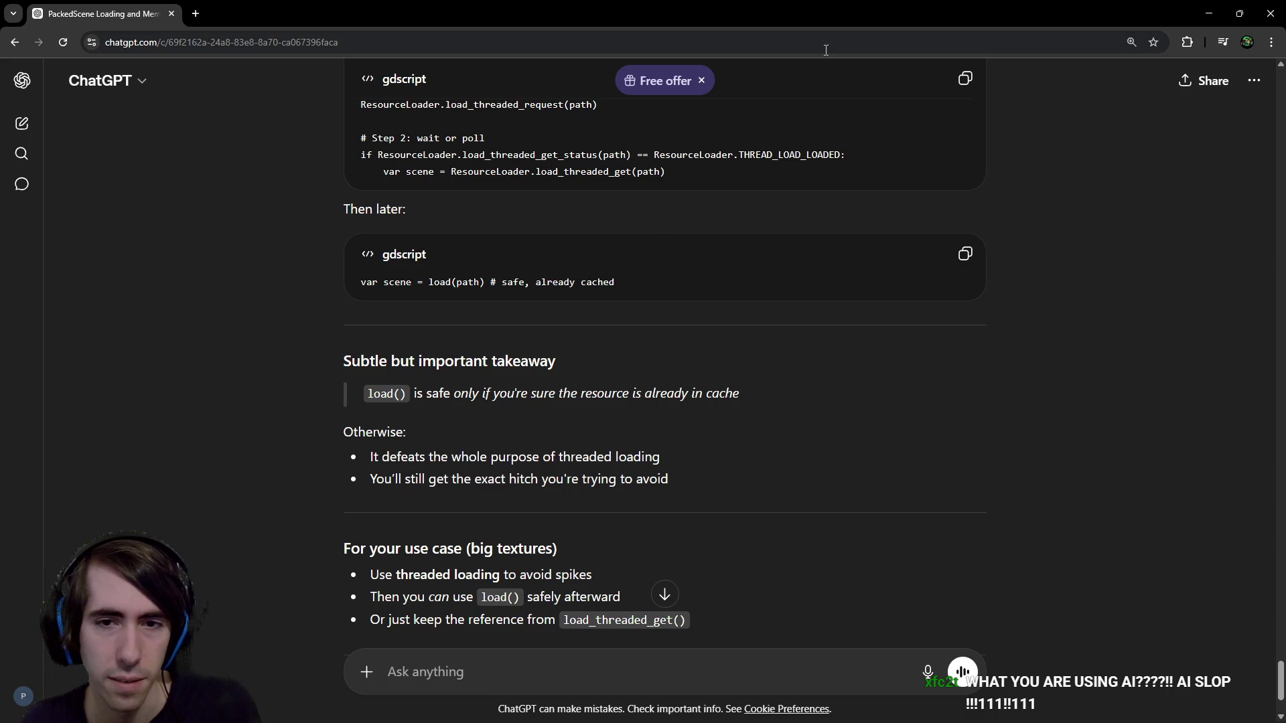
pyautogui.hotkey('alt', 'Tab')
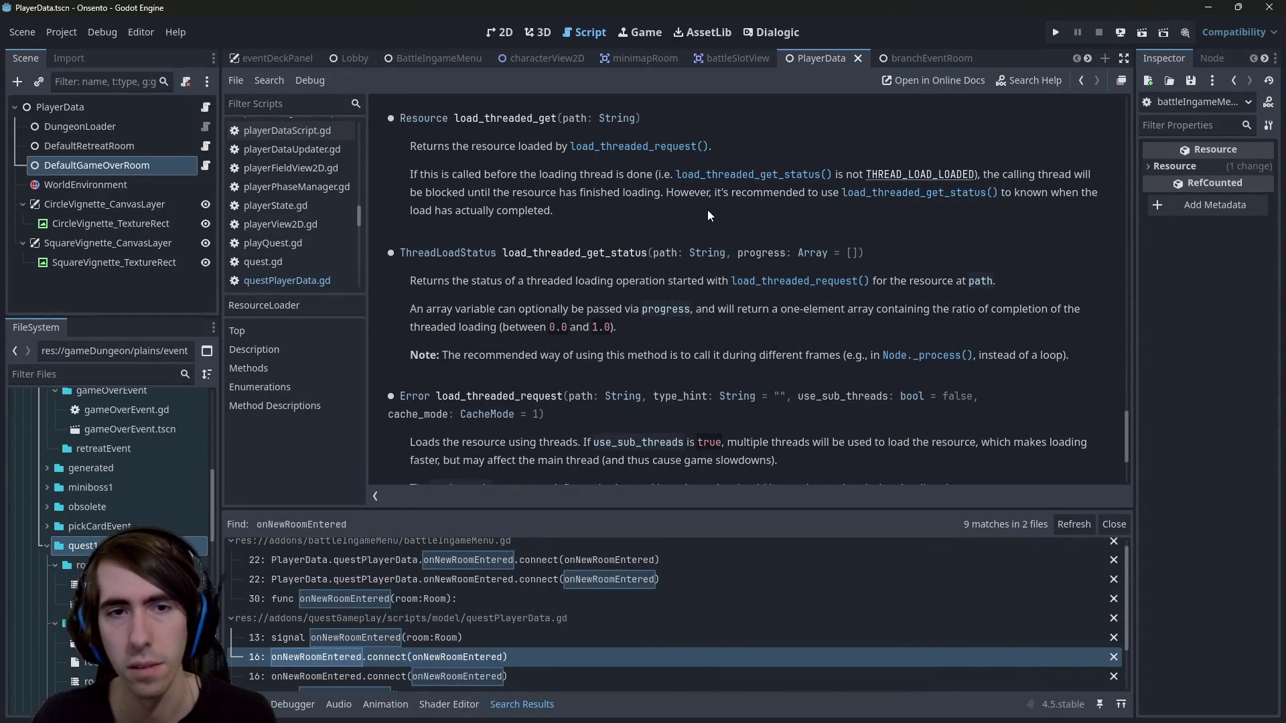
# Go back from the ResourceLoader reference page to the questPlayerData.gd script.
pyautogui.hotkey('alt', 'Left')
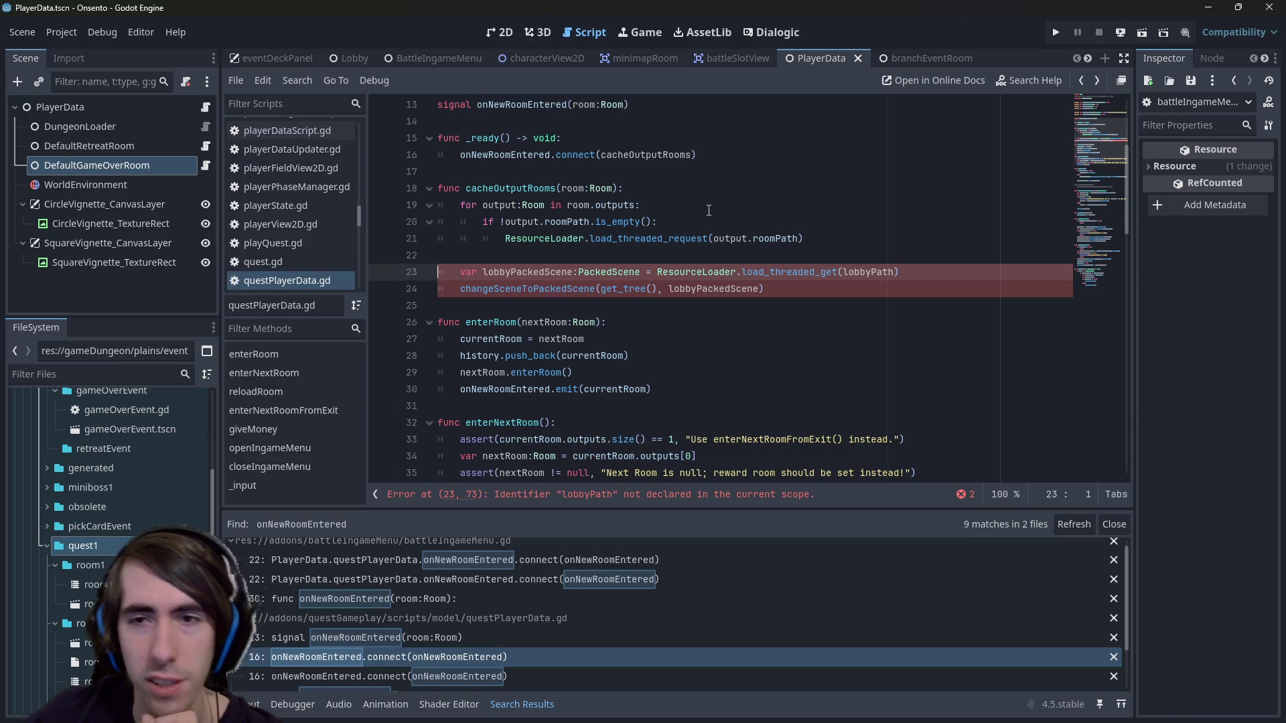
# Delete the erroring lobbyPackedScene lines 23–24, save, and jump to enterRoom in room.gd.
pyautogui.click(626, 255)
pyautogui.press('Tab')
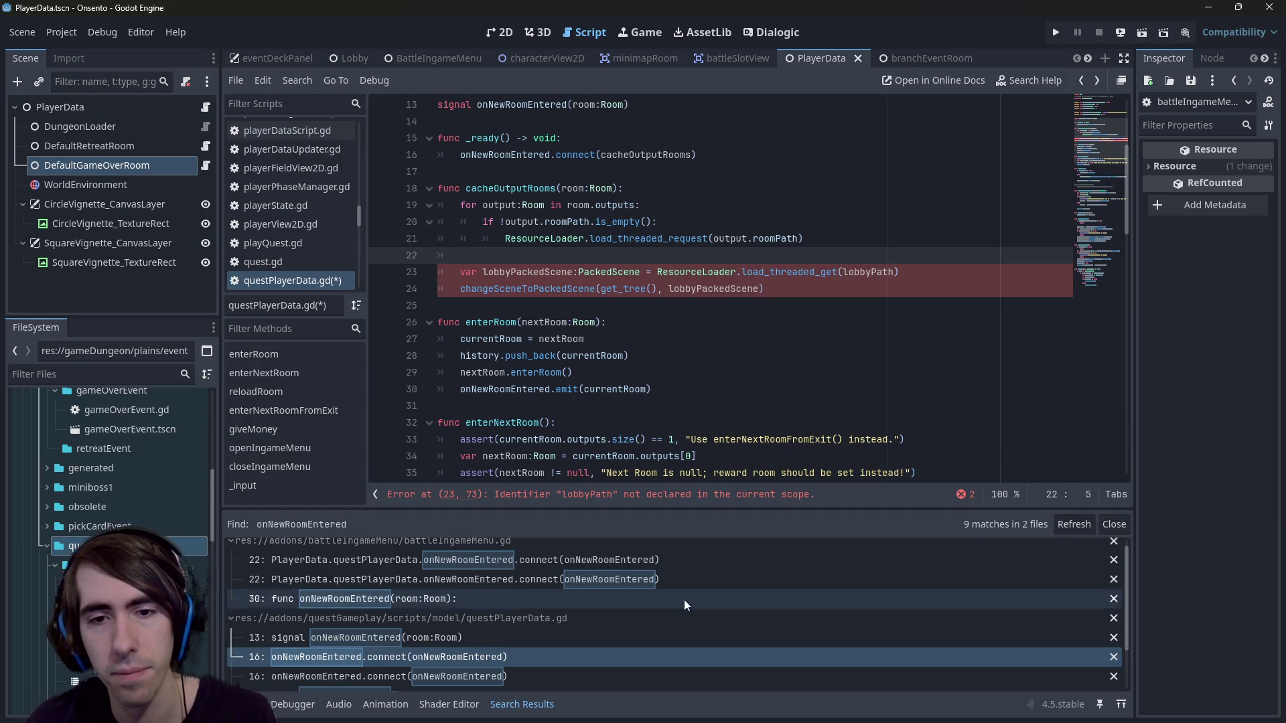
pyautogui.click(707, 495)
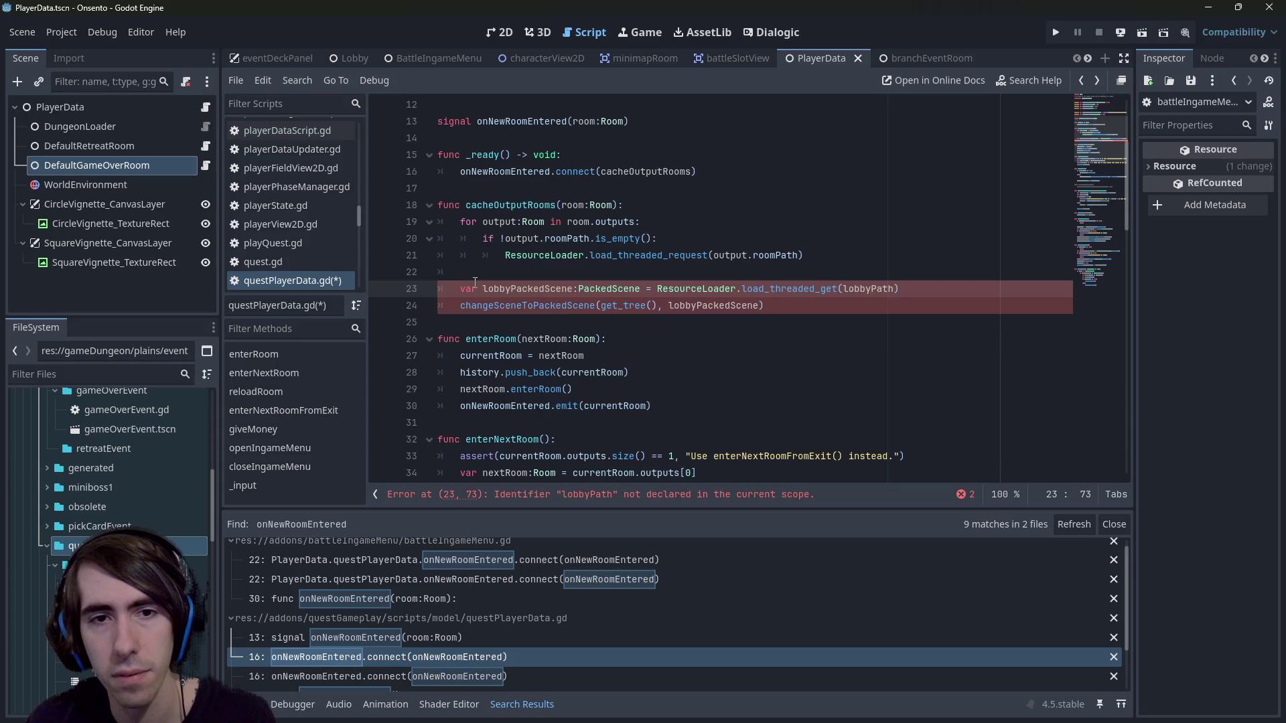
pyautogui.doubleClick(513, 294)
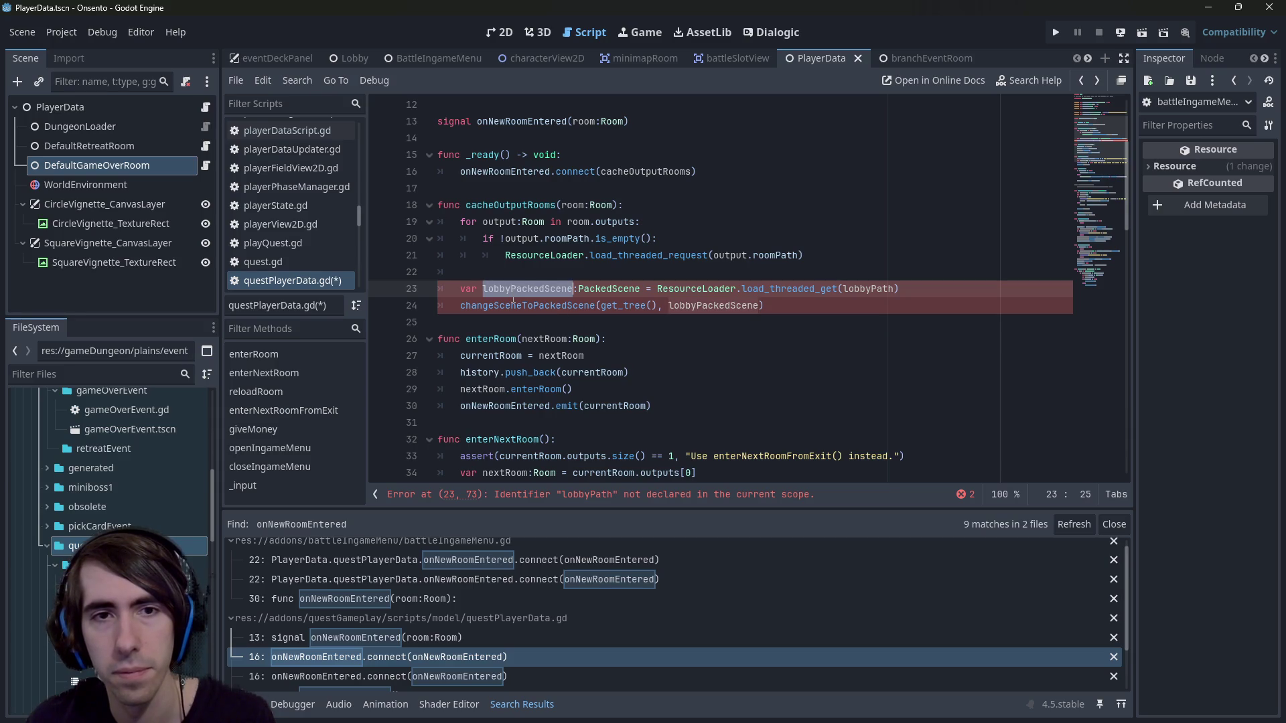
pyautogui.moveTo(772, 324); pyautogui.dragTo(469, 272)
pyautogui.hotkey('ctrl', 'c')
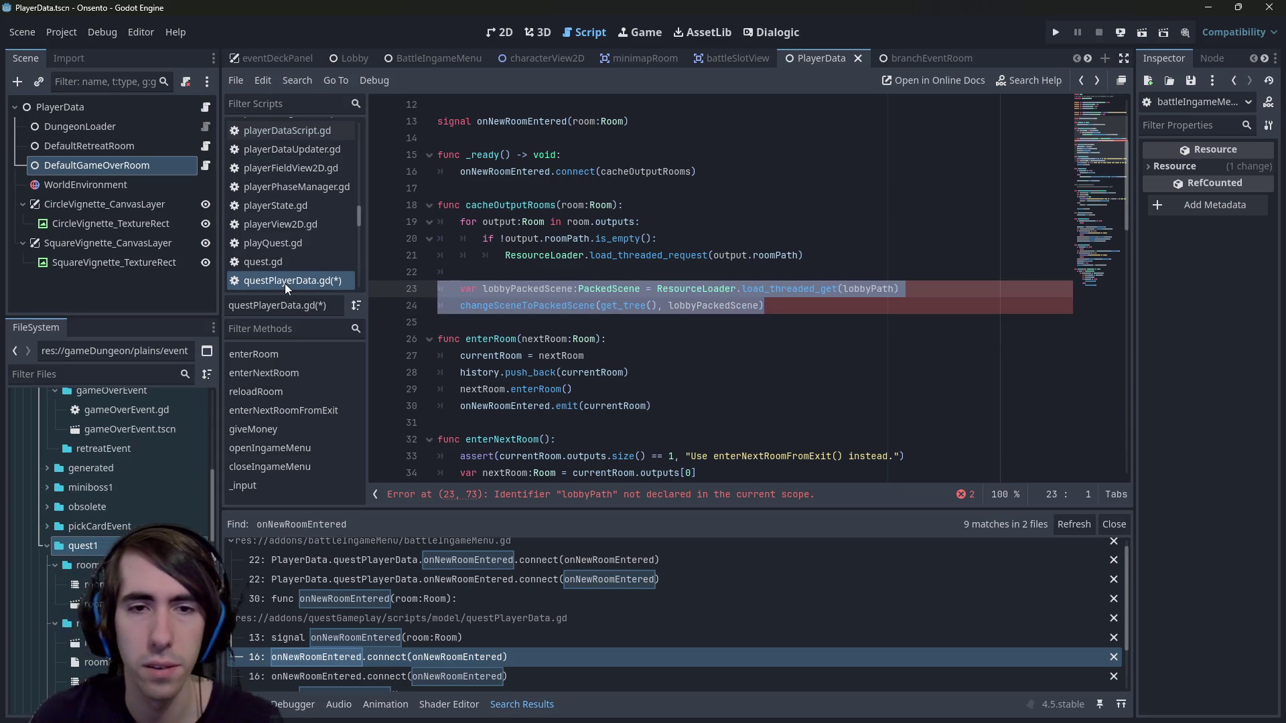
pyautogui.press('BackSpace')
pyautogui.press('BackSpace')
pyautogui.press('BackSpace')
pyautogui.hotkey('ctrl', 's')
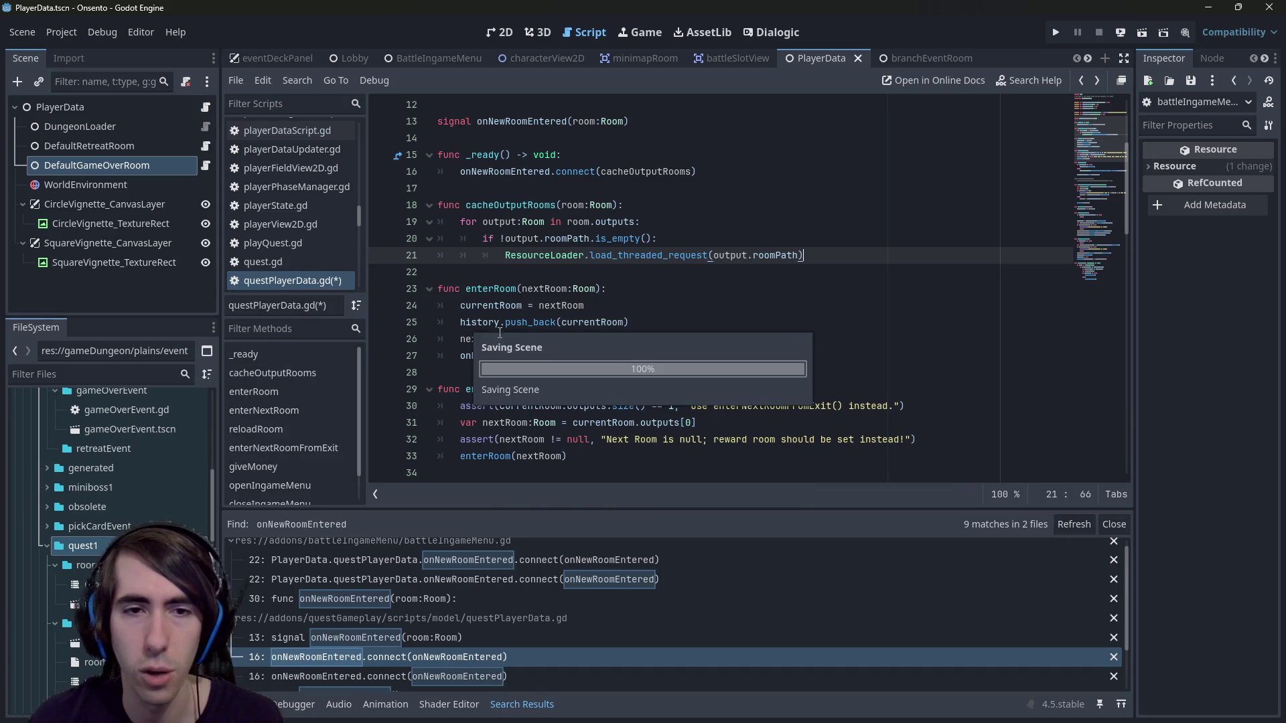
pyautogui.click(531, 323)
pyautogui.keyDown('ctrl'); pyautogui.click(540, 336); pyautogui.keyUp('ctrl')
# Paste the threaded-load lines into enterRoom and make them load roomPath instead of lobbyPath.
pyautogui.click(596, 323)
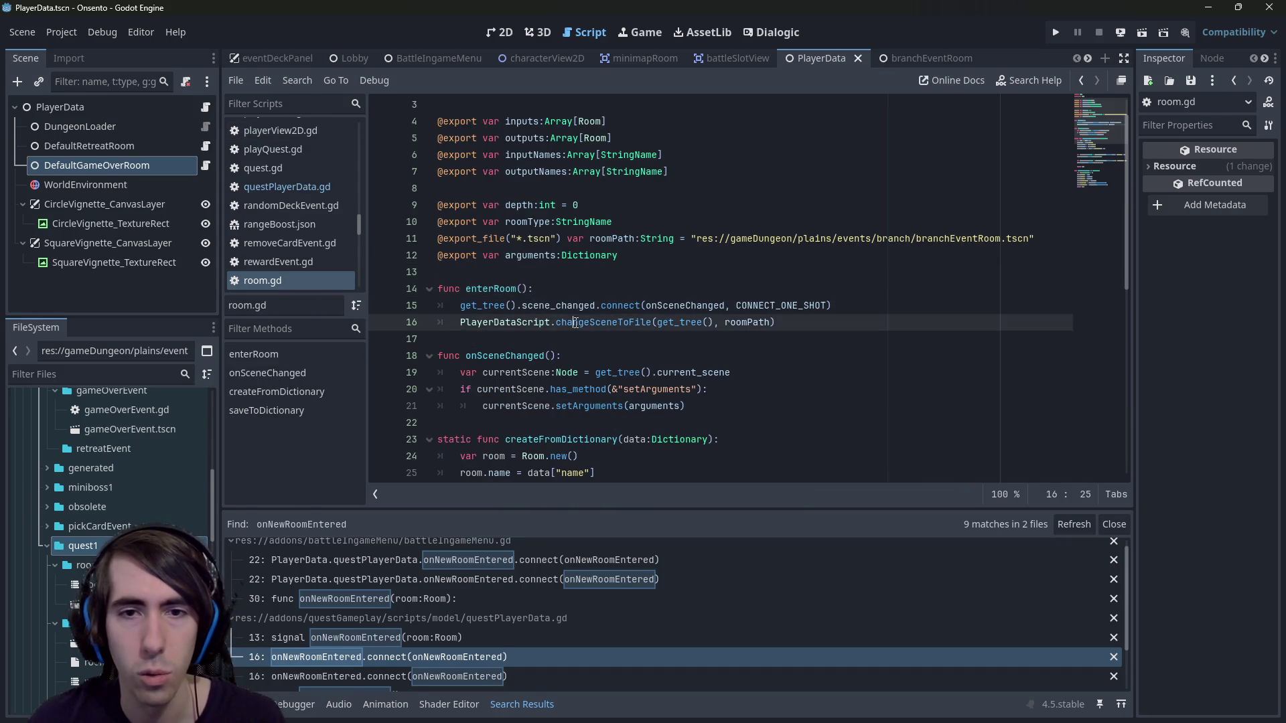
pyautogui.click(831, 310)
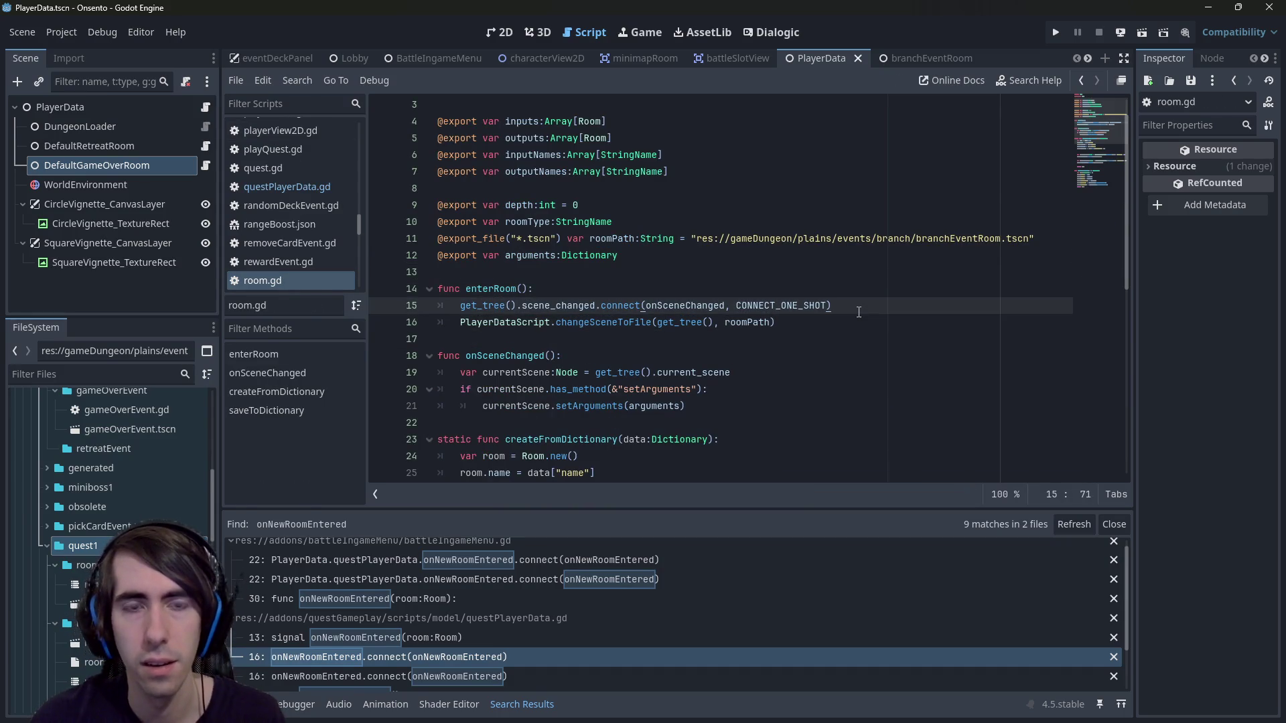
pyautogui.press('Return')
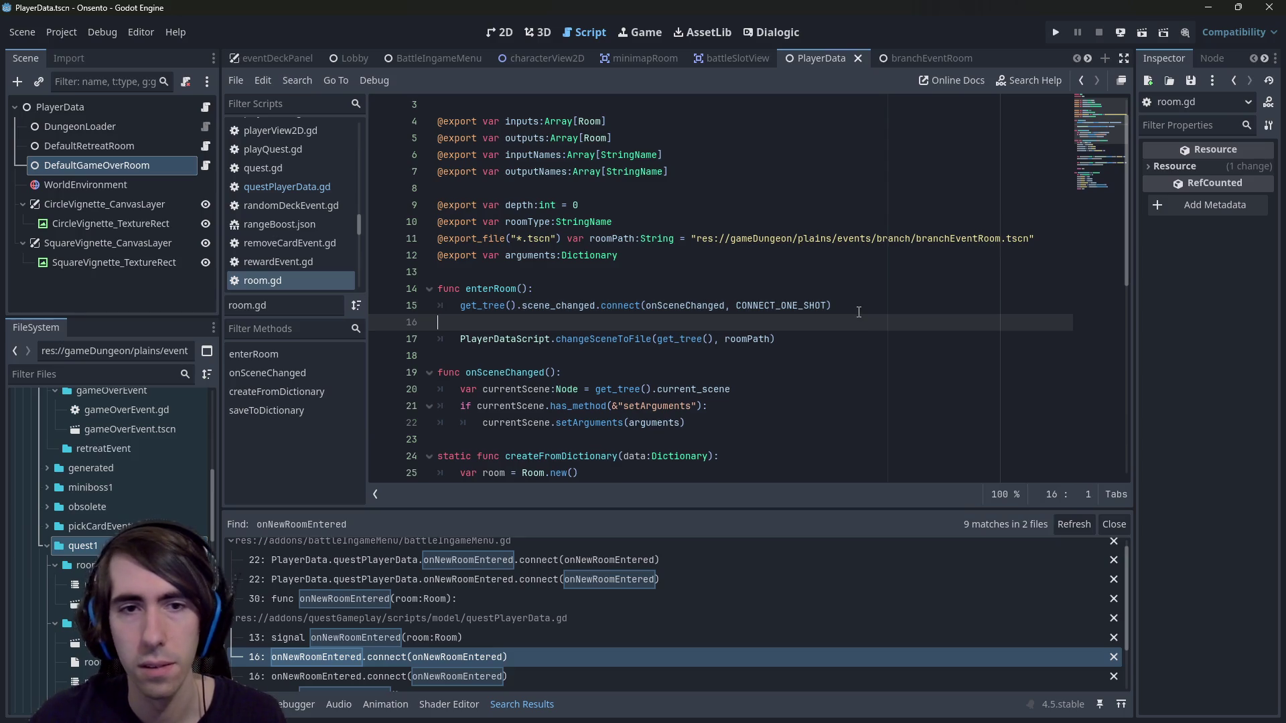
pyautogui.hotkey('ctrl', 'v')
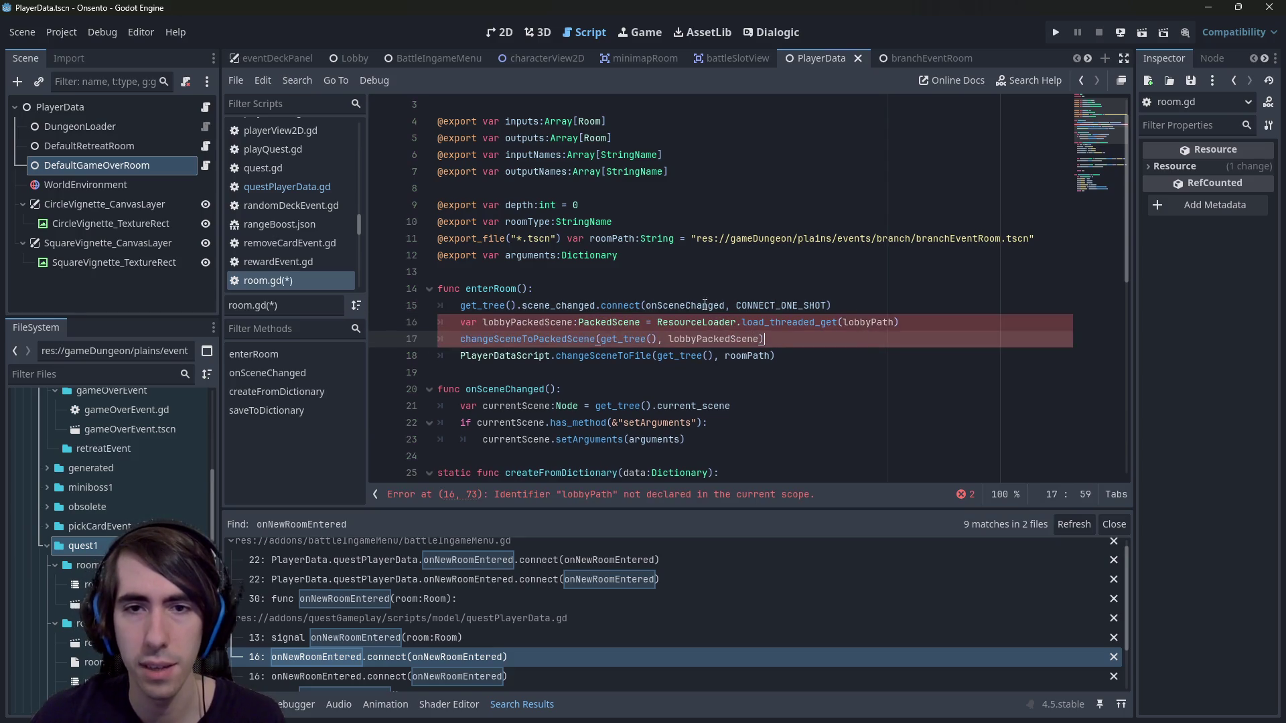
pyautogui.doubleClick(712, 339)
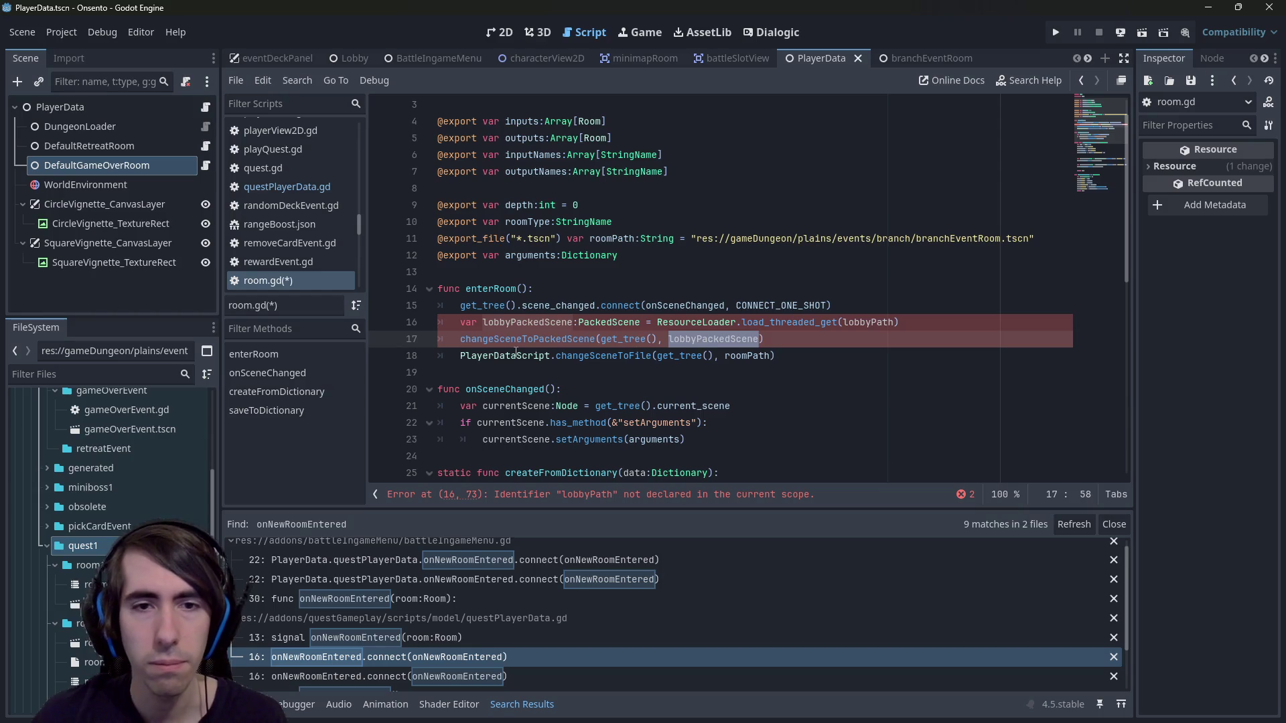
pyautogui.doubleClick(554, 339)
pyautogui.doubleClick(737, 361)
pyautogui.hotkey('ctrl', 'c')
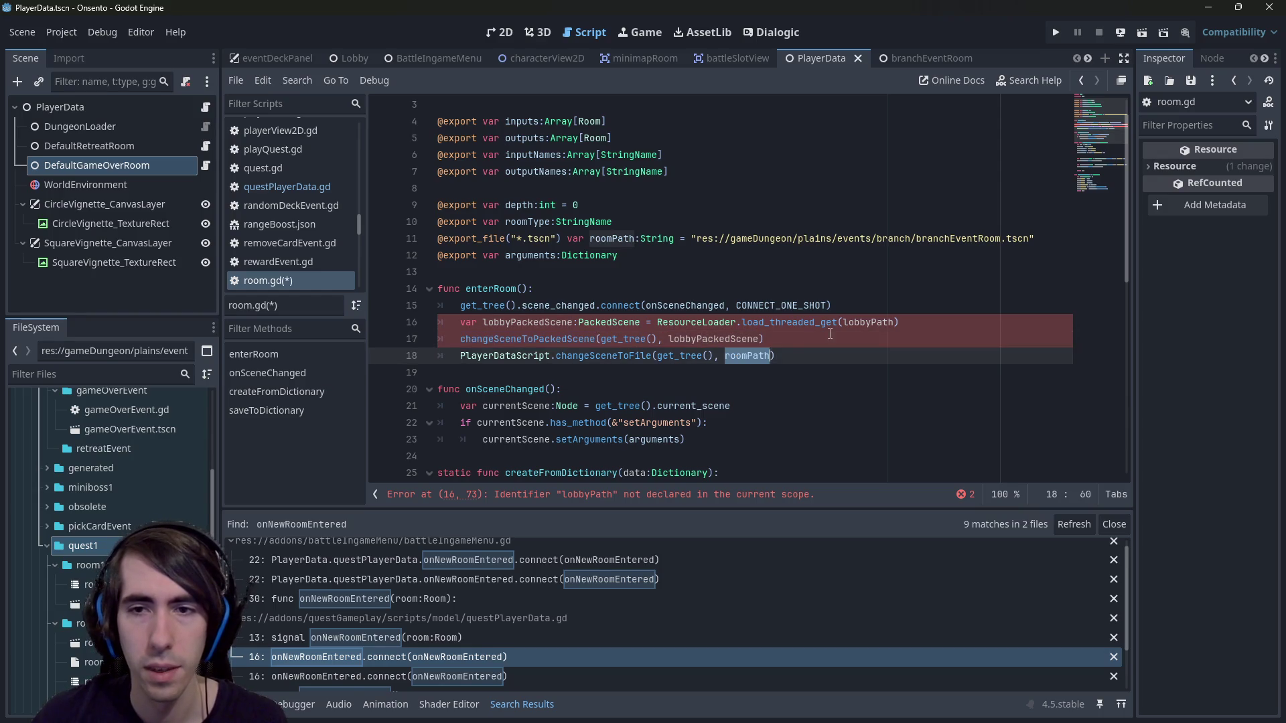
pyautogui.doubleClick(870, 322)
pyautogui.hotkey('ctrl', 'v')
pyautogui.hotkey('ctrl', 's')
# Rename lobbyPackedScene to roomPackedScene and save room.gd.
pyautogui.doubleClick(563, 322)
pyautogui.press('Left')
pyautogui.press('Delete')
pyautogui.press('Delete')
pyautogui.press('Delete')
pyautogui.write('room')
pyautogui.hotkey('ctrl', 's')
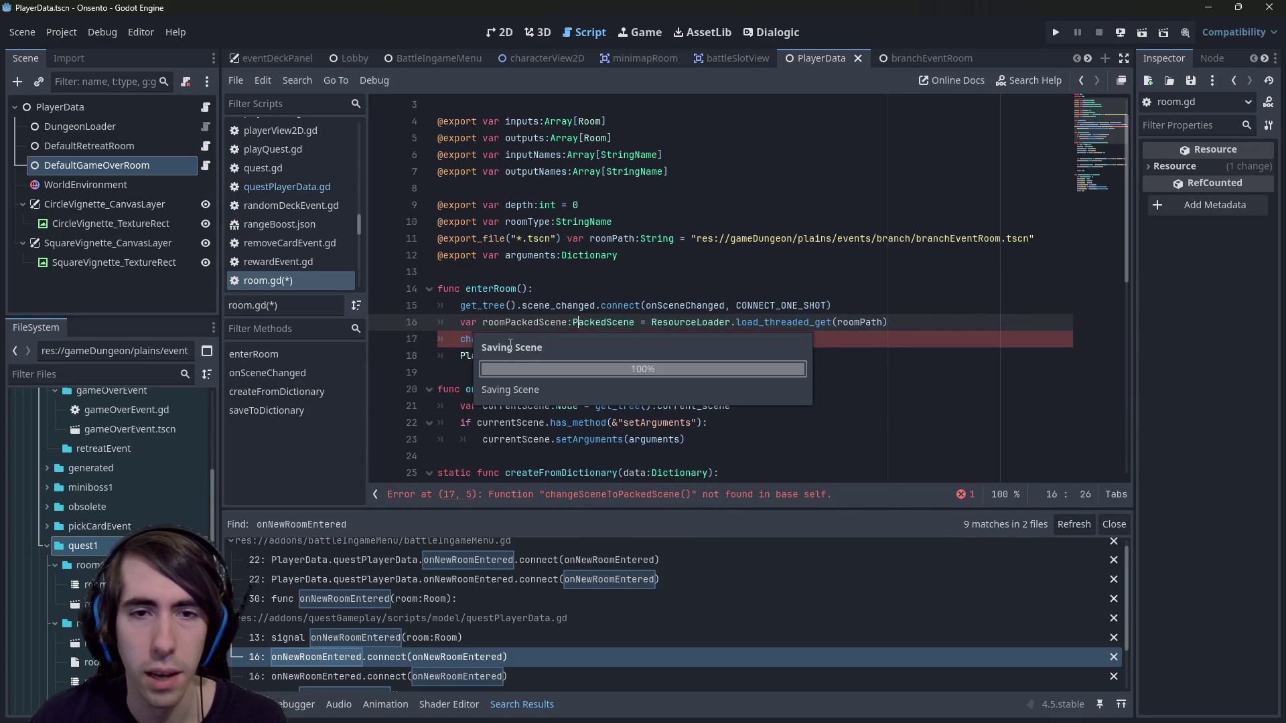
pyautogui.press('Down')
pyautogui.press('Down')
# Prefix the scene-change call with PlayerDataScript., delete the changeSceneToFile line, and run the Lobby scene.
pyautogui.click(926, 329)
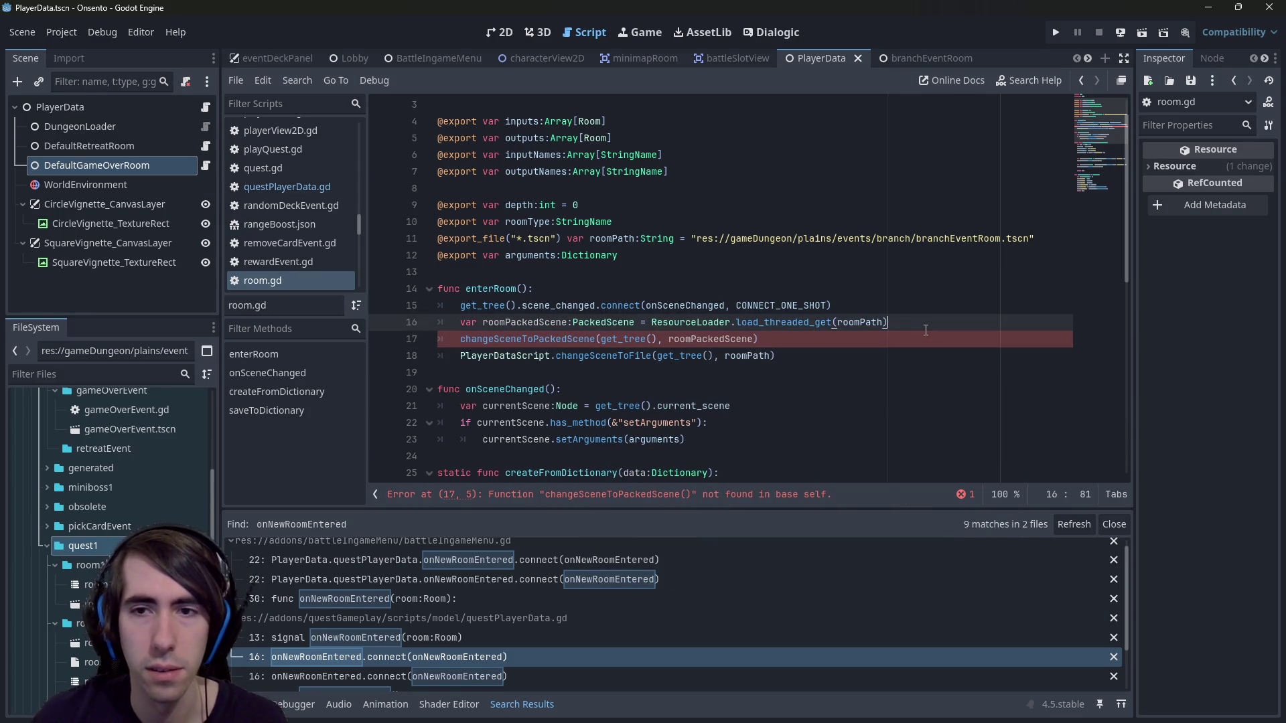
pyautogui.click(459, 341)
pyautogui.write('PlayerDataScript.')
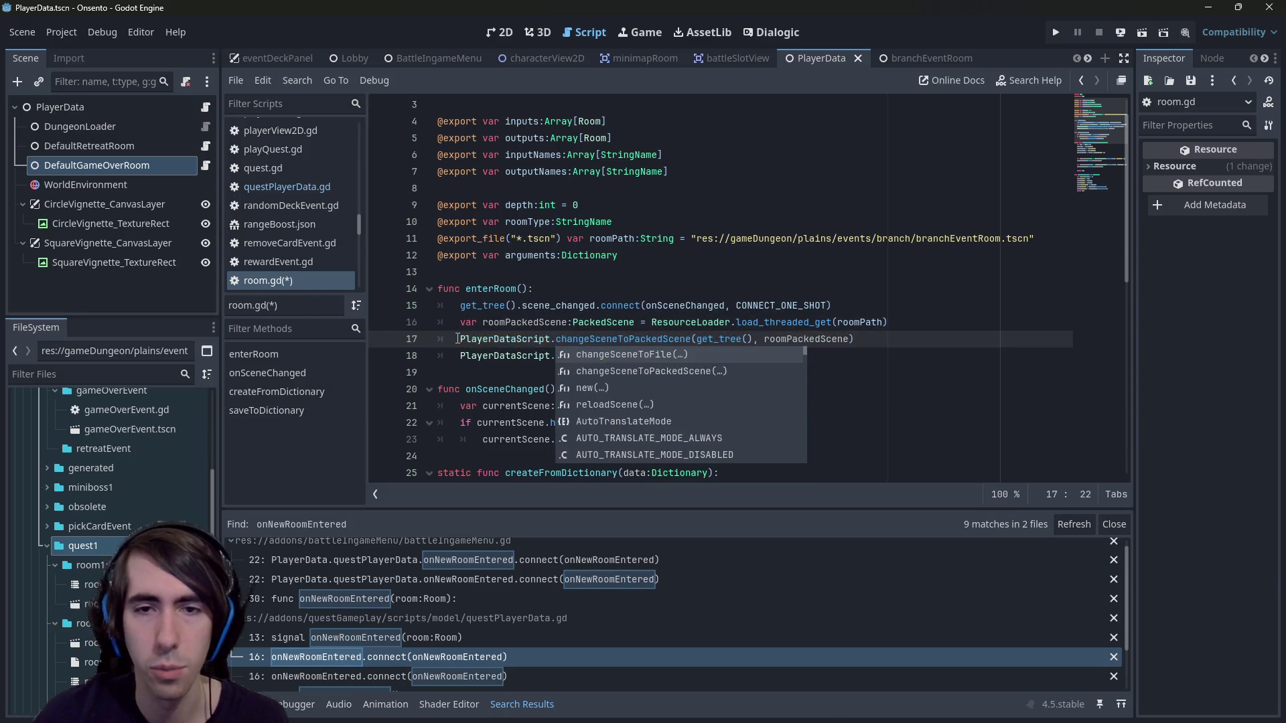
pyautogui.press('Escape')
pyautogui.click(392, 362)
pyautogui.press('BackSpace')
pyautogui.press('BackSpace')
pyautogui.press('Escape')
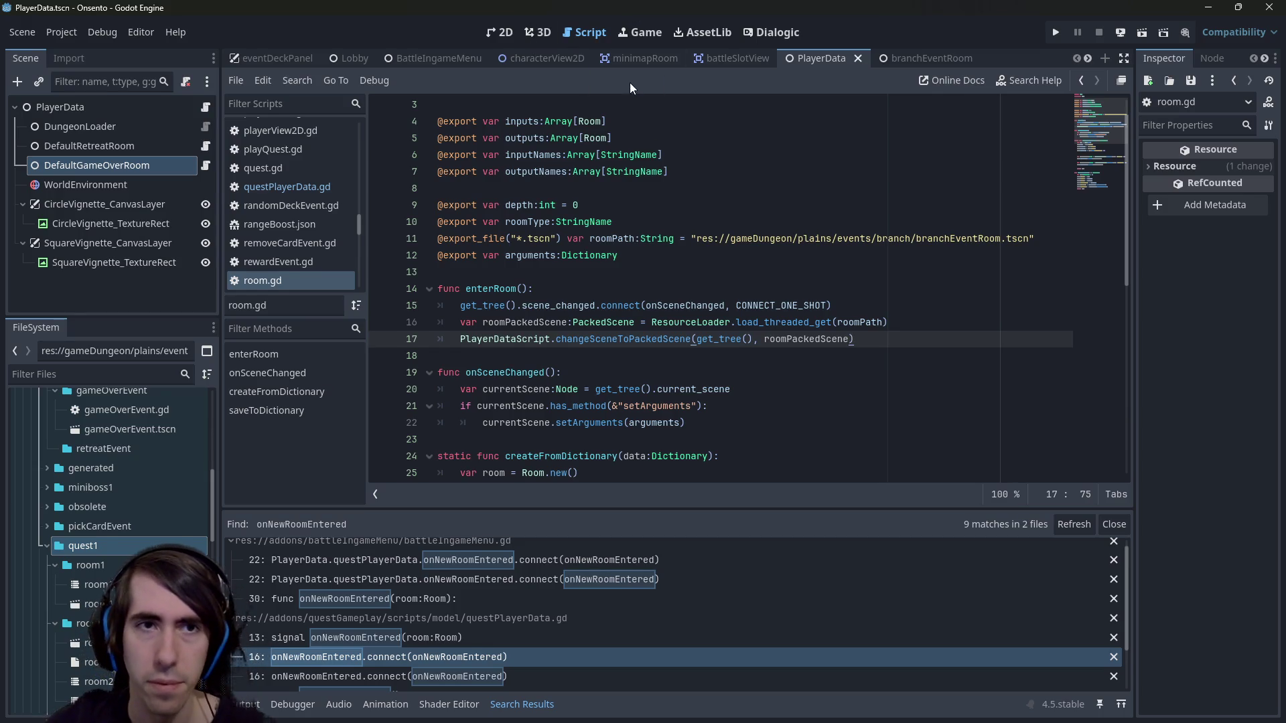
pyautogui.click(333, 55)
pyautogui.press('F6')
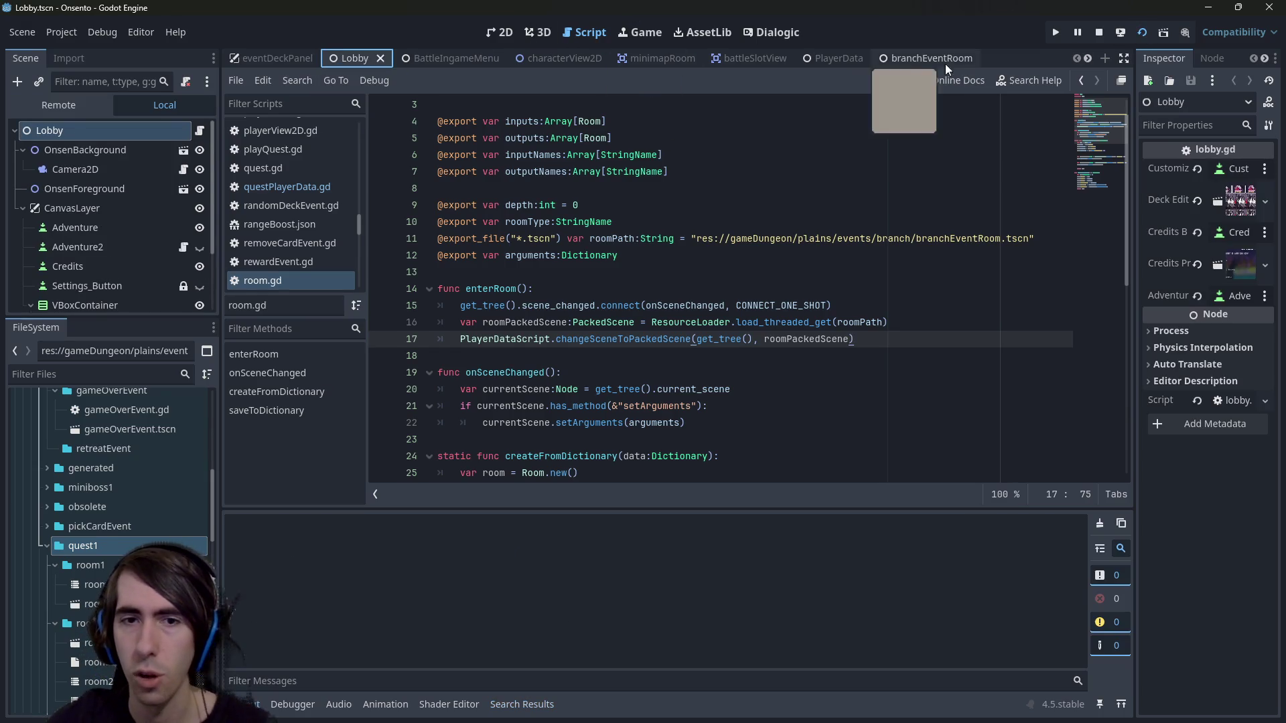
# Inspect the Lobby scene's Adventure button and open the Lobby root node's script.
pyautogui.click(503, 37)
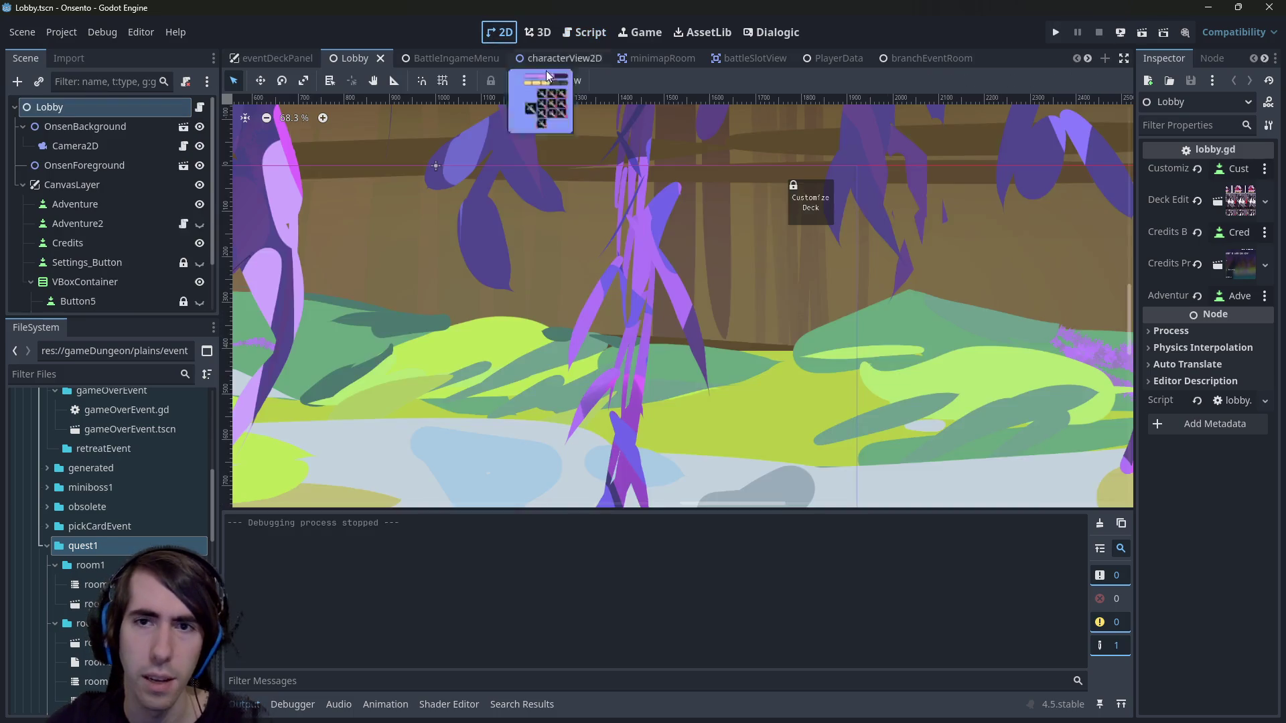
pyautogui.scroll(-2, 717, 283)
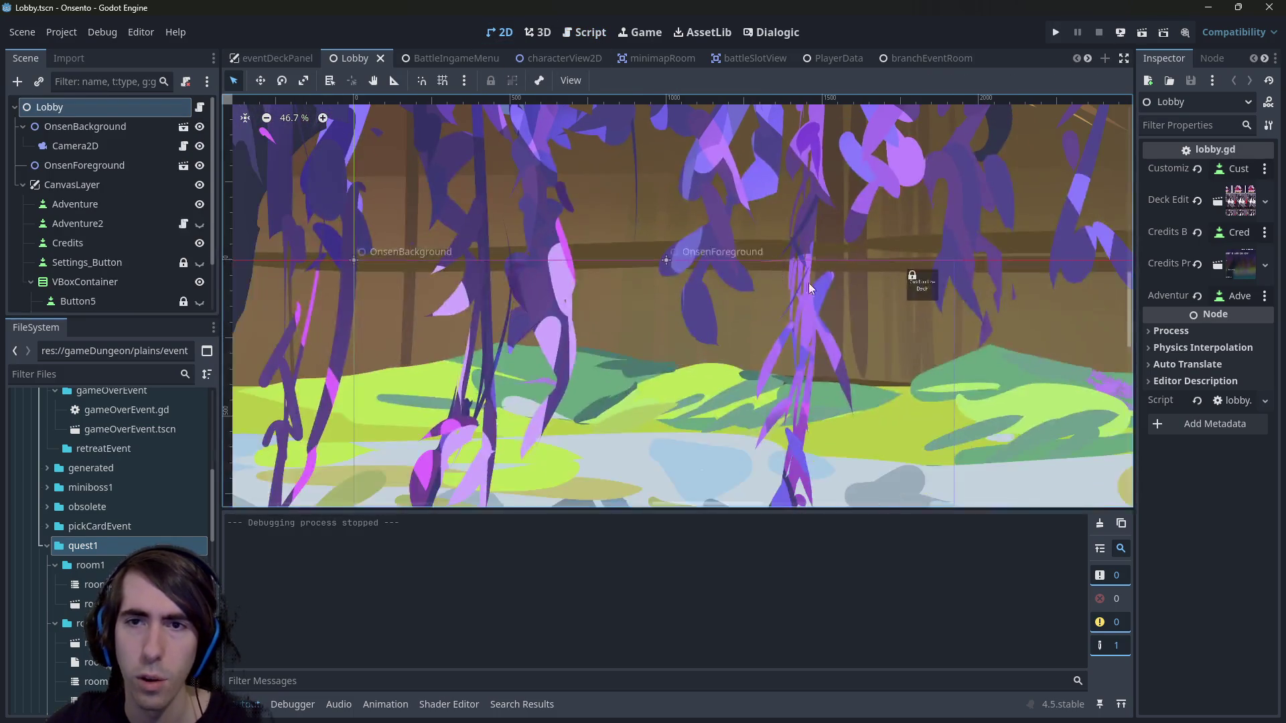
pyautogui.scroll(-3, 824, 436)
pyautogui.scroll(2, 757, 305)
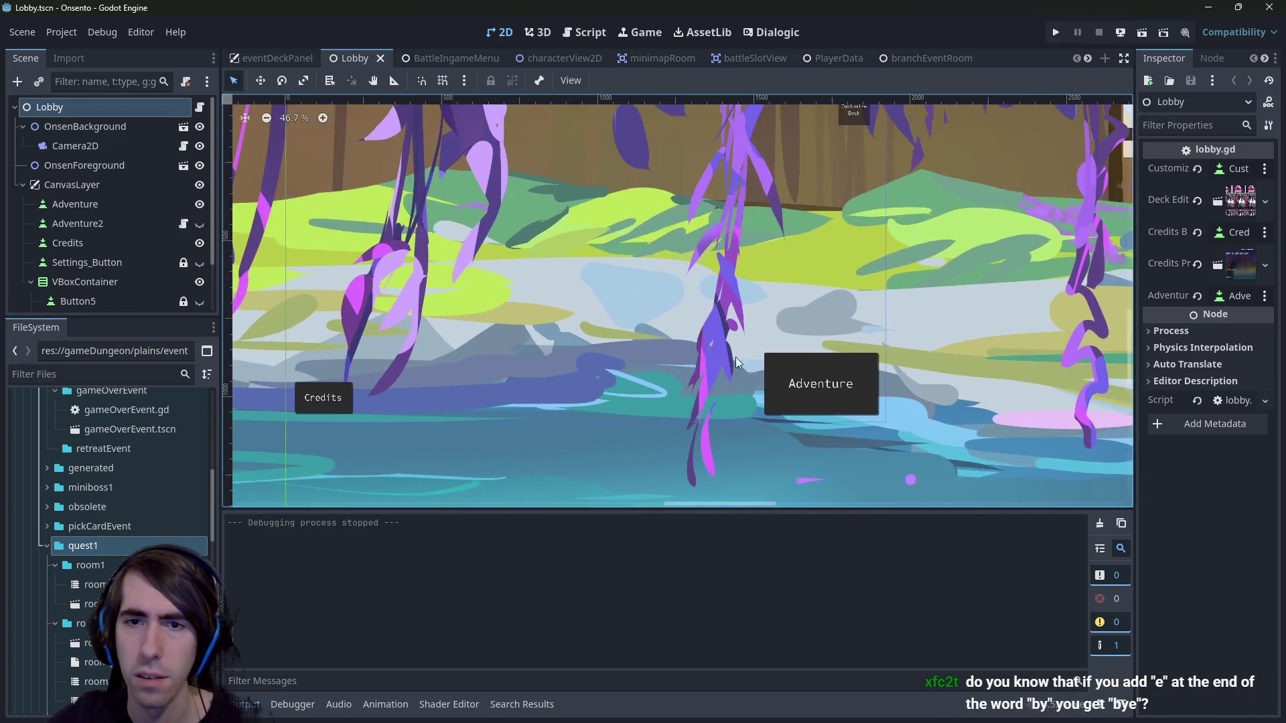
pyautogui.click(870, 375)
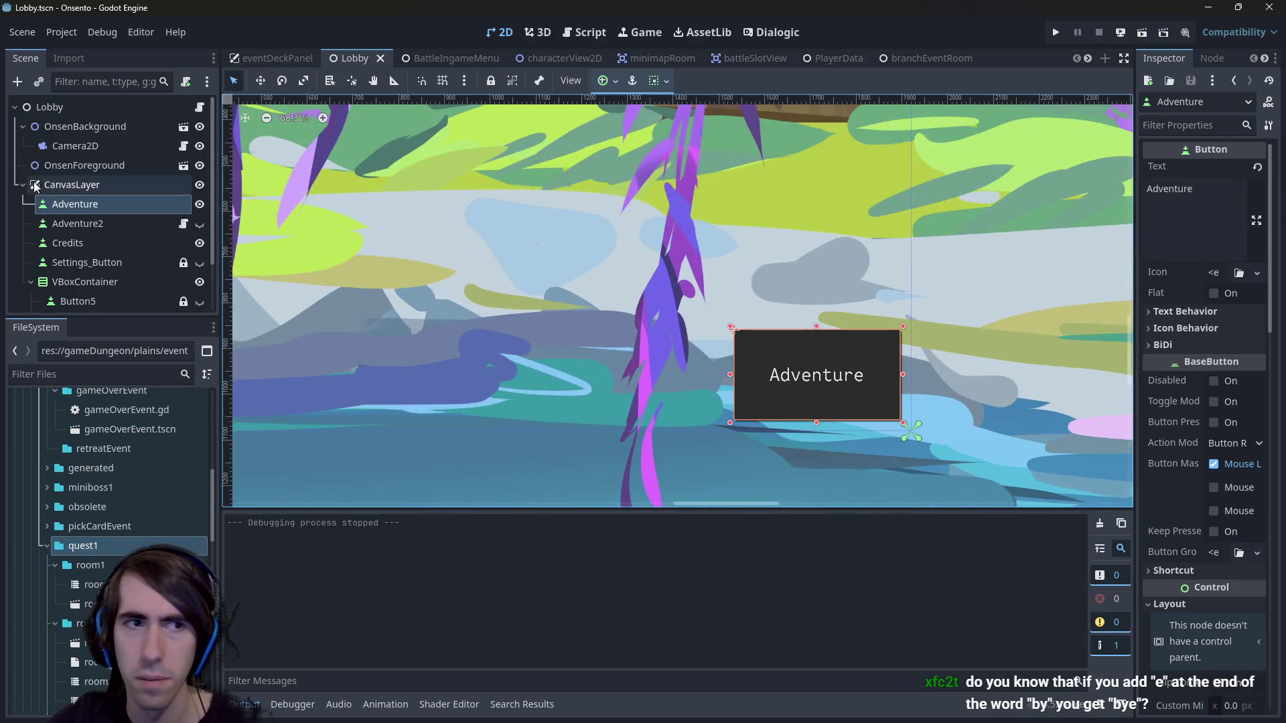
pyautogui.click(134, 104)
pyautogui.click(200, 107)
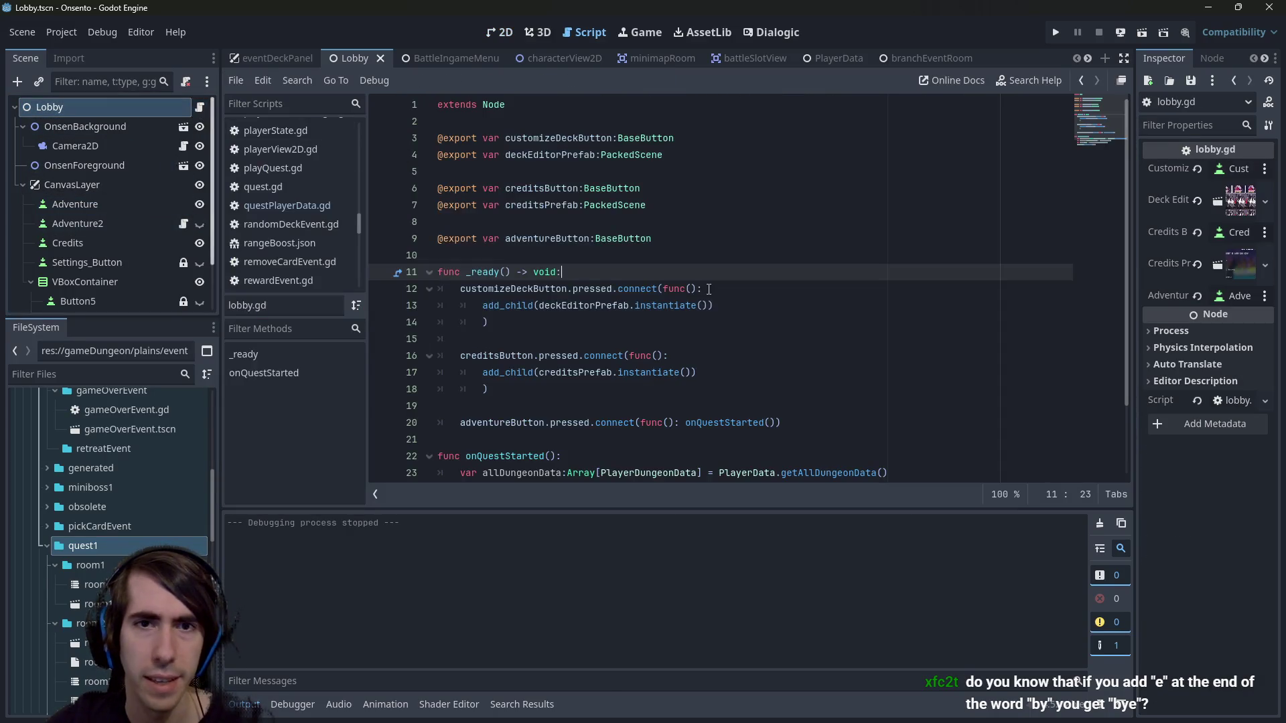
# Trace onQuestStarted's getAllDungeonData and startQuest calls to startQuest's definition in playerDataScript.gd.
pyautogui.doubleClick(544, 239)
pyautogui.scroll(-2, 563, 268)
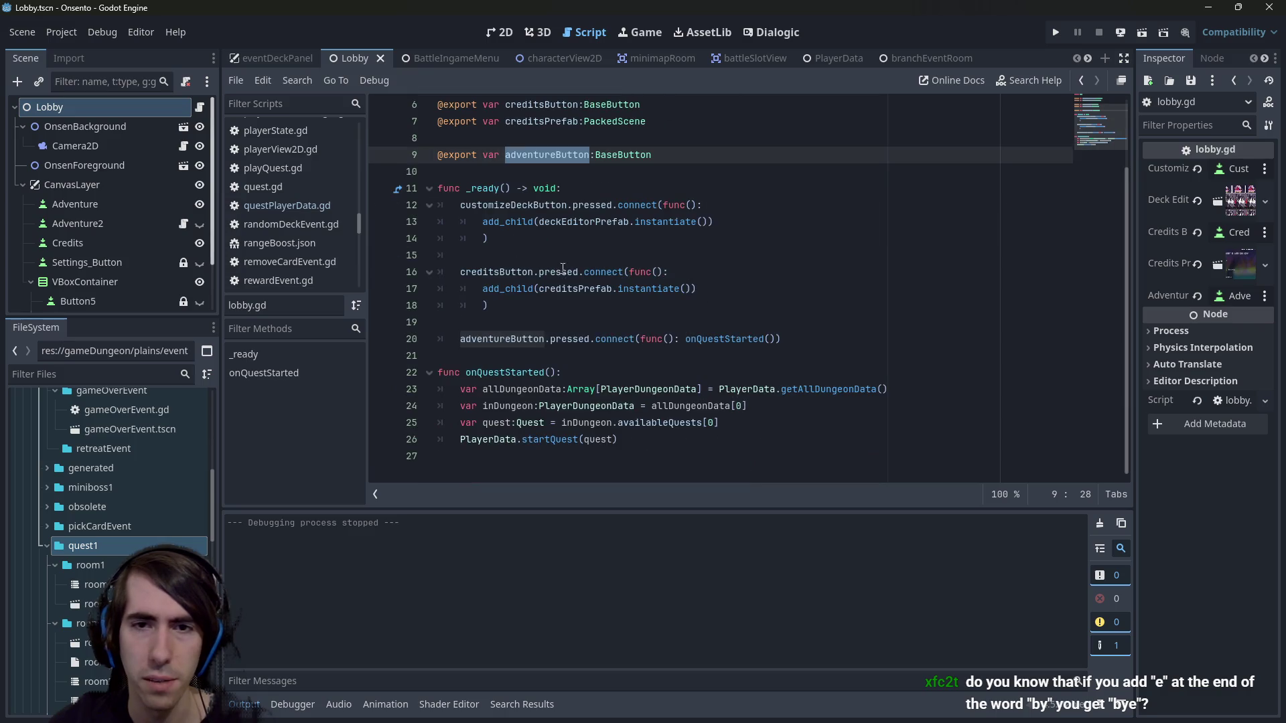
pyautogui.doubleClick(691, 333)
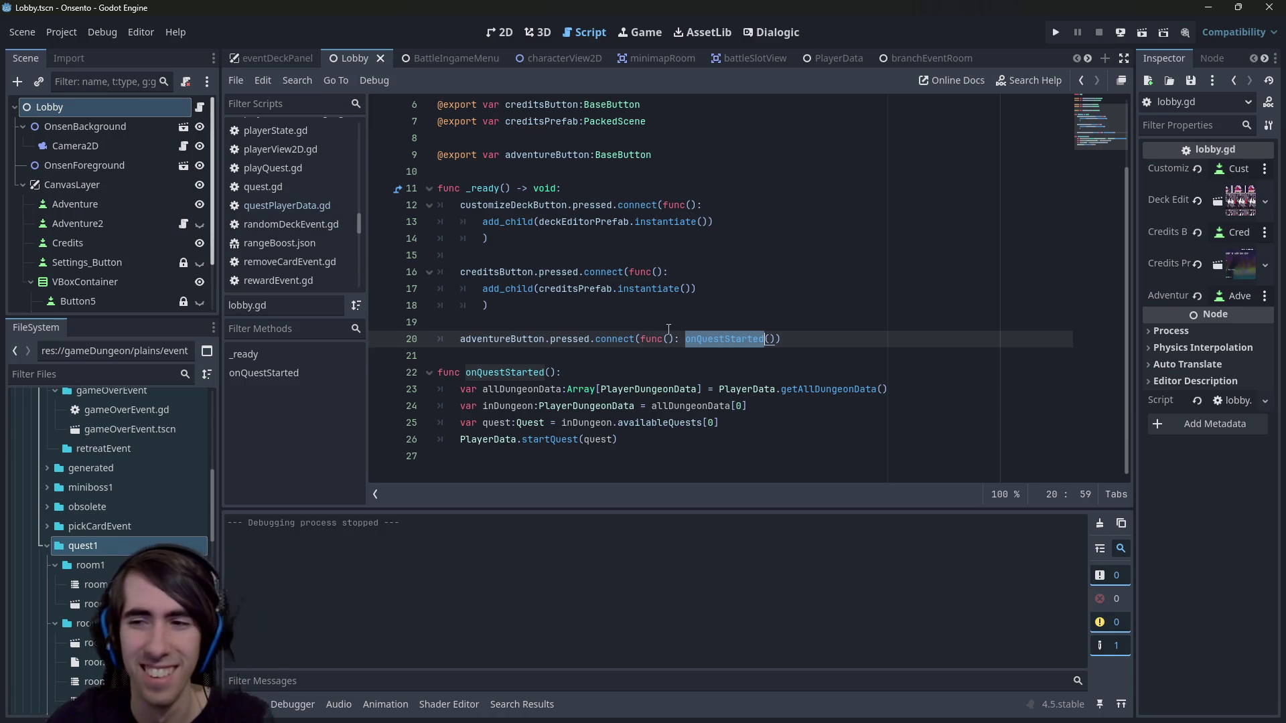
pyautogui.doubleClick(828, 390)
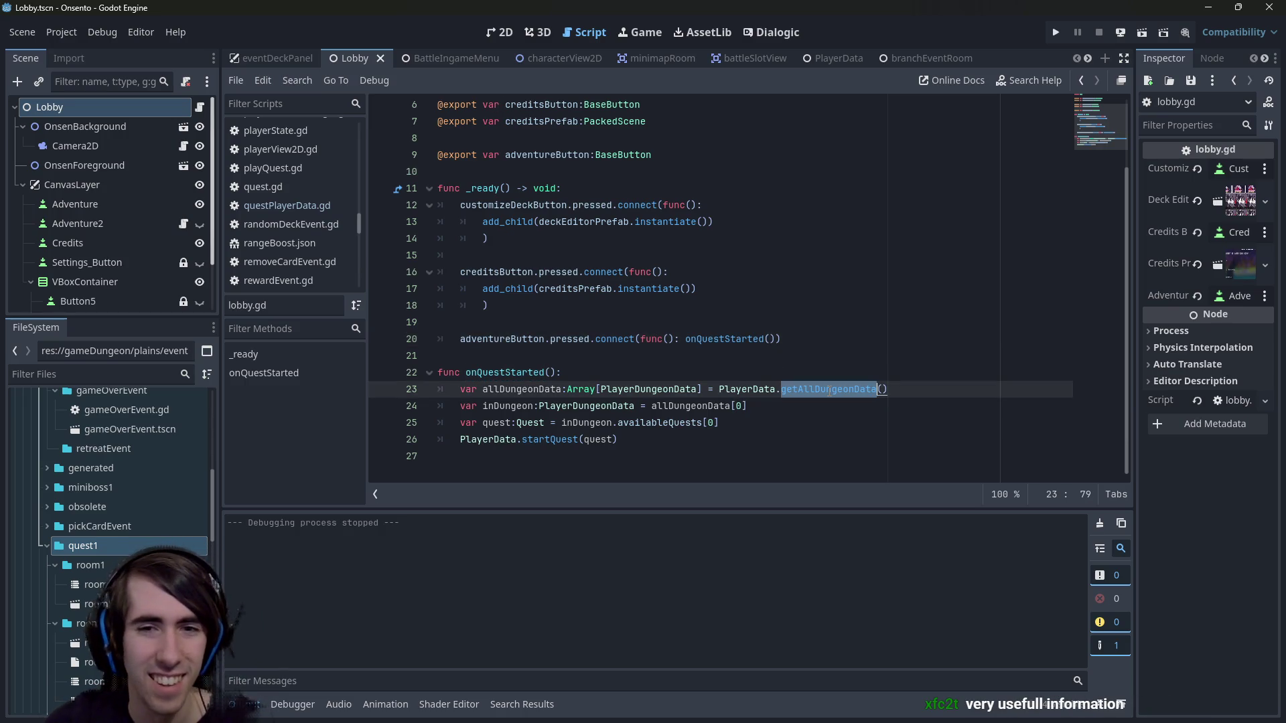
pyautogui.doubleClick(542, 439)
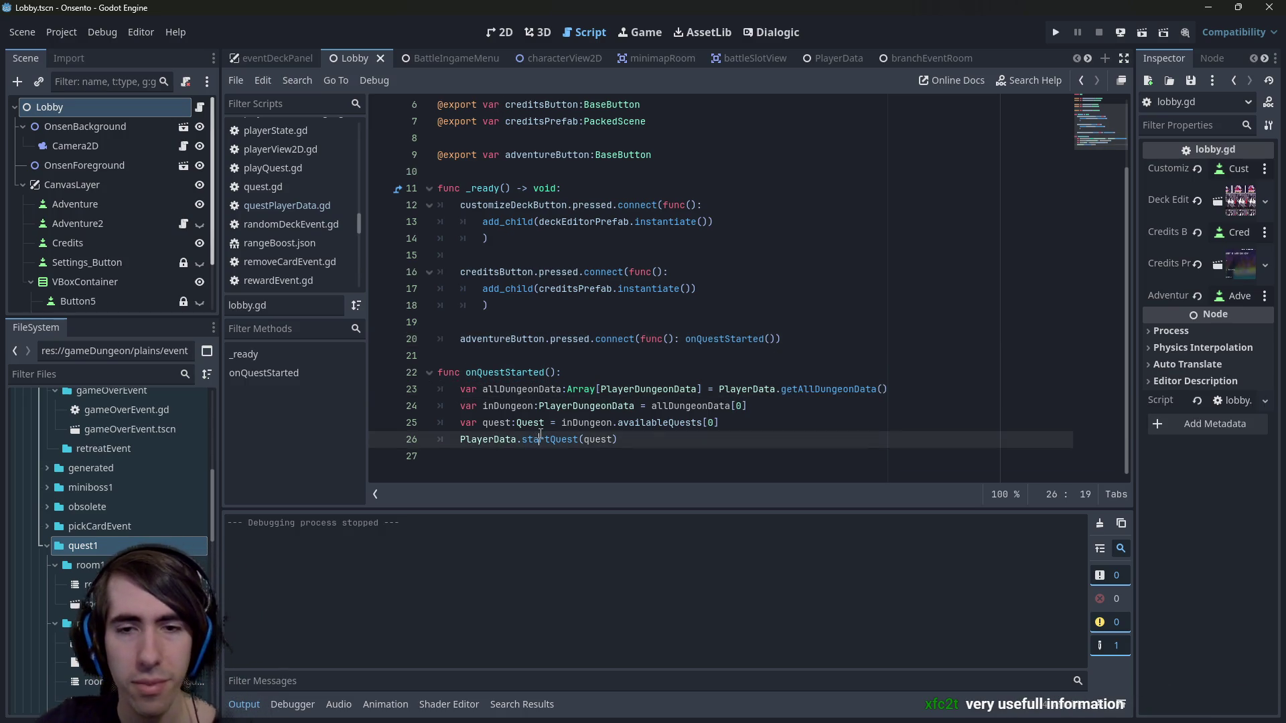
pyautogui.keyDown('ctrl'); pyautogui.click(542, 439); pyautogui.keyUp('ctrl')
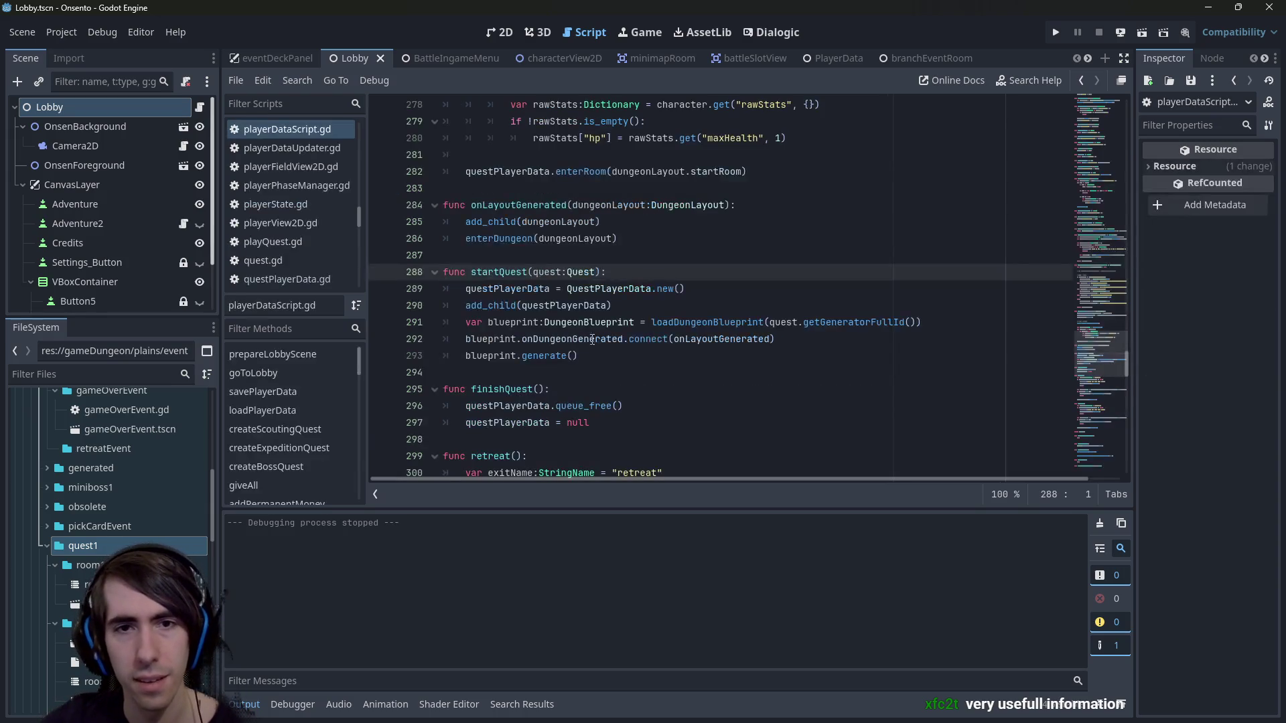
pyautogui.hotkey('alt', 'Left')
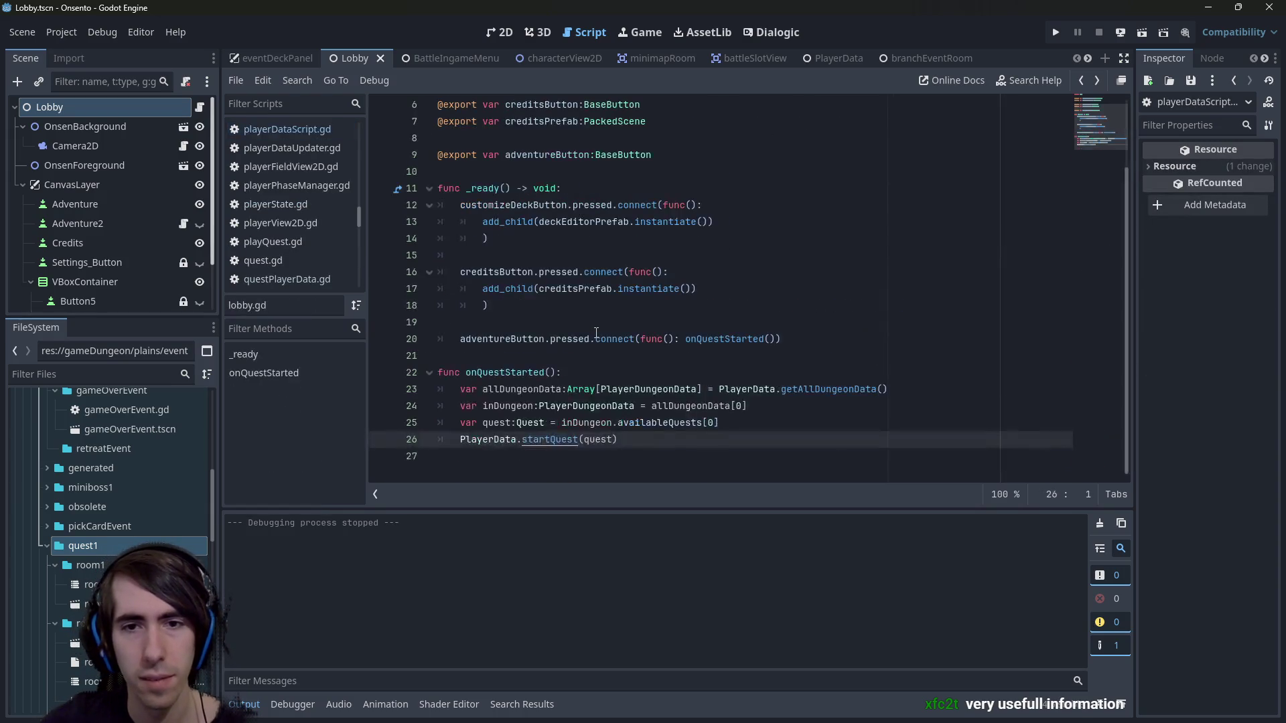
pyautogui.keyDown('ctrl'); pyautogui.click(812, 390); pyautogui.keyUp('ctrl')
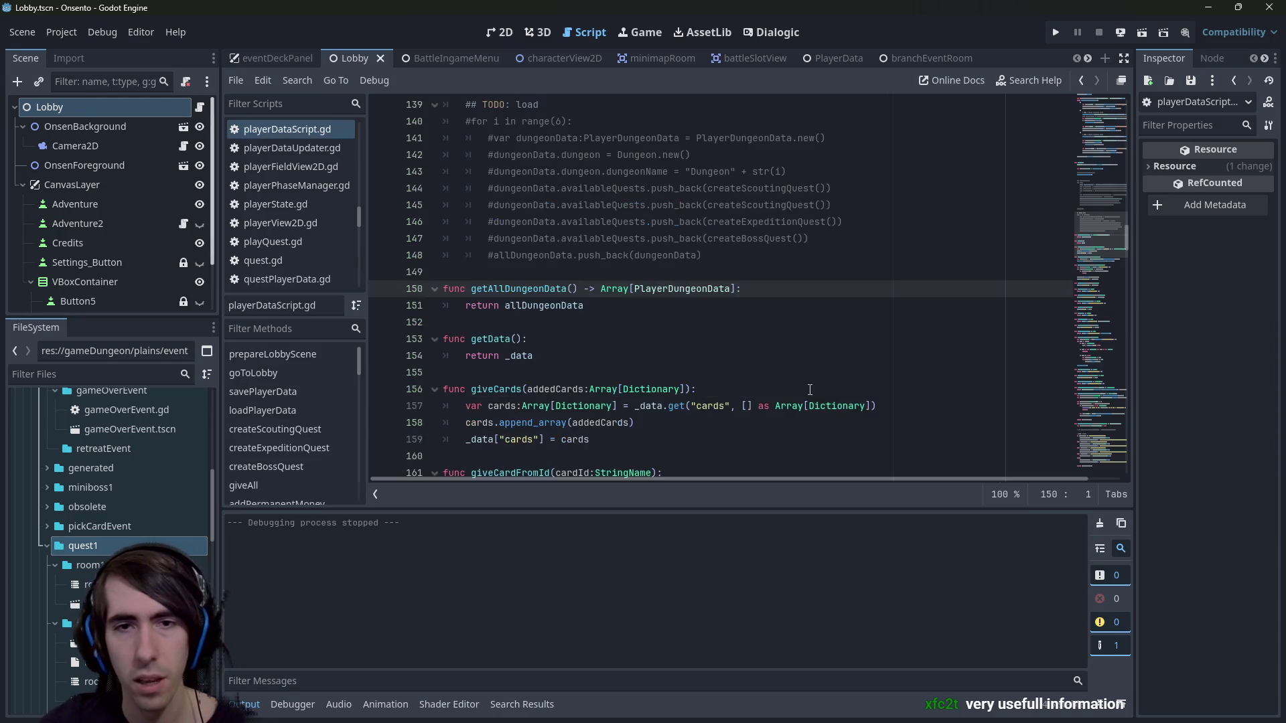
pyautogui.click(566, 306)
pyautogui.hotkey('alt', 'Left')
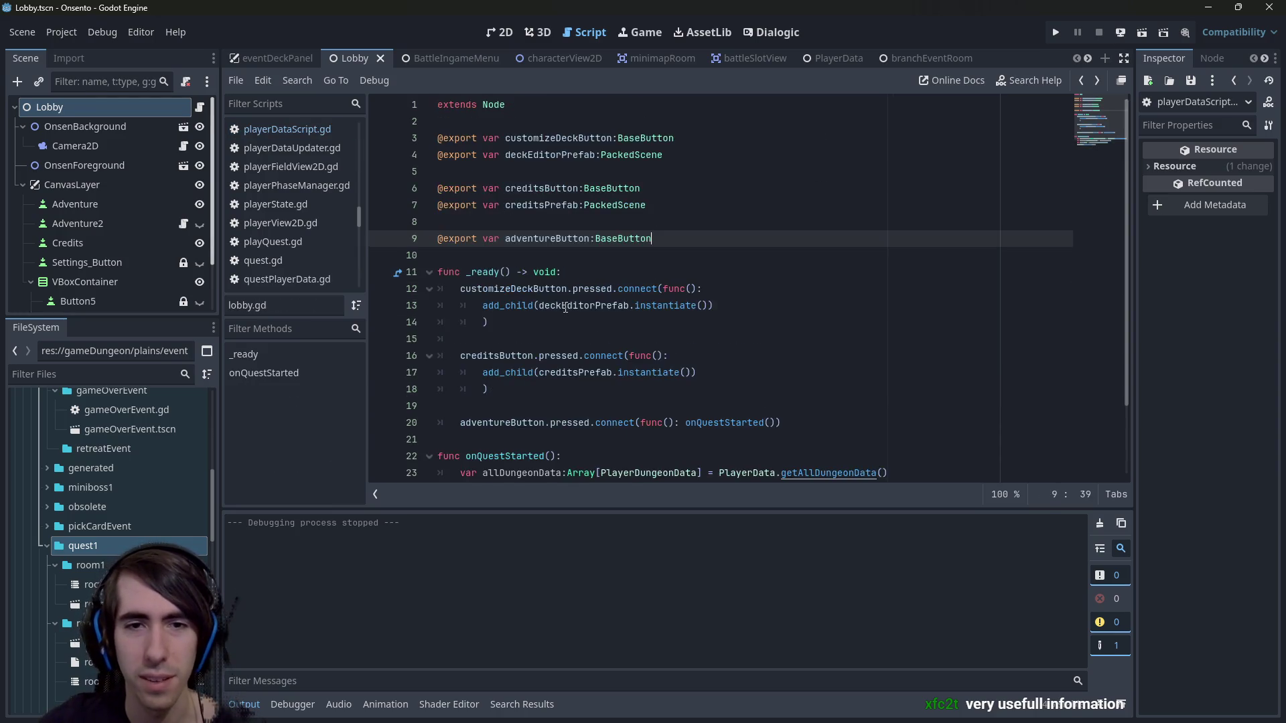
pyautogui.keyDown('ctrl'); pyautogui.click(534, 446); pyautogui.keyUp('ctrl')
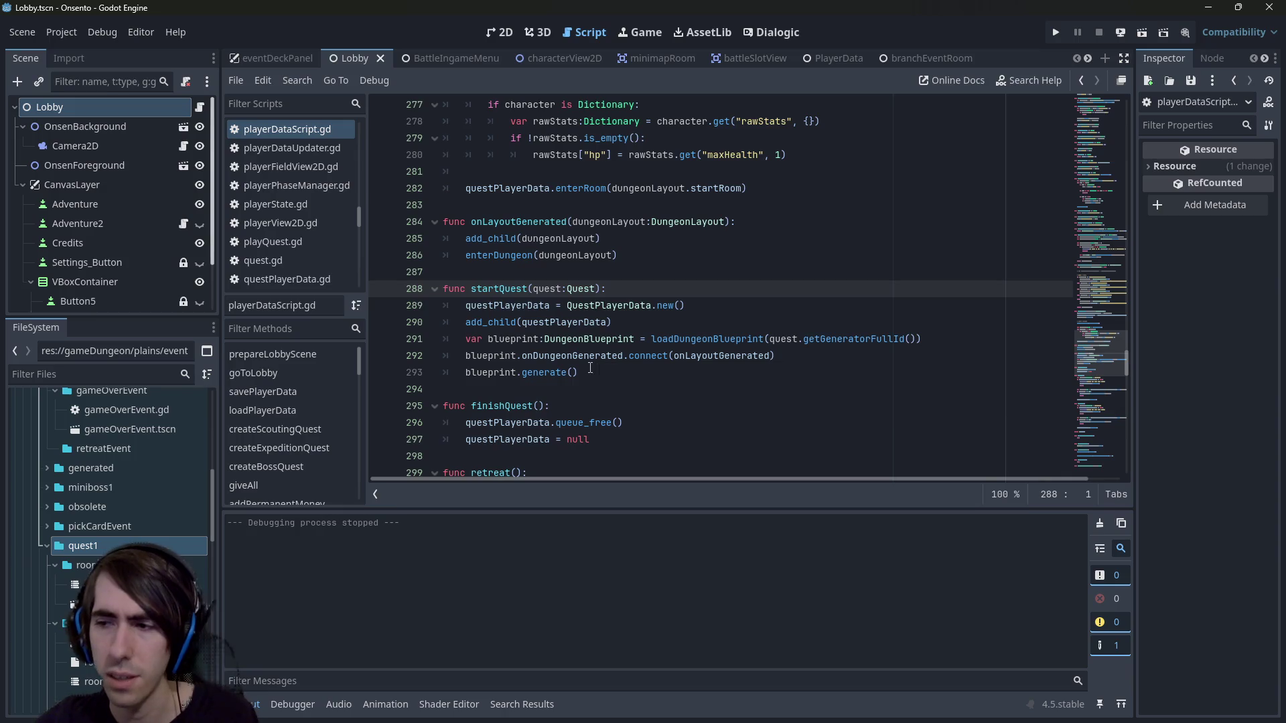
pyautogui.click(551, 374)
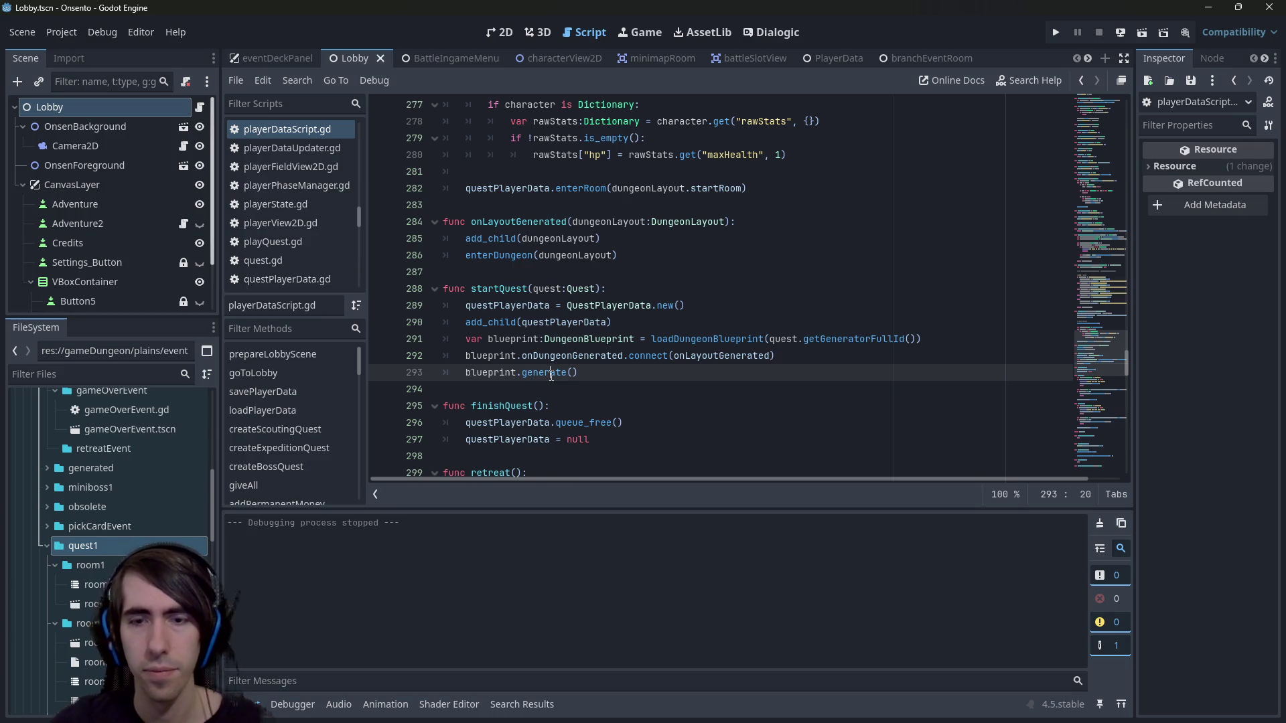
pyautogui.doubleClick(509, 371)
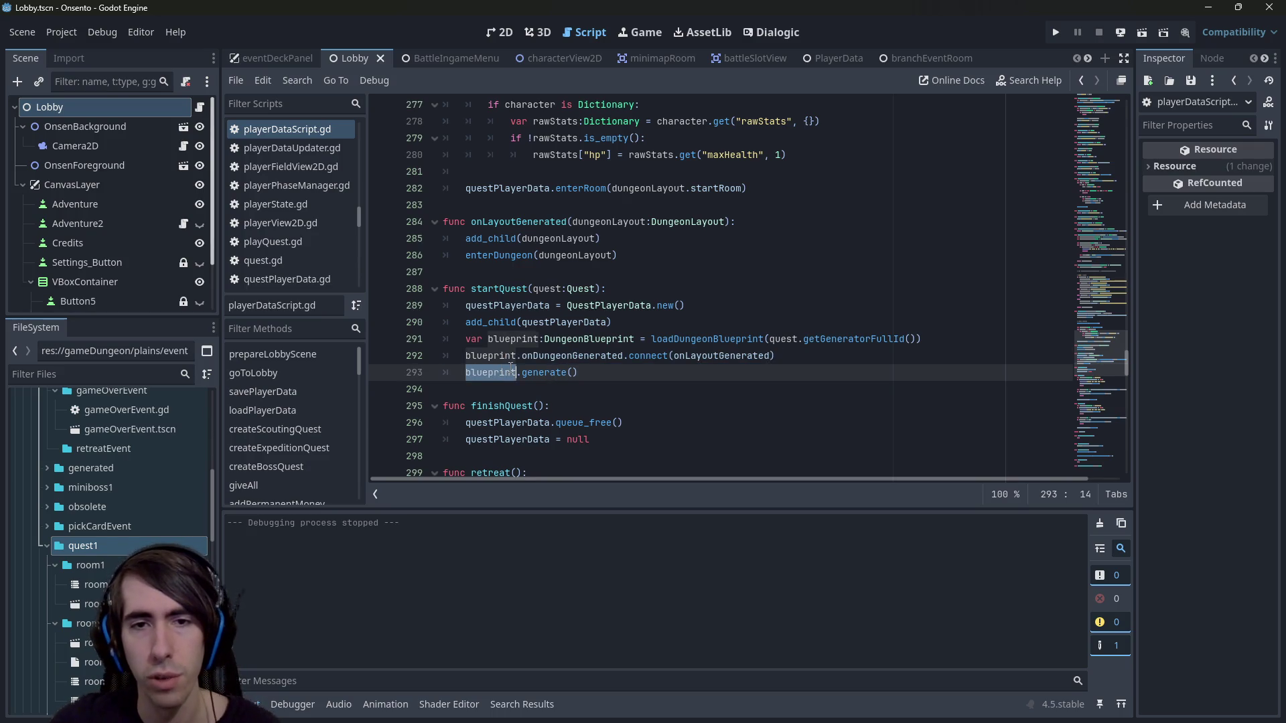
pyautogui.click(547, 373)
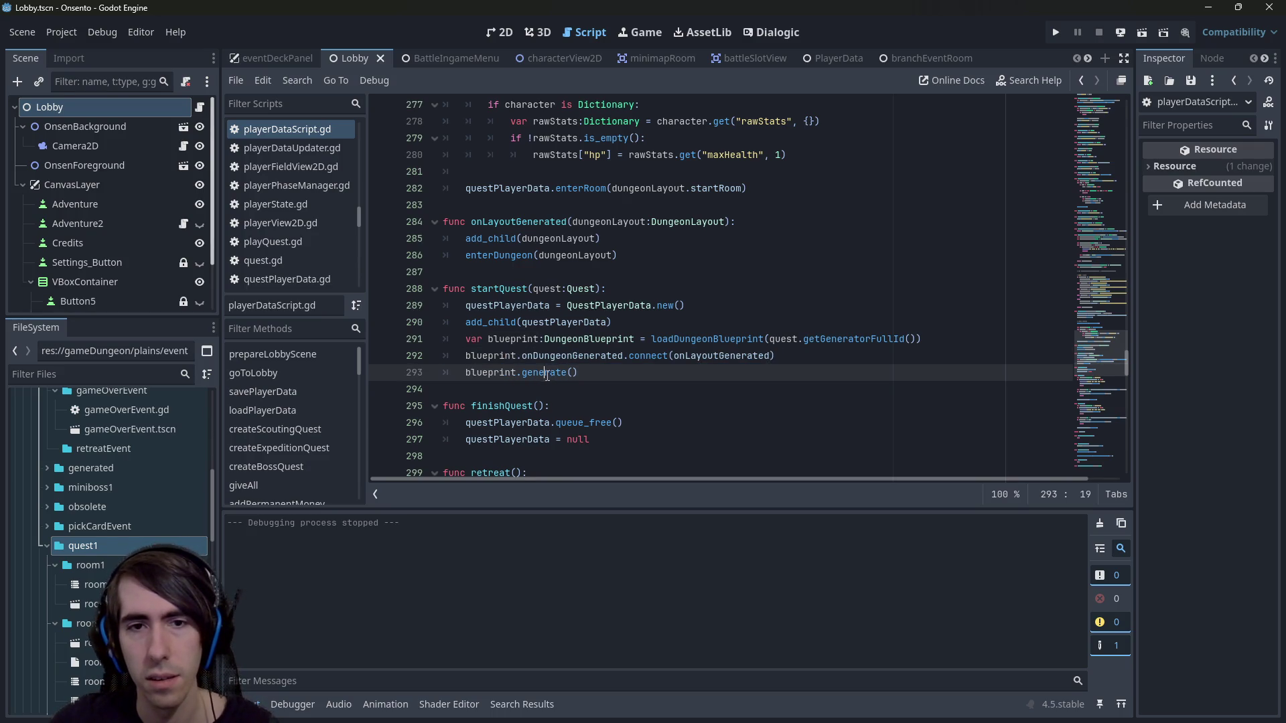
pyautogui.keyDown('ctrl'); pyautogui.click(574, 338); pyautogui.keyUp('ctrl')
# Find onDungeonGenerated in the DungeonBlueprint script, then return to the player data script.
pyautogui.hotkey('ctrl', 'f')
pyautogui.write('geonGenerate')
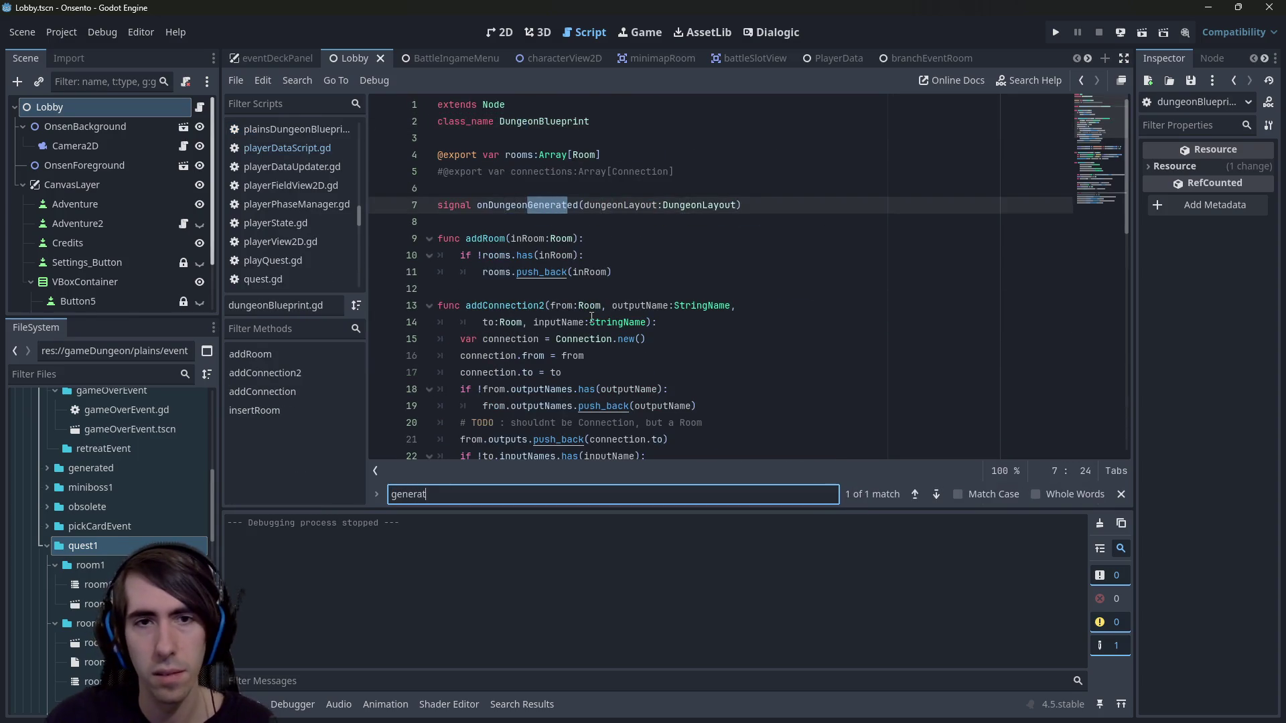
pyautogui.press('Escape')
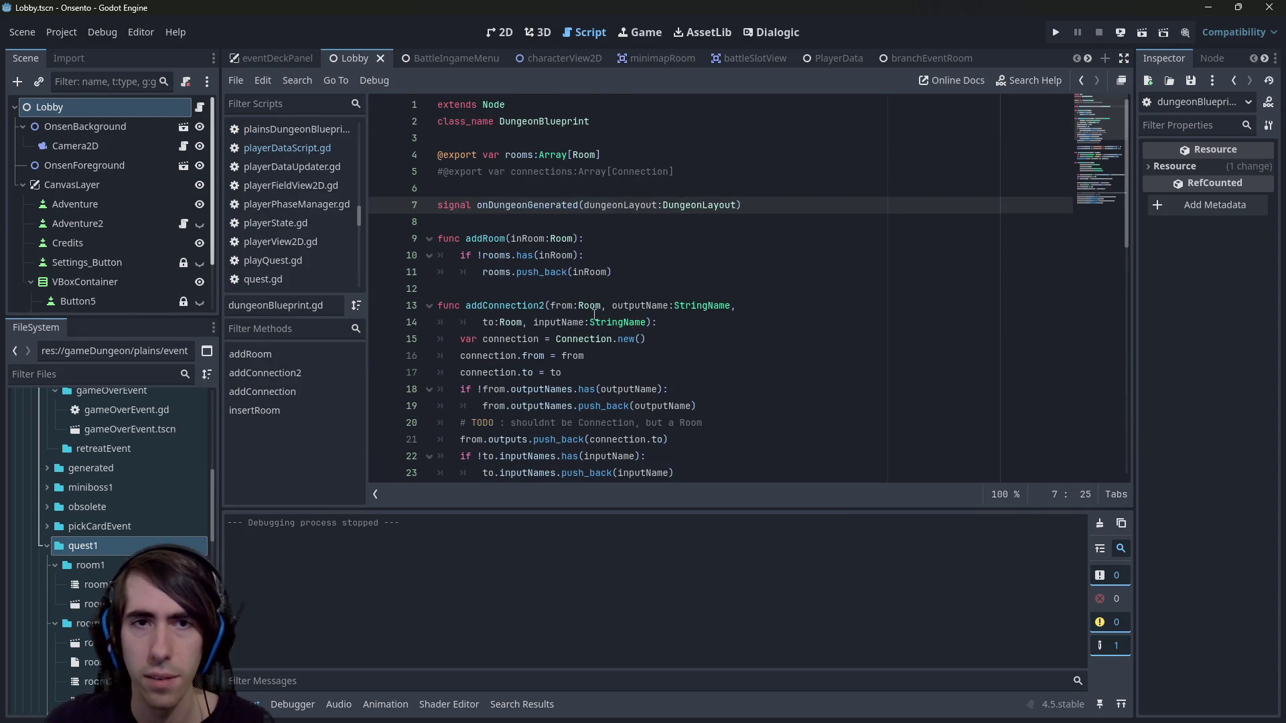
pyautogui.scroll(-3, 615, 239)
pyautogui.scroll(3, 615, 239)
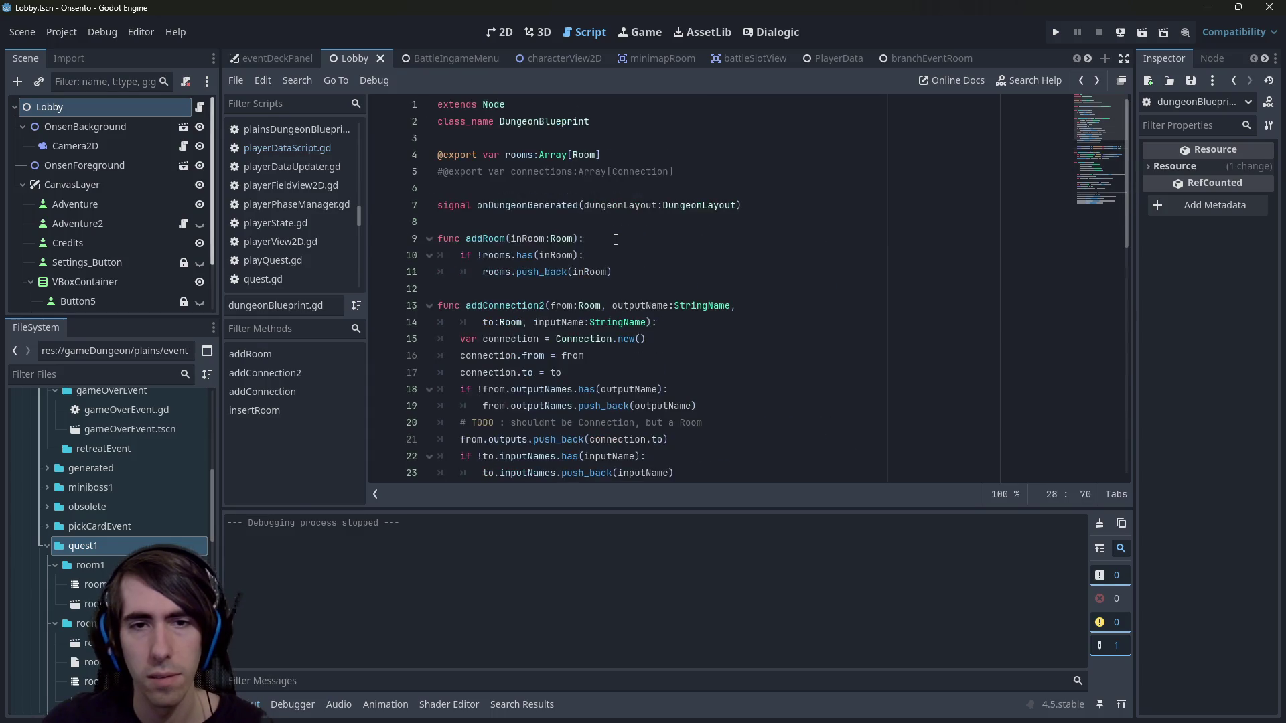
pyautogui.hotkey('alt', 'Left')
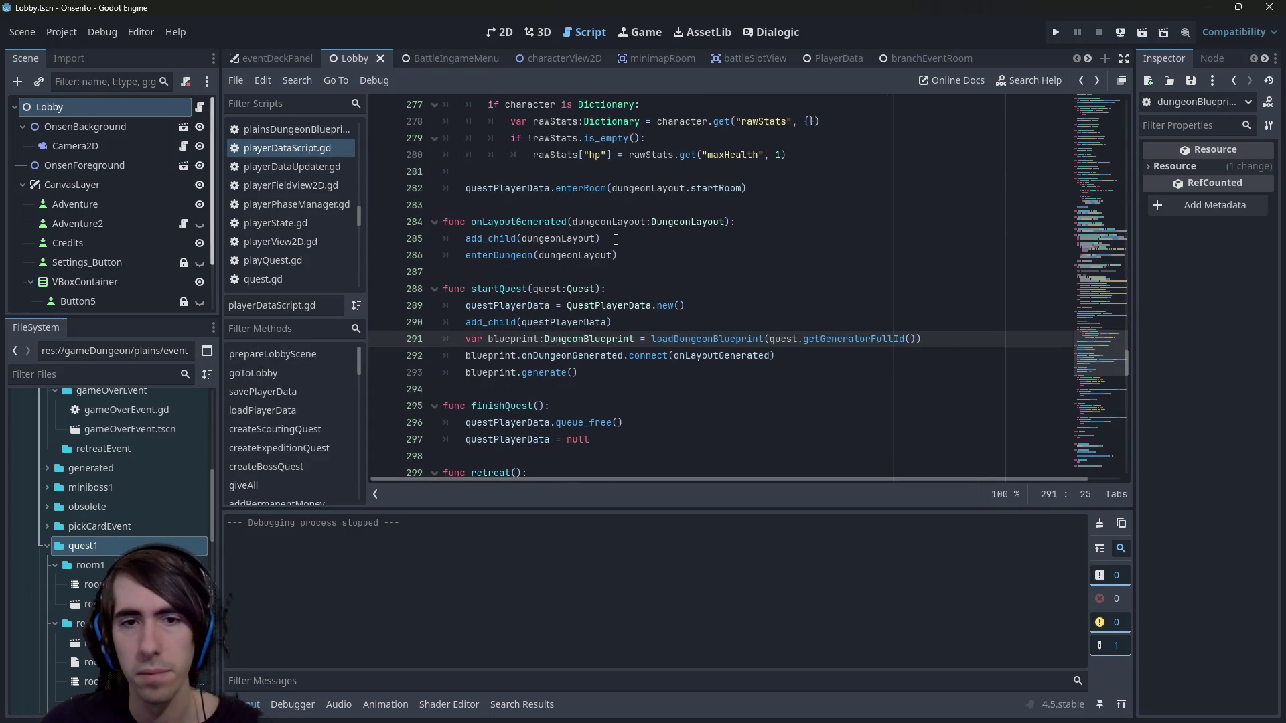
# Add an empty 'func generate(): pass' to DungeonBlueprint for the generate call on line 293.
pyautogui.doubleClick(541, 373)
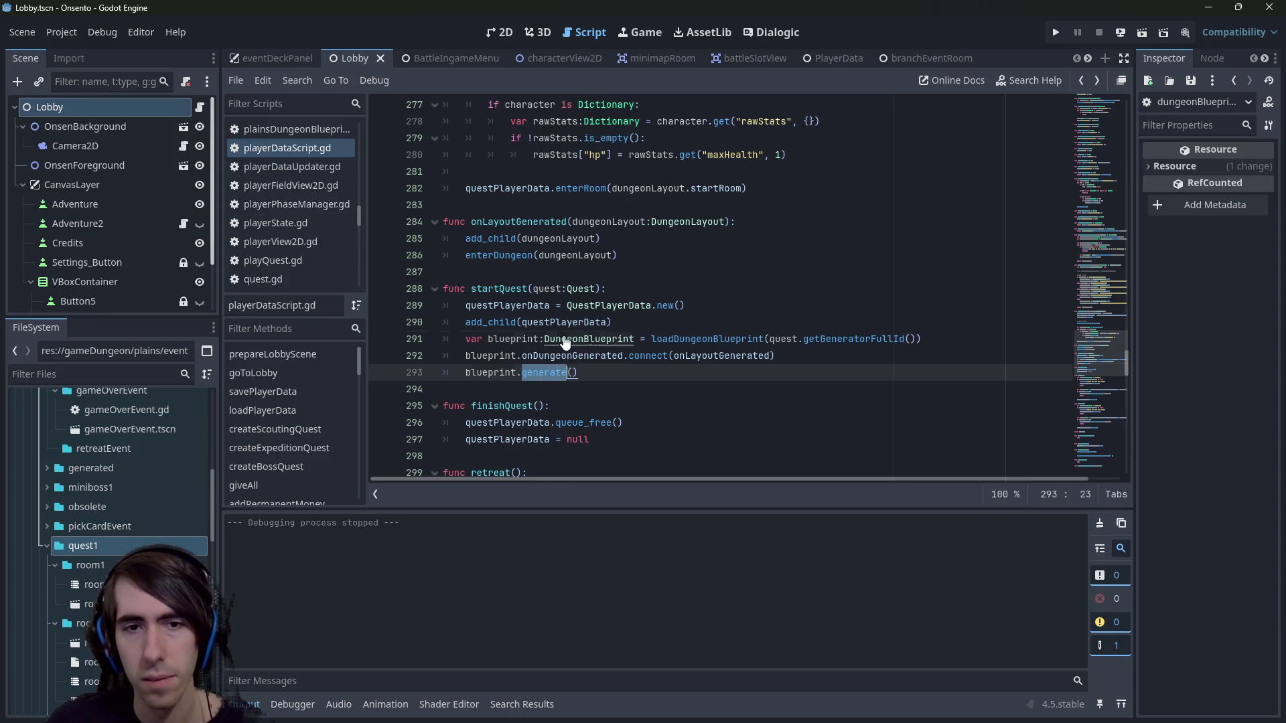
pyautogui.keyDown('ctrl'); pyautogui.click(543, 372); pyautogui.keyUp('ctrl')
pyautogui.click(532, 223)
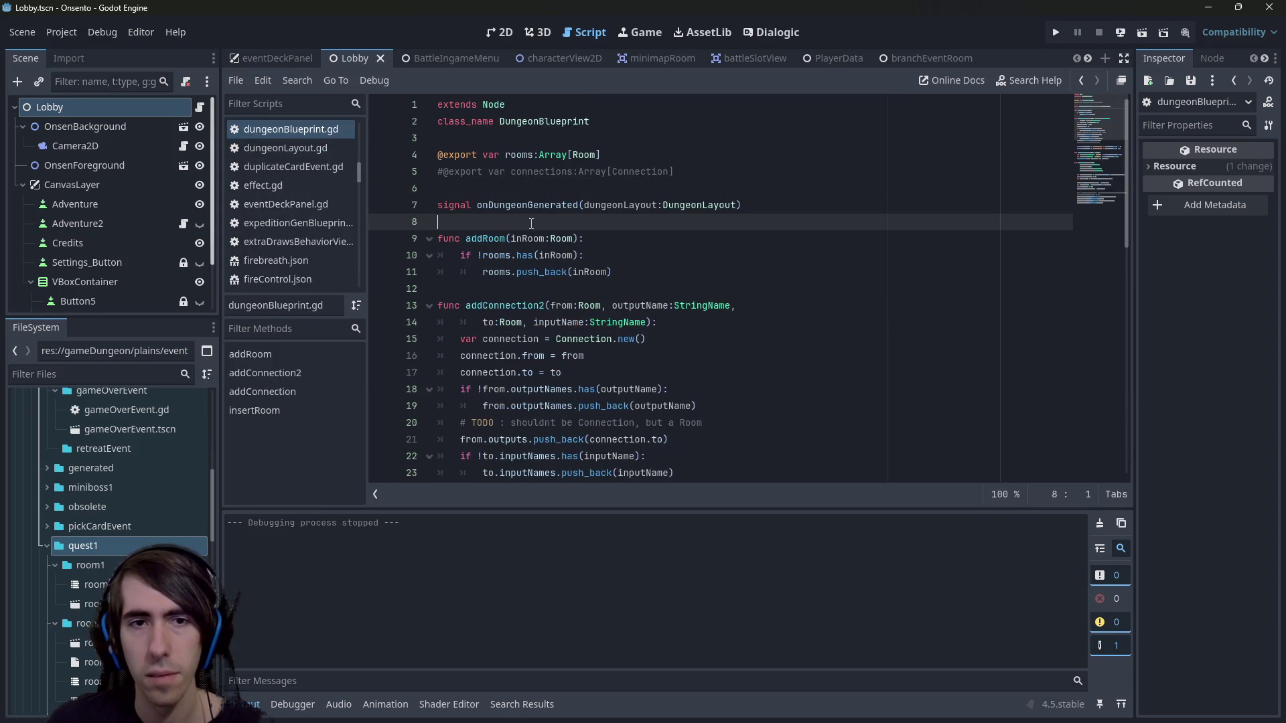
pyautogui.press('Return')
pyautogui.press('Return')
pyautogui.press('Up')
pyautogui.write('func generate()')
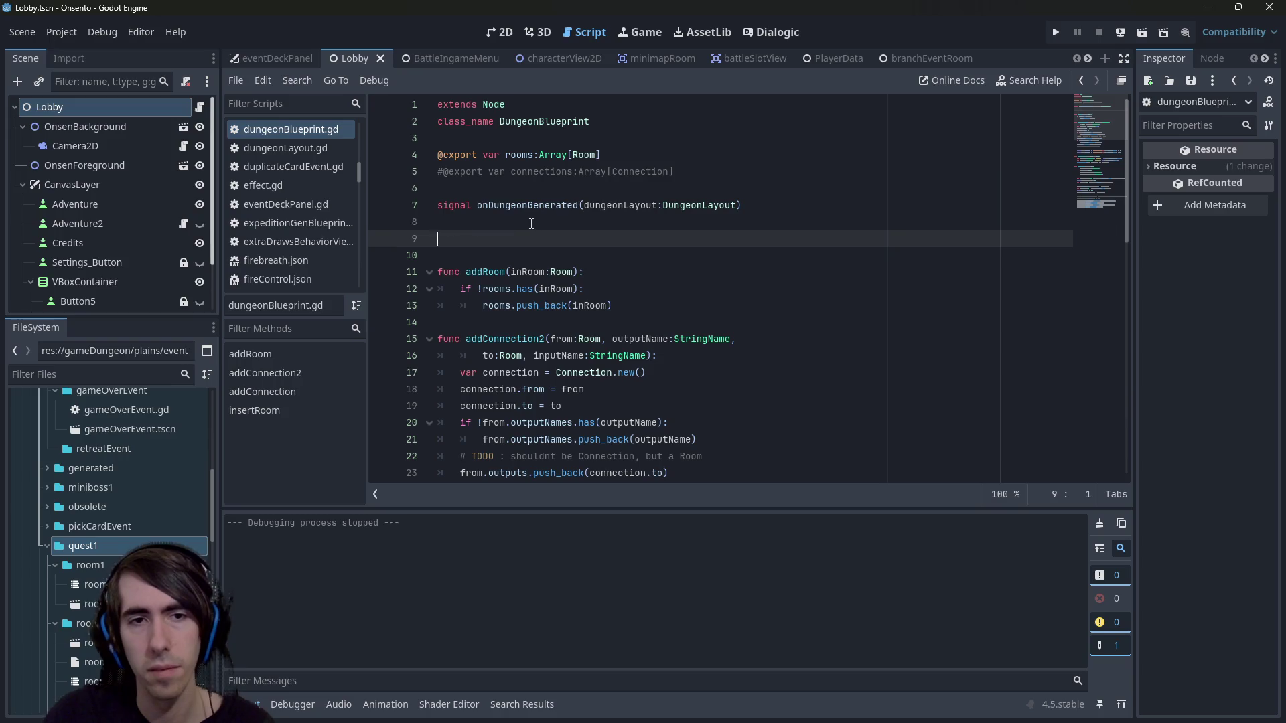
pyautogui.write(':')
pyautogui.press('Return')
pyautogui.write('pass')
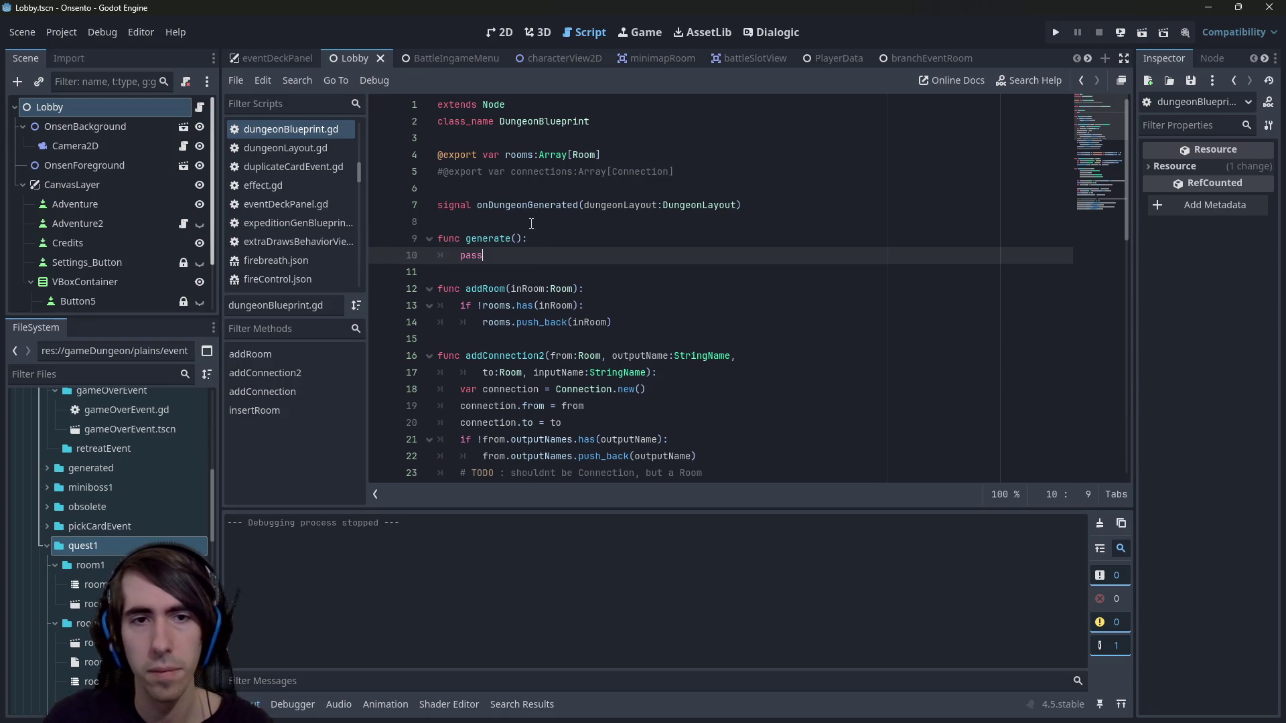
# Search the project for DungeonBlueprint and open plainsDungeonBlueprint.gd and expeditionGenBlueprint.gd from the matches.
pyautogui.doubleClick(544, 121)
pyautogui.hotkey('ctrl', 'shift', 'f')
pyautogui.press('Return')
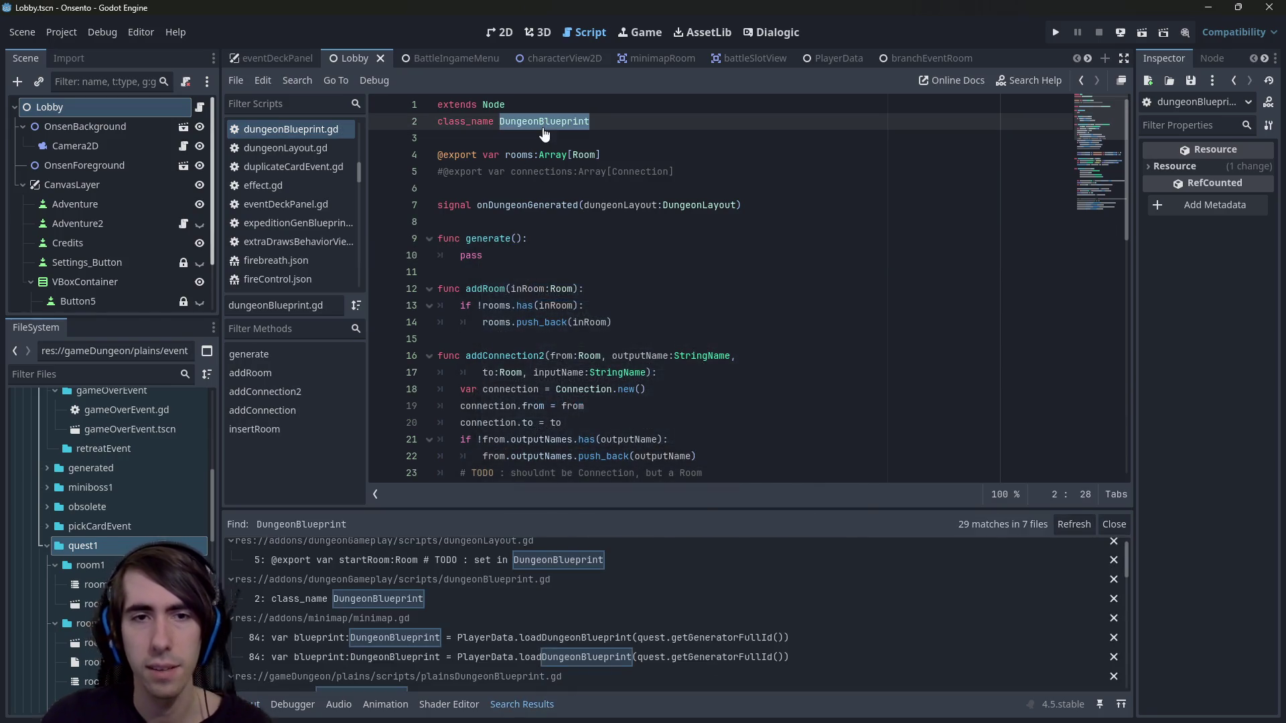
pyautogui.scroll(1, 472, 601)
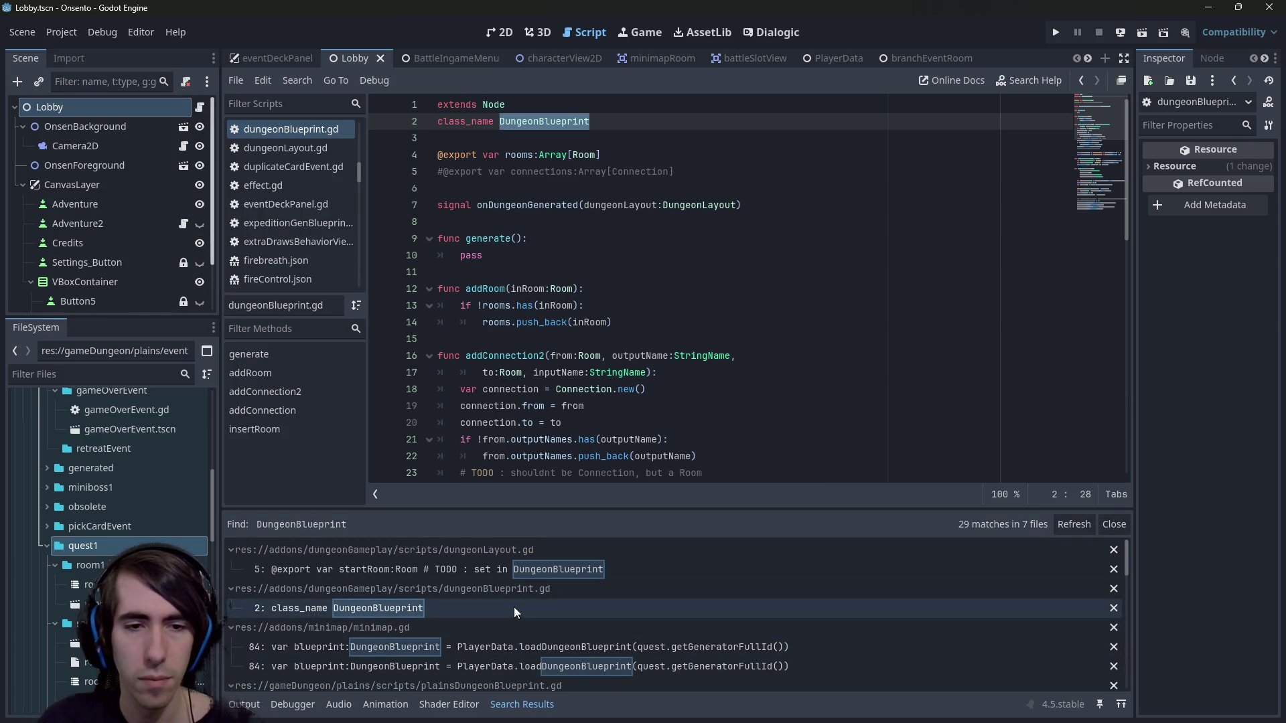
pyautogui.scroll(-3, 513, 607)
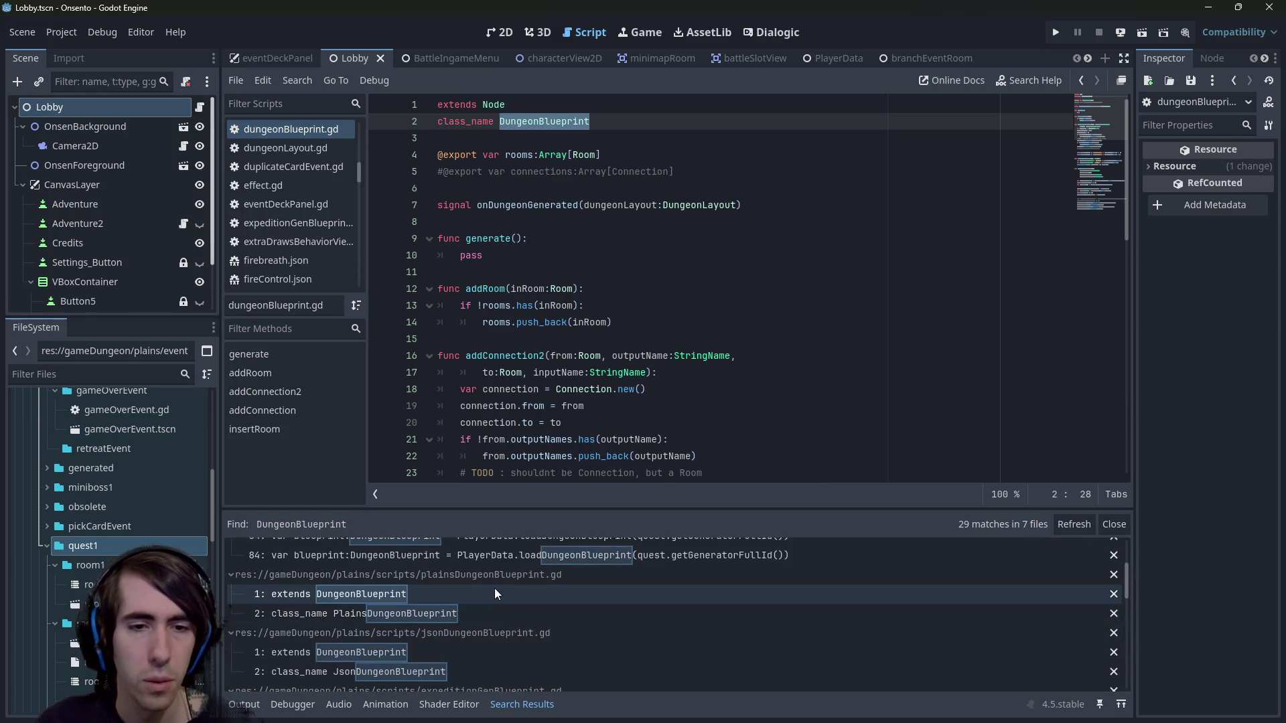
pyautogui.click(493, 594)
pyautogui.scroll(-3, 493, 597)
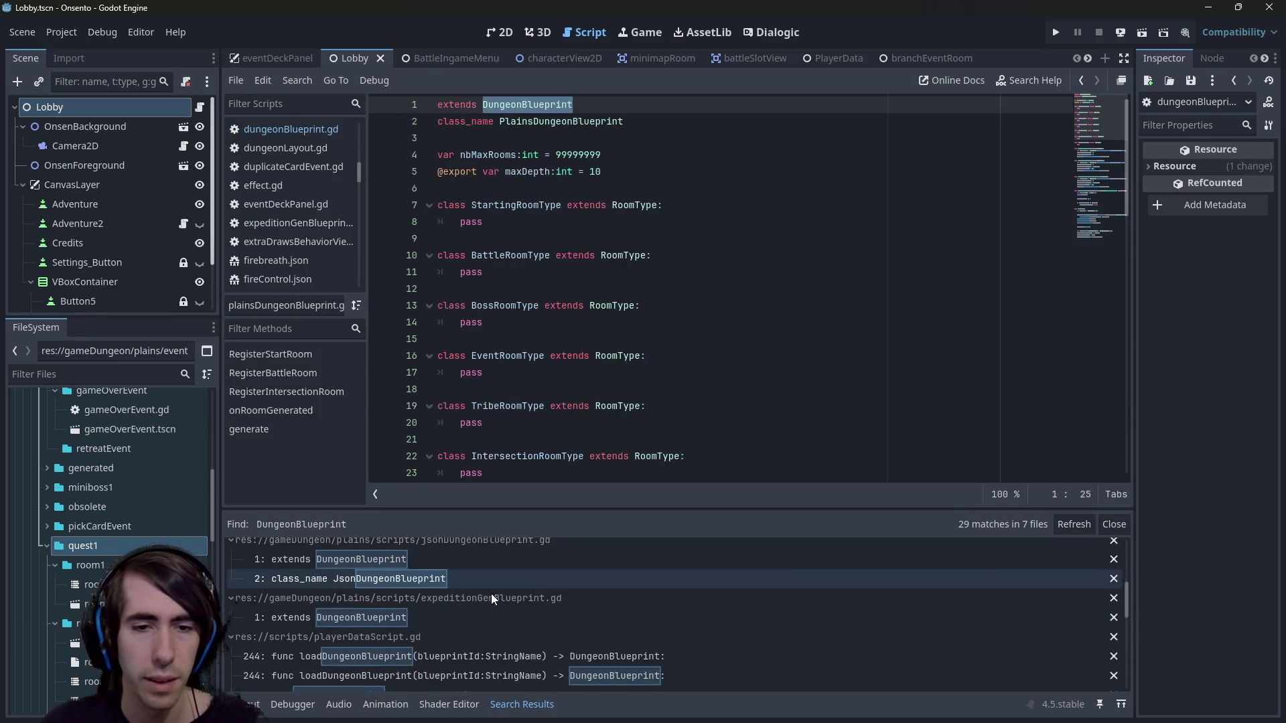
pyautogui.click(485, 620)
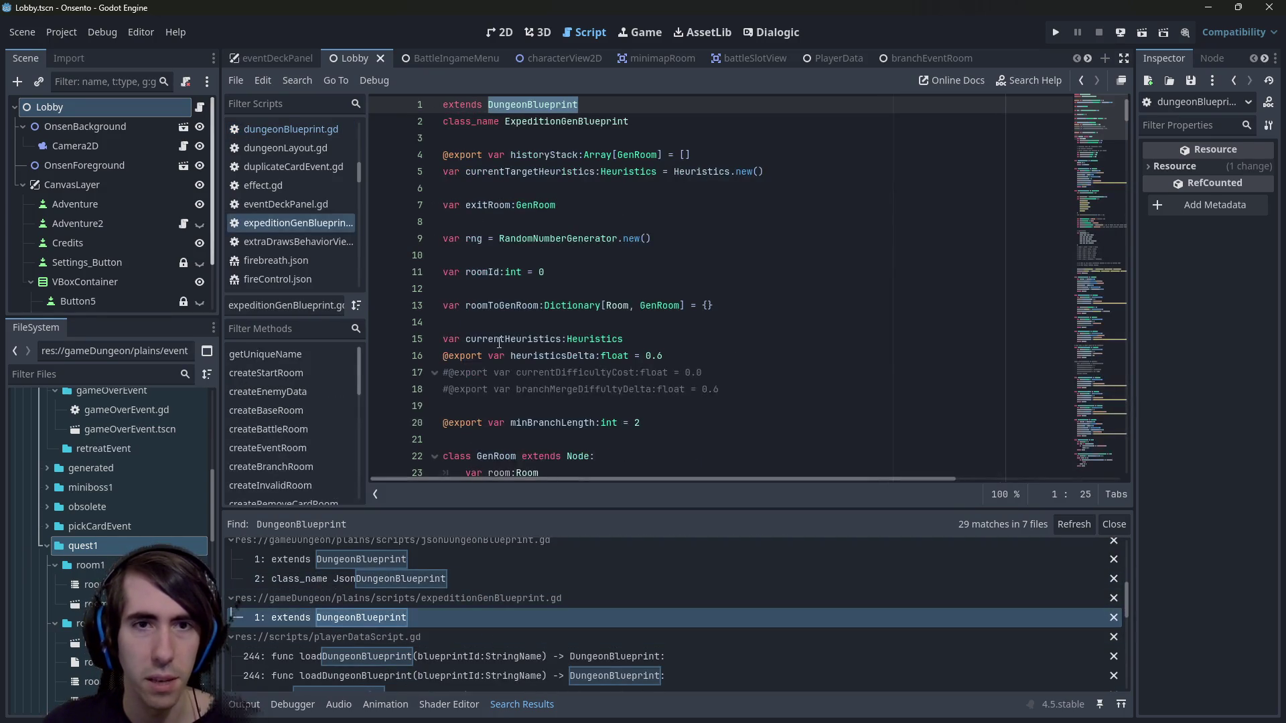
pyautogui.scroll(-10, 1105, 122)
pyautogui.click(922, 198)
pyautogui.hotkey('ctrl', 'f')
# Find 'generate(' in expeditionGenBlueprint.gd and read through its dungeon-building generate() function.
pyautogui.write('generate(')
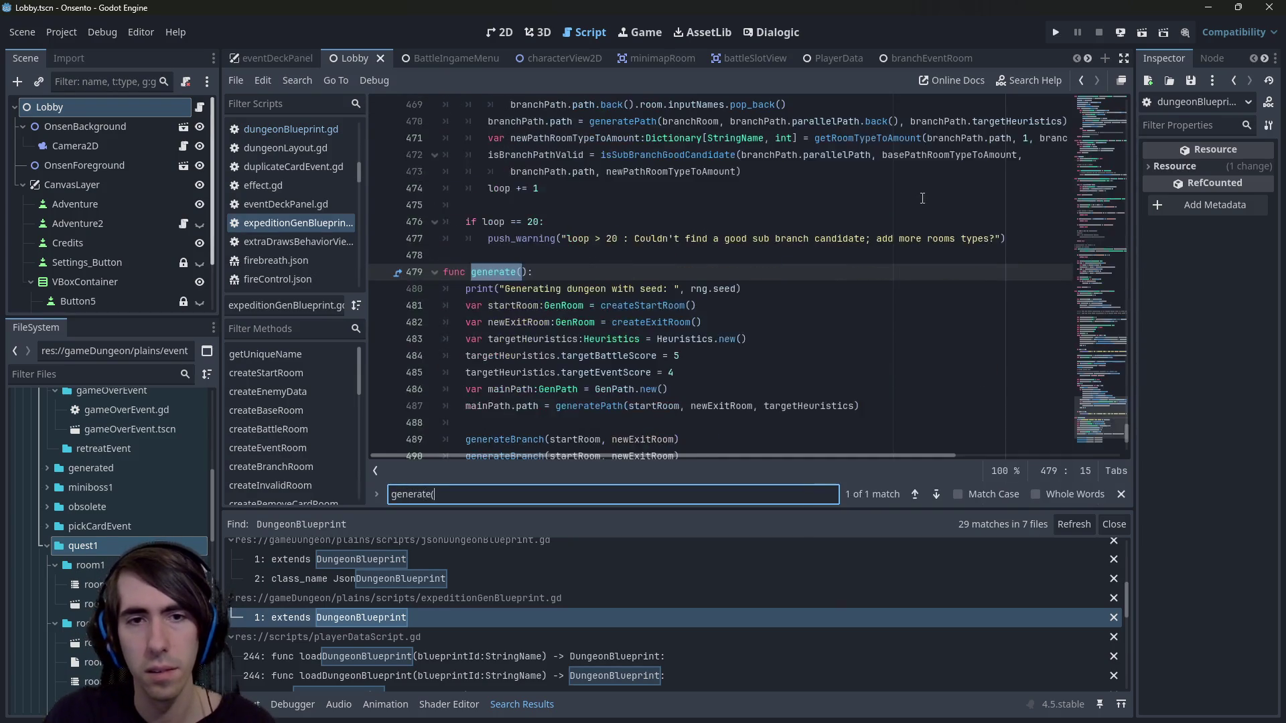
pyautogui.scroll(-2, 668, 295)
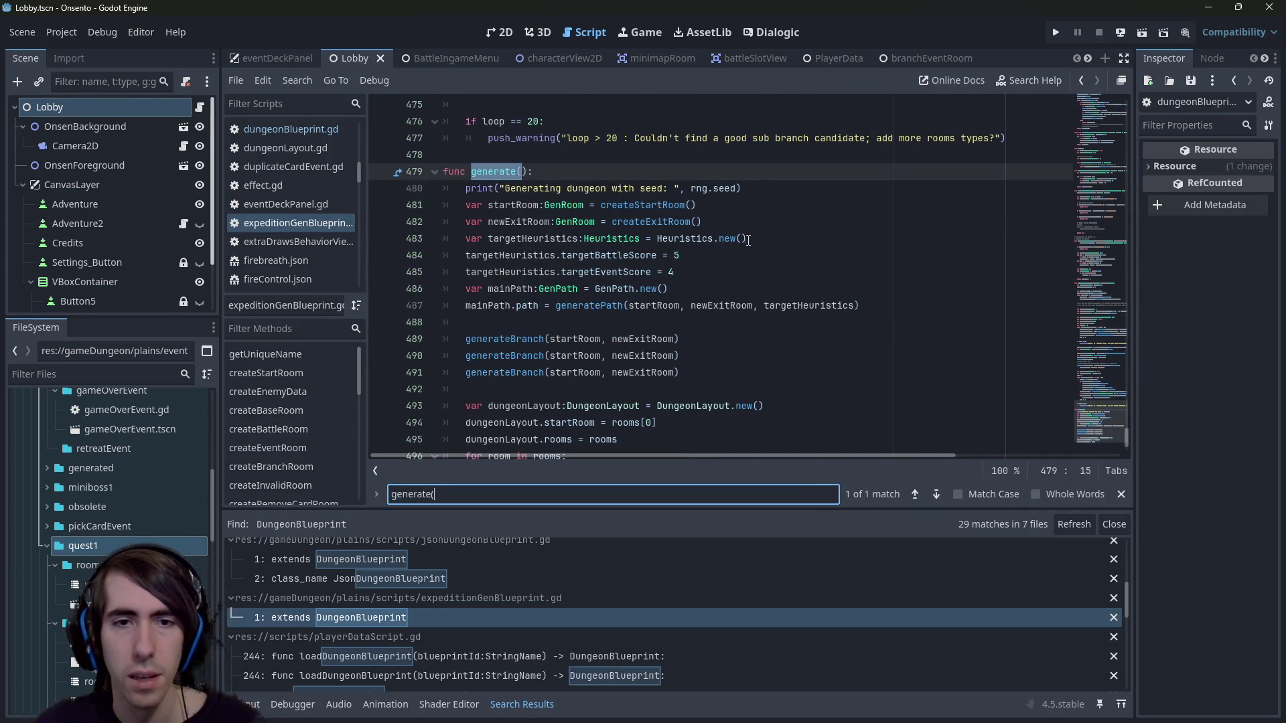
pyautogui.scroll(-1, 669, 294)
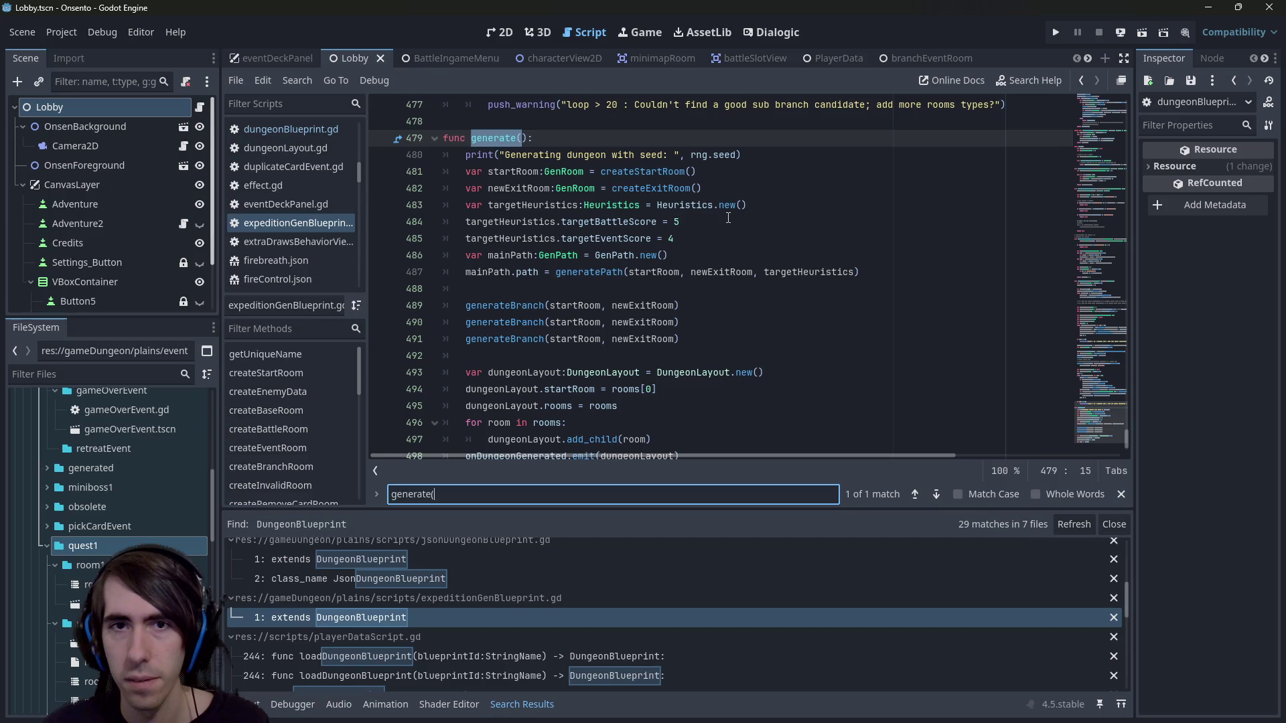
pyautogui.scroll(-1, 728, 217)
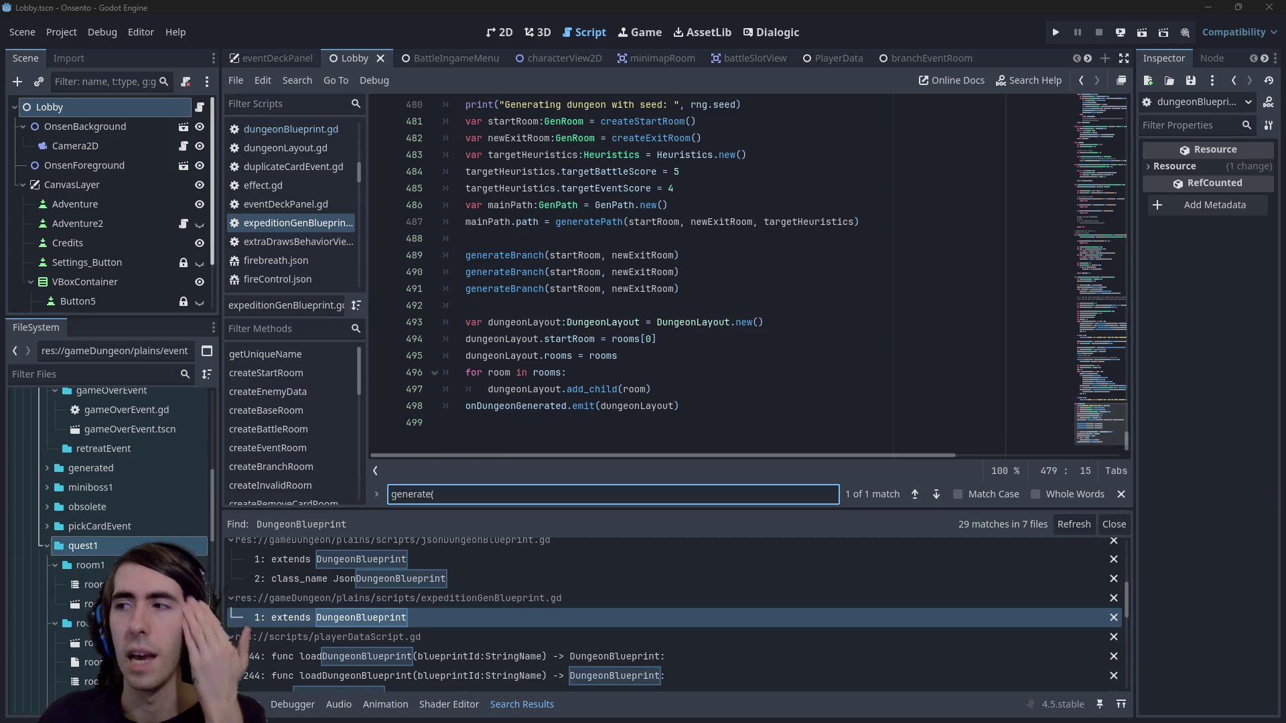
pyautogui.hotkey('alt', 'Tab')
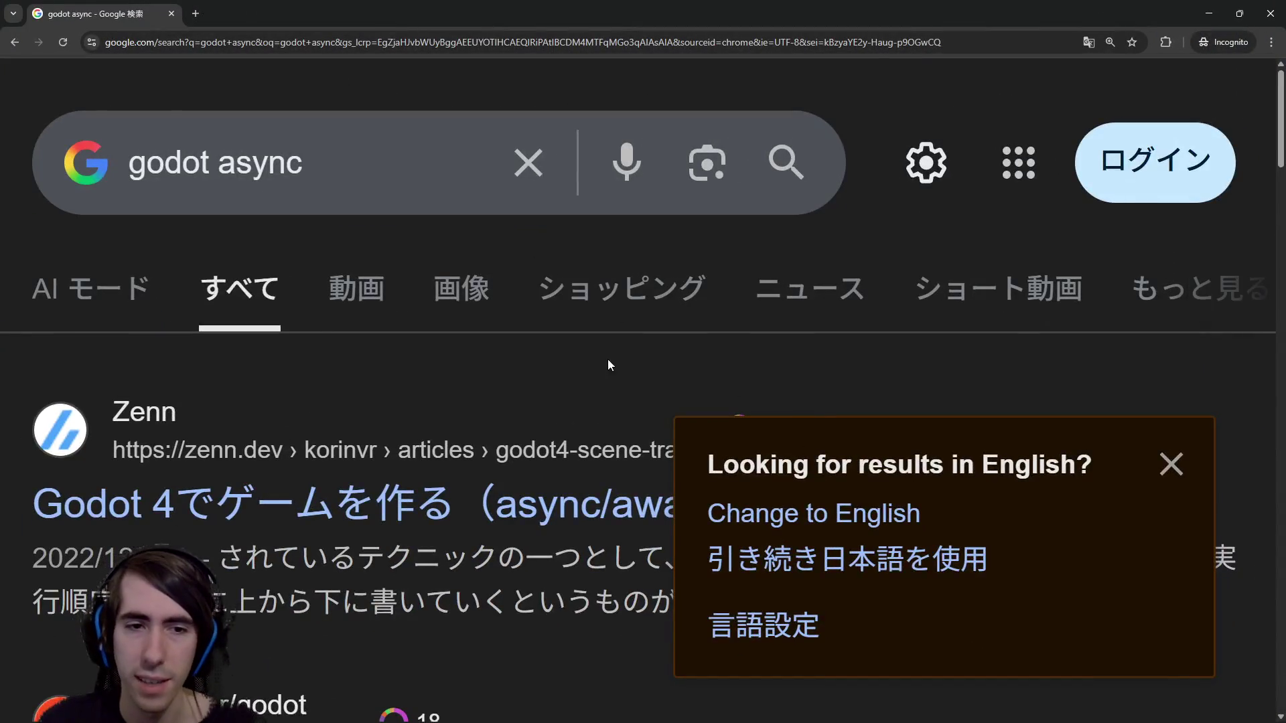
# Search Google for 'godot run operations asynchronously' with the page zoomed to 150%.
pyautogui.hotkey('ctrl', '-')
pyautogui.hotkey('ctrl', '-')
pyautogui.hotkey('ctrl', '-')
pyautogui.scroll(-3, 428, 363)
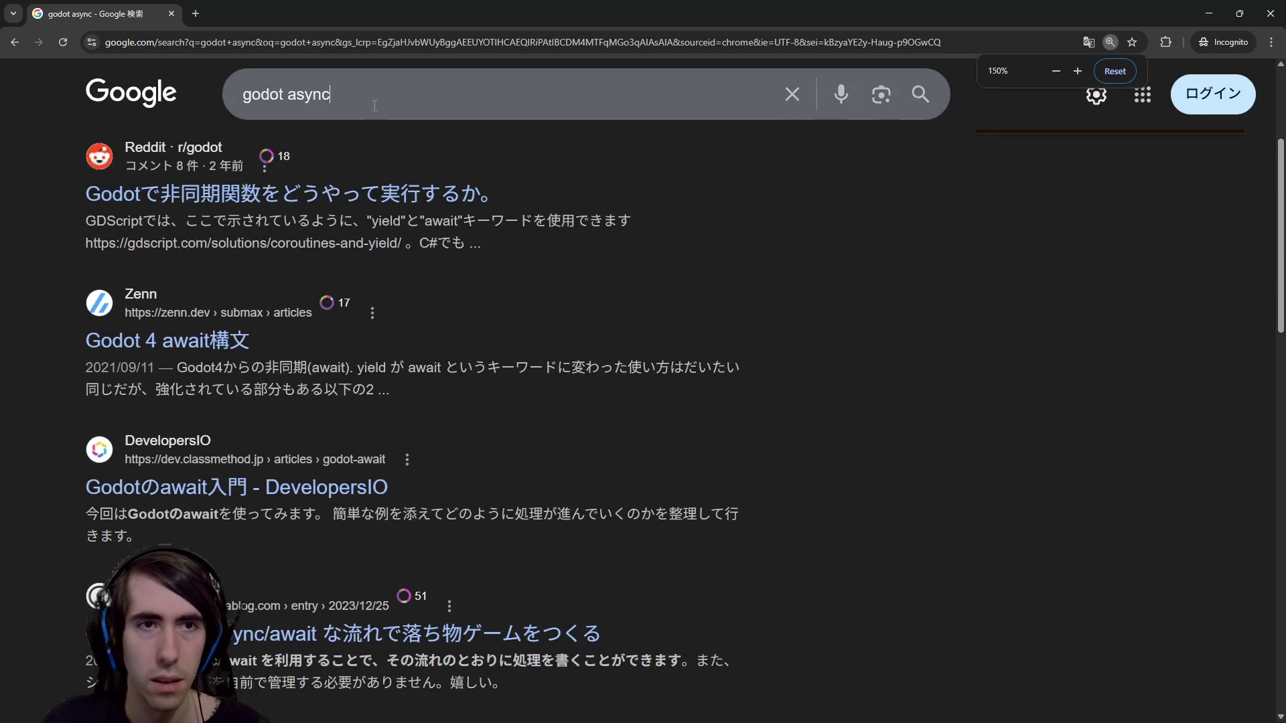
pyautogui.click(375, 105)
pyautogui.press('BackSpace')
pyautogui.press('BackSpace')
pyautogui.press('BackSpace')
pyautogui.write('run operatio')
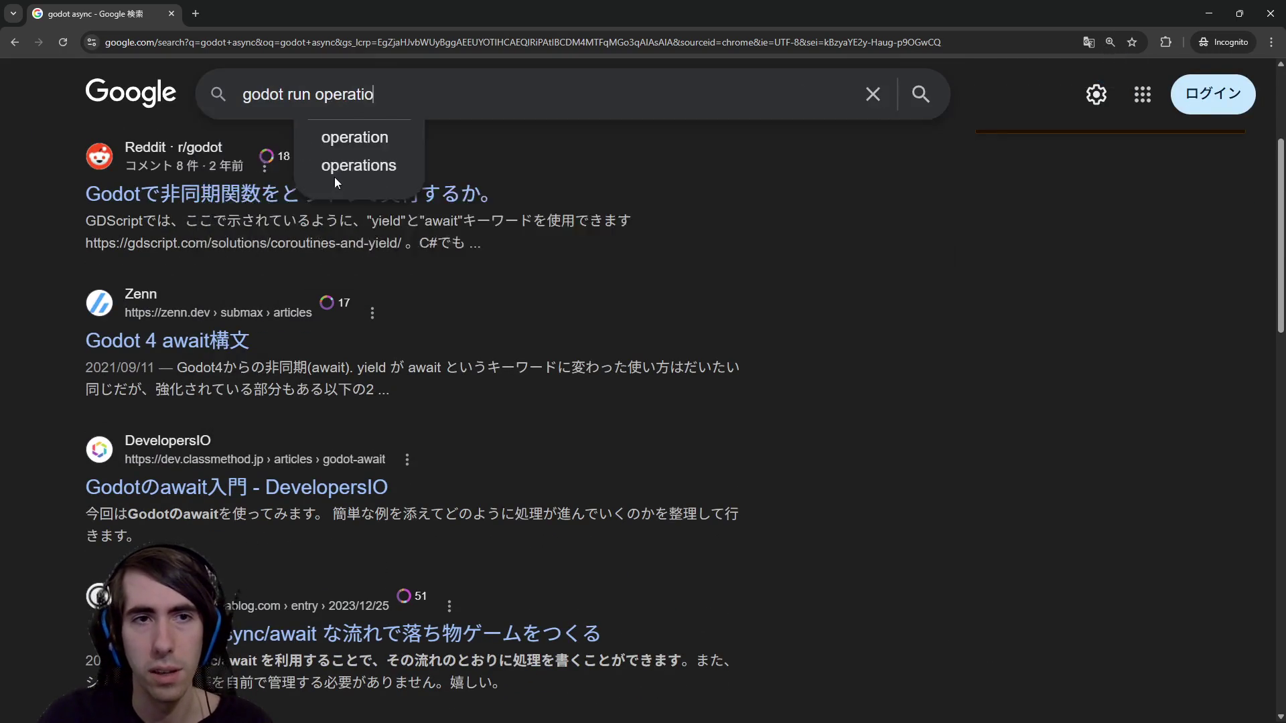
pyautogui.write('ns asynchronou')
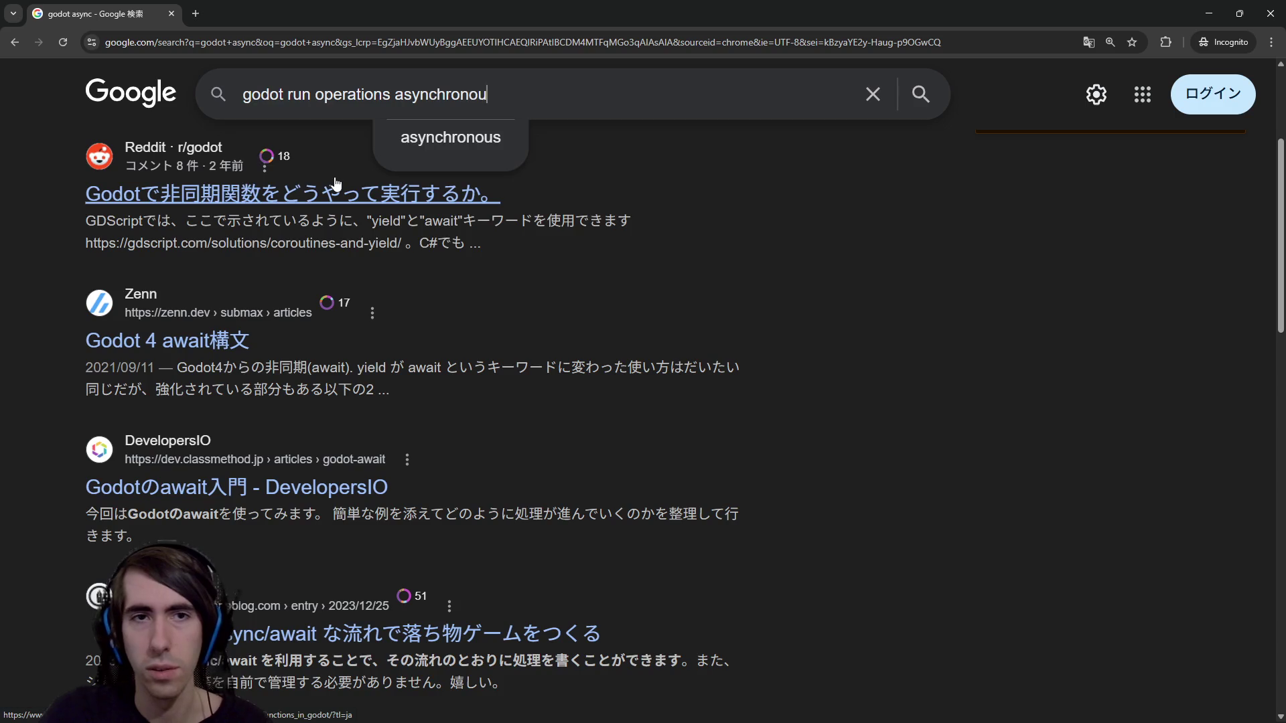
pyautogui.write('sly')
pyautogui.press('Return')
pyautogui.scroll(-3, 331, 380)
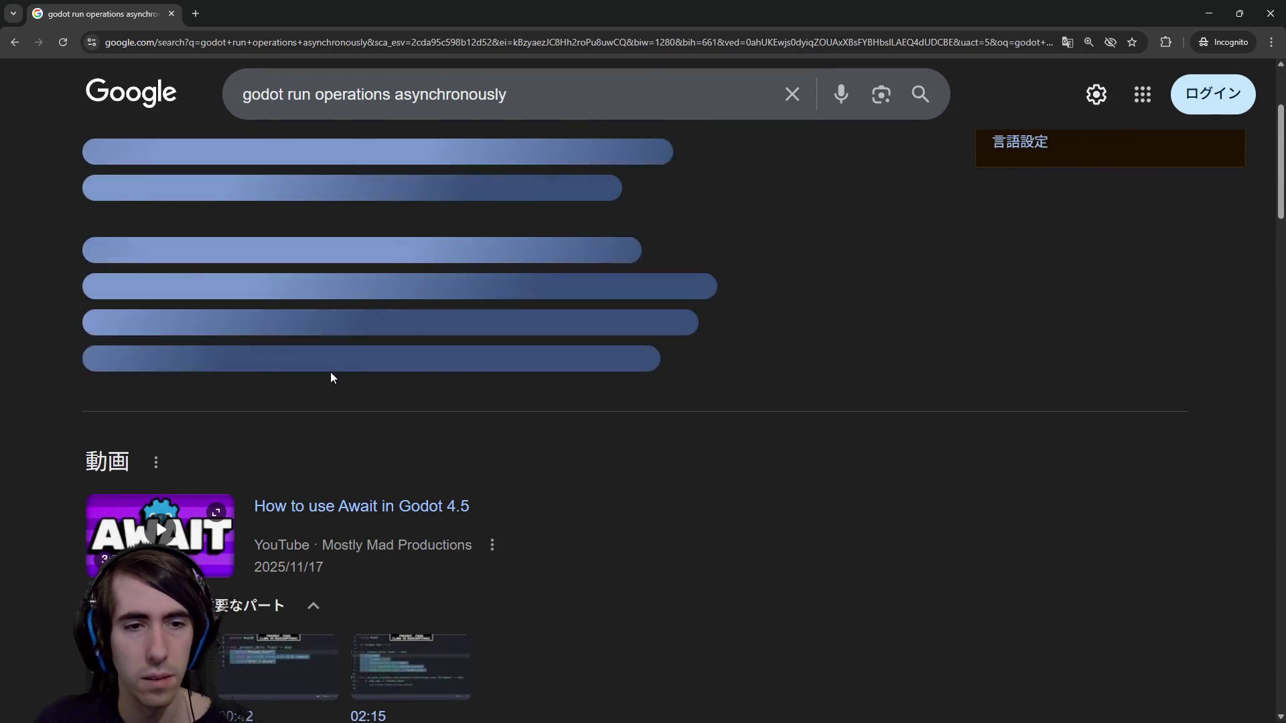
# Expand the AI overview and read its note on non-thread-safe node APIs.
pyautogui.click(371, 474)
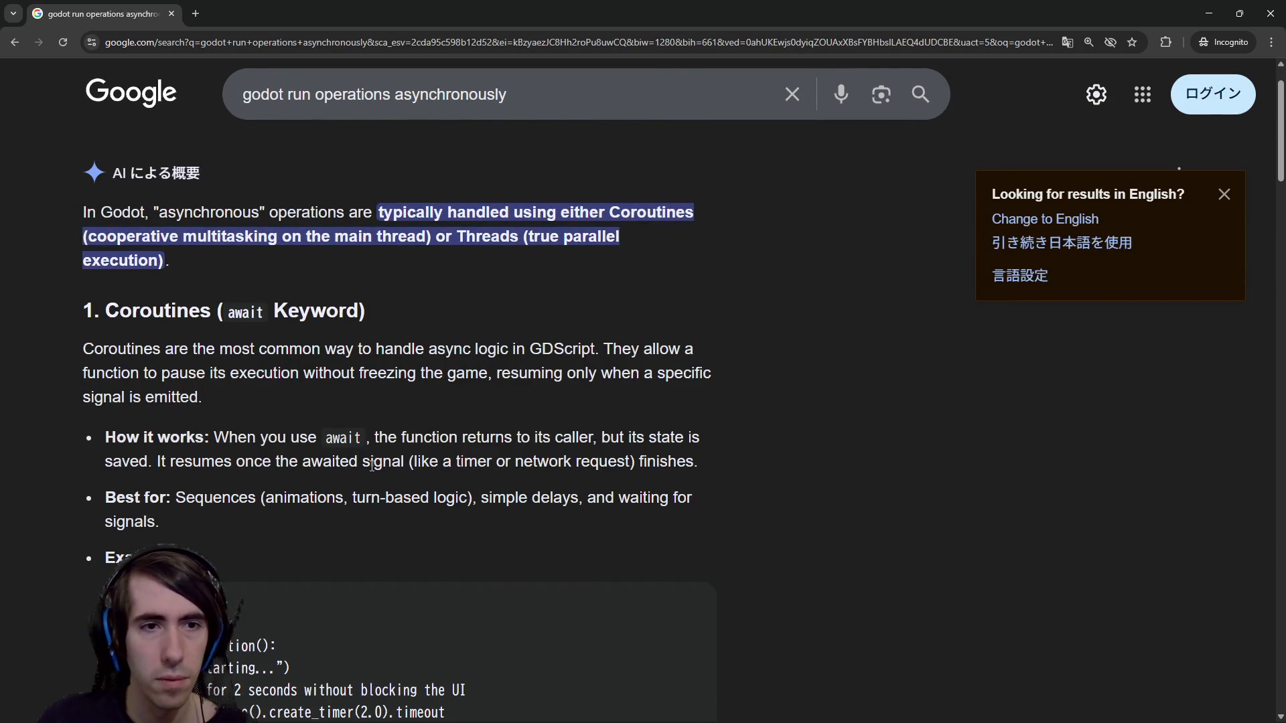
pyautogui.scroll(-2, 373, 477)
pyautogui.scroll(-3, 355, 406)
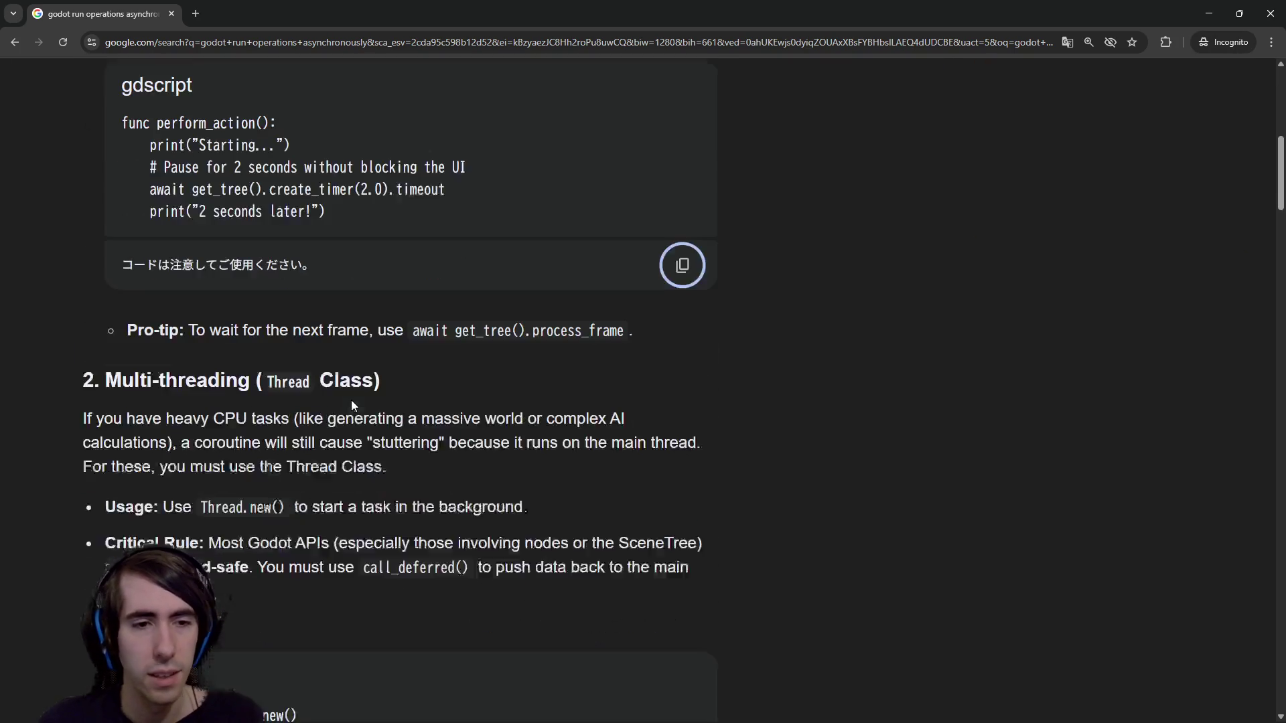
pyautogui.scroll(-4, 345, 395)
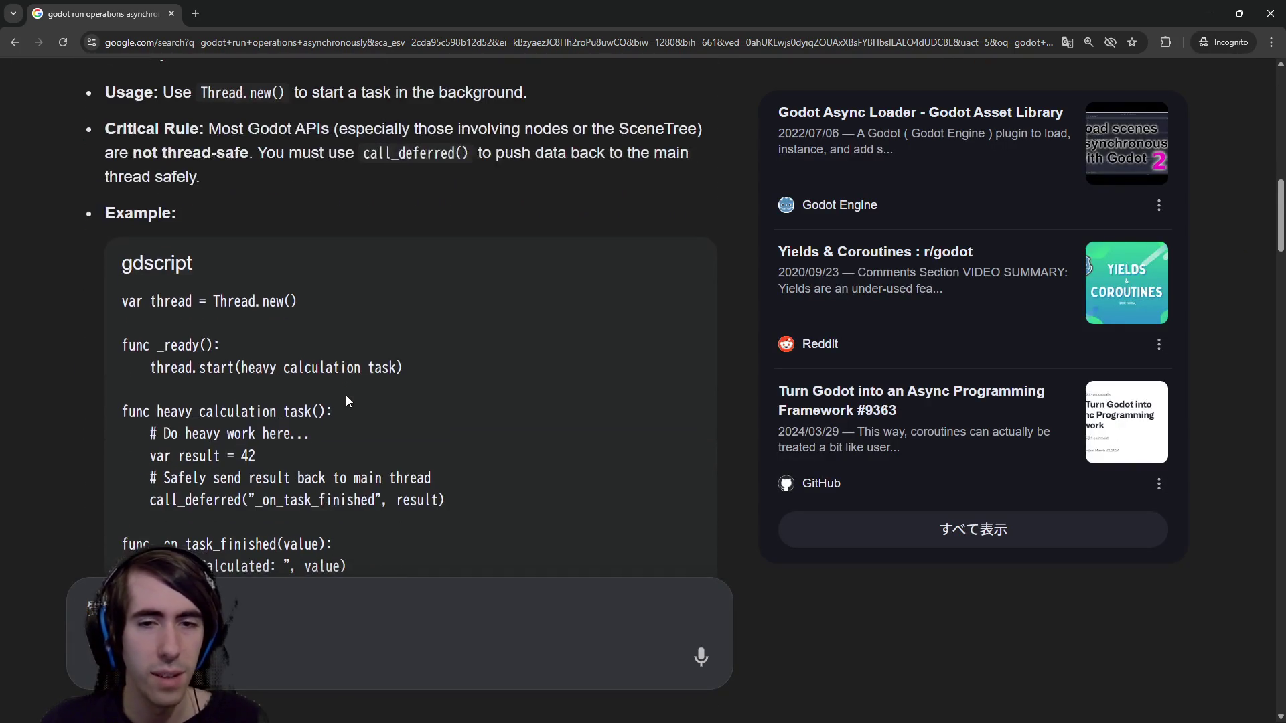
pyautogui.scroll(2, 359, 272)
pyautogui.scroll(-1, 359, 272)
pyautogui.scroll(-1, 359, 272)
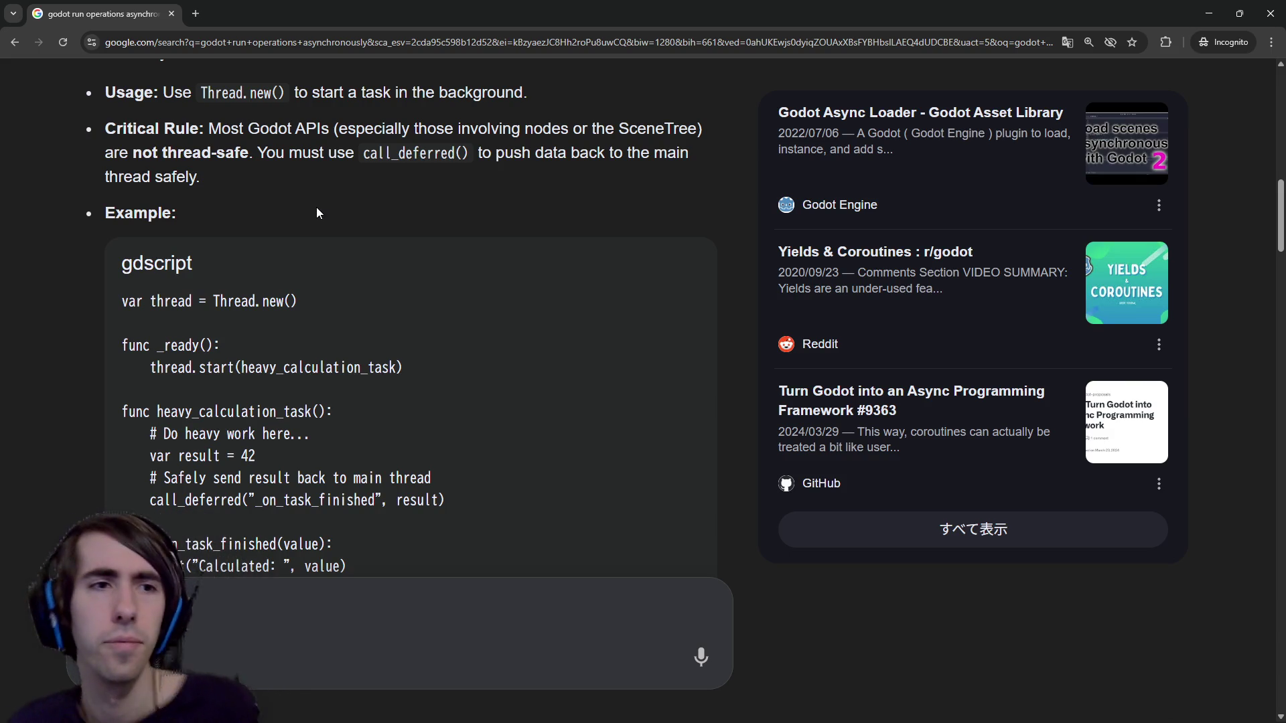
pyautogui.scroll(1, 305, 192)
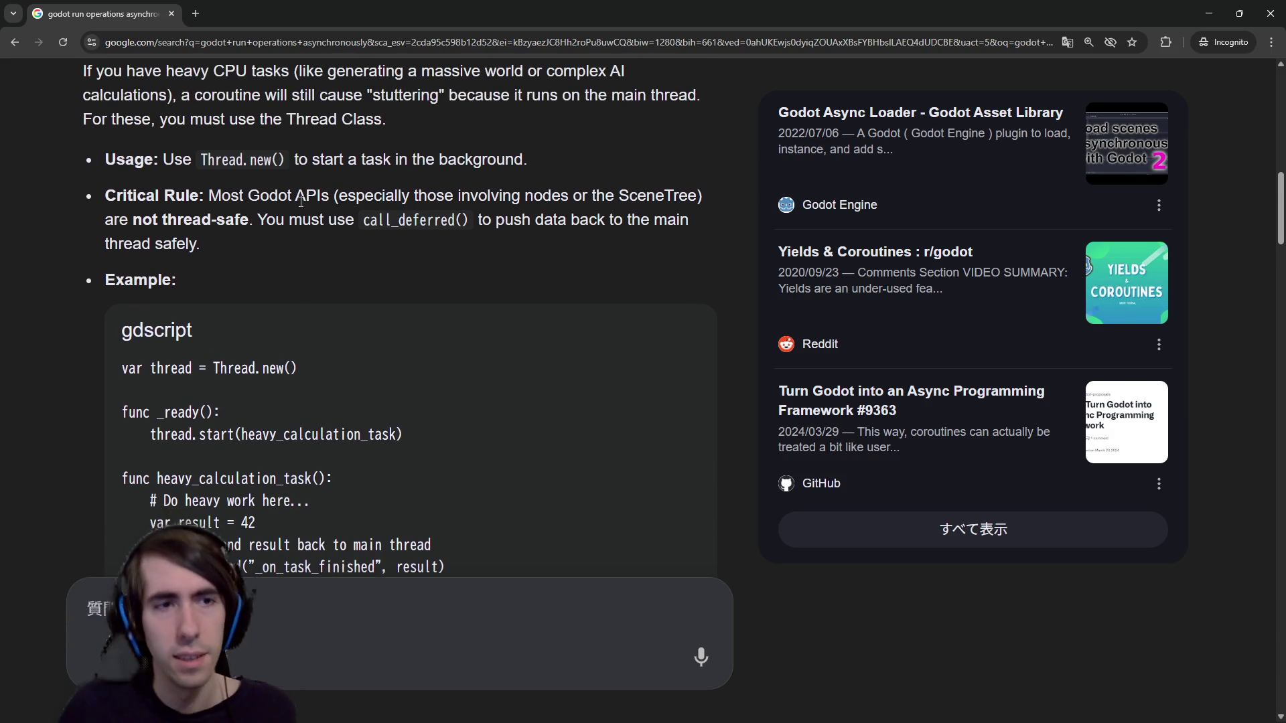
pyautogui.moveTo(362, 195)
pyautogui.mouseDown()
pyautogui.moveTo(531, 235)
pyautogui.moveTo(556, 203)
pyautogui.mouseUp()
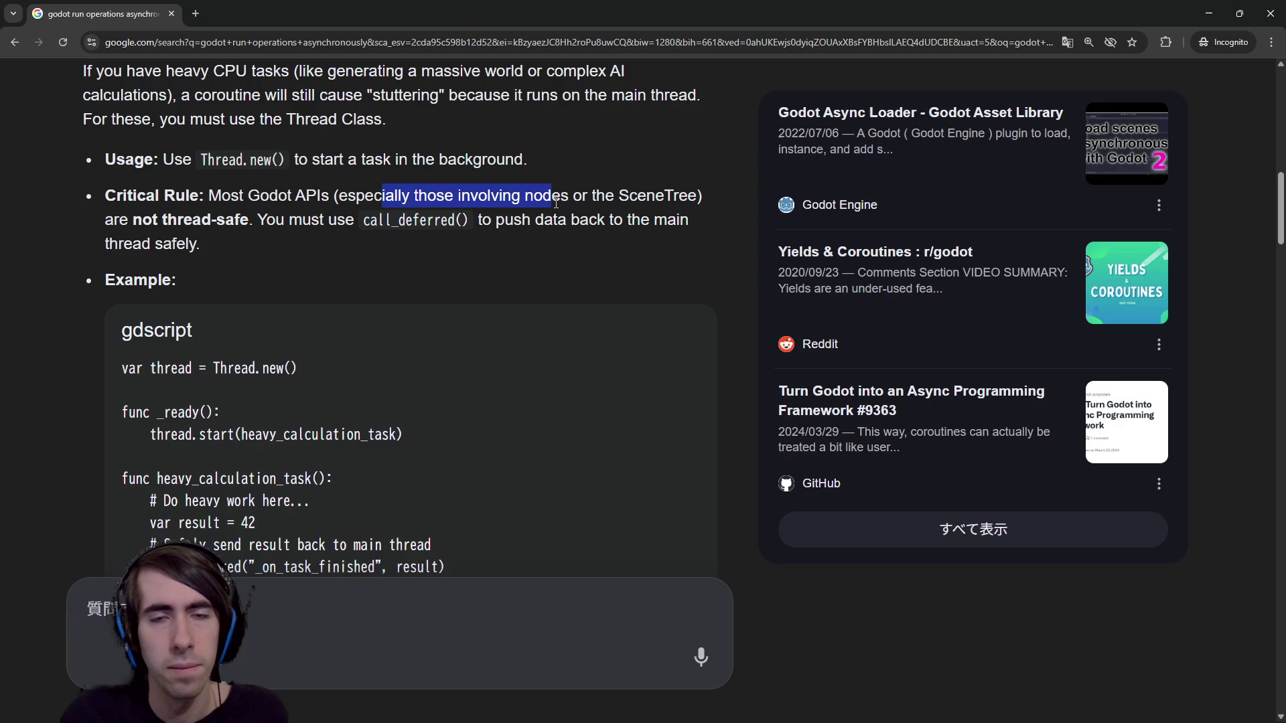
pyautogui.click(556, 203)
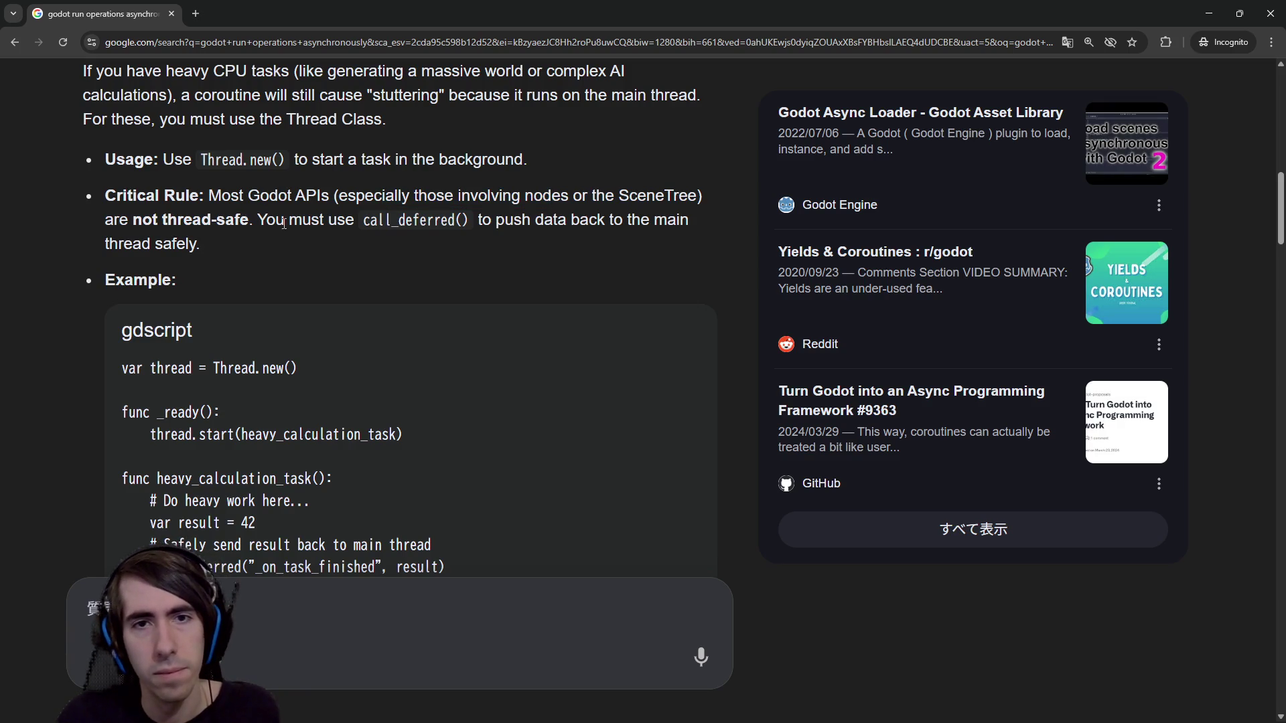
# Scroll through the remaining search results, then return to the Godot script editor.
pyautogui.scroll(1, 352, 243)
pyautogui.scroll(-5, 341, 248)
pyautogui.scroll(-2, 209, 235)
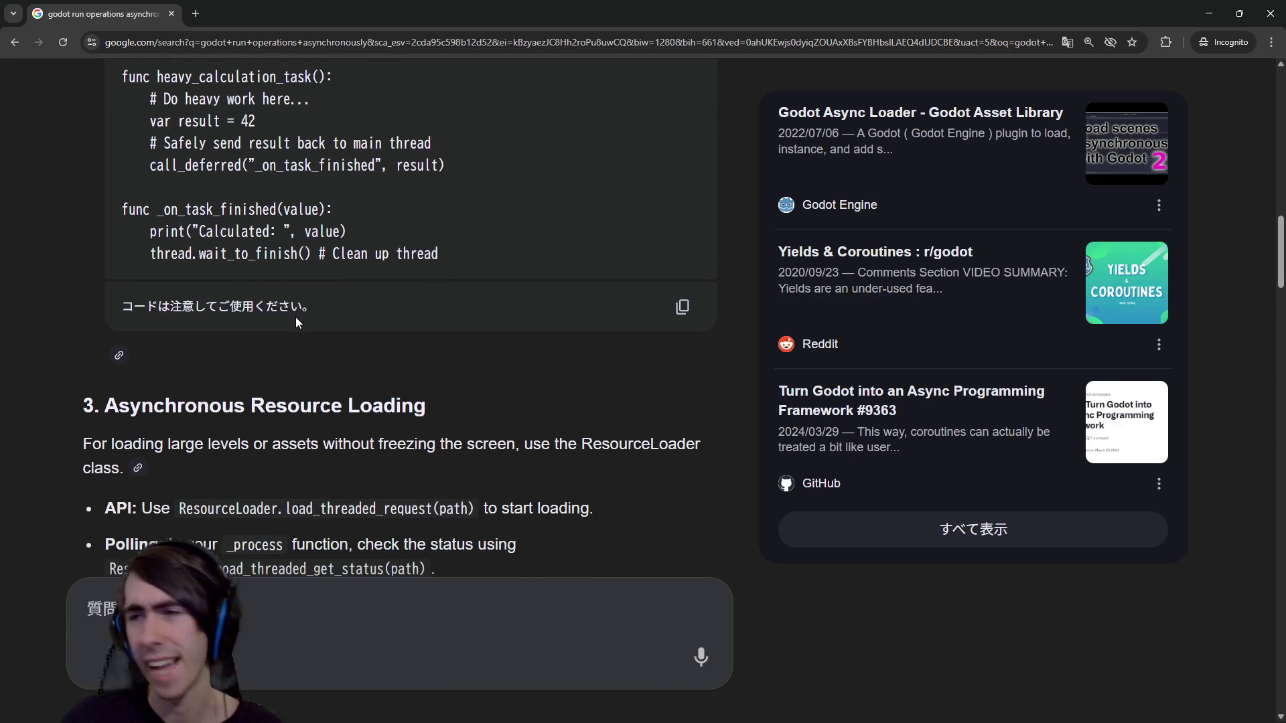
pyautogui.scroll(-1, 301, 319)
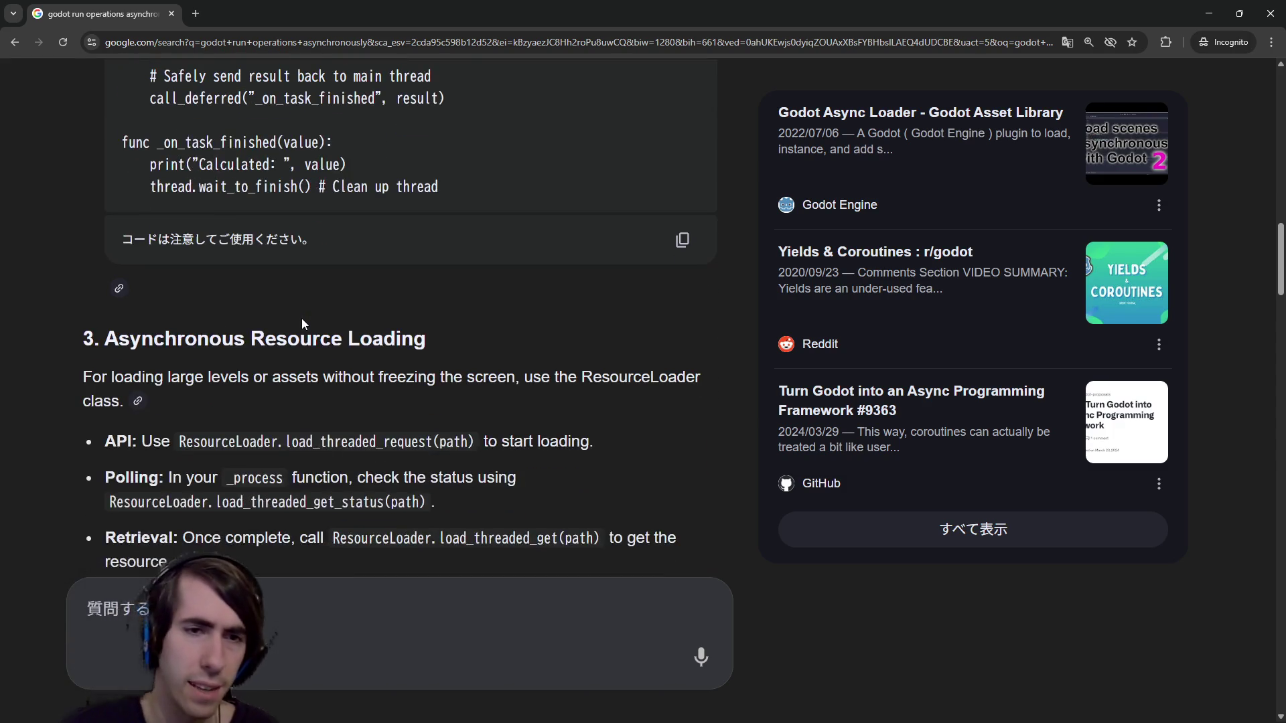
pyautogui.scroll(-5, 304, 319)
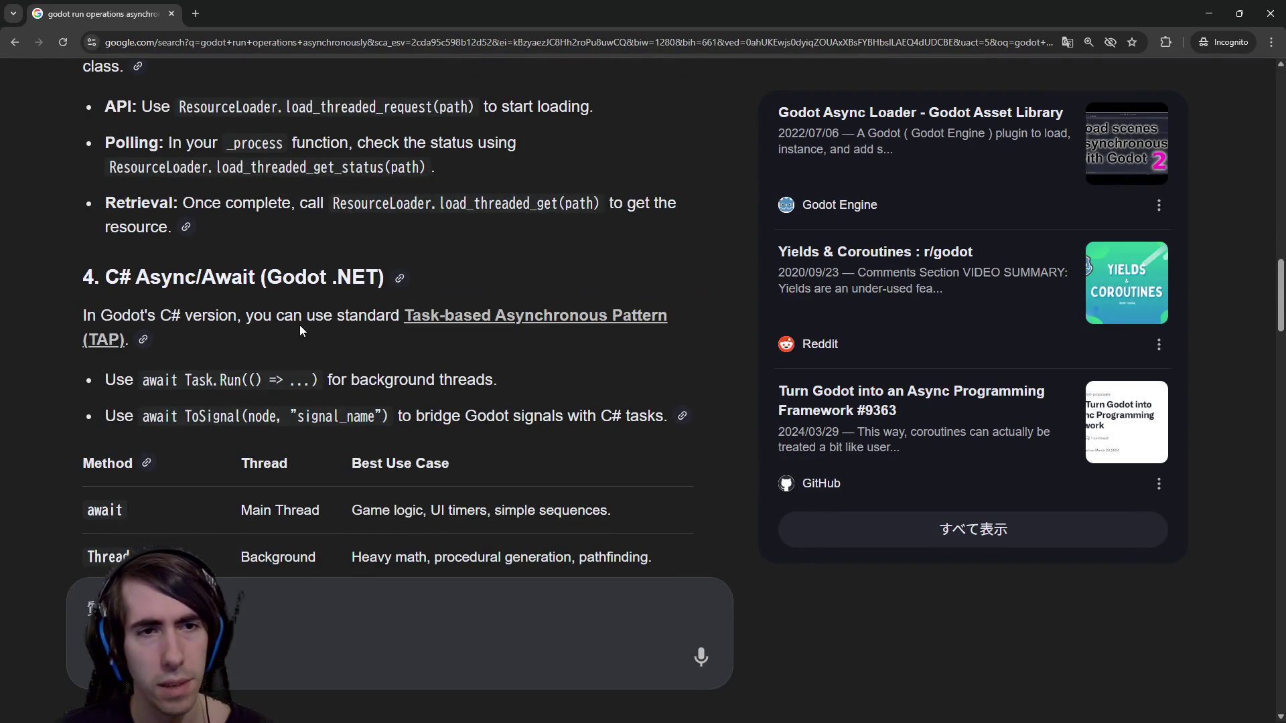
pyautogui.scroll(-7, 300, 325)
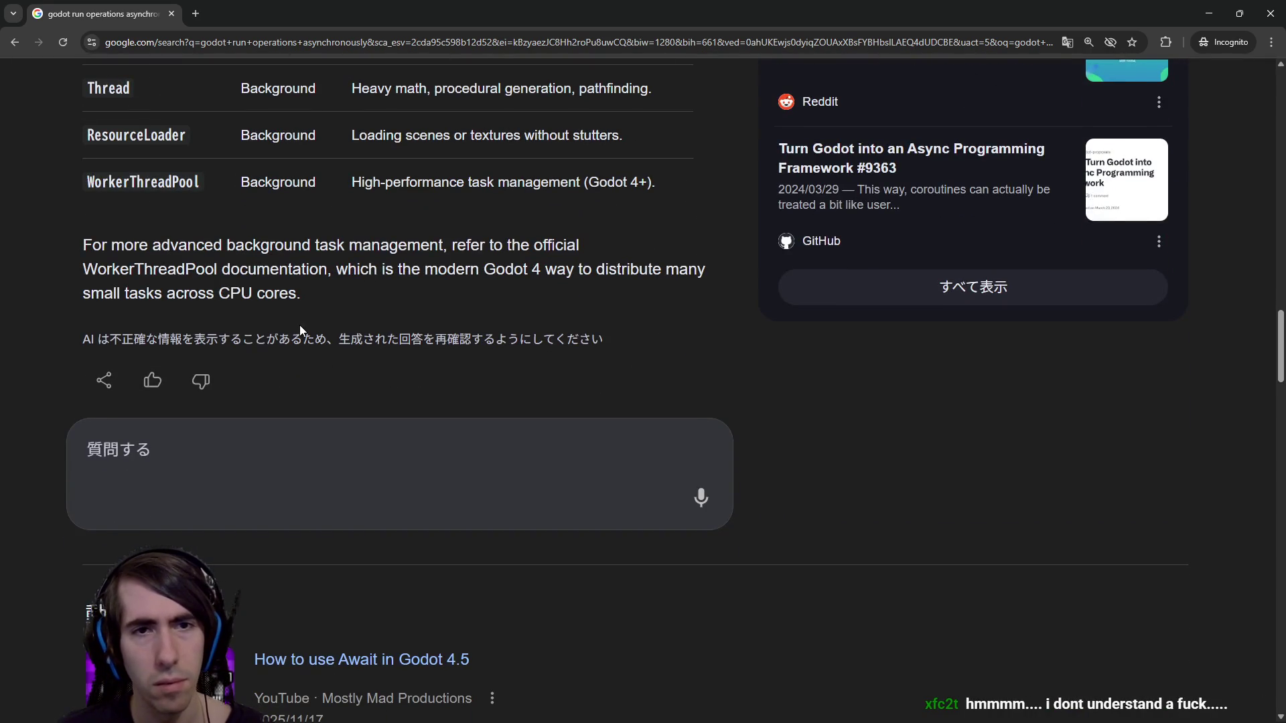
pyautogui.scroll(-13, 299, 325)
pyautogui.scroll(-4, 302, 334)
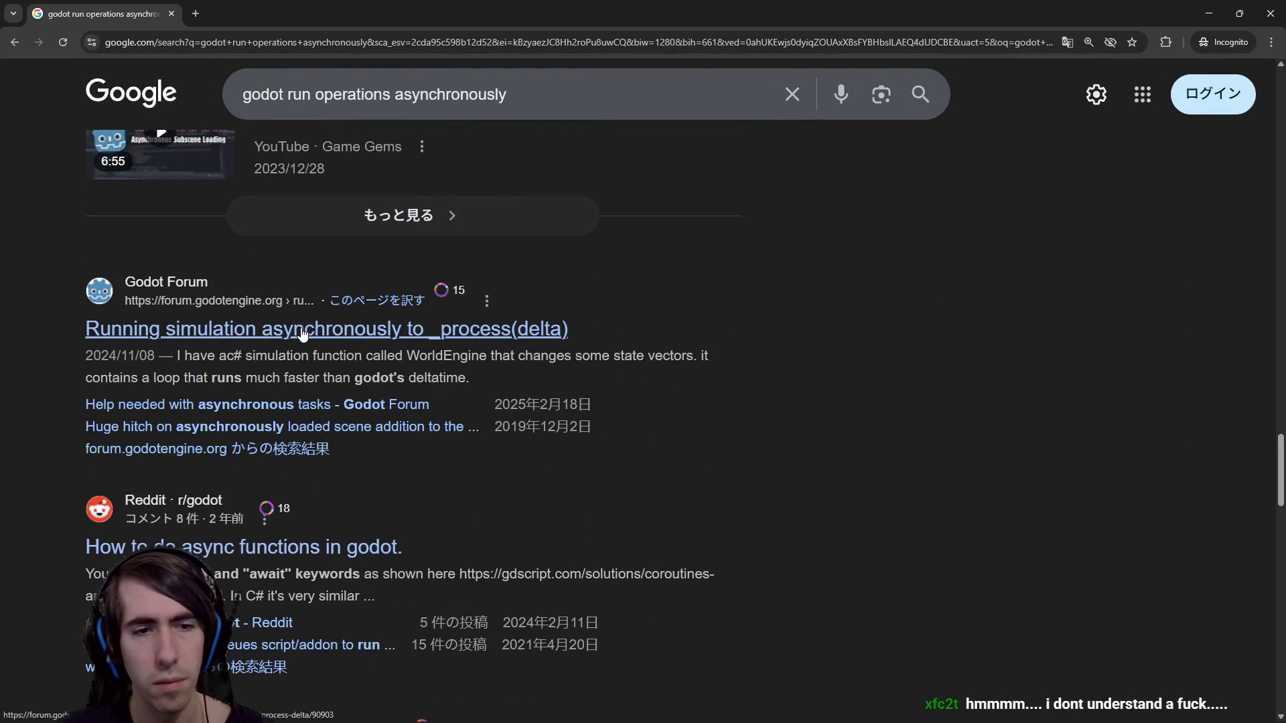
pyautogui.scroll(-4, 303, 334)
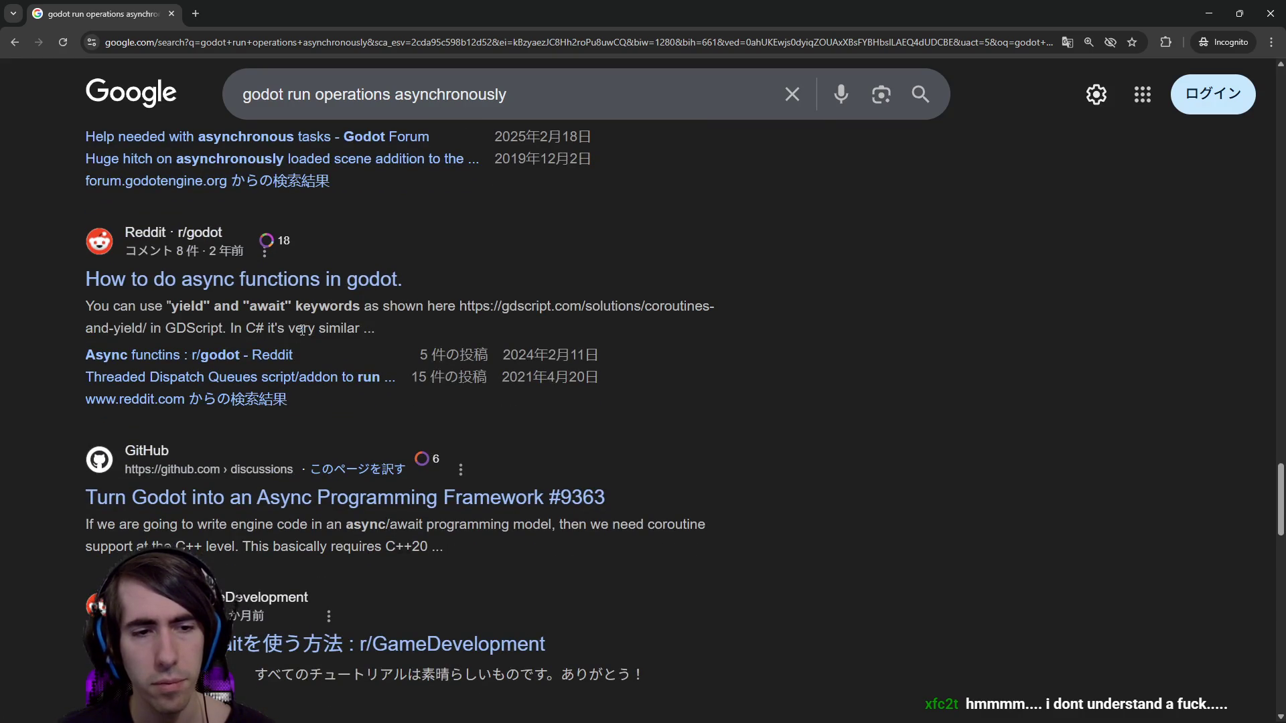
pyautogui.scroll(-5, 303, 329)
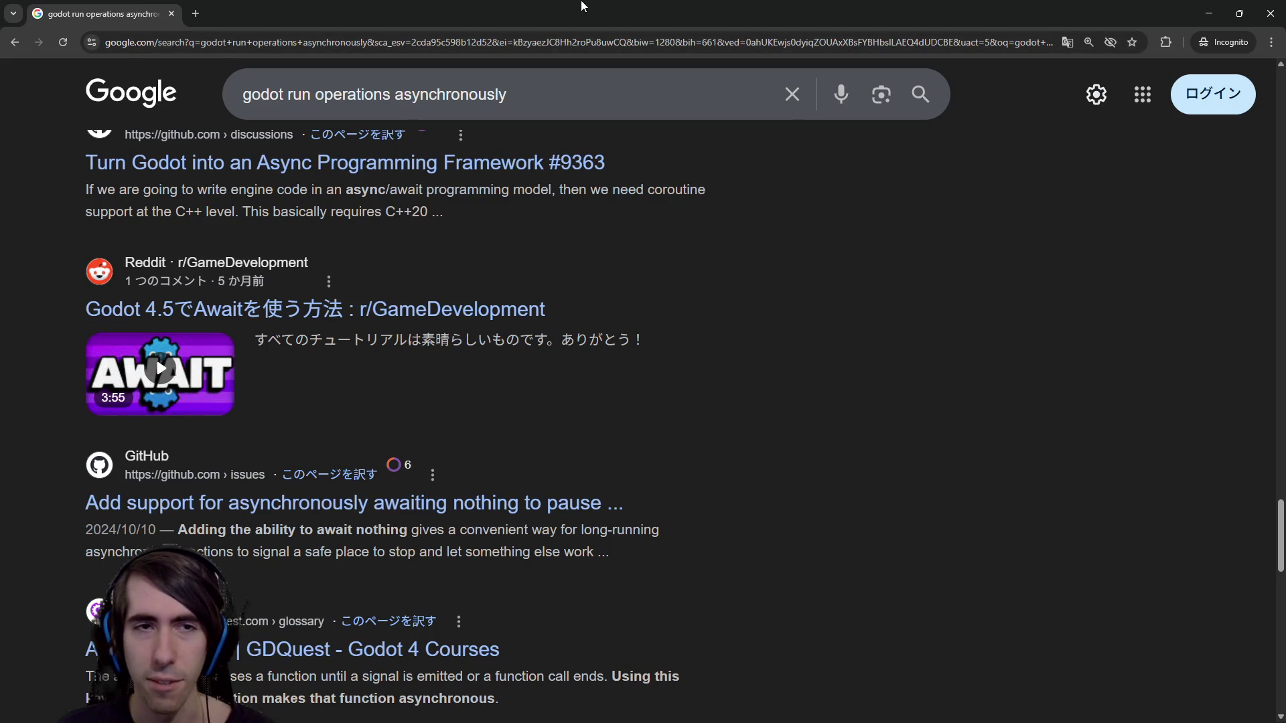
pyautogui.hotkey('alt', 'Tab')
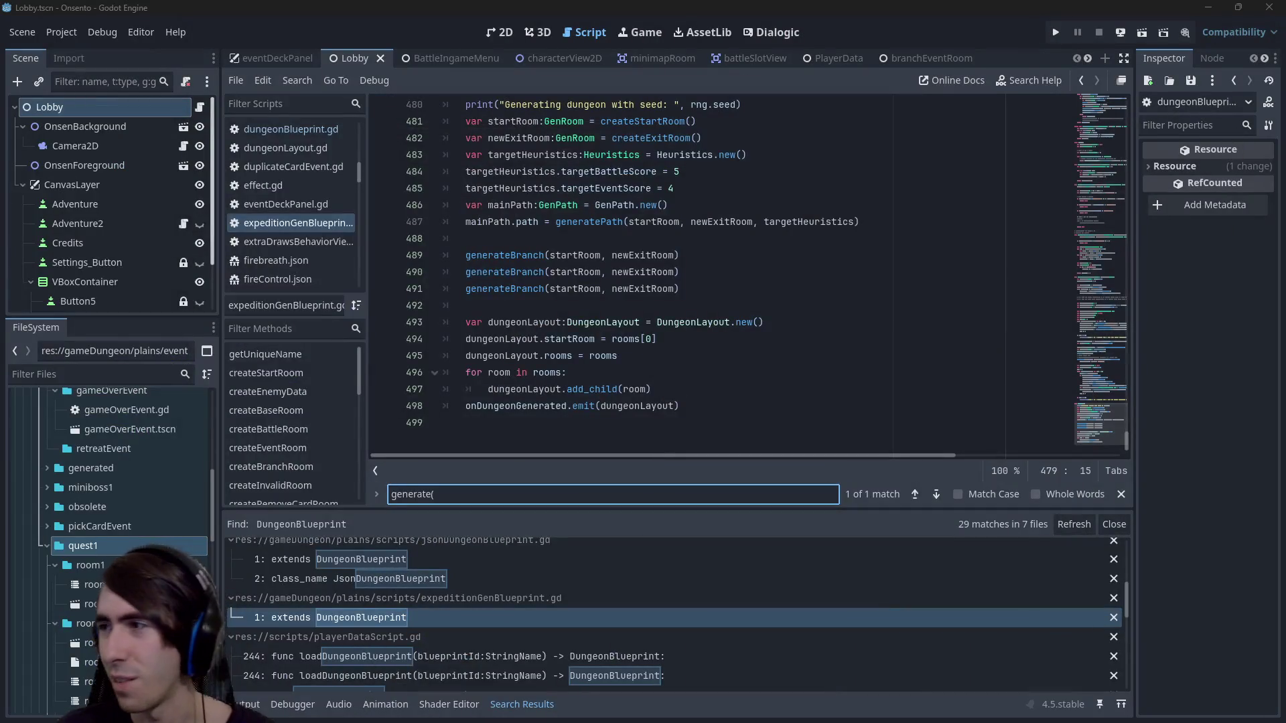
# Place the caret on the generatePath call (line 487) in expeditionGenBlueprint.gd.
pyautogui.click(814, 222)
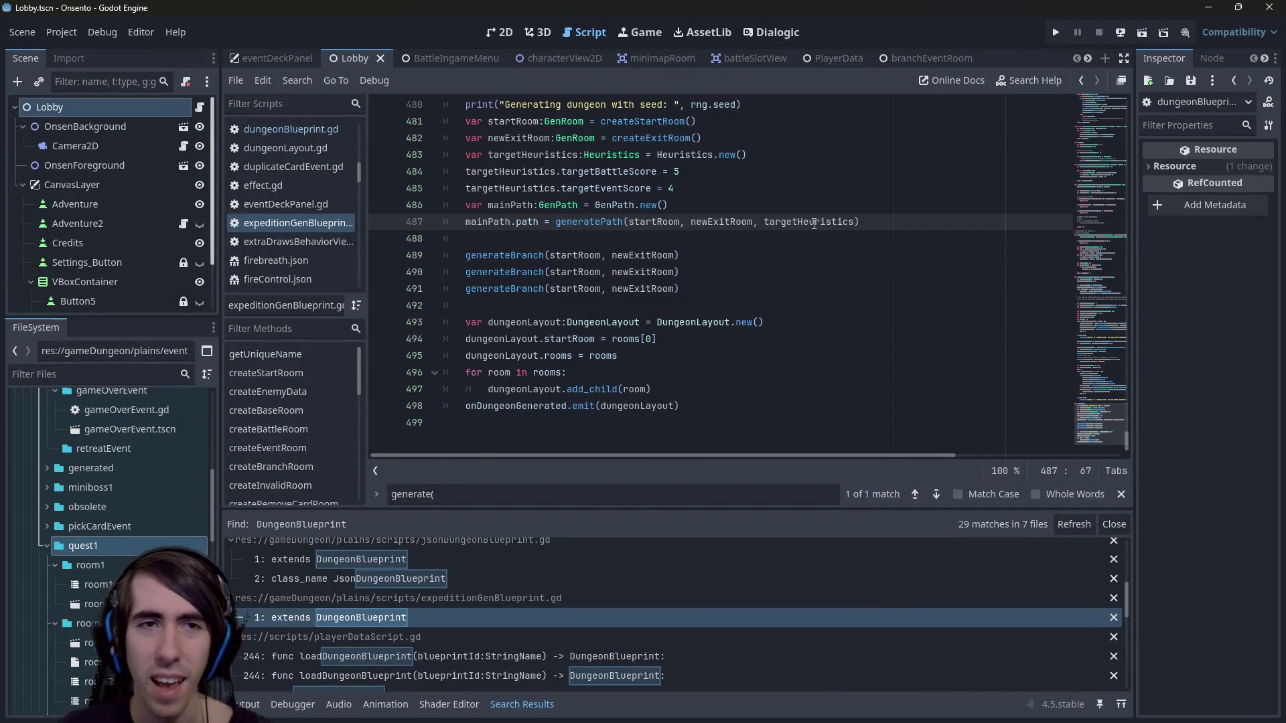
pyautogui.moveTo(815, 223)
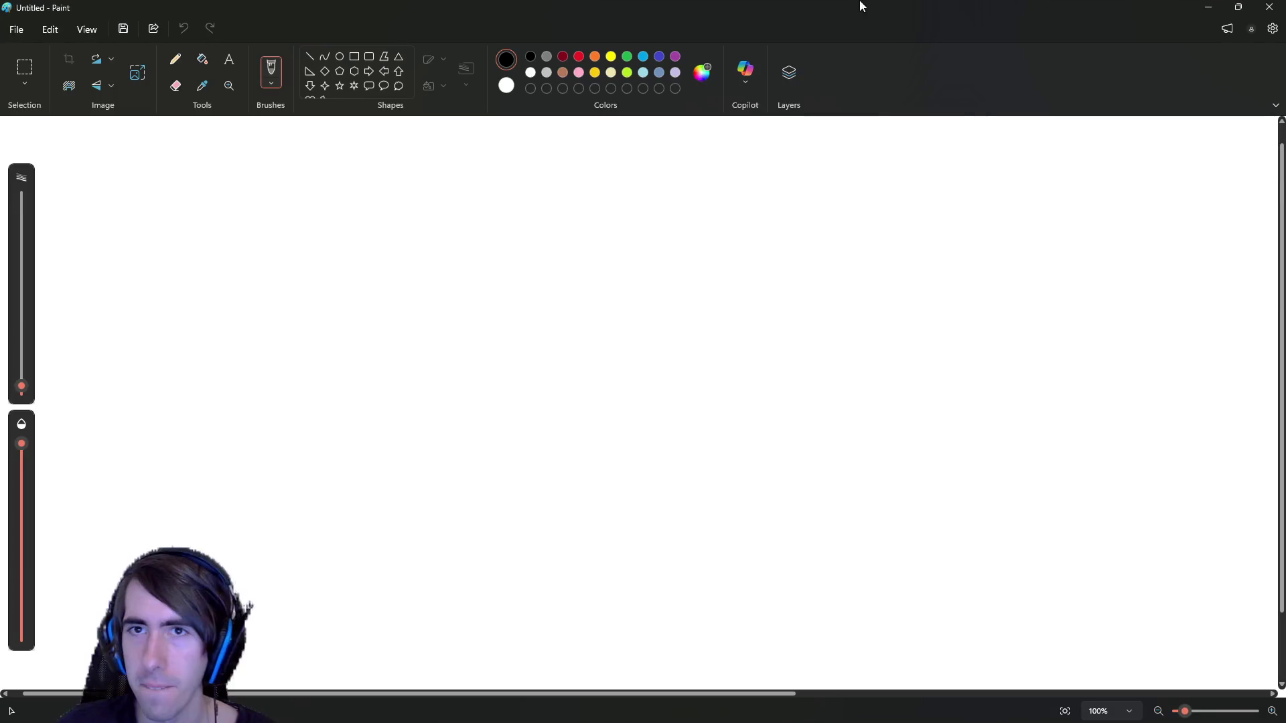
# Draw a row of four rectangles of varied widths with Paint's Rectangle shape.
pyautogui.click(355, 57)
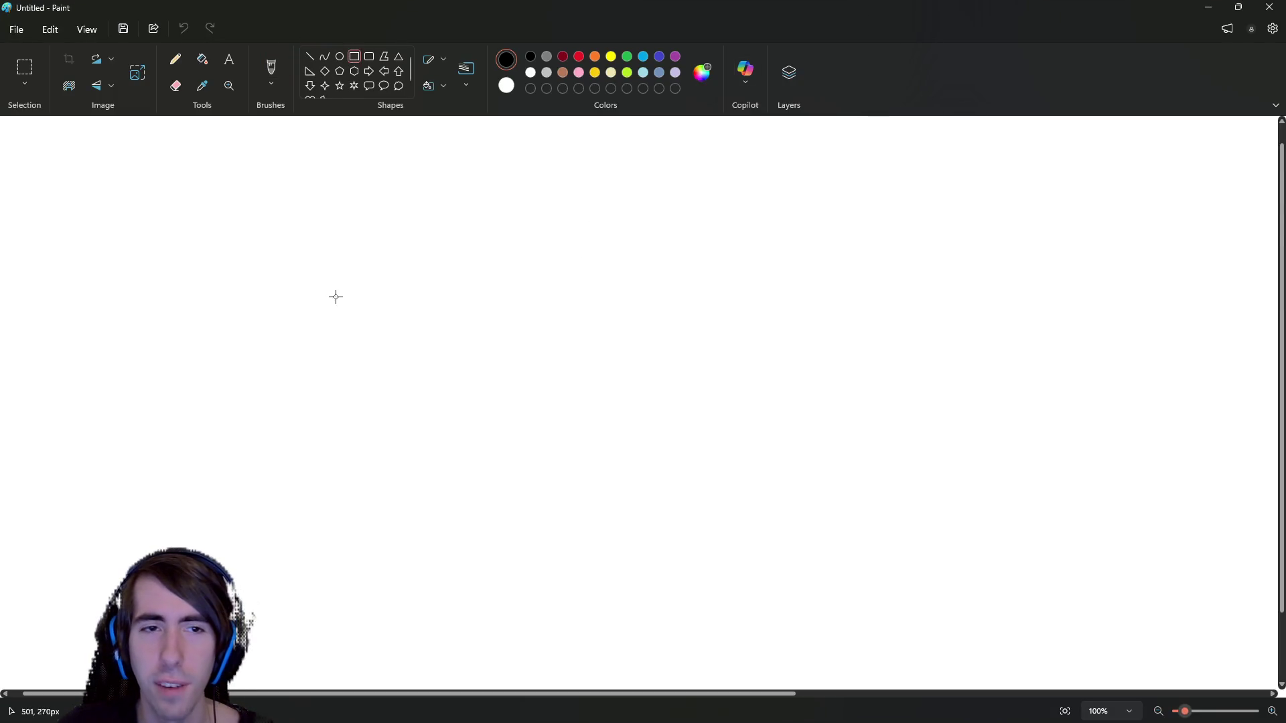
pyautogui.moveTo(306, 279); pyautogui.dragTo(376, 295)
pyautogui.click(386, 264)
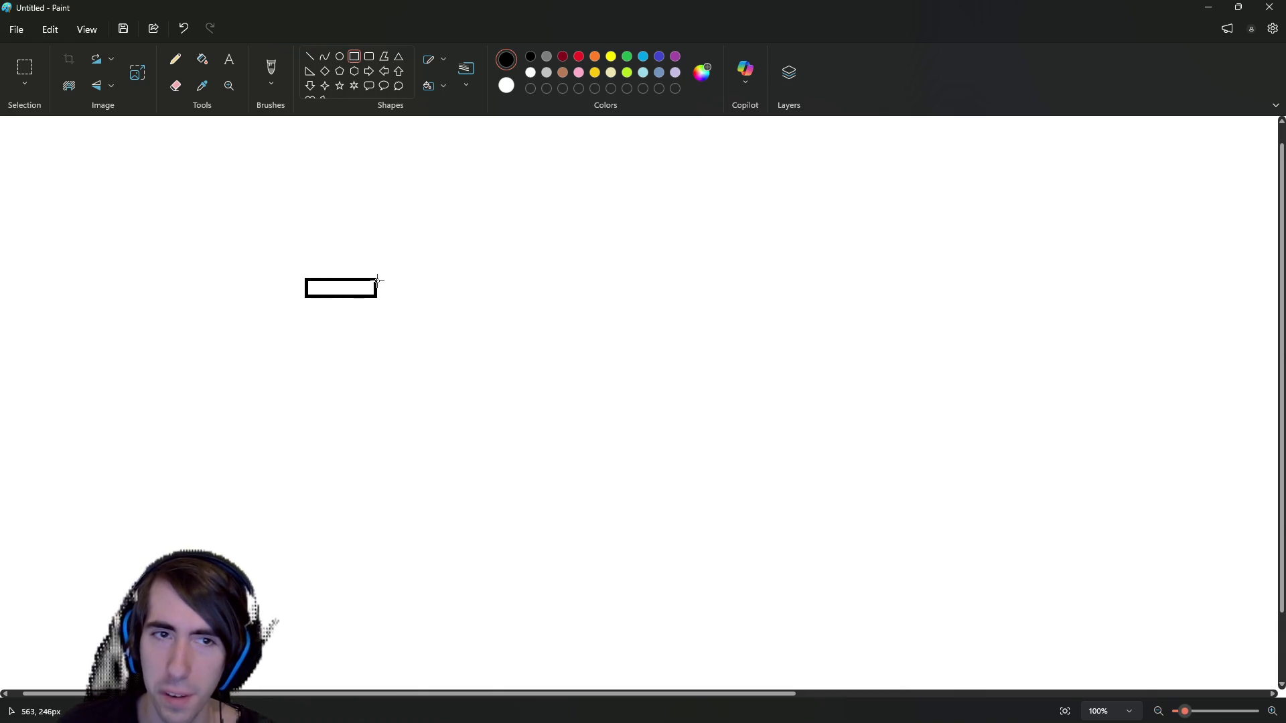
pyautogui.moveTo(380, 280)
pyautogui.mouseDown()
pyautogui.moveTo(554, 302)
pyautogui.moveTo(625, 290)
pyautogui.moveTo(545, 275)
pyautogui.moveTo(757, 300)
pyautogui.mouseUp()
pyautogui.click(535, 276)
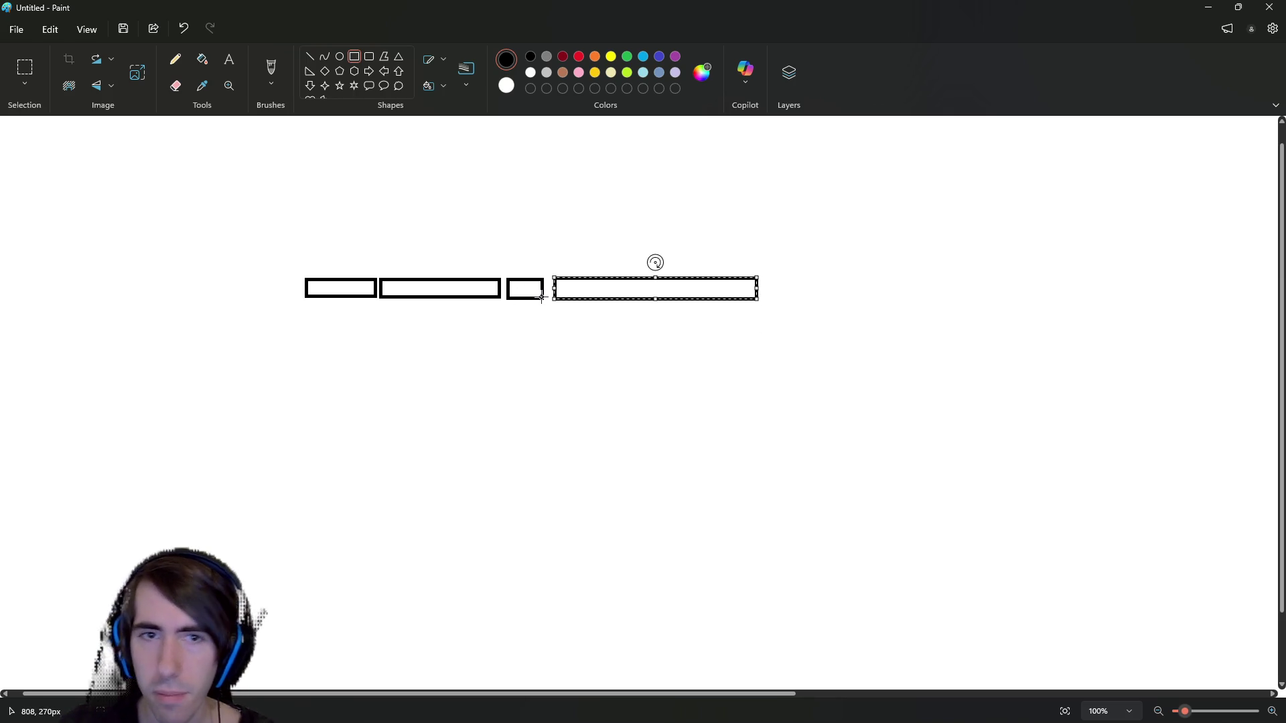
pyautogui.click(544, 329)
# Draw a stack of four rectangles below the row, undoing the accidental enclosing box.
pyautogui.moveTo(294, 394); pyautogui.dragTo(372, 412)
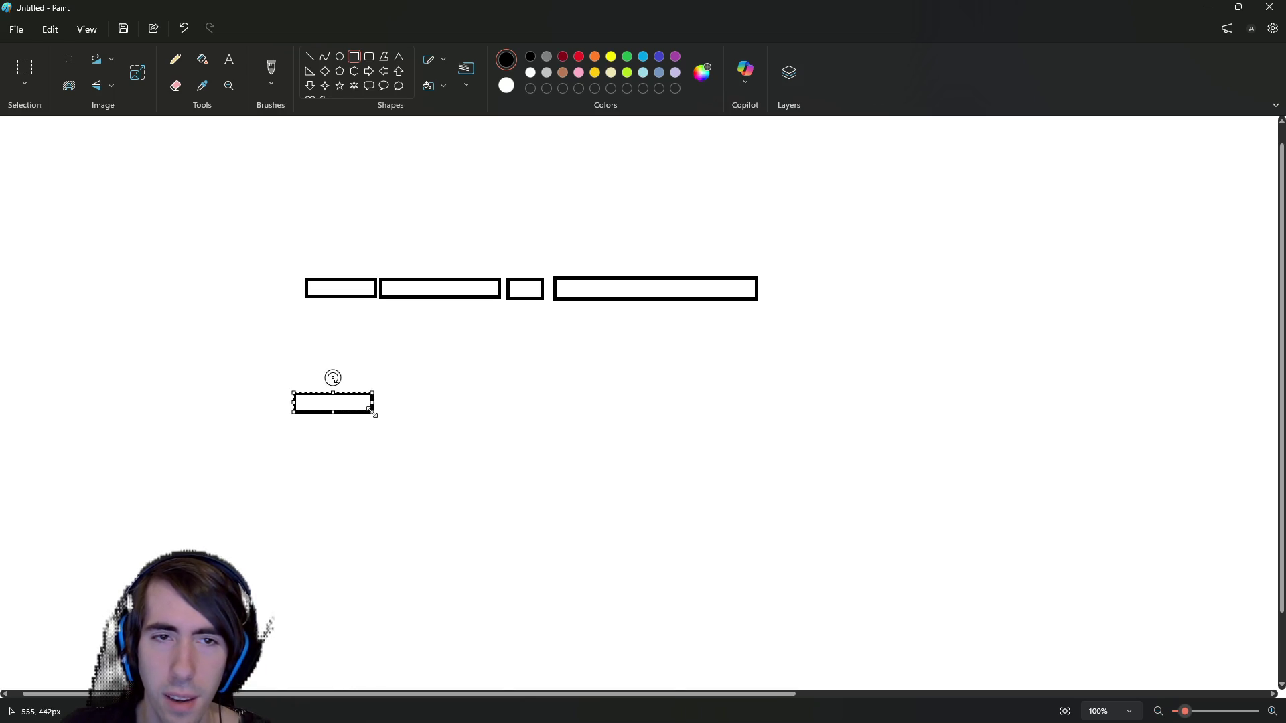
pyautogui.click(296, 420)
pyautogui.moveTo(295, 421)
pyautogui.mouseDown()
pyautogui.moveTo(471, 436)
pyautogui.moveTo(432, 439)
pyautogui.mouseUp()
pyautogui.click(300, 448)
pyautogui.moveTo(292, 446); pyautogui.dragTo(471, 487)
pyautogui.click(293, 477)
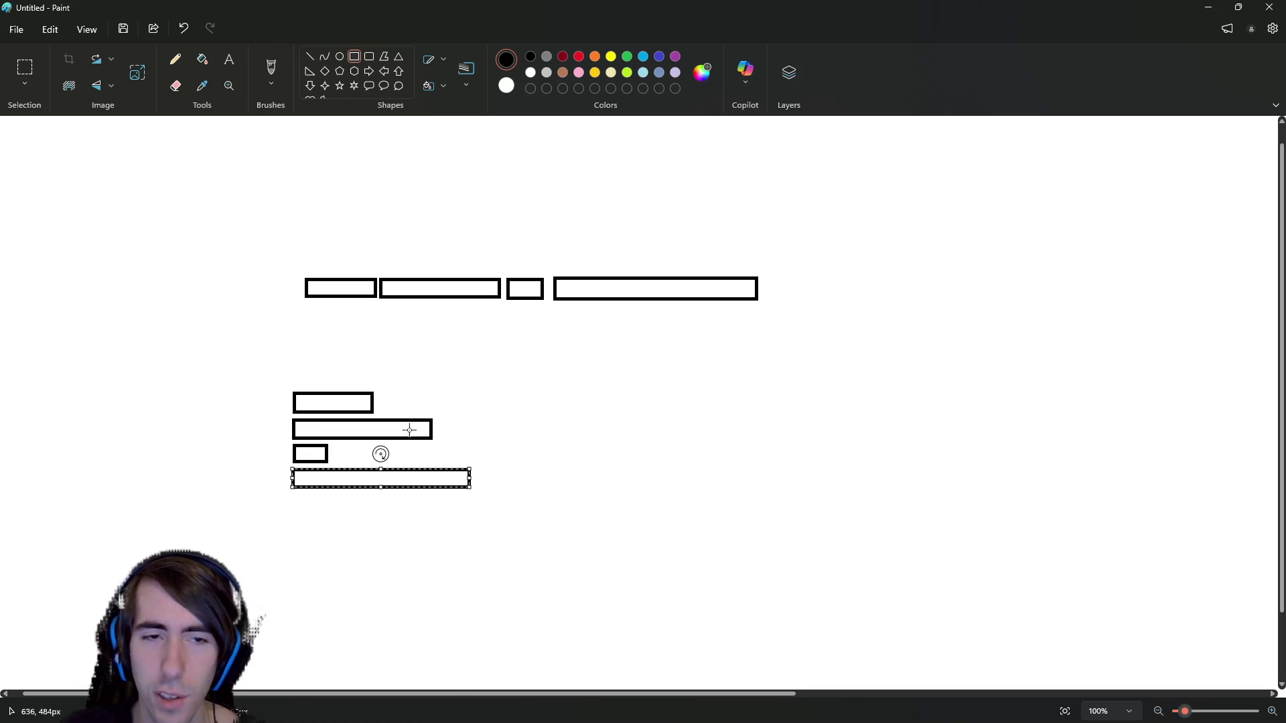
pyautogui.click(248, 476)
pyautogui.moveTo(290, 386)
pyautogui.mouseDown()
pyautogui.moveTo(469, 486)
pyautogui.moveTo(262, 350)
pyautogui.moveTo(255, 371)
pyautogui.mouseUp()
pyautogui.hotkey('ctrl', 'z')
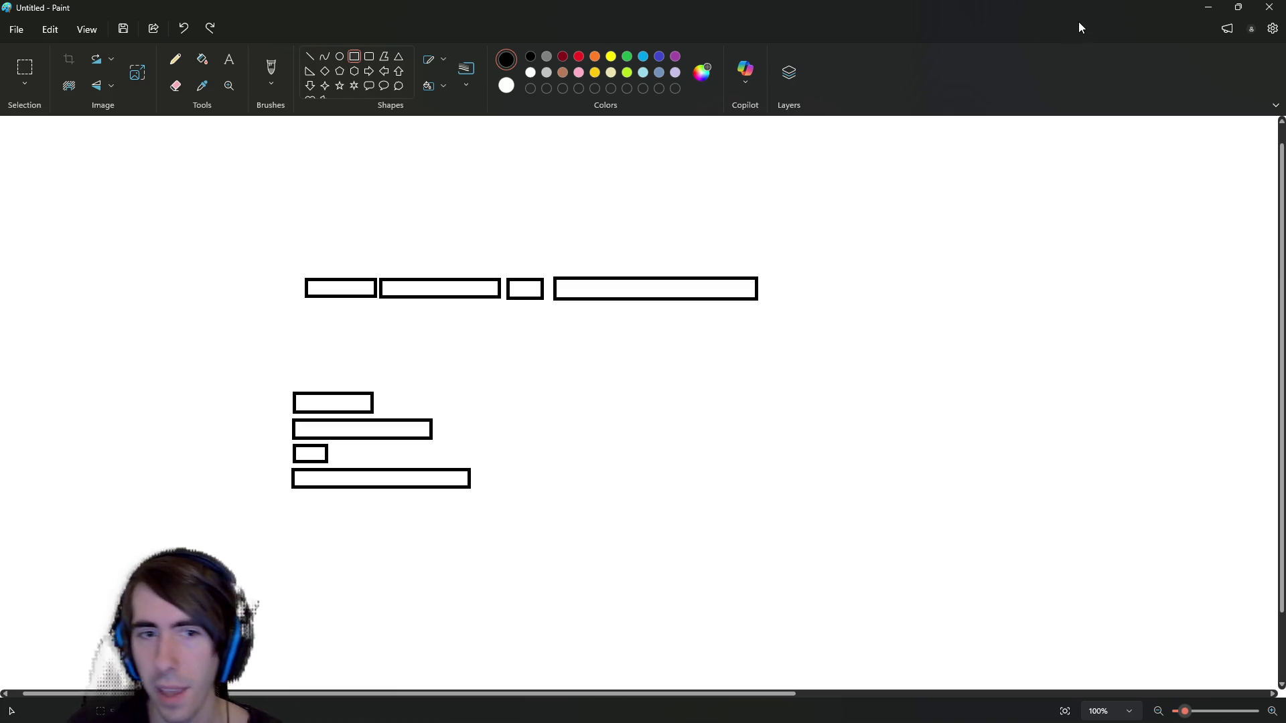
# Minimize Paint and put the caret on the generate function name in Godot.
pyautogui.click(1205, 7)
pyautogui.scroll(1, 639, 330)
pyautogui.click(495, 240)
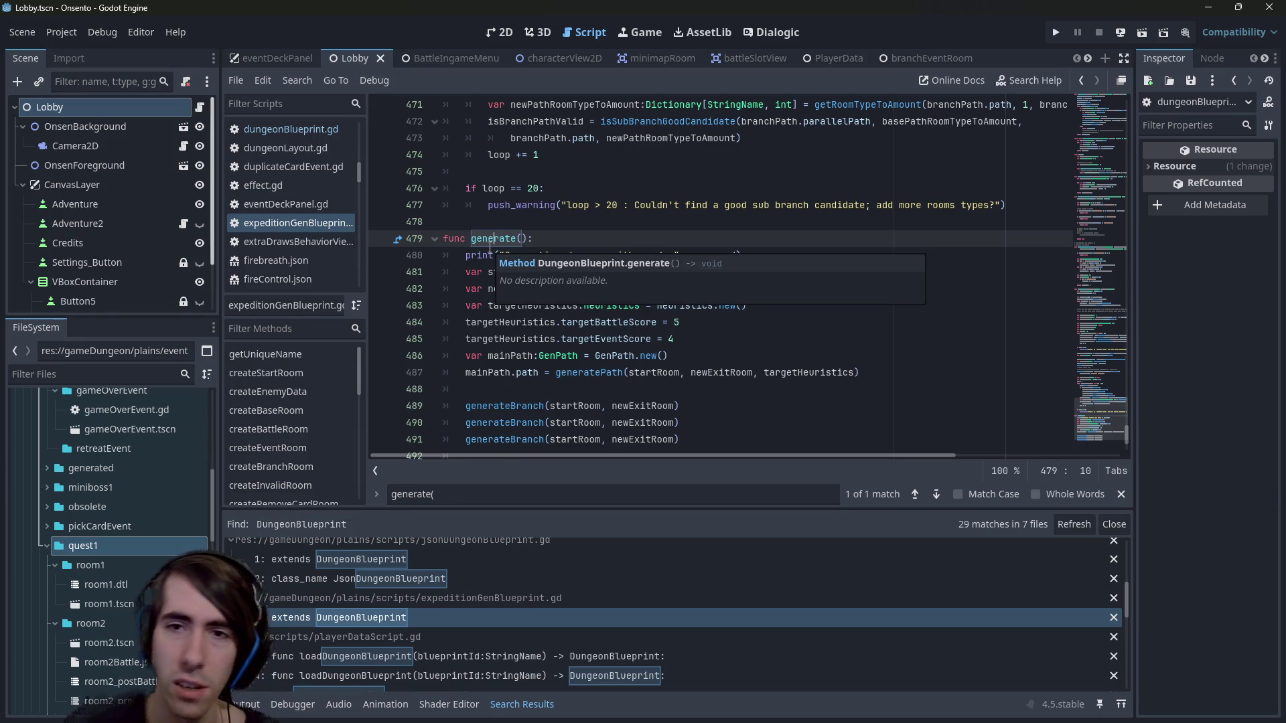
# Review expeditionGenBlueprint.gd down to line 496, then show Lobby.tscn in the 2D workspace.
pyautogui.scroll(6, 663, 387)
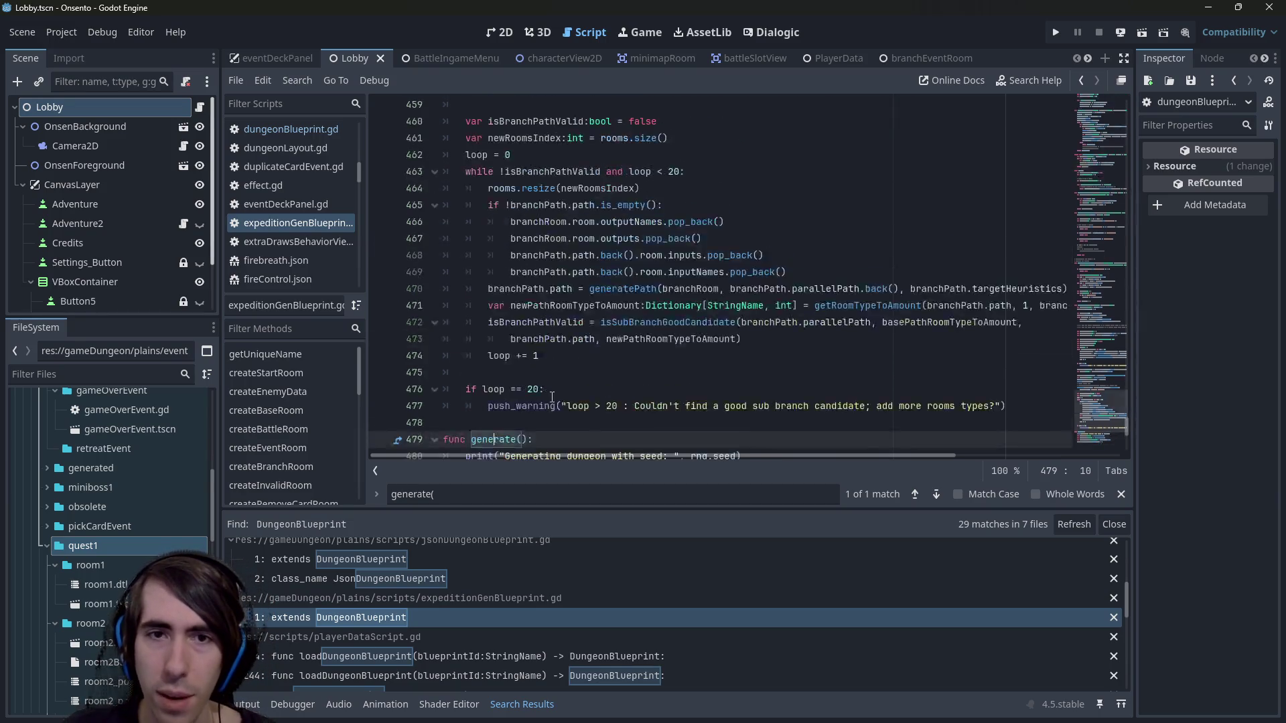
pyautogui.moveTo(543, 265); pyautogui.dragTo(670, 372)
pyautogui.scroll(14, 617, 359)
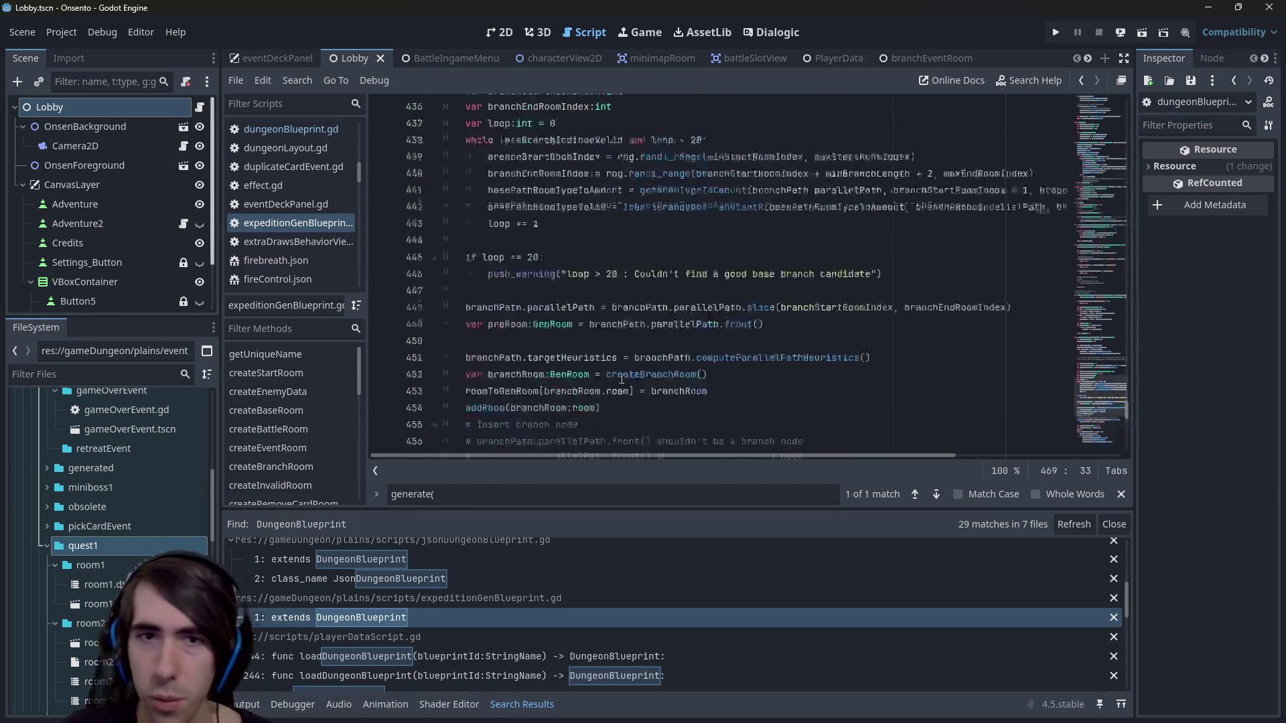
pyautogui.scroll(11, 617, 359)
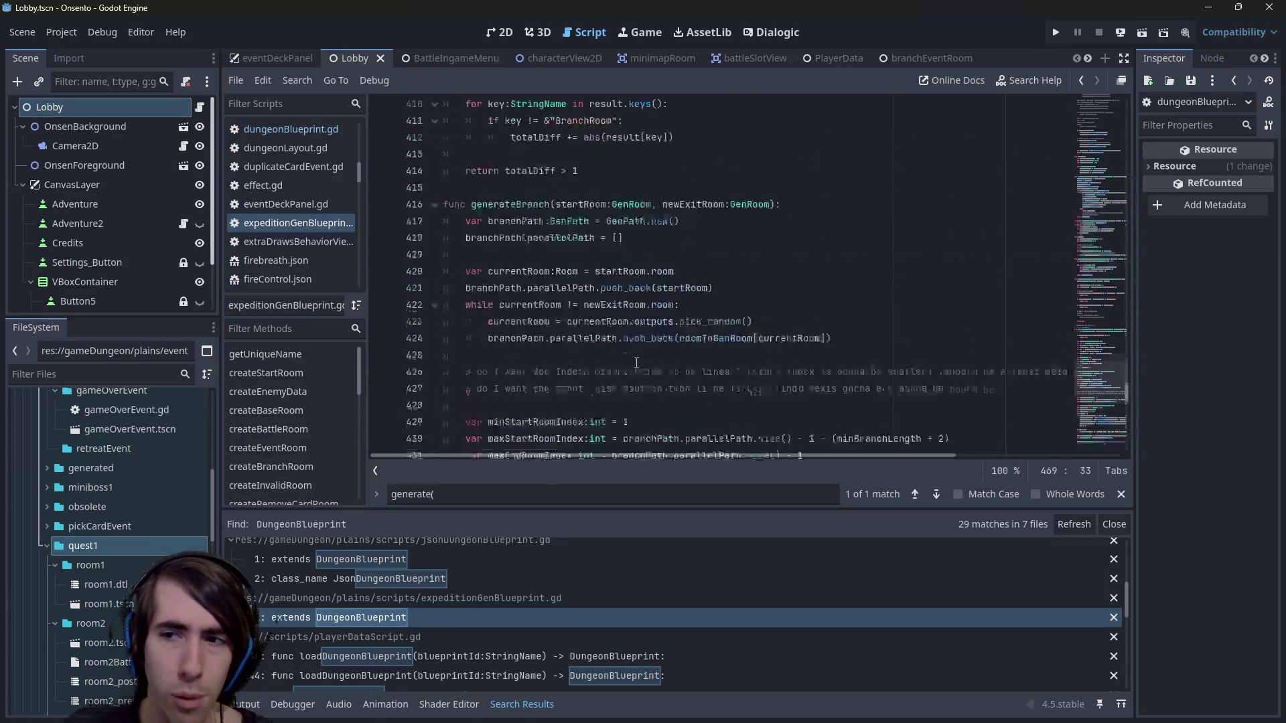
pyautogui.scroll(13, 641, 363)
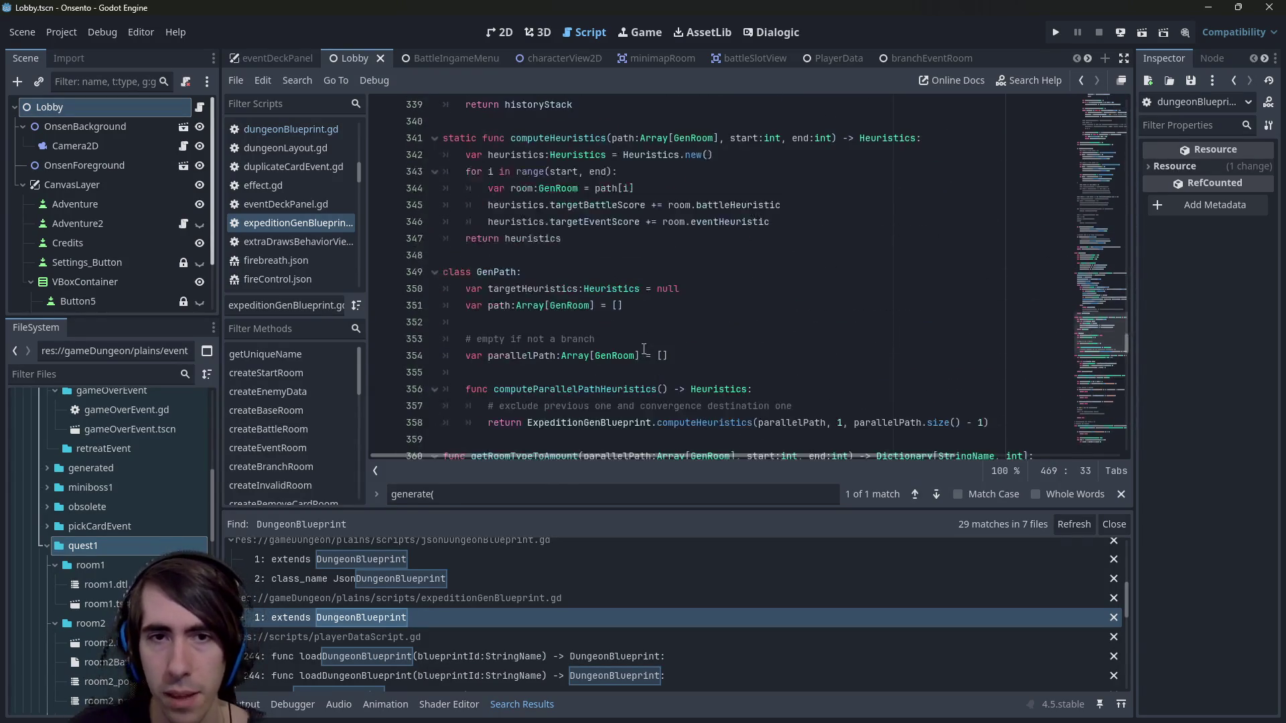
pyautogui.scroll(8, 635, 335)
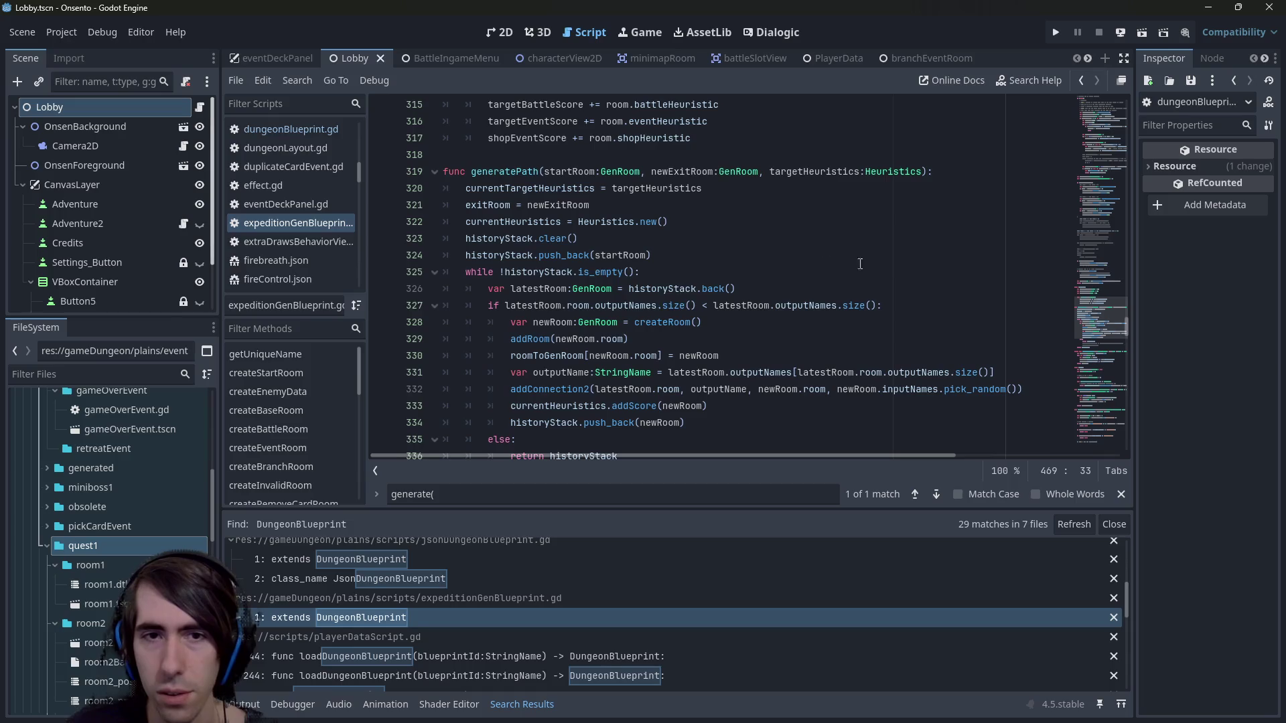
pyautogui.moveTo(1099, 322); pyautogui.dragTo(1099, 440)
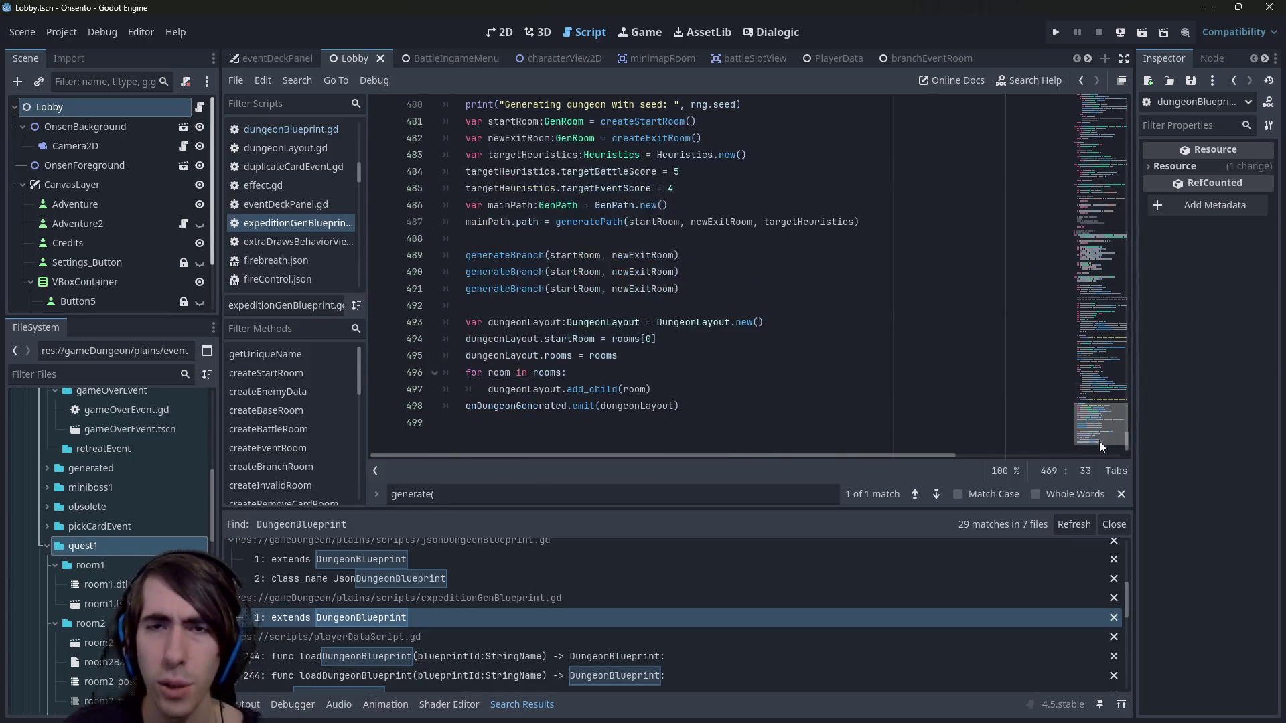
pyautogui.click(839, 380)
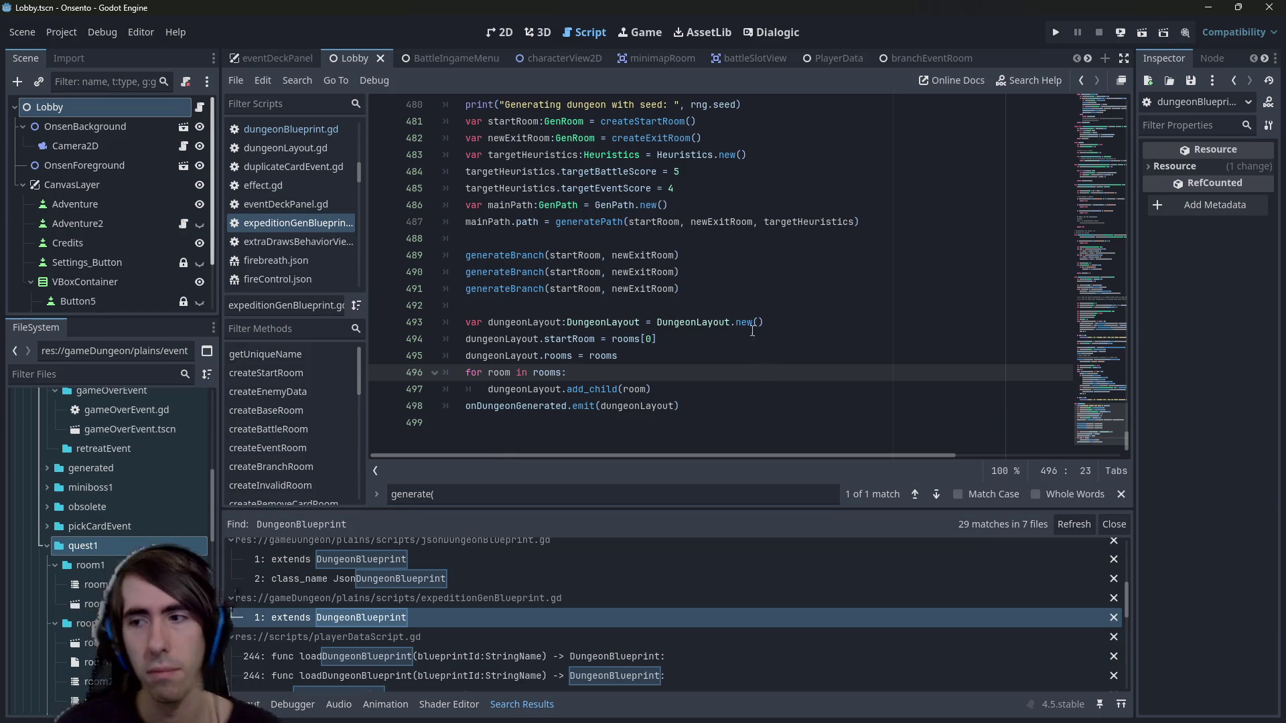
pyautogui.click(499, 30)
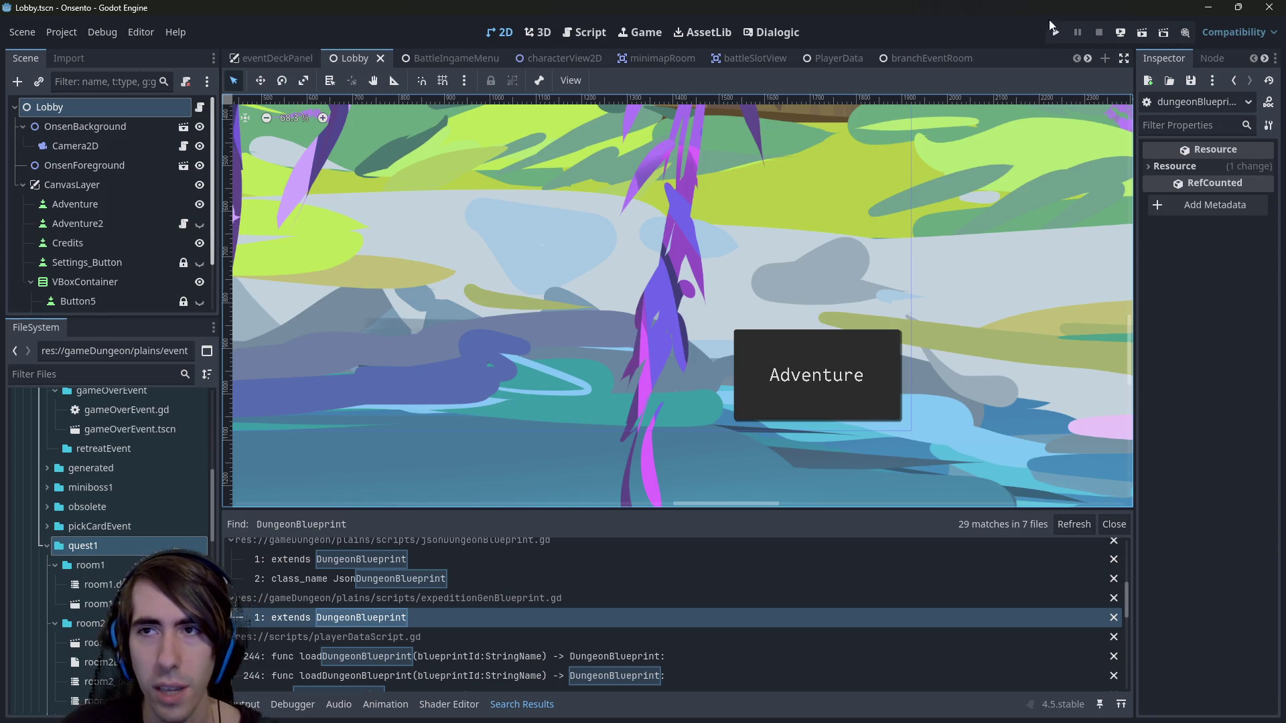
# Run the current scene, close the game, and open the first of 20 errors at playerDataScript.gd line 405.
pyautogui.click(1142, 32)
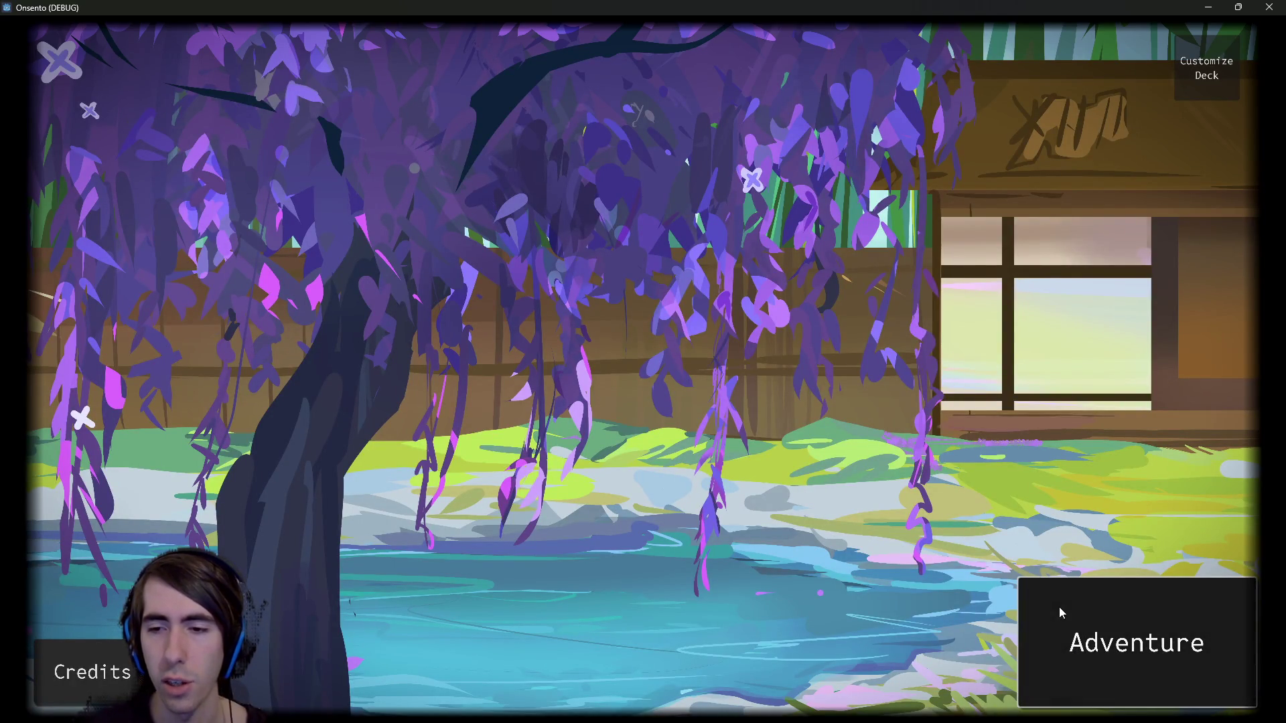
pyautogui.click(1275, 8)
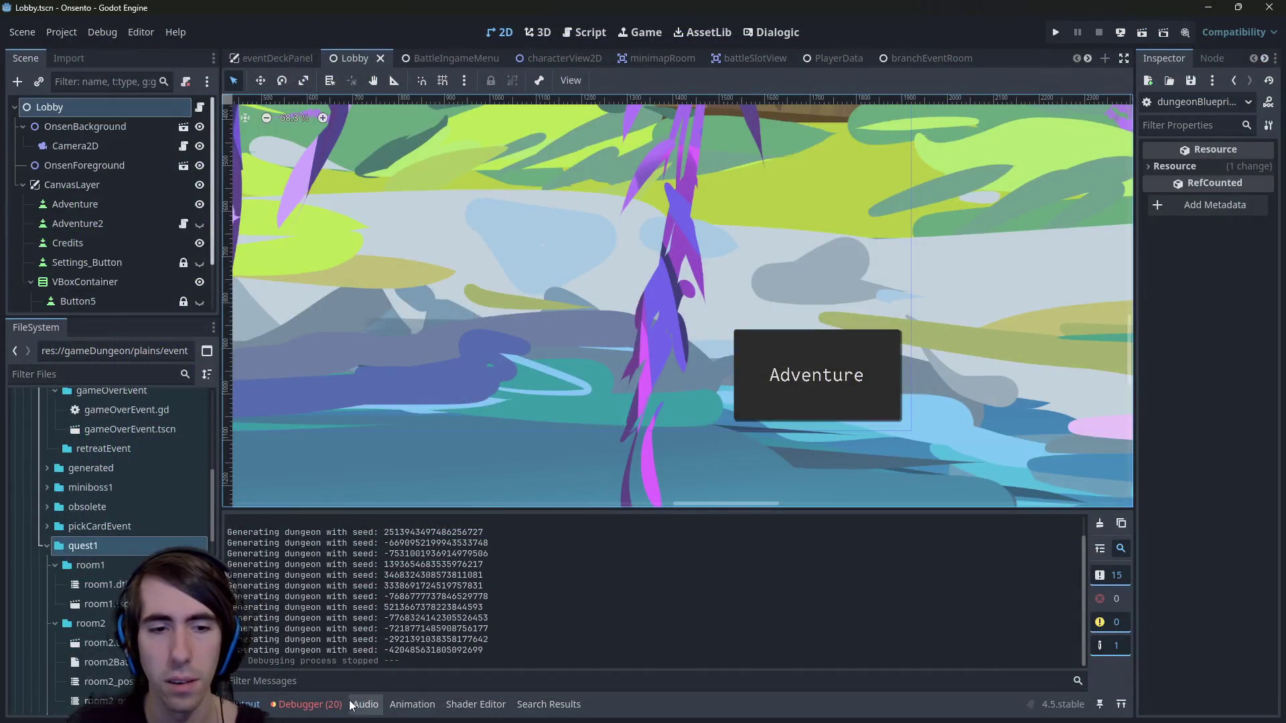
pyautogui.click(308, 704)
pyautogui.click(320, 519)
pyautogui.doubleClick(637, 569)
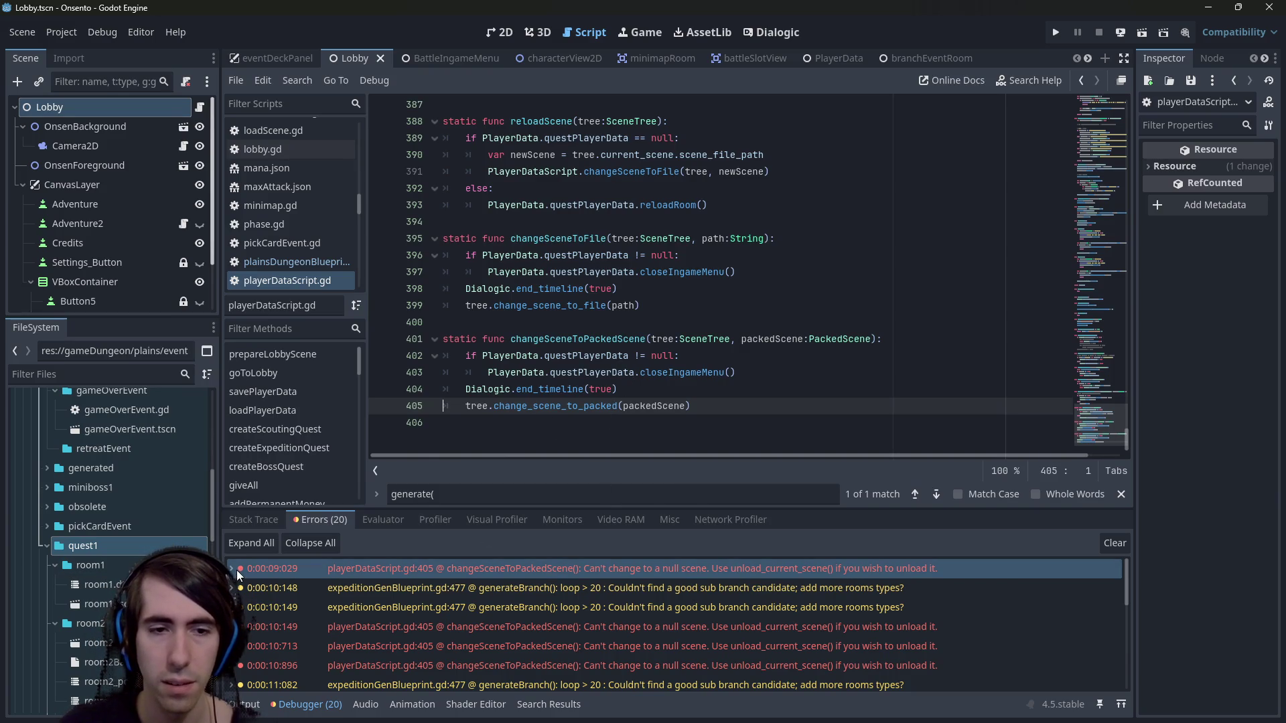
pyautogui.click(254, 569)
# Follow the error's stack trace to enterRoom at room.gd line 17 and inspect the roomPackedScene load.
pyautogui.click(306, 589)
pyautogui.click(367, 611)
pyautogui.click(380, 645)
pyautogui.click(378, 629)
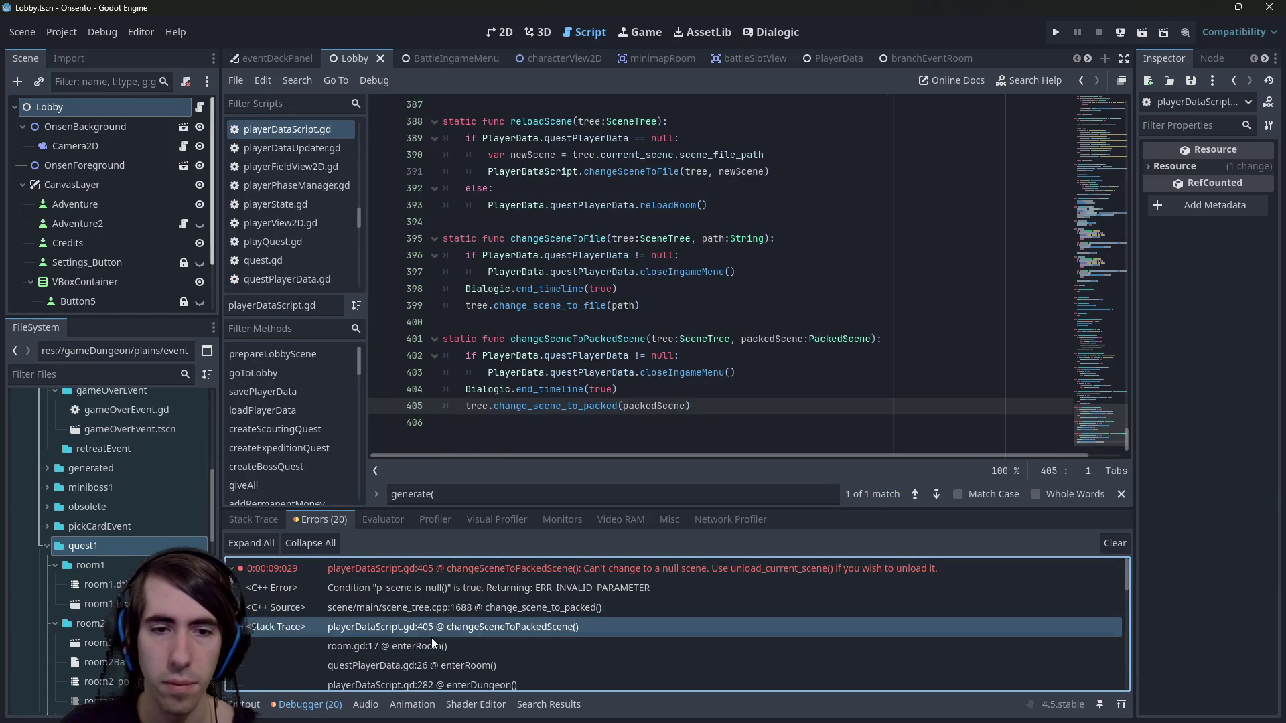
pyautogui.click(432, 647)
pyautogui.doubleClick(623, 272)
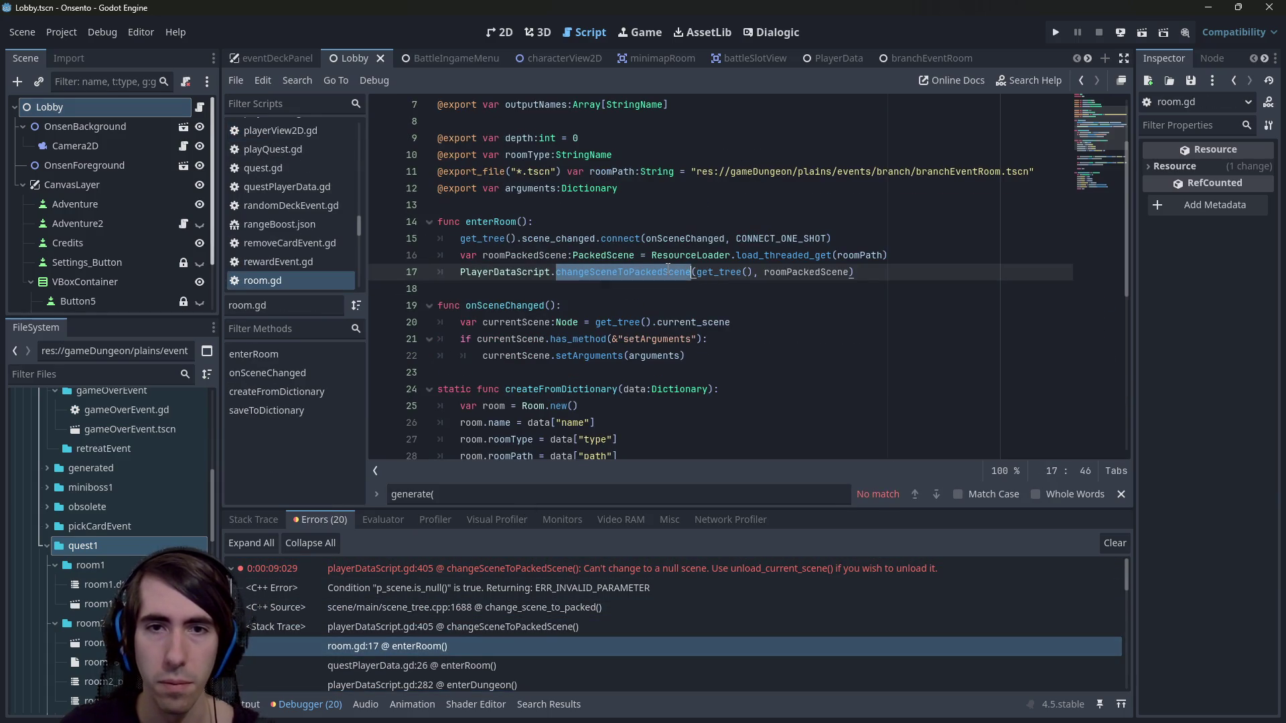
pyautogui.doubleClick(802, 272)
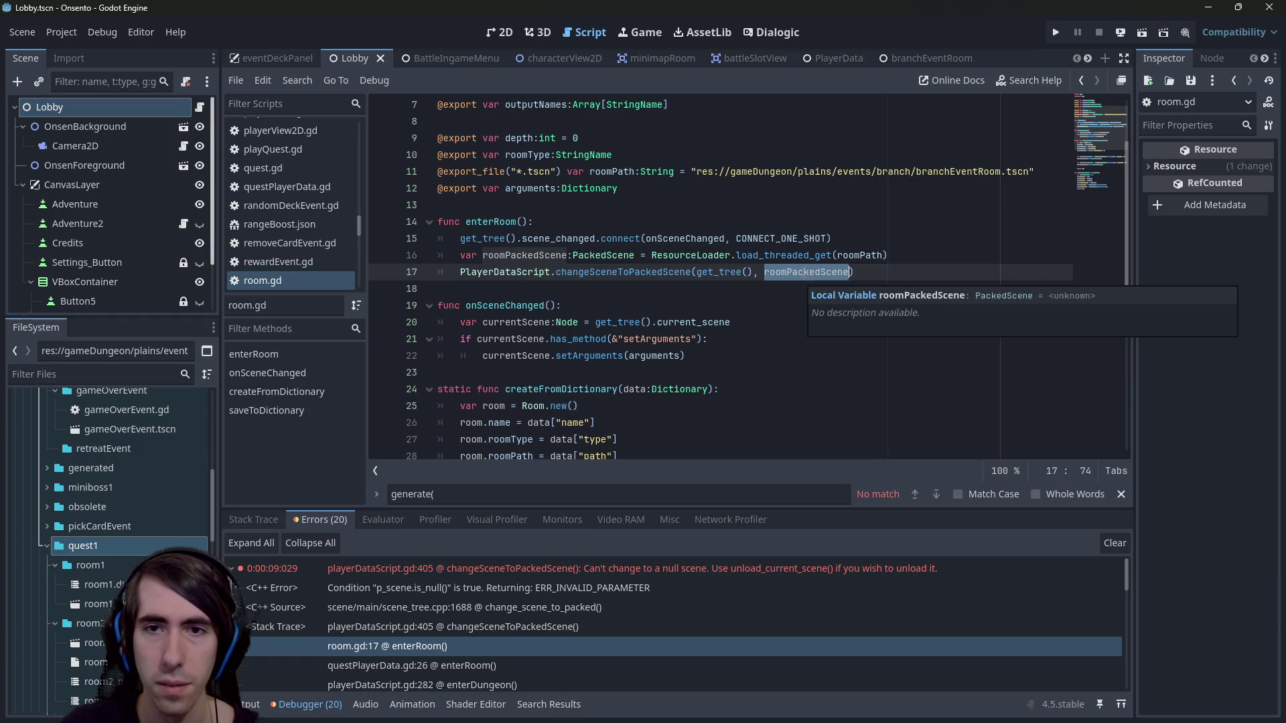
pyautogui.doubleClick(804, 256)
pyautogui.scroll(1, 808, 272)
pyautogui.scroll(-1, 801, 288)
pyautogui.scroll(1, 794, 300)
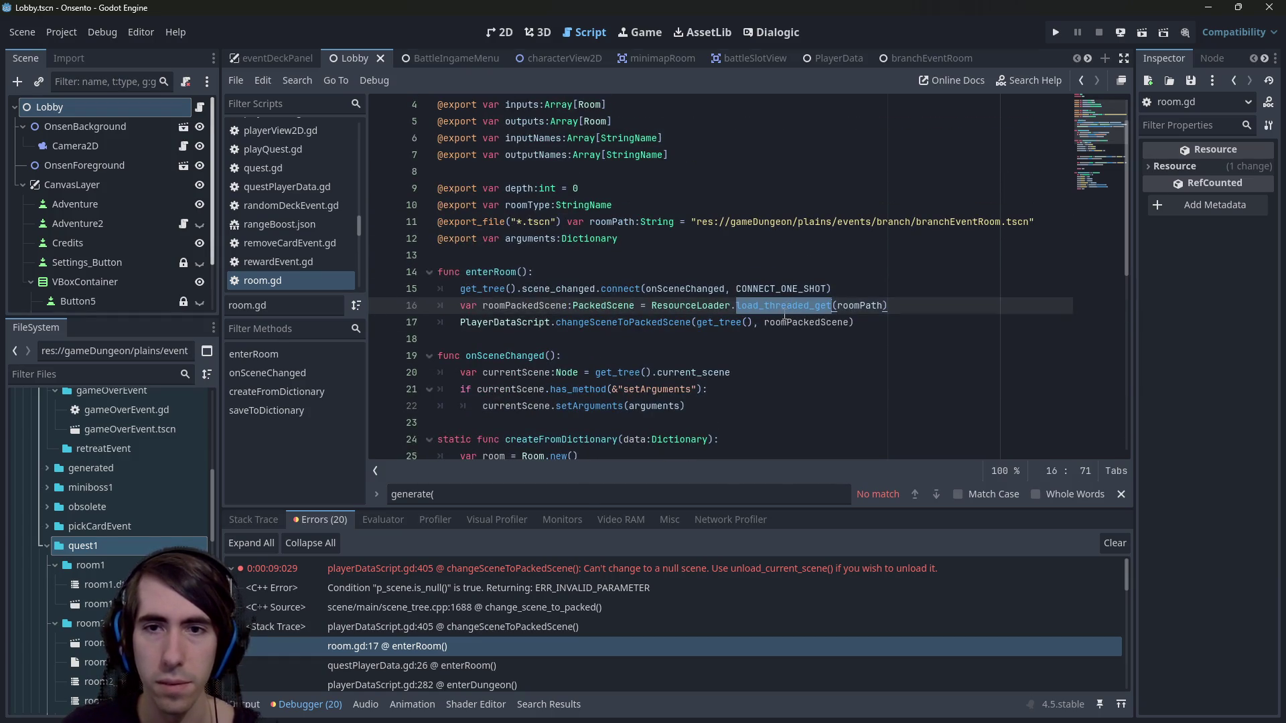
# Set a breakpoint on room.gd line 17 and check the calling frames in questPlayerData.gd and playerDataScript.gd.
pyautogui.click(381, 322)
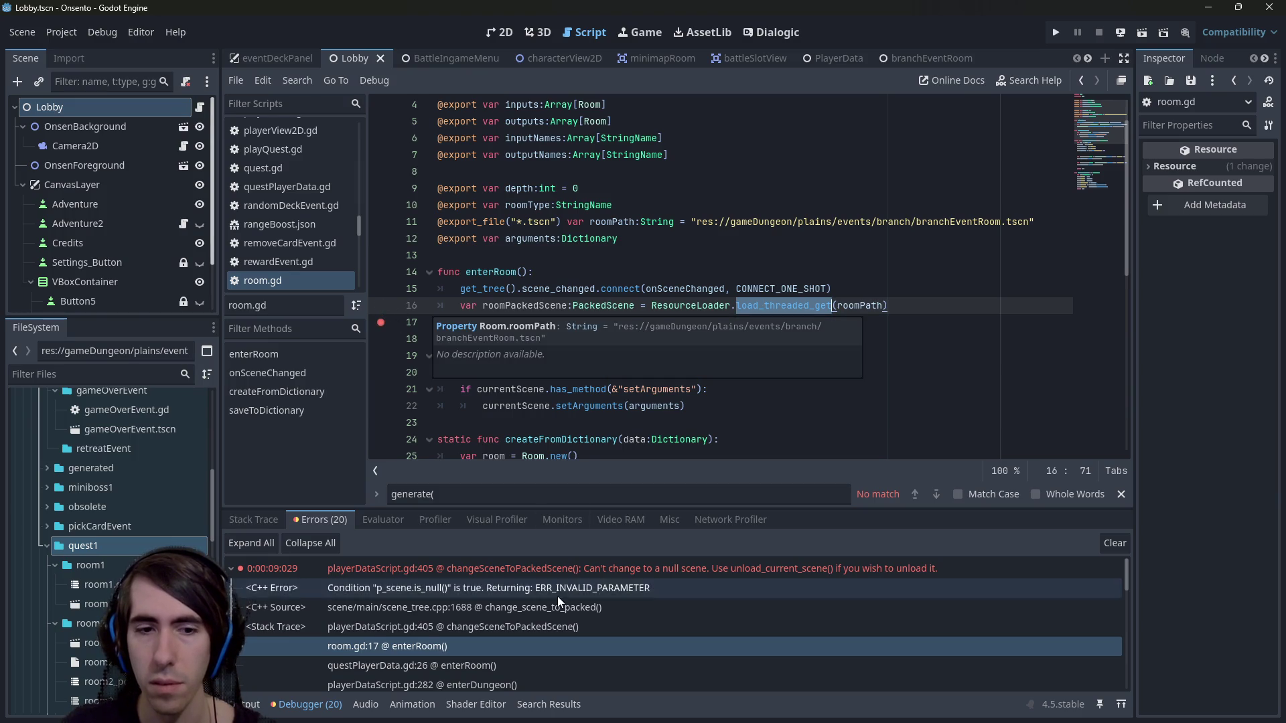
pyautogui.scroll(-2, 558, 598)
pyautogui.scroll(1, 542, 610)
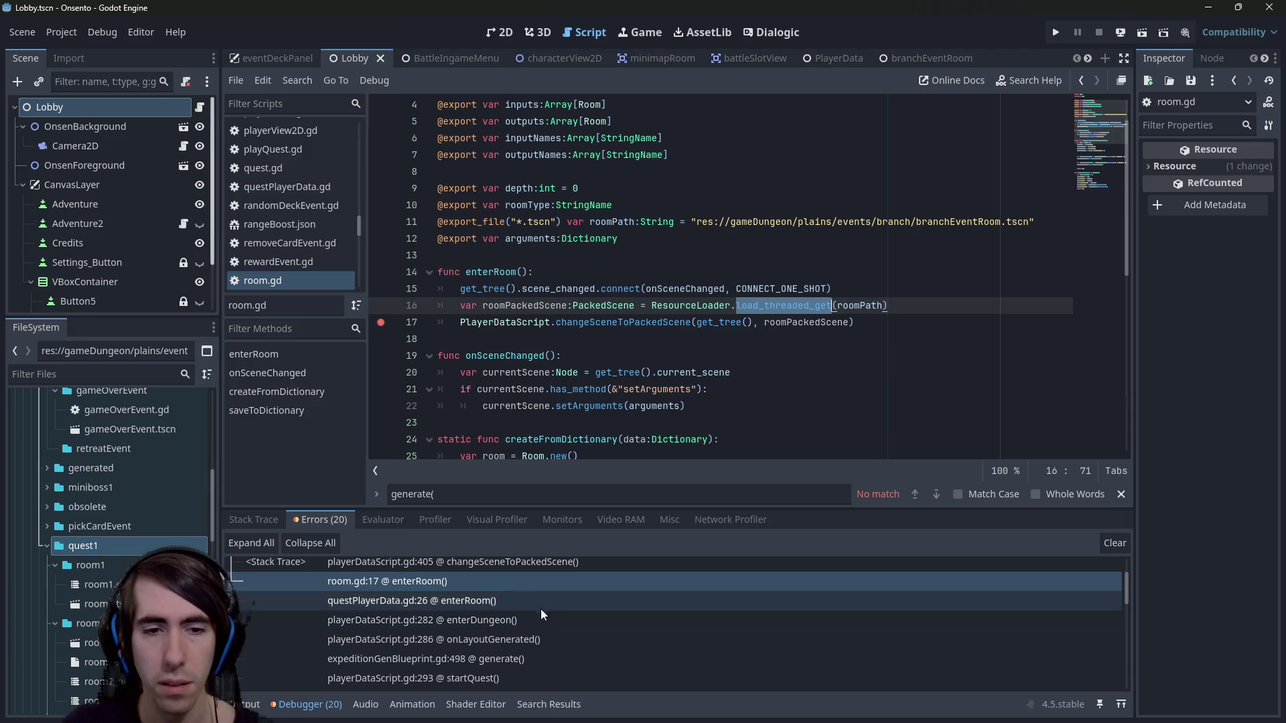
pyautogui.click(540, 597)
pyautogui.click(544, 617)
pyautogui.scroll(3, 540, 597)
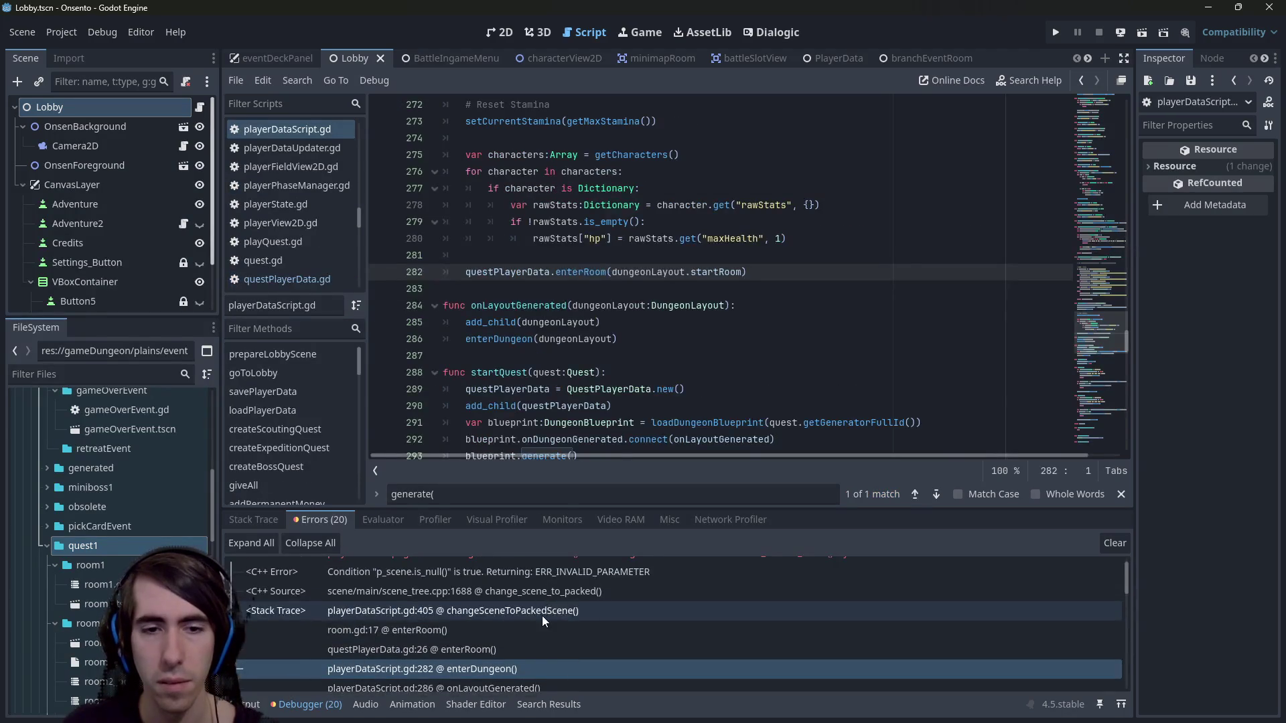
pyautogui.click(541, 611)
pyautogui.click(543, 629)
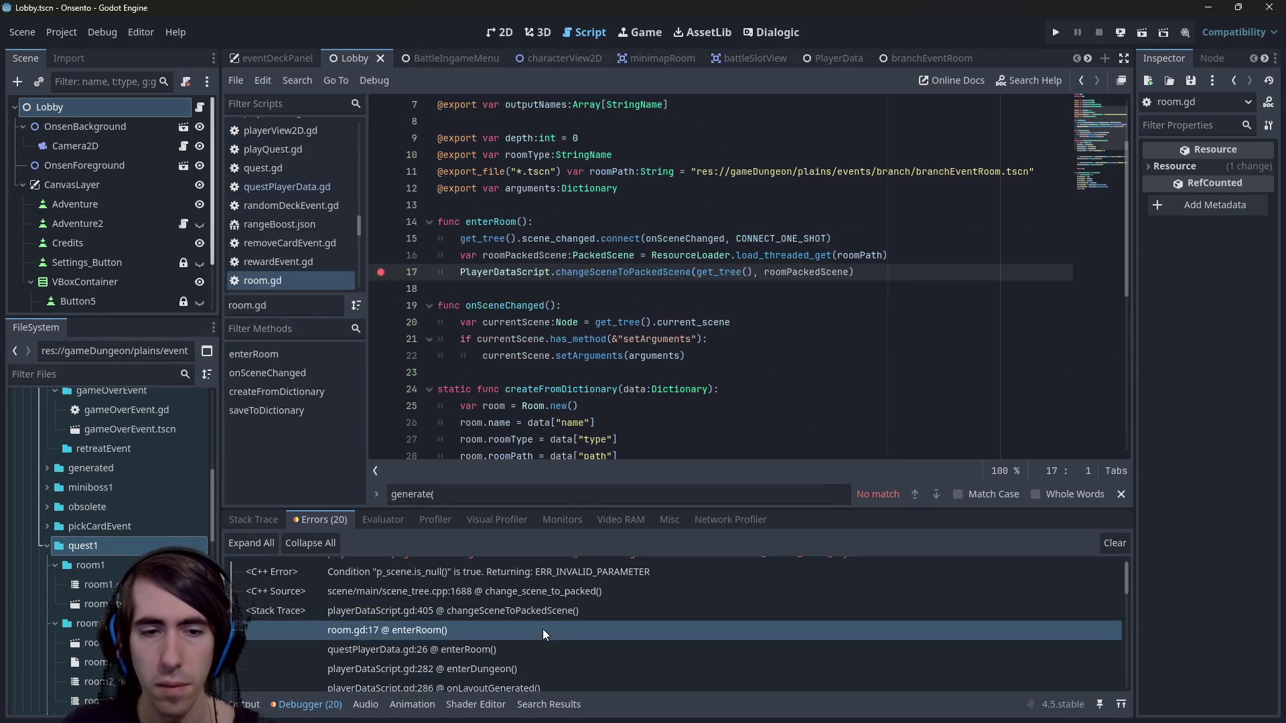
pyautogui.scroll(2, 668, 370)
# Search the whole project for 'ResourceLoader.load_threaded_', finding 14 matches in 7 files.
pyautogui.click(654, 355)
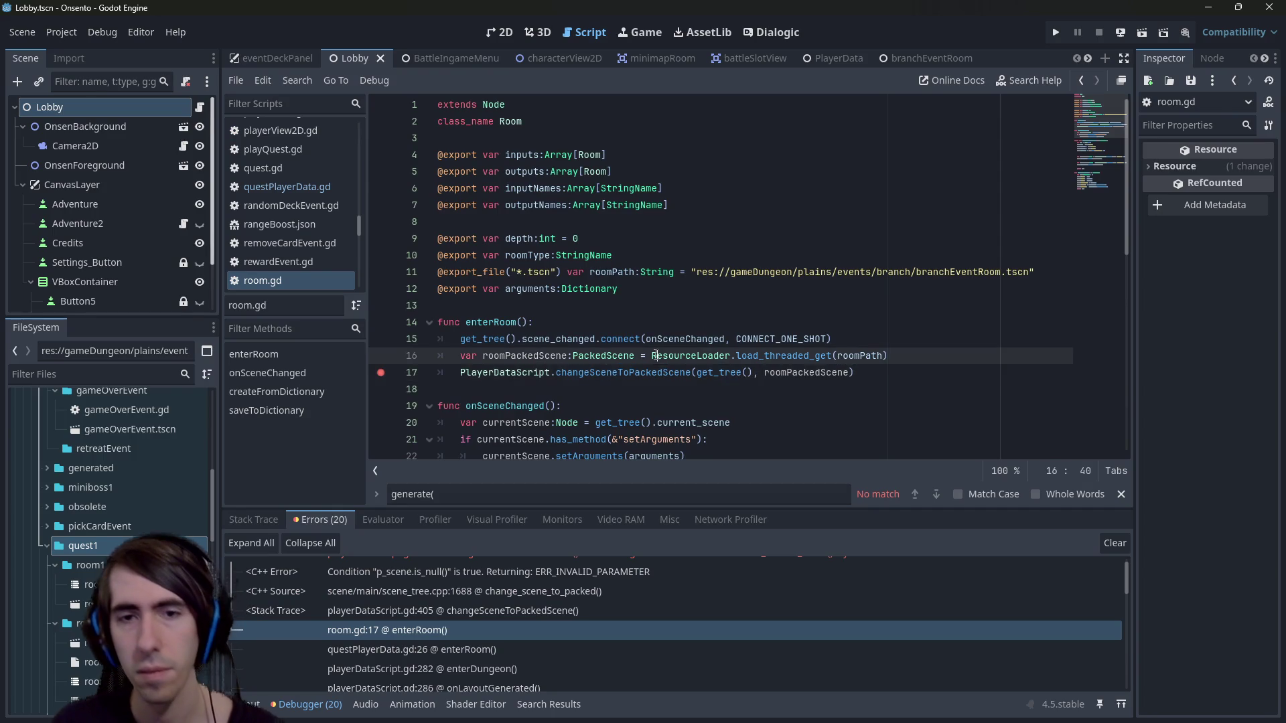
pyautogui.moveTo(654, 356); pyautogui.dragTo(831, 365)
pyautogui.hotkey('ctrl', 'shift', 'f')
pyautogui.press('BackSpace')
pyautogui.press('BackSpace')
pyautogui.press('BackSpace')
pyautogui.press('Return')
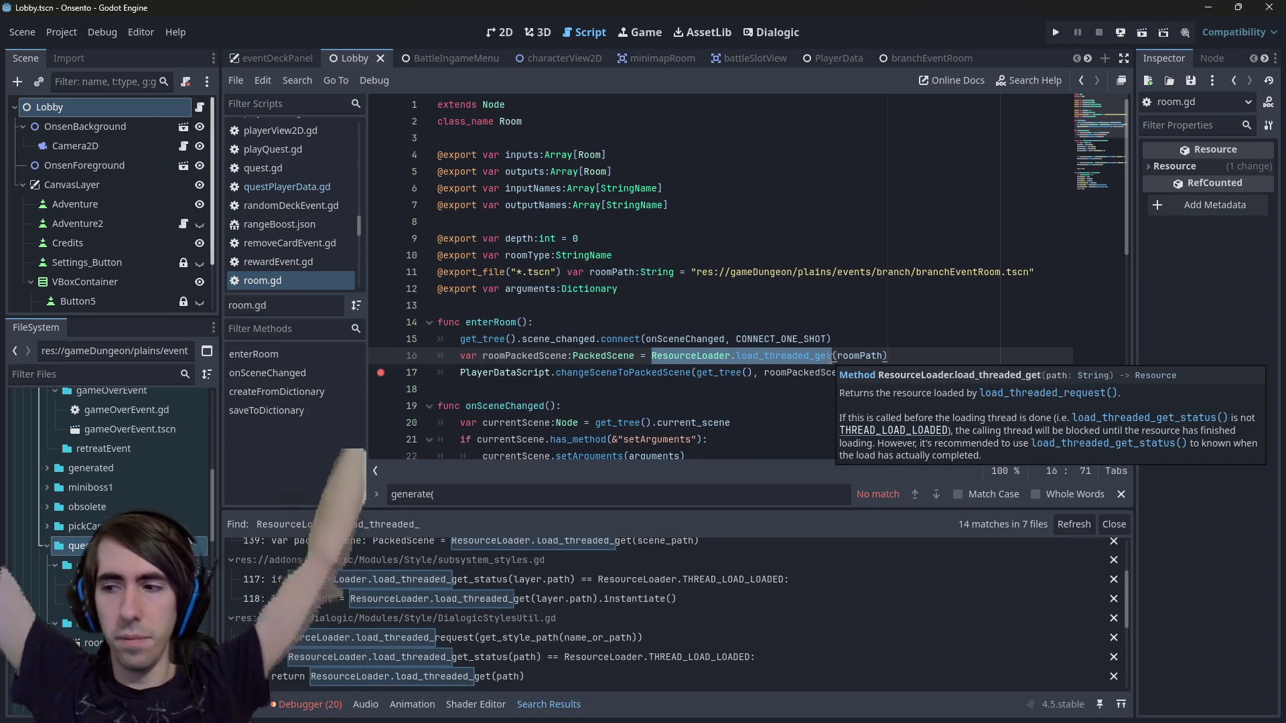
# Open questPlayerData.gd and inspect the ResourceLoader.load_threaded_ call on line 21.
pyautogui.scroll(-3, 550, 282)
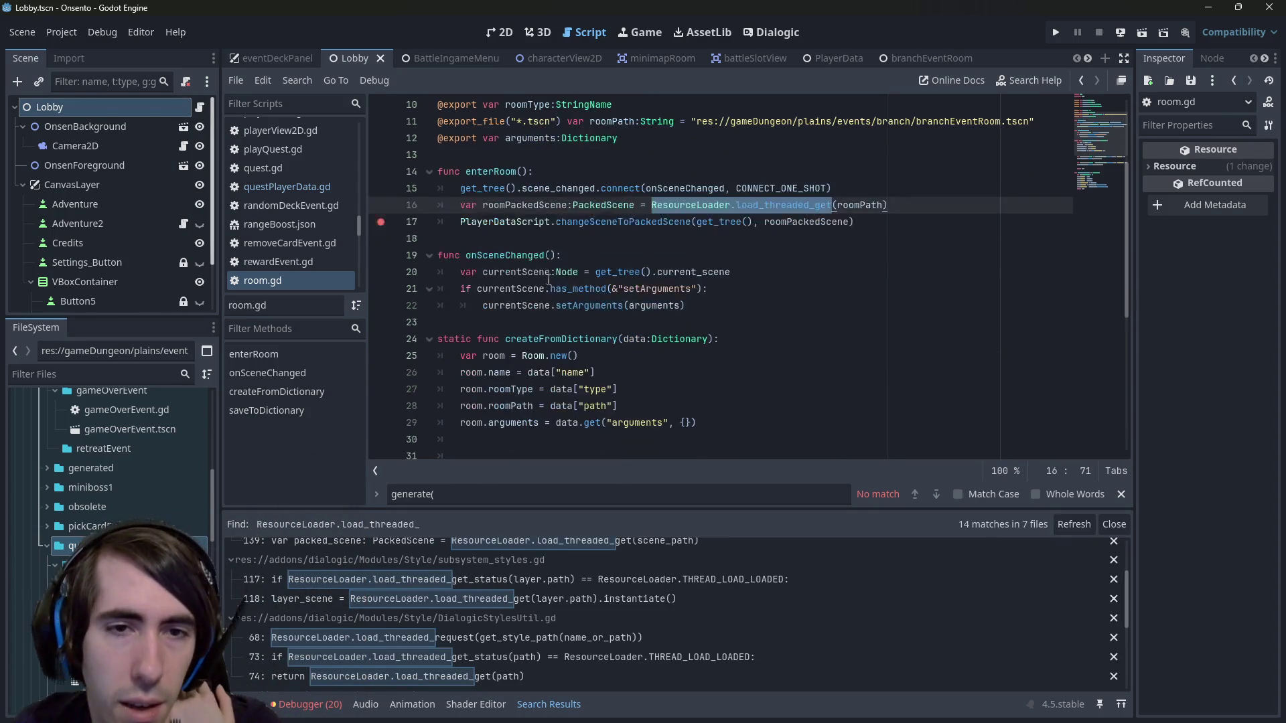
pyautogui.doubleClick(530, 257)
pyautogui.scroll(2, 492, 324)
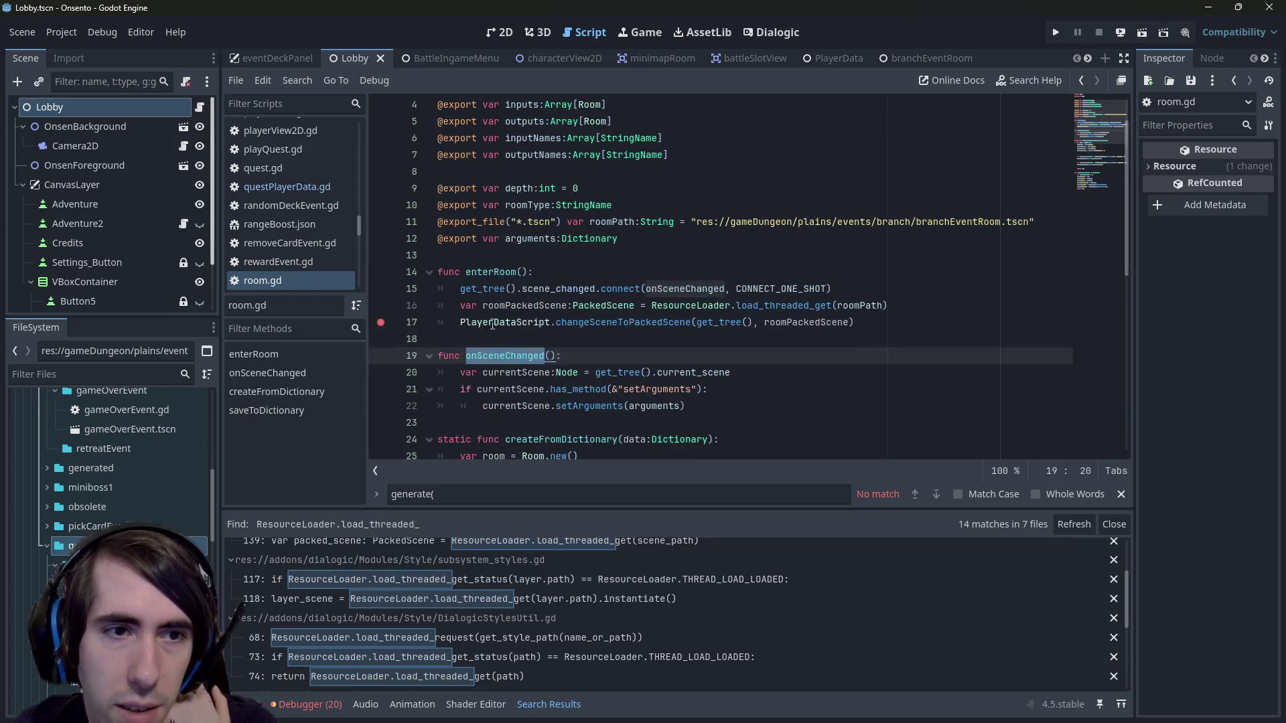
pyautogui.scroll(-1, 538, 315)
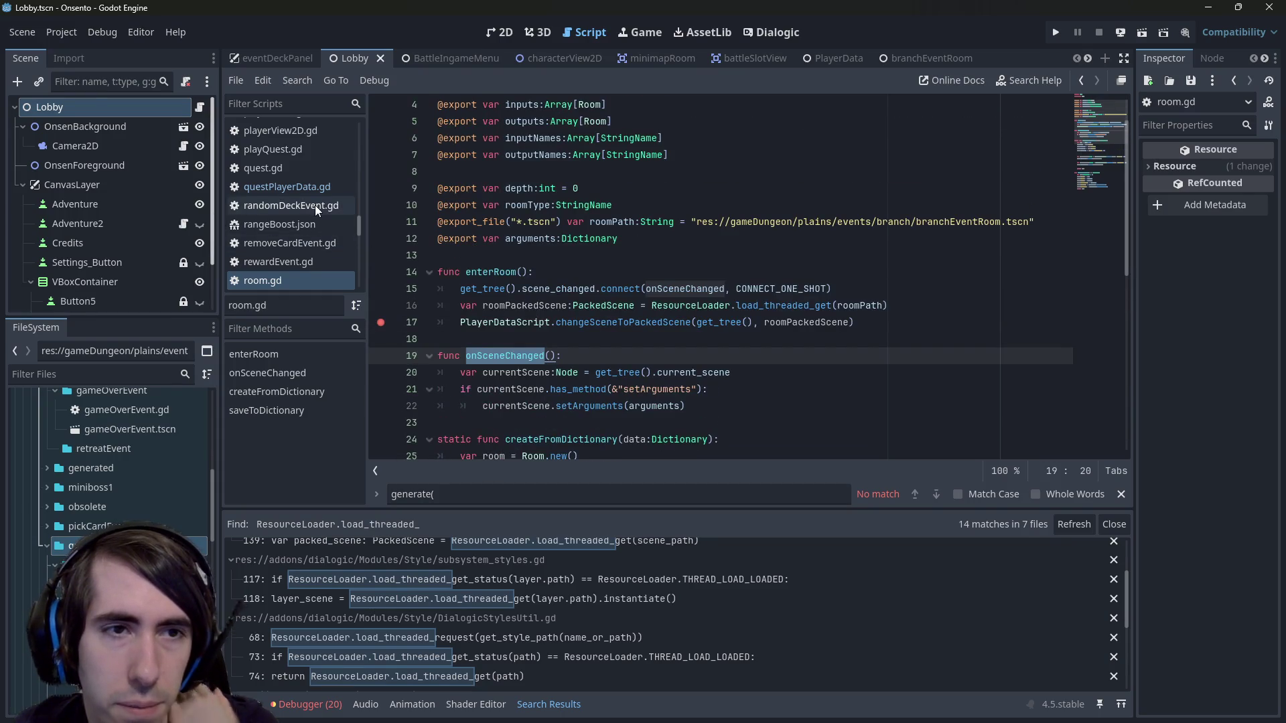
pyautogui.click(308, 190)
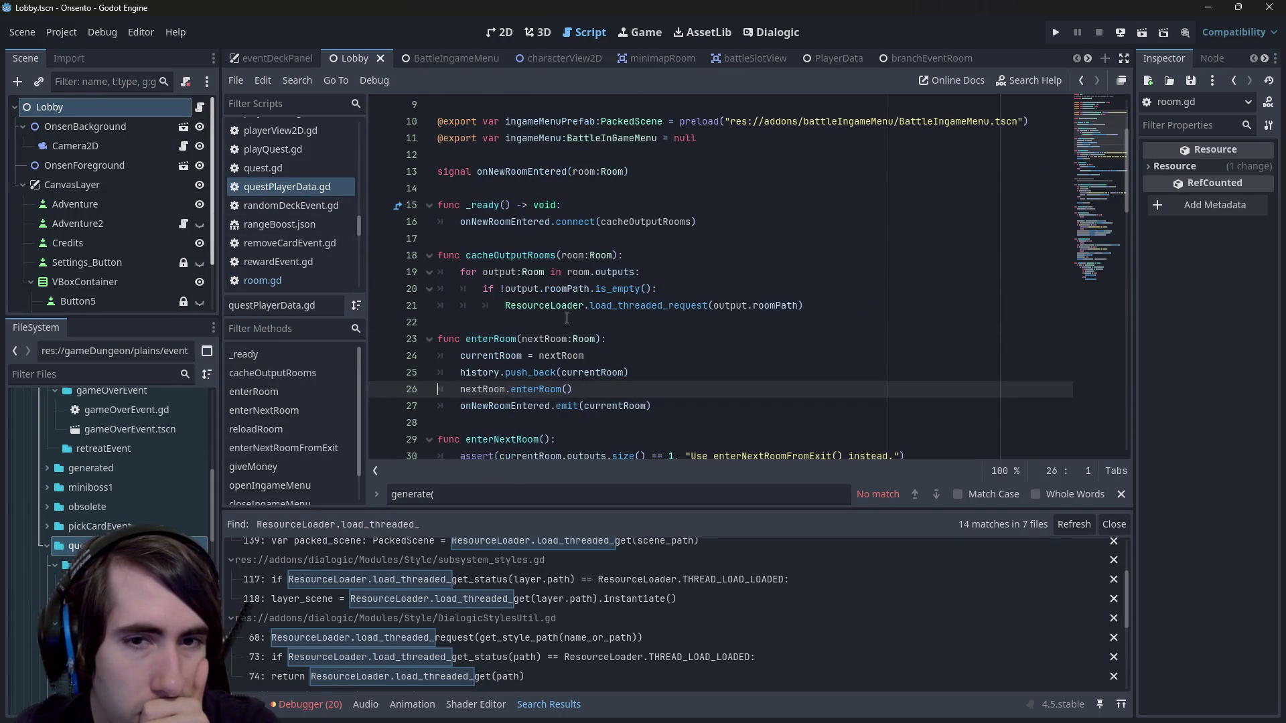
pyautogui.moveTo(522, 305); pyautogui.dragTo(670, 304)
pyautogui.click(670, 305)
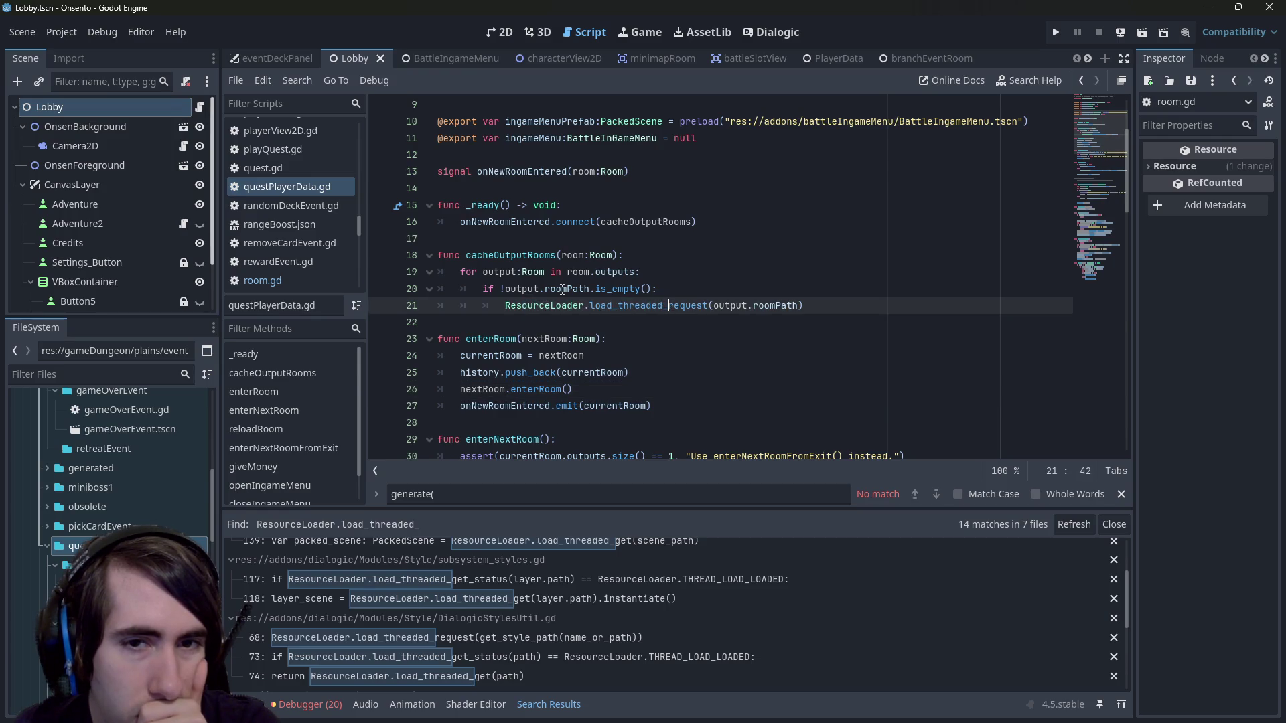
# Toggle a breakpoint on line 21 on and off, then read the load_threaded_request documentation.
pyautogui.click(379, 308)
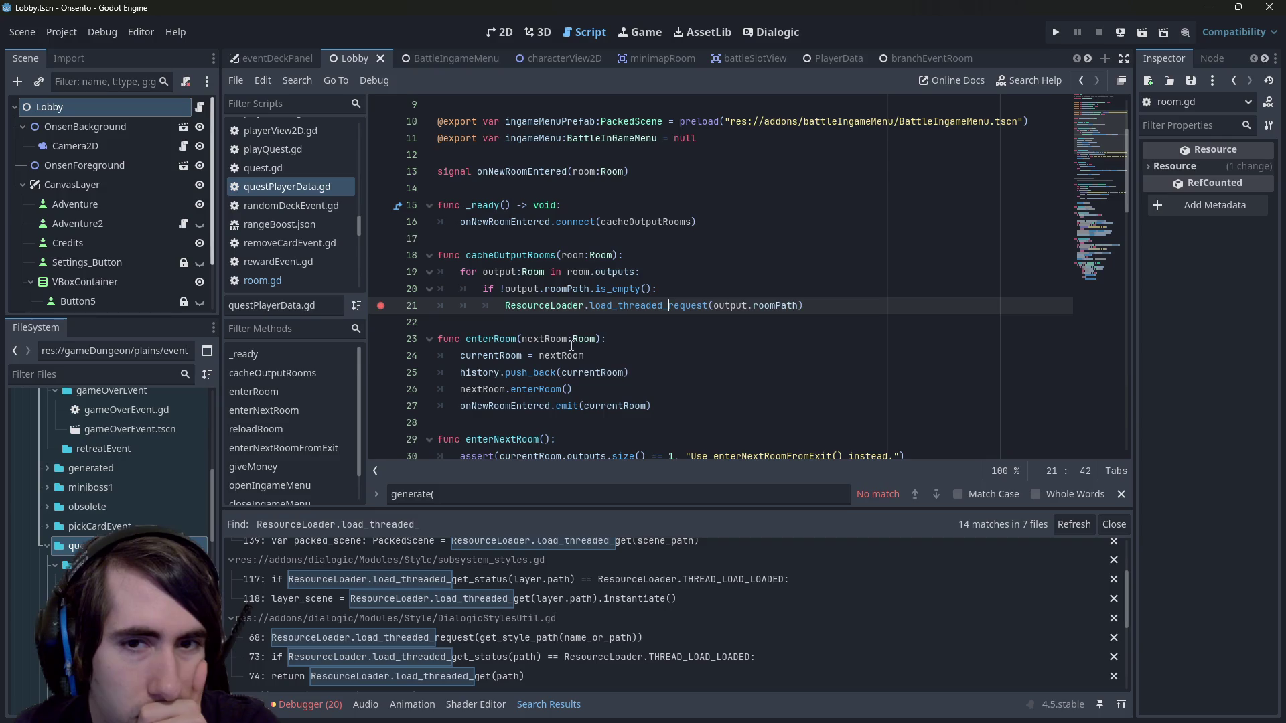
pyautogui.click(380, 308)
pyautogui.press('End')
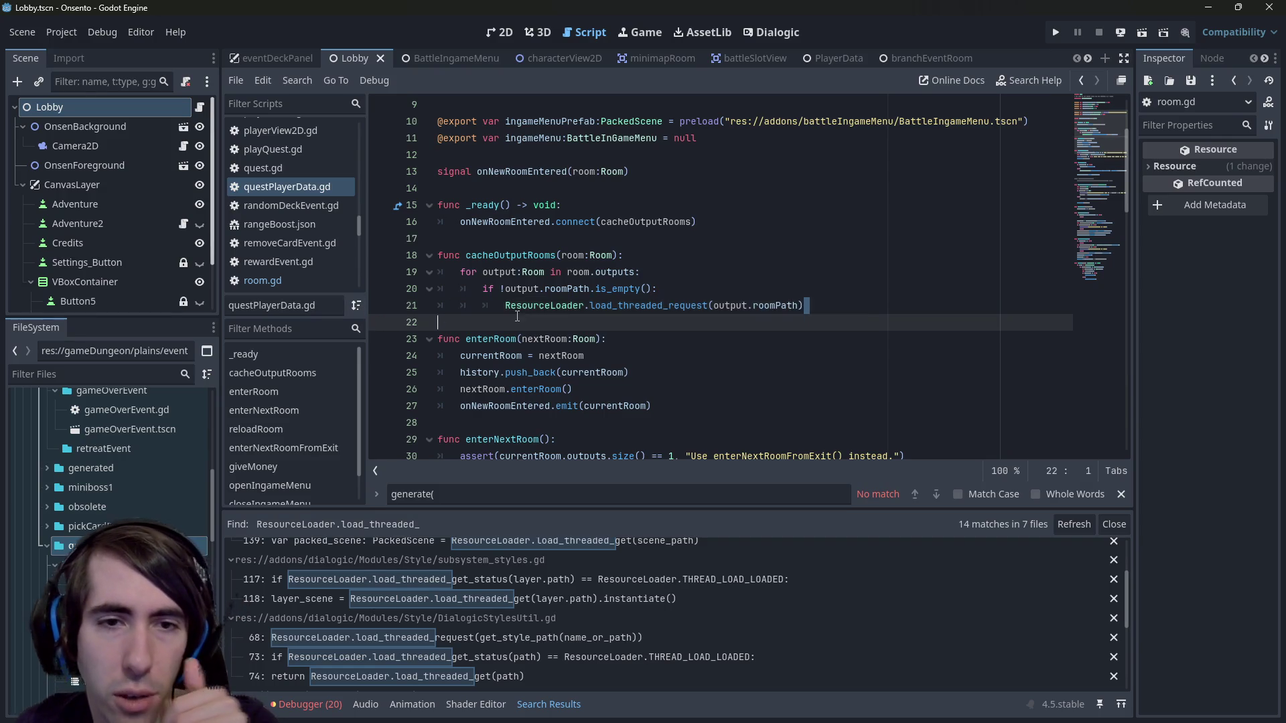
pyautogui.hotkey('shift', 'Home')
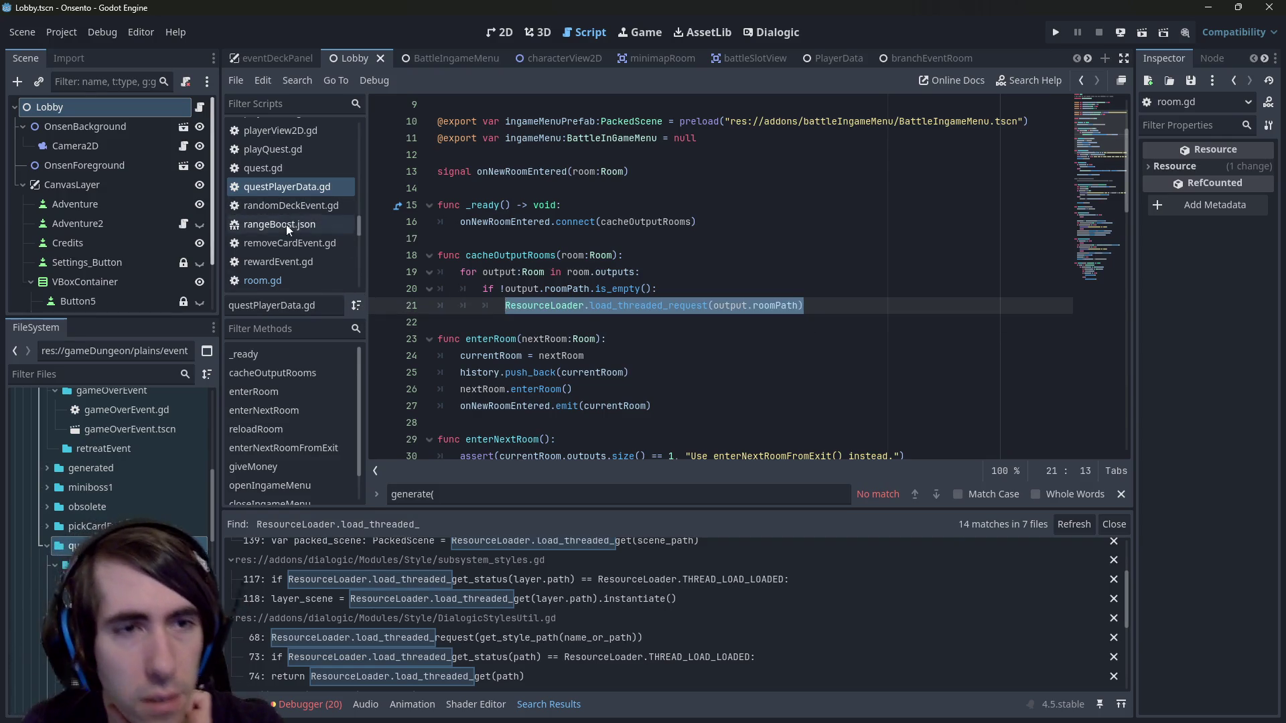
pyautogui.scroll(3, 456, 609)
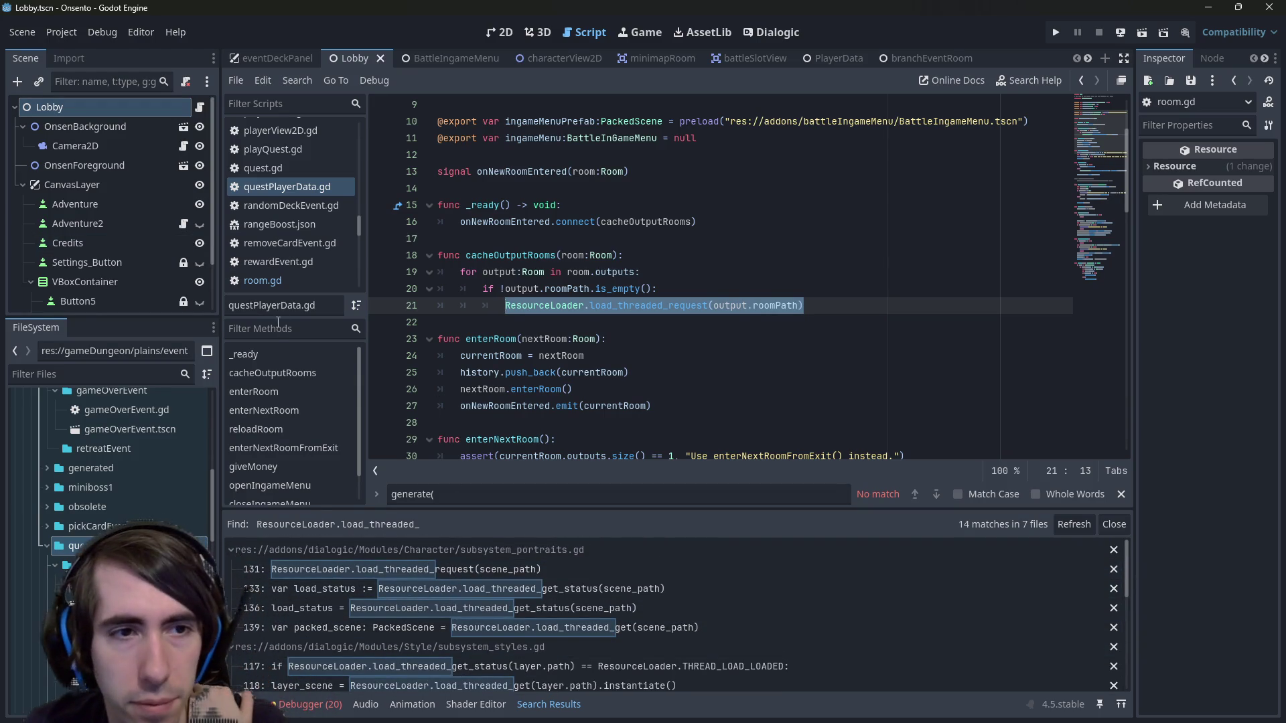
pyautogui.click(589, 305)
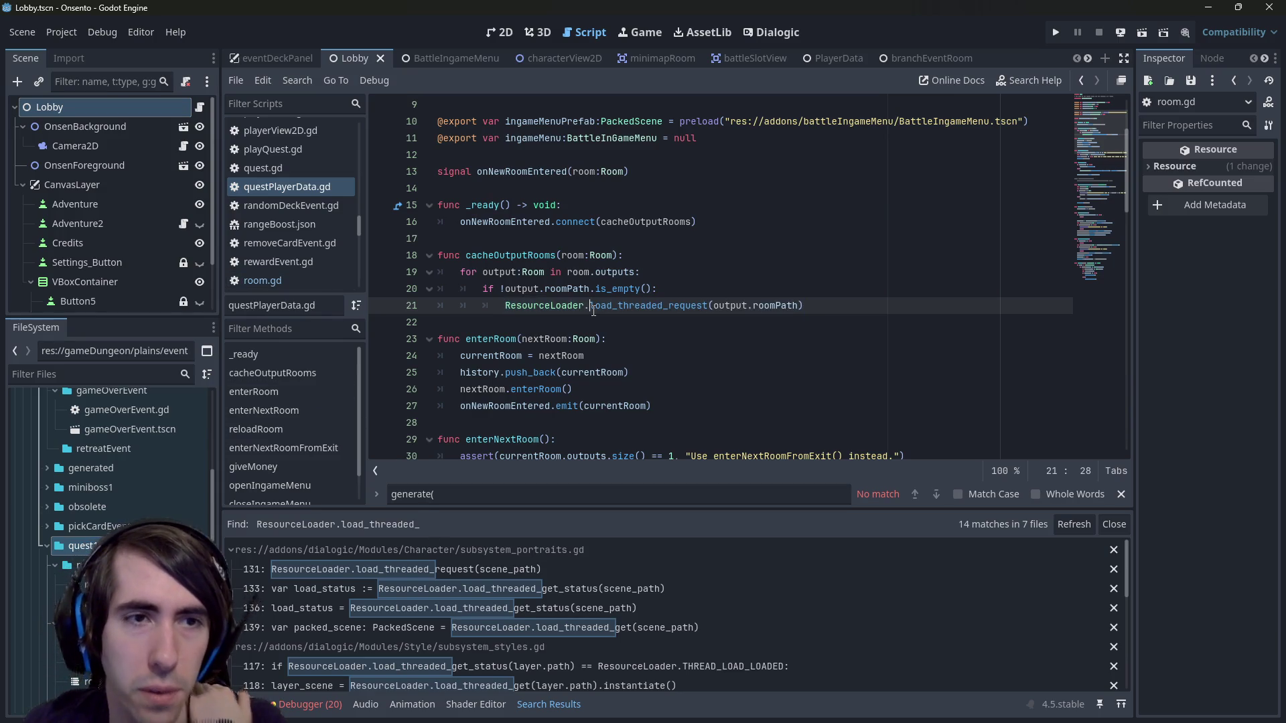
pyautogui.moveTo(589, 306)
# Return to room.gd line 17 and run the current scene again with its breakpoint set.
pyautogui.click(300, 282)
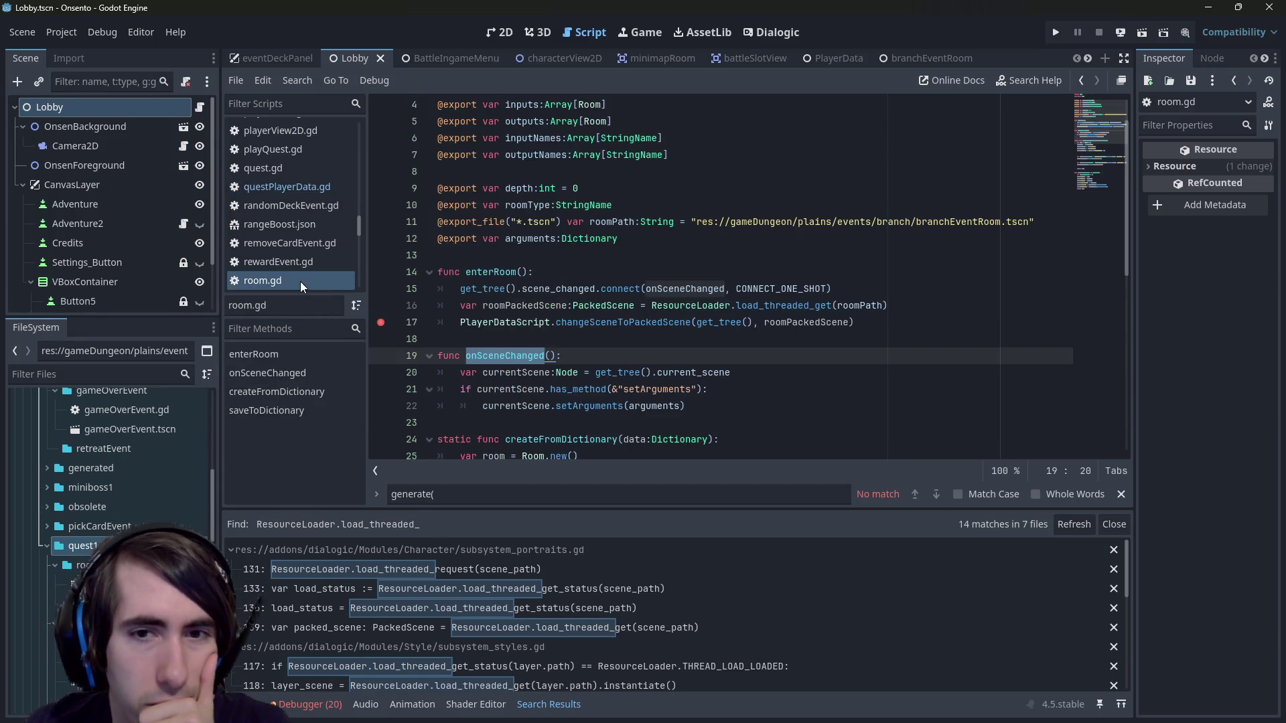
pyautogui.moveTo(765, 304)
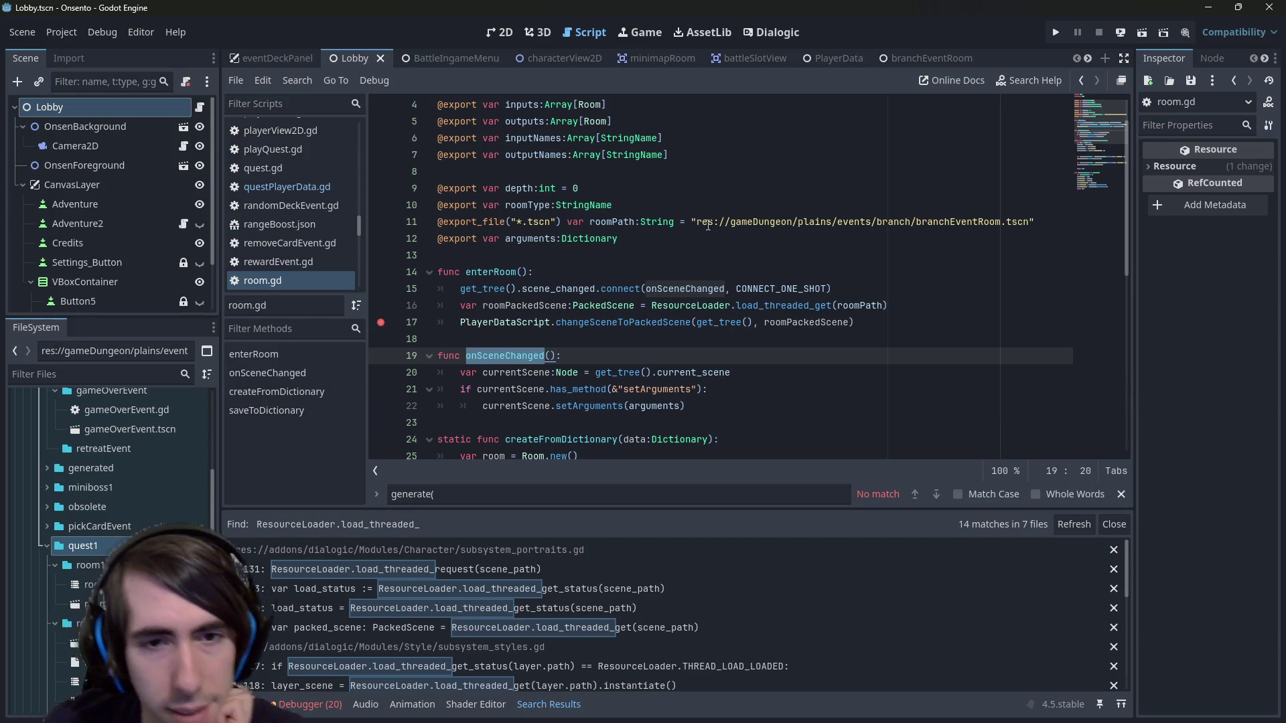
pyautogui.click(861, 322)
pyautogui.moveTo(851, 308)
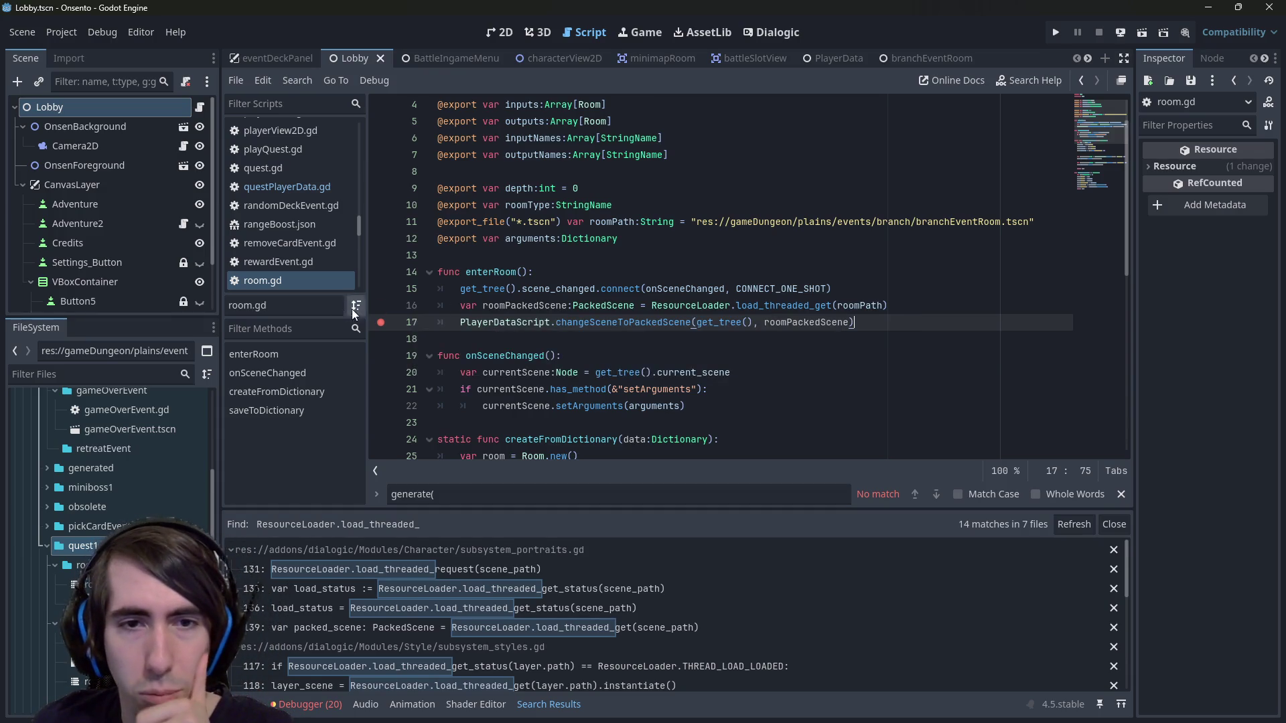
pyautogui.click(1140, 35)
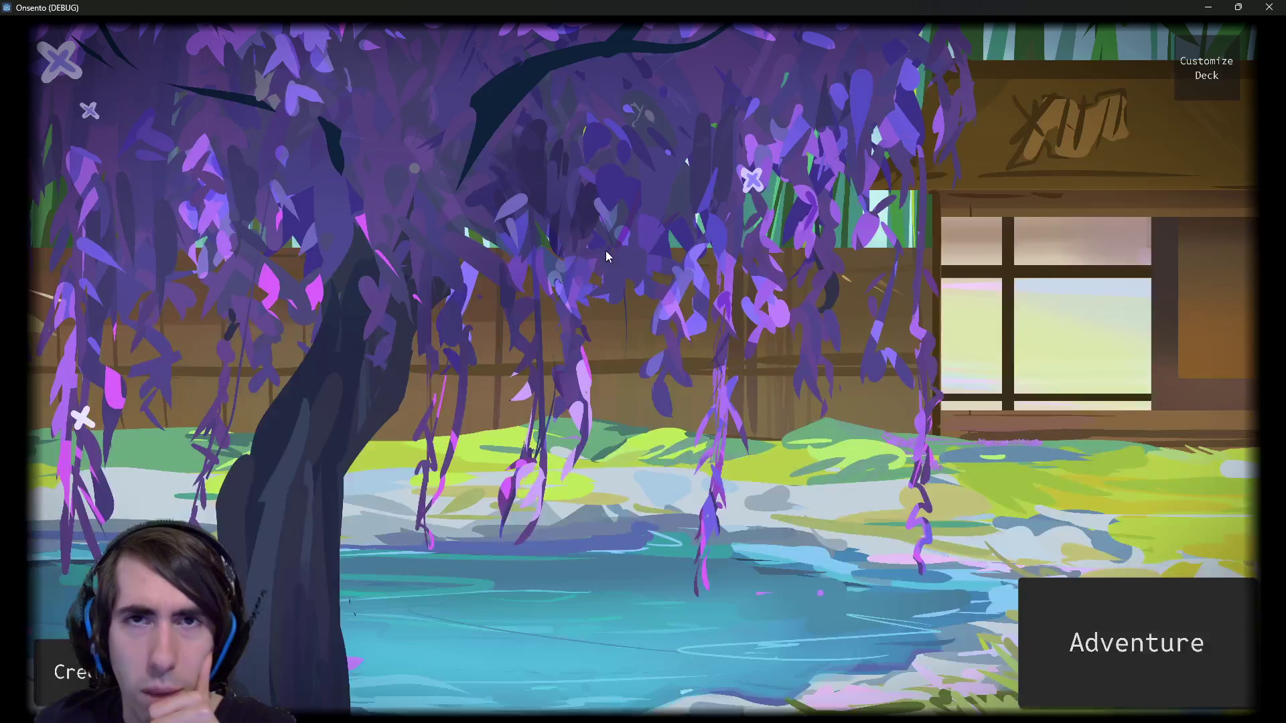
# Trigger the room.gd breakpoint via Adventure, then duplicate the roomPackedScene line 16 below itself.
pyautogui.click(1070, 607)
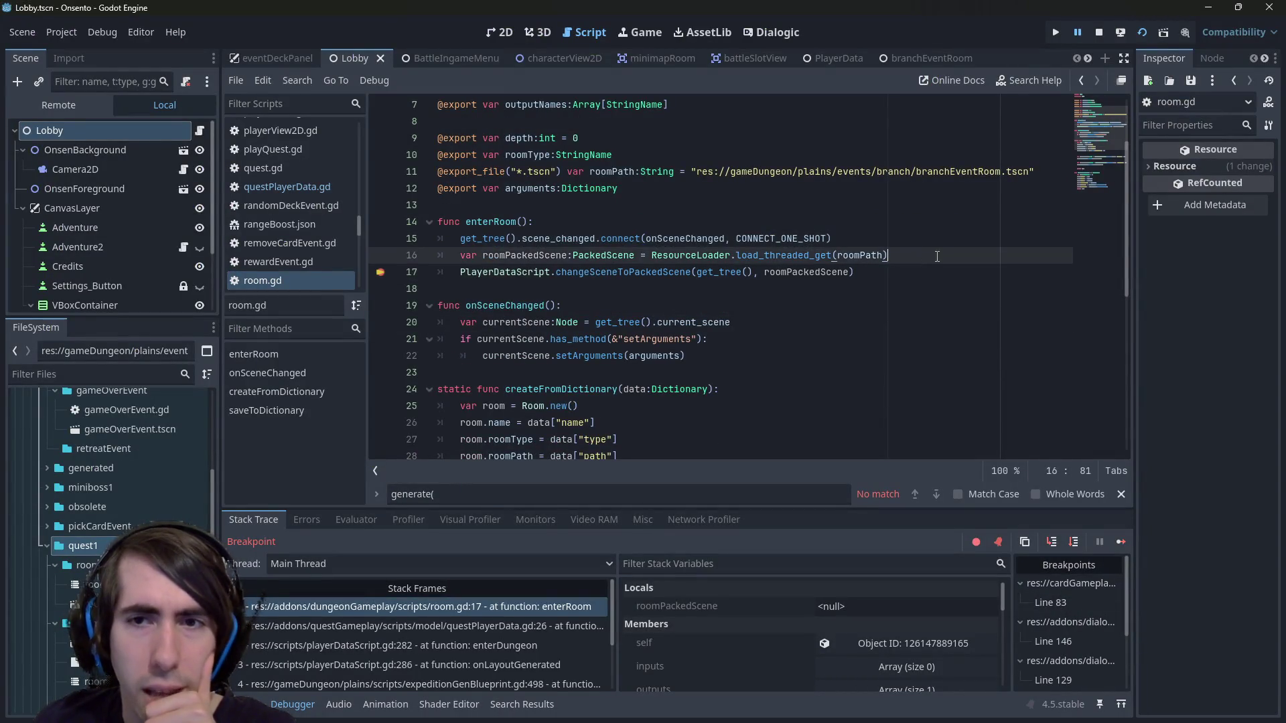
pyautogui.moveTo(889, 255); pyautogui.dragTo(321, 263)
pyautogui.hotkey('ctrl', 'c')
pyautogui.click(886, 245)
pyautogui.press('Return')
pyautogui.hotkey('ctrl', 'v')
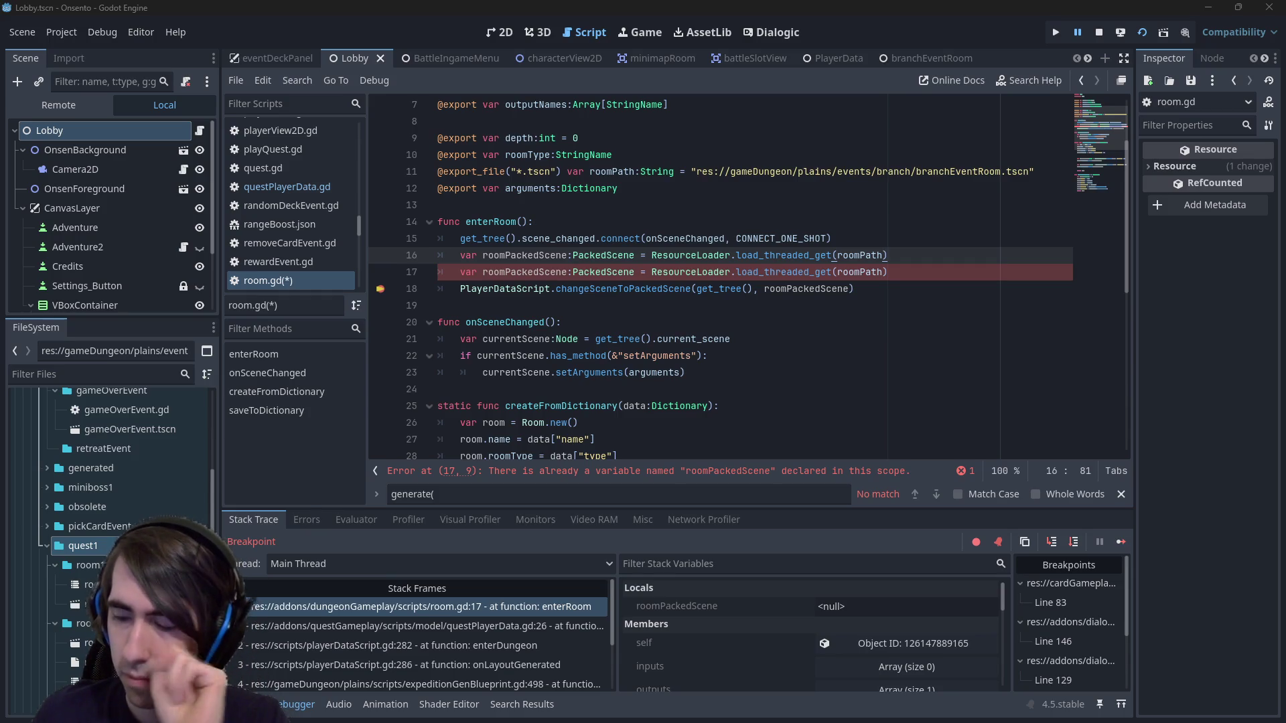
# Change line 16's load call to ResourceLoader.load_threaded_request and save room.gd.
pyautogui.click(832, 255)
pyautogui.press('BackSpace')
pyautogui.press('BackSpace')
pyautogui.press('BackSpace')
pyautogui.write('req')
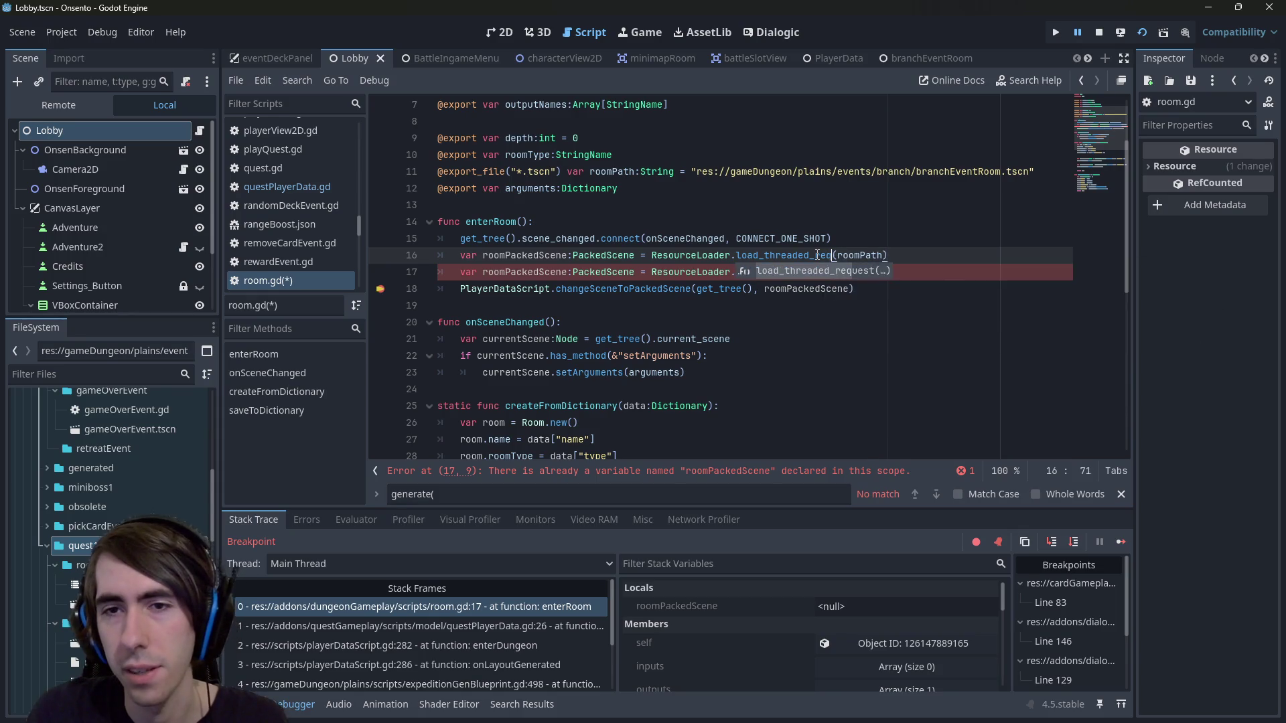
pyautogui.press('Return')
pyautogui.hotkey('ctrl', 's')
# Read the load_threaded_get documentation for the error reported on line 17.
pyautogui.click(743, 294)
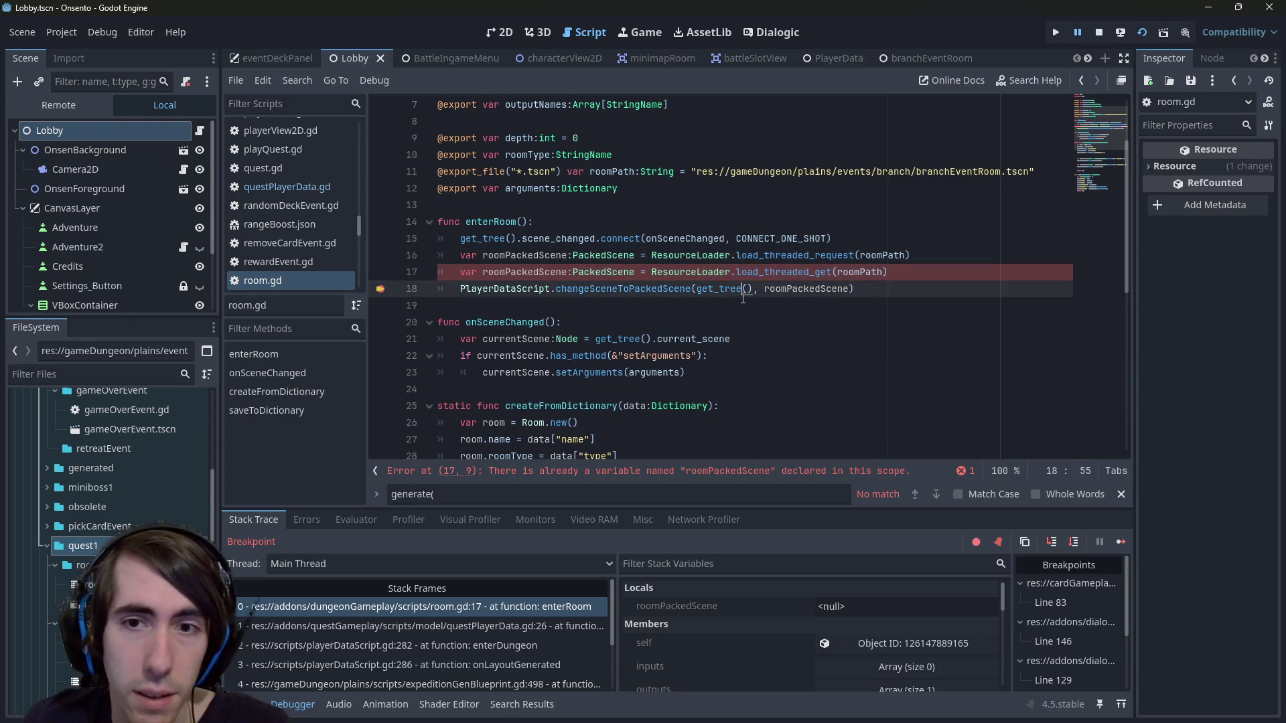
pyautogui.click(767, 471)
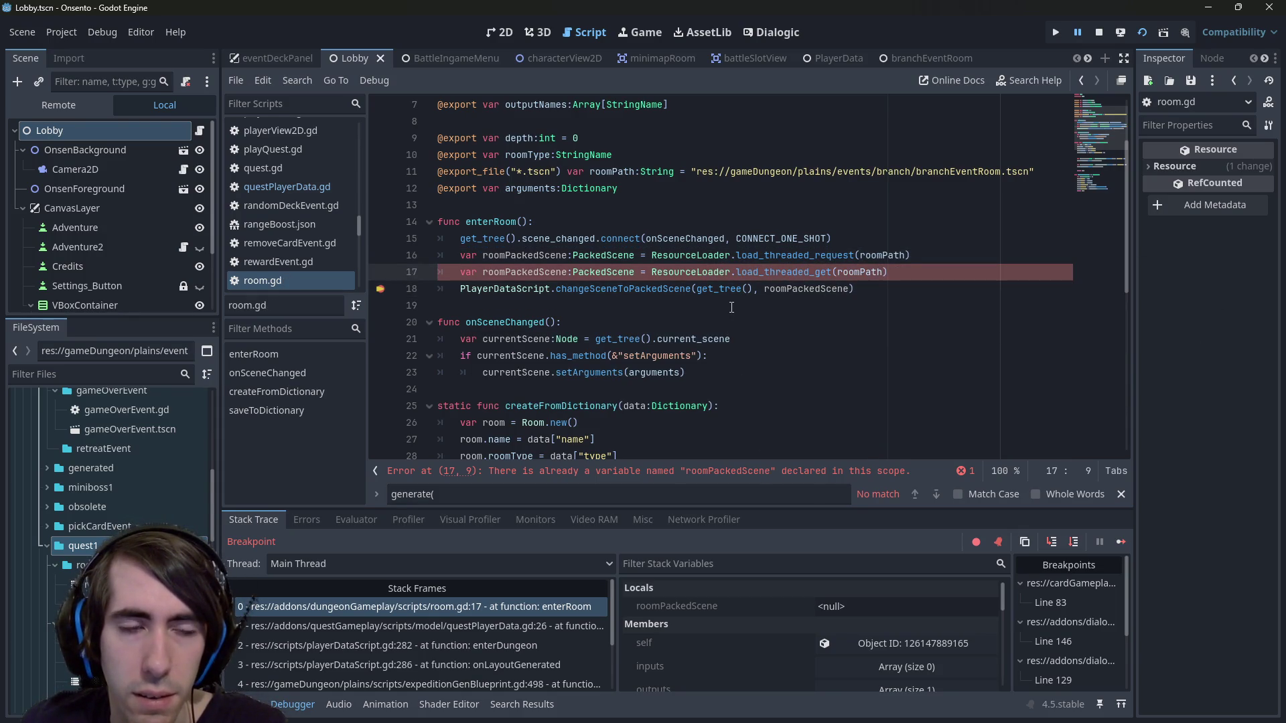
pyautogui.moveTo(743, 274); pyautogui.dragTo(833, 273)
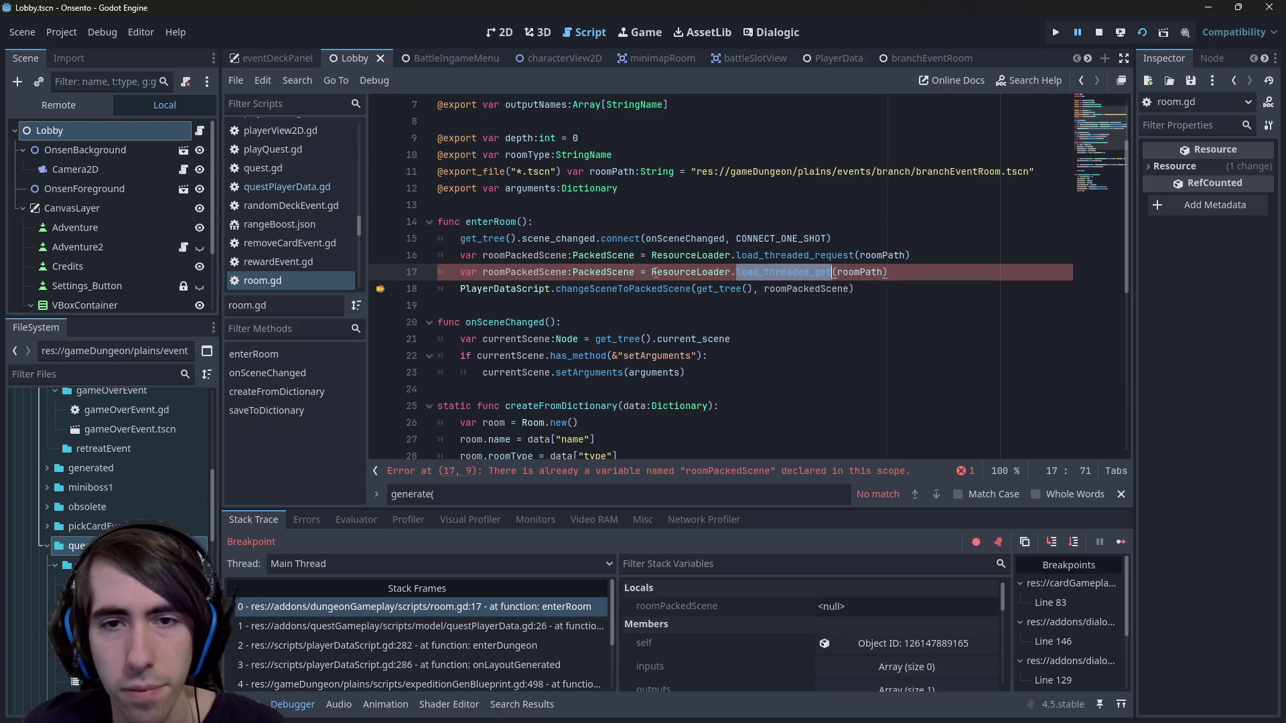
pyautogui.keyDown('ctrl'); pyautogui.click(804, 272); pyautogui.keyUp('ctrl')
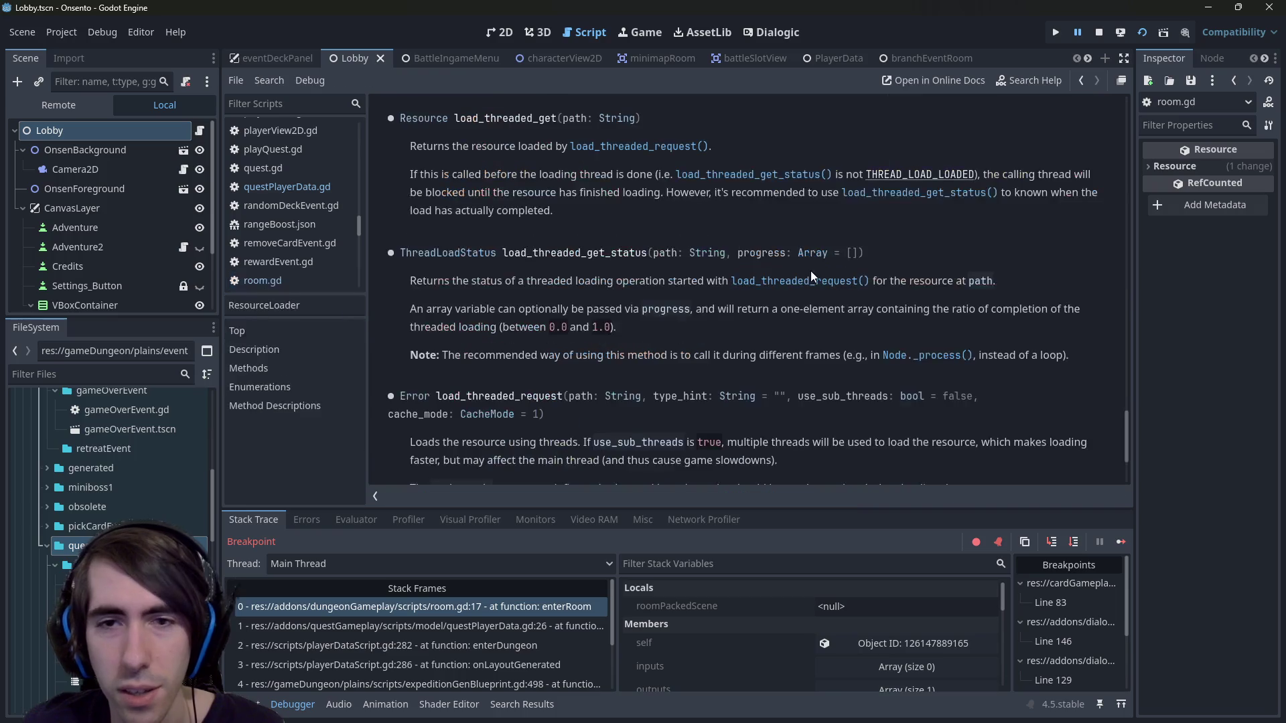
pyautogui.moveTo(548, 176); pyautogui.dragTo(589, 176)
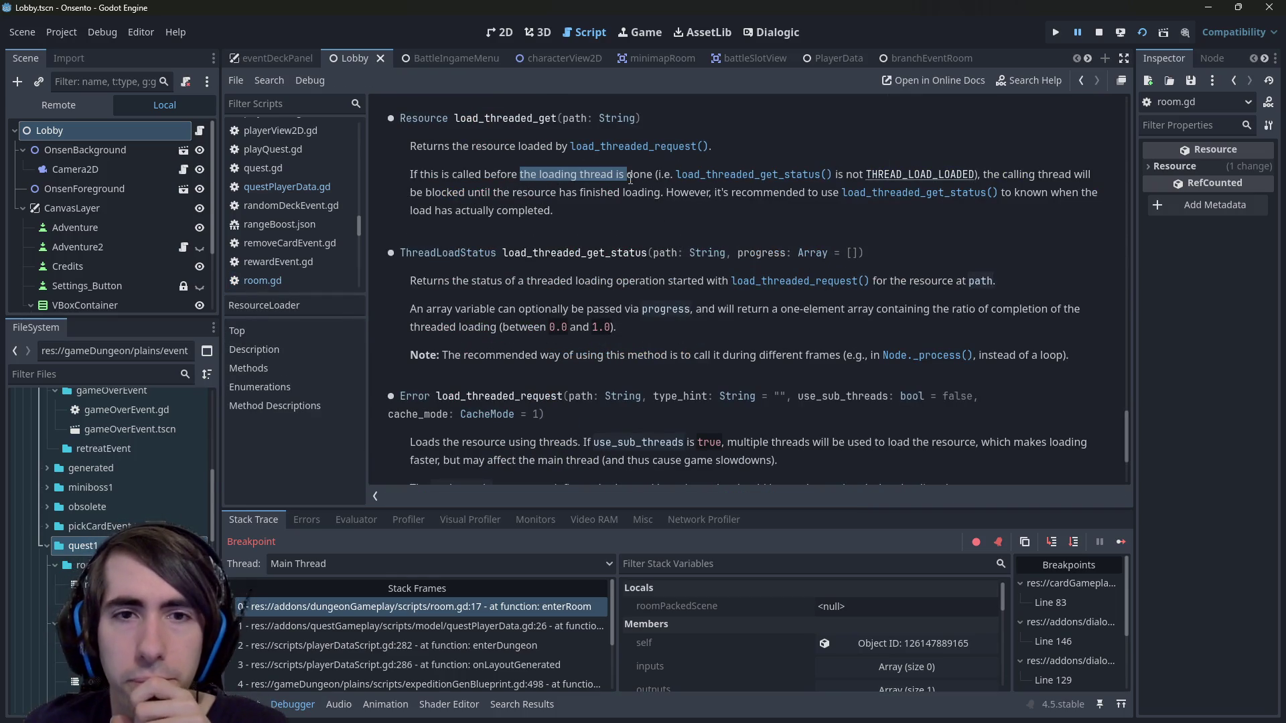
pyautogui.click(633, 178)
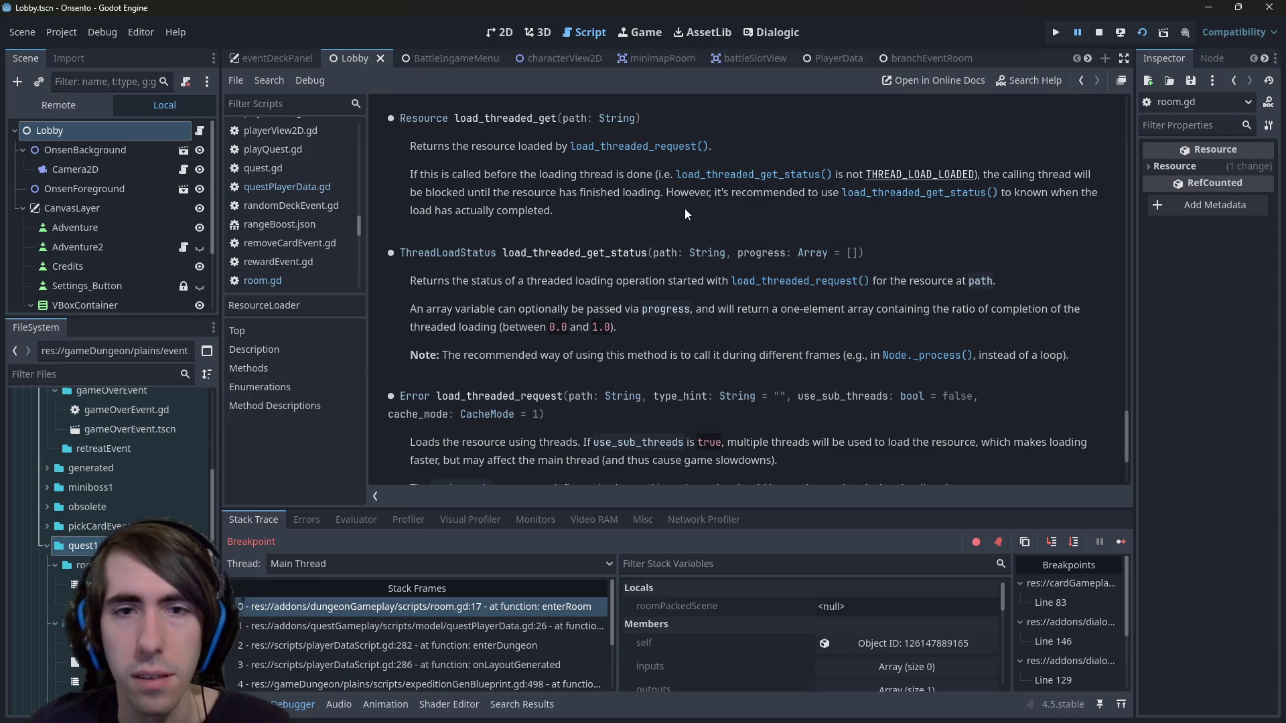
pyautogui.hotkey('alt', 'Left')
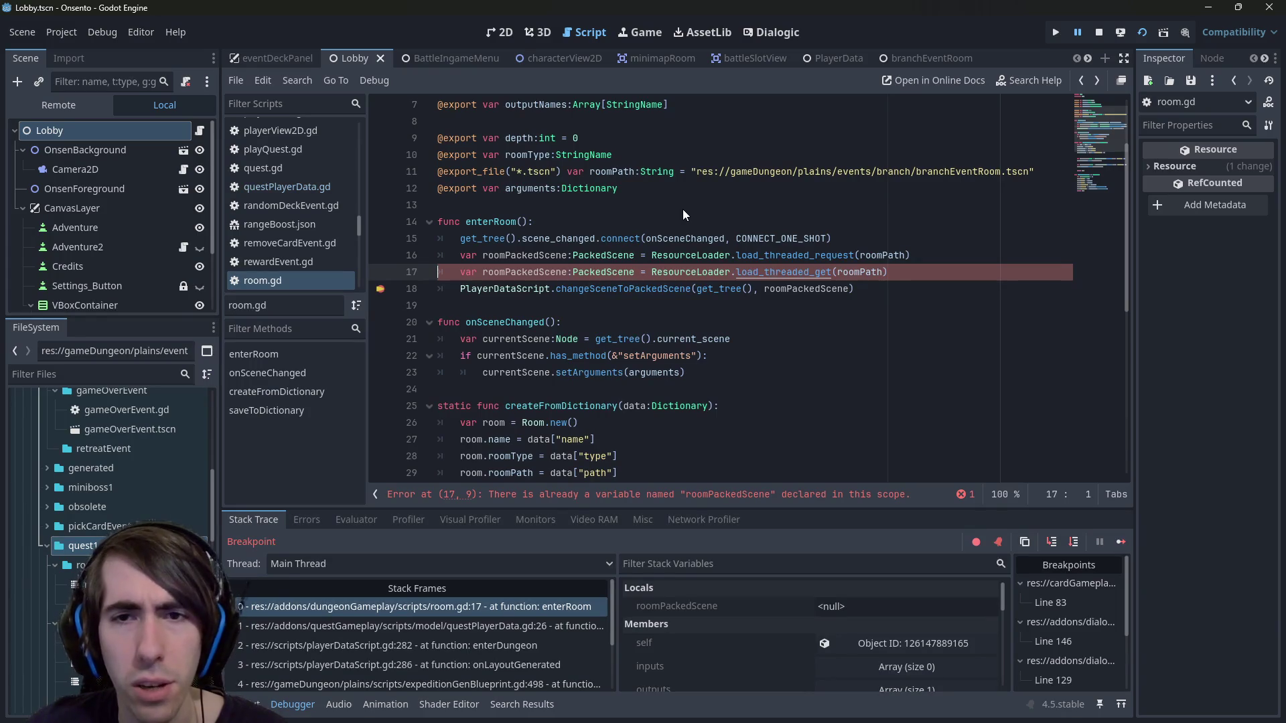
# Review lines 15–17 of enterRoom, focusing on the line 16 call.
pyautogui.click(862, 274)
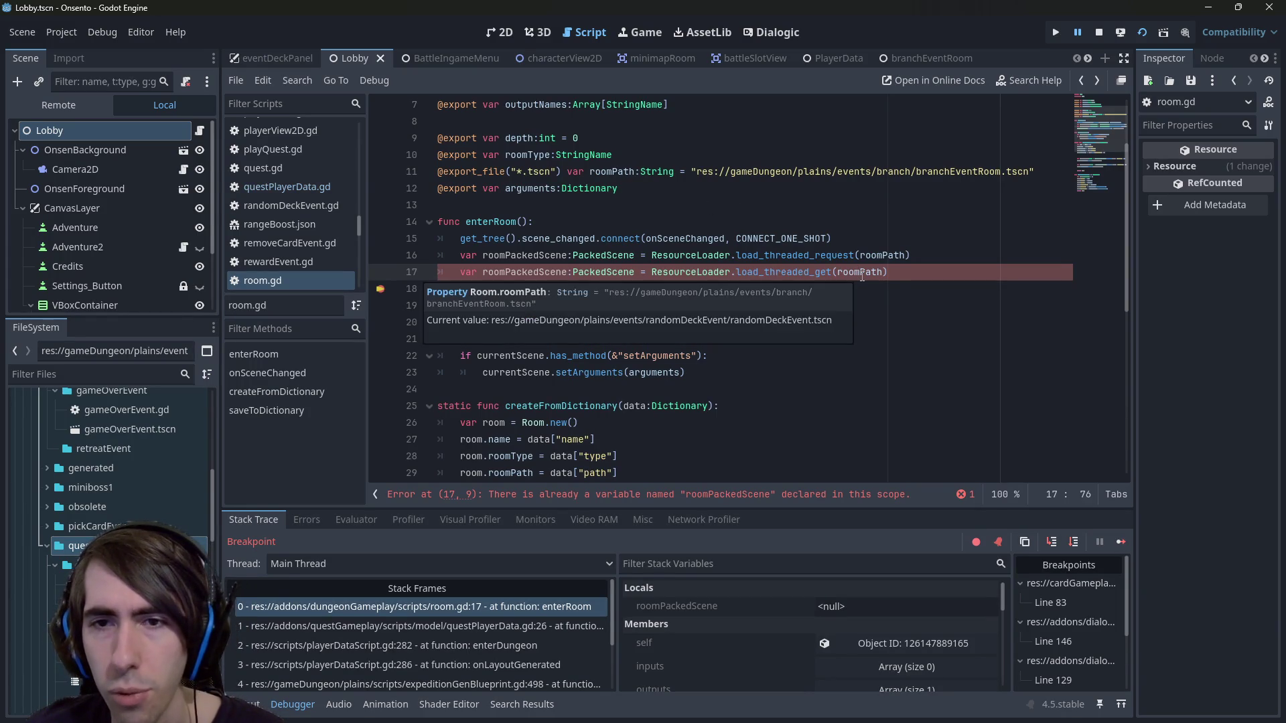
pyautogui.click(801, 241)
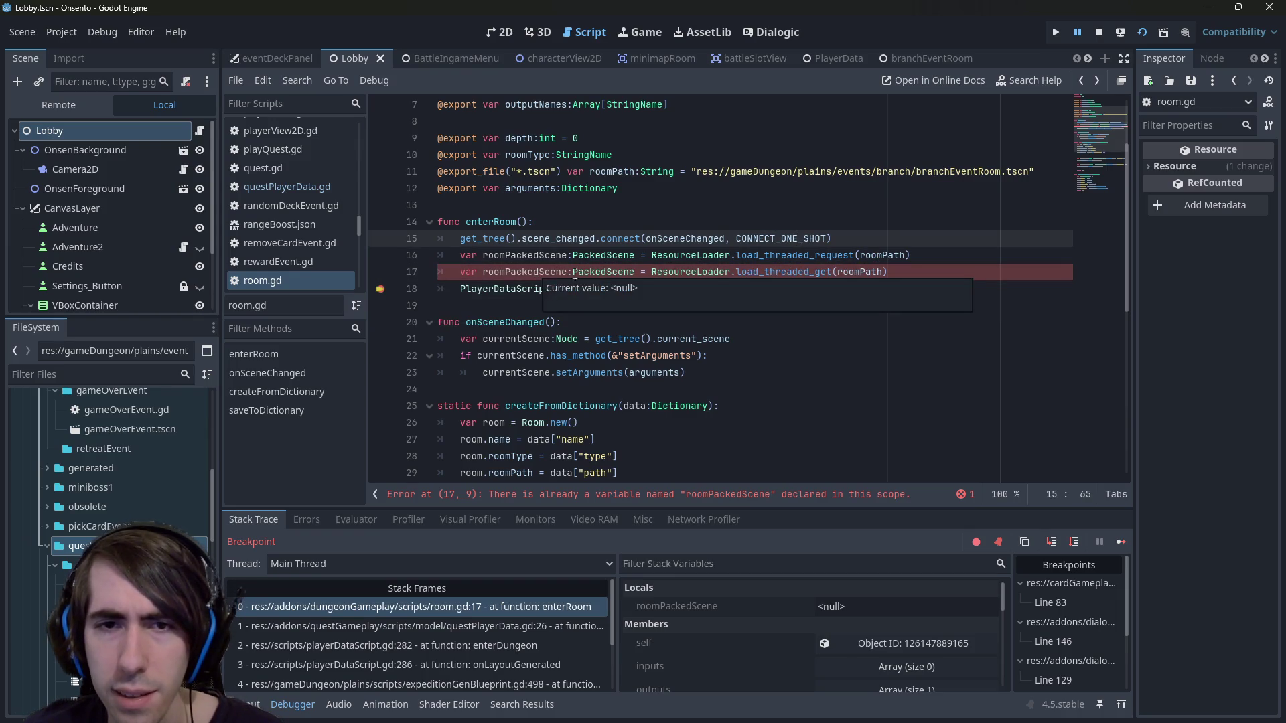
pyautogui.click(907, 257)
pyautogui.moveTo(863, 268)
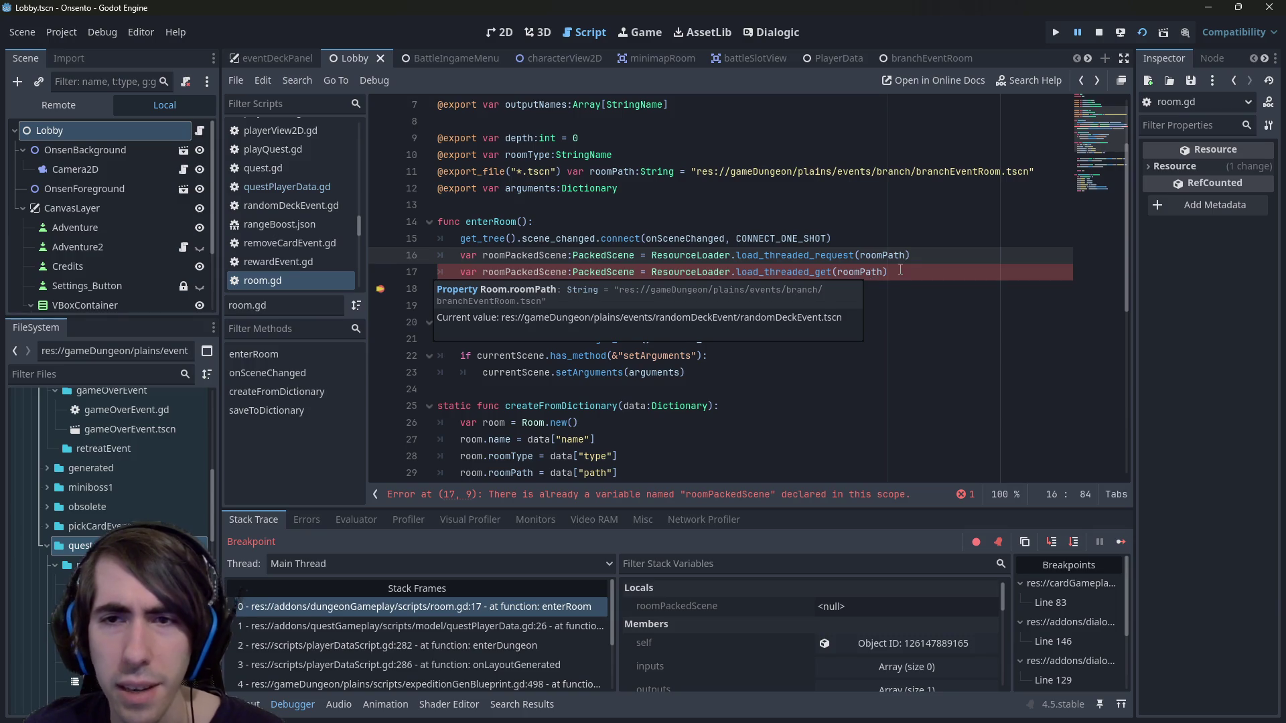
pyautogui.moveTo(654, 257); pyautogui.dragTo(461, 258)
pyautogui.click(795, 259)
# Read the load_threaded_request documentation, then return to room.gd.
pyautogui.keyDown('ctrl'); pyautogui.click(796, 259); pyautogui.keyUp('ctrl')
pyautogui.scroll(2, 565, 238)
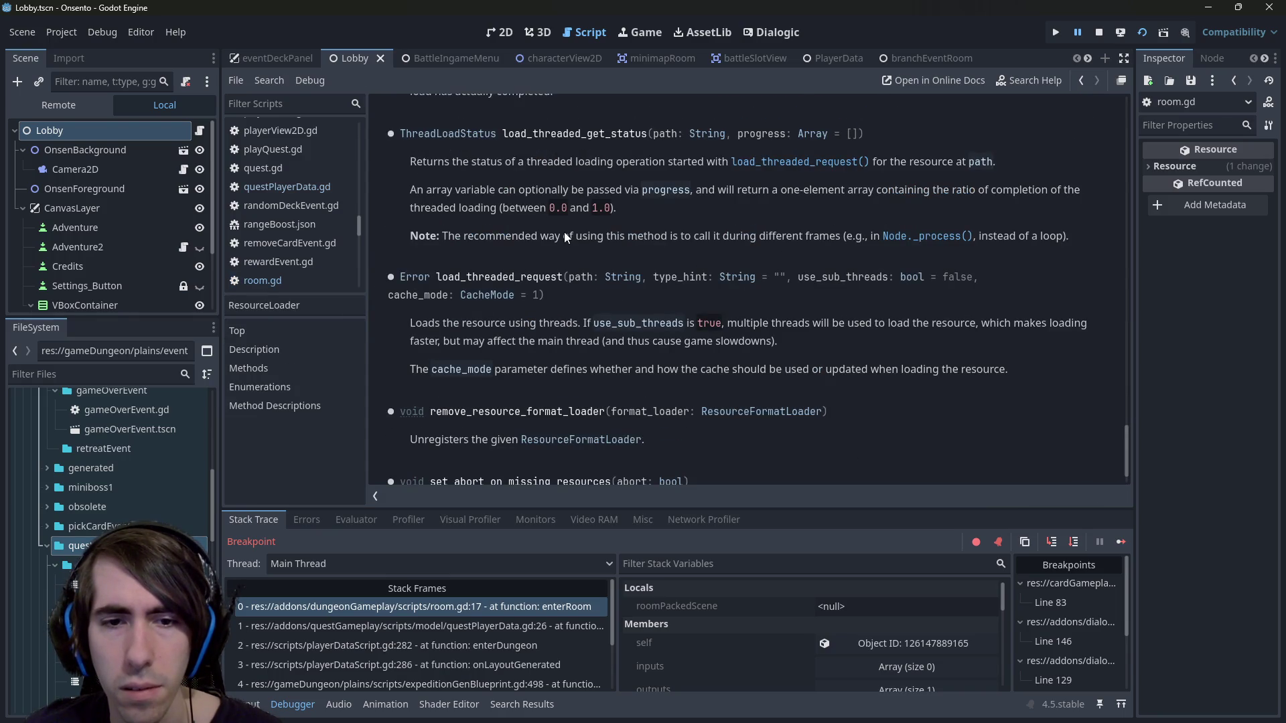
pyautogui.scroll(2, 565, 232)
pyautogui.scroll(-2, 564, 231)
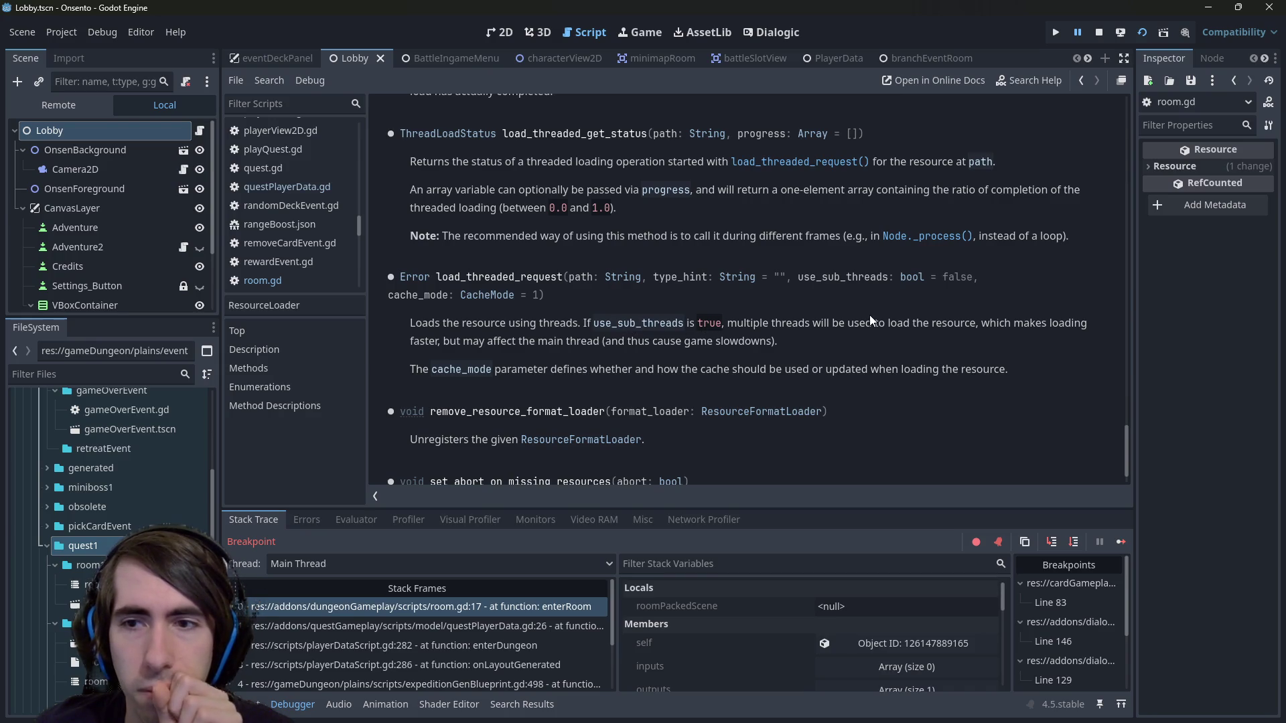
pyautogui.moveTo(602, 339); pyautogui.dragTo(673, 336)
pyautogui.click(690, 342)
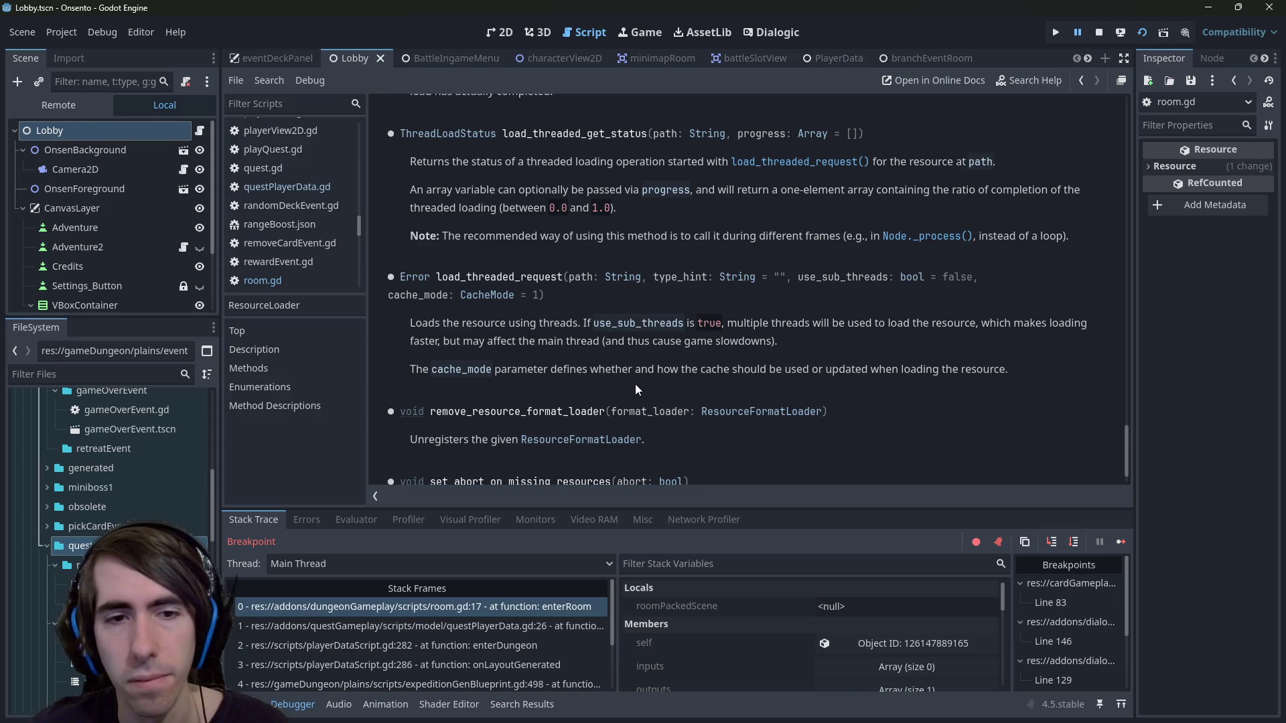
pyautogui.hotkey('alt', 'Left')
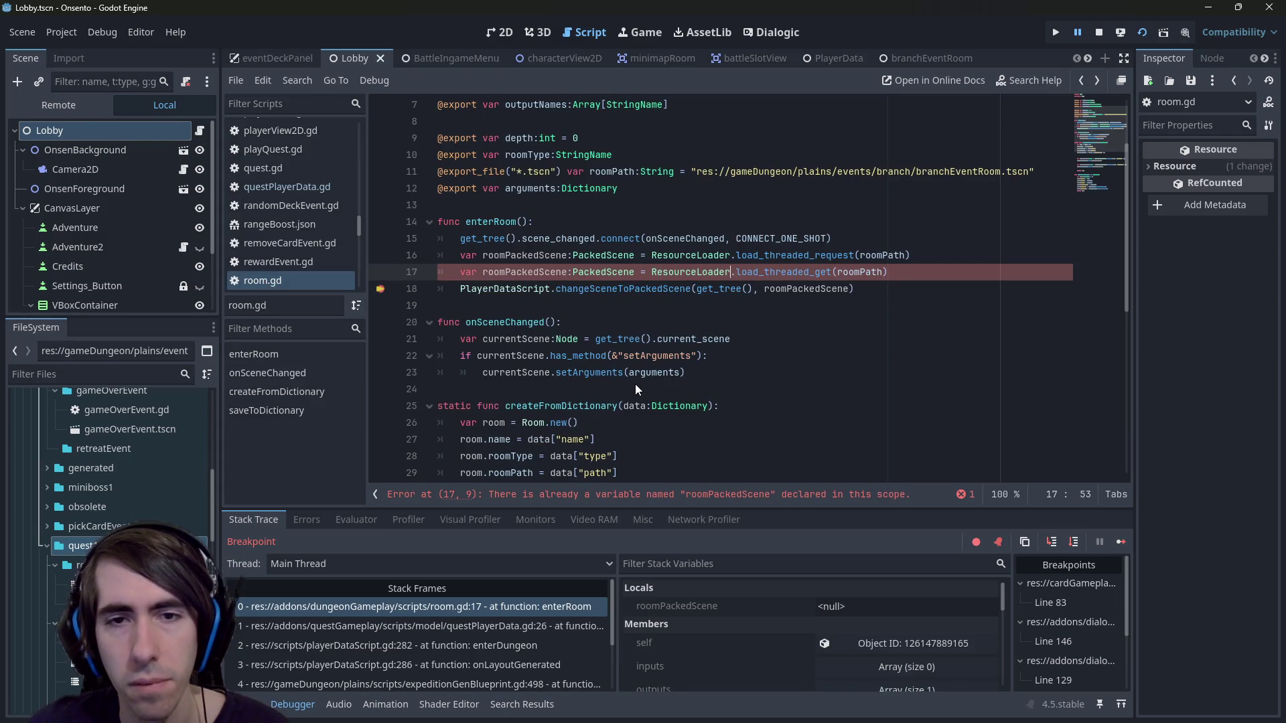
# Leave load_threaded_request(roomPath) standalone on line 16 without its assignment, then save.
pyautogui.hotkey('ctrl', 'Left')
pyautogui.hotkey('shift', 'Home')
pyautogui.press('BackSpace')
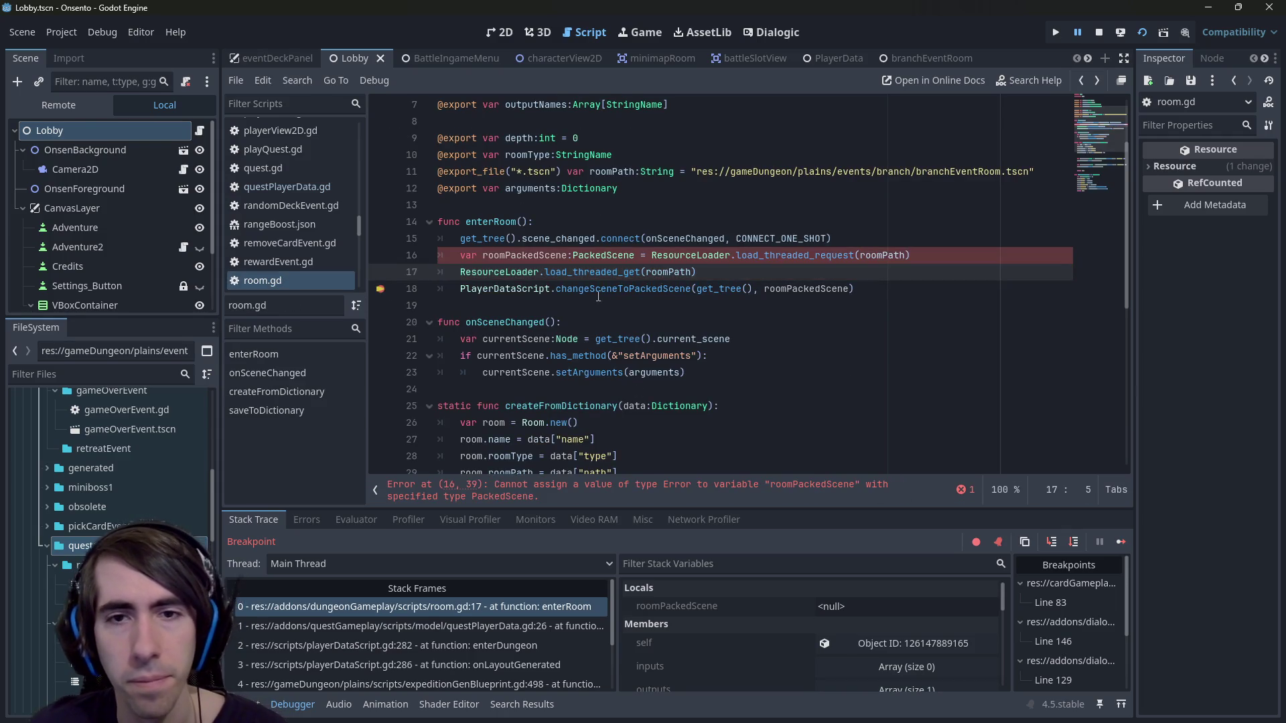
pyautogui.hotkey('ctrl', 'z')
pyautogui.click(642, 256)
pyautogui.hotkey('shift', 'Home')
pyautogui.press('BackSpace')
pyautogui.hotkey('ctrl', 's')
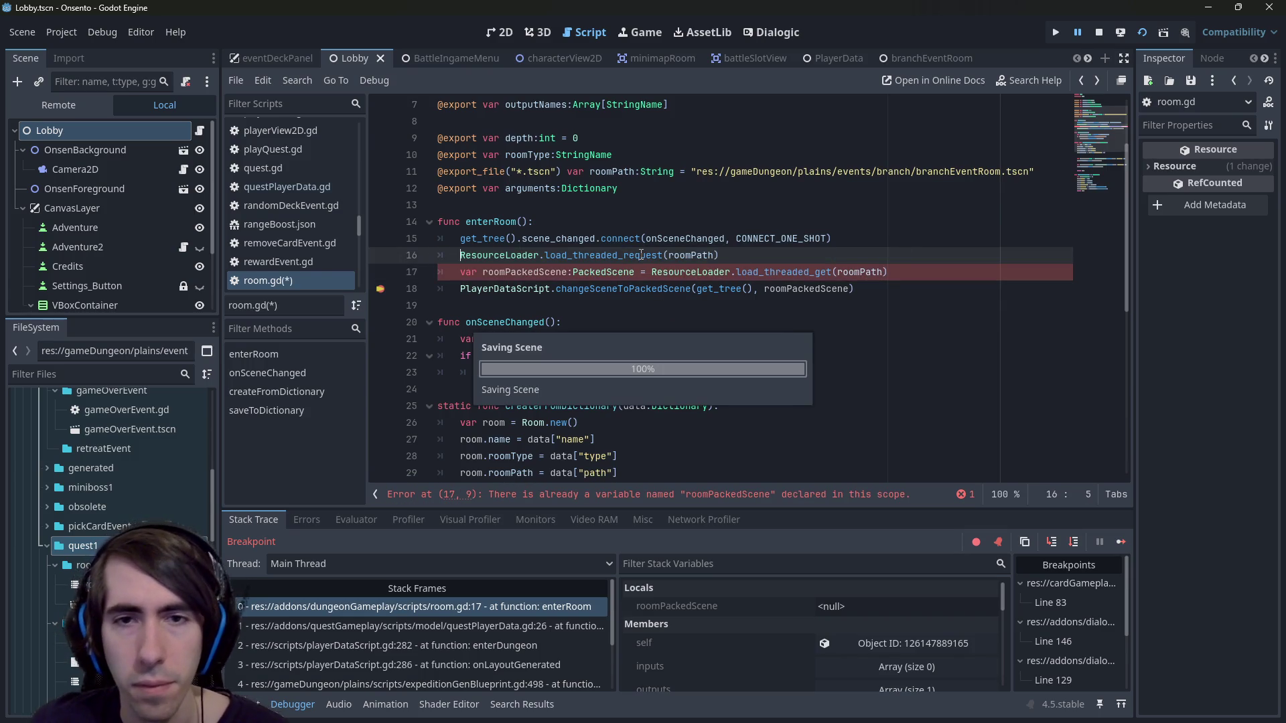
pyautogui.doubleClick(690, 255)
# Search all project files for ResourceLoader.load_threaded_get.
pyautogui.moveTo(726, 253)
pyautogui.mouseDown()
pyautogui.moveTo(442, 238)
pyautogui.moveTo(460, 239)
pyautogui.mouseUp()
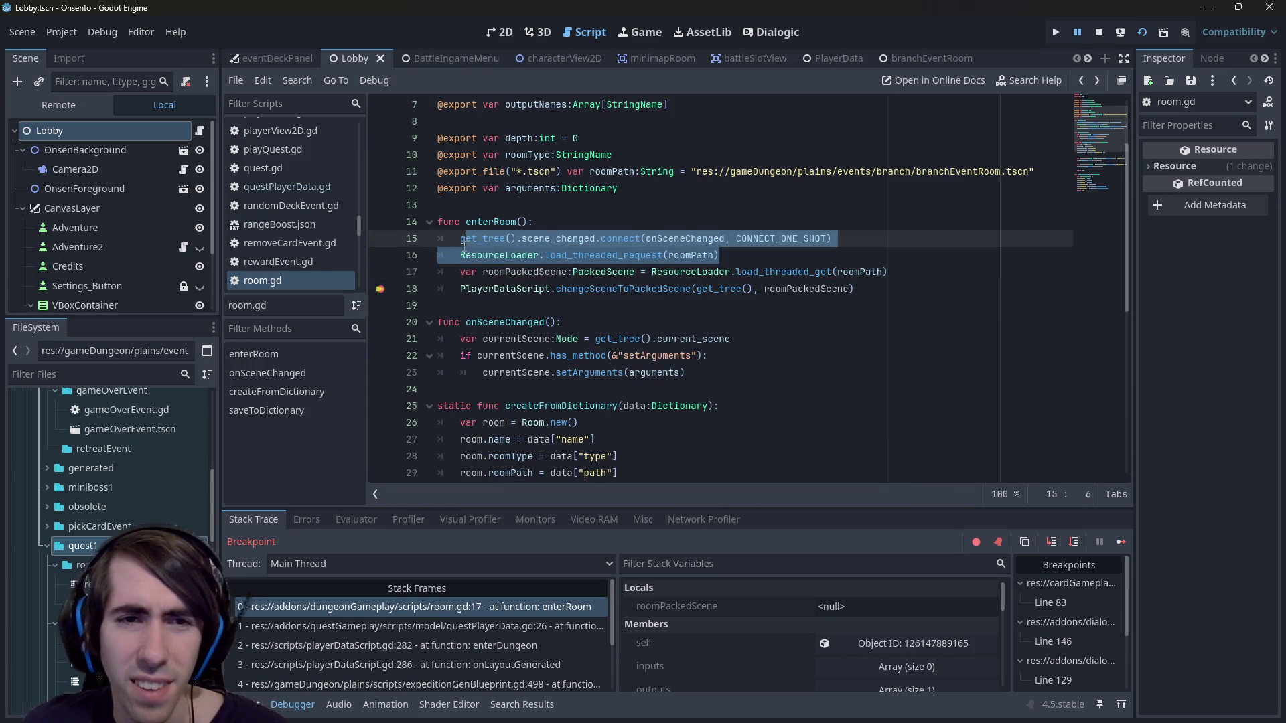
pyautogui.moveTo(903, 276)
pyautogui.mouseDown()
pyautogui.moveTo(653, 272)
pyautogui.moveTo(834, 272)
pyautogui.mouseUp()
pyautogui.hotkey('ctrl', 'shift', 'f')
pyautogui.press('Return')
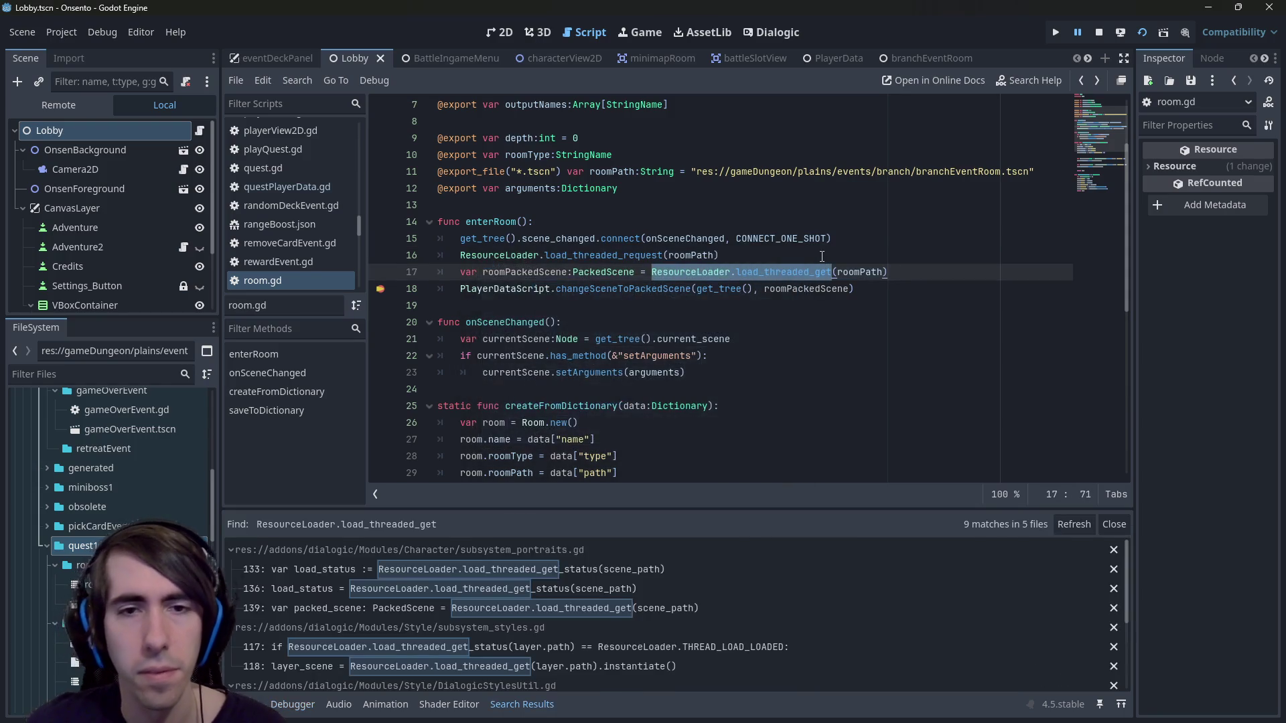
# In playerDataScript.gd, paste the load_threaded_request call above the lobby scene load.
pyautogui.moveTo(730, 255); pyautogui.dragTo(439, 256)
pyautogui.hotkey('ctrl', 'c')
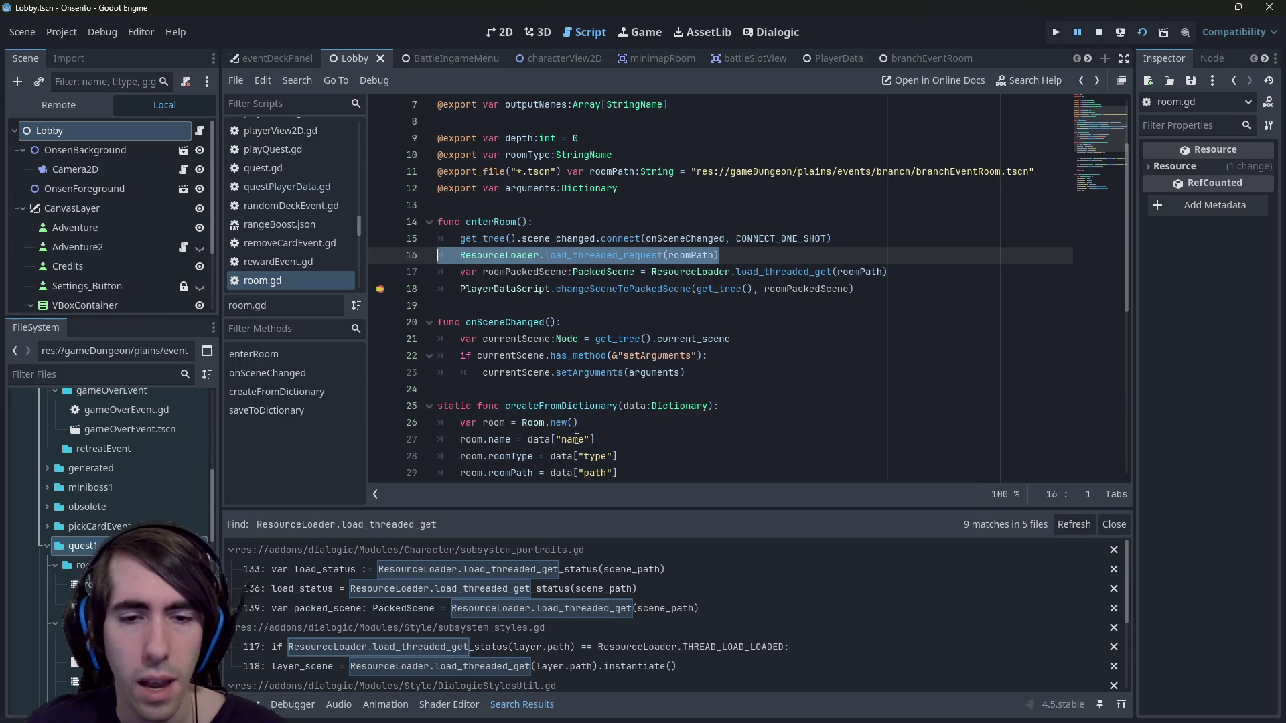
pyautogui.scroll(-2, 569, 606)
pyautogui.scroll(-2, 568, 608)
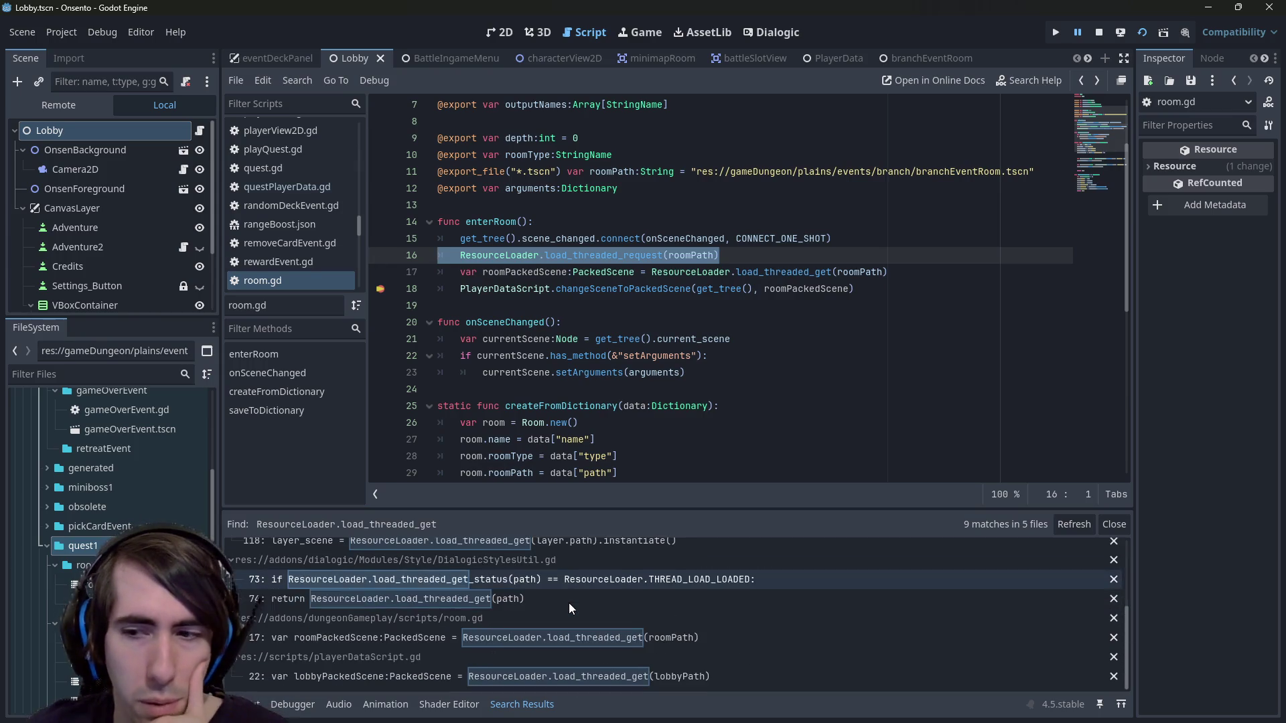
pyautogui.click(548, 676)
pyautogui.scroll(3, 529, 387)
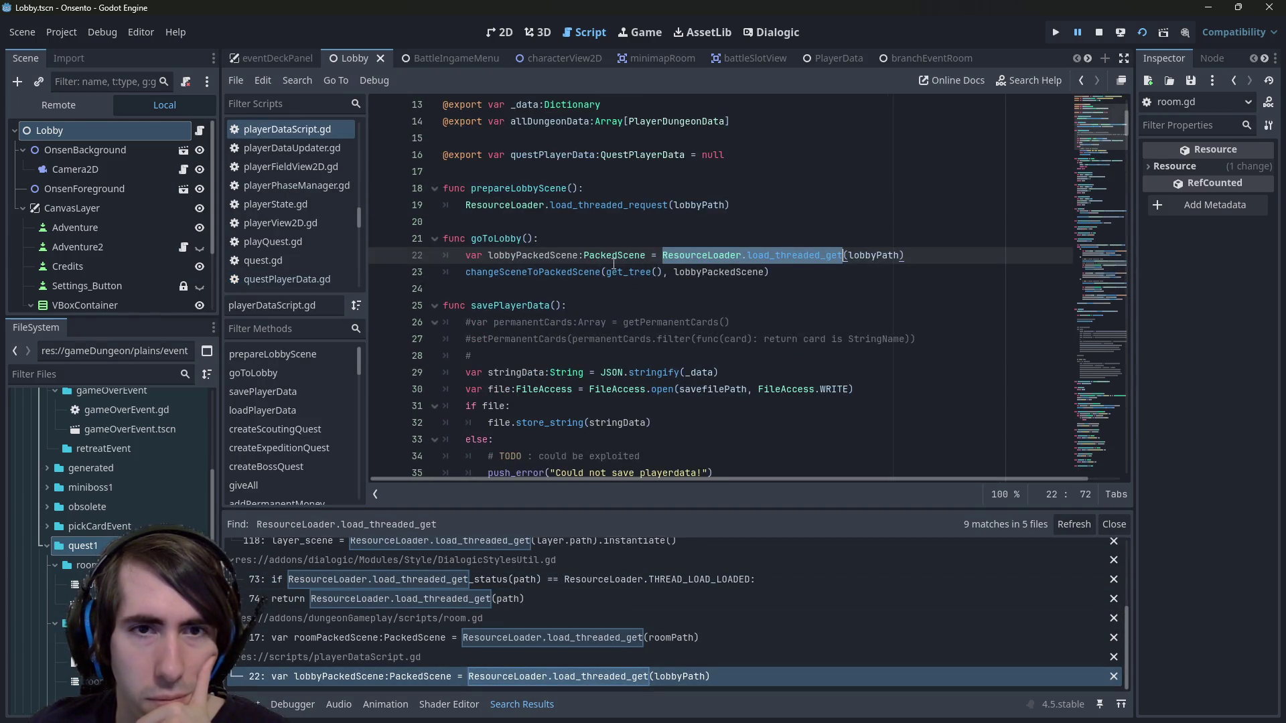
pyautogui.hotkey('ctrl', 'shift', 'Return')
pyautogui.hotkey('ctrl', 'v')
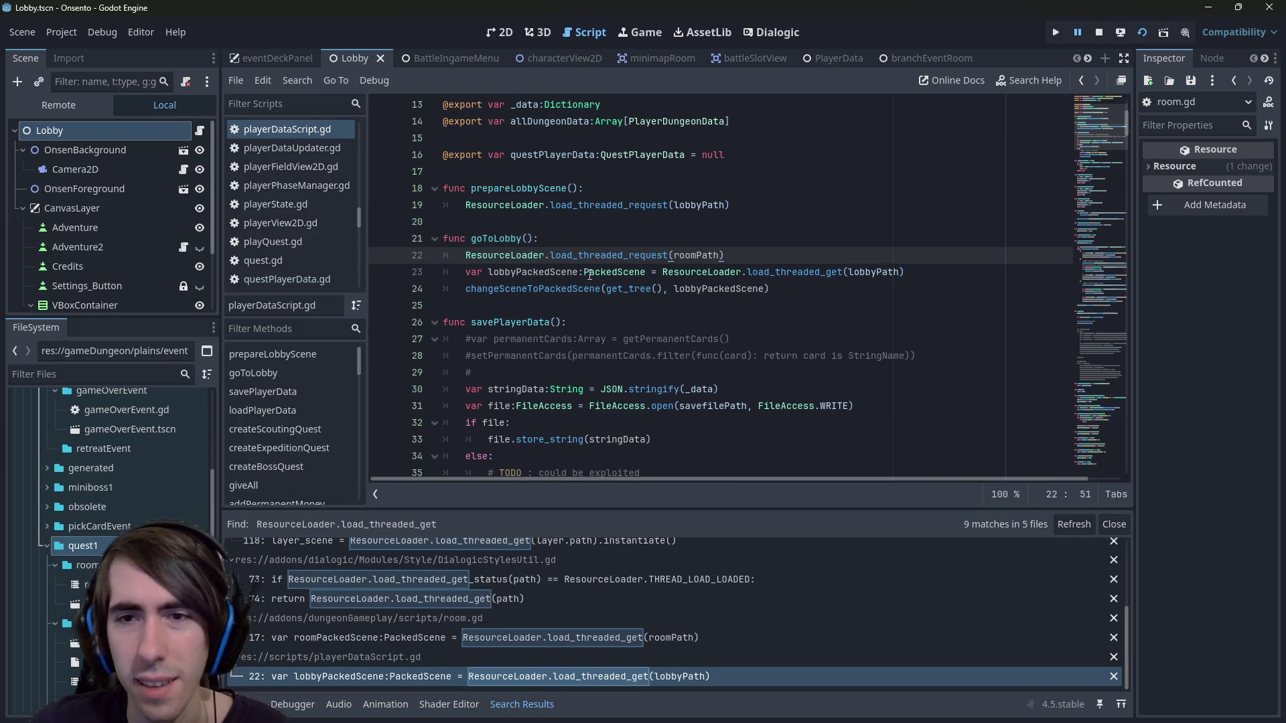
# Check roomPackedScene and roomPath values in room.gd, then stop the running game.
pyautogui.hotkey('alt', 'Left')
pyautogui.hotkey('alt', 'Left')
pyautogui.scroll(1, 580, 325)
pyautogui.scroll(-1, 581, 326)
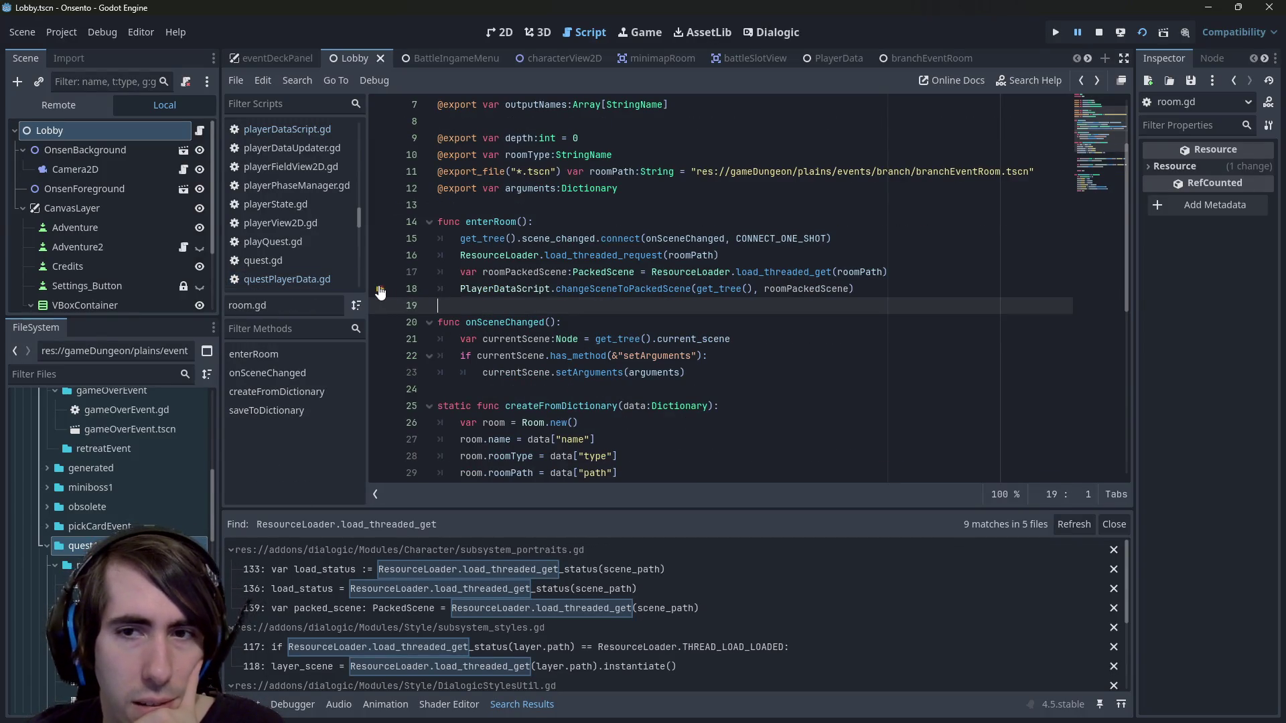
pyautogui.moveTo(771, 294)
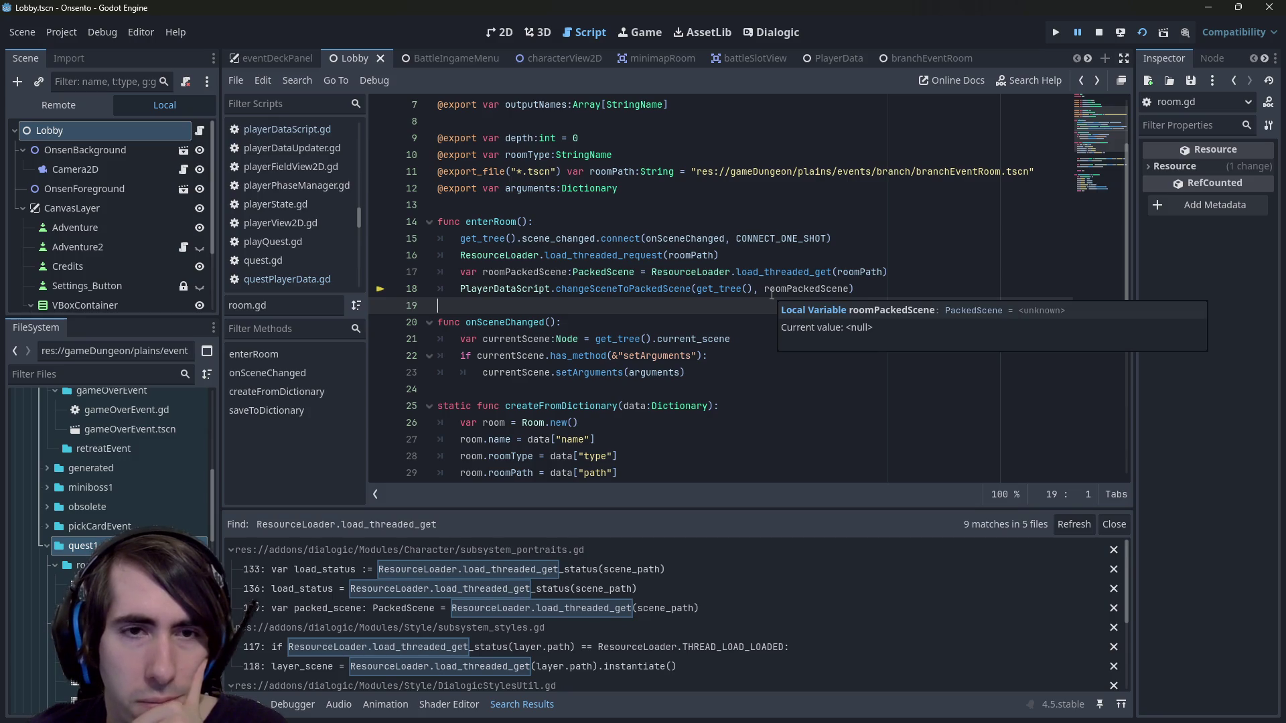
pyautogui.click(693, 319)
pyautogui.doubleClick(554, 275)
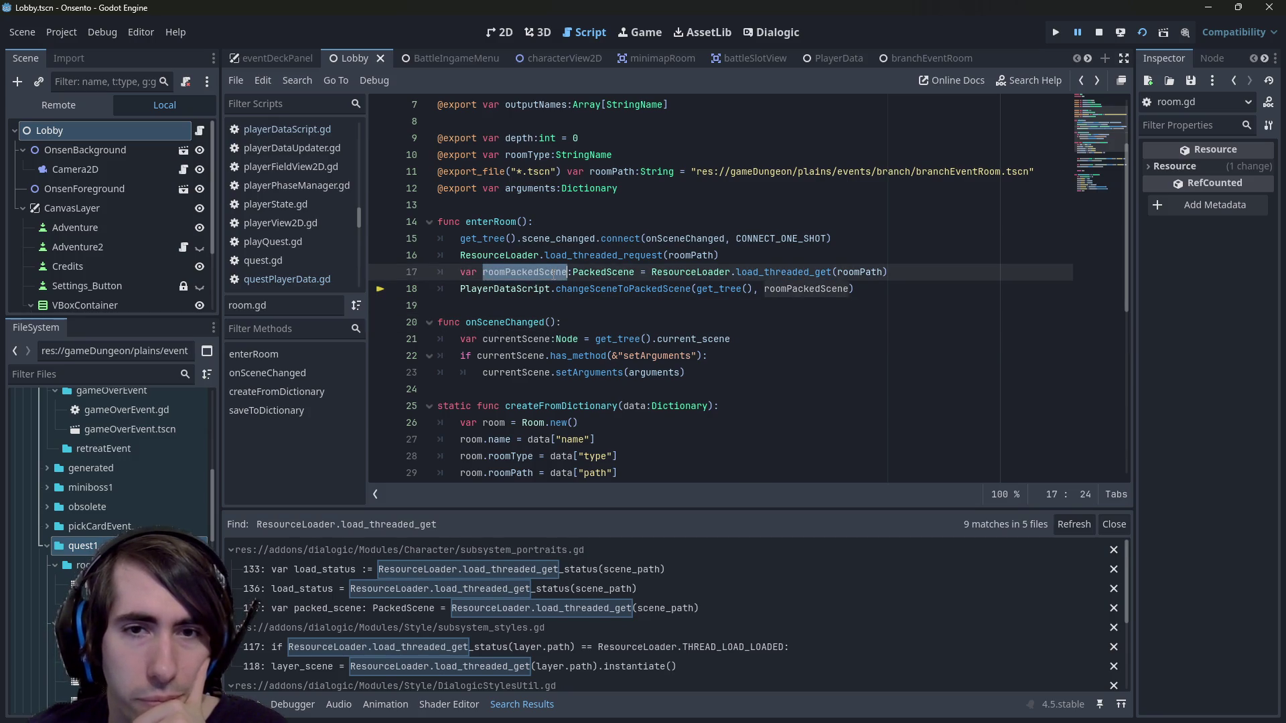
pyautogui.doubleClick(850, 273)
pyautogui.moveTo(849, 273)
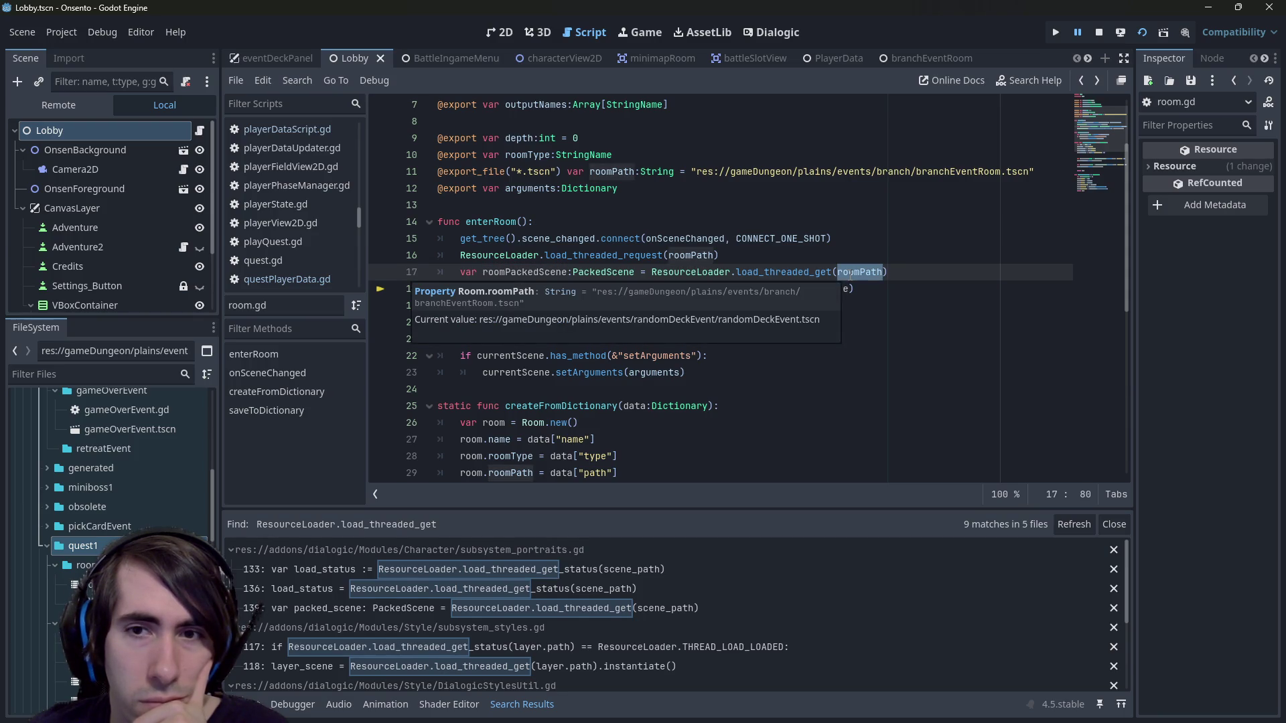
pyautogui.click(1100, 37)
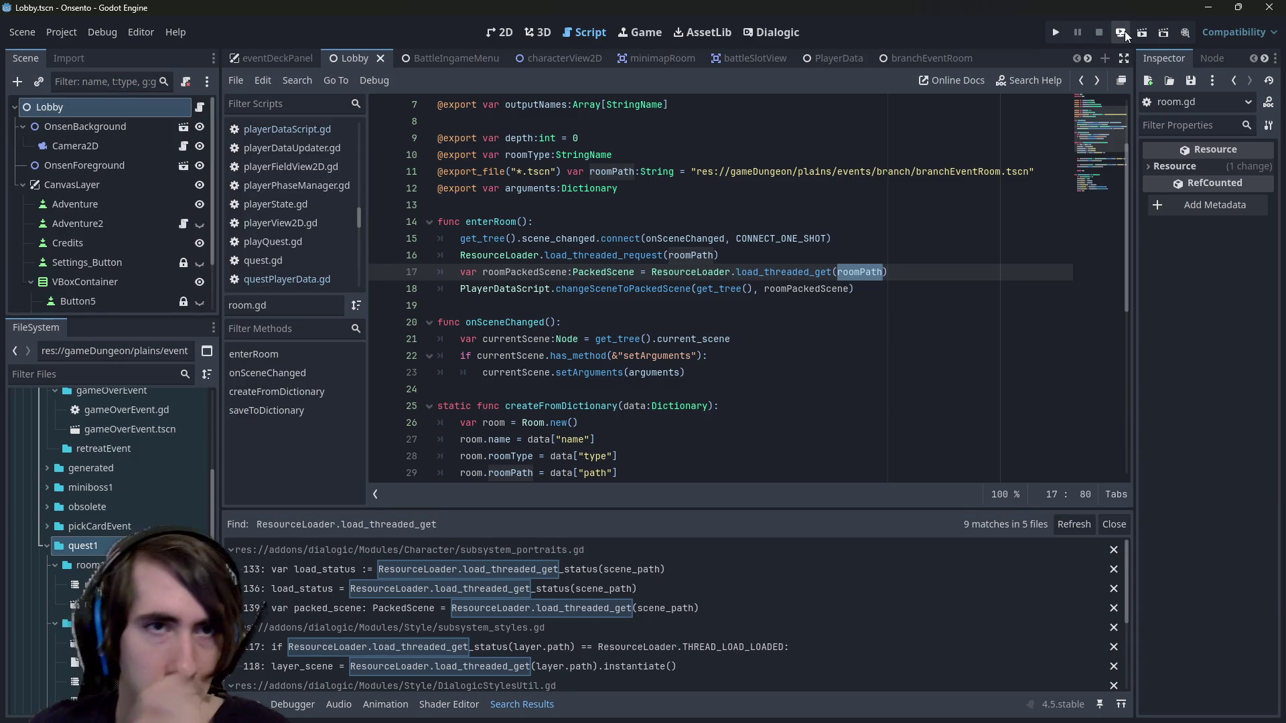
# Relaunch Onsento, start an adventure, and add Wind Control, Last Punch and more cards.
pyautogui.click(1121, 32)
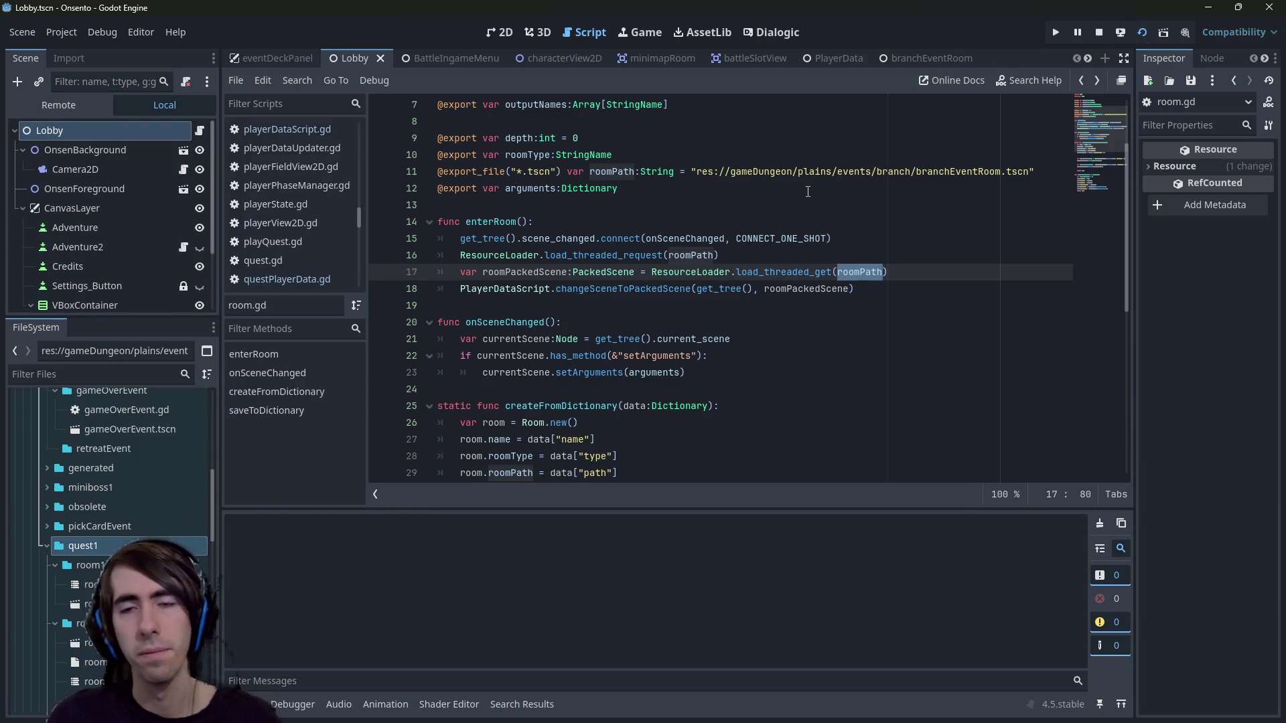
pyautogui.moveTo(787, 183)
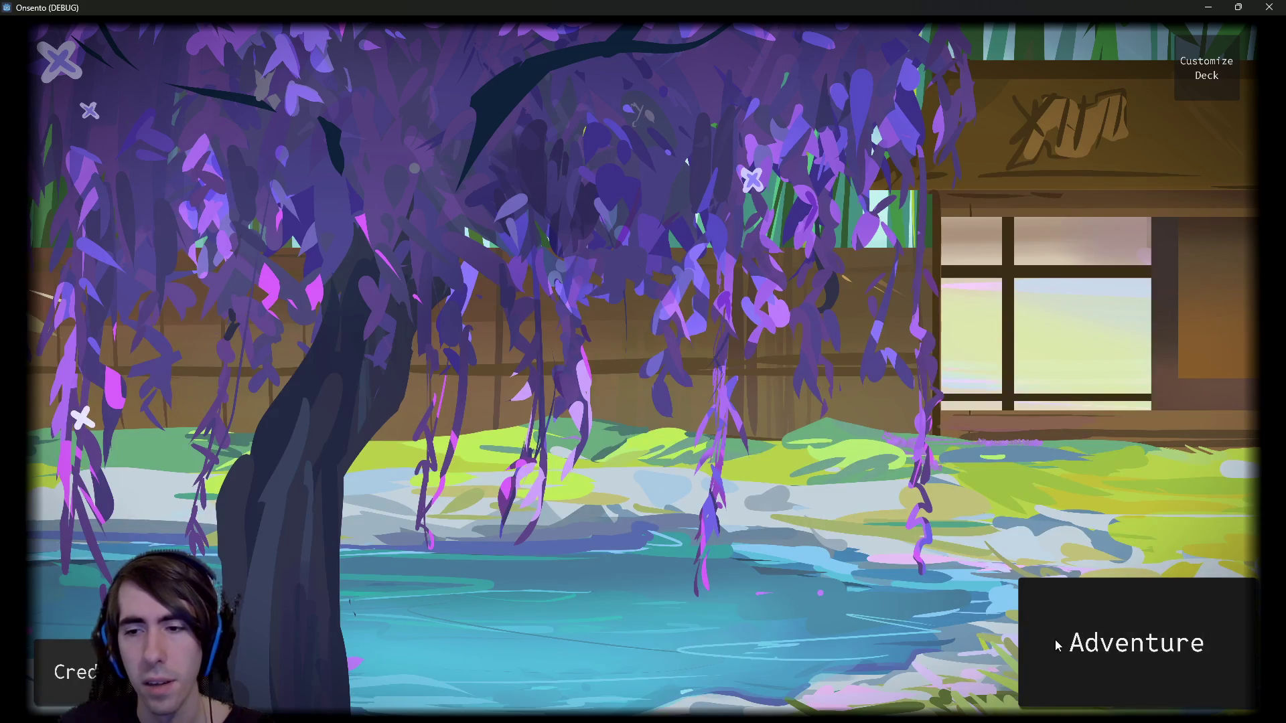
pyautogui.click(1056, 645)
pyautogui.click(524, 255)
pyautogui.click(533, 231)
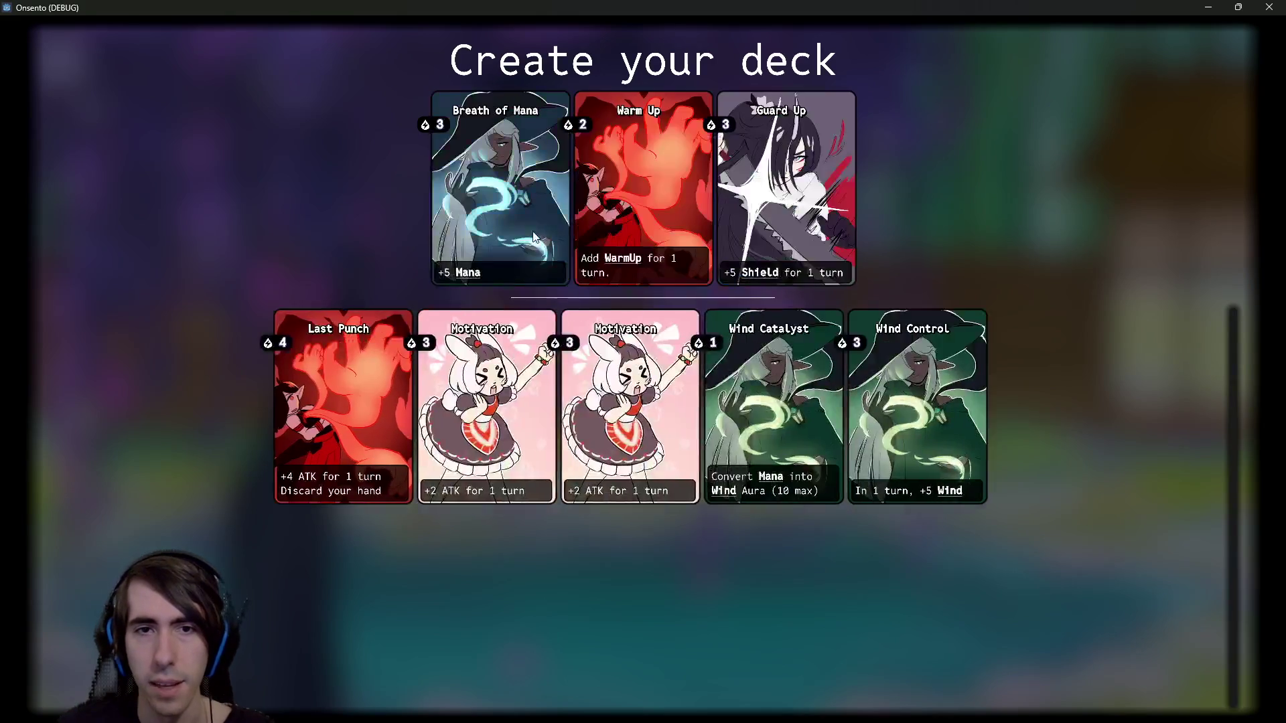
pyautogui.click(532, 231)
pyautogui.click(533, 231)
pyautogui.click(532, 231)
pyautogui.click(532, 231)
pyautogui.click(533, 231)
pyautogui.click(532, 231)
pyautogui.click(533, 231)
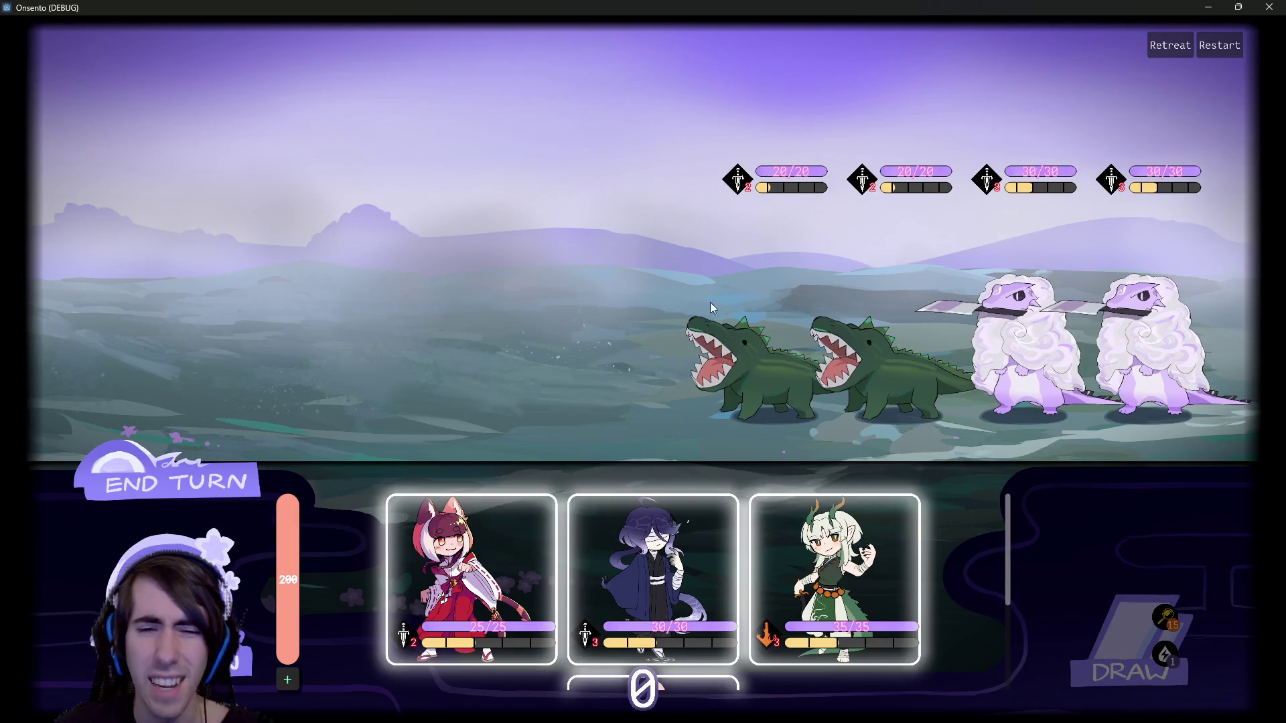
# Place the fox girl, pink, dark-haired and green-haired characters, then end the turn.
pyautogui.moveTo(468, 589)
pyautogui.mouseDown()
pyautogui.moveTo(462, 375)
pyautogui.moveTo(440, 331)
pyautogui.moveTo(442, 349)
pyautogui.mouseUp()
pyautogui.moveTo(563, 576)
pyautogui.mouseDown()
pyautogui.moveTo(462, 536)
pyautogui.moveTo(466, 368)
pyautogui.moveTo(496, 469)
pyautogui.mouseUp()
pyautogui.moveTo(508, 558); pyautogui.dragTo(385, 301)
pyautogui.moveTo(570, 576)
pyautogui.mouseDown()
pyautogui.moveTo(228, 284)
pyautogui.moveTo(282, 315)
pyautogui.mouseUp()
pyautogui.moveTo(510, 509)
pyautogui.mouseDown()
pyautogui.moveTo(100, 283)
pyautogui.moveTo(140, 301)
pyautogui.mouseUp()
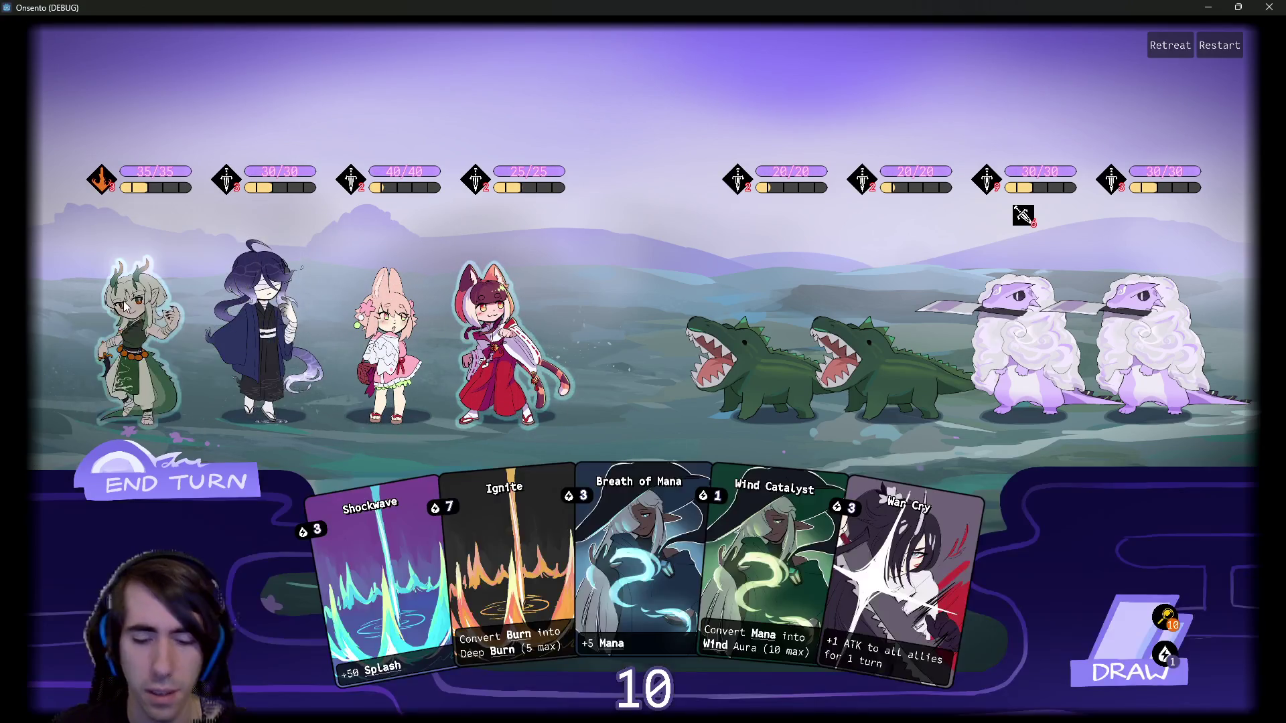
pyautogui.click(170, 469)
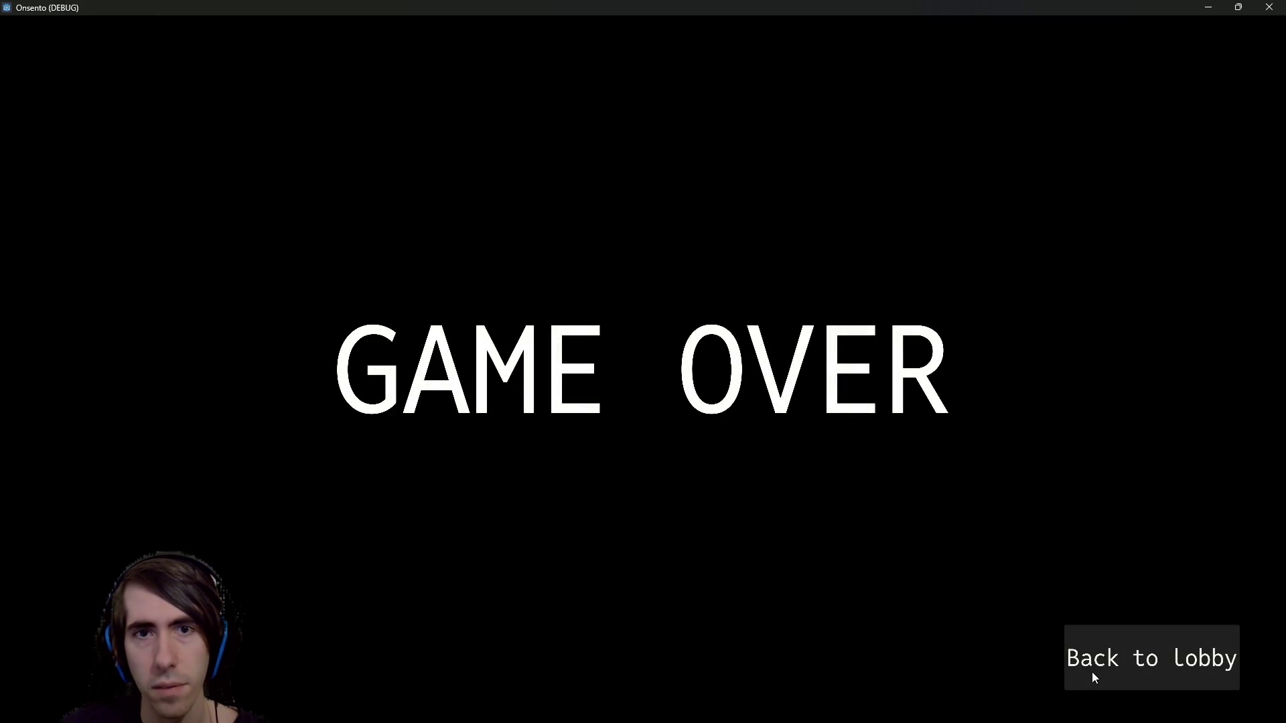
# Return to the lobby, start a new adventure, and add every offered card to the deck.
pyautogui.click(1093, 673)
pyautogui.click(1103, 682)
pyautogui.click(541, 195)
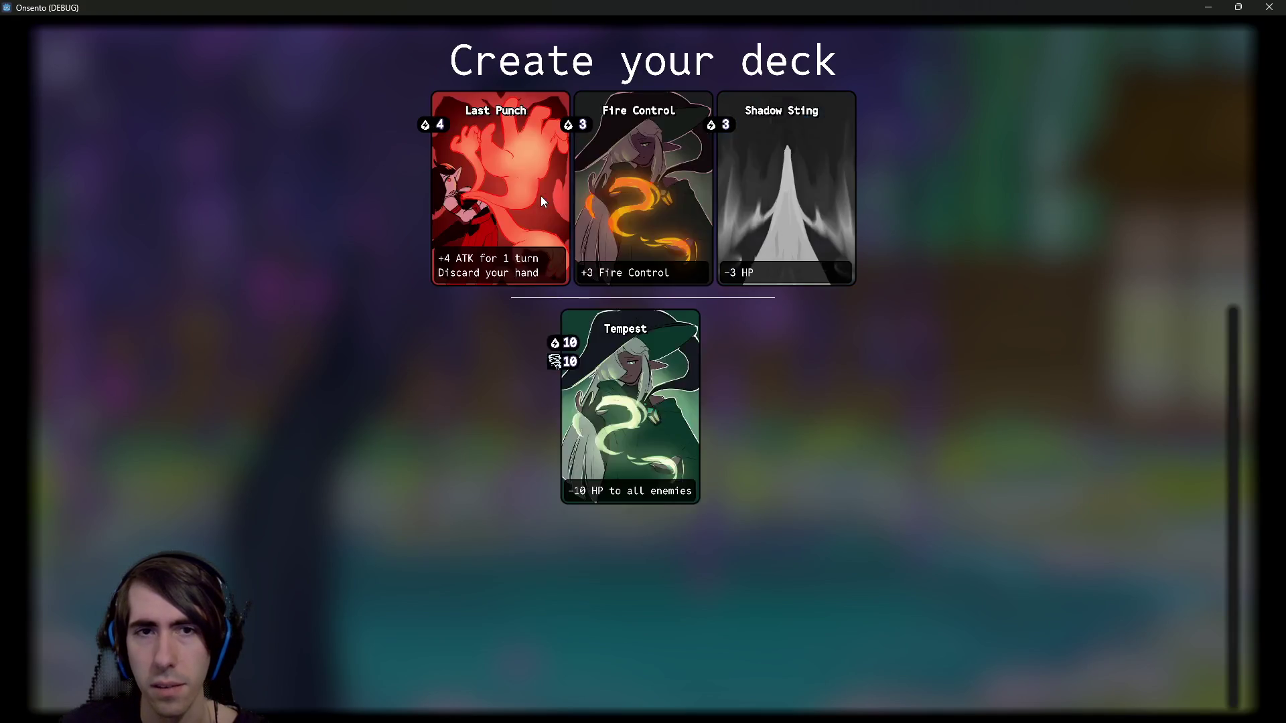
pyautogui.click(541, 195)
pyautogui.doubleClick(541, 195)
pyautogui.click(541, 195)
pyautogui.doubleClick(542, 195)
pyautogui.click(543, 199)
pyautogui.doubleClick(543, 201)
pyautogui.doubleClick(542, 195)
pyautogui.click(542, 195)
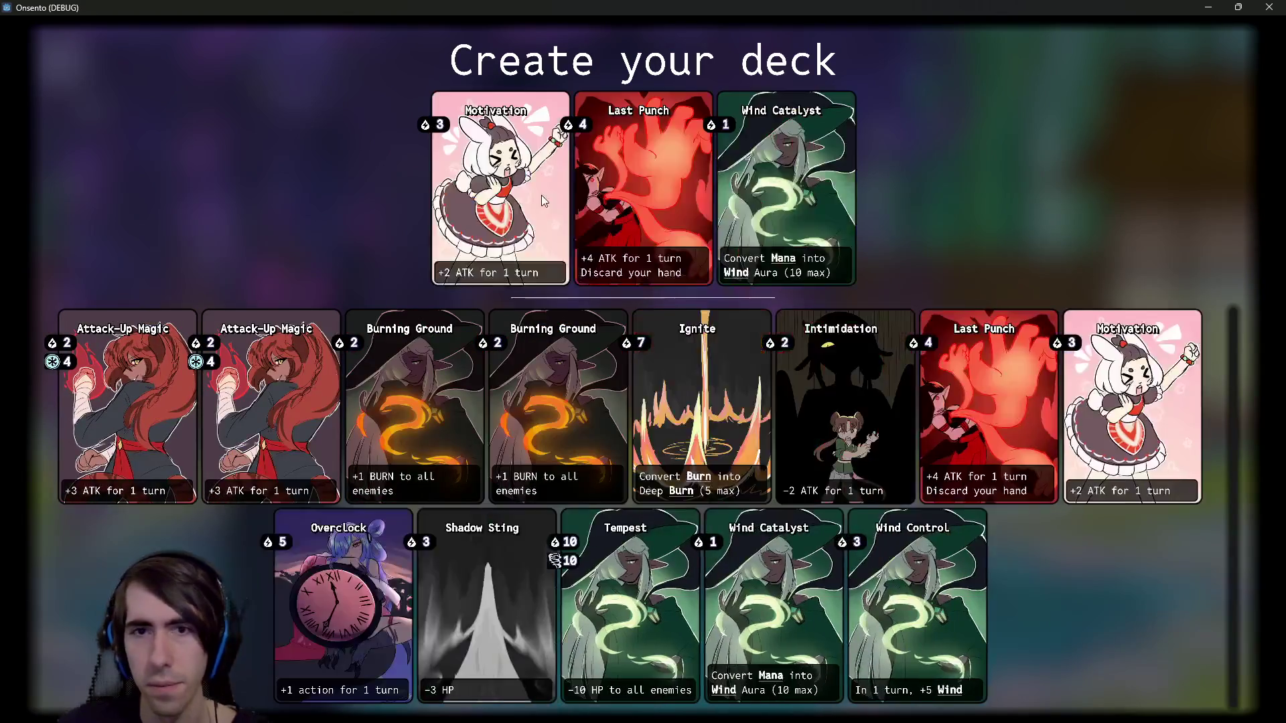
pyautogui.doubleClick(541, 195)
# Line up the four party characters, end the turn, and play Overclock on the red cat girl.
pyautogui.moveTo(490, 512); pyautogui.dragTo(493, 295)
pyautogui.moveTo(479, 511); pyautogui.dragTo(365, 295)
pyautogui.moveTo(573, 511); pyautogui.dragTo(342, 301)
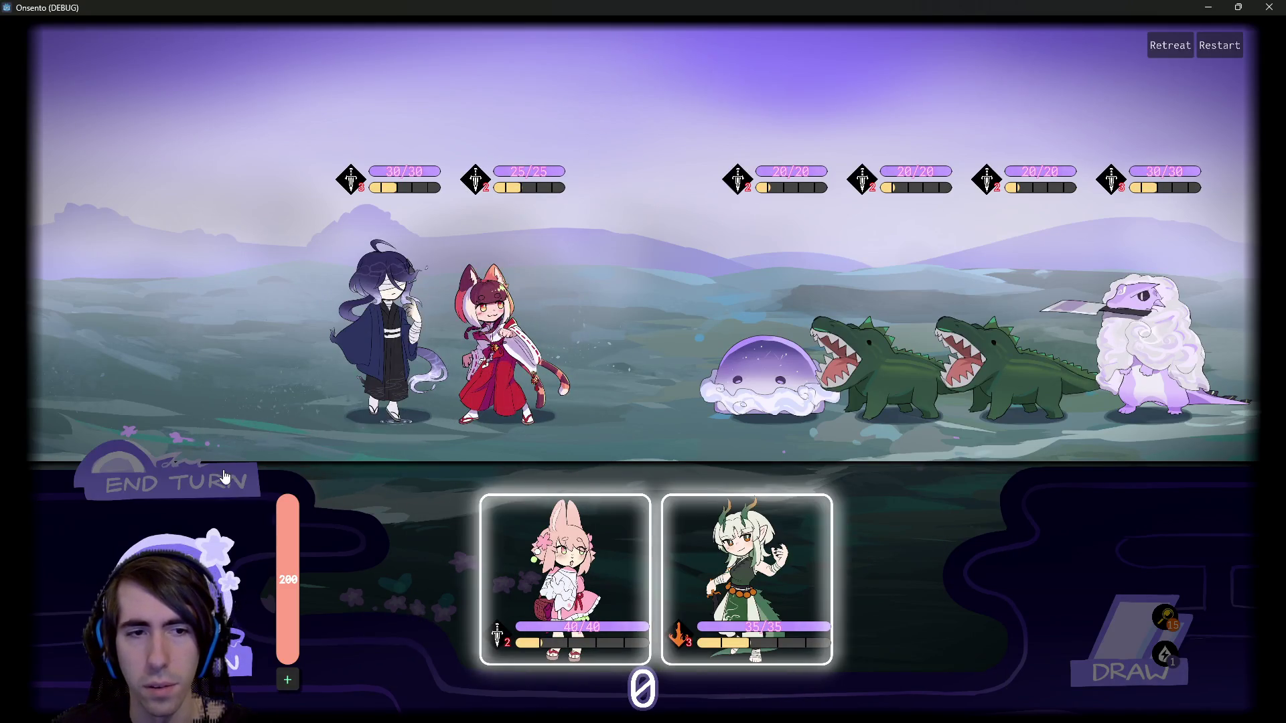
pyautogui.moveTo(617, 576)
pyautogui.mouseDown()
pyautogui.moveTo(293, 292)
pyautogui.moveTo(273, 311)
pyautogui.mouseUp()
pyautogui.moveTo(564, 576); pyautogui.dragTo(290, 309)
pyautogui.moveTo(656, 576)
pyautogui.mouseDown()
pyautogui.moveTo(200, 315)
pyautogui.moveTo(335, 311)
pyautogui.moveTo(174, 322)
pyautogui.mouseUp()
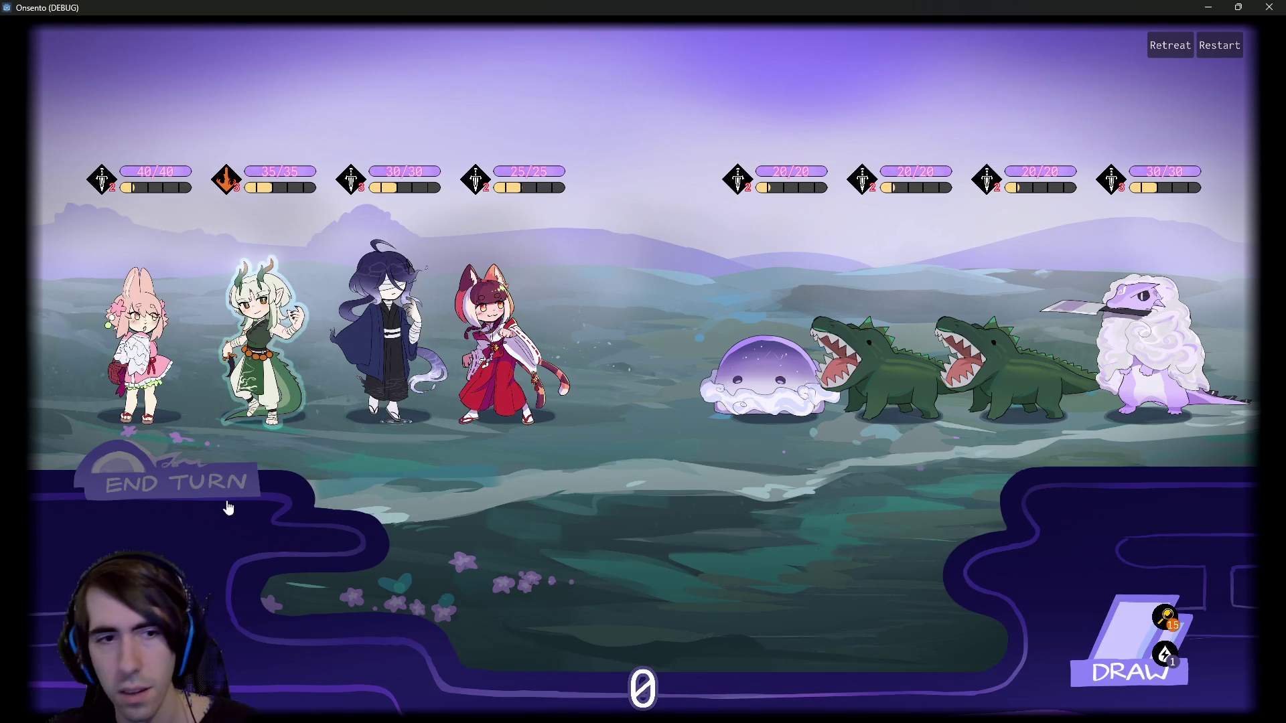
pyautogui.click(230, 503)
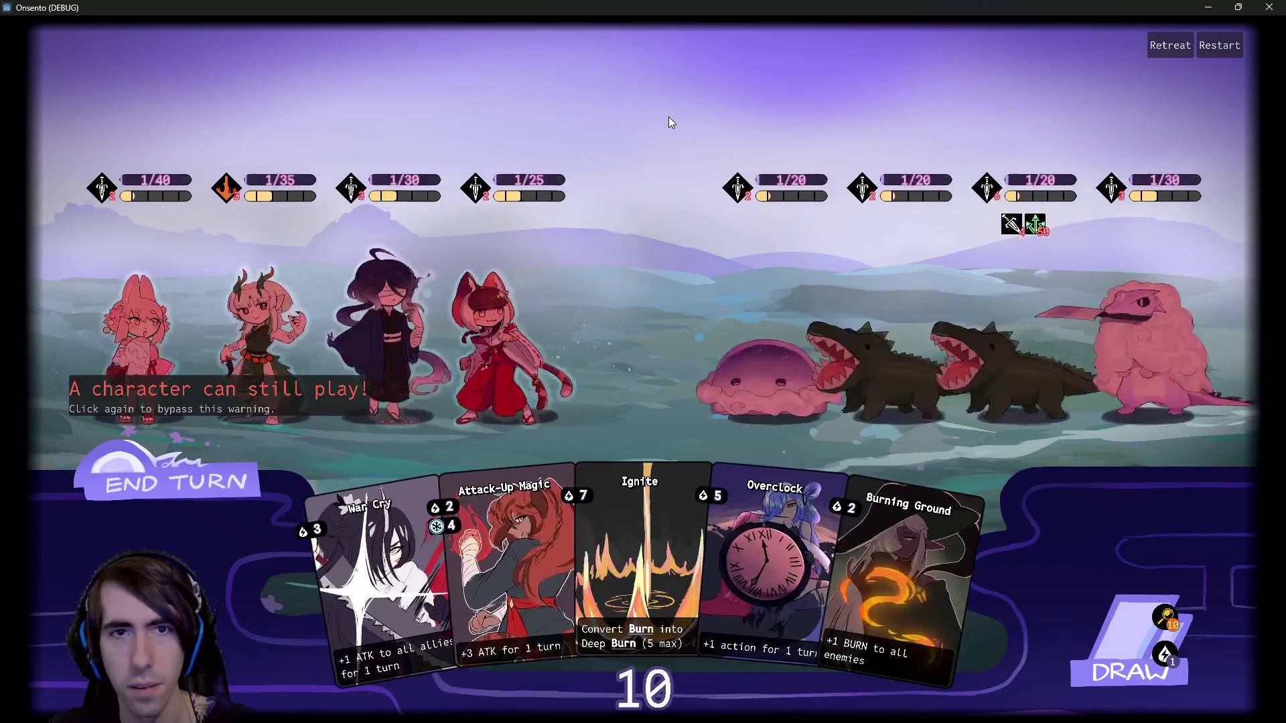
pyautogui.moveTo(763, 563); pyautogui.dragTo(520, 326)
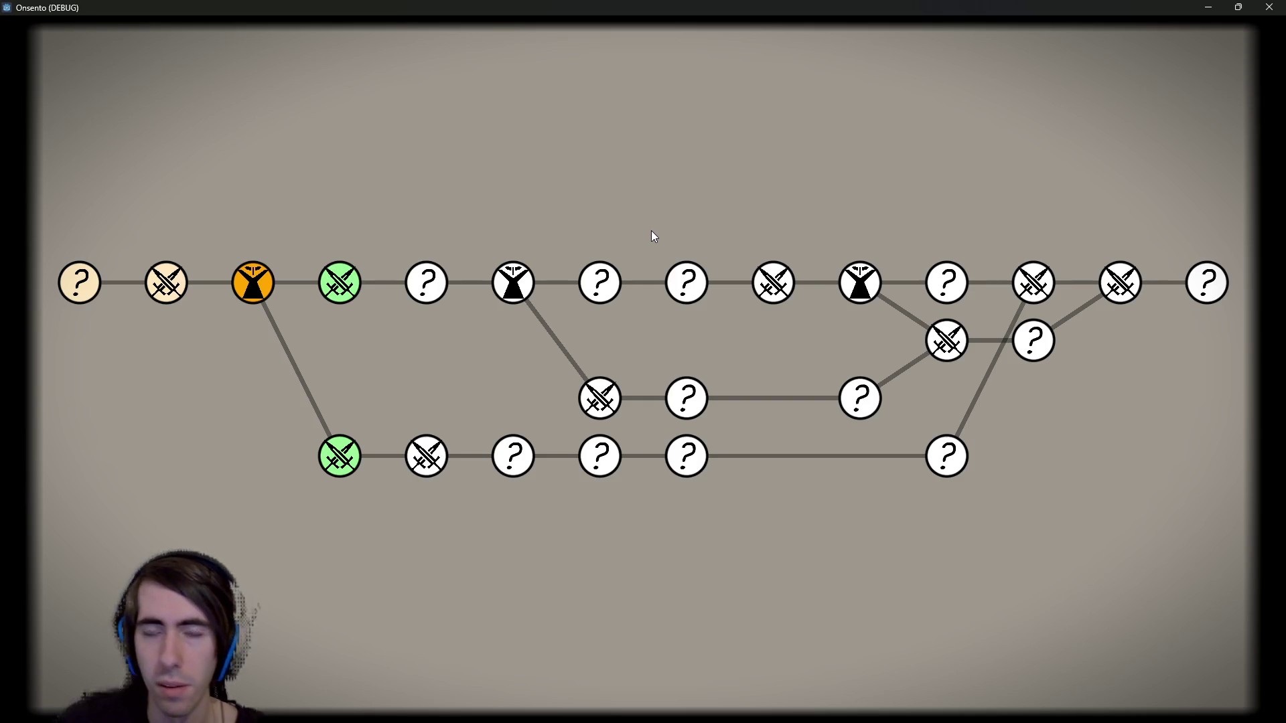
# Enter the next battle node, place the party, and end the turn past the warning.
pyautogui.click(341, 284)
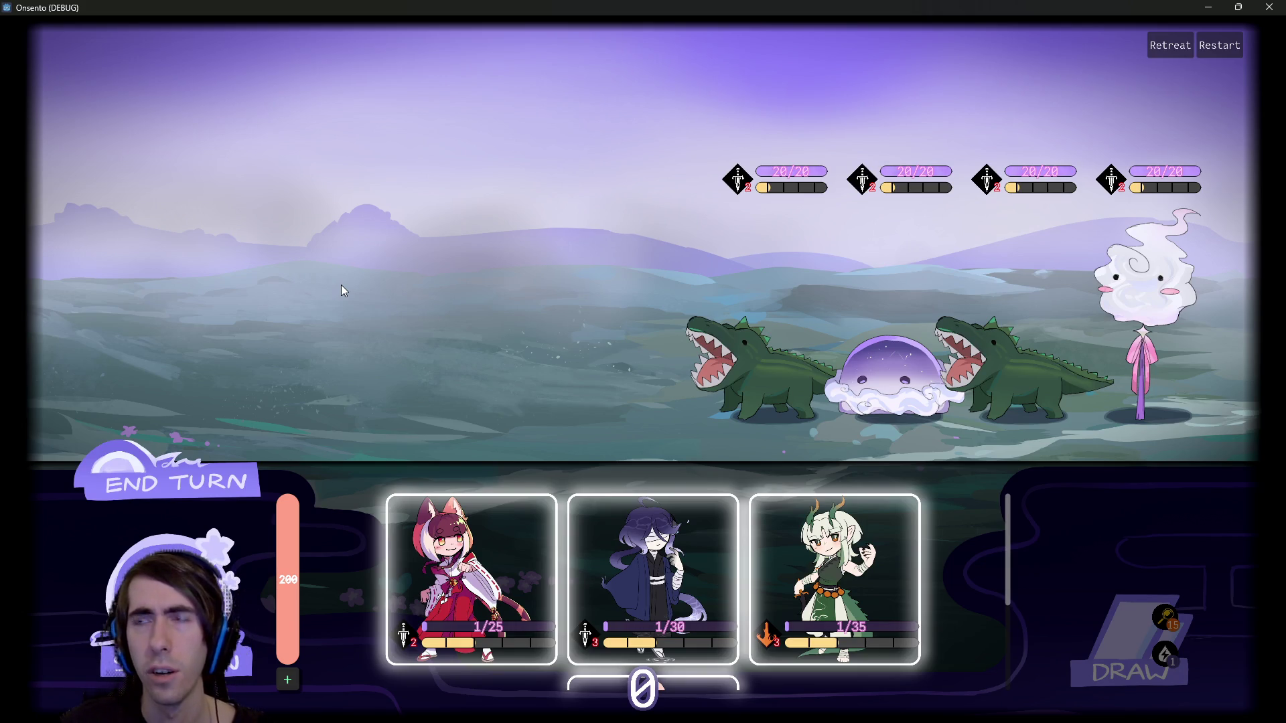
pyautogui.moveTo(472, 543); pyautogui.dragTo(360, 308)
pyautogui.moveTo(566, 576); pyautogui.dragTo(268, 322)
pyautogui.moveTo(747, 576)
pyautogui.mouseDown()
pyautogui.moveTo(137, 303)
pyautogui.moveTo(157, 307)
pyautogui.mouseUp()
pyautogui.click(130, 484)
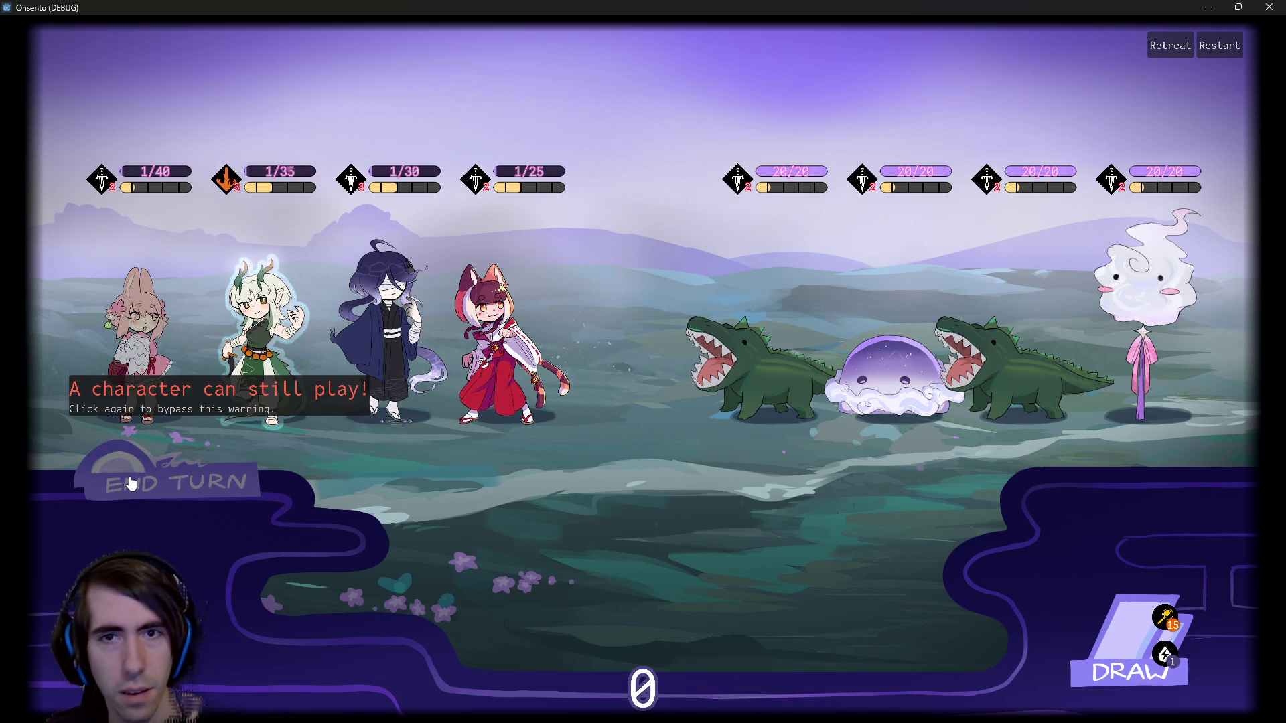
pyautogui.click(131, 483)
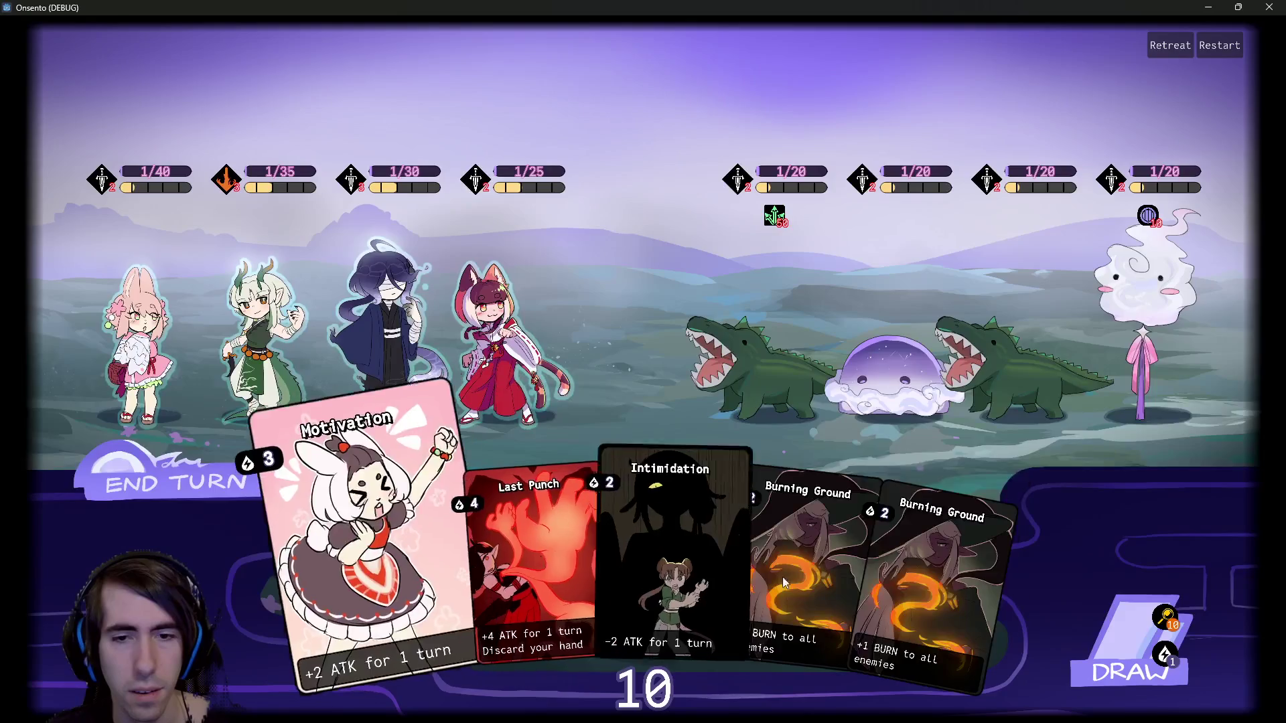
# Draw three cards, play an attack card, and end the turn.
pyautogui.click(1109, 628)
pyautogui.click(1109, 628)
pyautogui.click(1106, 626)
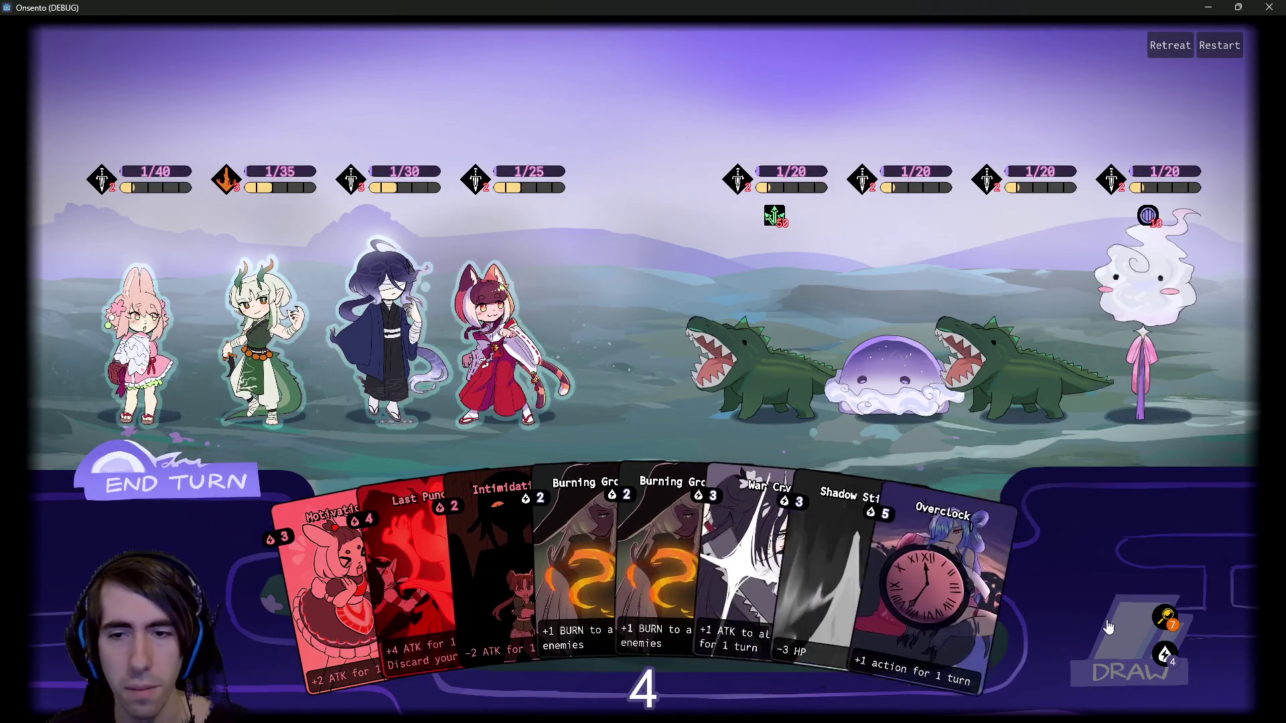
pyautogui.click(685, 369)
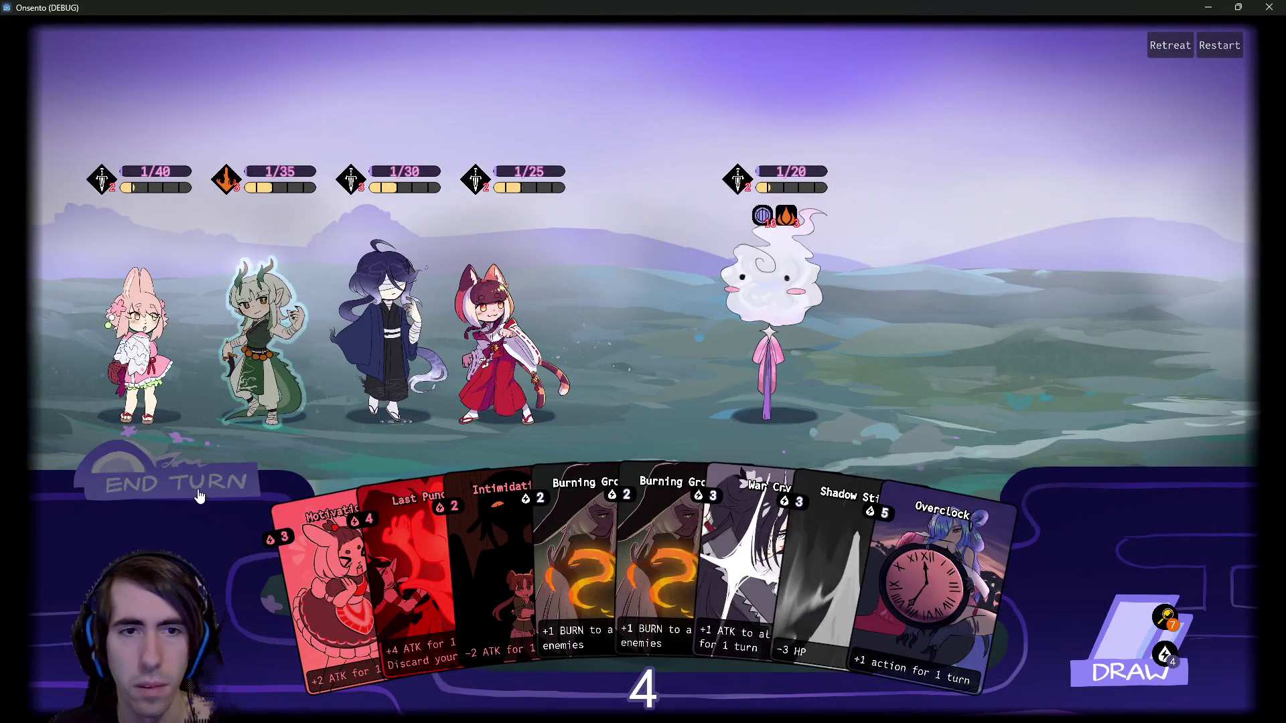
pyautogui.click(199, 495)
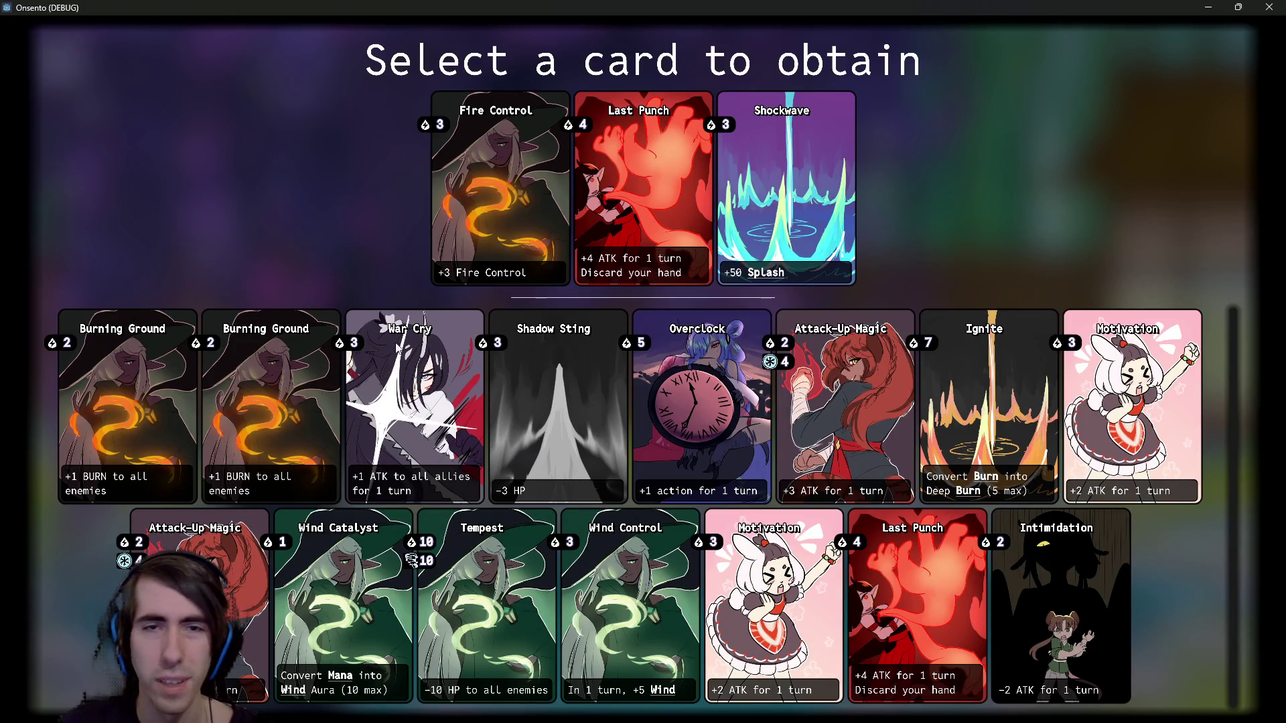
# Take Last Punch, duplicate Intimidation at the mystery node, and confirm the removal screen.
pyautogui.click(707, 185)
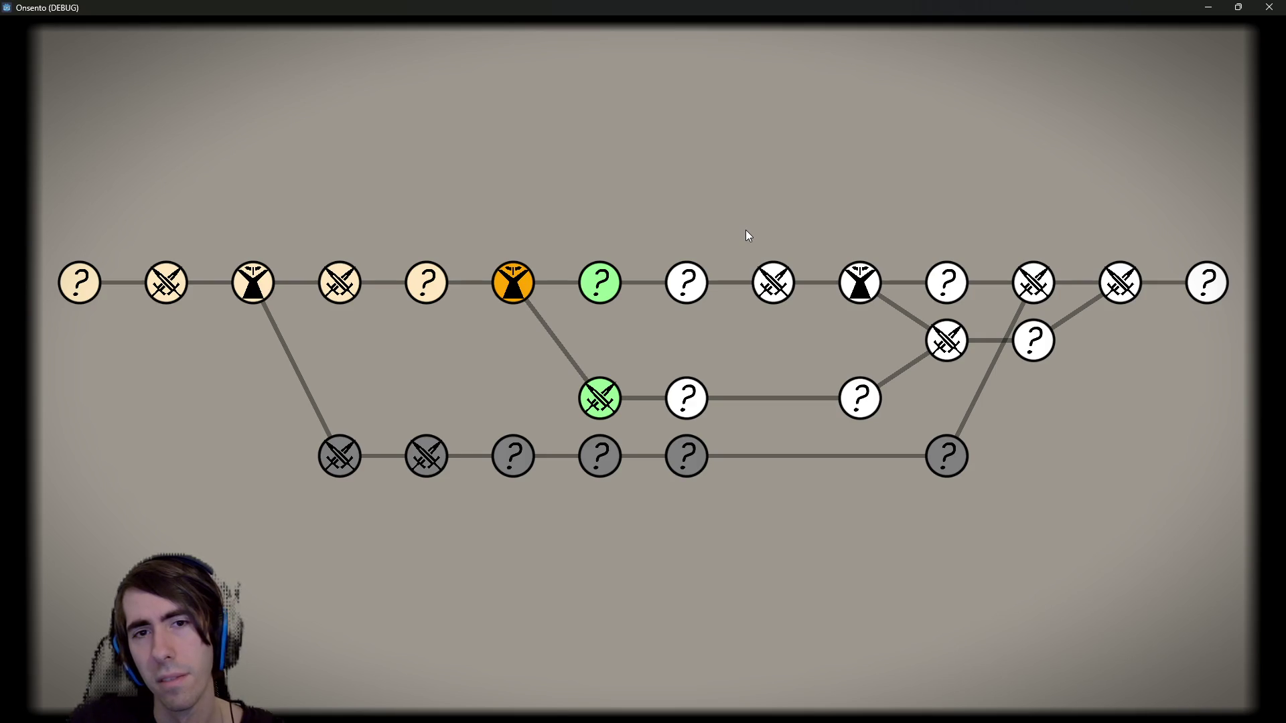
pyautogui.click(690, 280)
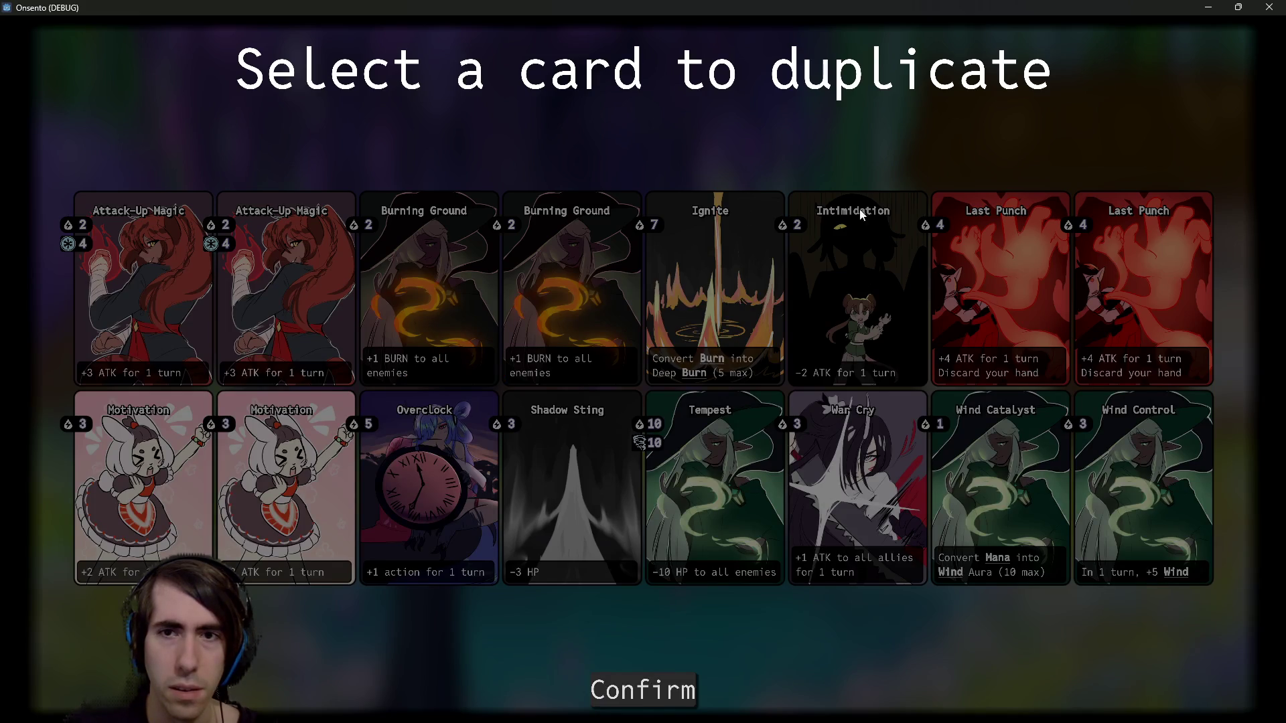
pyautogui.click(839, 213)
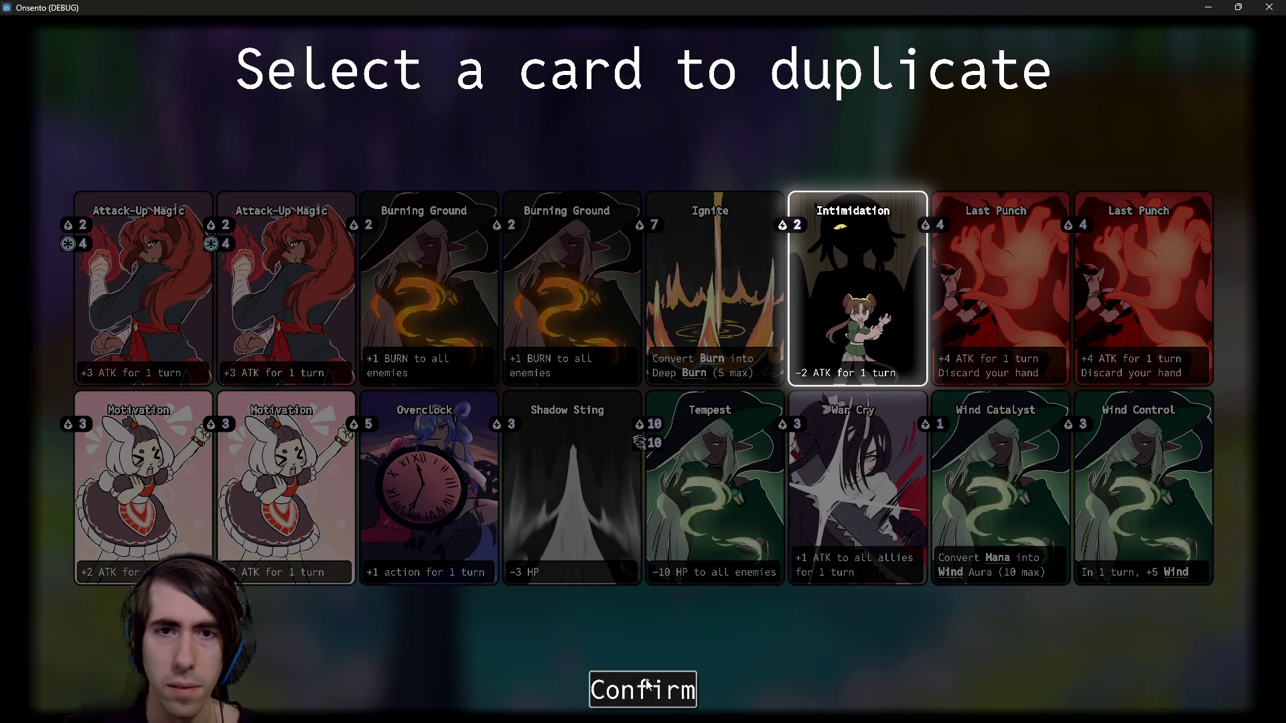
pyautogui.click(648, 683)
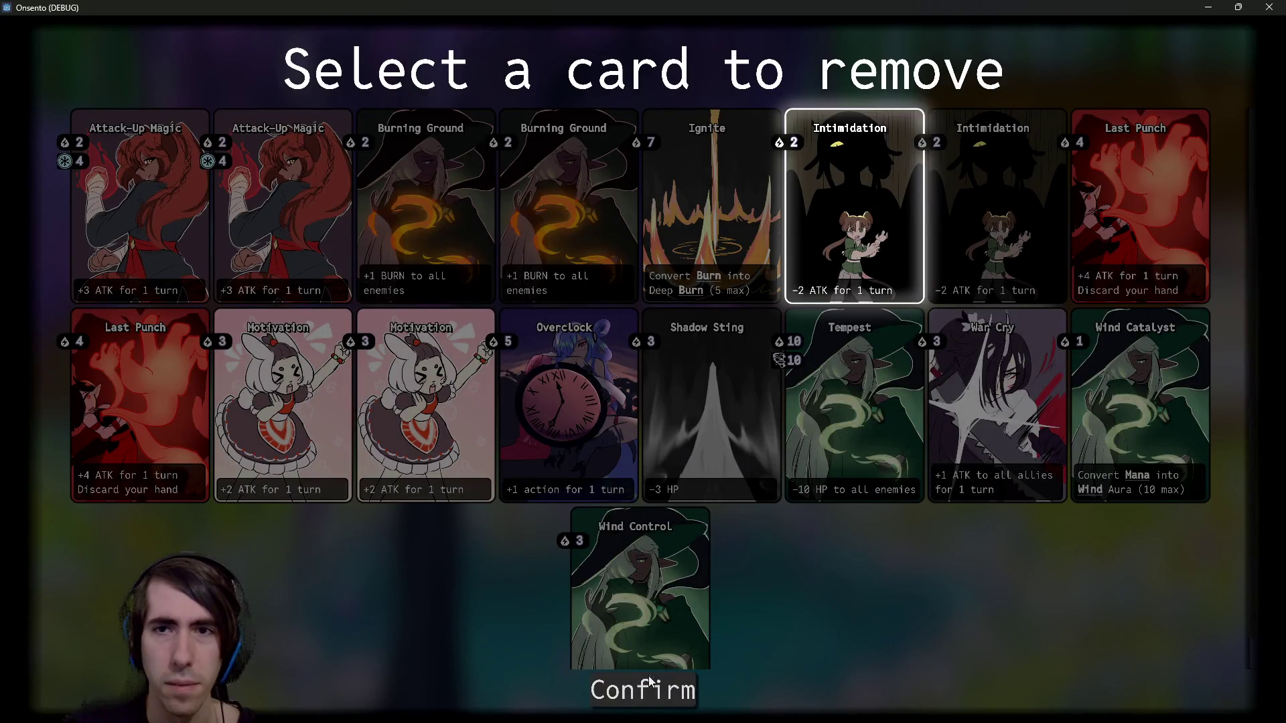
pyautogui.click(647, 696)
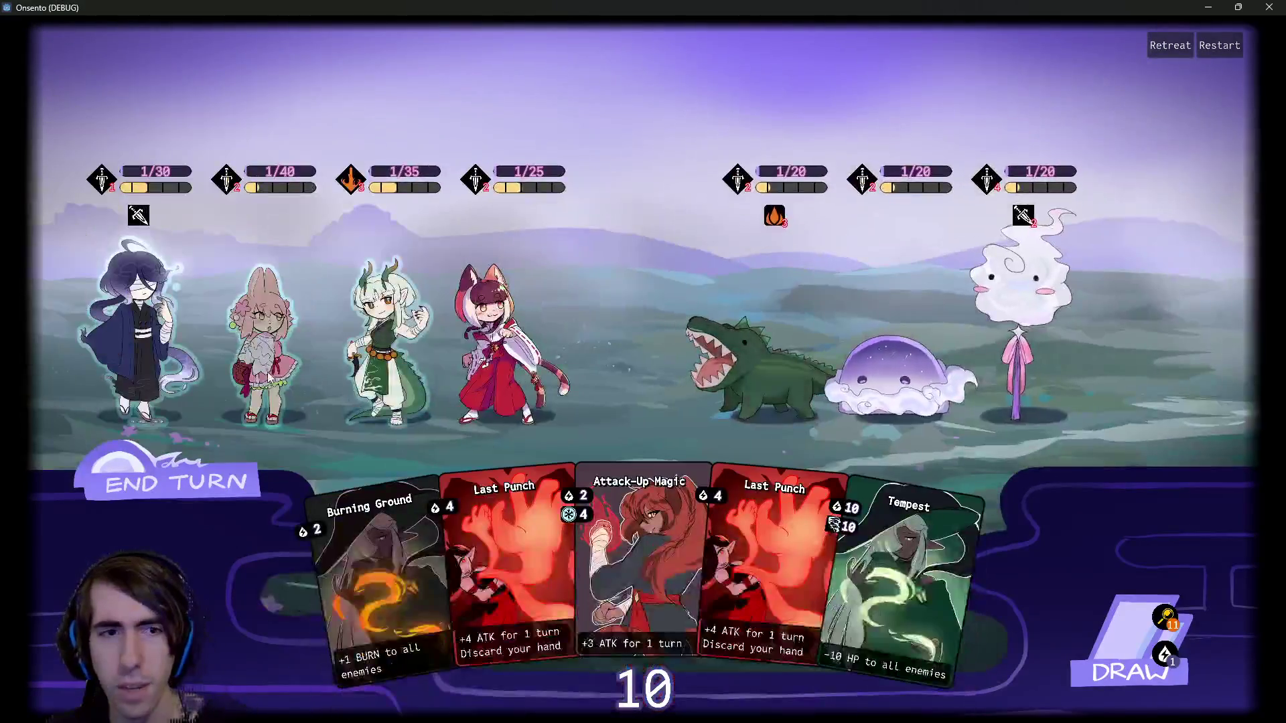
# Play an attack card, draw a card, and end the turn past the warning.
pyautogui.click(269, 378)
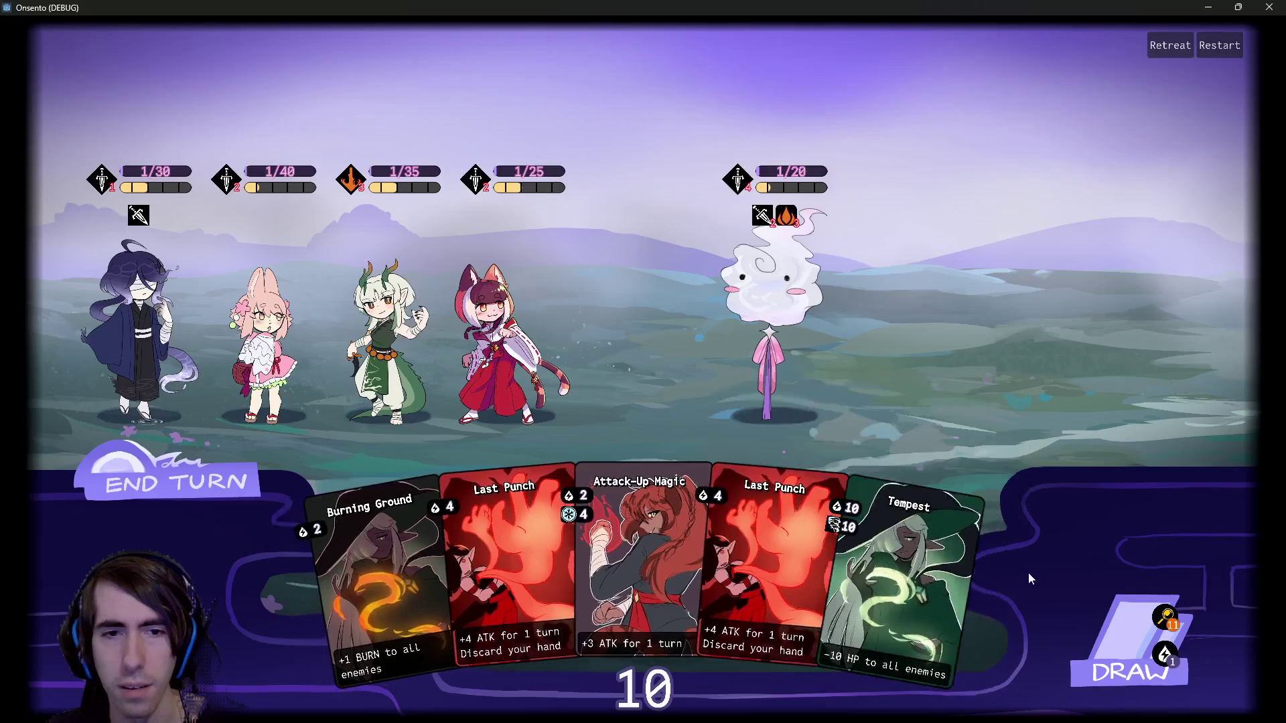
pyautogui.click(1076, 617)
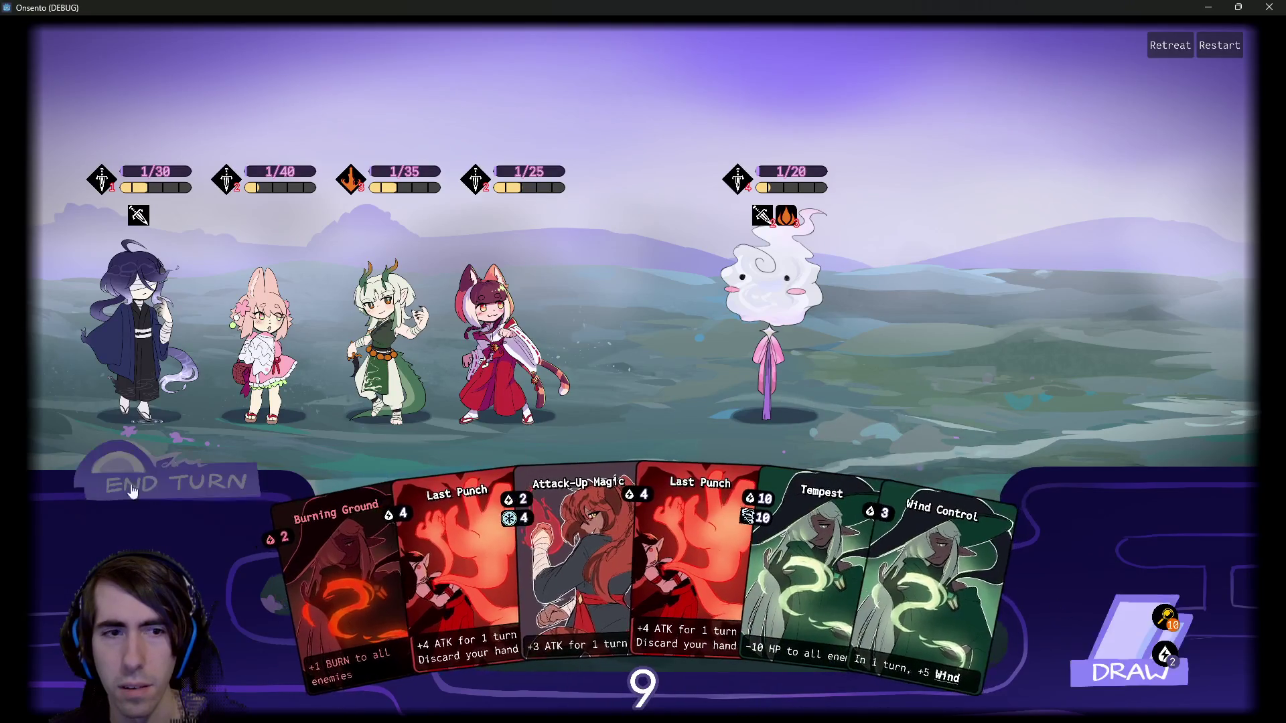
pyautogui.click(166, 494)
pyautogui.click(166, 494)
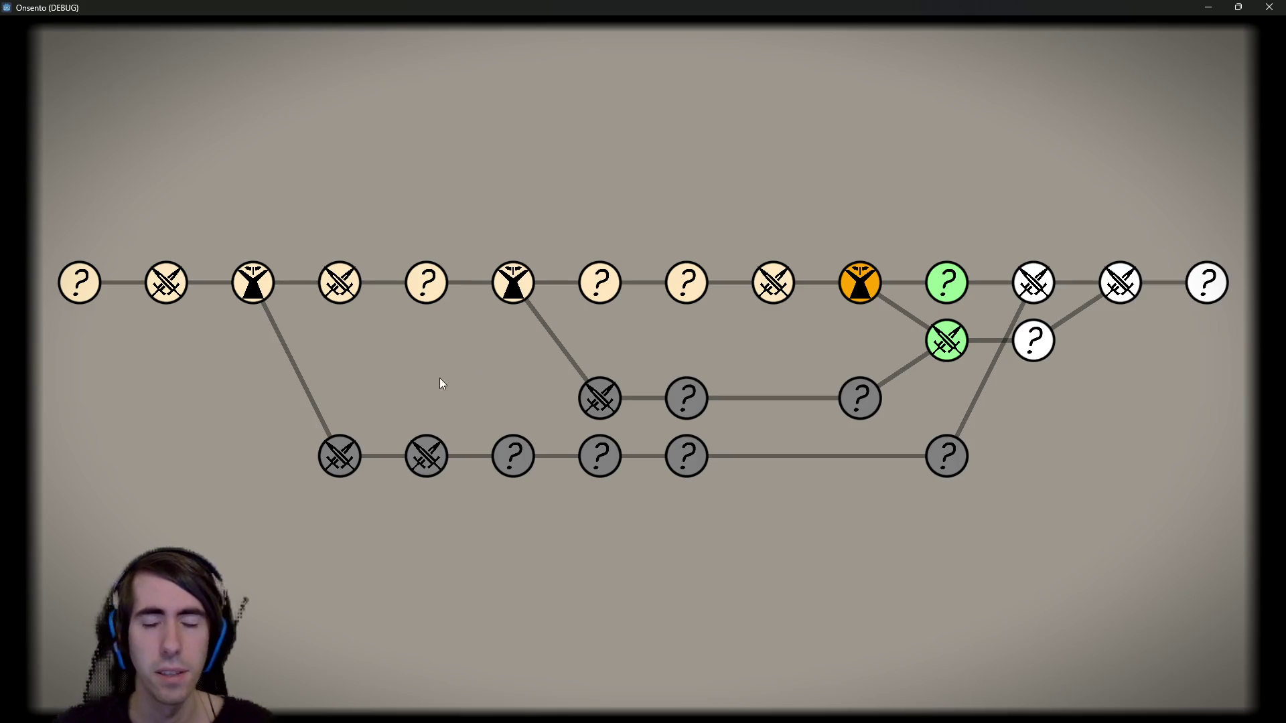
# Enter the next map node, take an offered card, and close the game window.
pyautogui.click(948, 287)
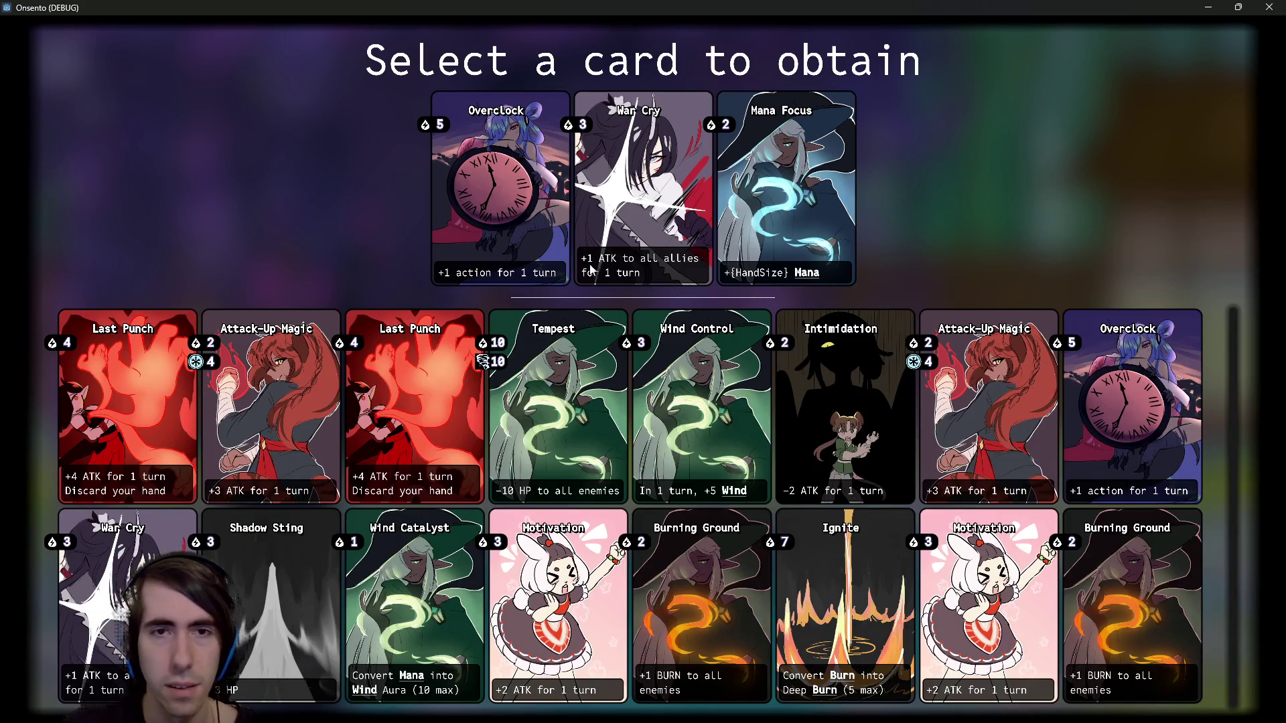
pyautogui.click(483, 210)
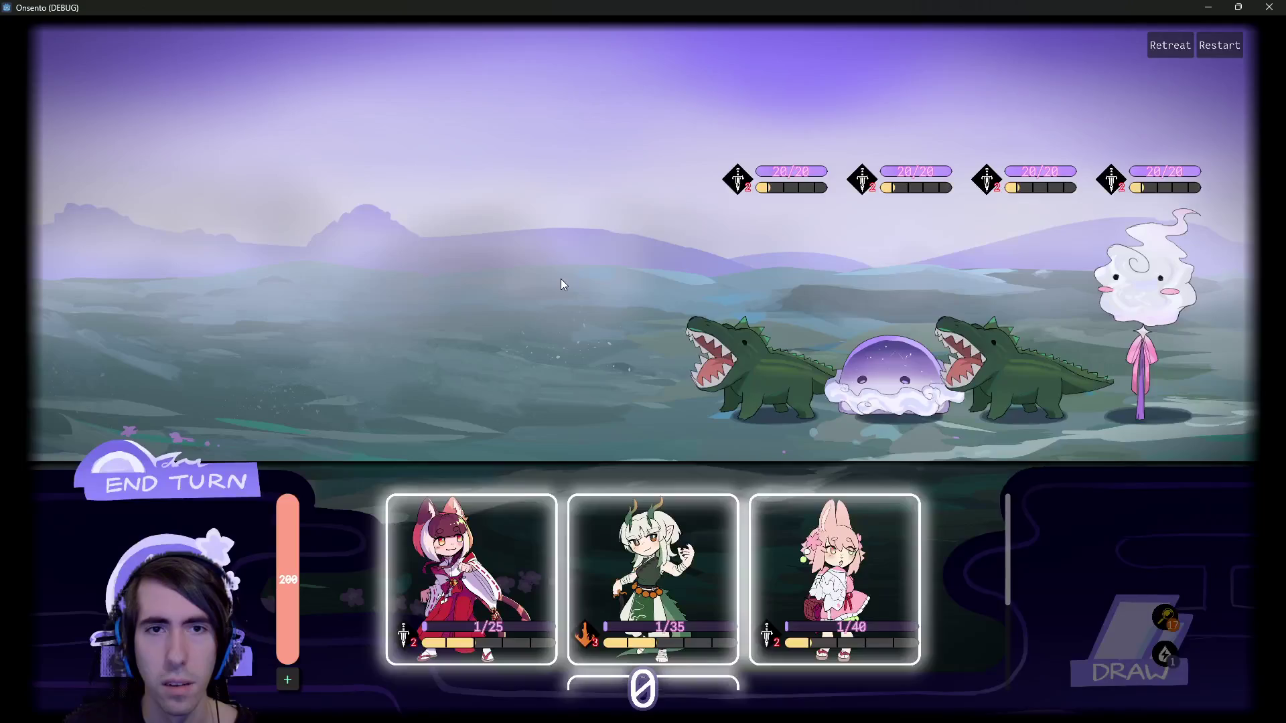
pyautogui.click(1267, 7)
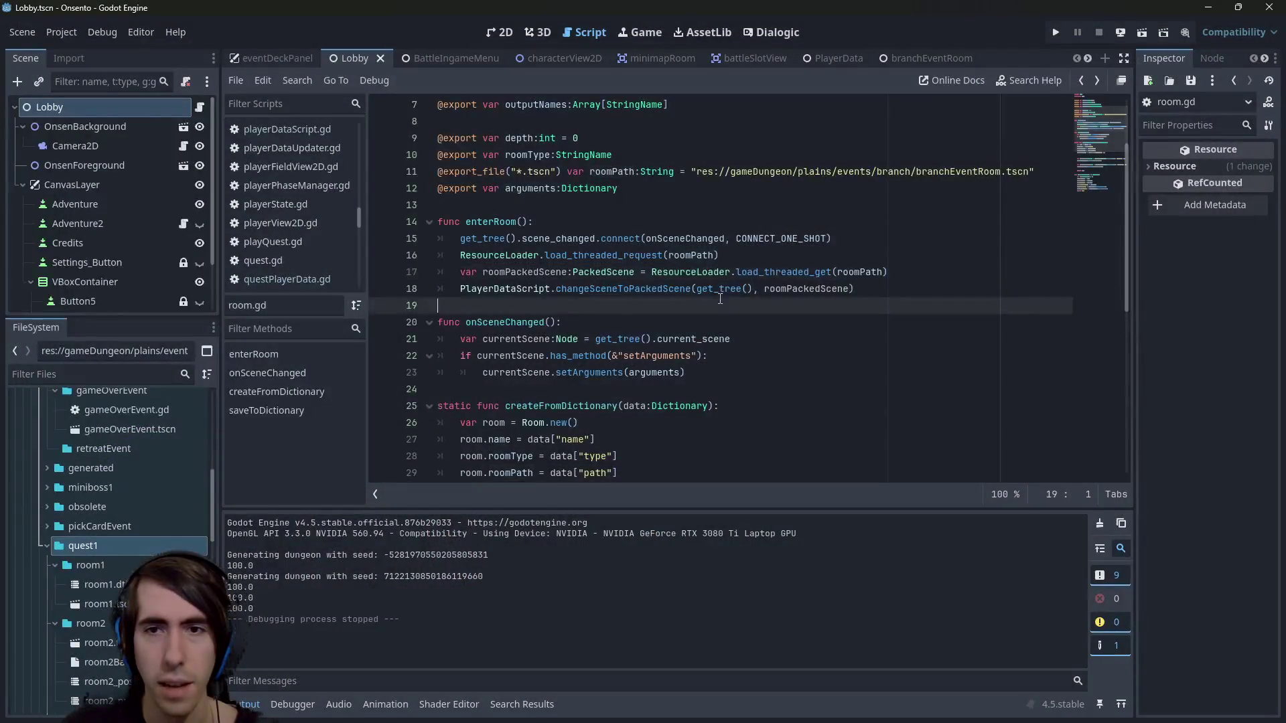
# Open the removeCardEvent.tscn scene through quick open.
pyautogui.click(852, 260)
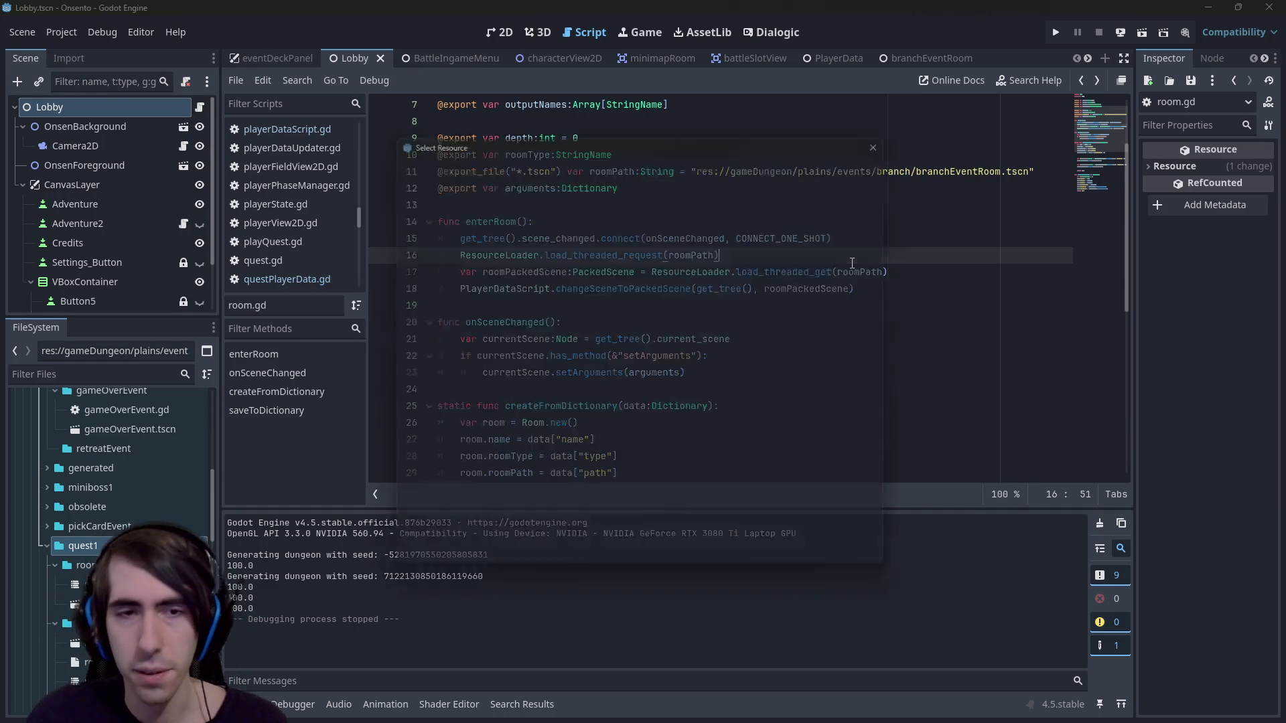
pyautogui.hotkey('shift', 'alt', 'o')
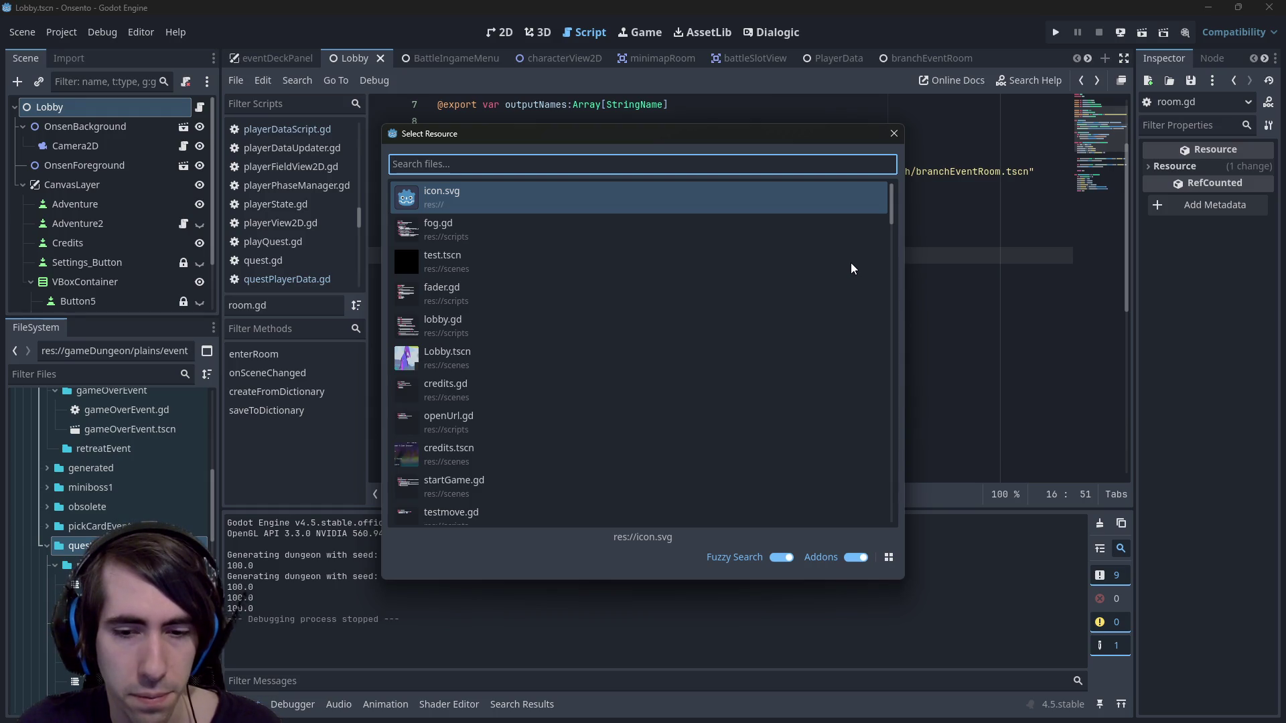
pyautogui.write('e')
pyautogui.press('BackSpace')
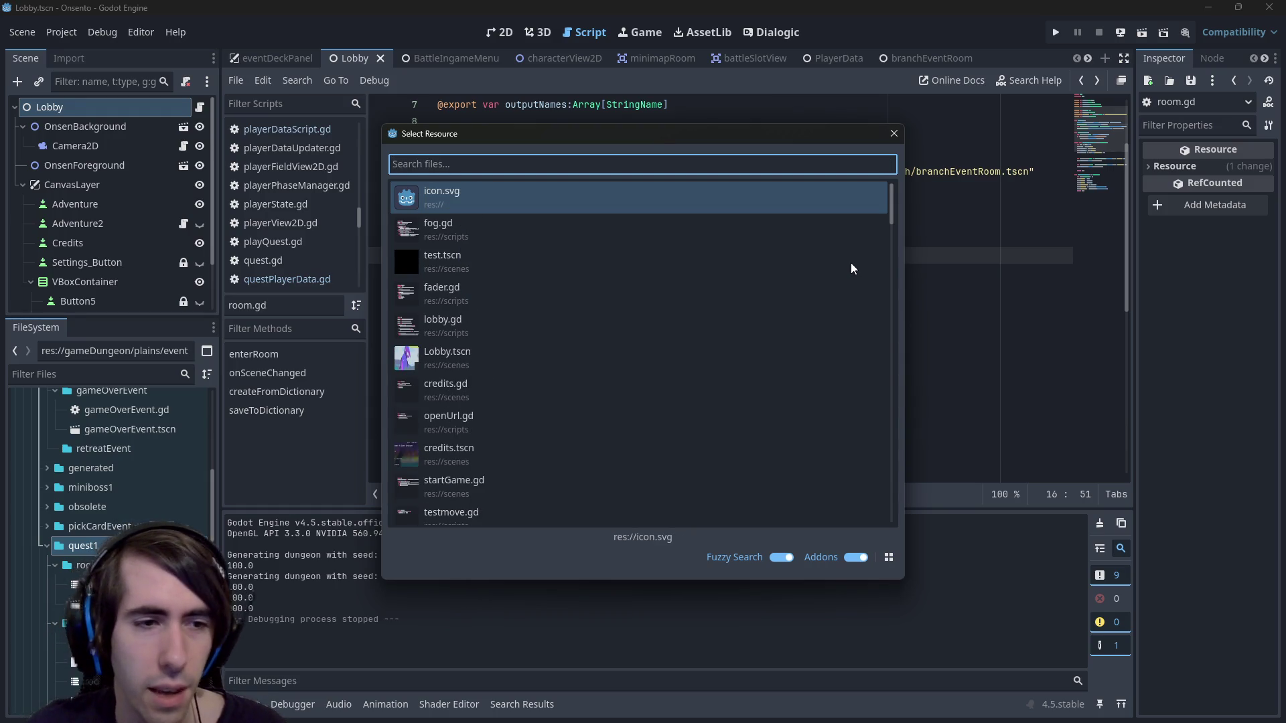
pyautogui.press('Escape')
pyautogui.hotkey('shift', 'alt', 'o')
pyautogui.write('removecard')
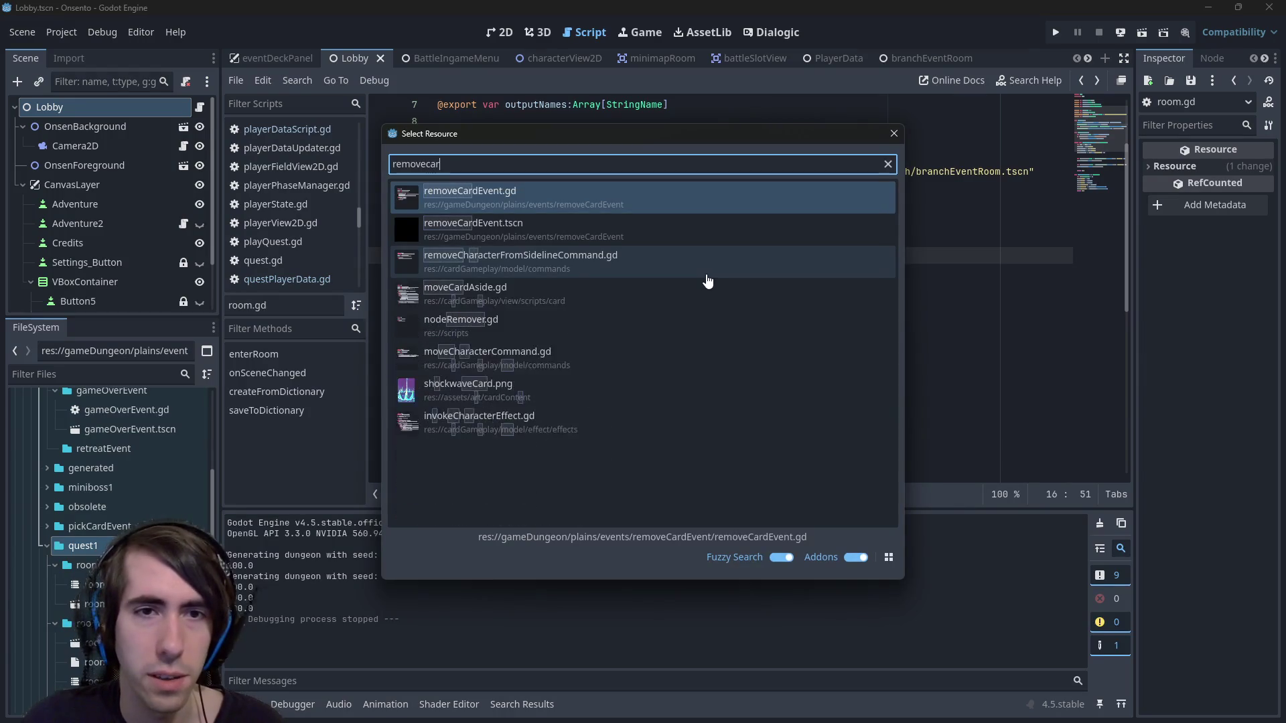
pyautogui.press('Return')
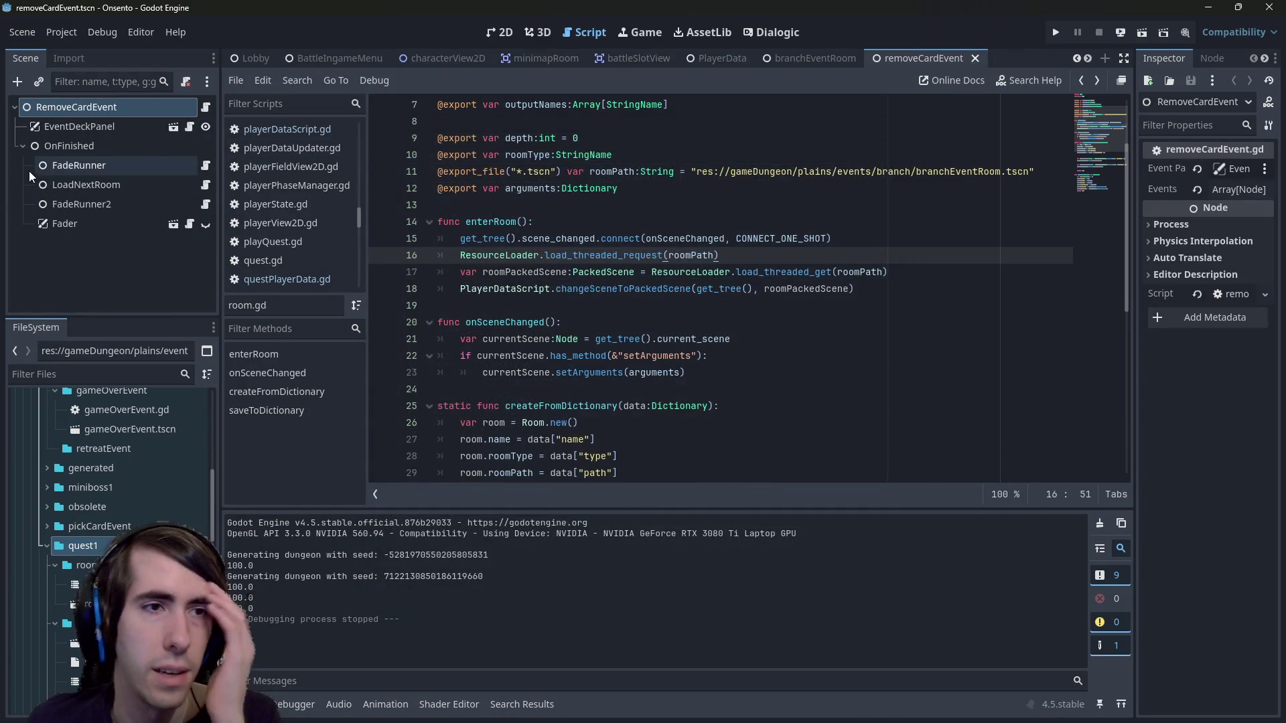
# Review the Events list and the FadeRunner, LoadNextRoom, FadeRunner2 and Fader nodes.
pyautogui.click(500, 32)
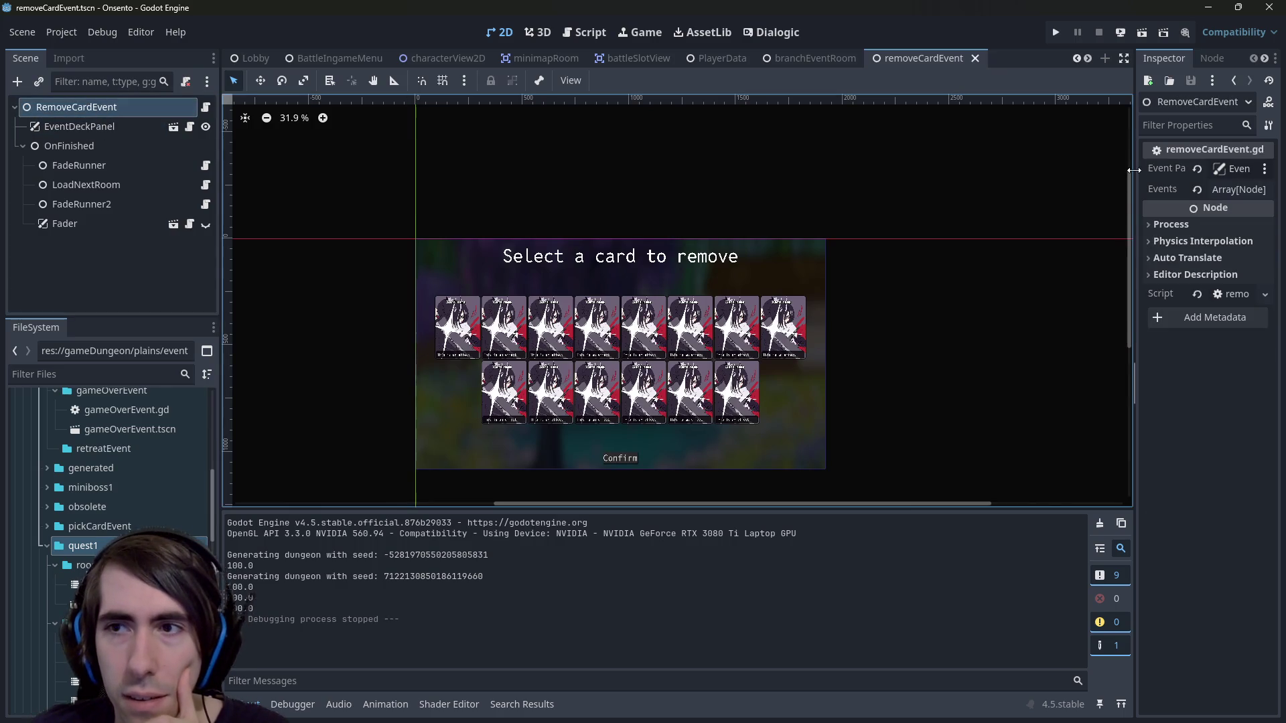
pyautogui.moveTo(1134, 174); pyautogui.dragTo(947, 174)
pyautogui.click(1188, 188)
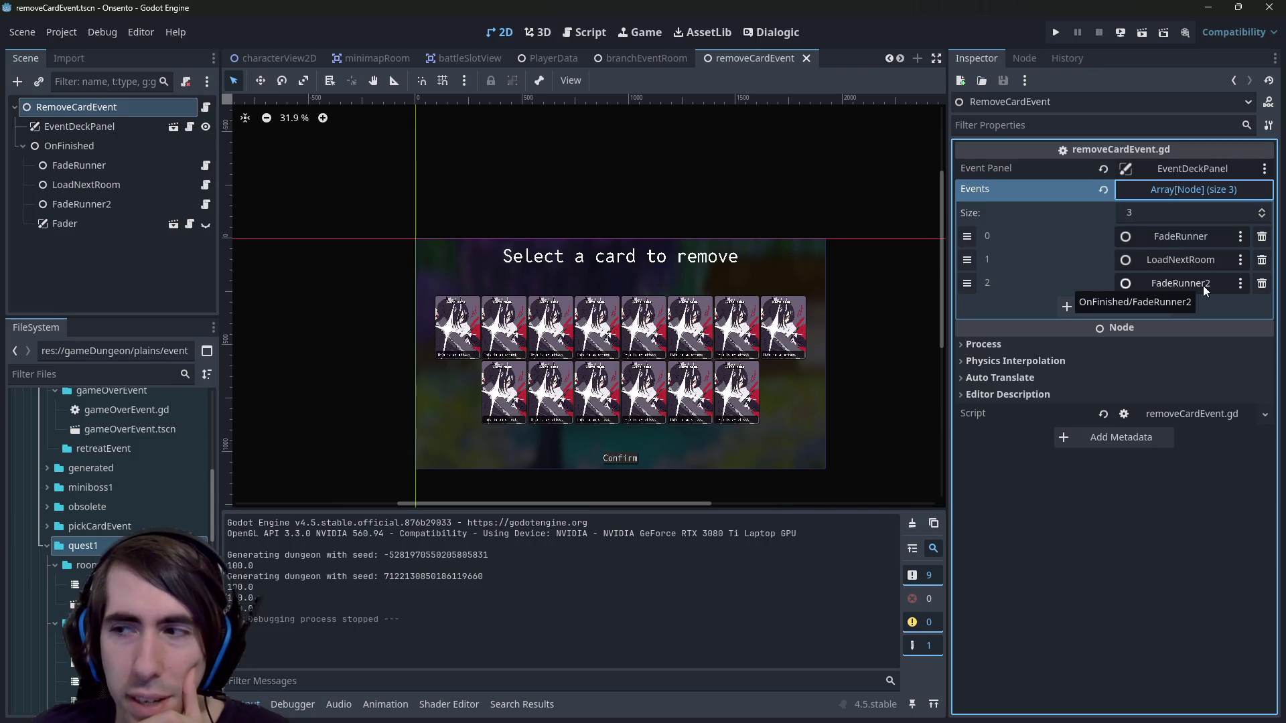
pyautogui.click(150, 203)
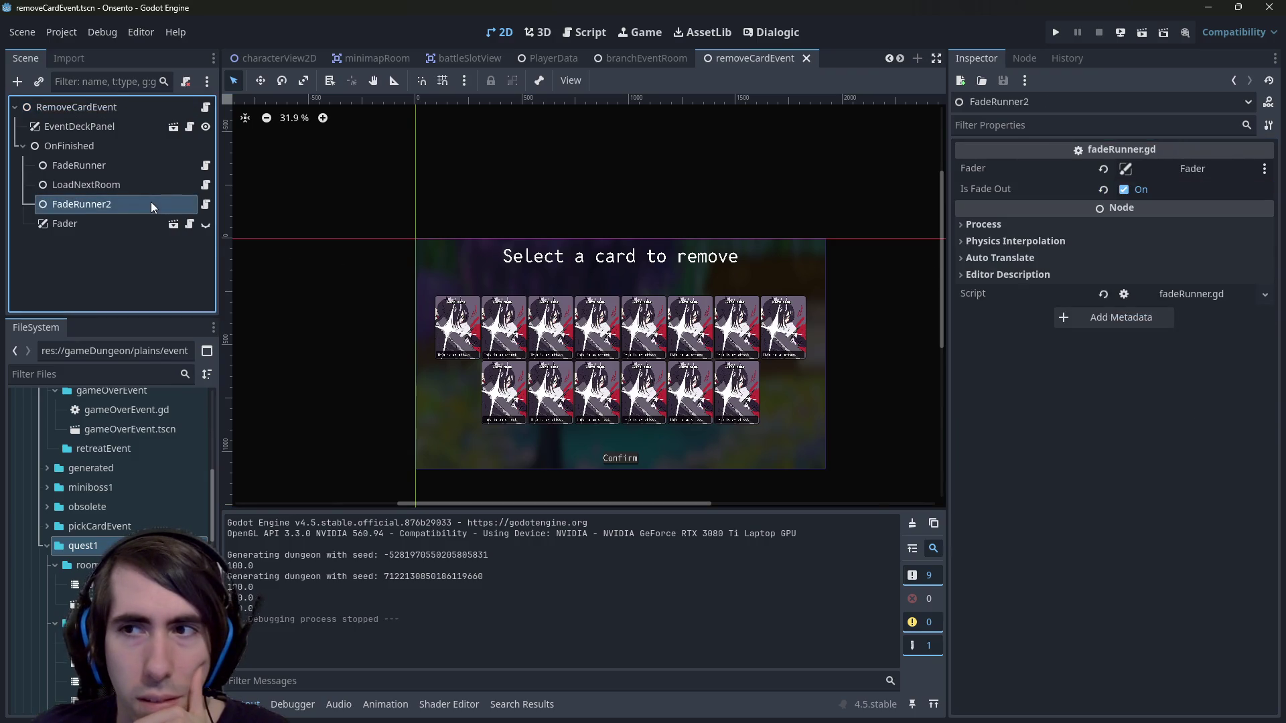
pyautogui.click(152, 190)
pyautogui.click(147, 172)
pyautogui.click(142, 204)
pyautogui.click(96, 230)
pyautogui.click(103, 202)
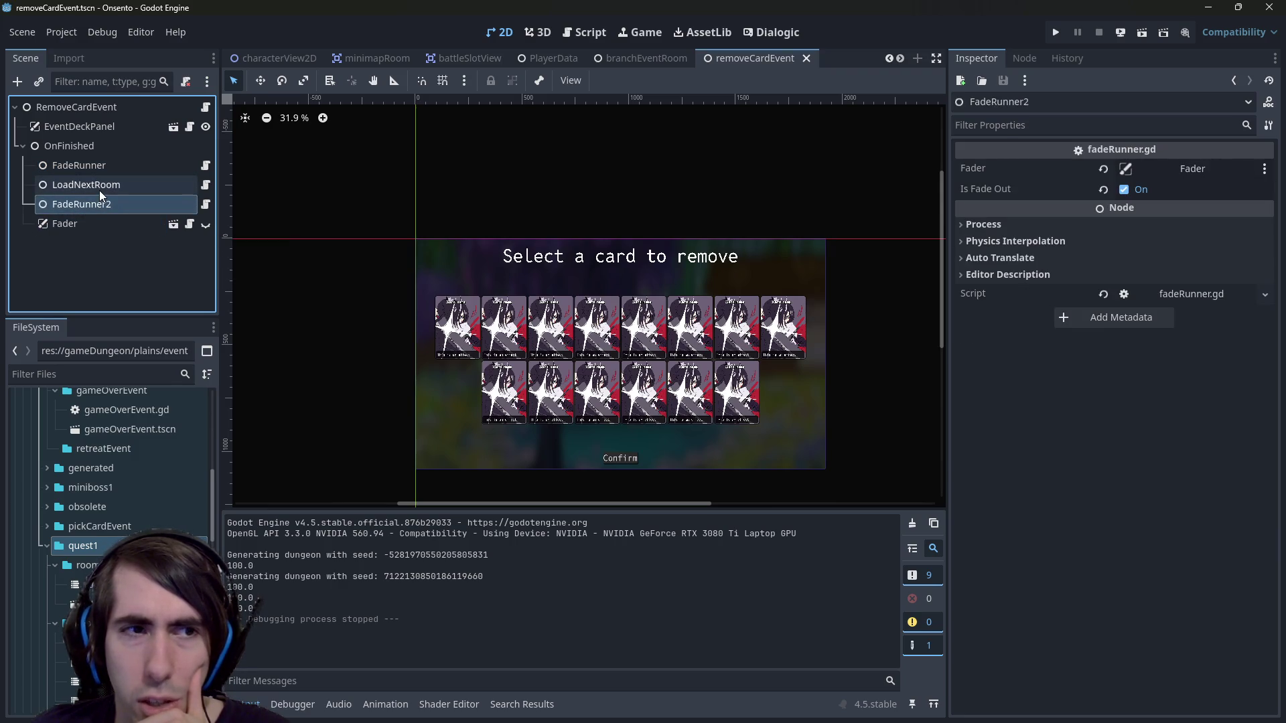
pyautogui.click(109, 147)
pyautogui.click(110, 223)
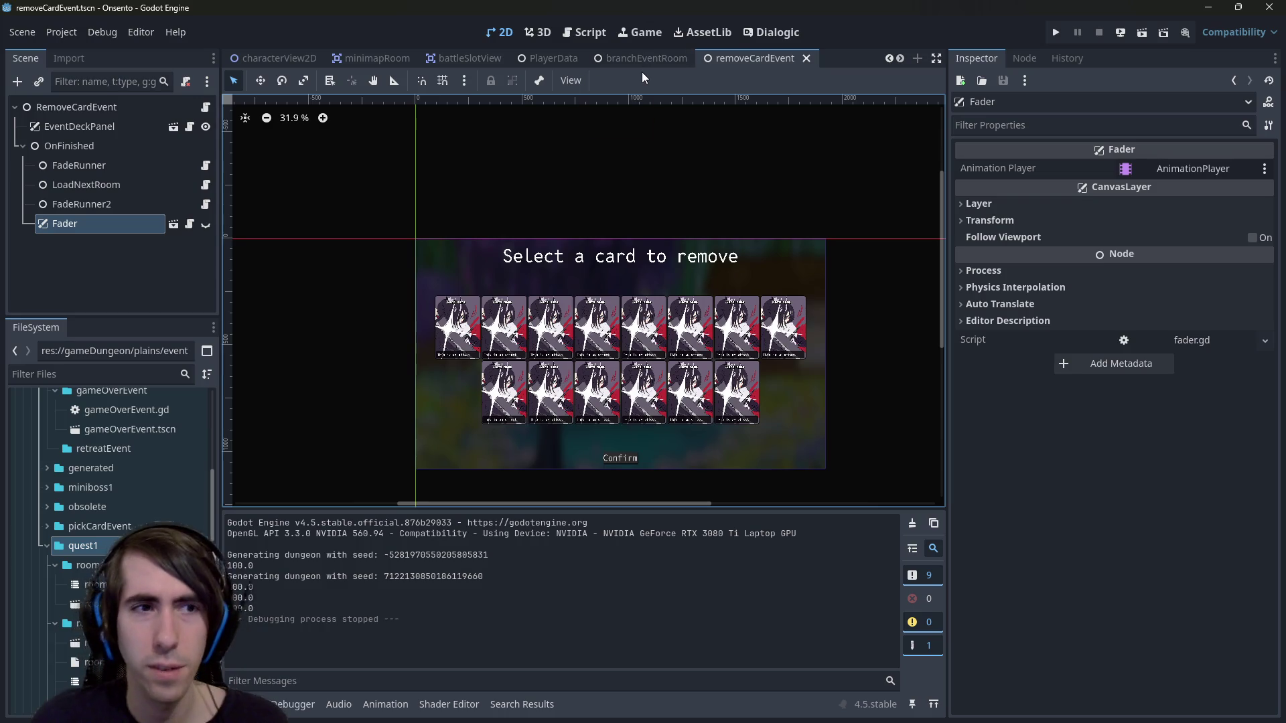
# Open the genBattle1 battle scene found by searching battleEvent.
pyautogui.hotkey('shift', 'alt', 'o')
pyautogui.write('battleEvent')
pyautogui.press('Return')
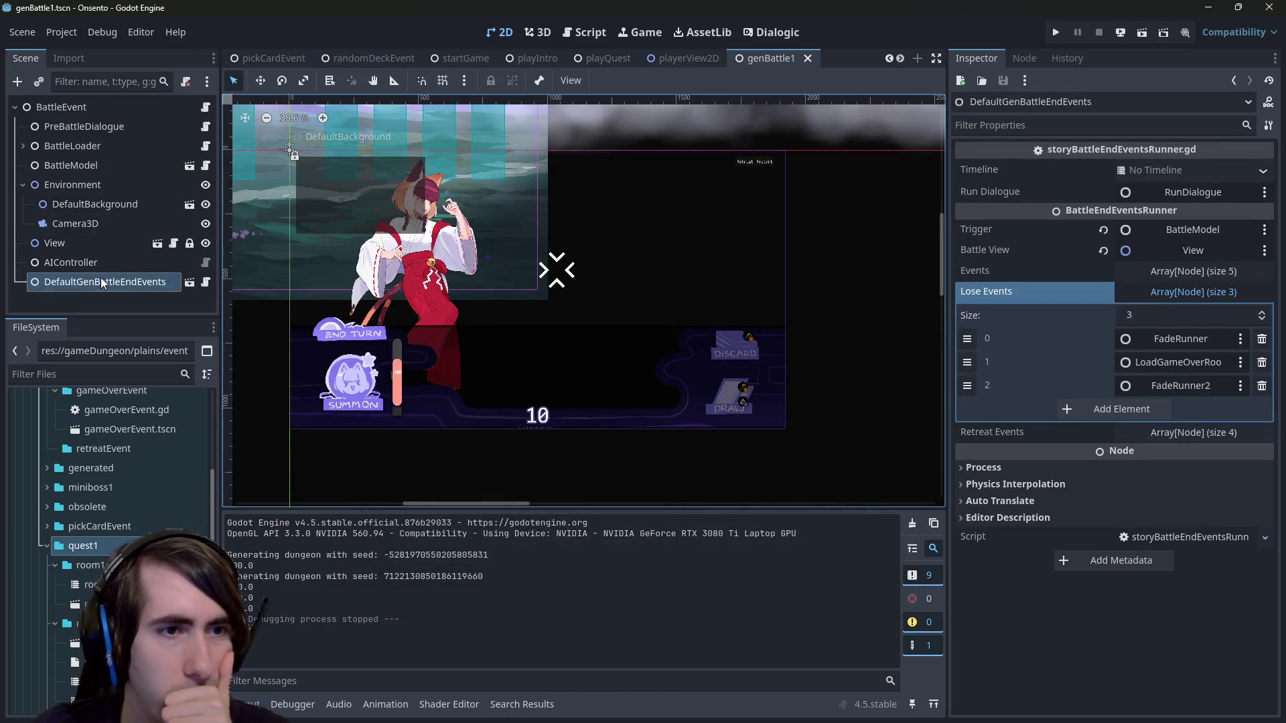
# Open the DefaultGenBattleEndEvents scene and view its Fader node's fader.gd script.
pyautogui.click(188, 282)
pyautogui.scroll(-5, 100, 201)
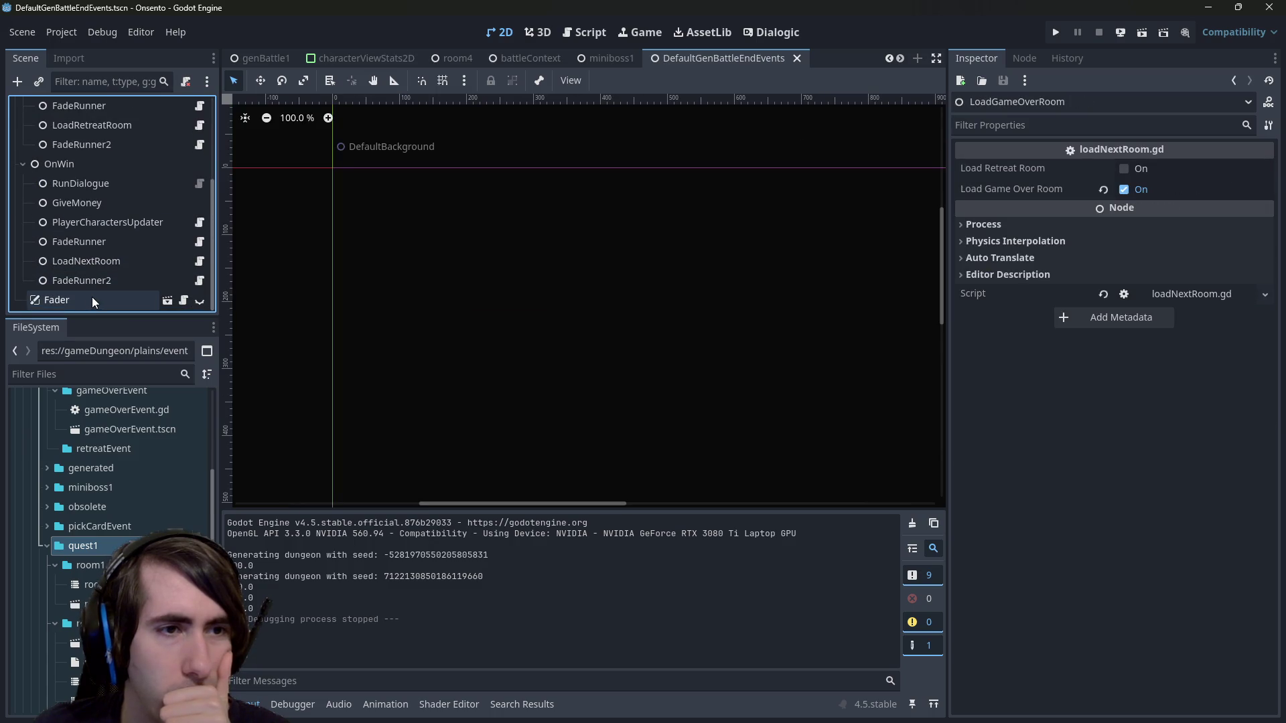
pyautogui.click(94, 300)
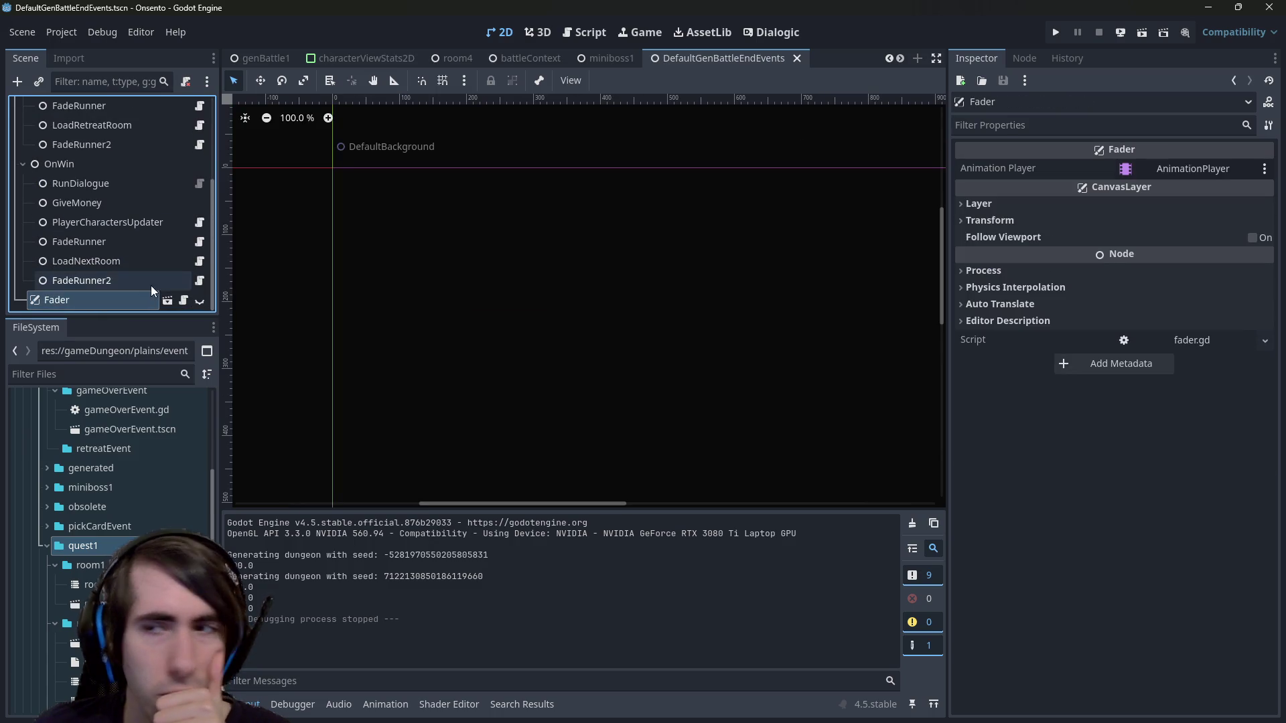
pyautogui.click(183, 301)
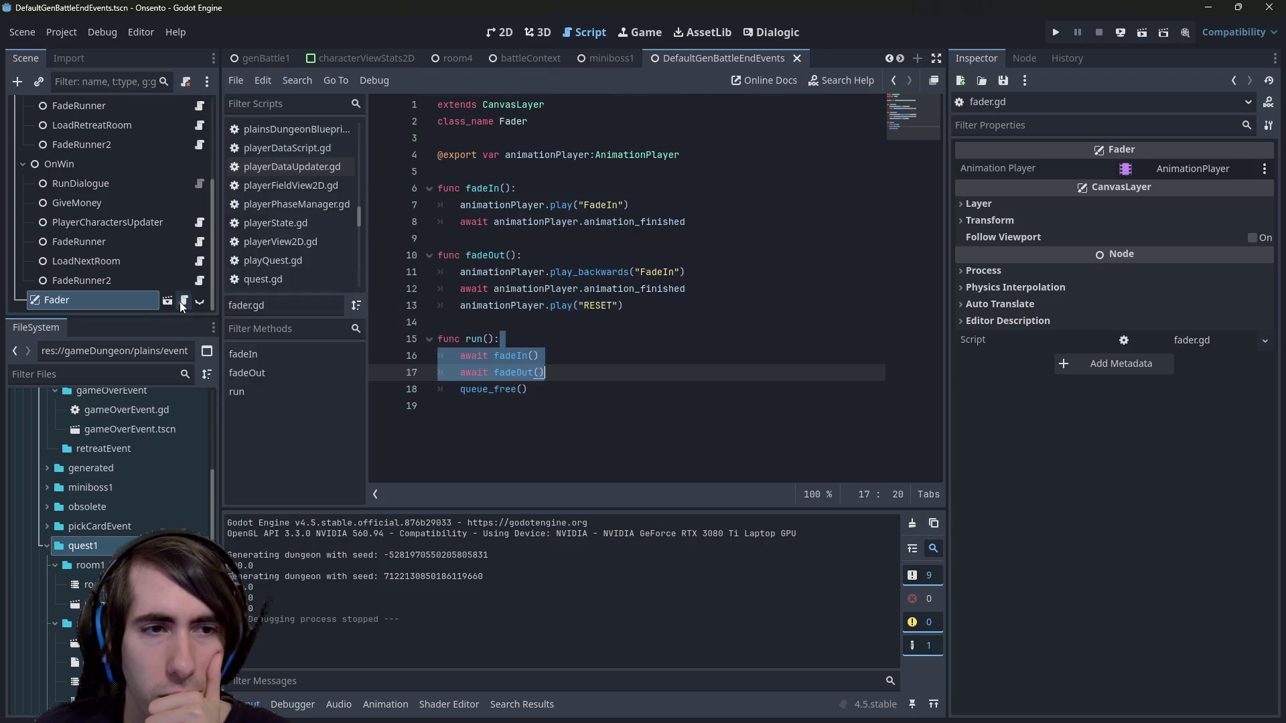
# Reselect the Fader and expand CanvasLayer > Layer to confirm it sits on layer 5.
pyautogui.click(126, 279)
pyautogui.click(118, 294)
pyautogui.click(700, 211)
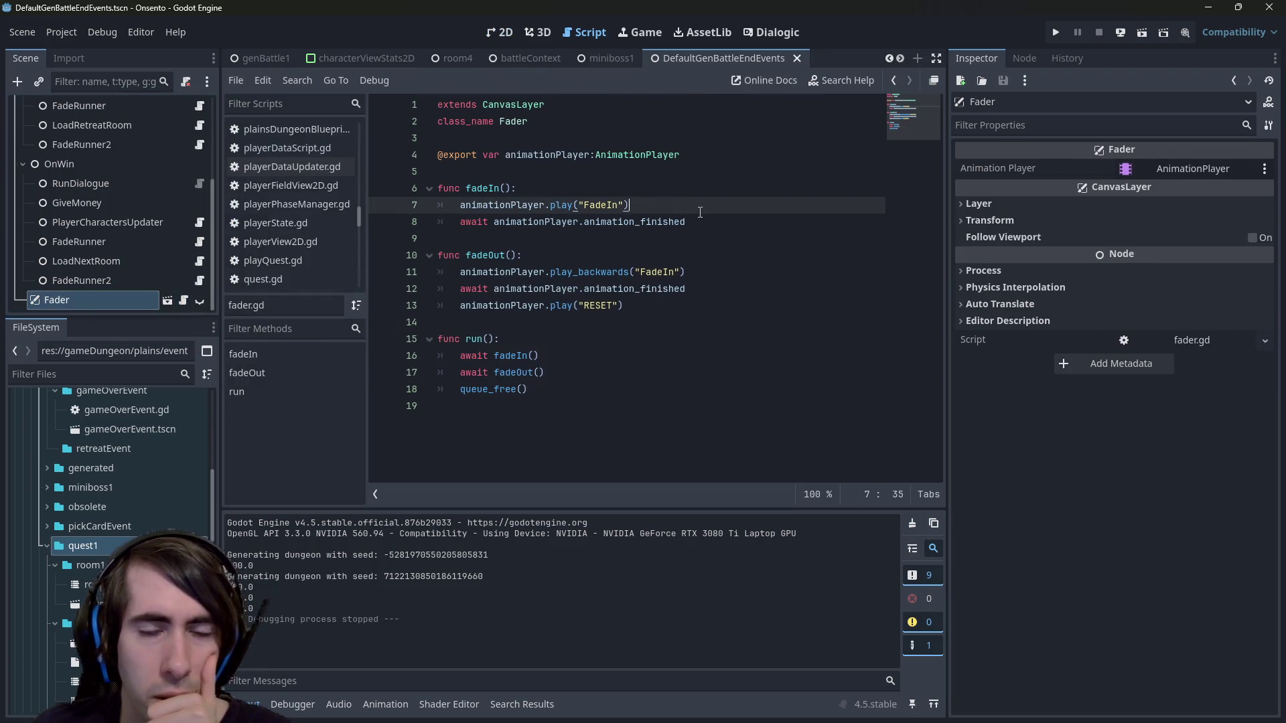
pyautogui.click(43, 291)
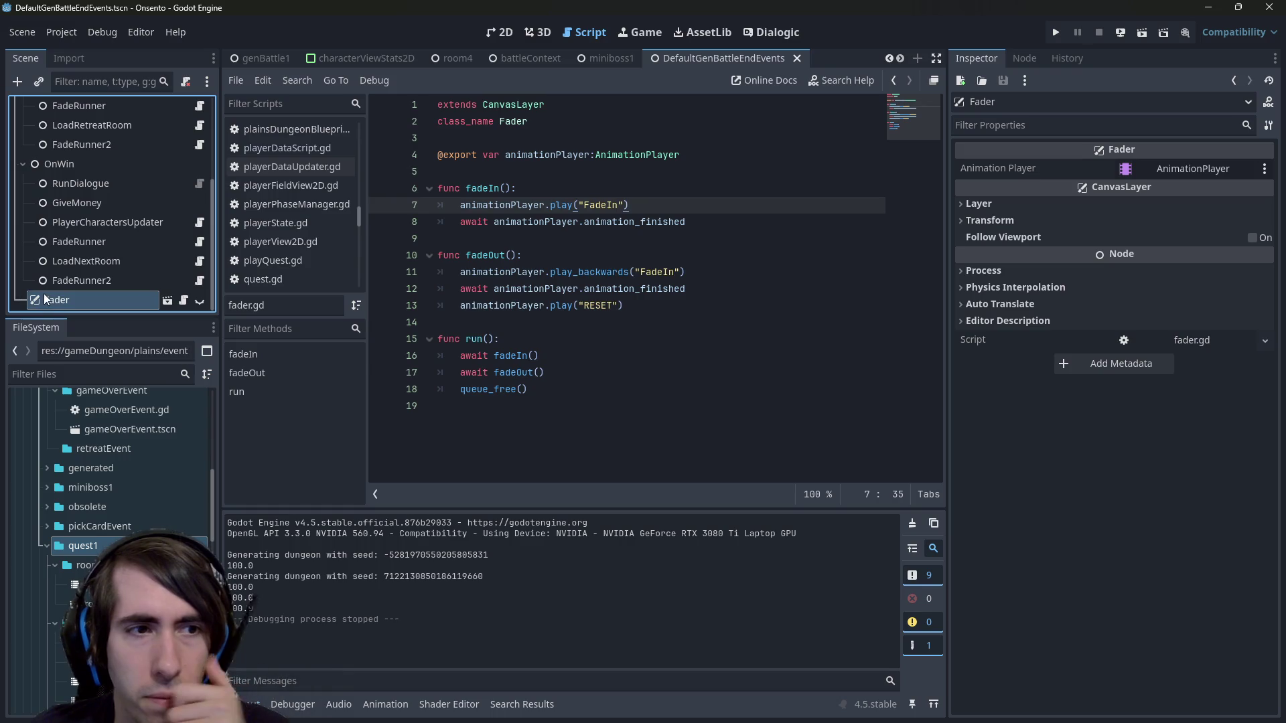
pyautogui.click(79, 297)
pyautogui.click(1021, 211)
pyautogui.click(1020, 203)
pyautogui.click(1020, 203)
pyautogui.click(1016, 201)
pyautogui.click(1011, 204)
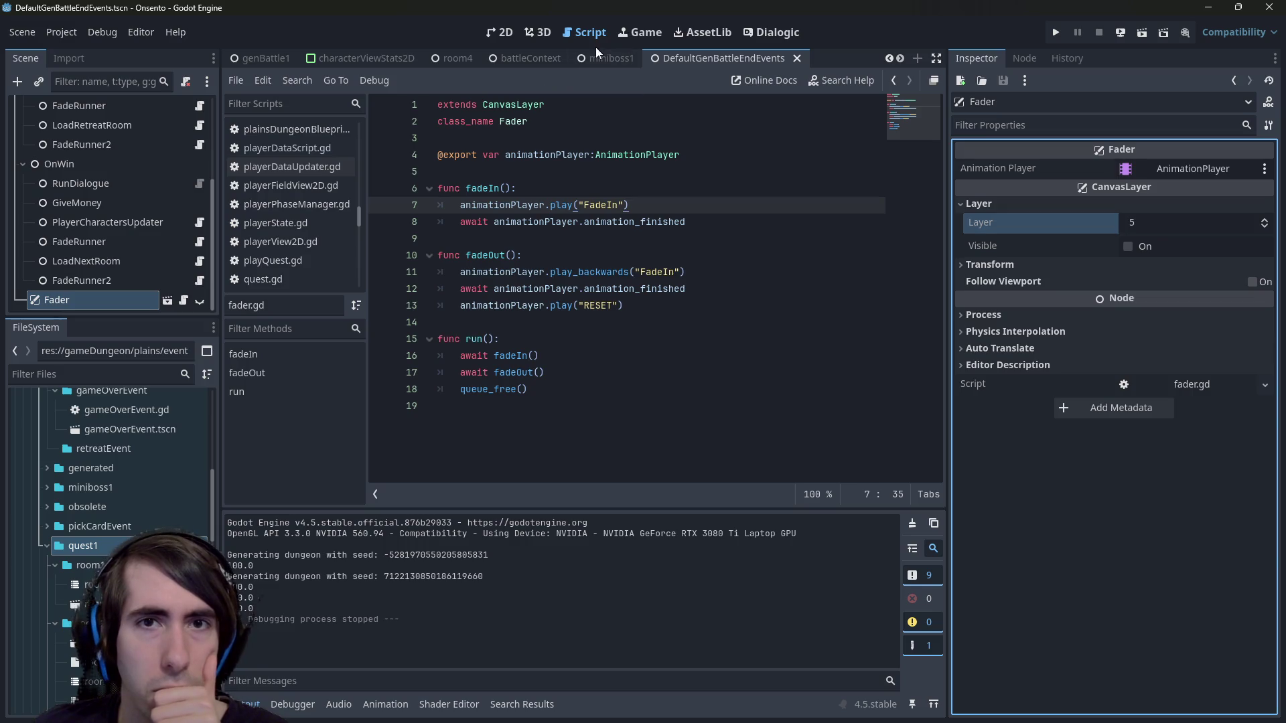
pyautogui.scroll(-2, 456, 65)
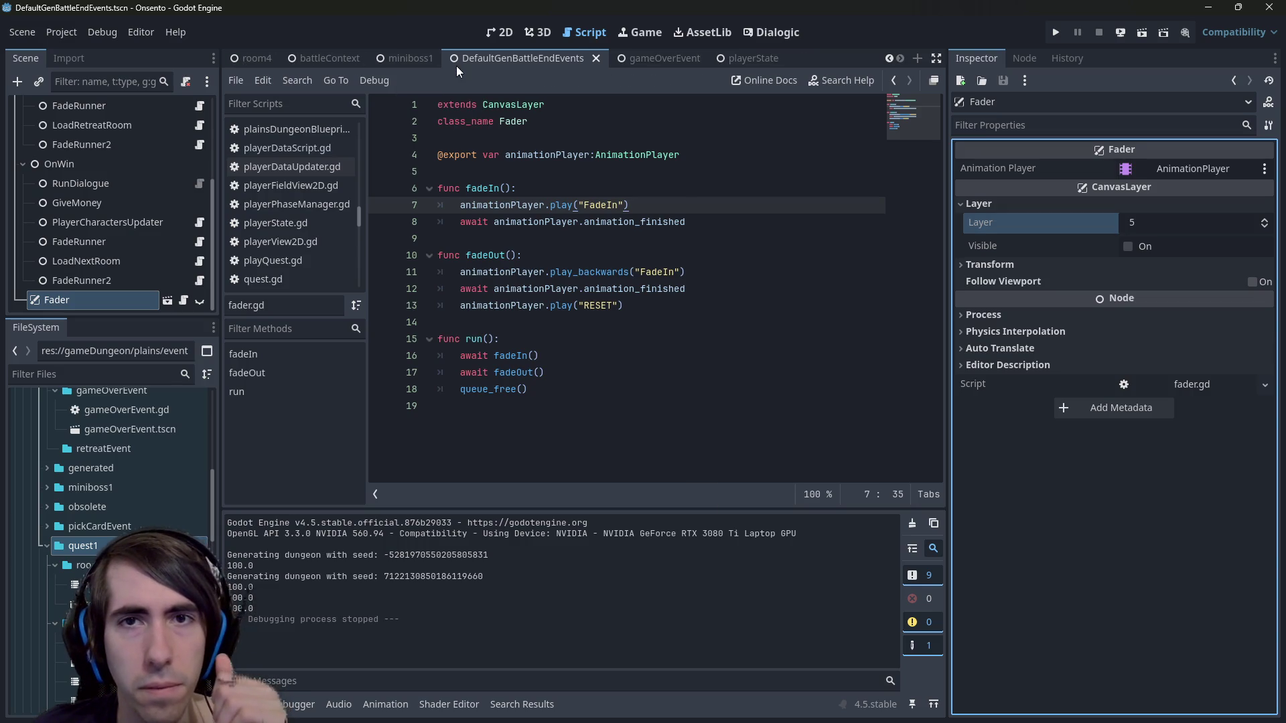
pyautogui.scroll(4, 355, 62)
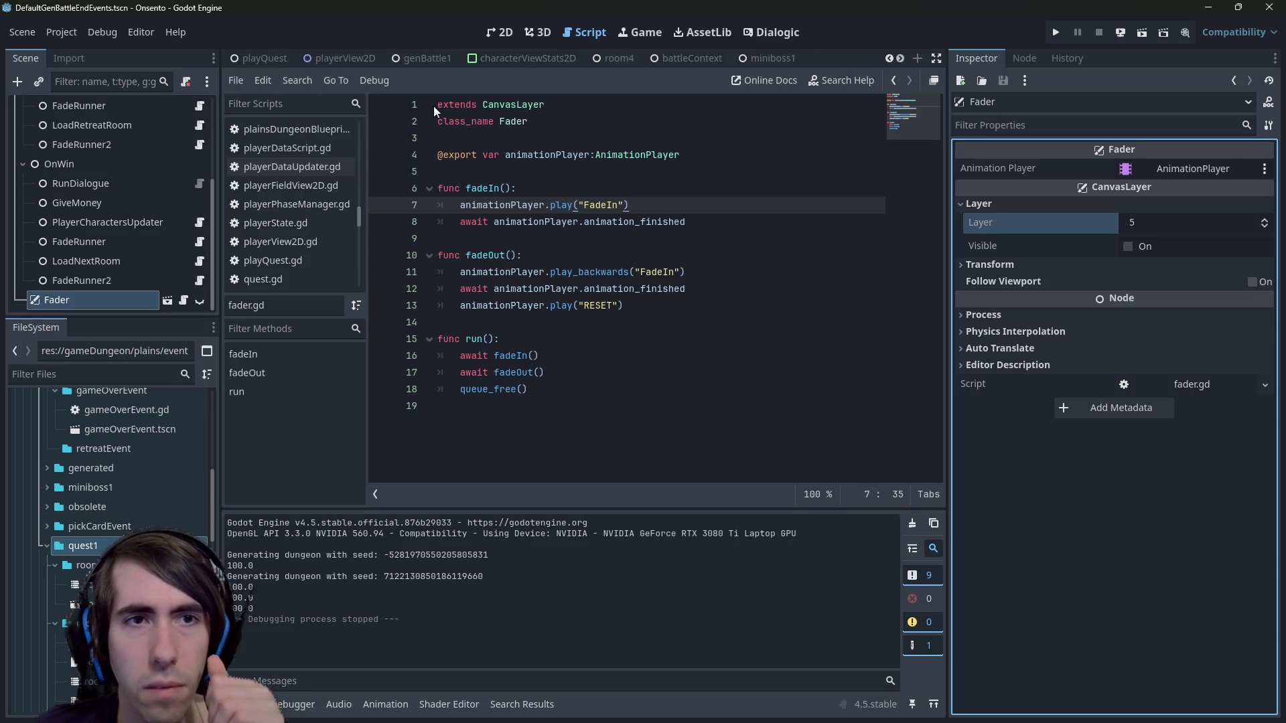
# Quick-open removeCardEvent.tscn and check that its Fader's canvas layer is 5.
pyautogui.click(506, 156)
pyautogui.hotkey('shift', 'alt', 'o')
pyautogui.write('removeacr')
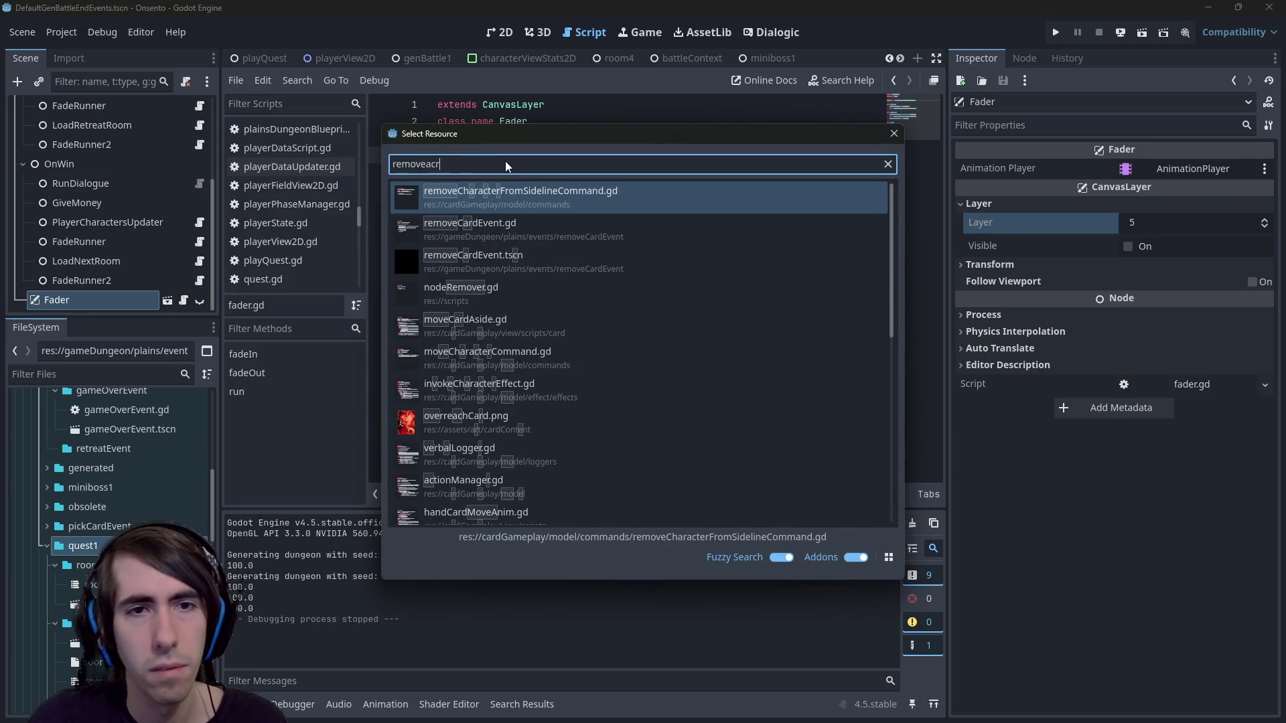
pyautogui.write('CardEvent')
pyautogui.press('Down')
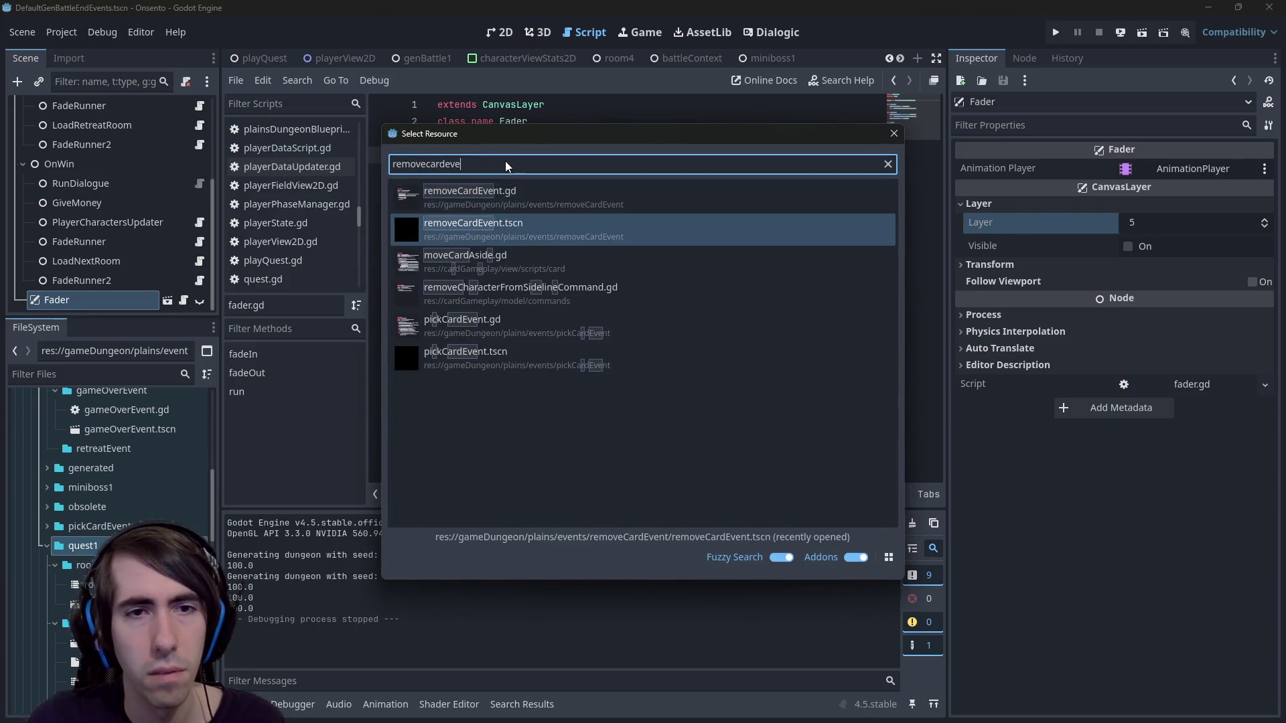
pyautogui.press('Return')
pyautogui.click(91, 226)
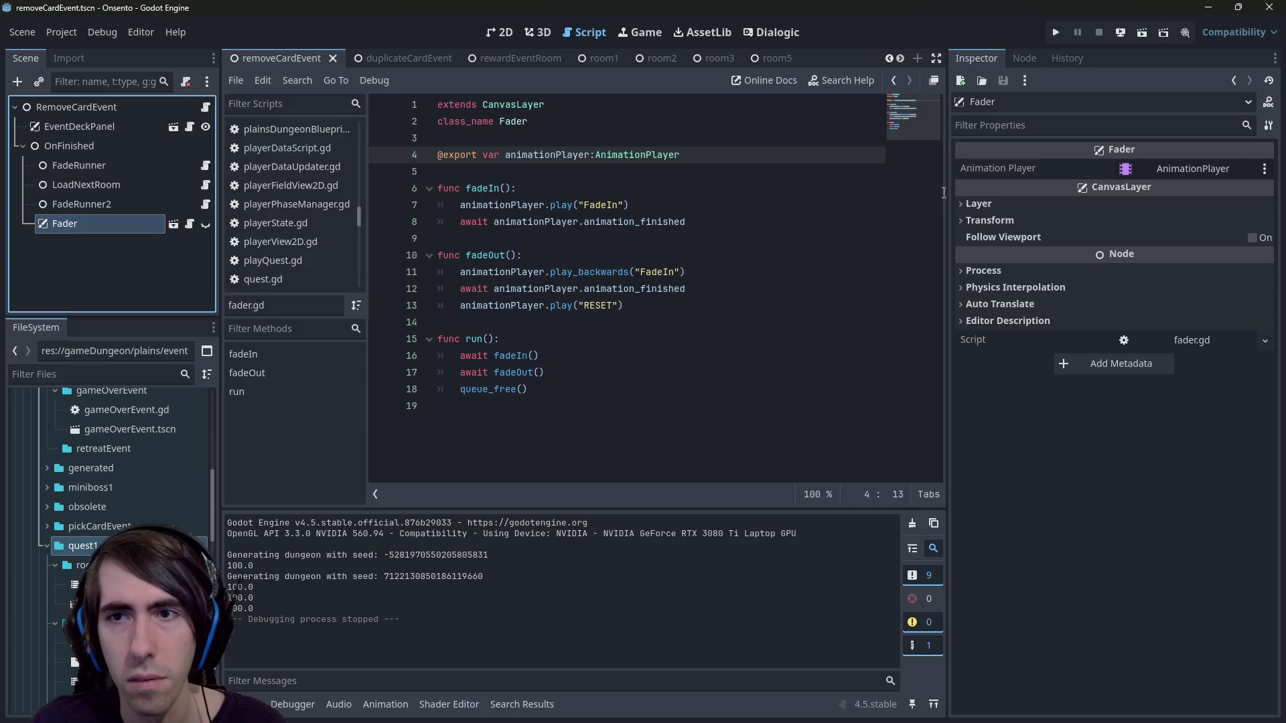
pyautogui.click(1010, 202)
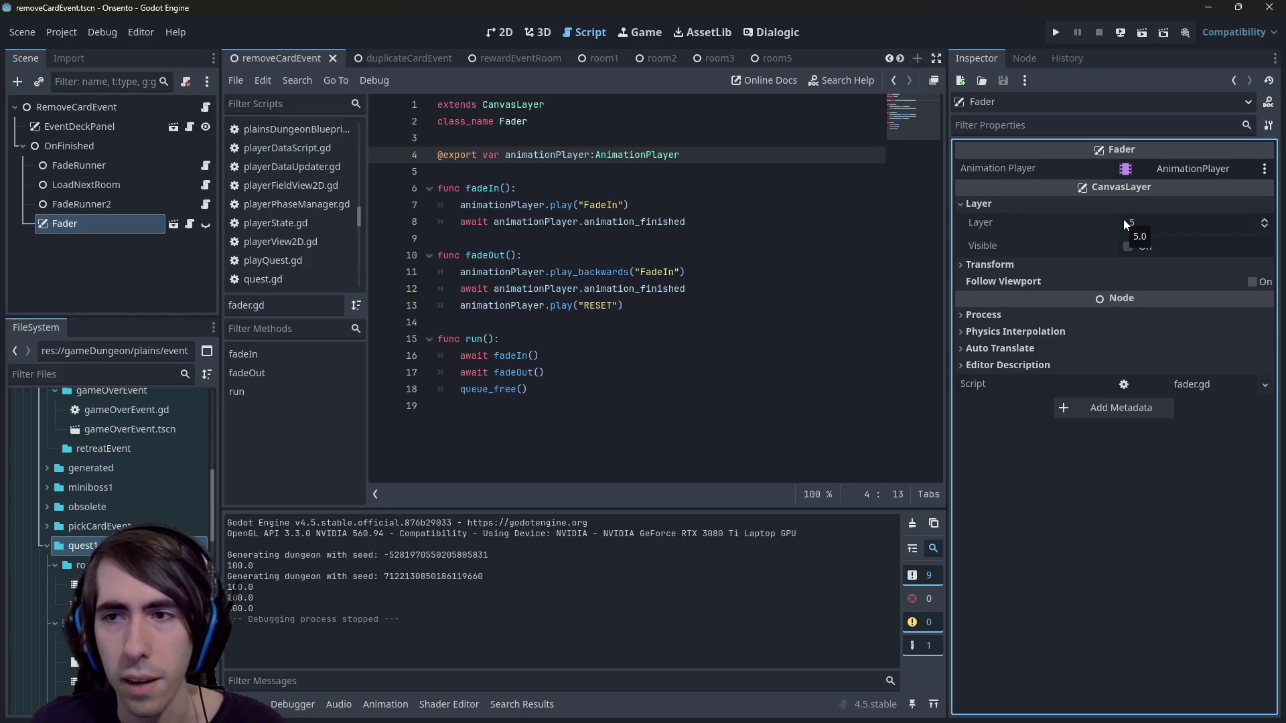
pyautogui.click(693, 319)
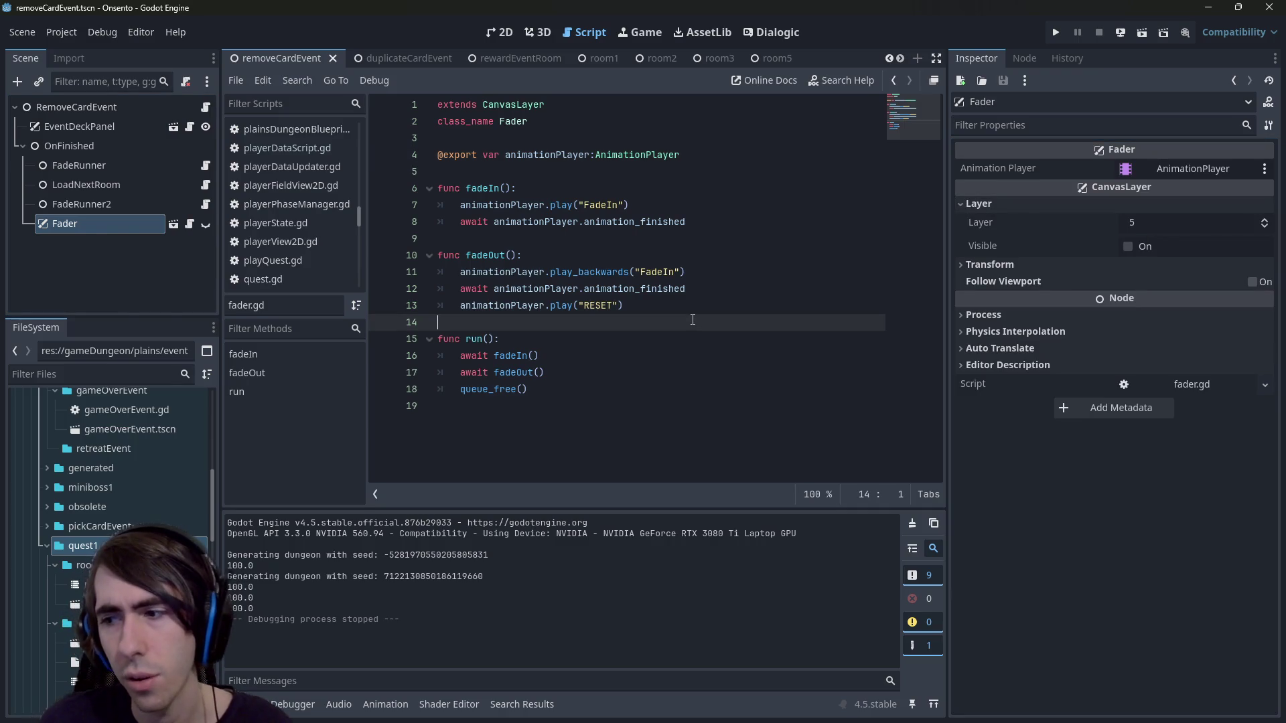
# In the Fader scene, raise the CanvasLayer Layer to 100 and save.
pyautogui.moveTo(975, 224)
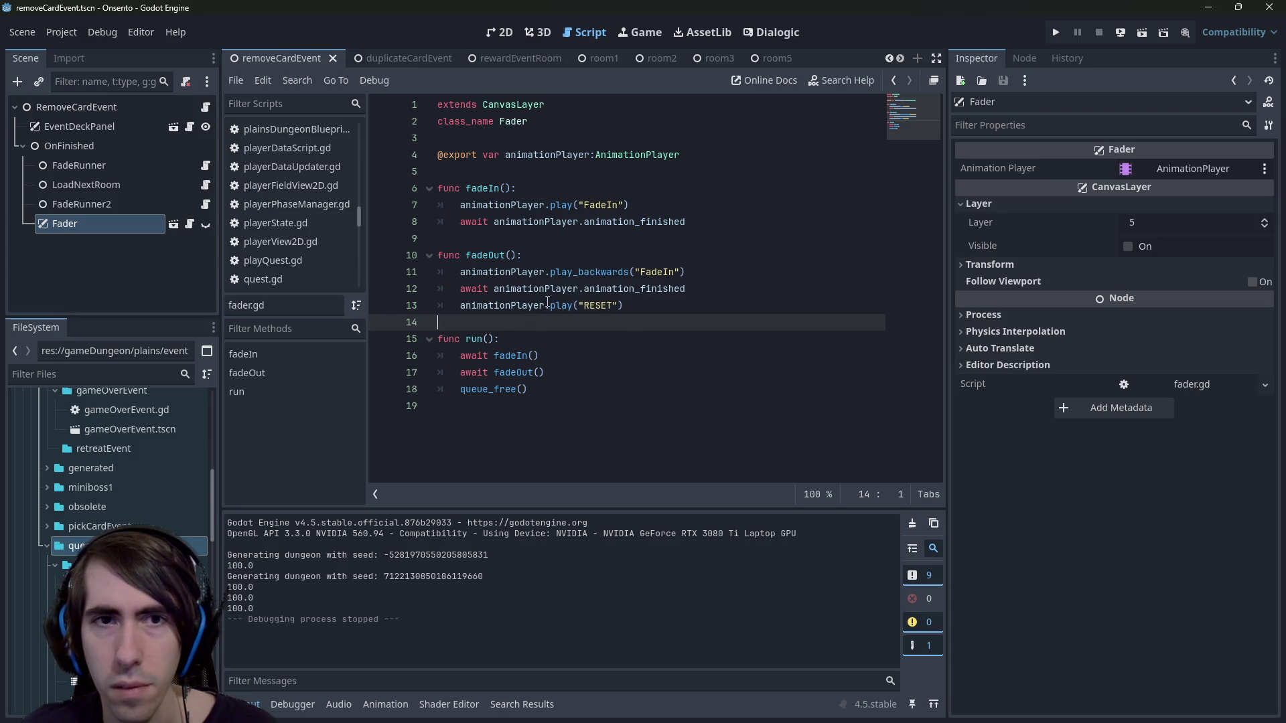
pyautogui.click(179, 228)
pyautogui.click(1163, 225)
pyautogui.write('00')
pyautogui.press('Return')
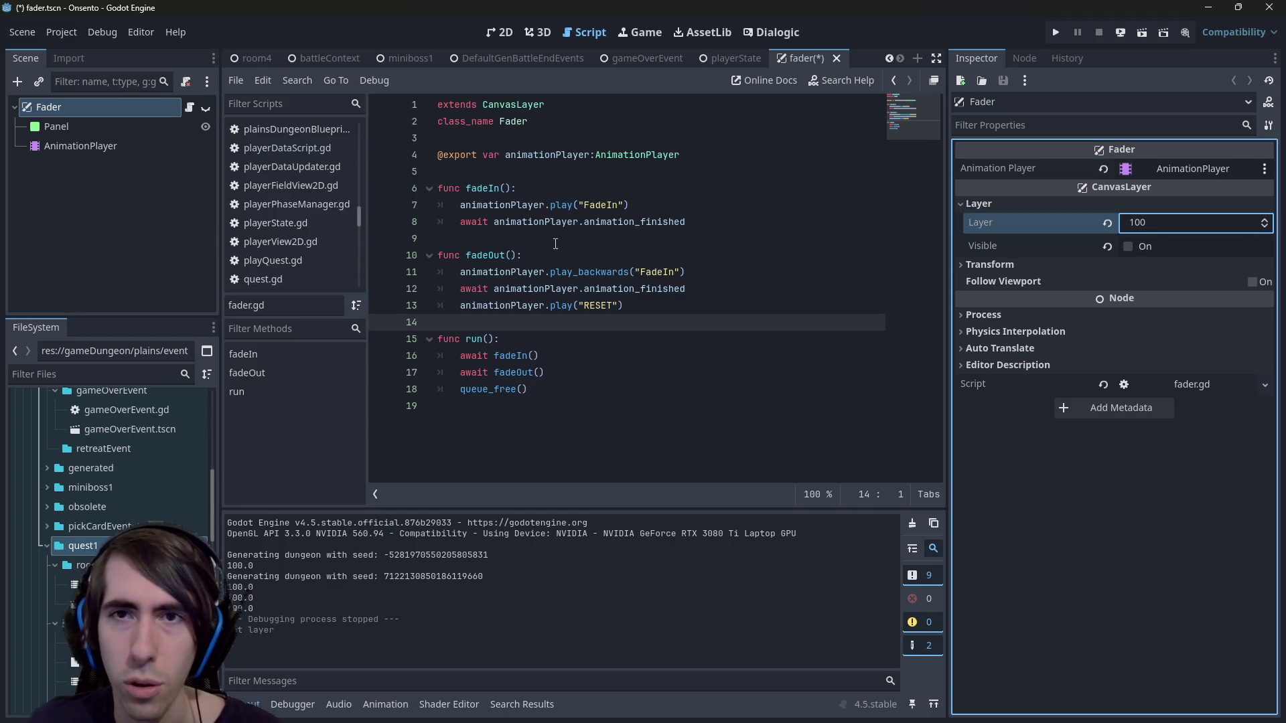
pyautogui.click(590, 239)
pyautogui.hotkey('ctrl', 's')
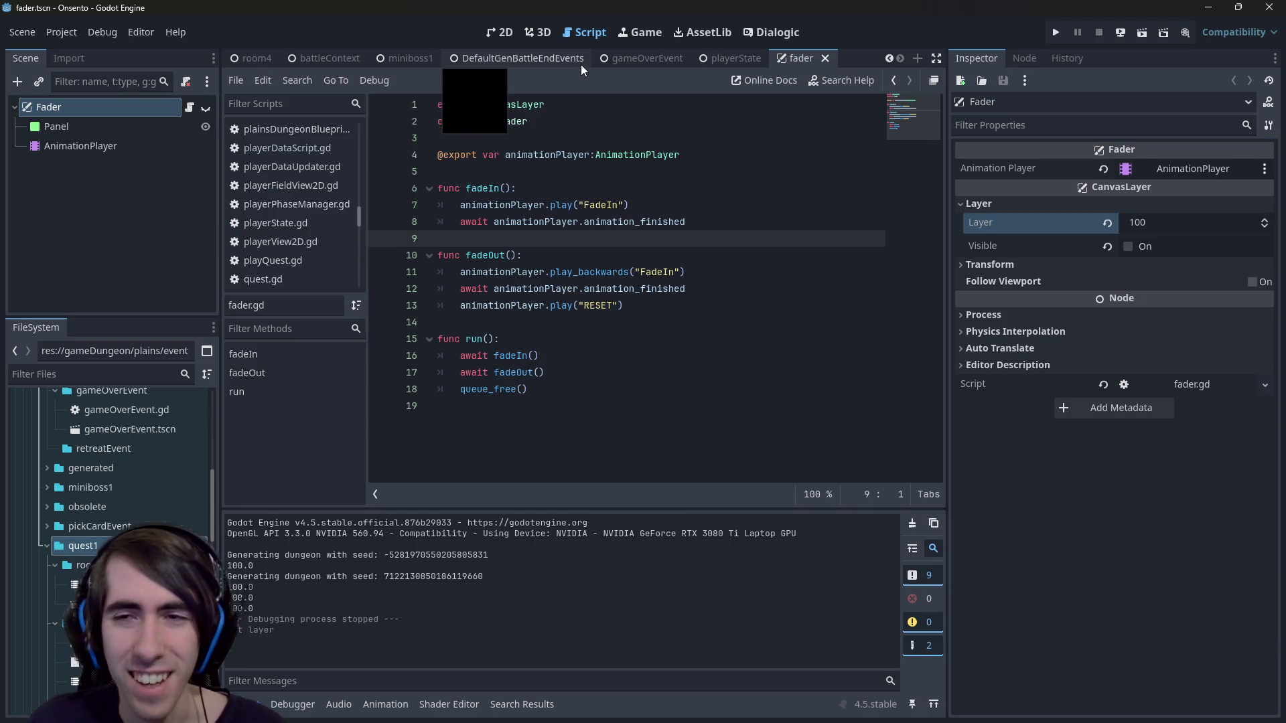
# Quick-open Lobby.tscn and run the game to test the fades.
pyautogui.hotkey('shift', 'alt', 'o')
pyautogui.write('lobby')
pyautogui.press('Down')
pyautogui.press('Down')
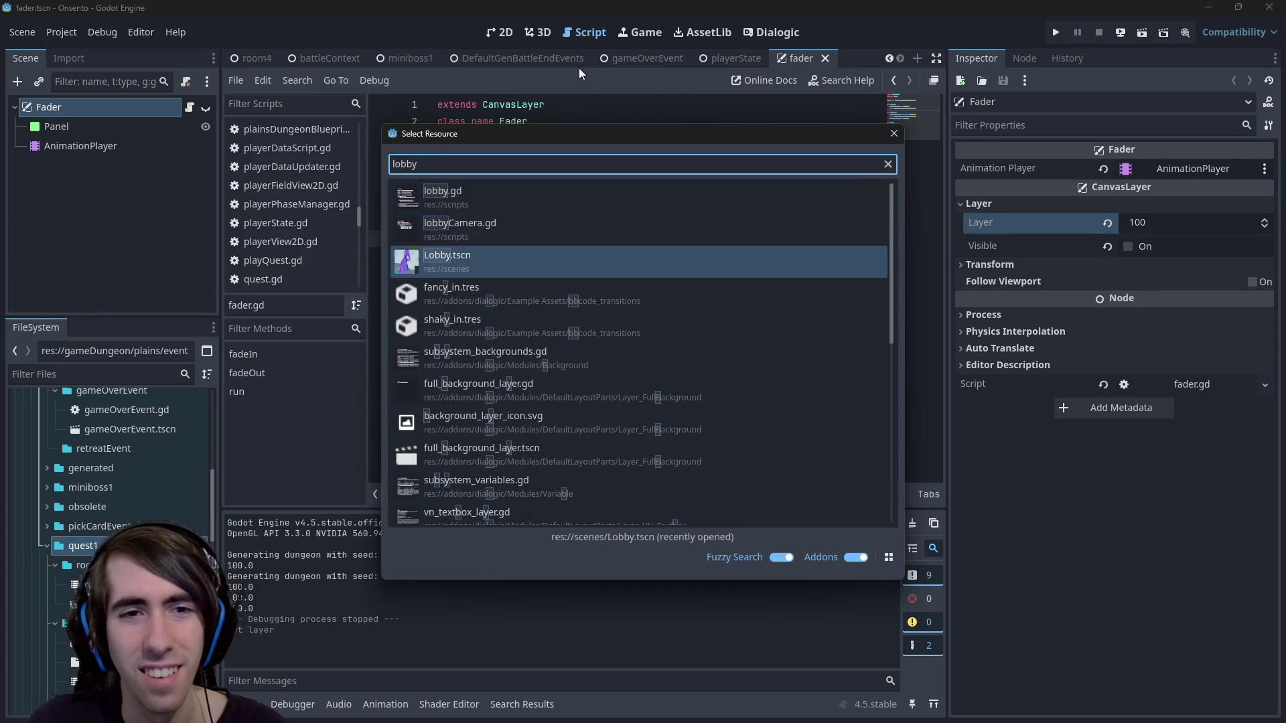
pyautogui.press('Return')
pyautogui.click(1065, 37)
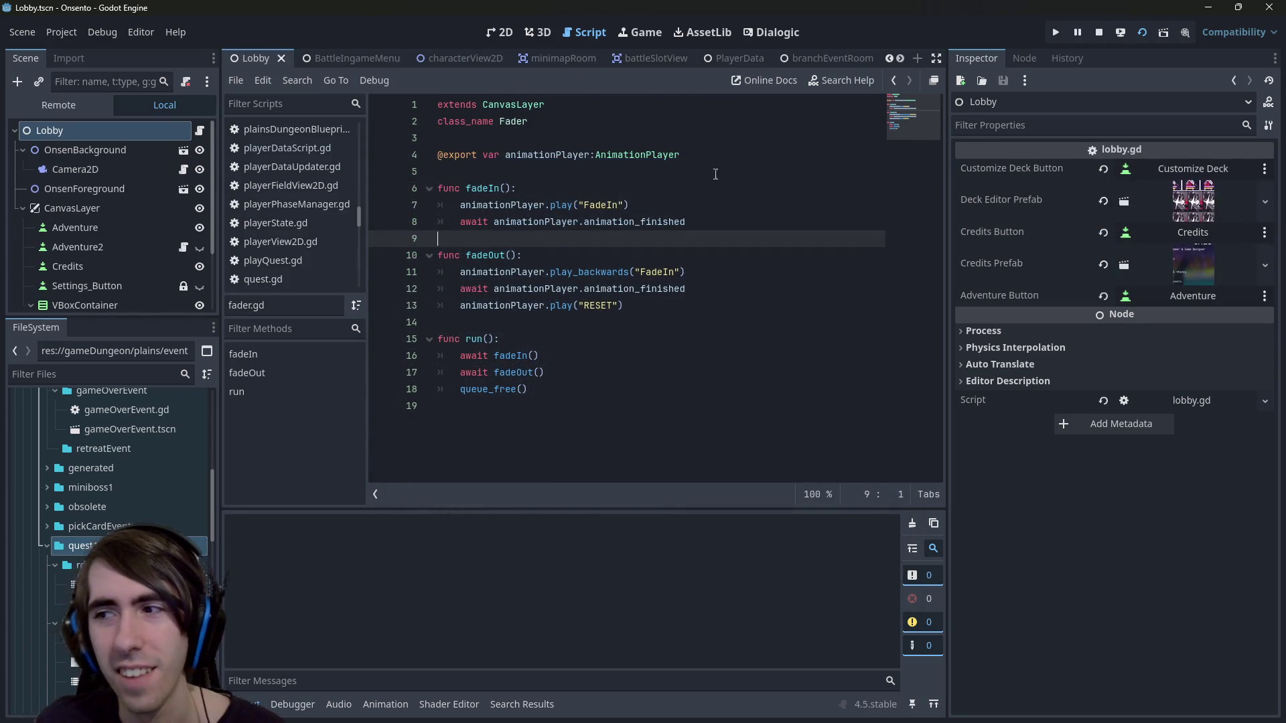
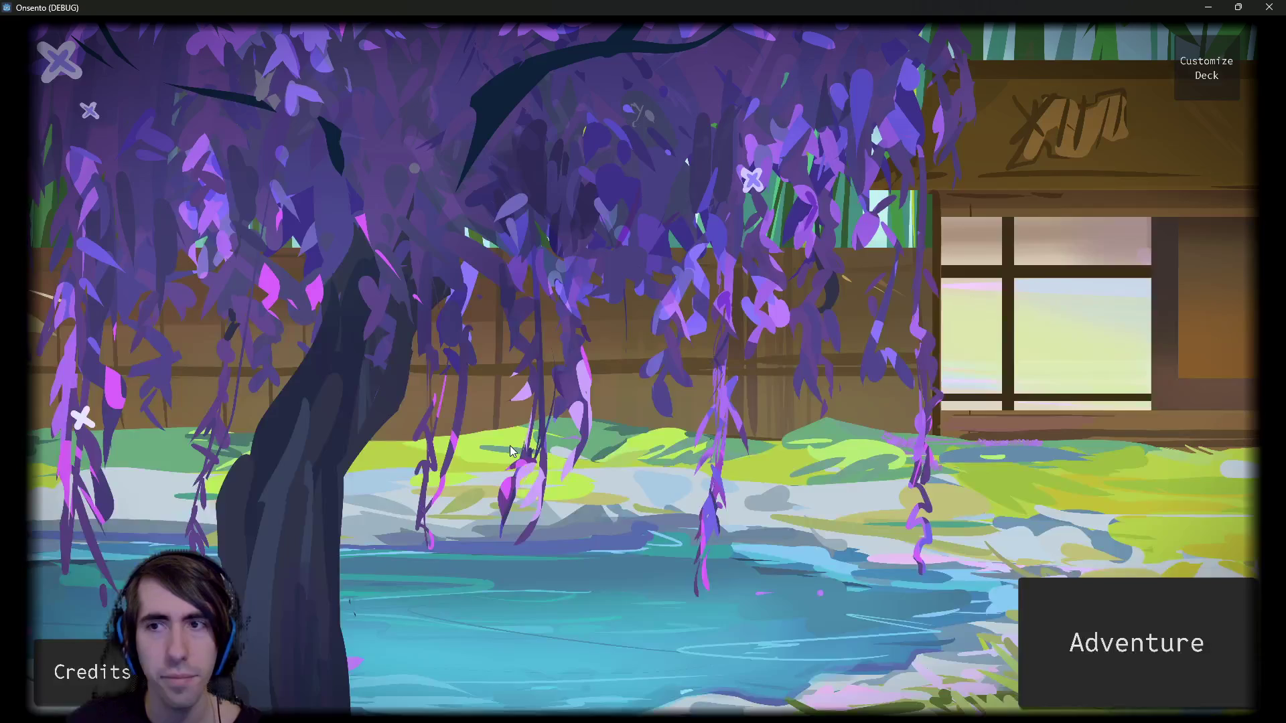
# Start a new adventure run and add the offered cards to the deck.
pyautogui.click(1102, 616)
pyautogui.click(532, 205)
pyautogui.click(531, 205)
pyautogui.click(532, 205)
pyautogui.click(532, 205)
pyautogui.click(531, 207)
pyautogui.click(532, 208)
pyautogui.click(532, 210)
pyautogui.click(532, 210)
pyautogui.click(532, 210)
pyautogui.click(532, 211)
pyautogui.click(532, 210)
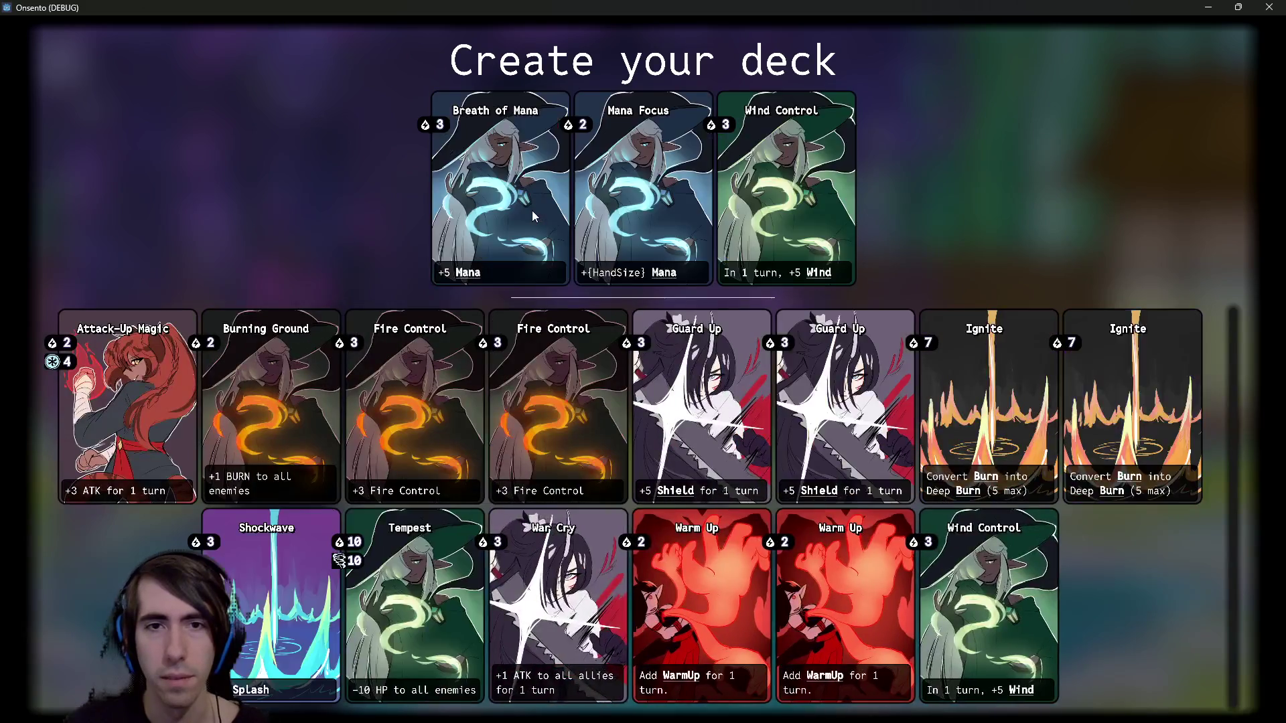
pyautogui.click(532, 210)
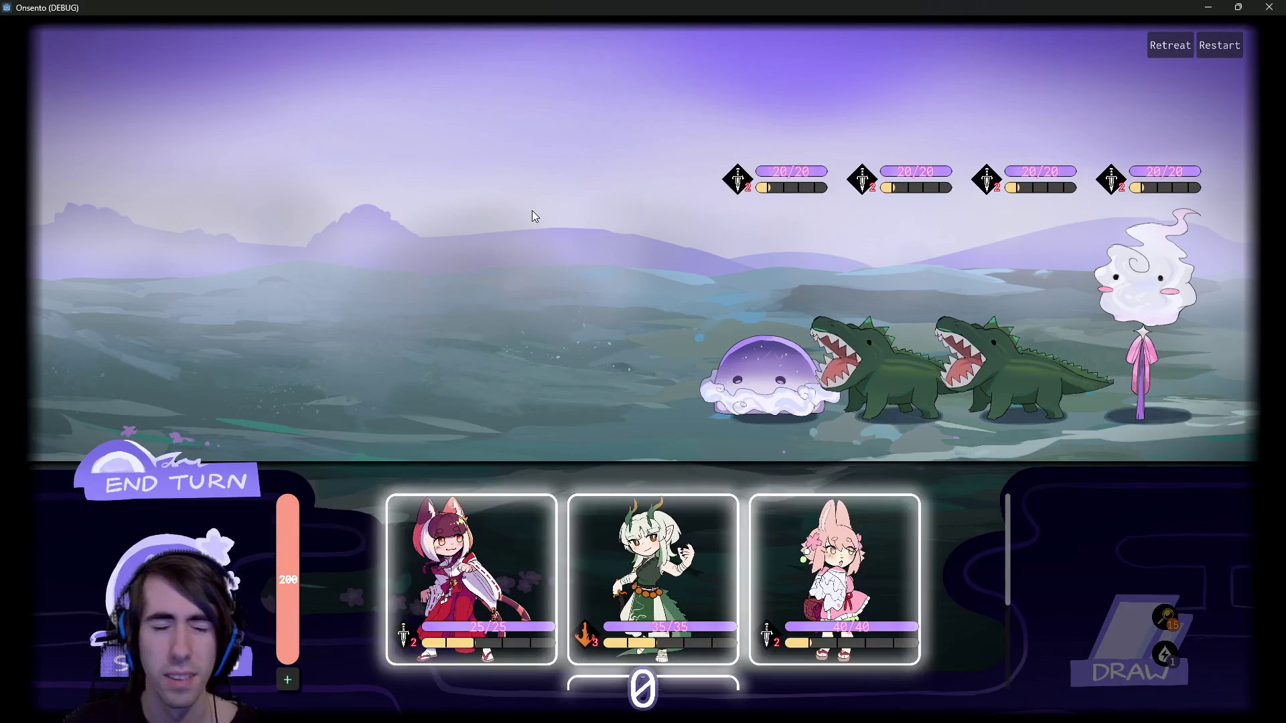
# Deploy four fighters and end the turn to win, enter the next battle room, and close the game.
pyautogui.moveTo(471, 580)
pyautogui.mouseDown()
pyautogui.moveTo(395, 309)
pyautogui.moveTo(428, 315)
pyautogui.mouseUp()
pyautogui.moveTo(475, 579)
pyautogui.mouseDown()
pyautogui.moveTo(326, 260)
pyautogui.moveTo(349, 268)
pyautogui.mouseUp()
pyautogui.moveTo(566, 580)
pyautogui.mouseDown()
pyautogui.moveTo(330, 373)
pyautogui.moveTo(255, 349)
pyautogui.mouseUp()
pyautogui.moveTo(654, 576); pyautogui.dragTo(138, 331)
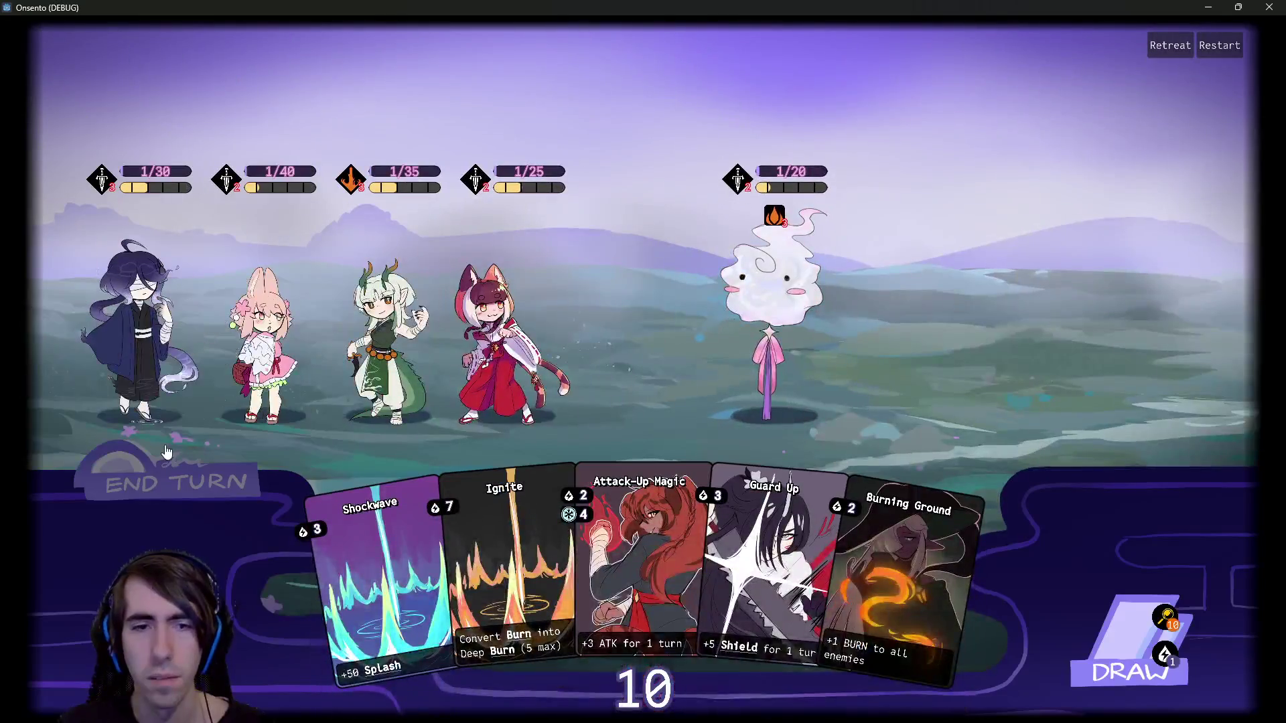
pyautogui.click(167, 453)
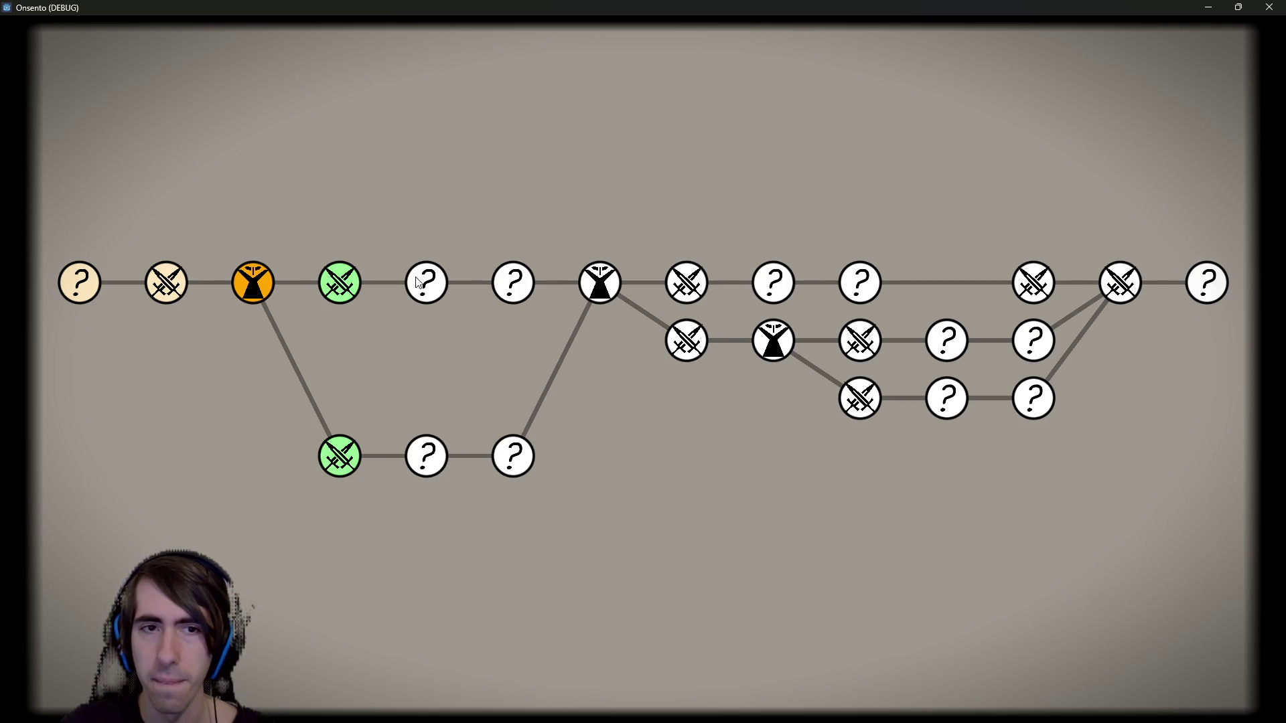
pyautogui.click(340, 276)
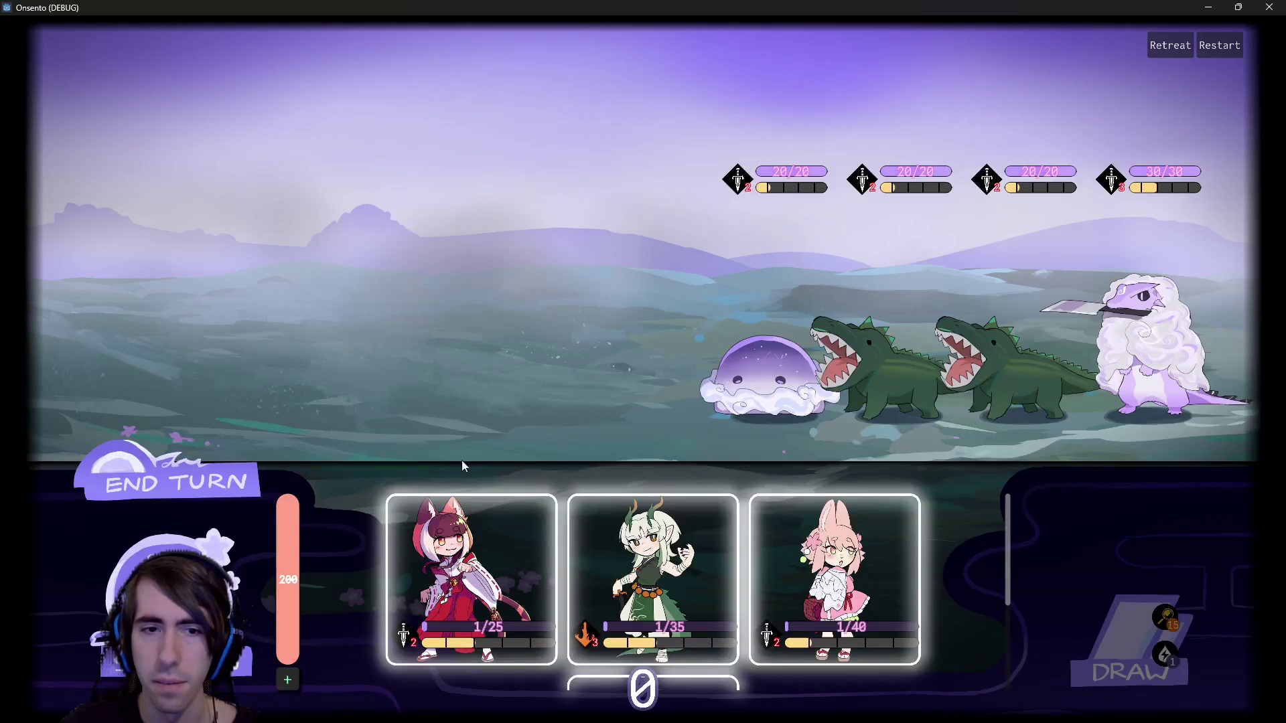
pyautogui.click(1271, 7)
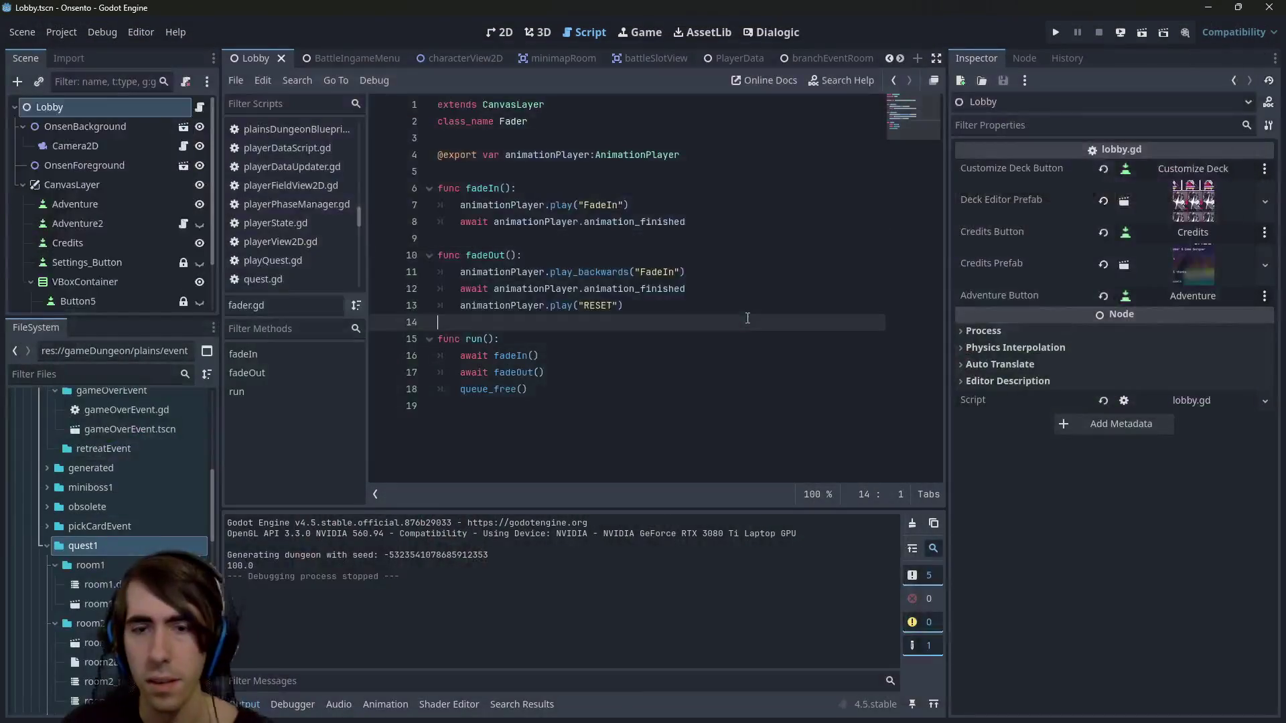
# Quick-open branchEventRoom.gd and then the branchEventRoom2.tscn scene.
pyautogui.hotkey('alt', 'shift', 'o')
pyautogui.write('branch')
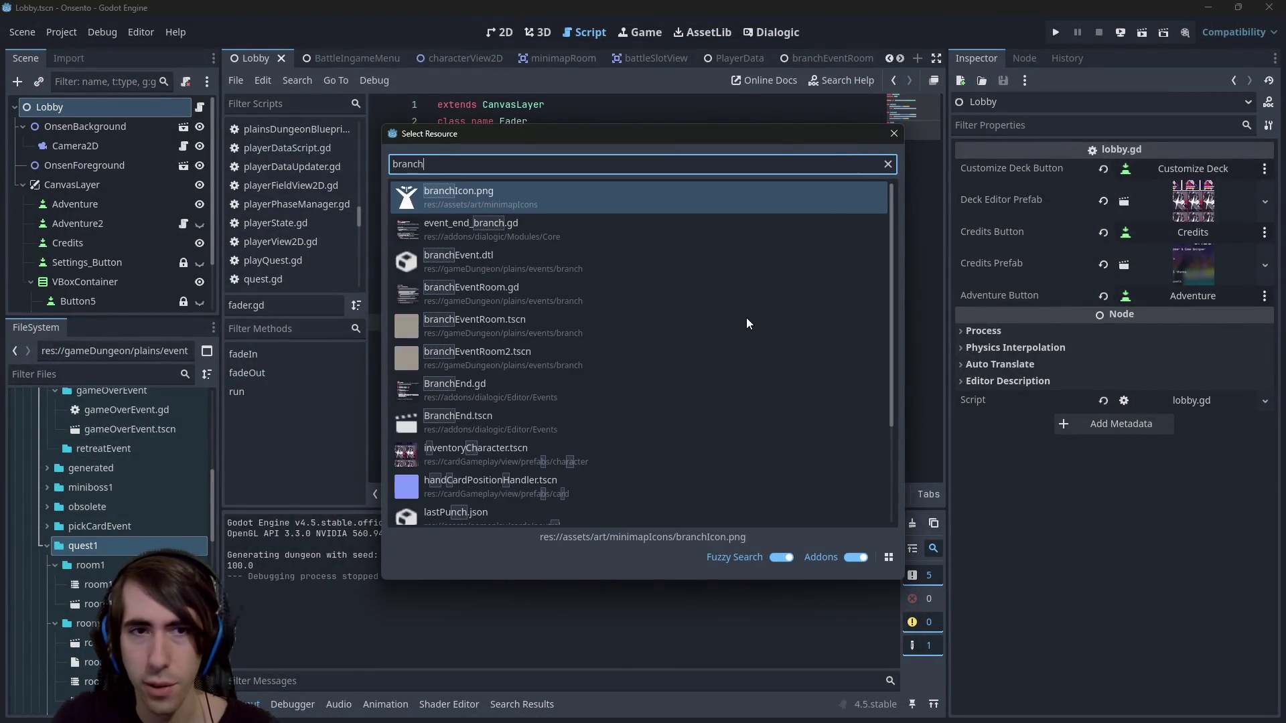
pyautogui.press('Down')
pyautogui.press('Down')
pyautogui.press('Down')
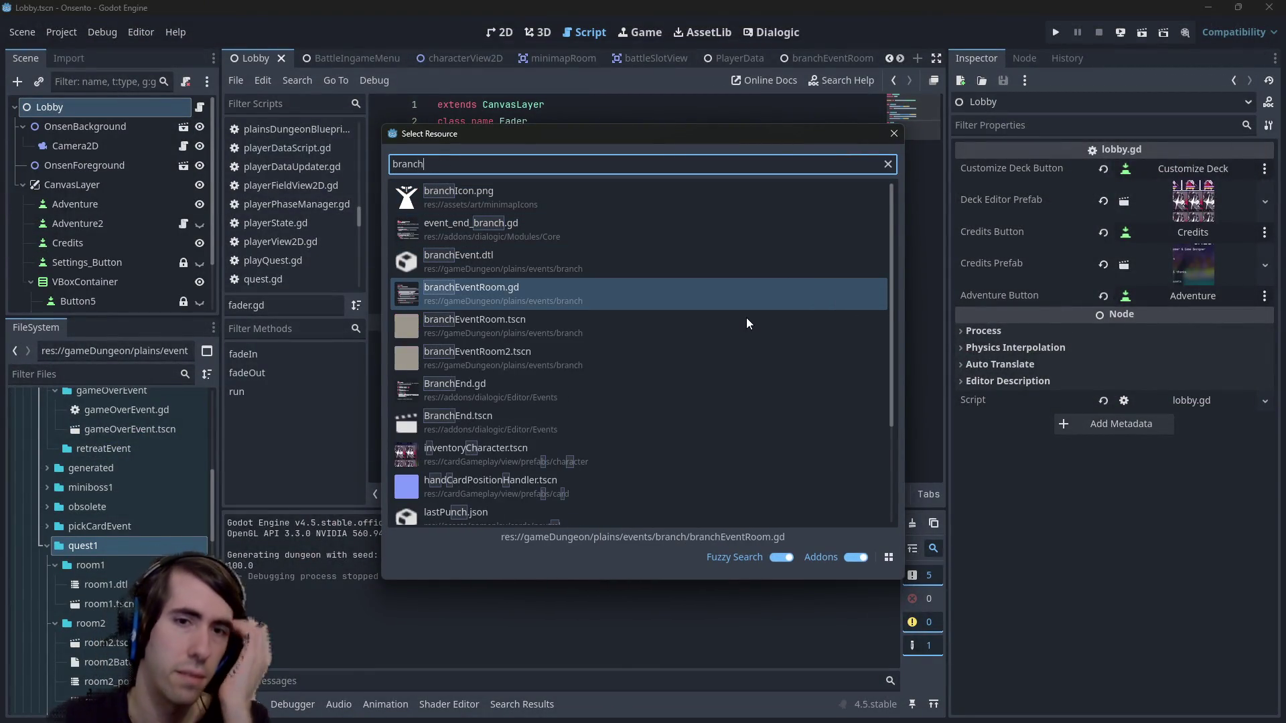
pyautogui.press('Return')
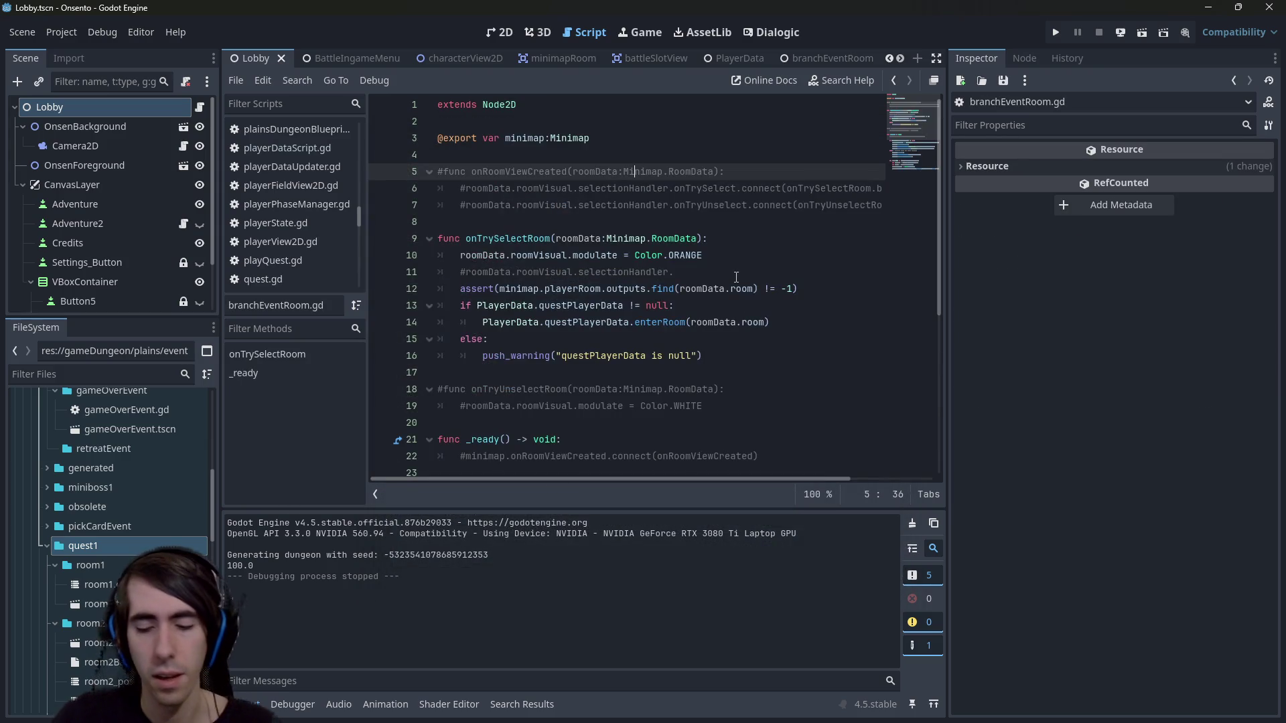
pyautogui.hotkey('alt', 'shift', 'o')
pyautogui.write('brancheventroom')
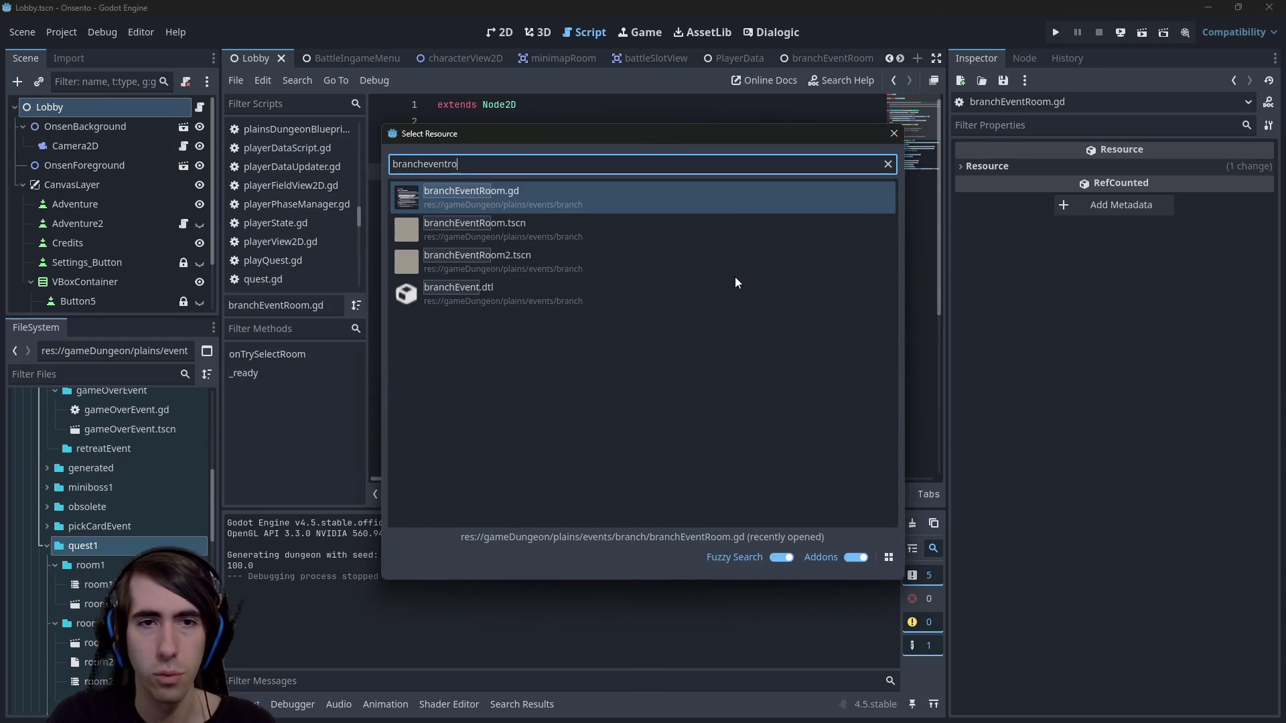
pyautogui.press('Down')
pyautogui.press('Down')
pyautogui.press('Return')
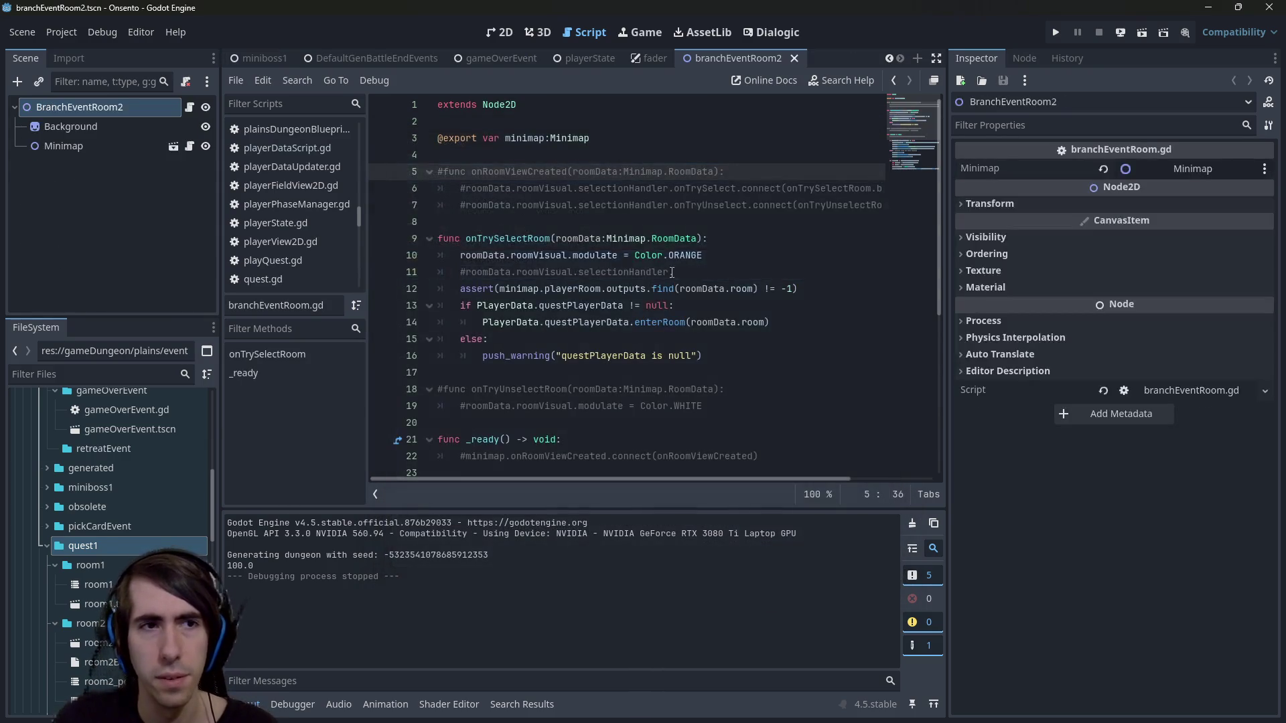
# Review the selectionHandler onTrySelectRoom connection on lines 34–38, widening the code area.
pyautogui.click(500, 32)
pyautogui.click(585, 33)
pyautogui.scroll(-3, 635, 293)
pyautogui.scroll(-3, 635, 293)
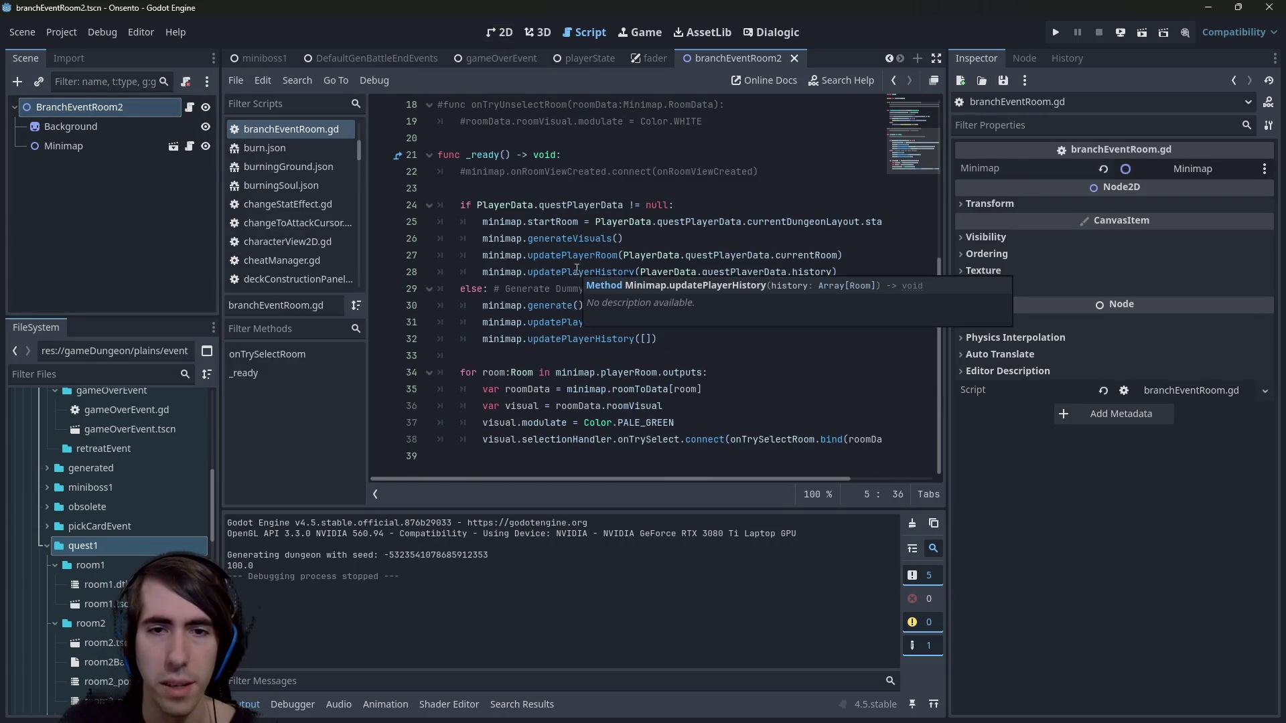
pyautogui.doubleClick(649, 439)
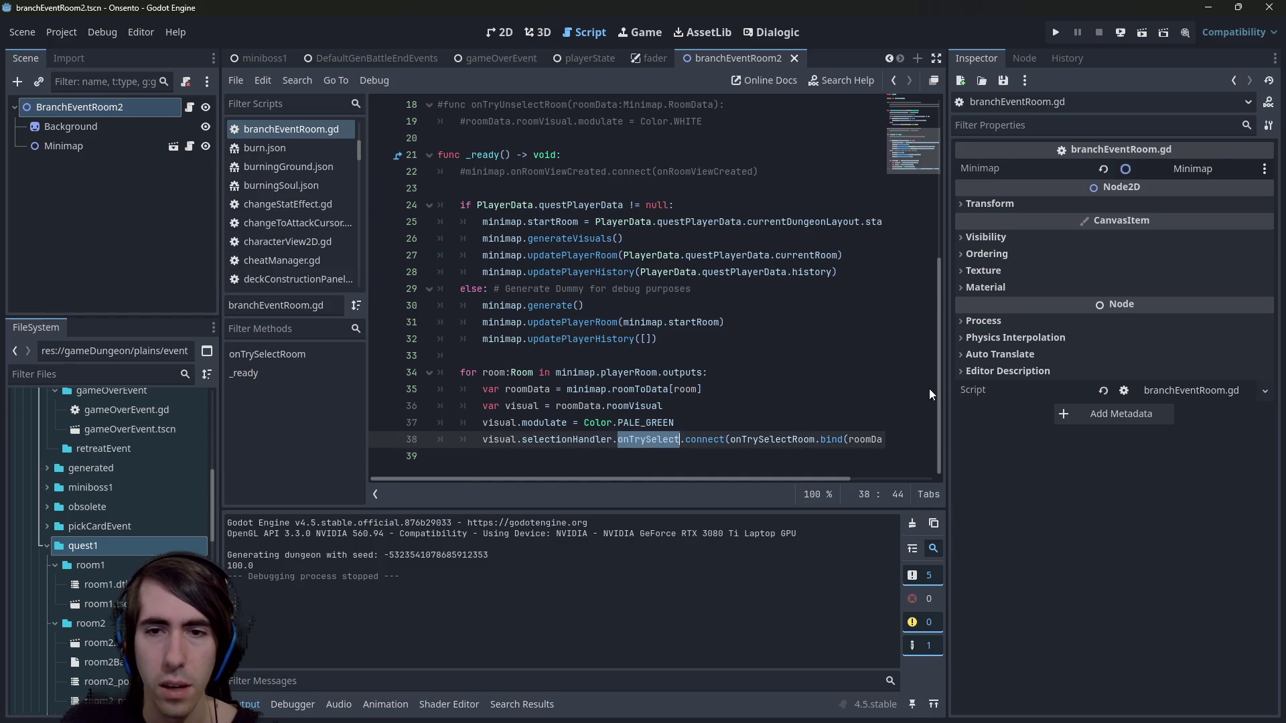
pyautogui.moveTo(947, 390); pyautogui.dragTo(1059, 390)
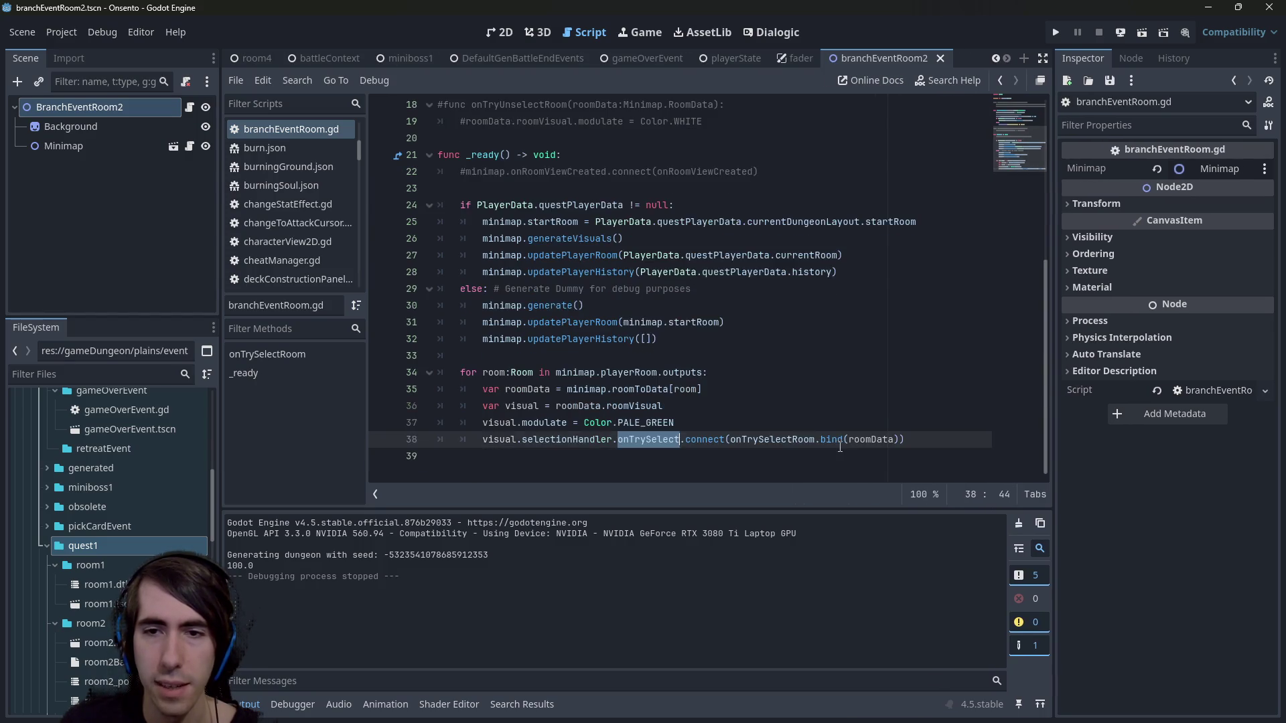
pyautogui.doubleClick(798, 439)
pyautogui.doubleClick(598, 440)
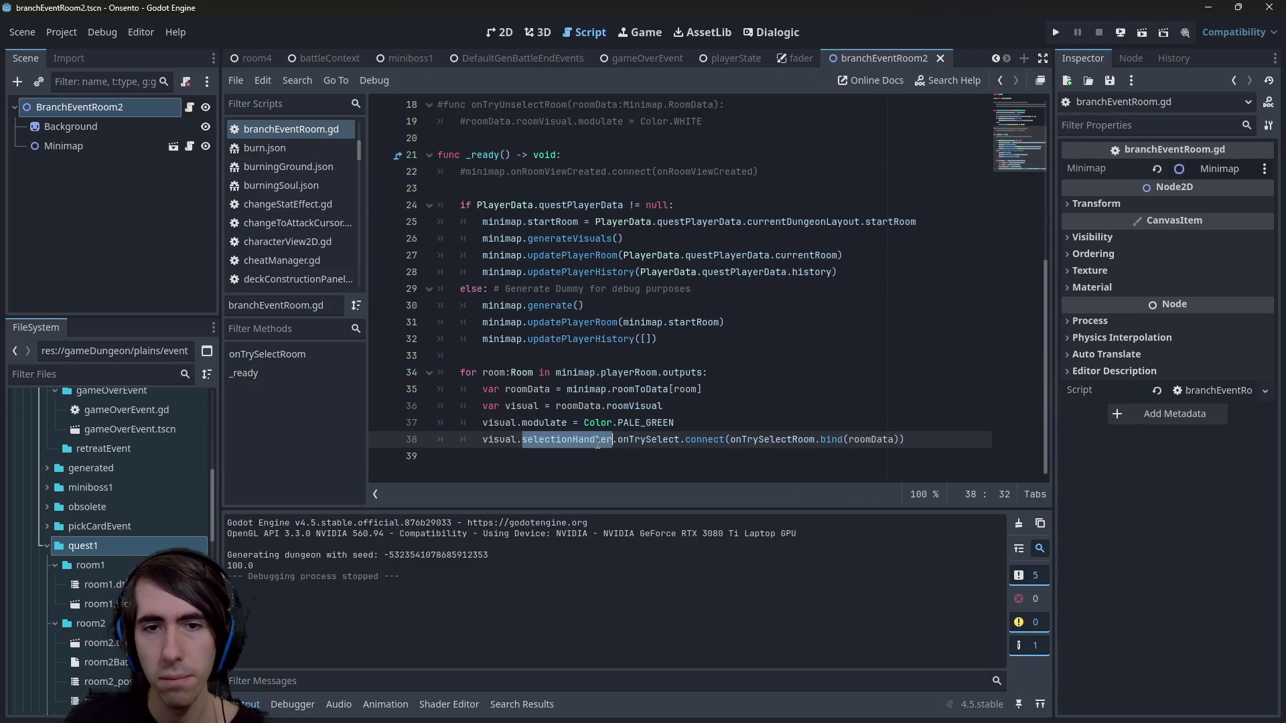
pyautogui.doubleClick(679, 372)
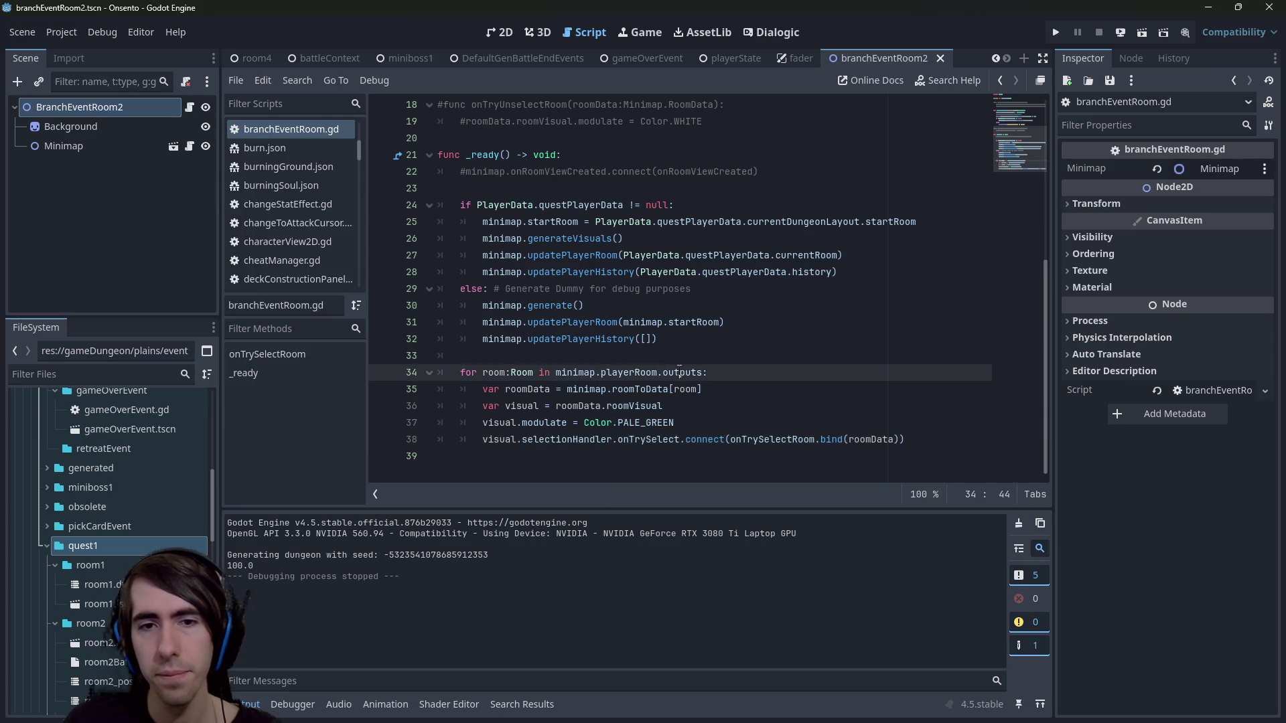
# Review onTrySelectRoom and its enterRoom call on line 14, then switch to the gameOverEvent scene.
pyautogui.scroll(5, 680, 373)
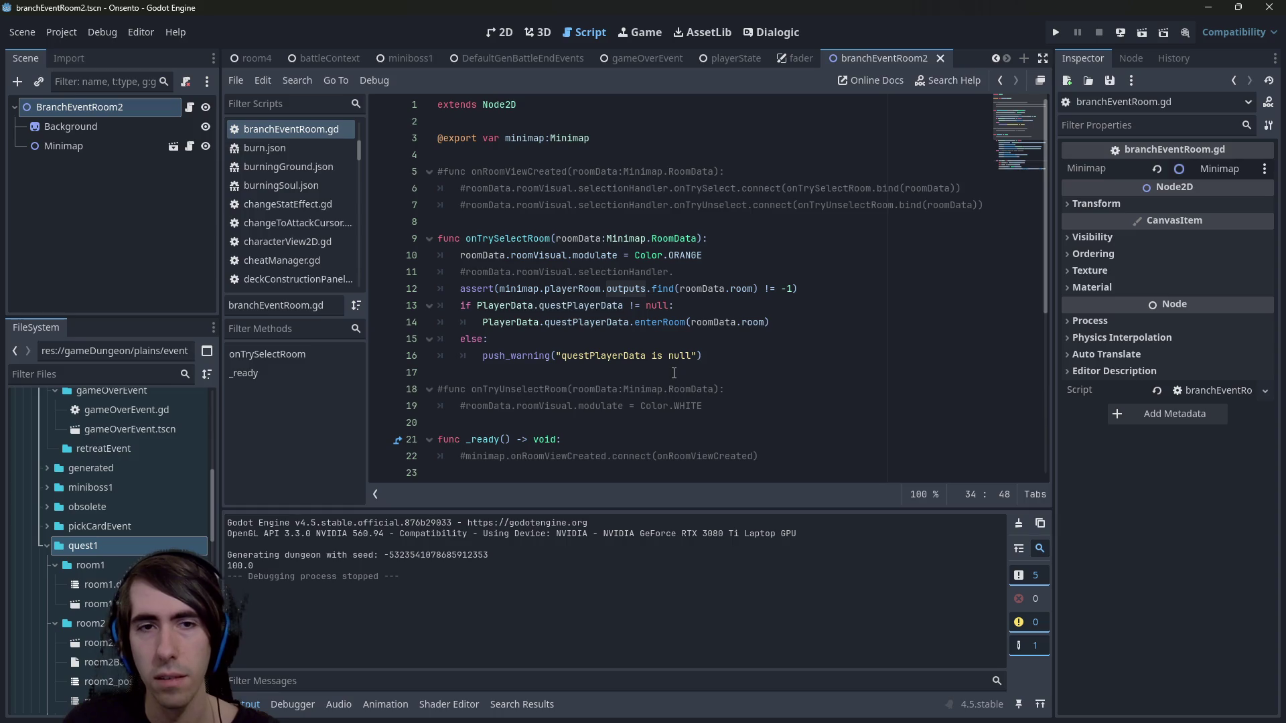
pyautogui.doubleClick(514, 236)
pyautogui.moveTo(770, 323); pyautogui.dragTo(482, 324)
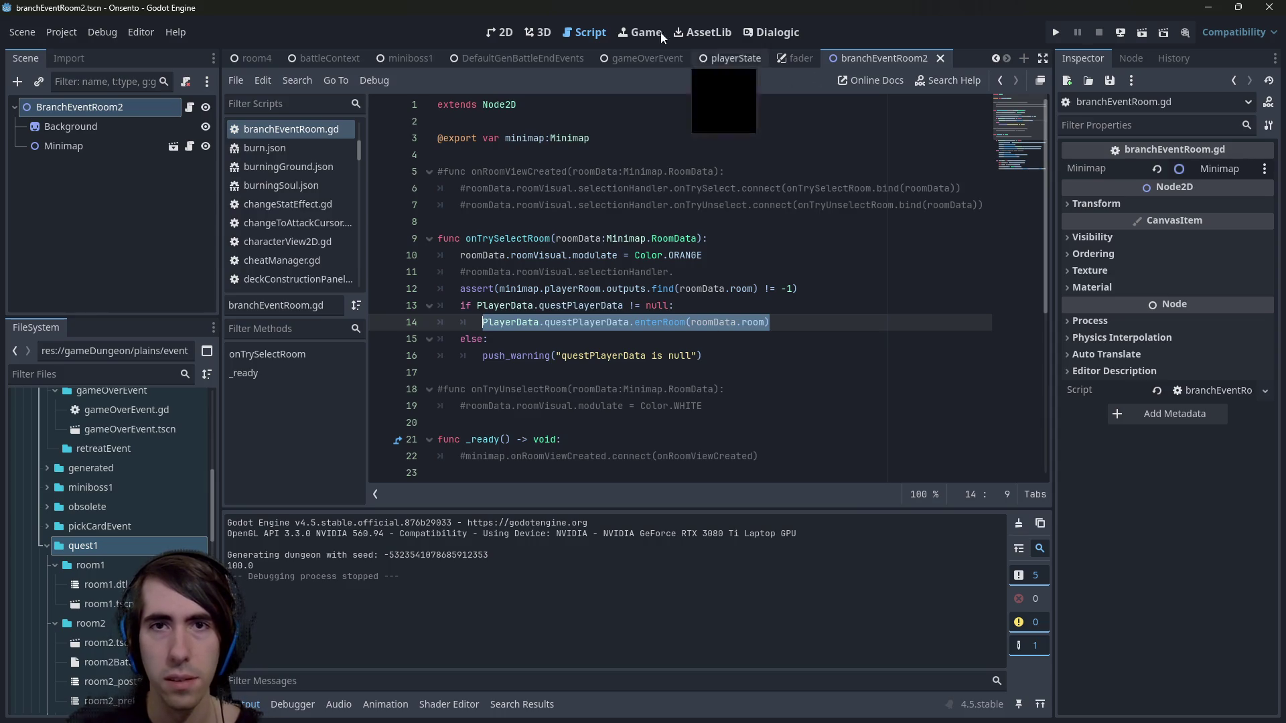
pyautogui.click(636, 58)
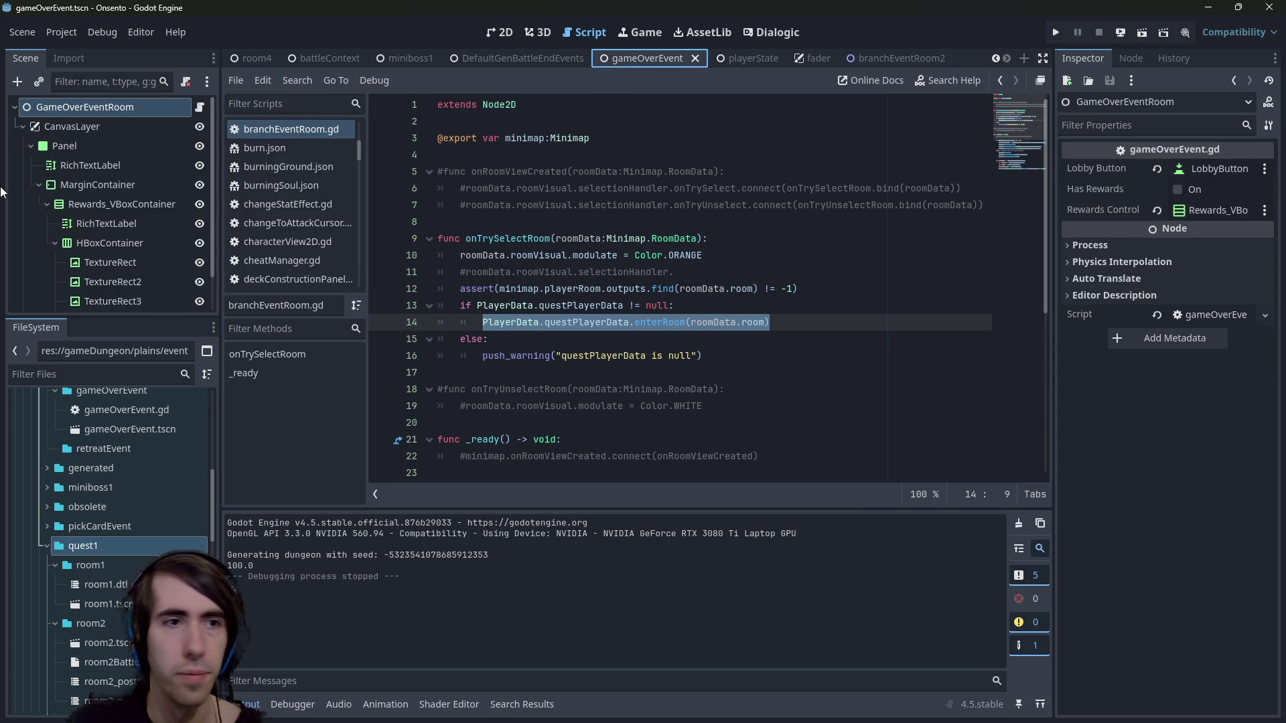
# Inspect the RunDialogue, LoadNextRoom, FadeRunner and FadeRunner2 nodes in DefaultGenBattleEndEvents.
pyautogui.click(482, 59)
pyautogui.click(94, 182)
pyautogui.scroll(2, 94, 182)
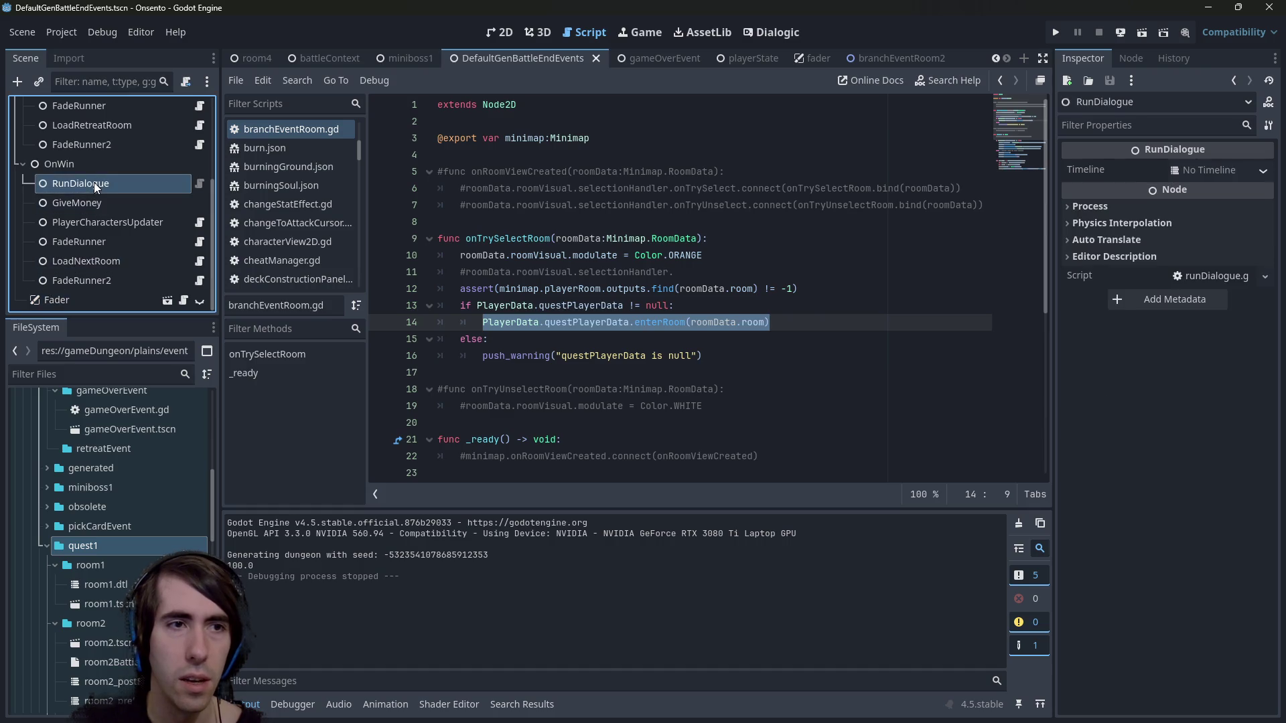
pyautogui.scroll(-3, 94, 221)
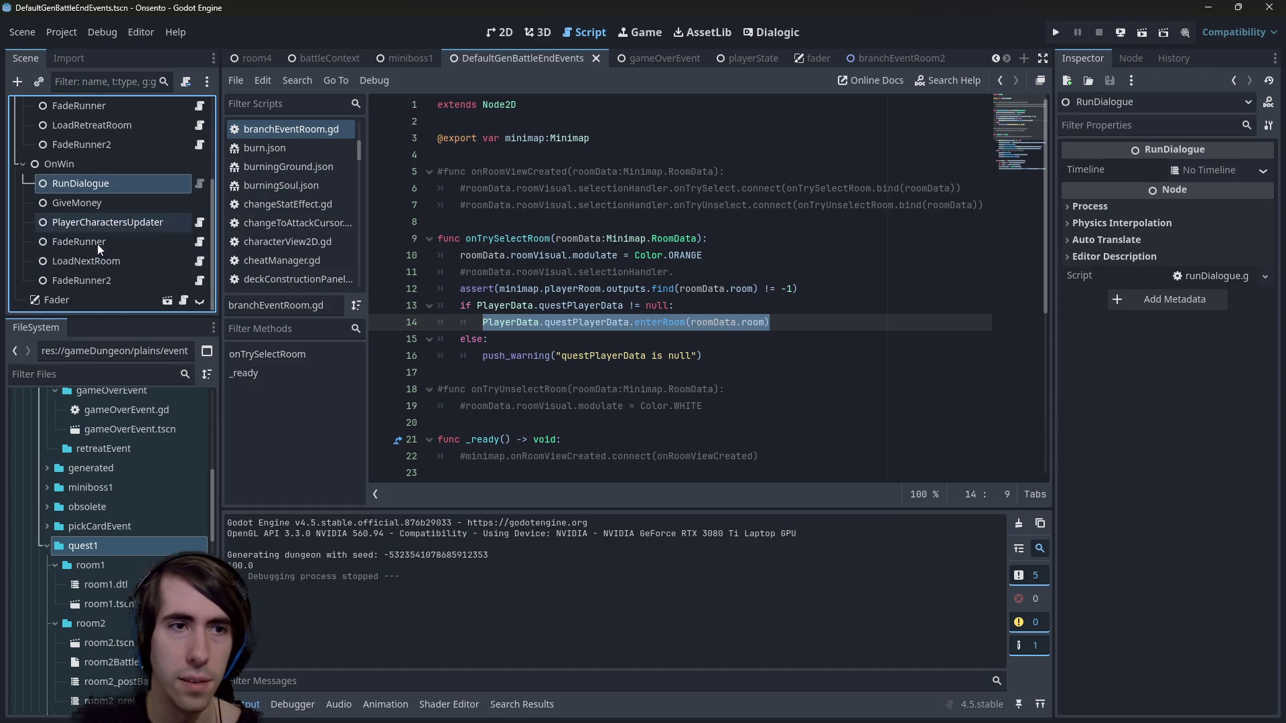
pyautogui.click(96, 248)
pyautogui.scroll(-1, 97, 258)
pyautogui.click(102, 276)
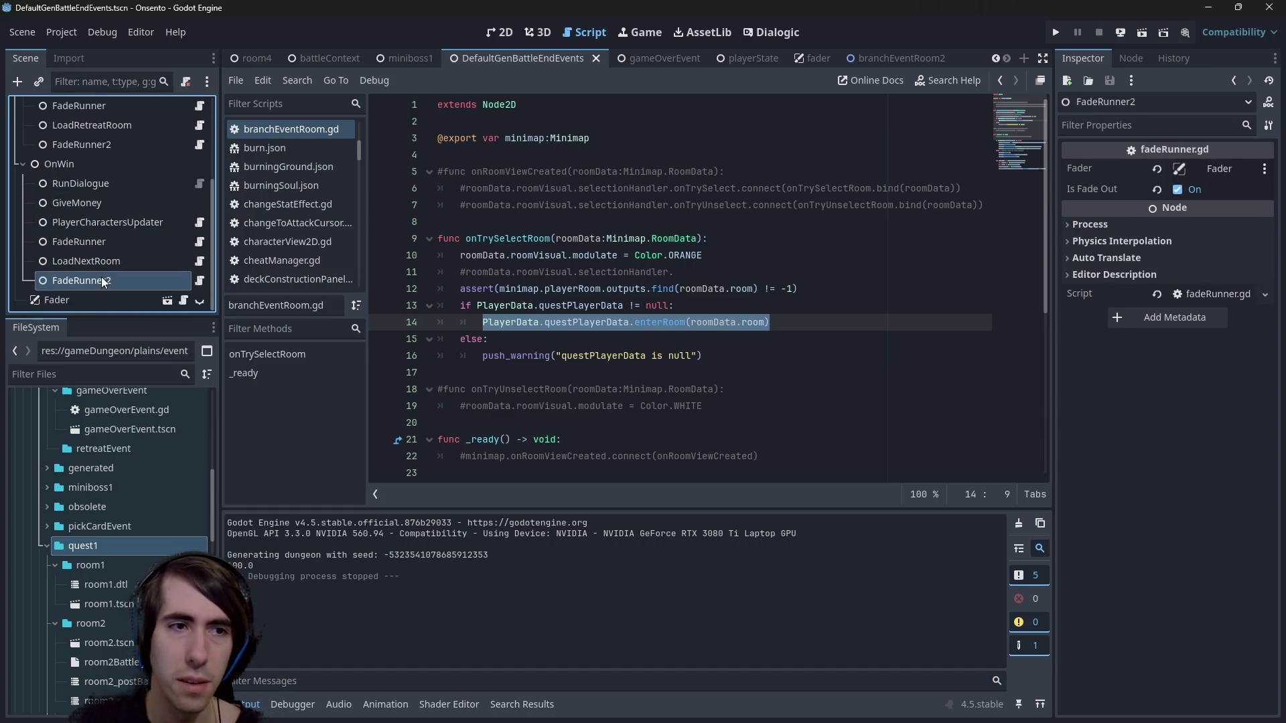
pyautogui.click(92, 245)
pyautogui.keyDown('shift'); pyautogui.click(96, 300); pyautogui.keyUp('shift')
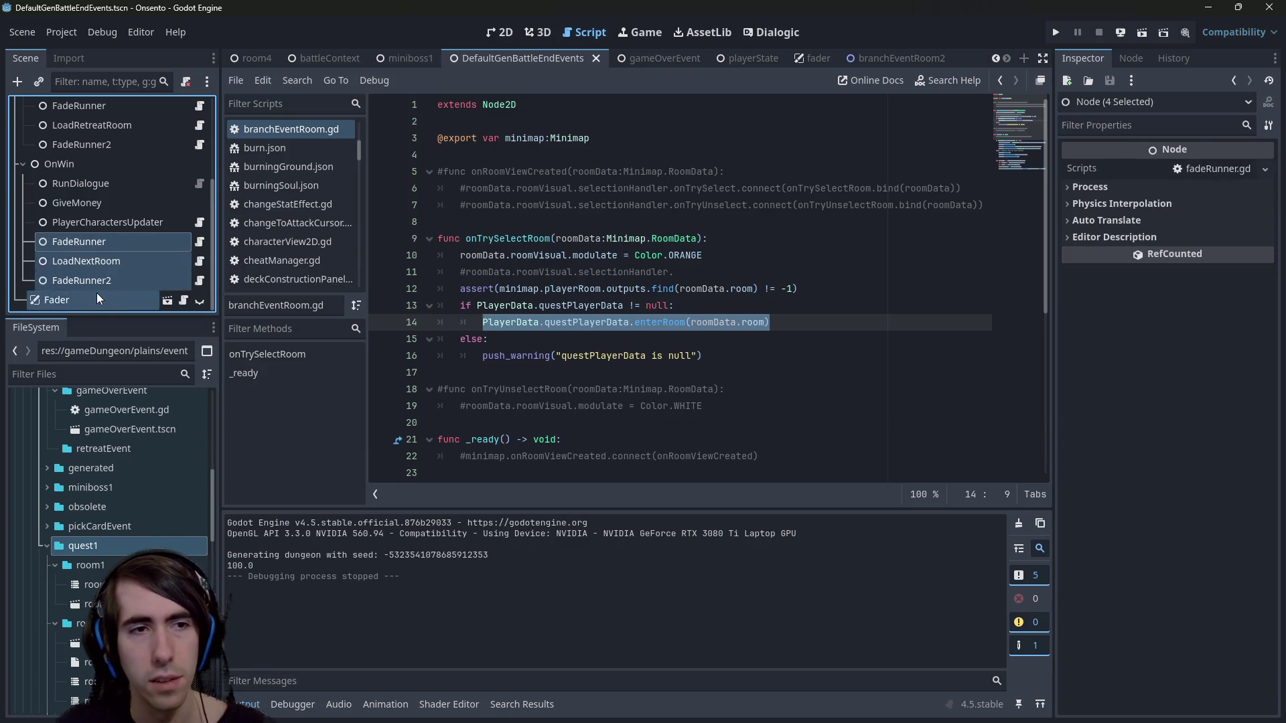
pyautogui.click(98, 265)
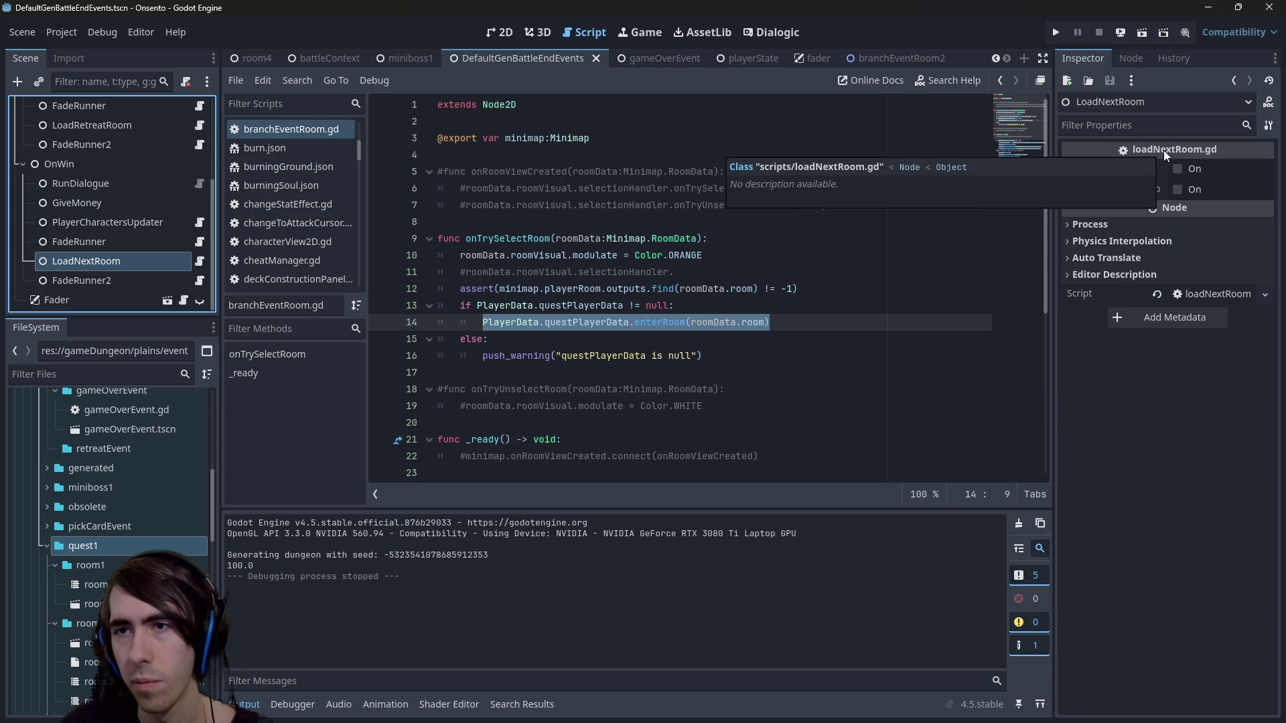
# Select FadeRunner, FadeRunner2 and Fader together, then return to the branchEventRoom2 scene tree.
pyautogui.click(119, 240)
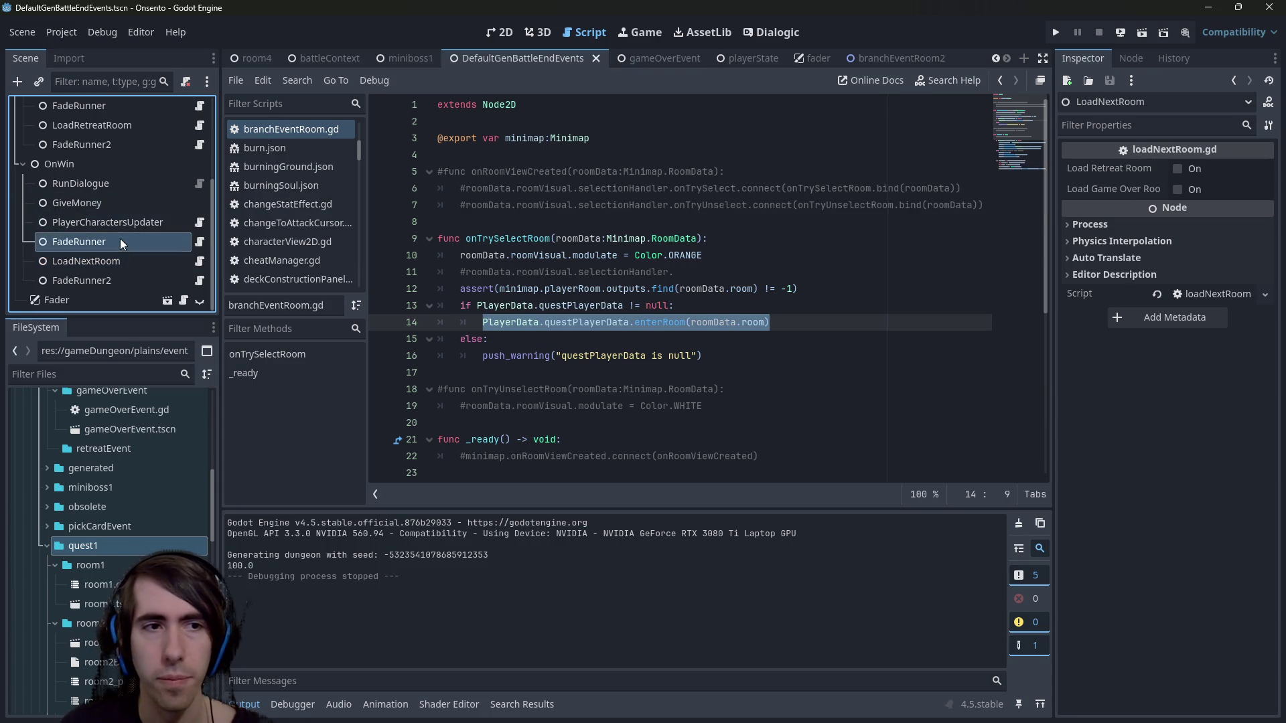
pyautogui.keyDown('ctrl'); pyautogui.click(102, 281); pyautogui.keyUp('ctrl')
pyautogui.keyDown('ctrl'); pyautogui.click(94, 299); pyautogui.keyUp('ctrl')
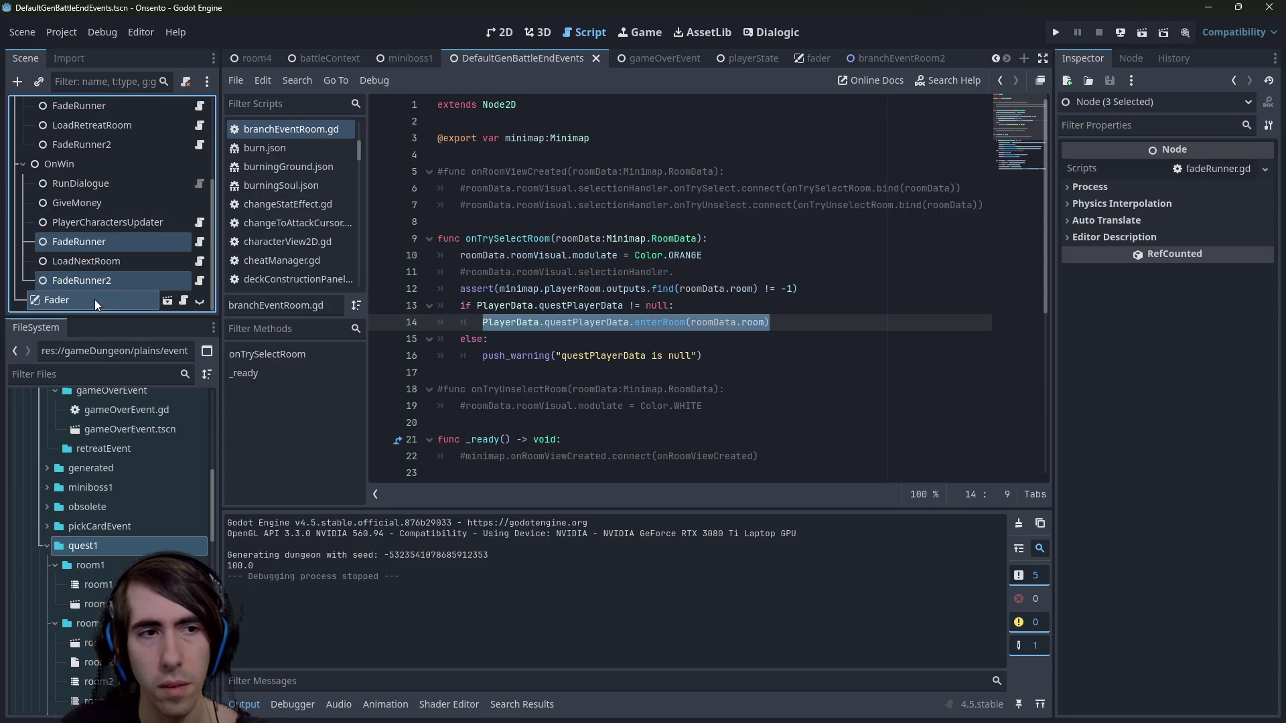
pyautogui.click(147, 242)
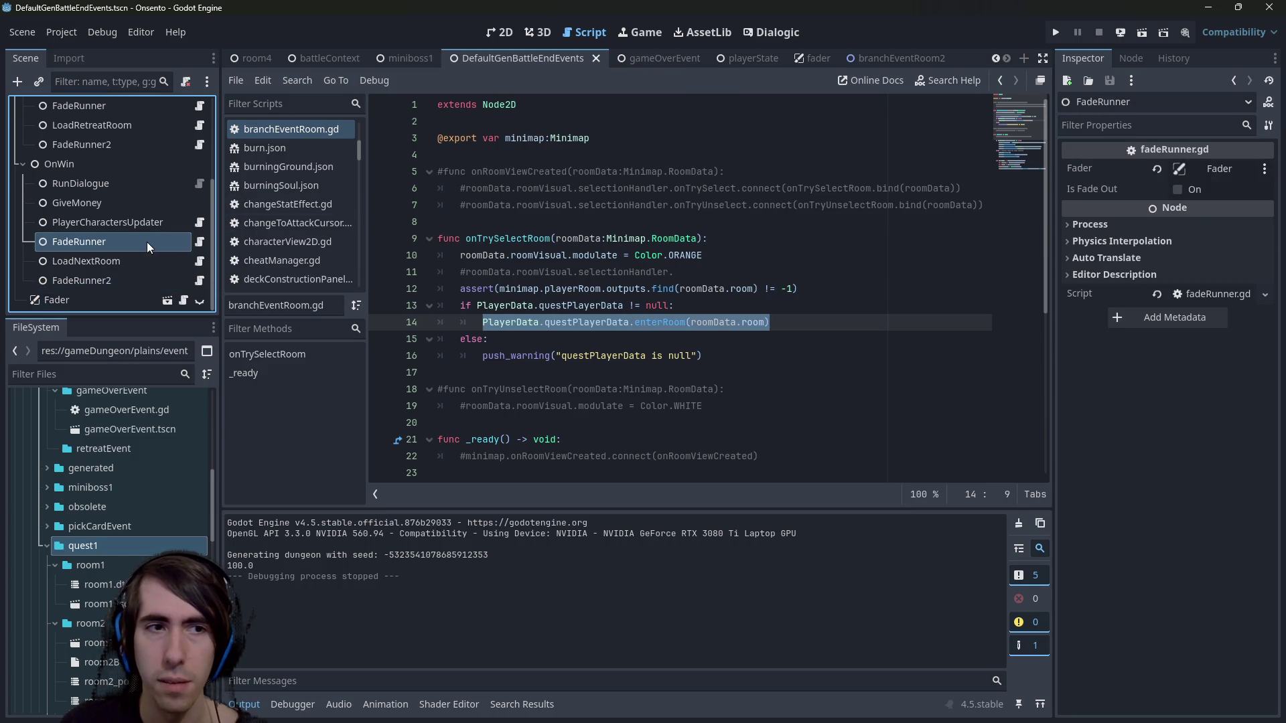
pyautogui.keyDown('ctrl'); pyautogui.click(110, 282); pyautogui.keyUp('ctrl')
pyautogui.keyDown('ctrl'); pyautogui.click(94, 300); pyautogui.keyUp('ctrl')
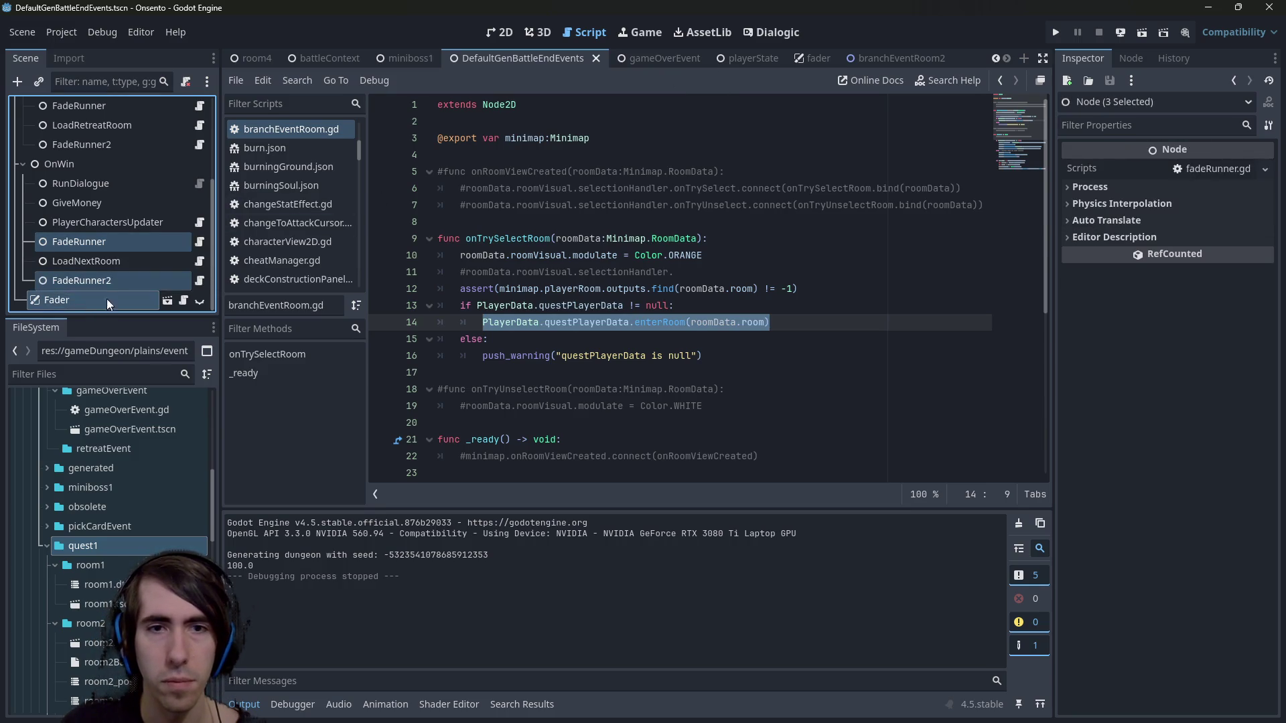
pyautogui.click(868, 59)
pyautogui.keyDown('ctrl'); pyautogui.click(66, 104); pyautogui.keyUp('ctrl')
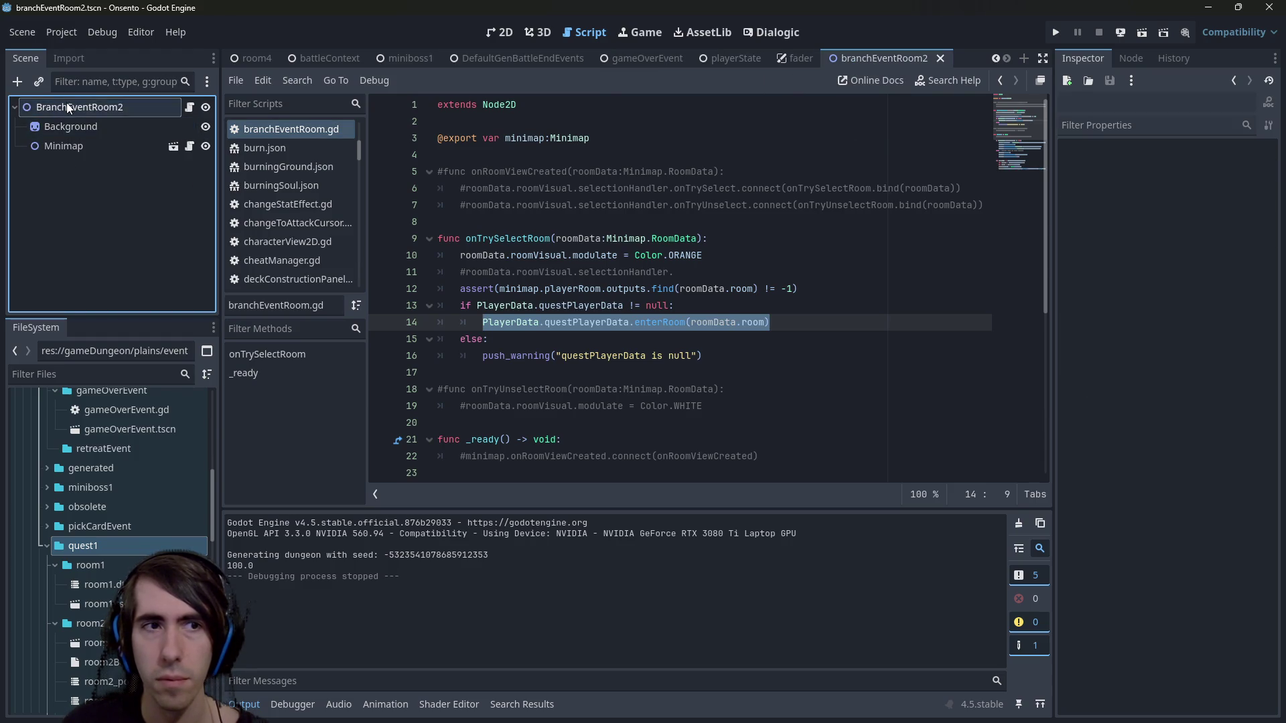
# Paste the fade nodes into BranchEventRoom2 and compare the FadeRunner nodes and fadeRunner.gd script.
pyautogui.hotkey('ctrl', 'v')
pyautogui.keyDown('ctrl'); pyautogui.click(137, 163); pyautogui.keyUp('ctrl')
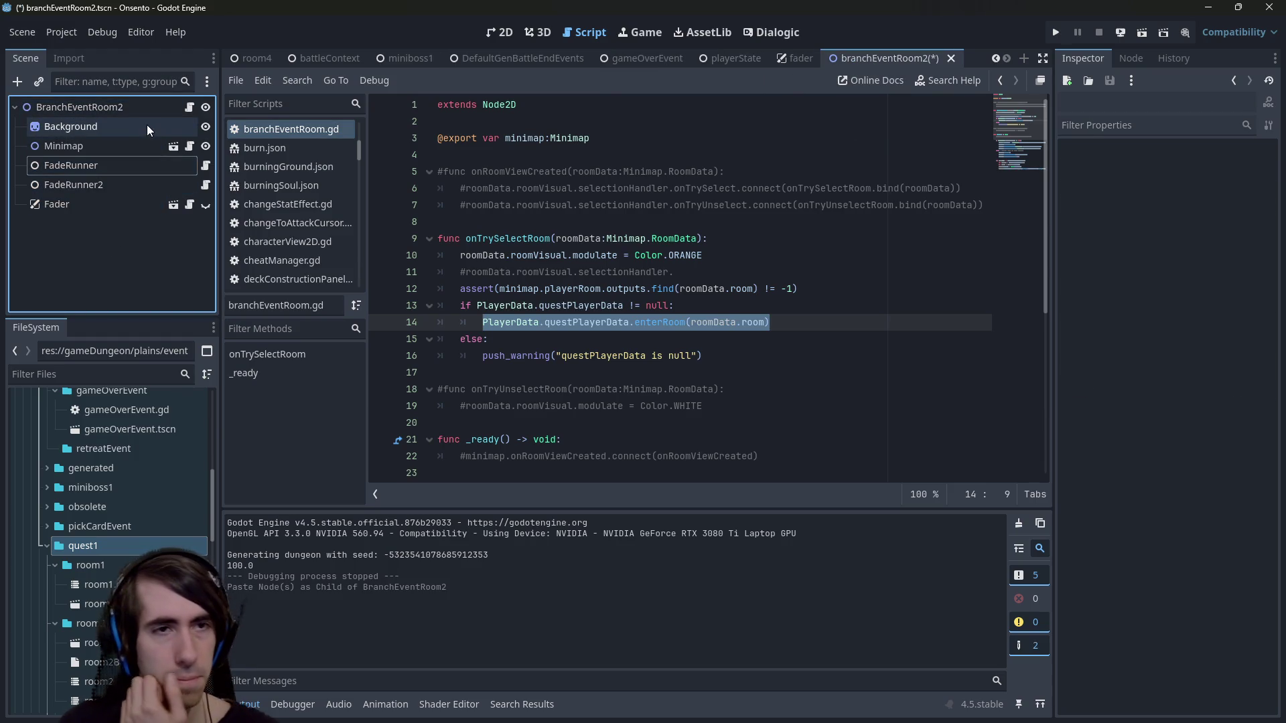
pyautogui.click(190, 107)
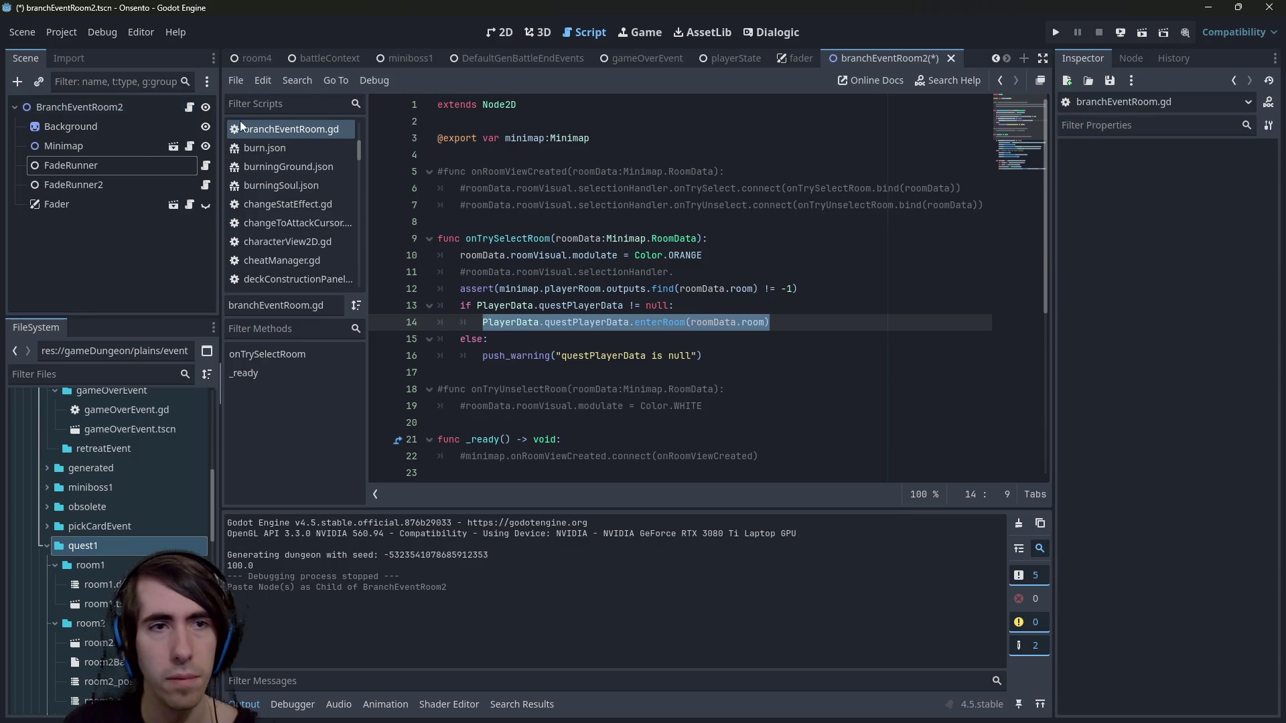
pyautogui.click(629, 155)
pyautogui.click(205, 165)
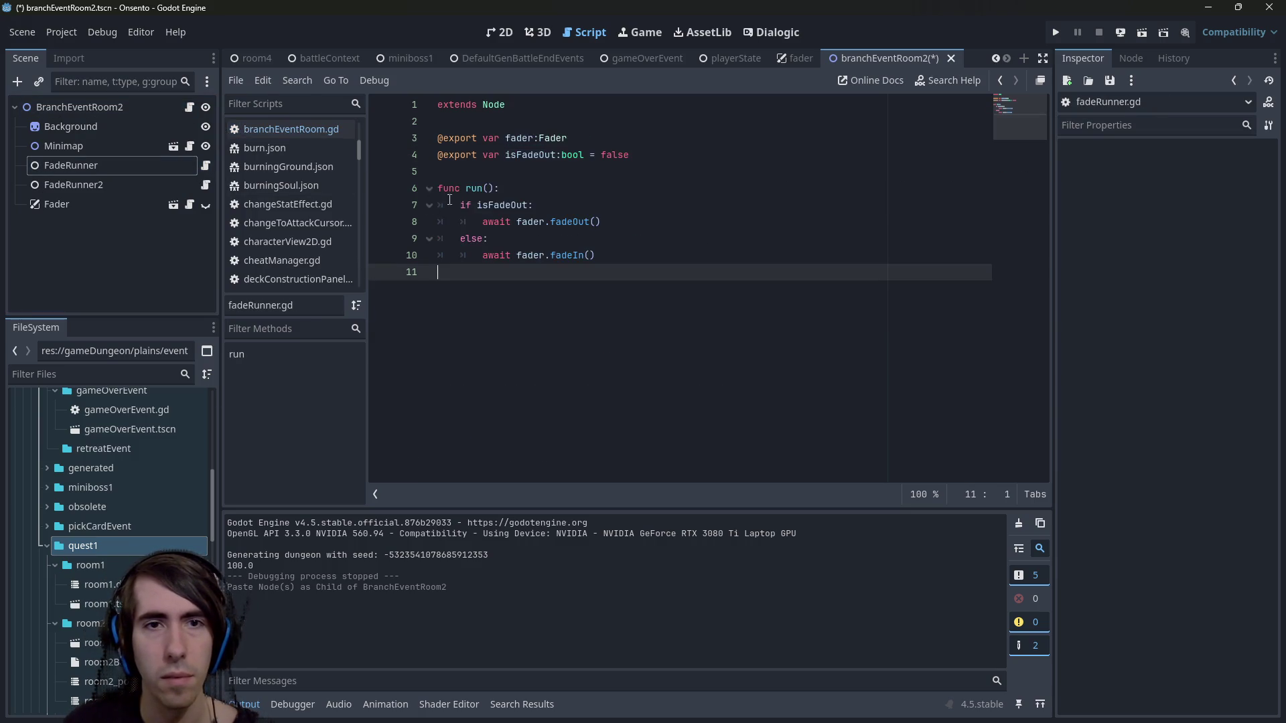
pyautogui.click(580, 223)
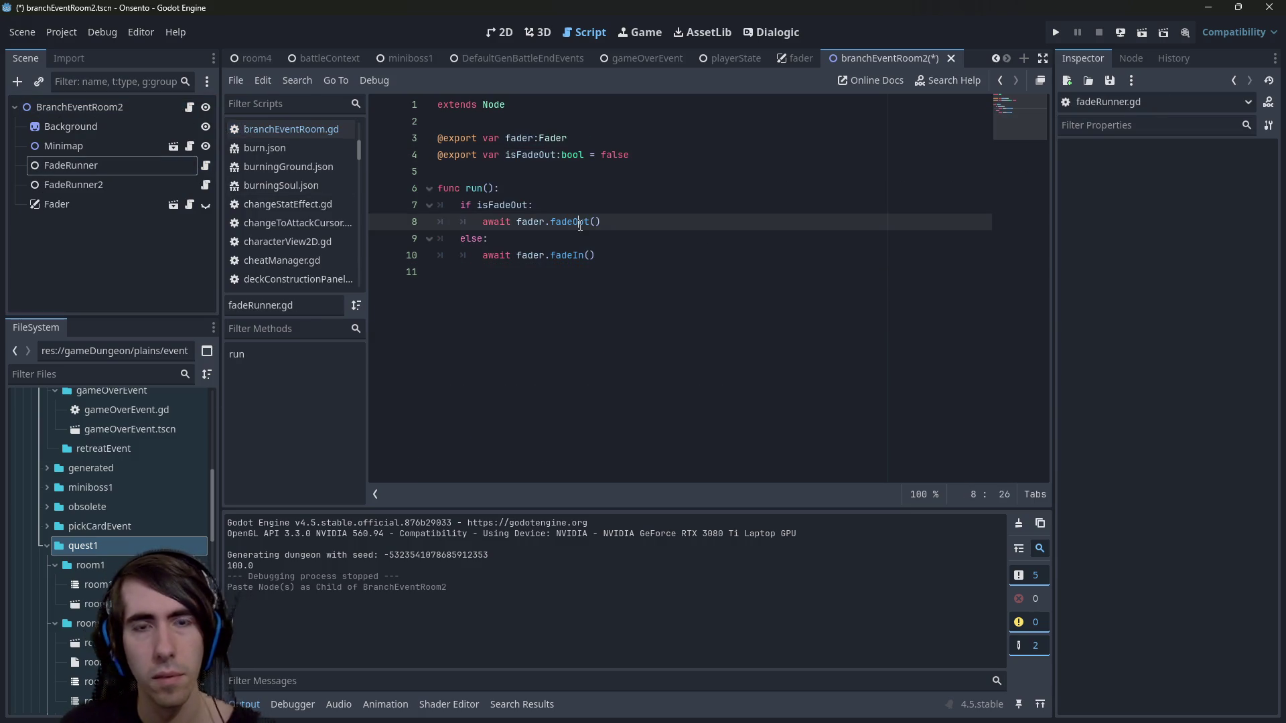
pyautogui.click(63, 183)
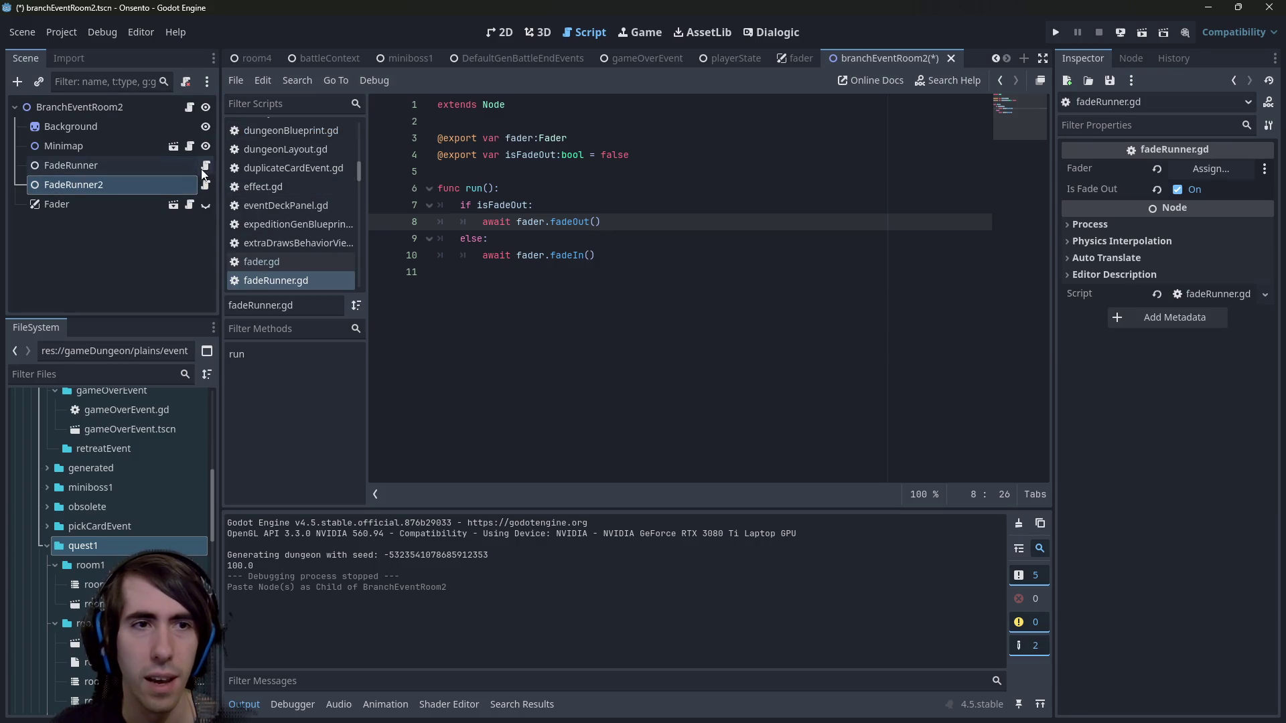
pyautogui.click(134, 165)
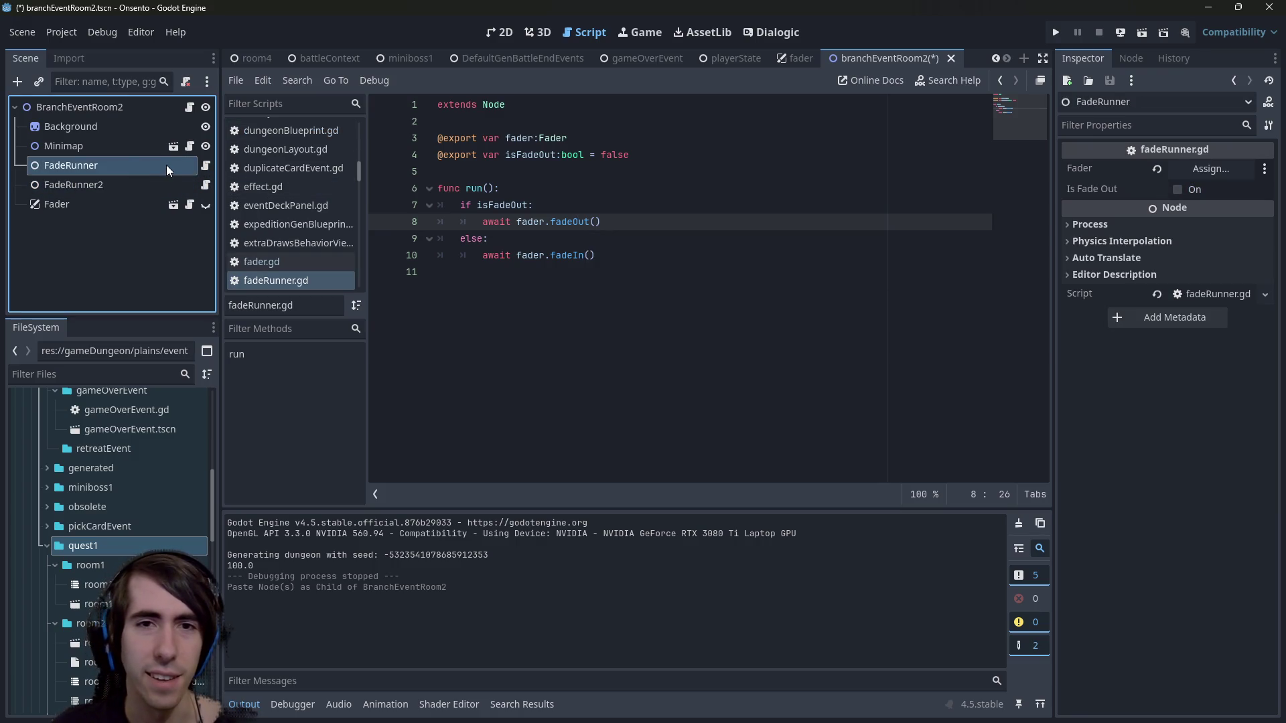
pyautogui.click(176, 111)
pyautogui.click(645, 154)
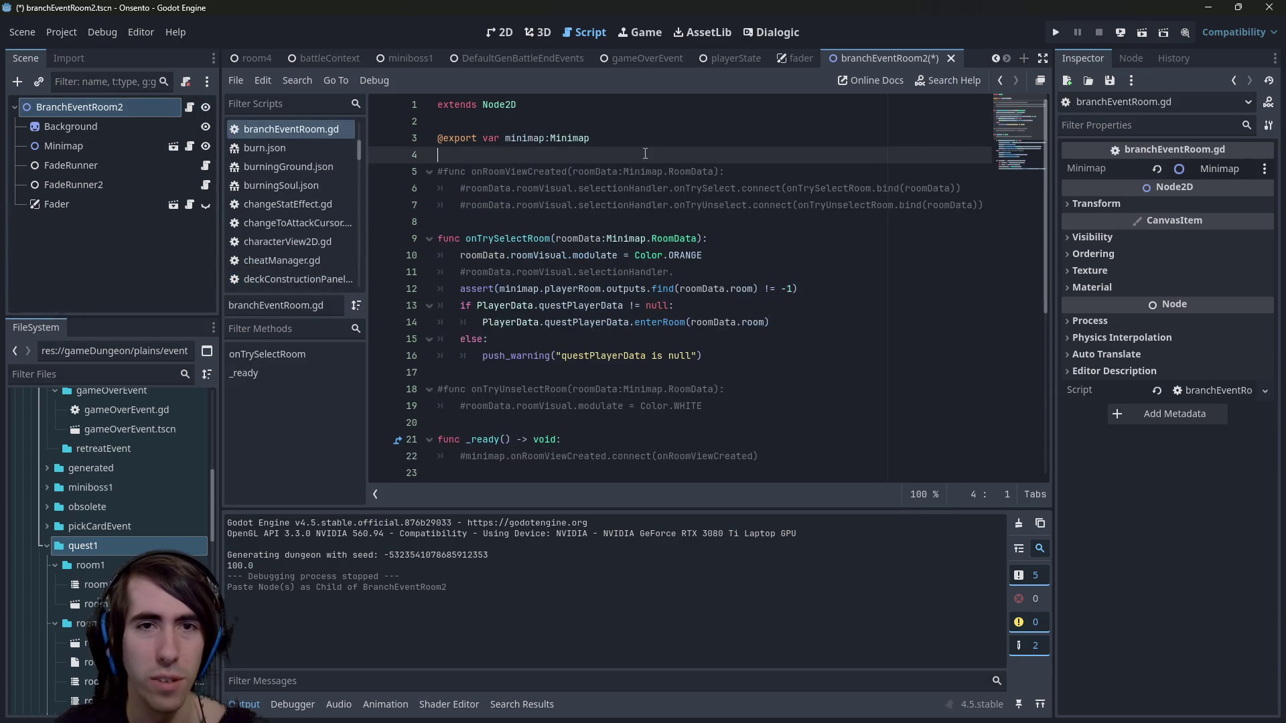
pyautogui.press('Return')
pyautogui.press('Up')
pyautogui.write('@export v')
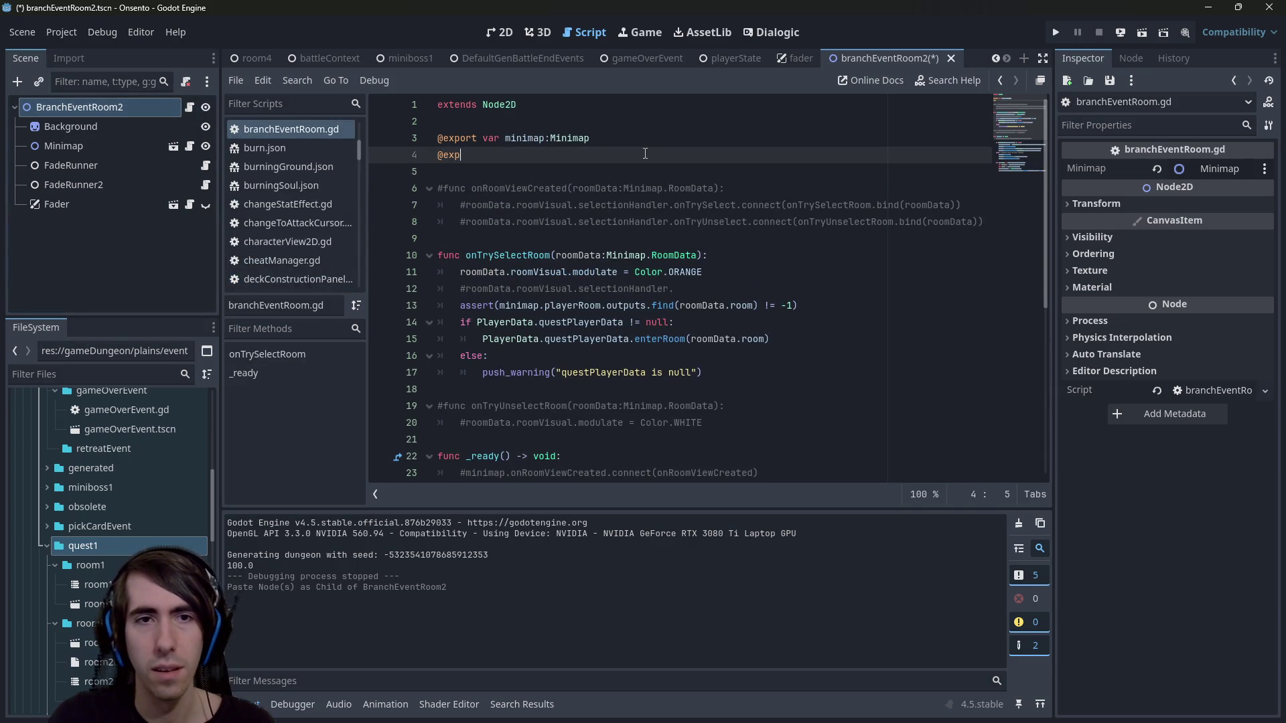
pyautogui.write('ar faderL:')
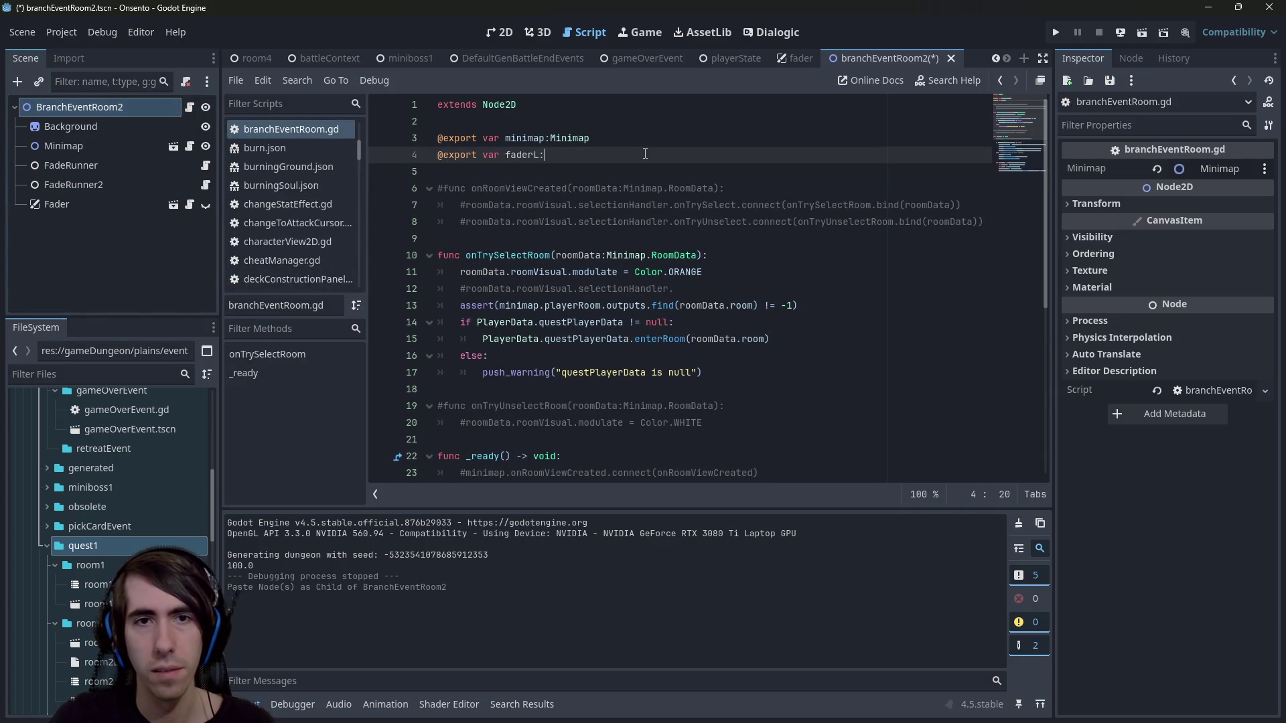
pyautogui.write('Fader')
pyautogui.hotkey('ctrl', 's')
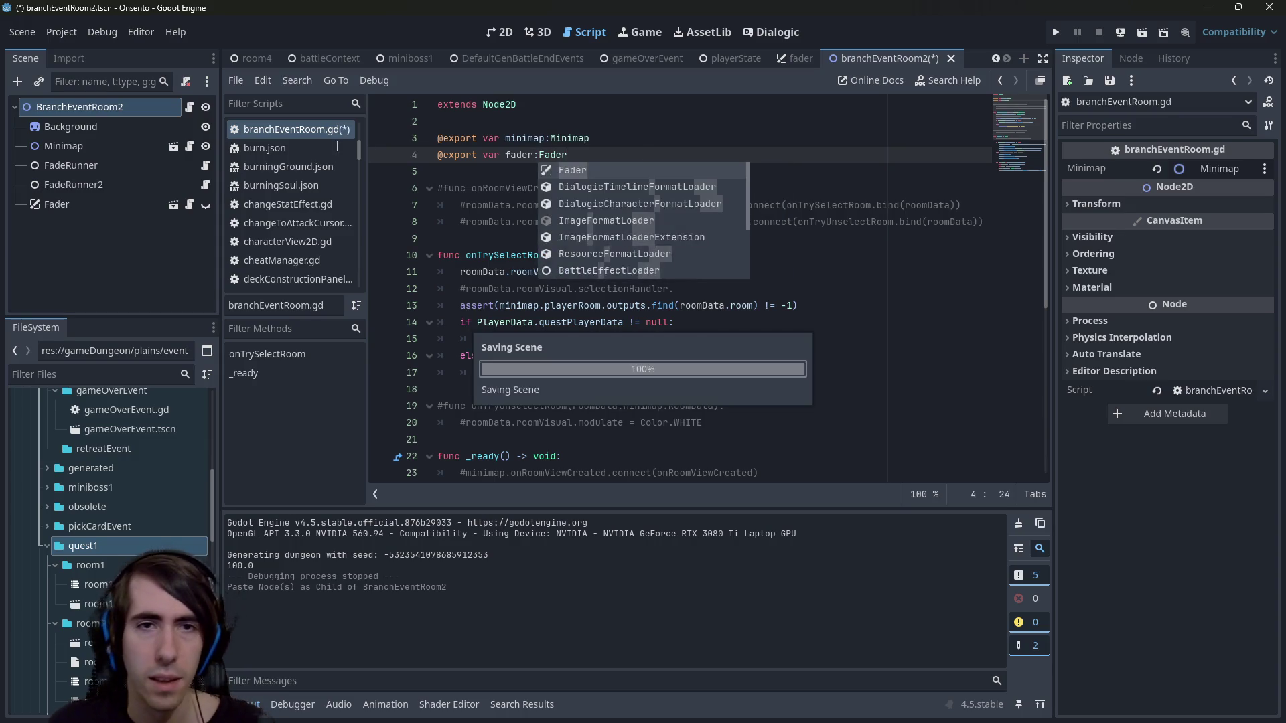
pyautogui.click(1204, 197)
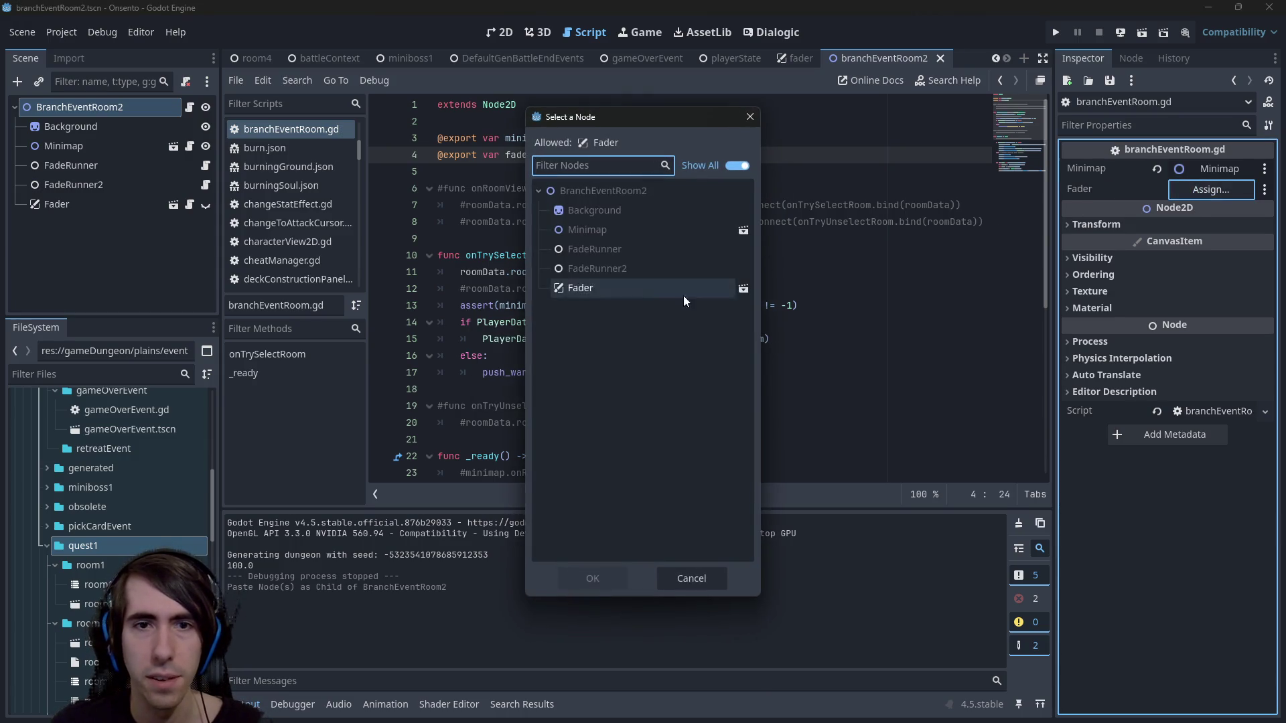
pyautogui.doubleClick(638, 294)
# Delete the FadeRunner and FadeRunner2 nodes and save the scene.
pyautogui.click(634, 291)
pyautogui.hotkey('ctrl', 's')
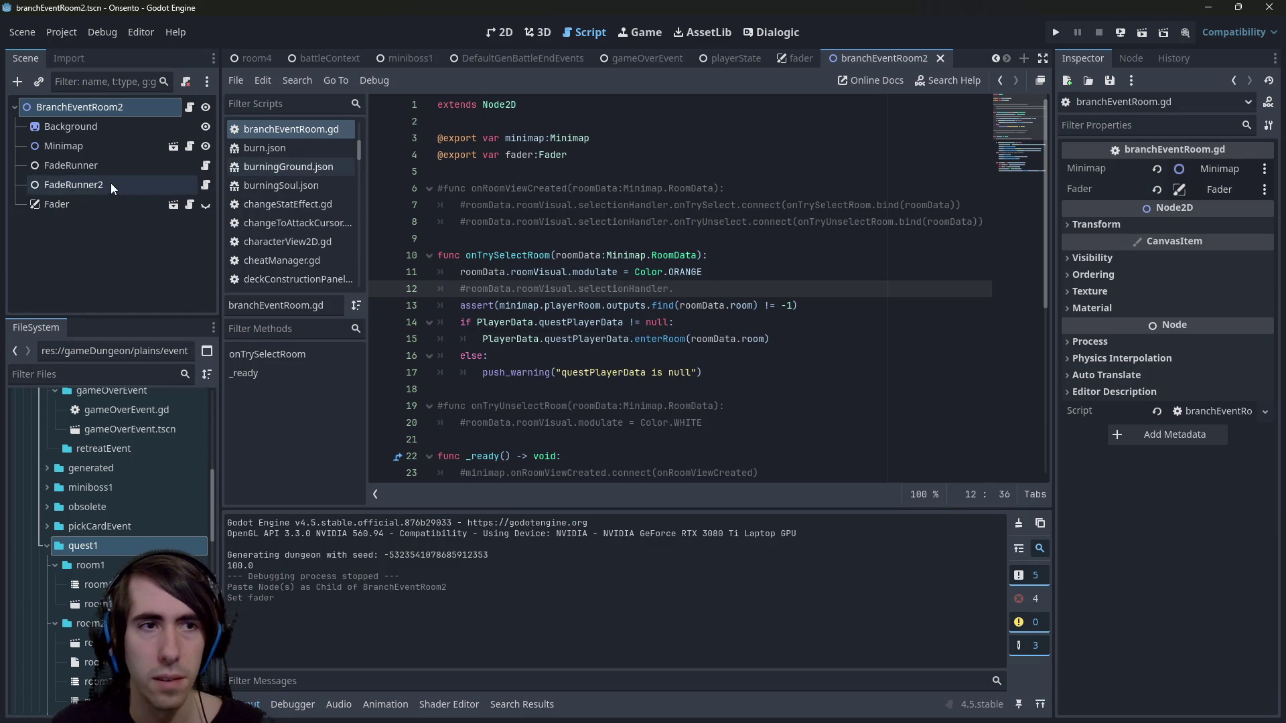
pyautogui.click(71, 165)
pyautogui.keyDown('shift'); pyautogui.click(110, 182); pyautogui.keyUp('shift')
pyautogui.press('Delete')
pyautogui.press('Return')
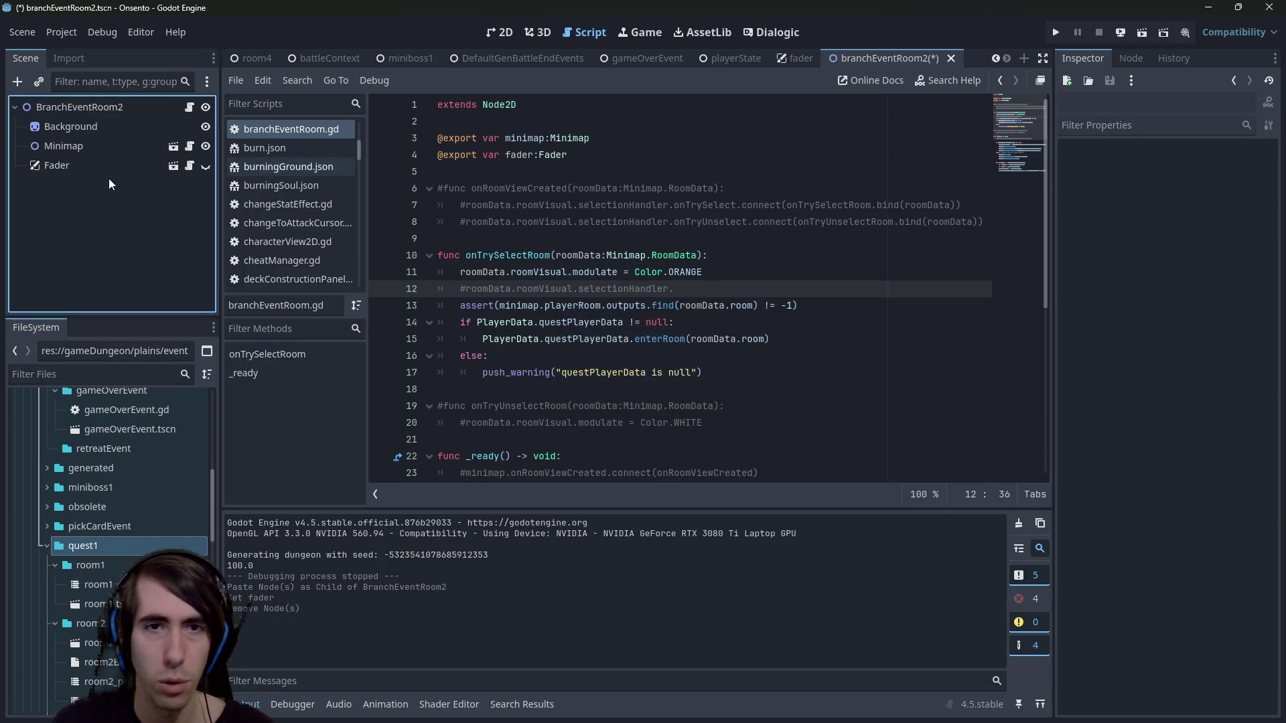
pyautogui.hotkey('ctrl', 's')
# Review the fader declaration and the commented onTryUnselectRoom lines 19–20.
pyautogui.click(521, 155)
pyautogui.doubleClick(521, 155)
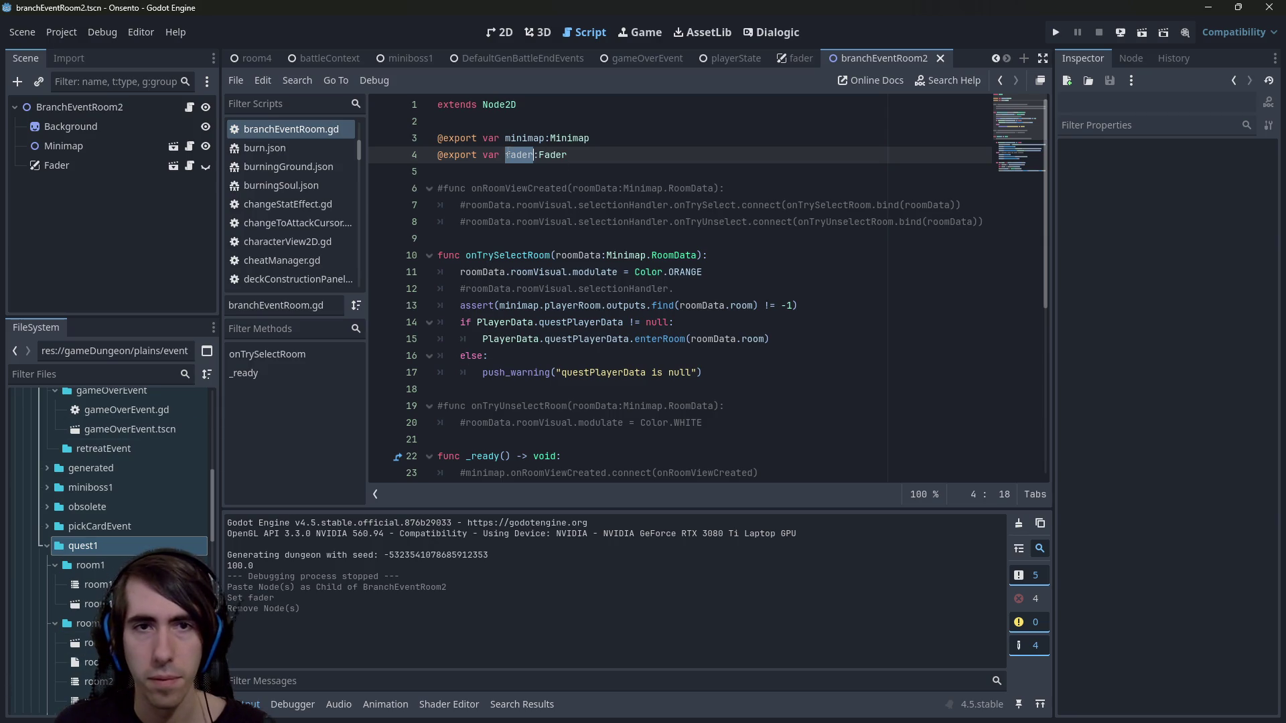
pyautogui.scroll(-6, 566, 370)
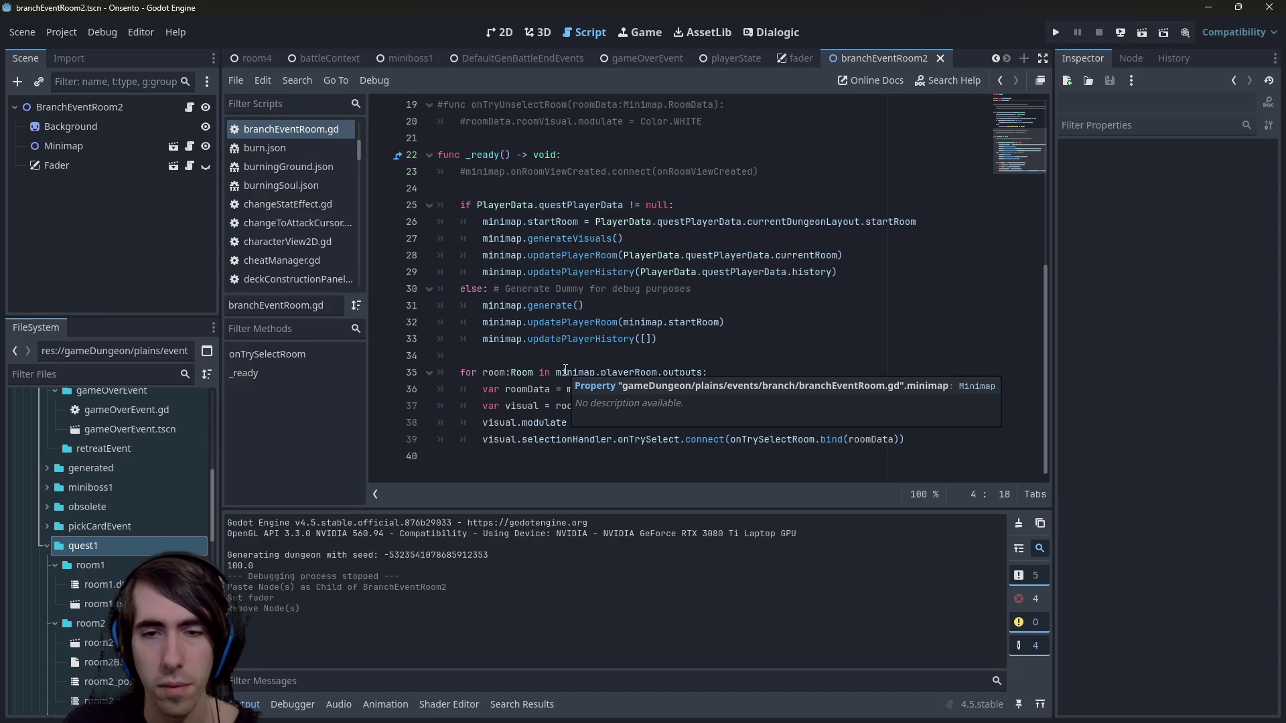
pyautogui.scroll(6, 650, 317)
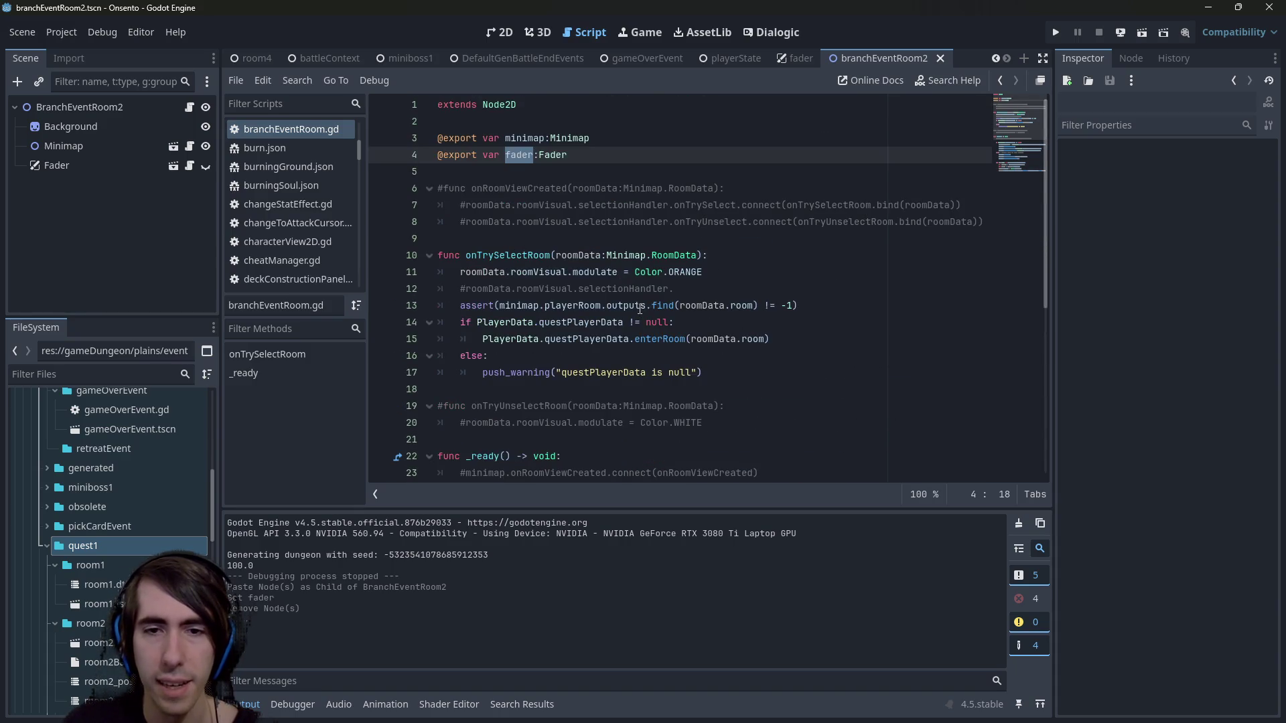
pyautogui.moveTo(763, 424); pyautogui.dragTo(365, 405)
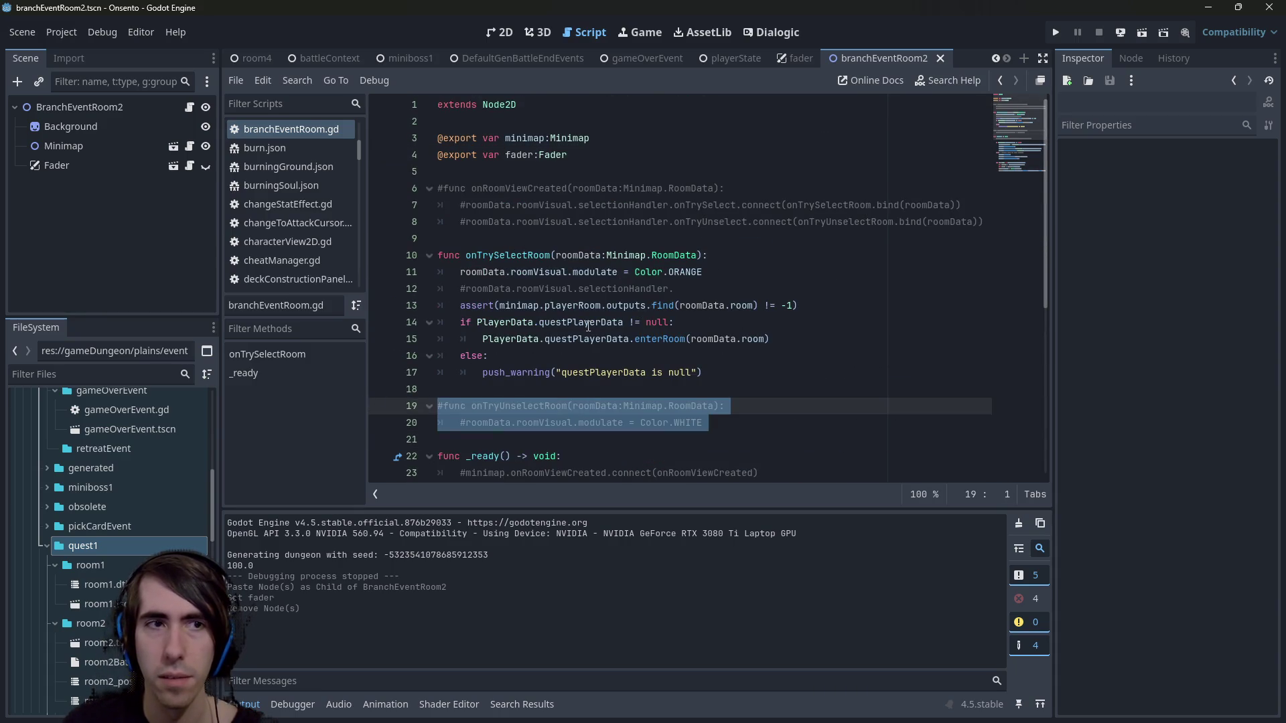
# Surround the enterRoom call with 'await fader.fadeIn()' before and 'await fader.fadeOut()' after, then save.
pyautogui.click(772, 315)
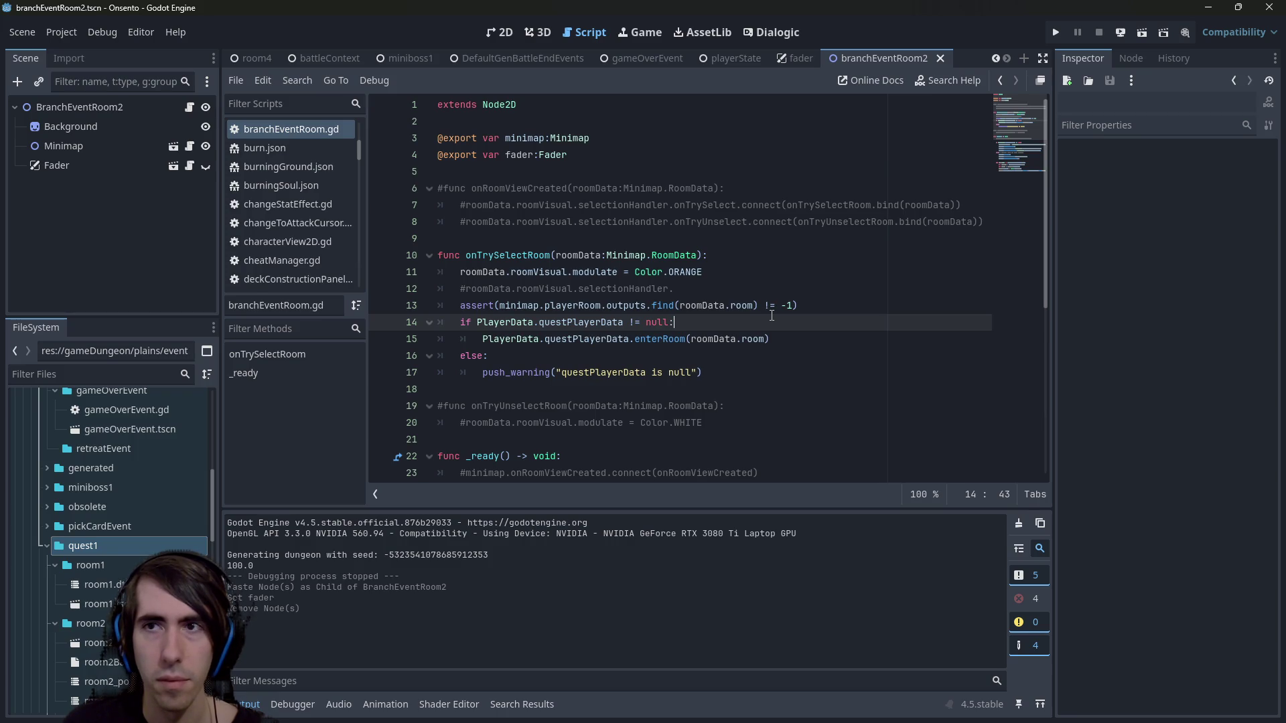
pyautogui.press('Return')
pyautogui.write('await fader.')
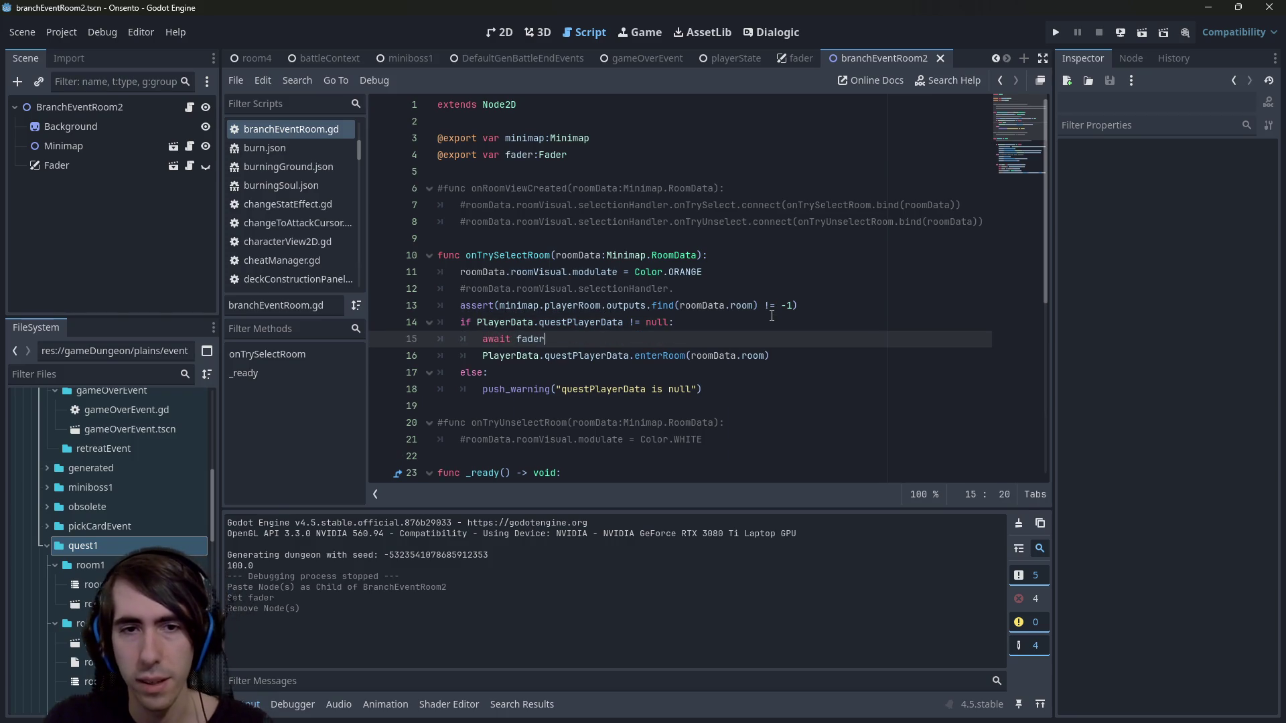
pyautogui.press('Return')
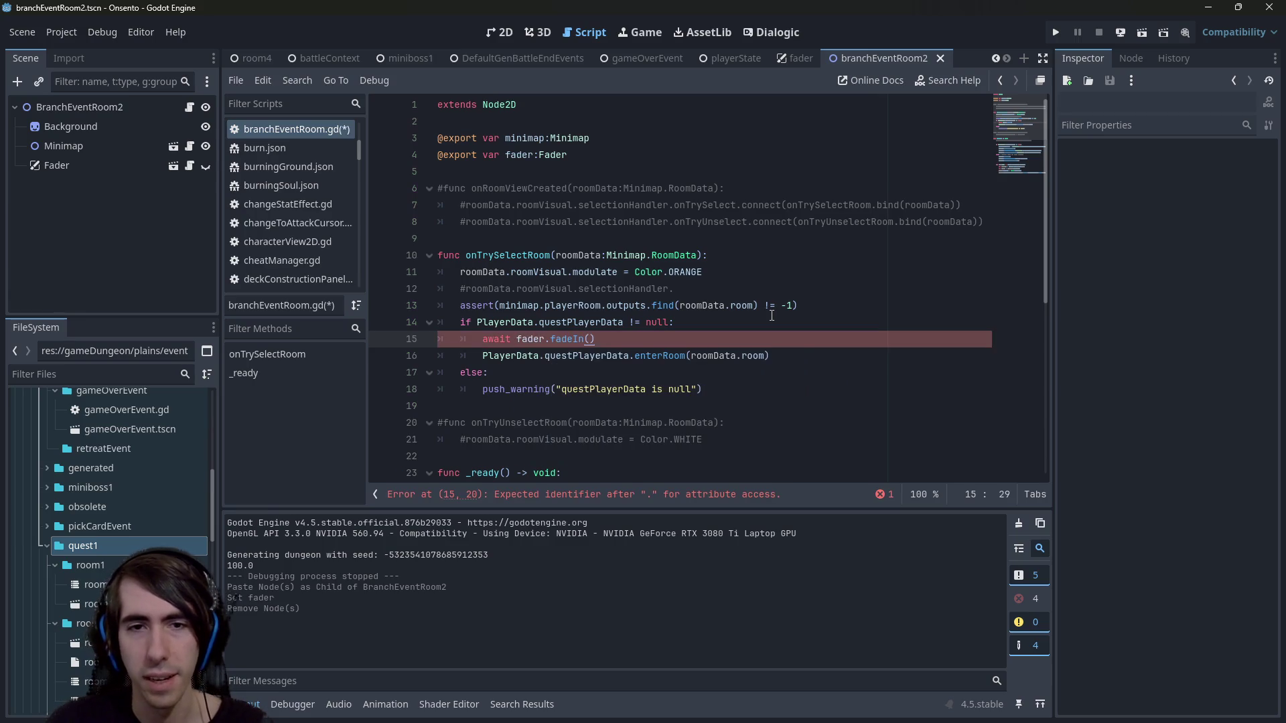
pyautogui.press('Down')
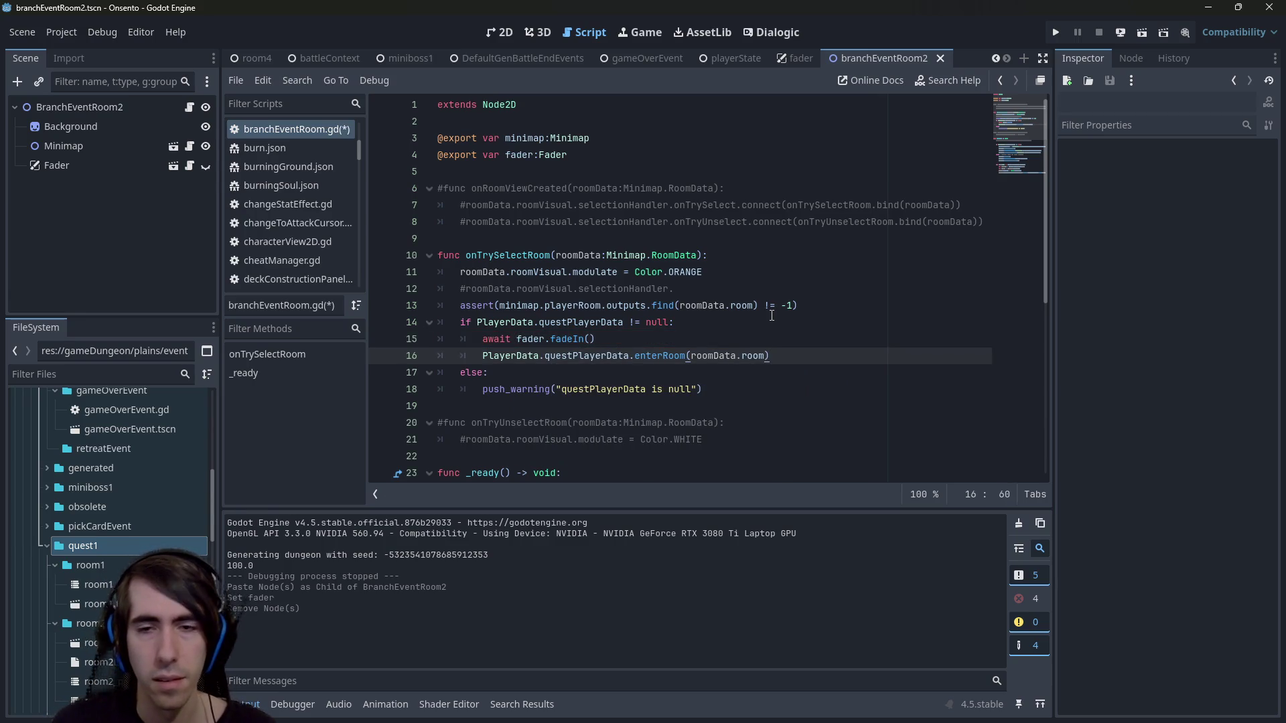
pyautogui.press('Return')
pyautogui.write('await fader')
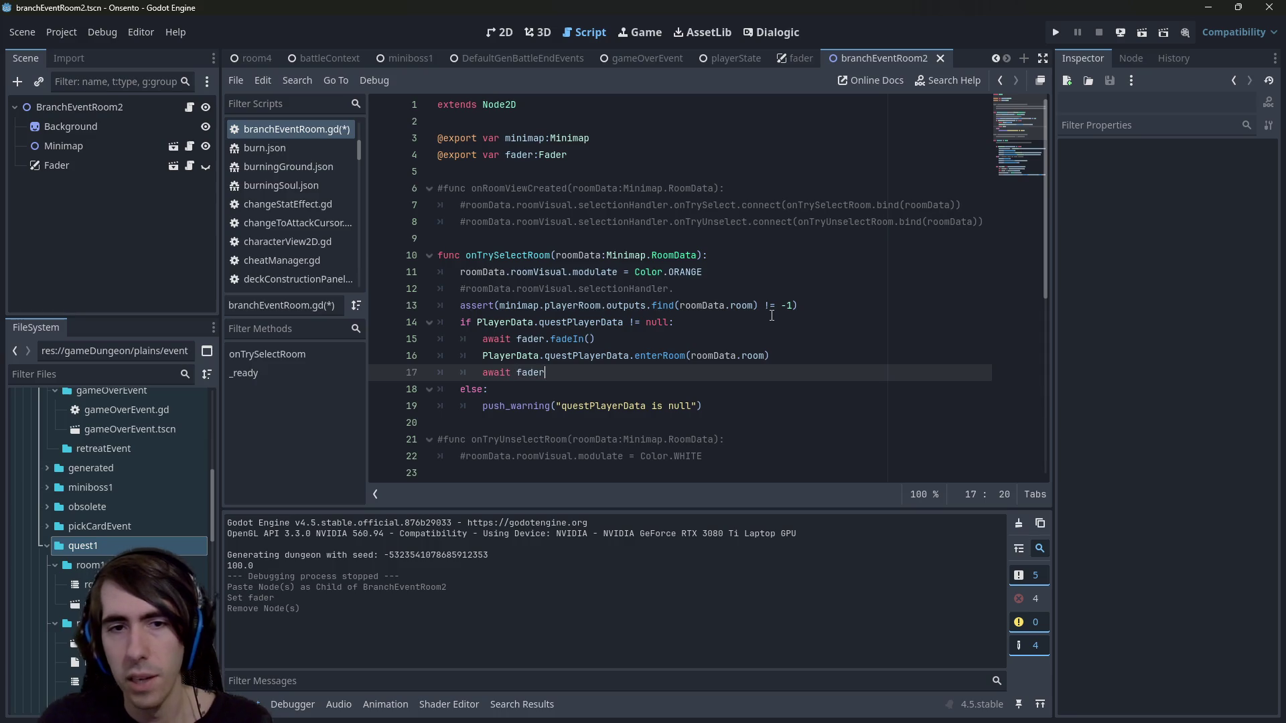
pyautogui.write('.fadeO')
pyautogui.press('Return')
pyautogui.hotkey('ctrl', 's')
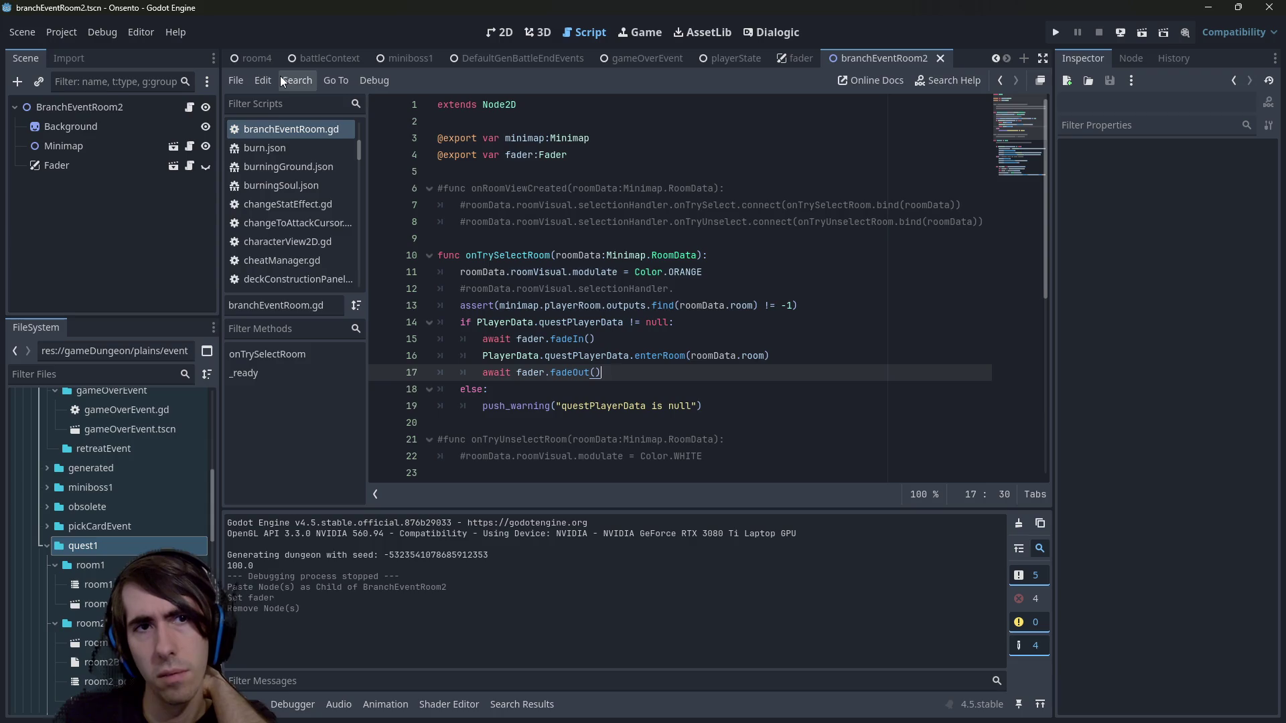
# Open the BattleEndEventsRunner parent script from DefaultGenBattleEndEvents and find the is_inside_tree reparenting block.
pyautogui.moveTo(661, 58)
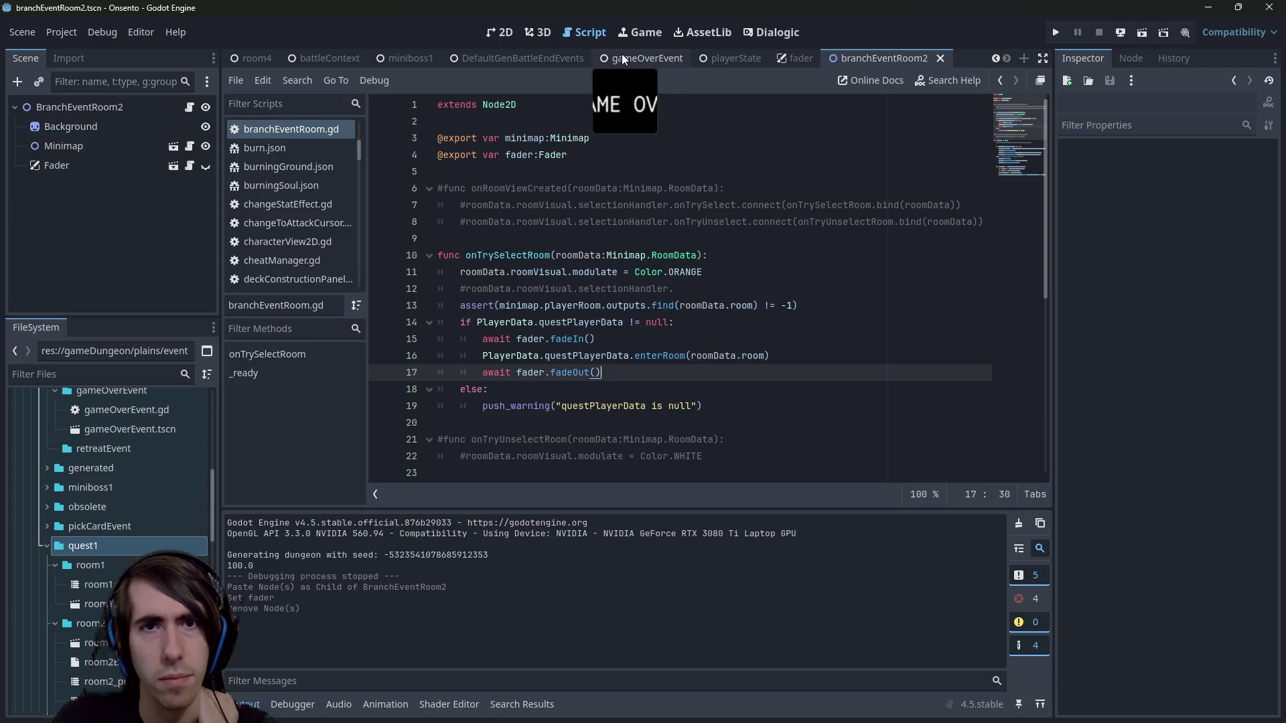
pyautogui.click(476, 53)
pyautogui.click(198, 107)
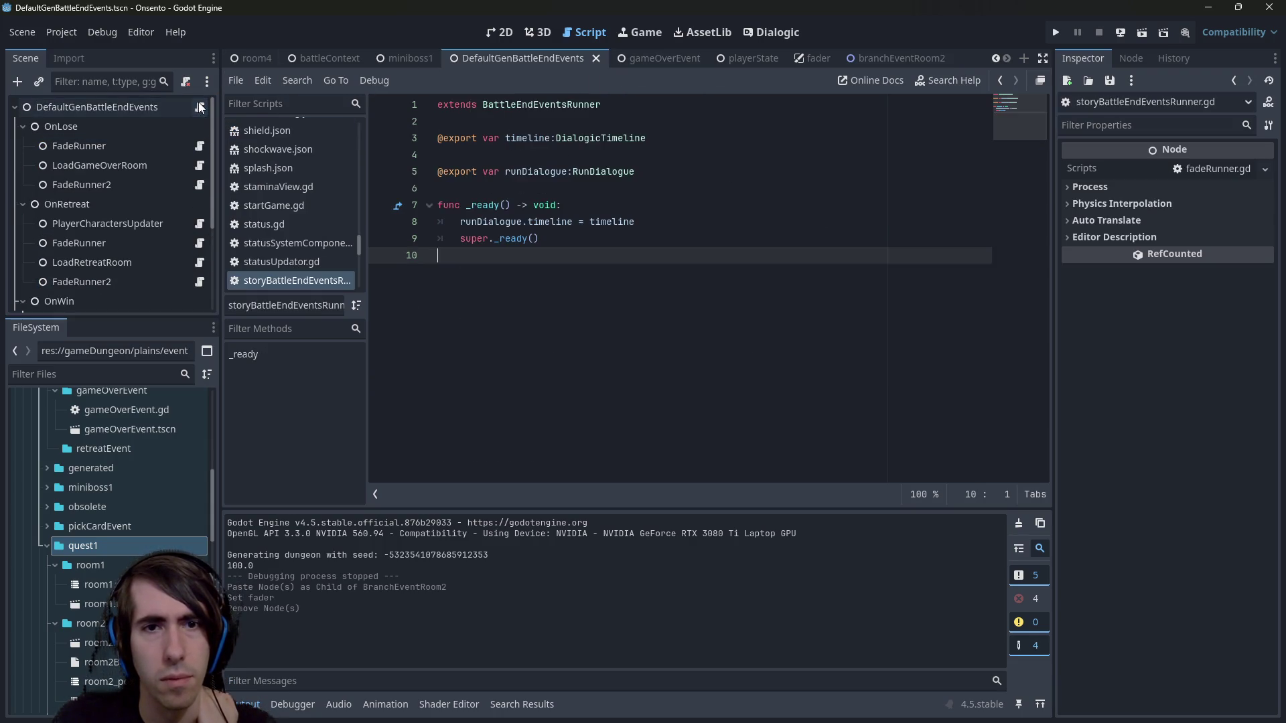
pyautogui.click(599, 106)
pyautogui.keyDown('ctrl'); pyautogui.click(573, 104); pyautogui.keyUp('ctrl')
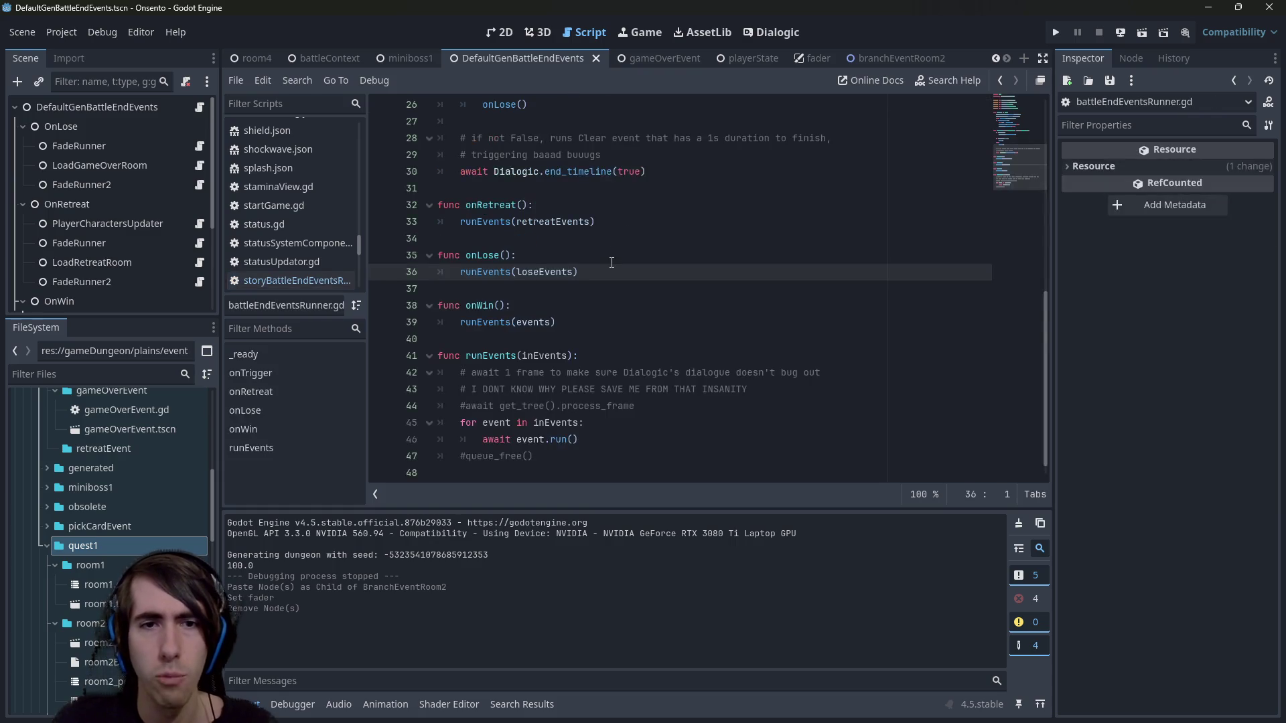
pyautogui.scroll(6, 602, 256)
pyautogui.moveTo(663, 289); pyautogui.dragTo(426, 239)
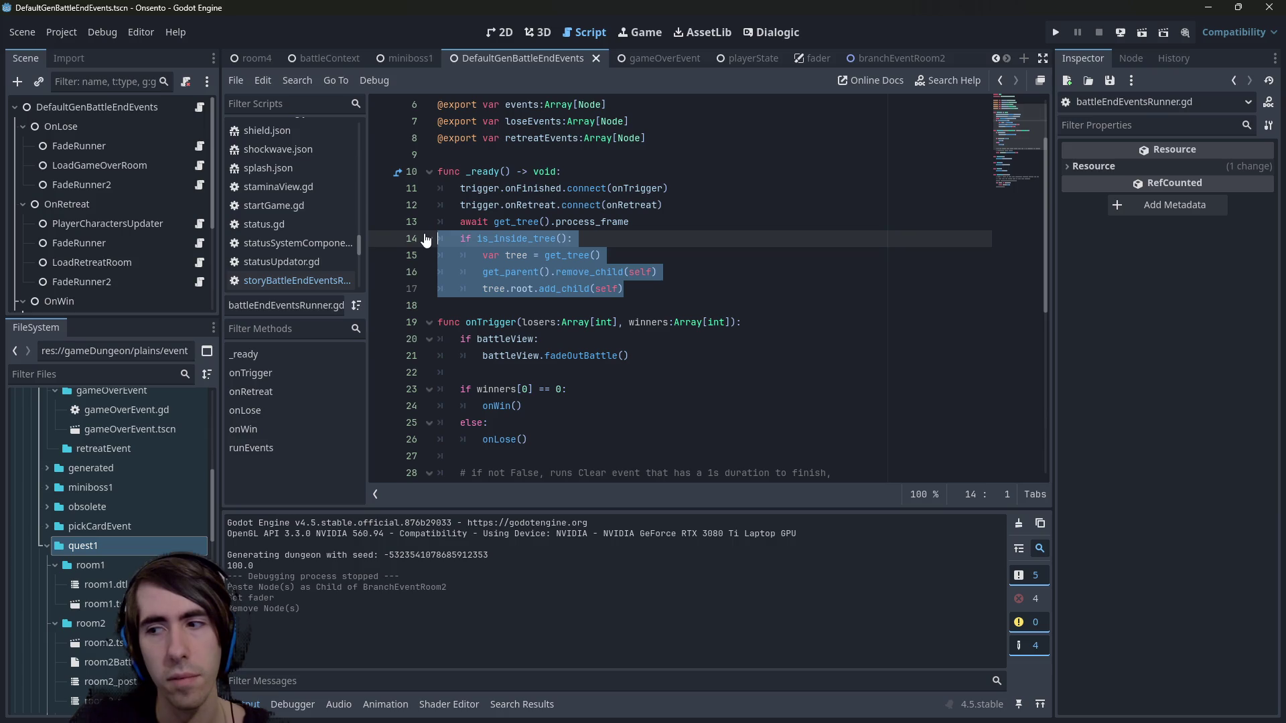
# Review the BattleEndEventsRunner class name and the end_timeline code on lines 28–30.
pyautogui.scroll(2, 513, 251)
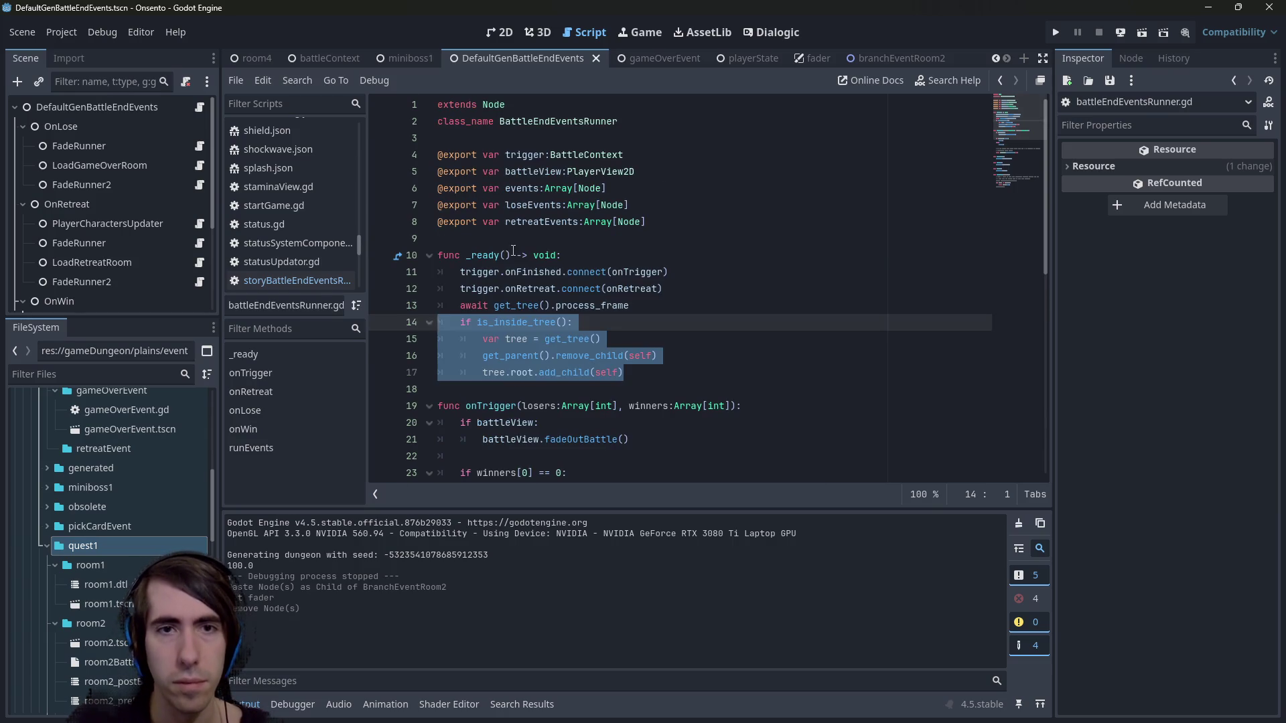
pyautogui.click(564, 109)
pyautogui.click(559, 121)
pyautogui.doubleClick(558, 120)
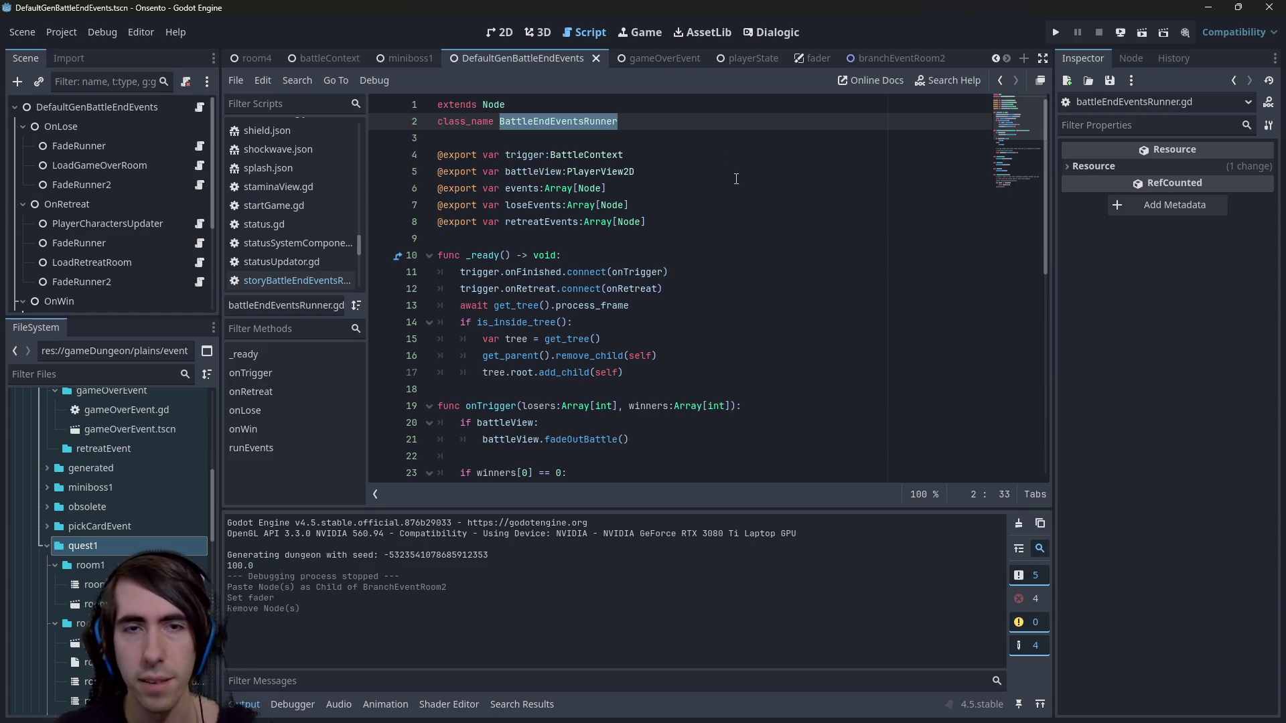
pyautogui.scroll(-4, 736, 179)
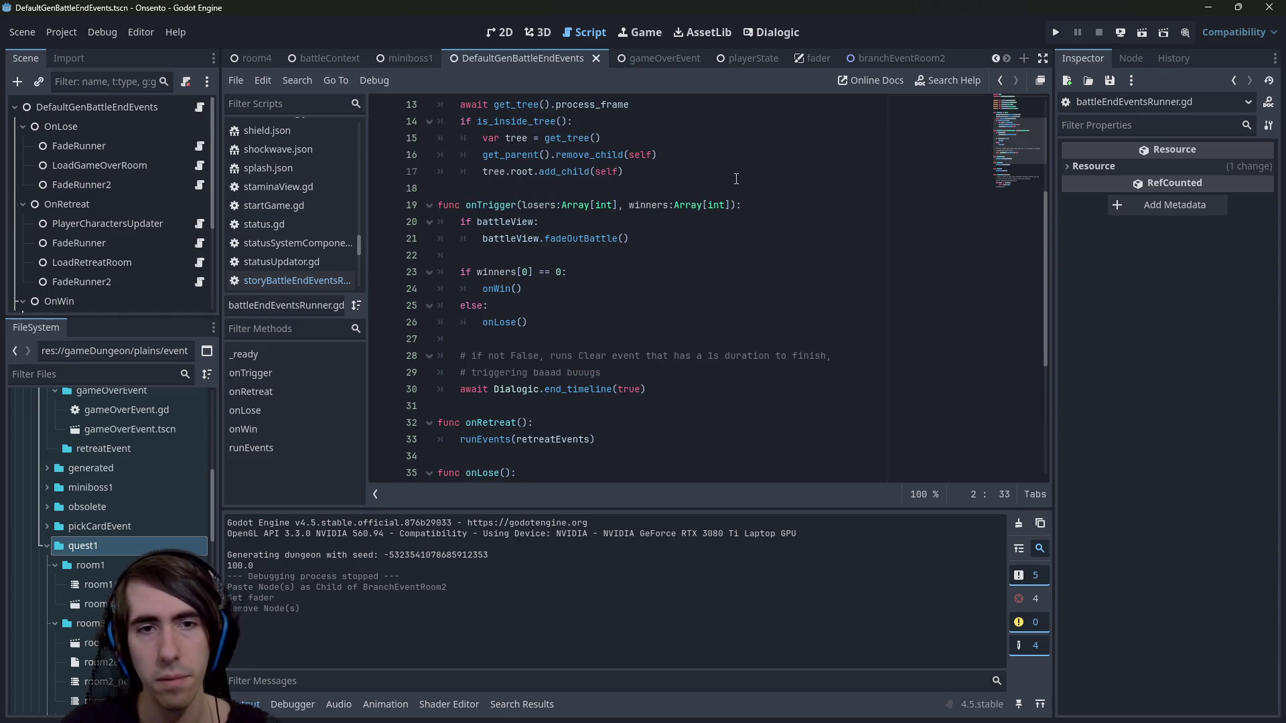
pyautogui.scroll(-2, 736, 178)
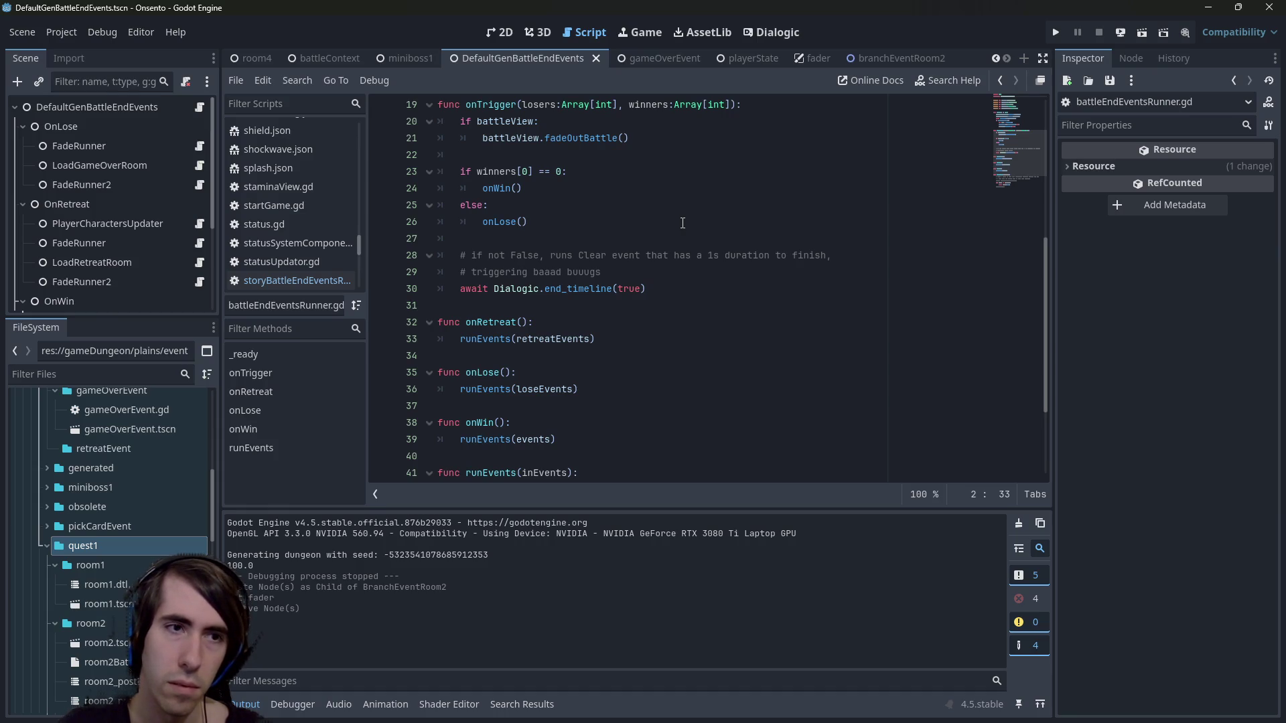
pyautogui.scroll(1, 682, 223)
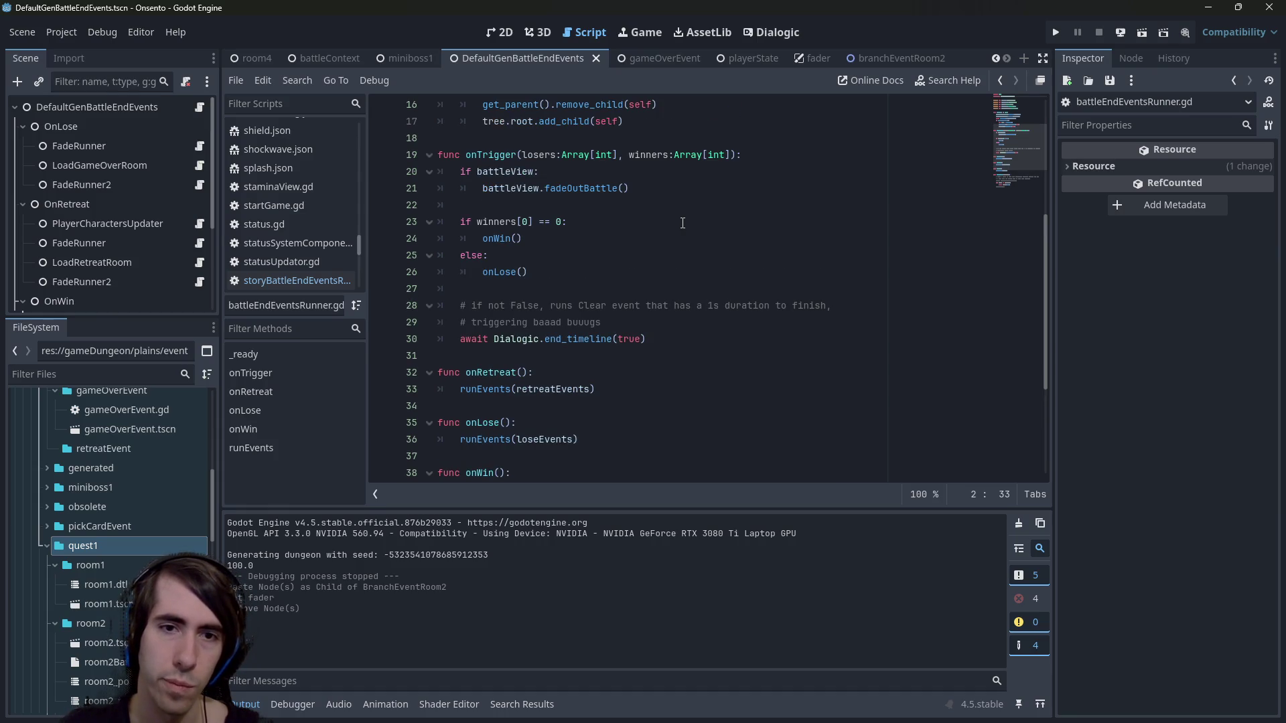
pyautogui.scroll(-2, 683, 223)
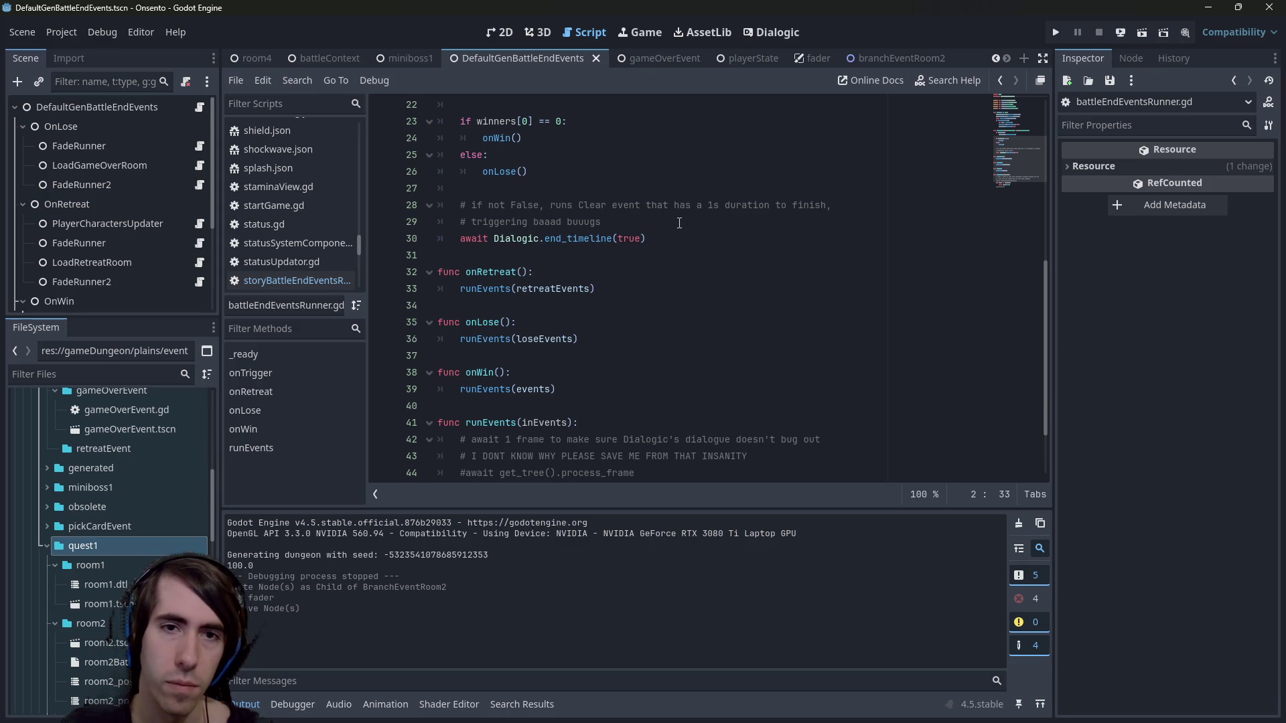
pyautogui.scroll(2, 679, 223)
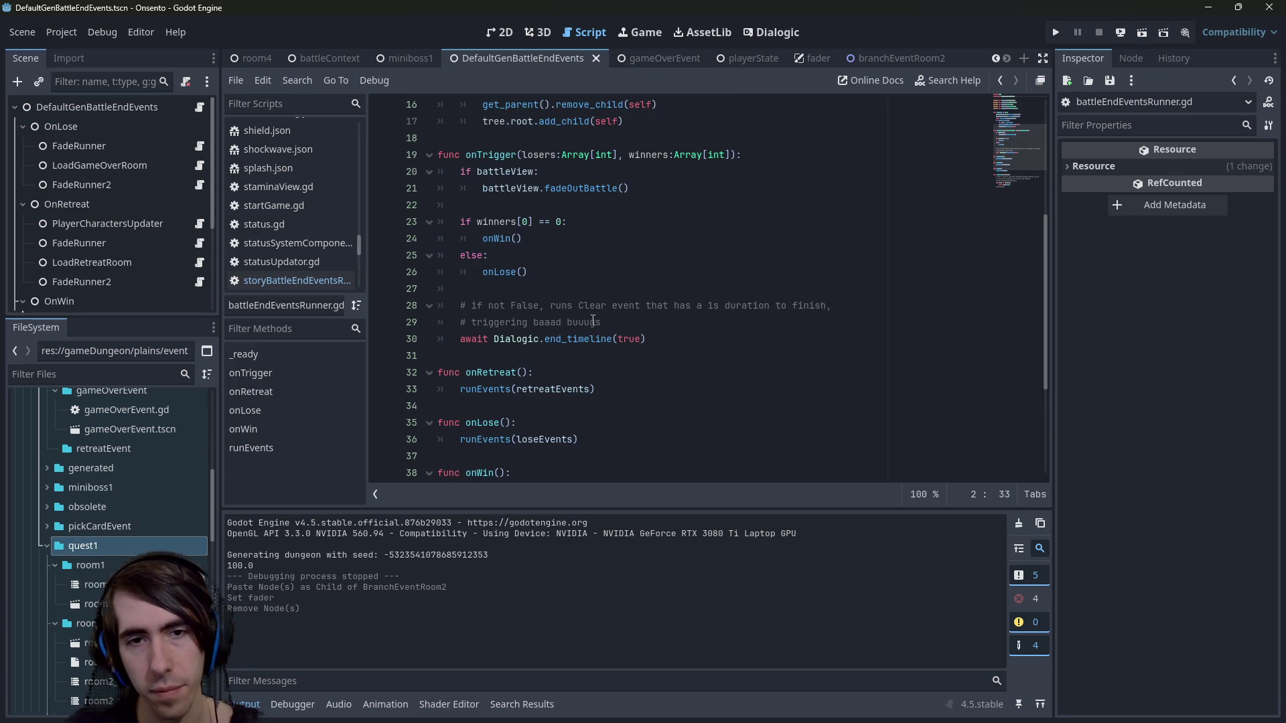
pyautogui.doubleClick(593, 339)
pyautogui.moveTo(662, 337); pyautogui.dragTo(408, 305)
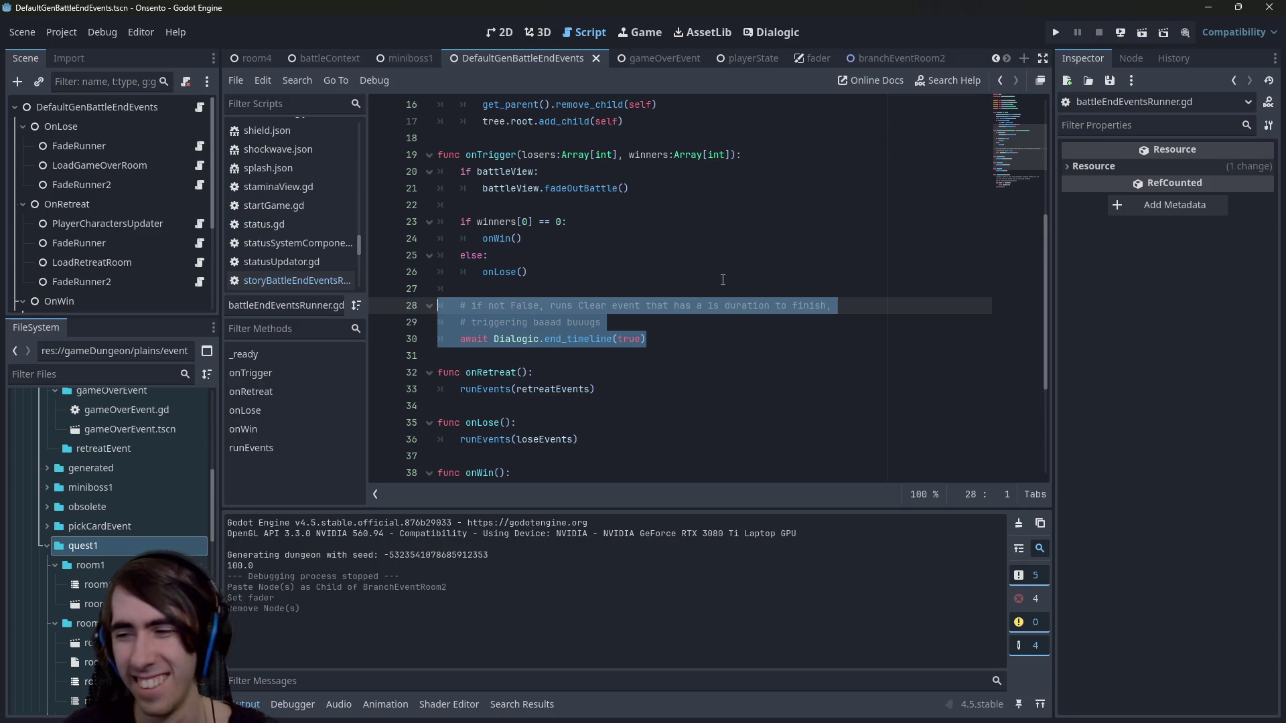
# Check battleView usage and copy the reparenting block on lines 14–17.
pyautogui.scroll(4, 600, 396)
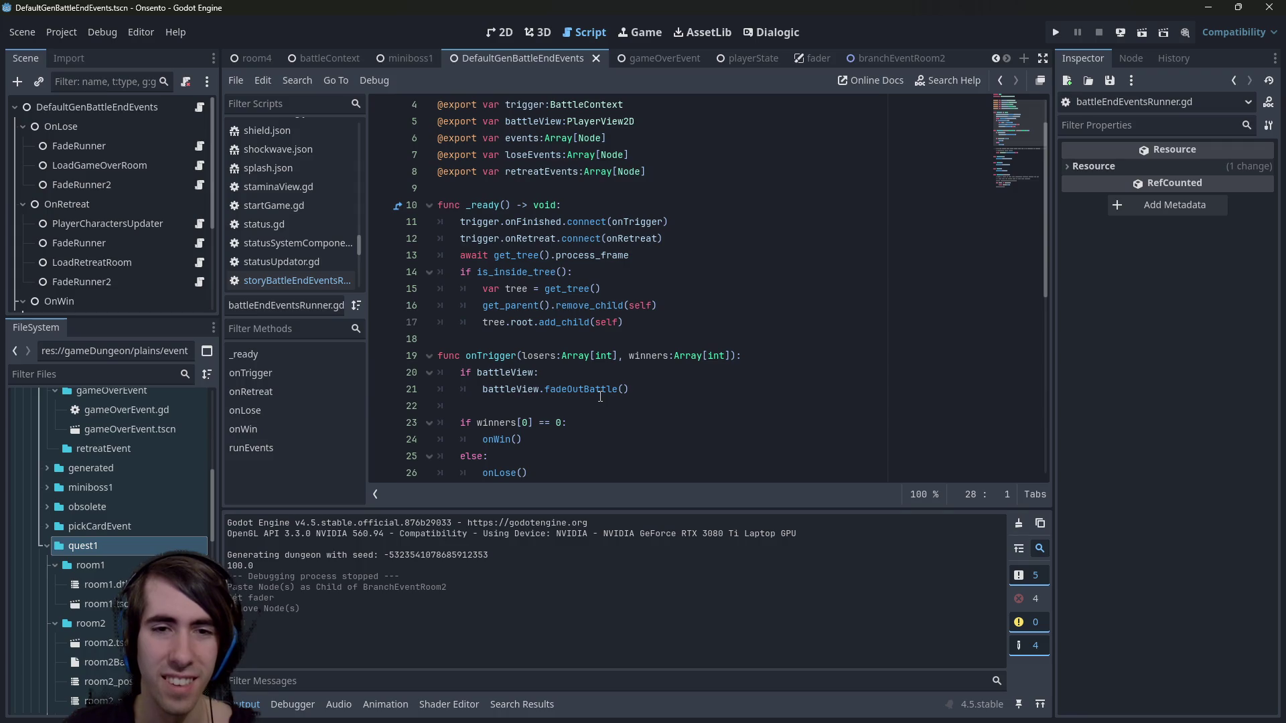
pyautogui.click(601, 396)
pyautogui.doubleClick(507, 374)
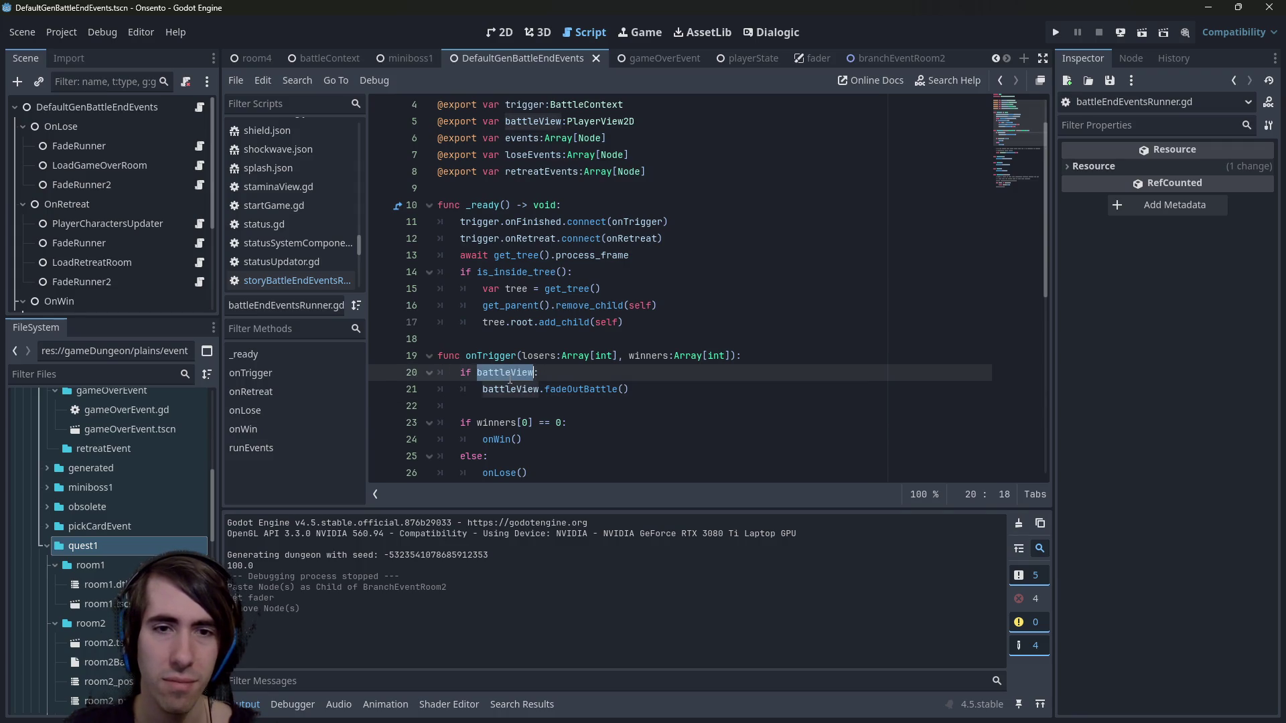
pyautogui.scroll(-2, 509, 379)
pyautogui.scroll(3, 510, 379)
pyautogui.moveTo(626, 373)
pyautogui.mouseDown()
pyautogui.moveTo(485, 349)
pyautogui.moveTo(406, 306)
pyautogui.mouseUp()
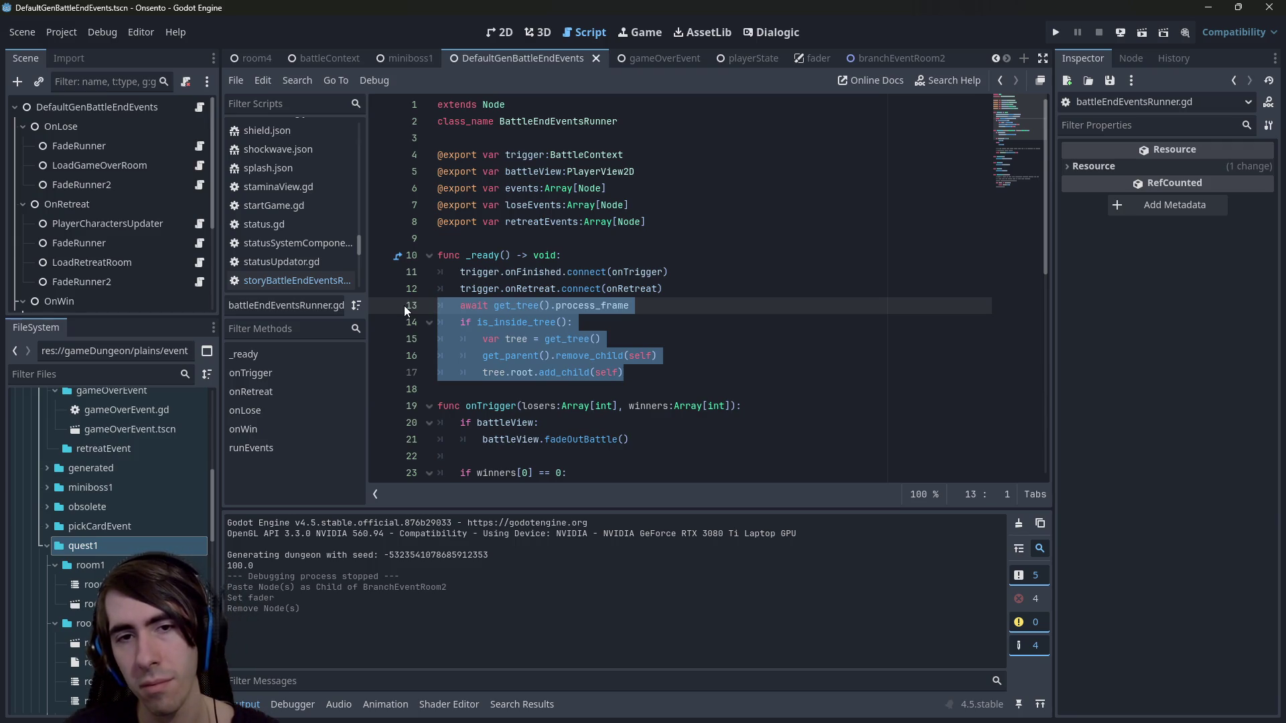
pyautogui.moveTo(625, 372); pyautogui.dragTo(282, 324)
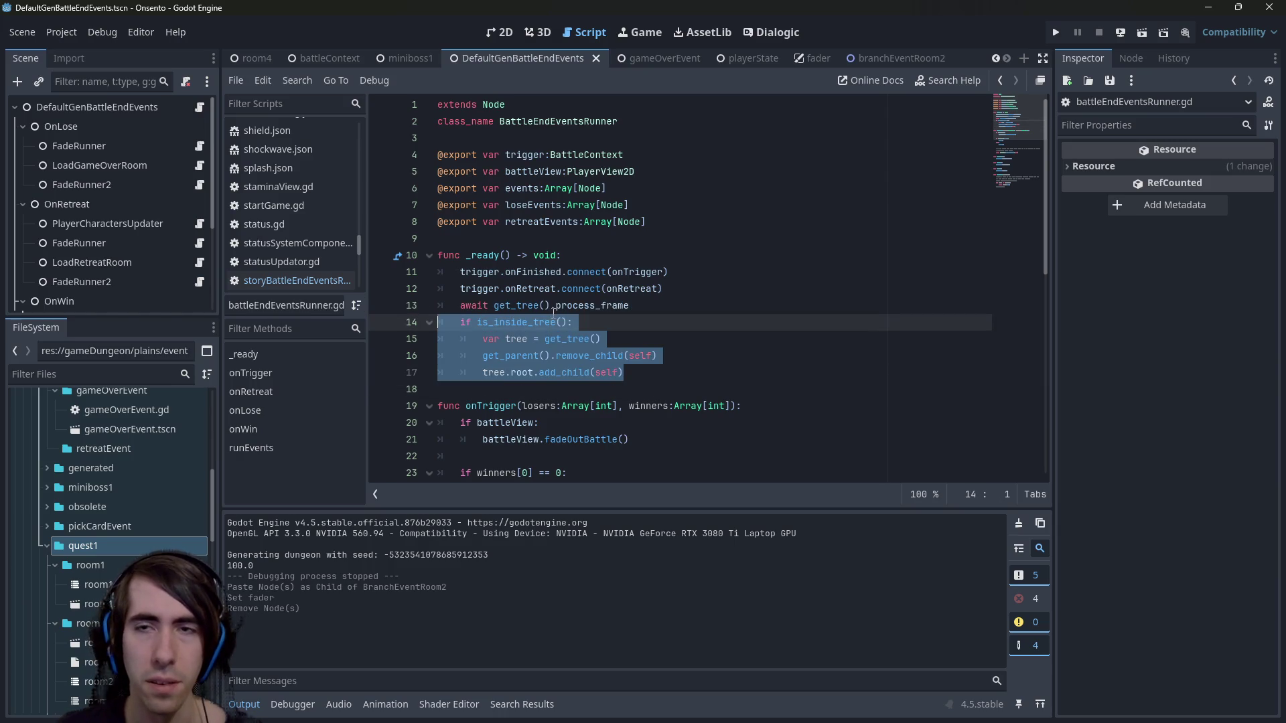
pyautogui.click(918, 59)
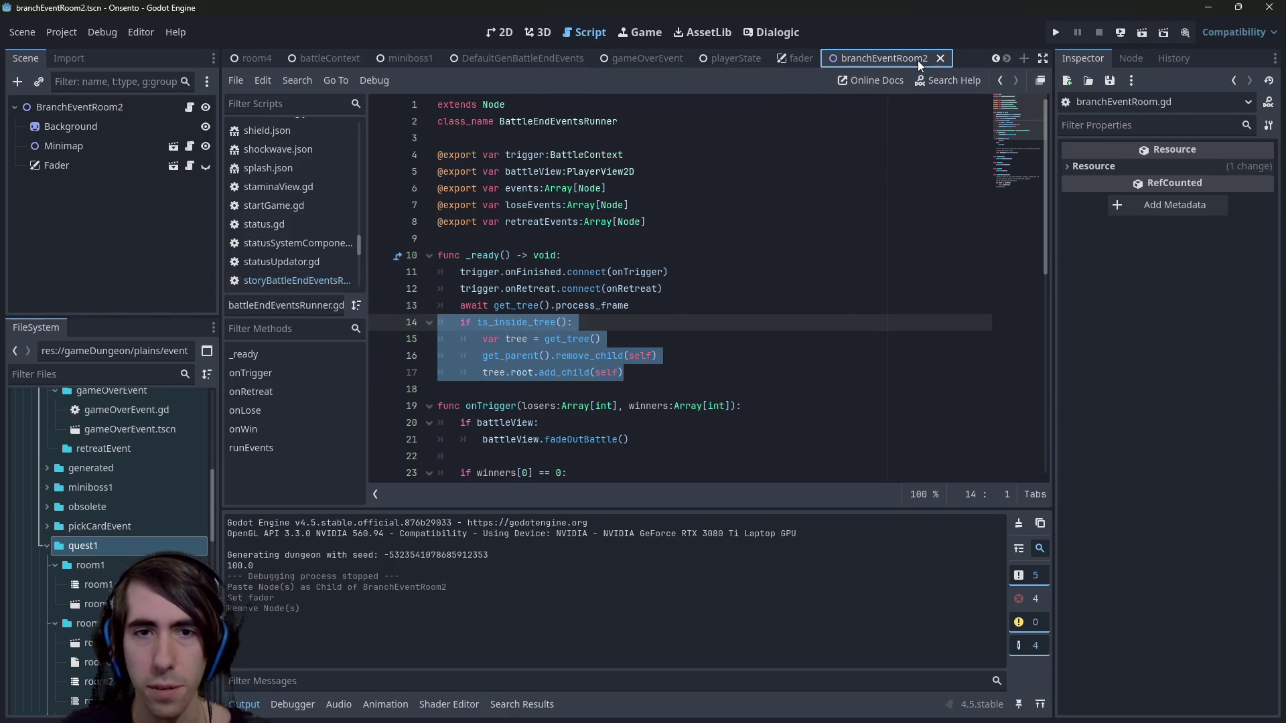
# Paste the reparenting block below line 14 of branchEventRoom.gd and indent it one level.
pyautogui.click(189, 107)
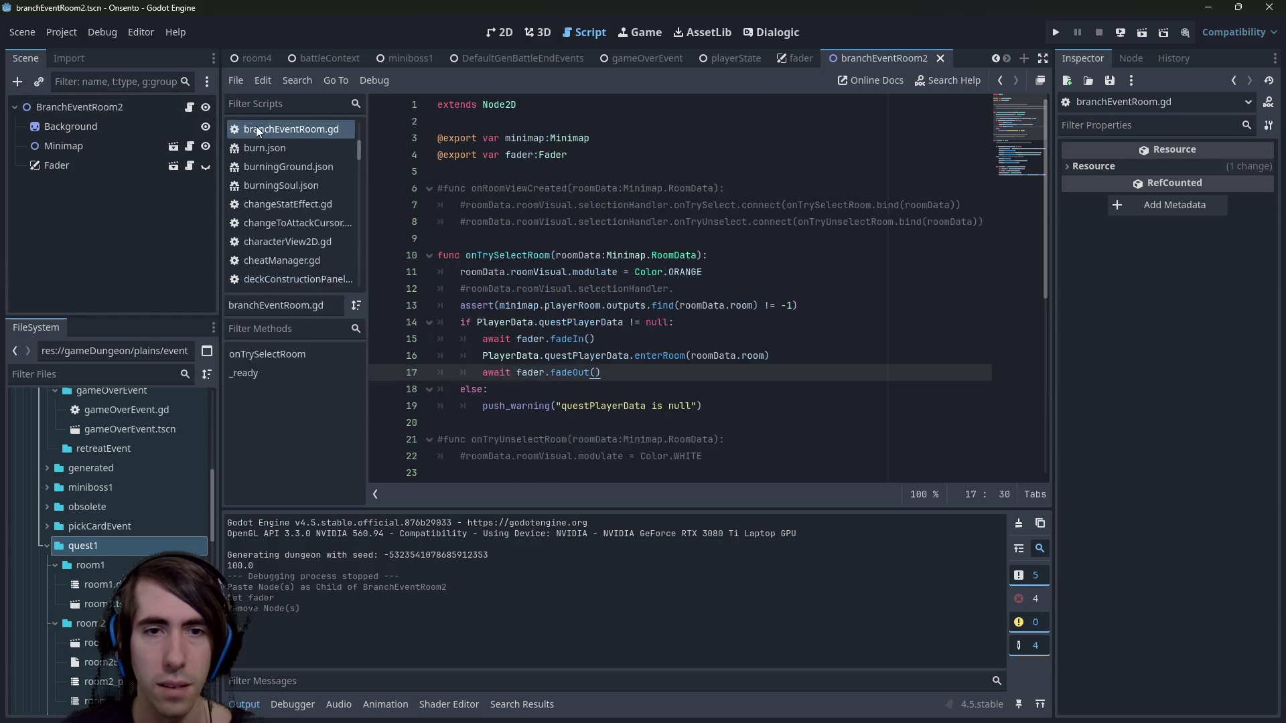
pyautogui.click(716, 323)
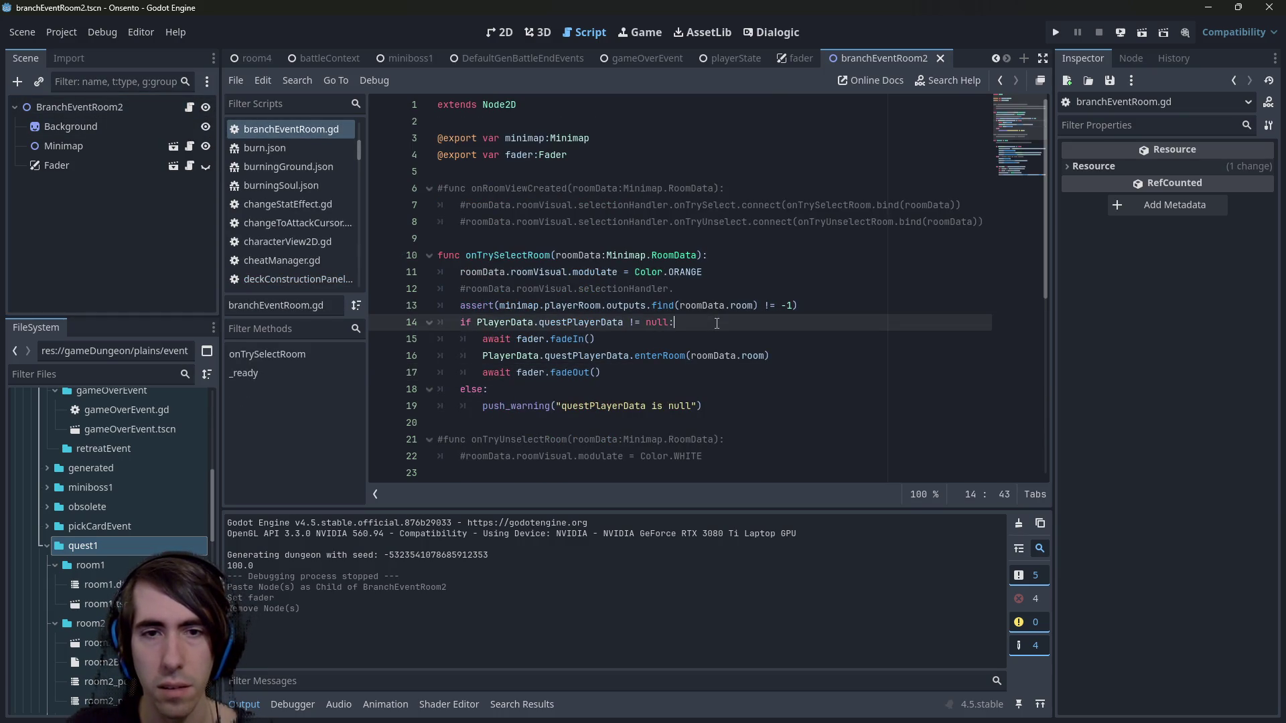
pyautogui.press('Return')
pyautogui.write('if is_inside_tree(): \tvar tree = get_tree() \tget_parent().remove_child(self) \ttree.root.add_child(self)')
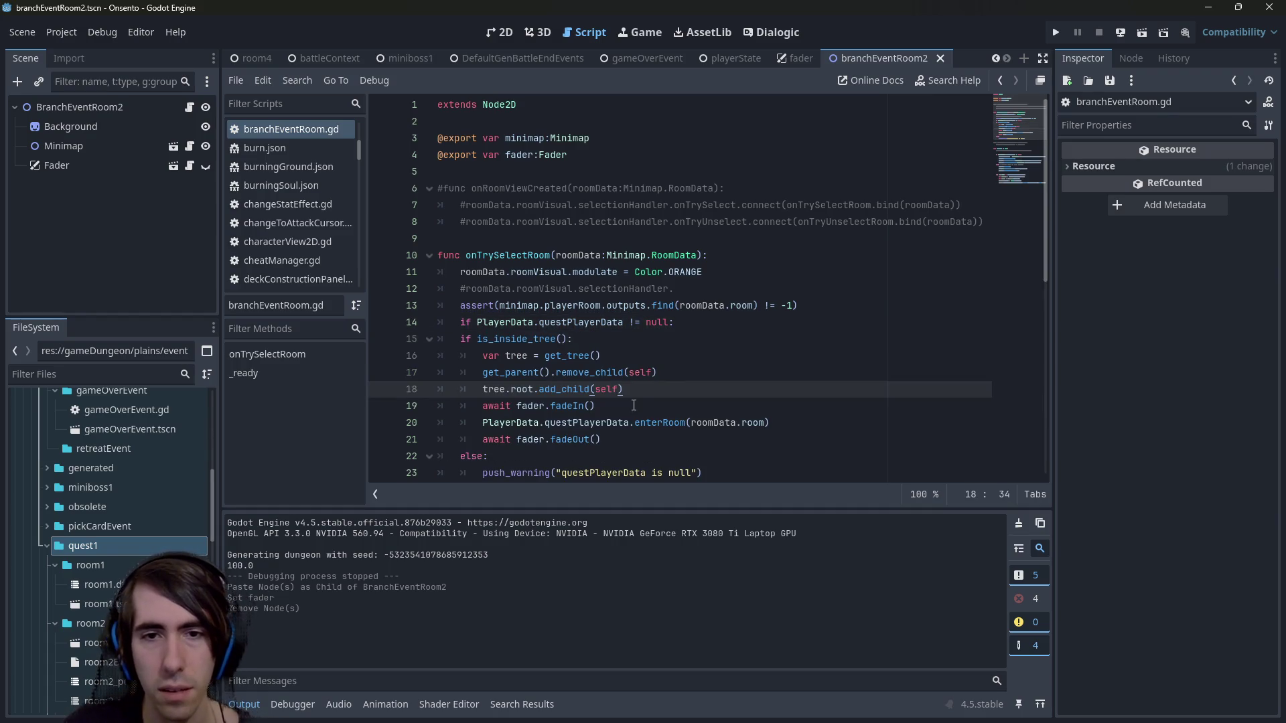
pyautogui.moveTo(638, 389); pyautogui.dragTo(317, 337)
pyautogui.press('Tab')
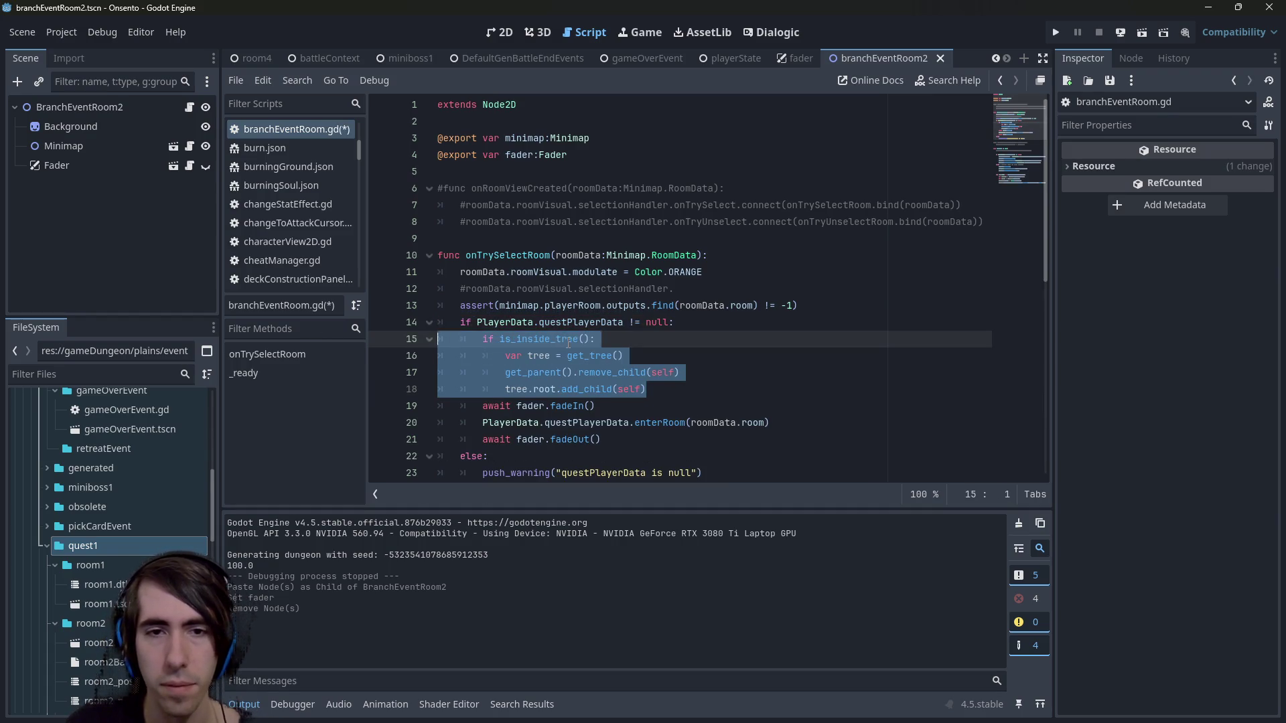
pyautogui.click(610, 340)
# Review the pasted remove_child and add_child lines and the following enterRoom call.
pyautogui.click(642, 356)
pyautogui.click(637, 368)
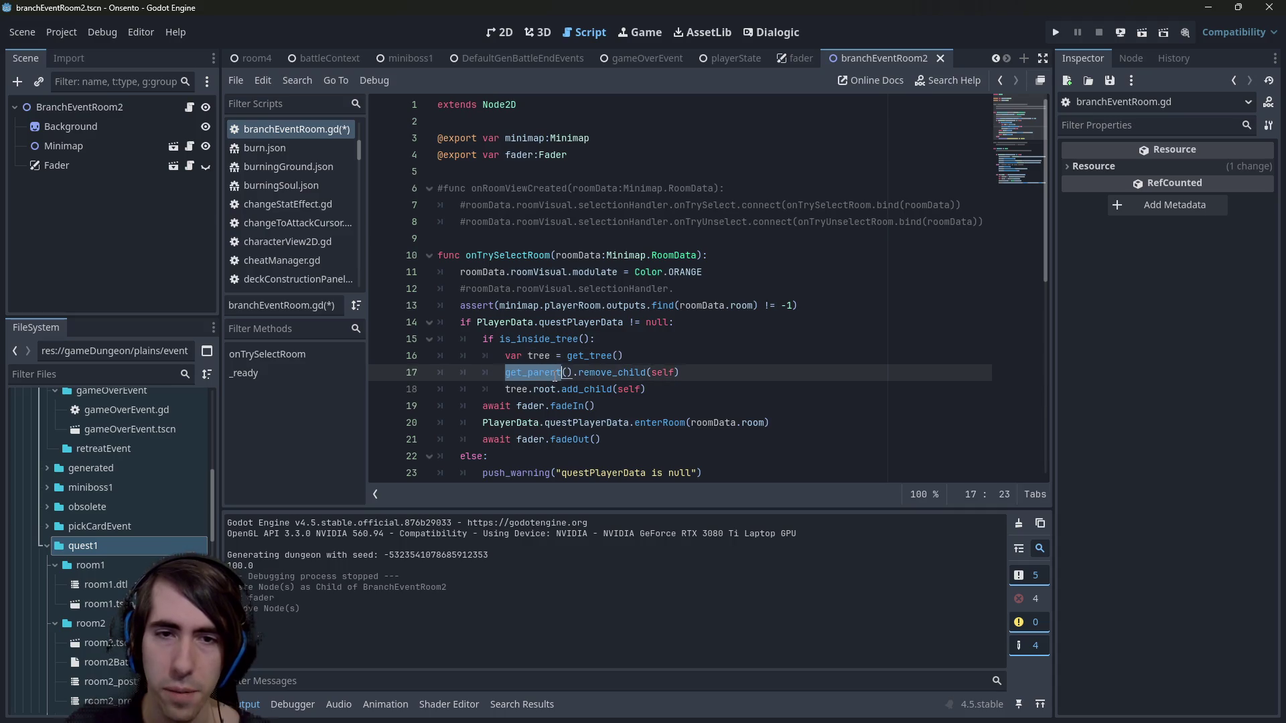
pyautogui.doubleClick(663, 372)
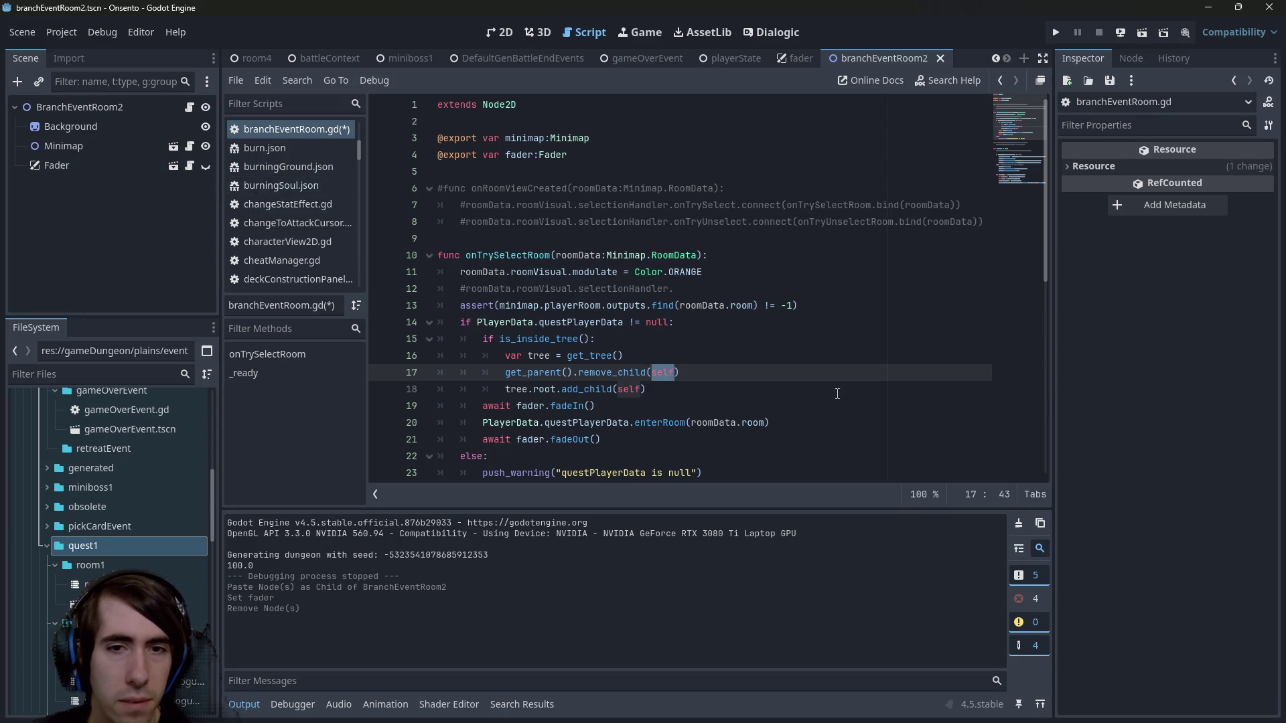
pyautogui.click(696, 396)
pyautogui.moveTo(711, 393); pyautogui.dragTo(365, 395)
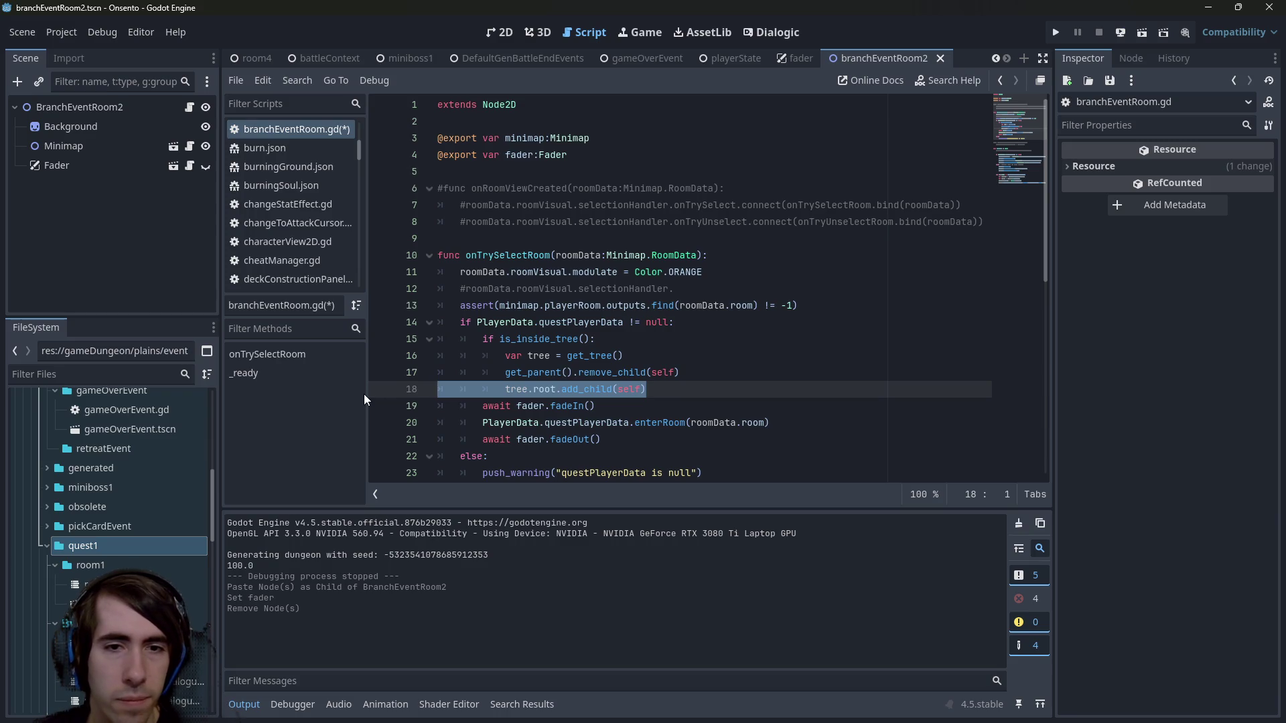
pyautogui.moveTo(639, 423); pyautogui.dragTo(770, 423)
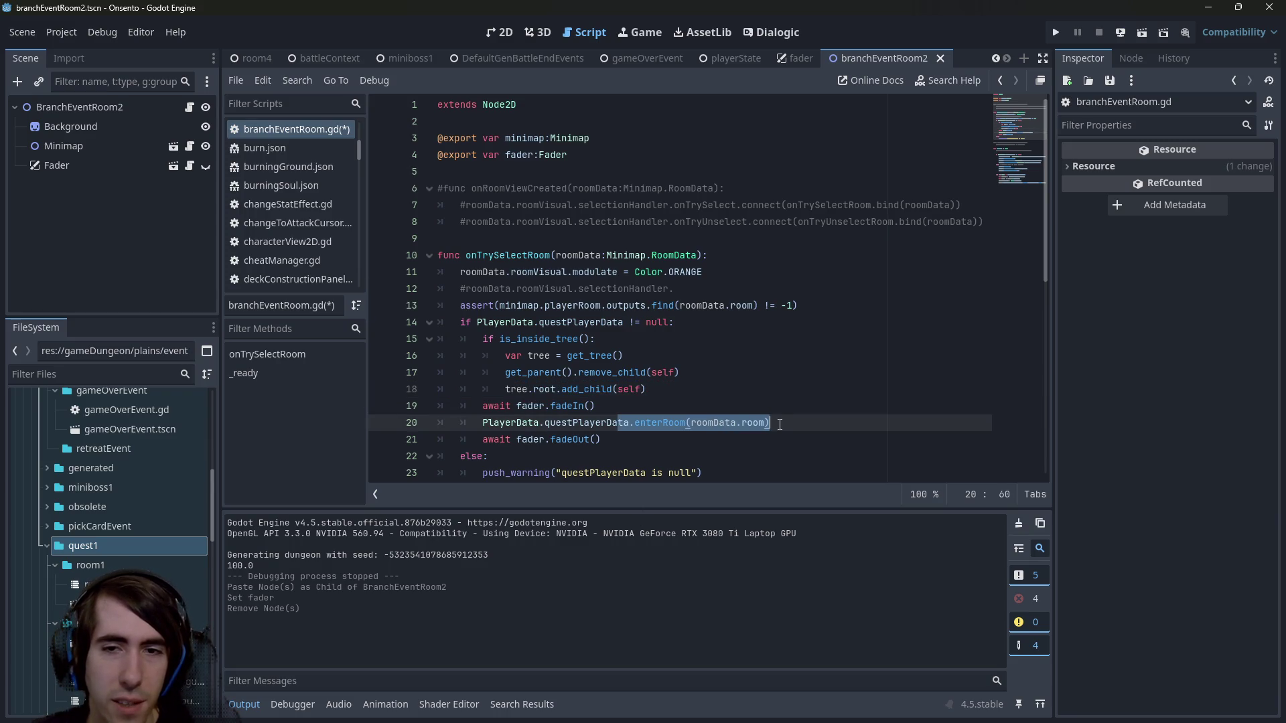
pyautogui.click(676, 427)
pyautogui.keyDown('ctrl'); pyautogui.click(676, 424); pyautogui.keyUp('ctrl')
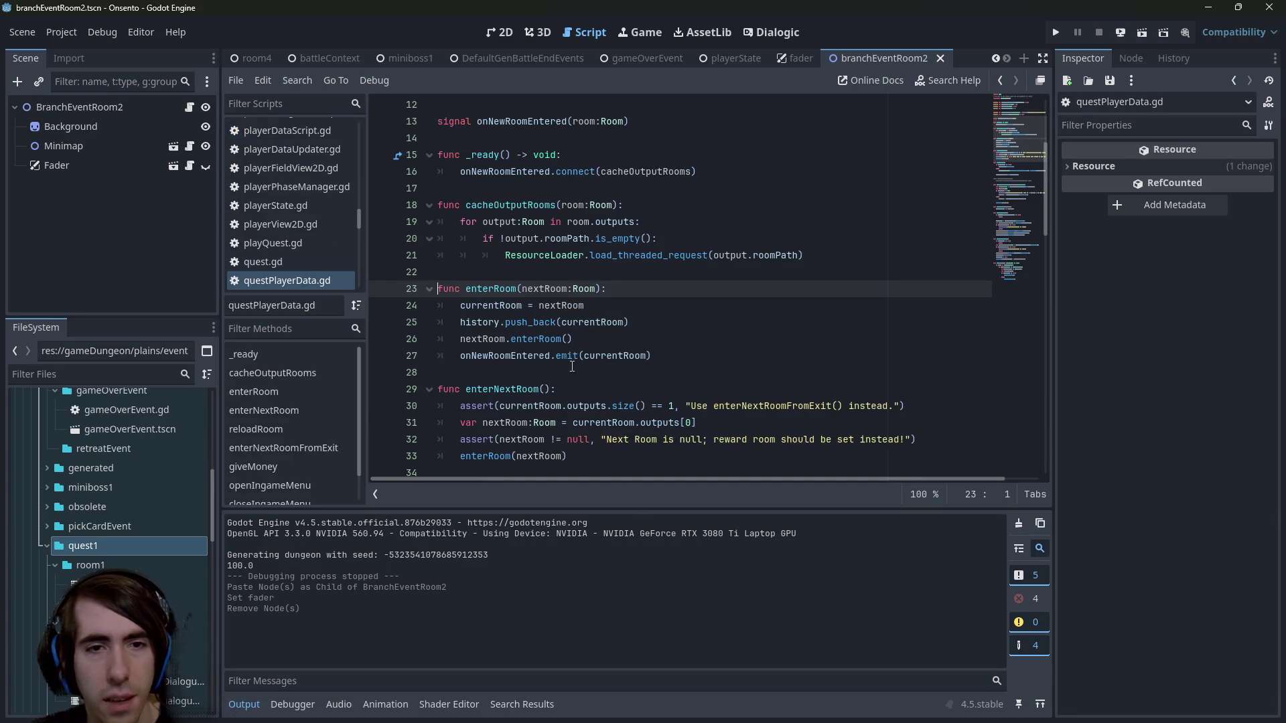
pyautogui.keyDown('ctrl'); pyautogui.click(541, 339); pyautogui.keyUp('ctrl')
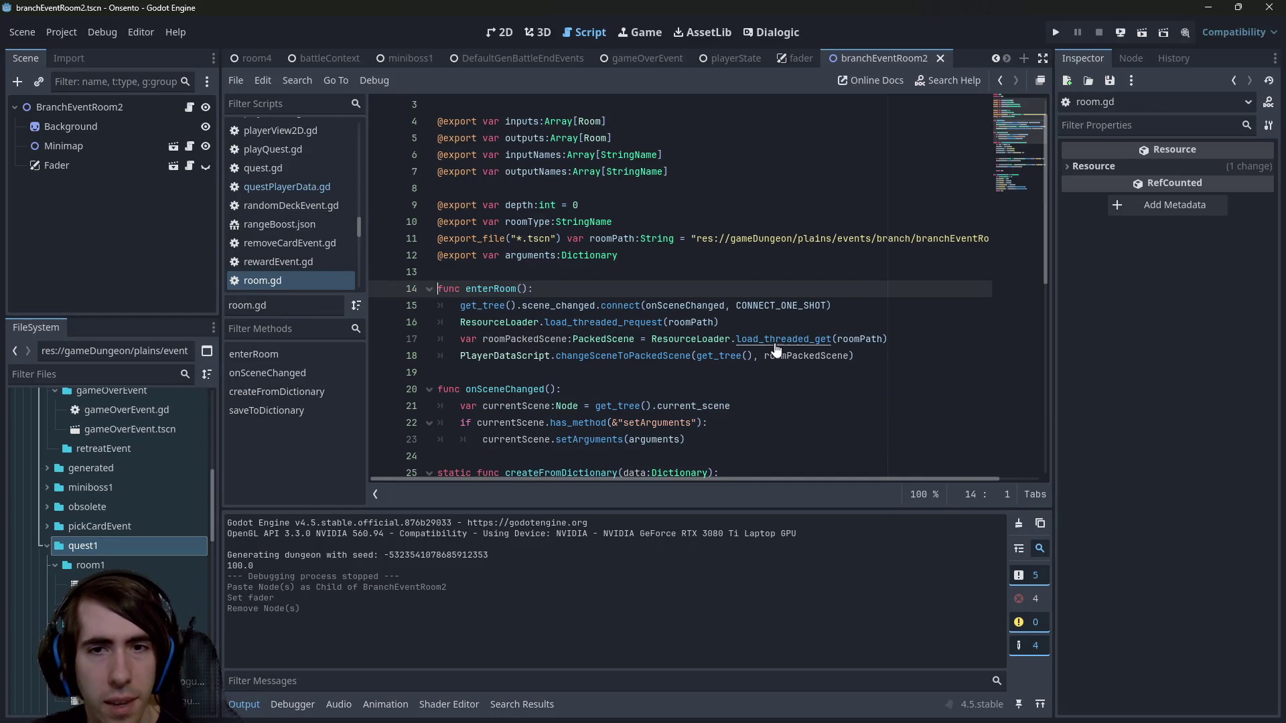
pyautogui.keyDown('ctrl'); pyautogui.click(642, 362); pyautogui.keyUp('ctrl')
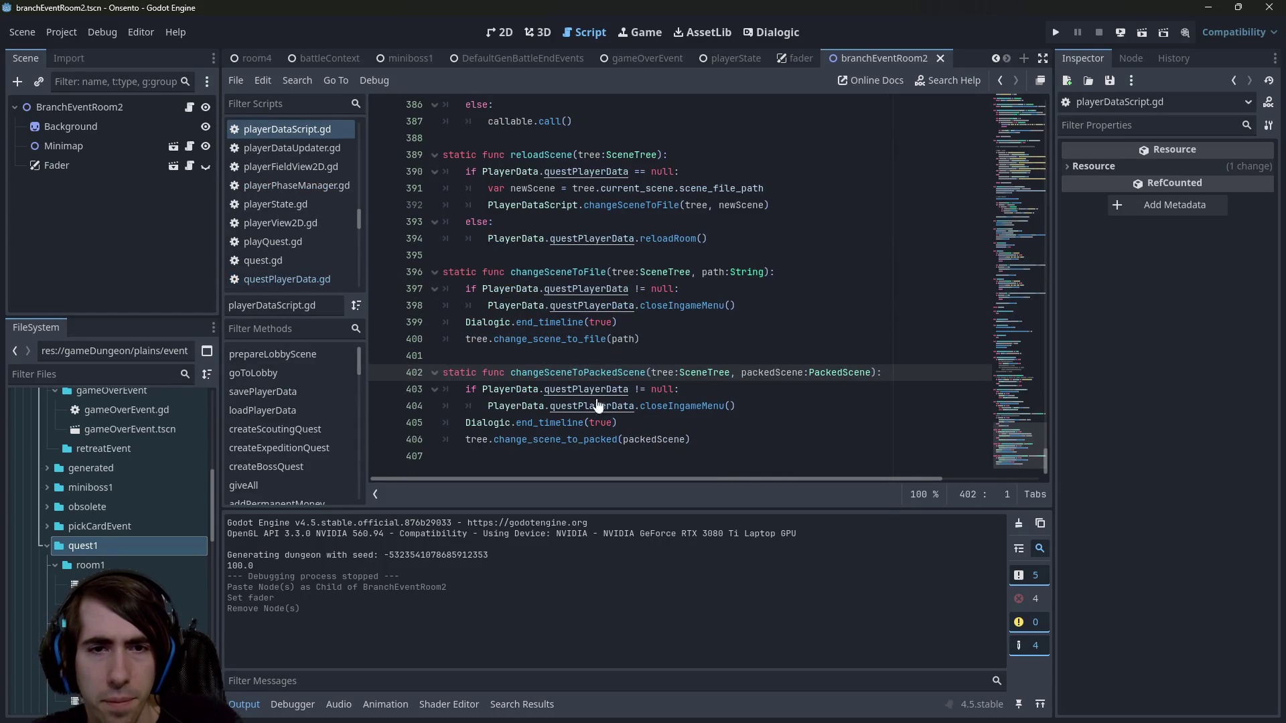
pyautogui.keyDown('ctrl'); pyautogui.click(574, 451); pyautogui.keyUp('ctrl')
pyautogui.scroll(5, 580, 205)
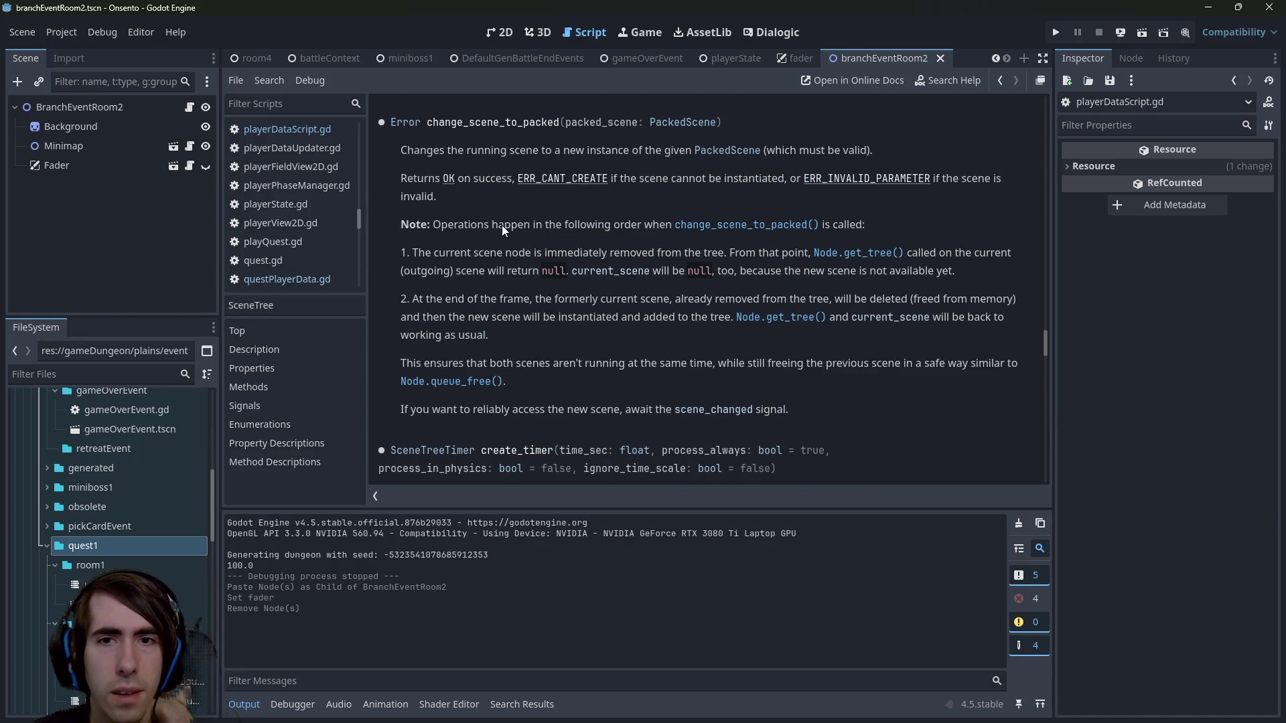
pyautogui.moveTo(497, 248); pyautogui.dragTo(569, 252)
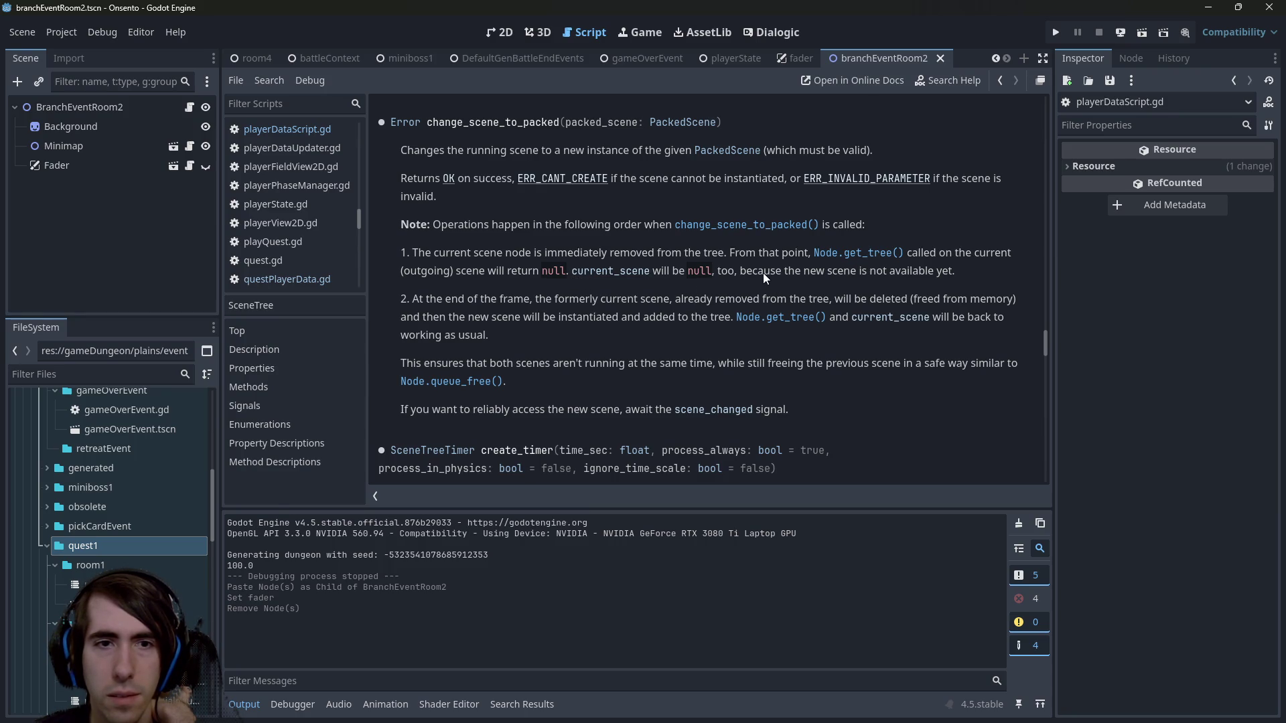
pyautogui.moveTo(653, 299); pyautogui.dragTo(858, 299)
pyautogui.click(852, 287)
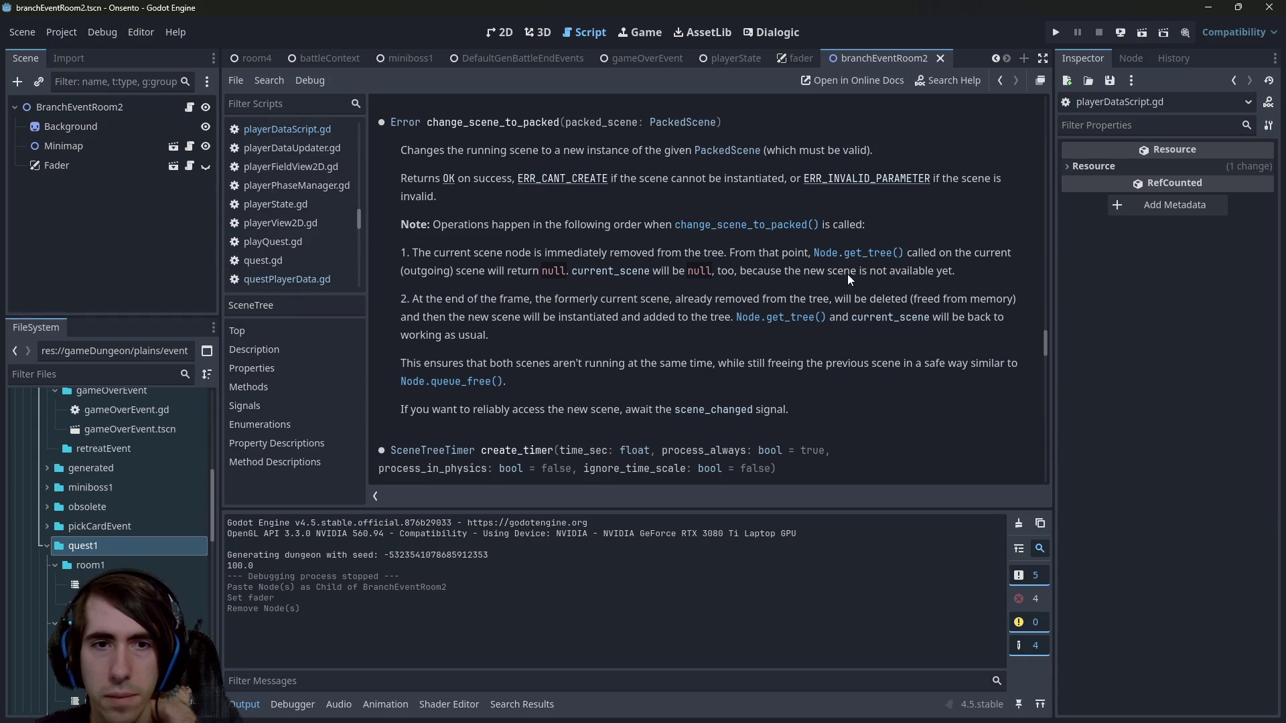
pyautogui.hotkey('alt', 'Left')
pyautogui.hotkey('alt', 'Left')
pyautogui.hotkey('alt', 'Left')
pyautogui.hotkey('alt', 'Right')
pyautogui.hotkey('alt', 'Left')
pyautogui.hotkey('alt', 'Left')
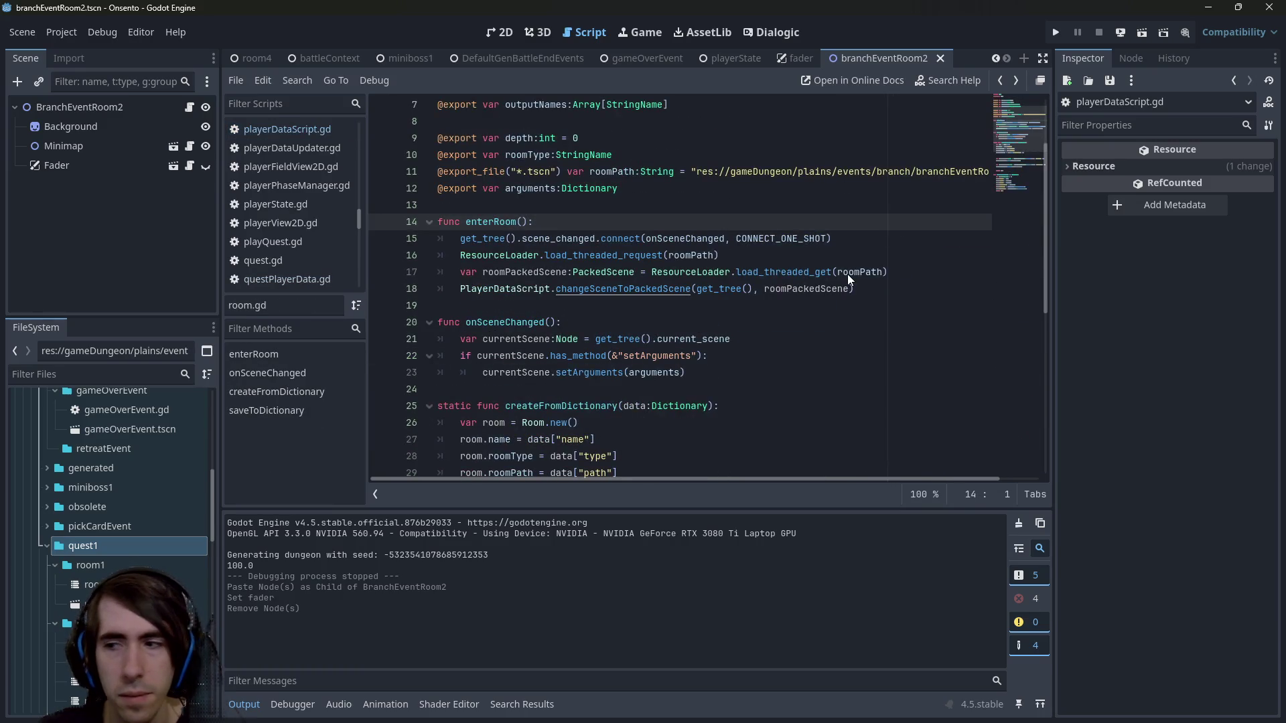
pyautogui.hotkey('alt', 'Left')
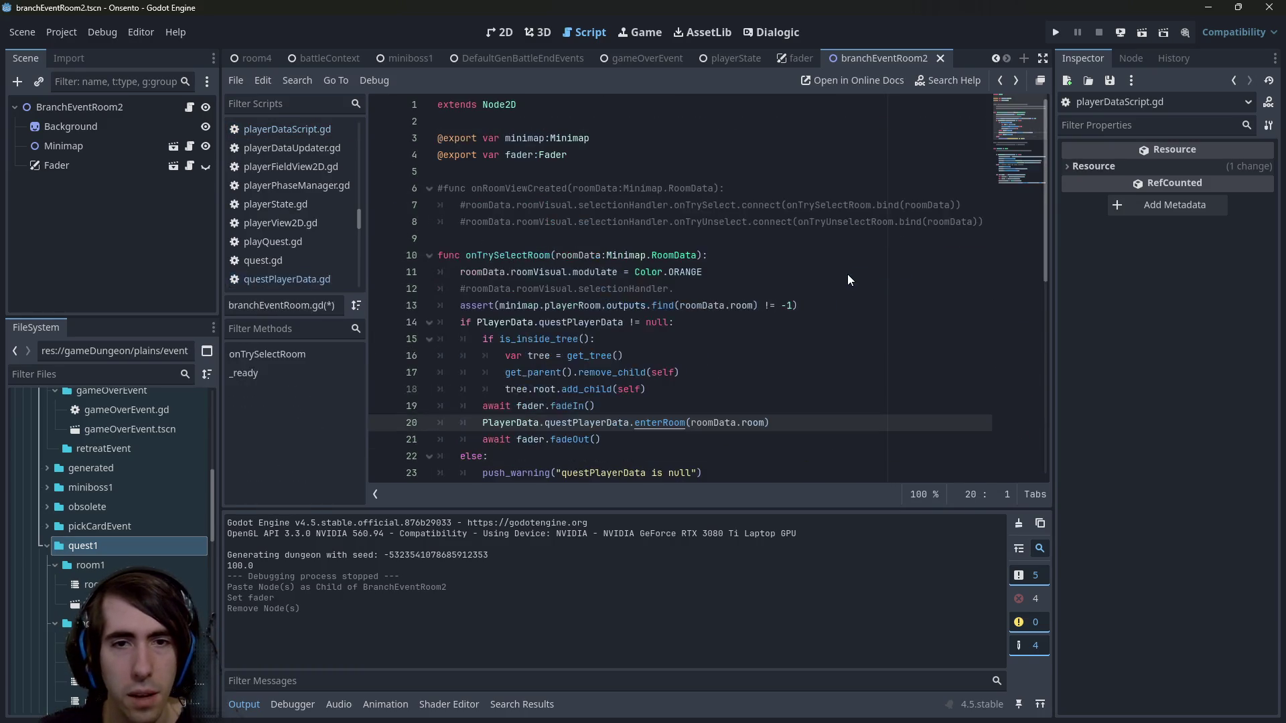
# Review the inserted is_inside_tree reparenting block and its remove_child(self) call.
pyautogui.press('Up')
pyautogui.hotkey('shift', 'Up')
pyautogui.hotkey('shift', 'Up')
pyautogui.hotkey('shift', 'Up')
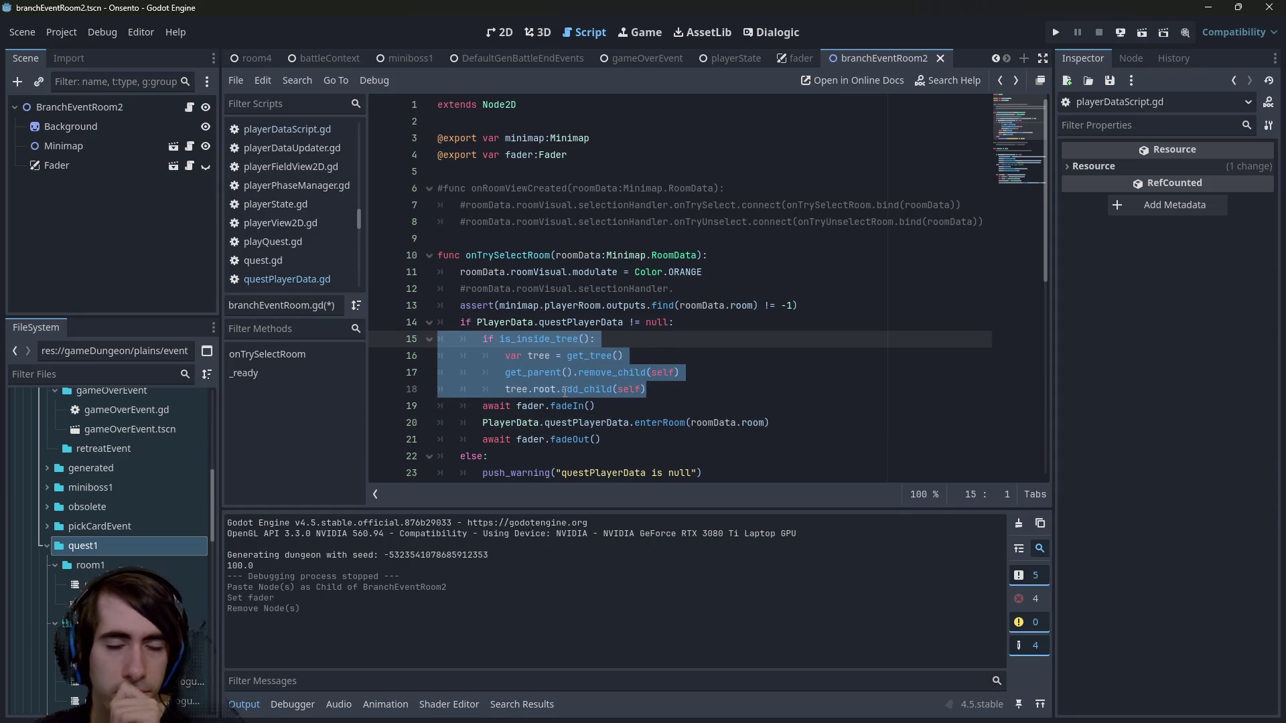
pyautogui.moveTo(586, 389)
pyautogui.scroll(-1, 603, 375)
pyautogui.scroll(1, 602, 375)
pyautogui.click(697, 387)
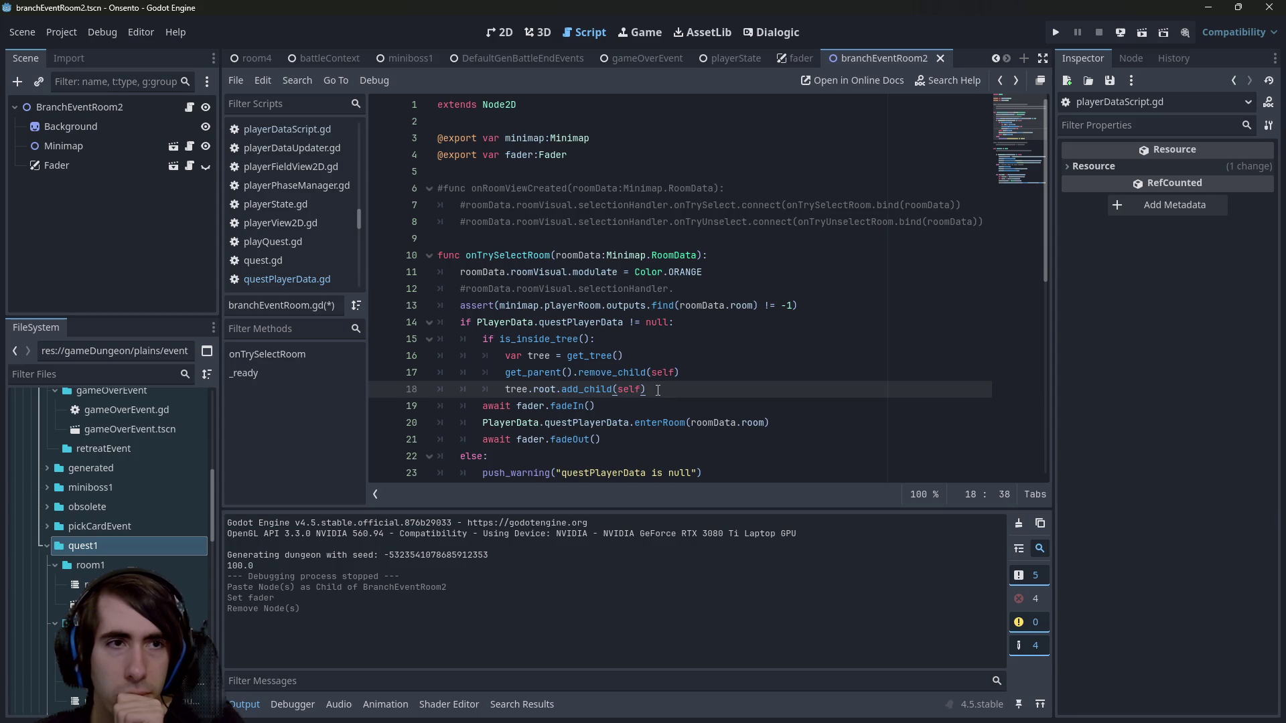
pyautogui.moveTo(664, 390); pyautogui.dragTo(392, 346)
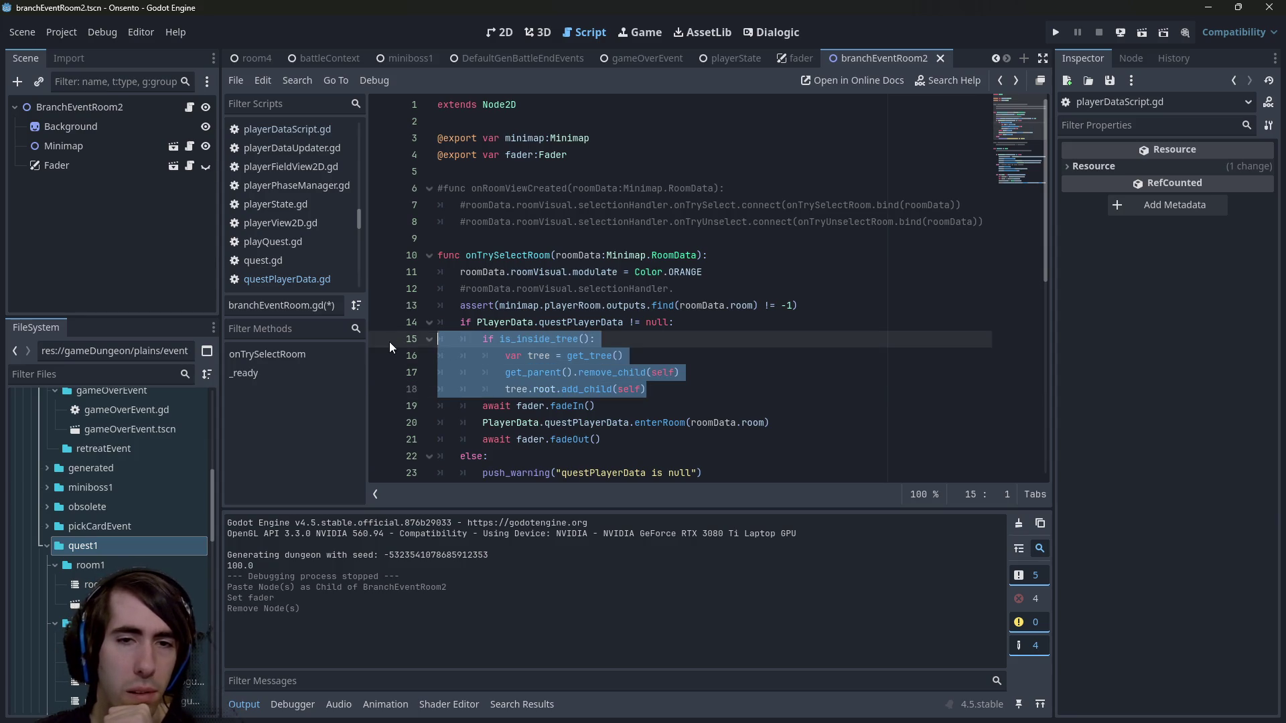
pyautogui.click(629, 373)
pyautogui.moveTo(503, 373); pyautogui.dragTo(678, 373)
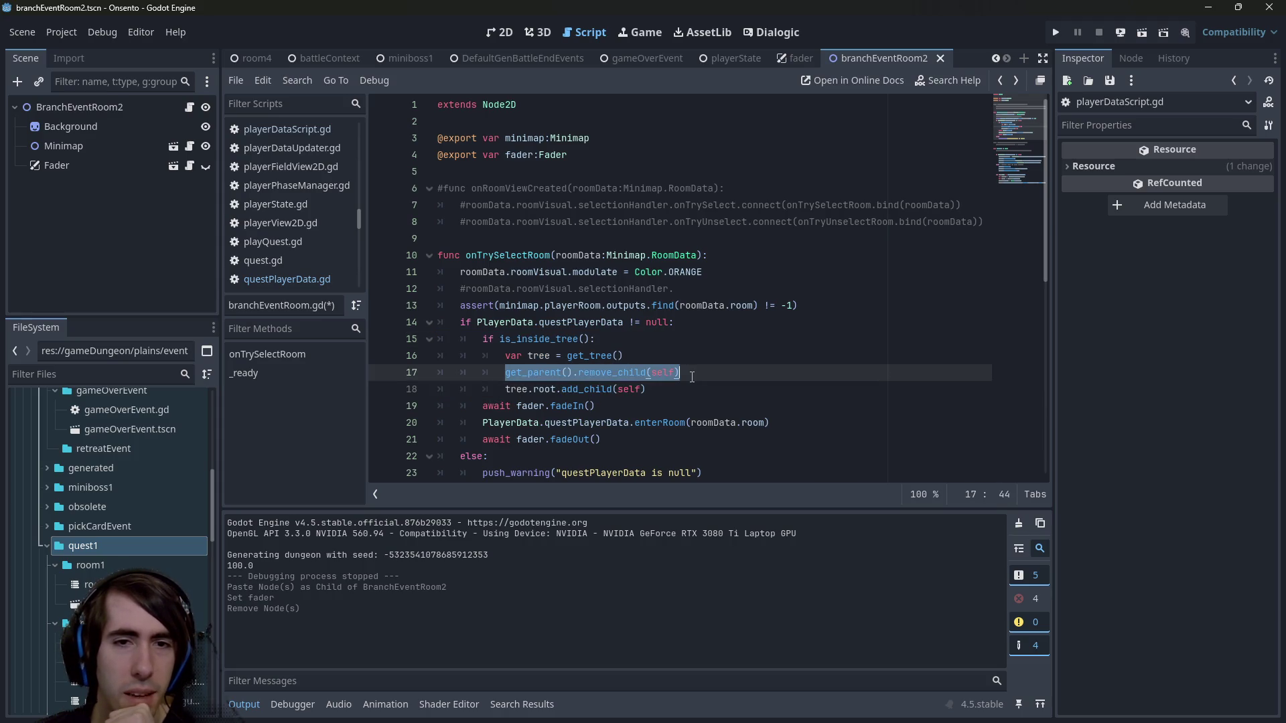
pyautogui.click(679, 392)
pyautogui.scroll(-3, 602, 338)
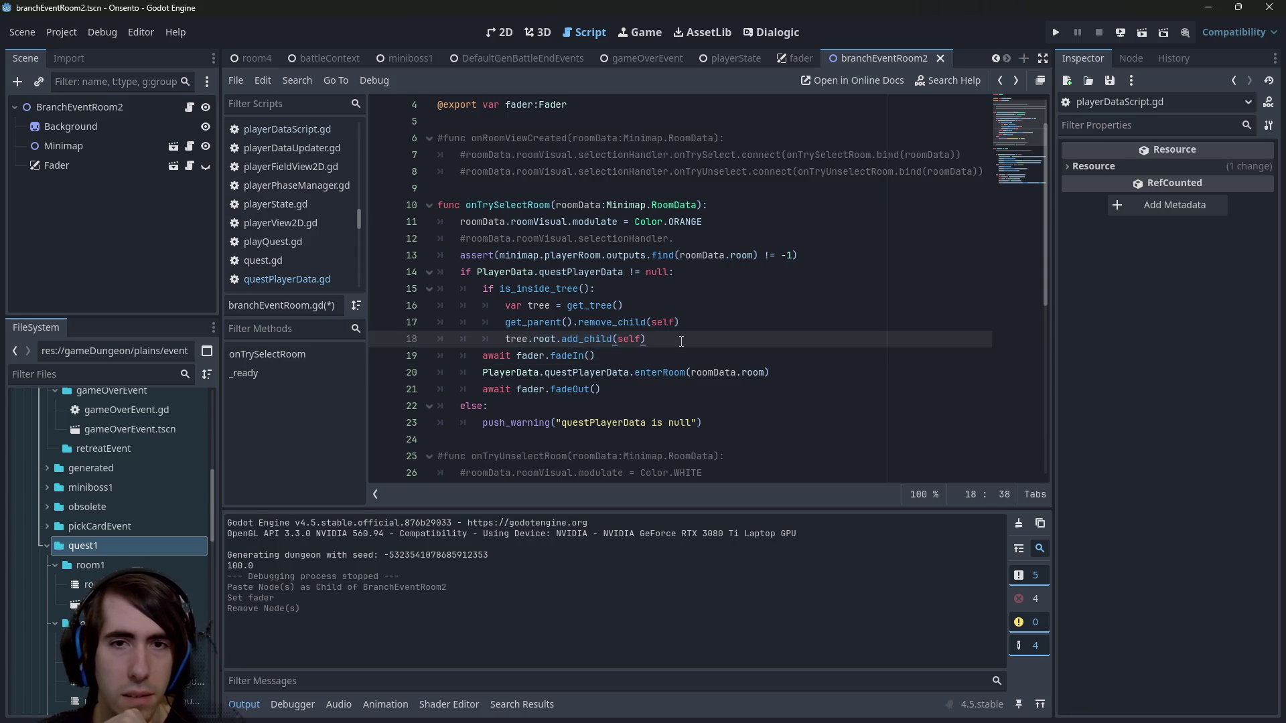
# Check questPlayerData's uses, then start and discard a new var line after the null check.
pyautogui.click(566, 273)
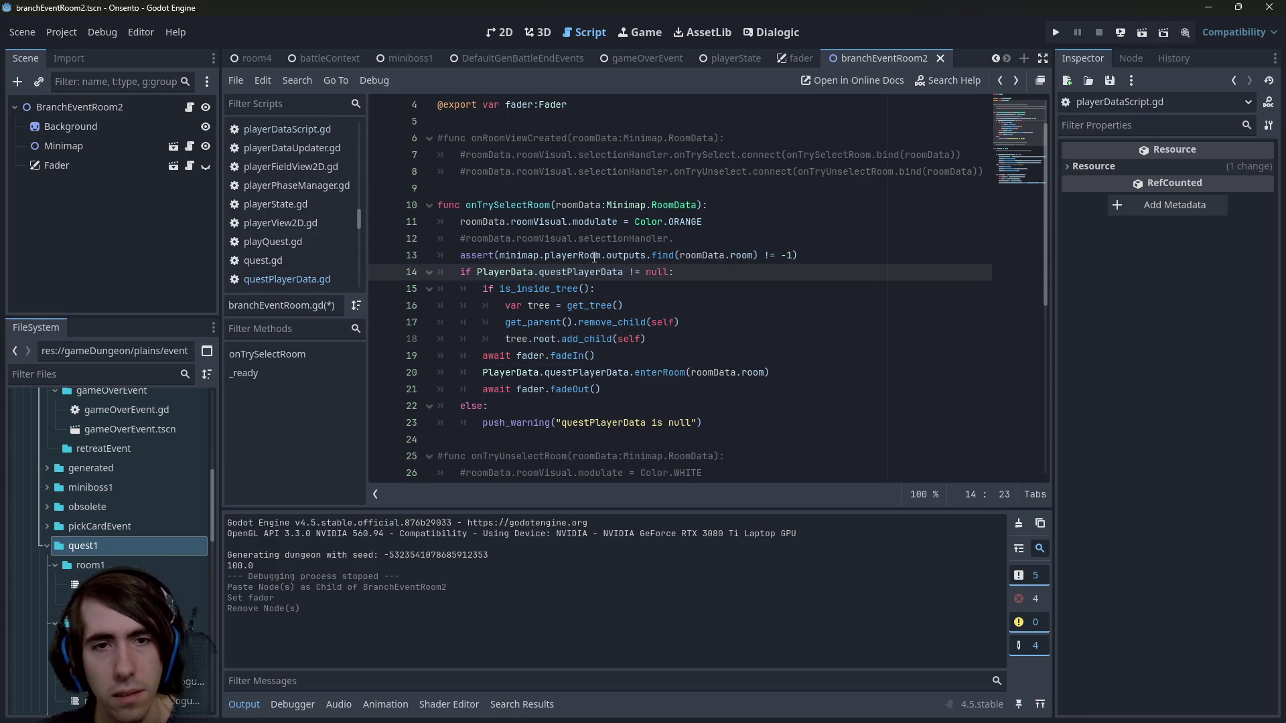
pyautogui.doubleClick(582, 273)
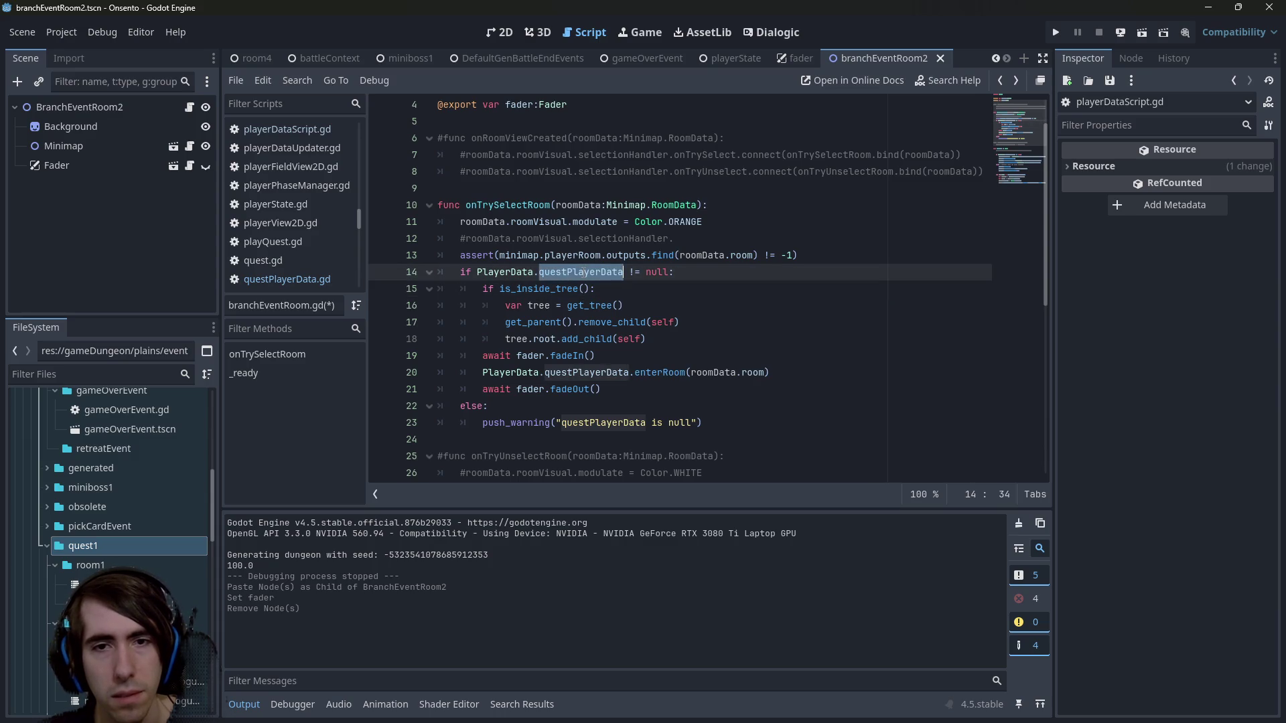
pyautogui.click(704, 344)
pyautogui.click(704, 292)
pyautogui.click(704, 277)
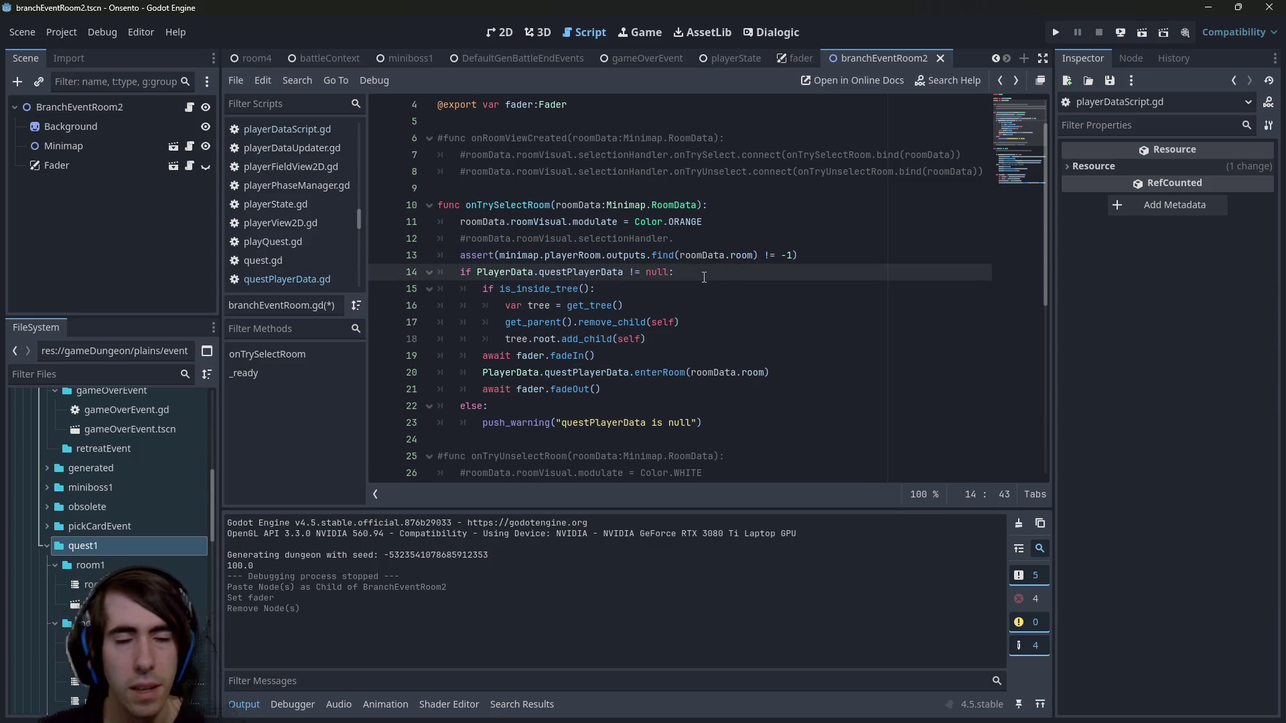
pyautogui.press('Return')
pyautogui.write('var')
pyautogui.press('BackSpace')
pyautogui.press('BackSpace')
pyautogui.press('BackSpace')
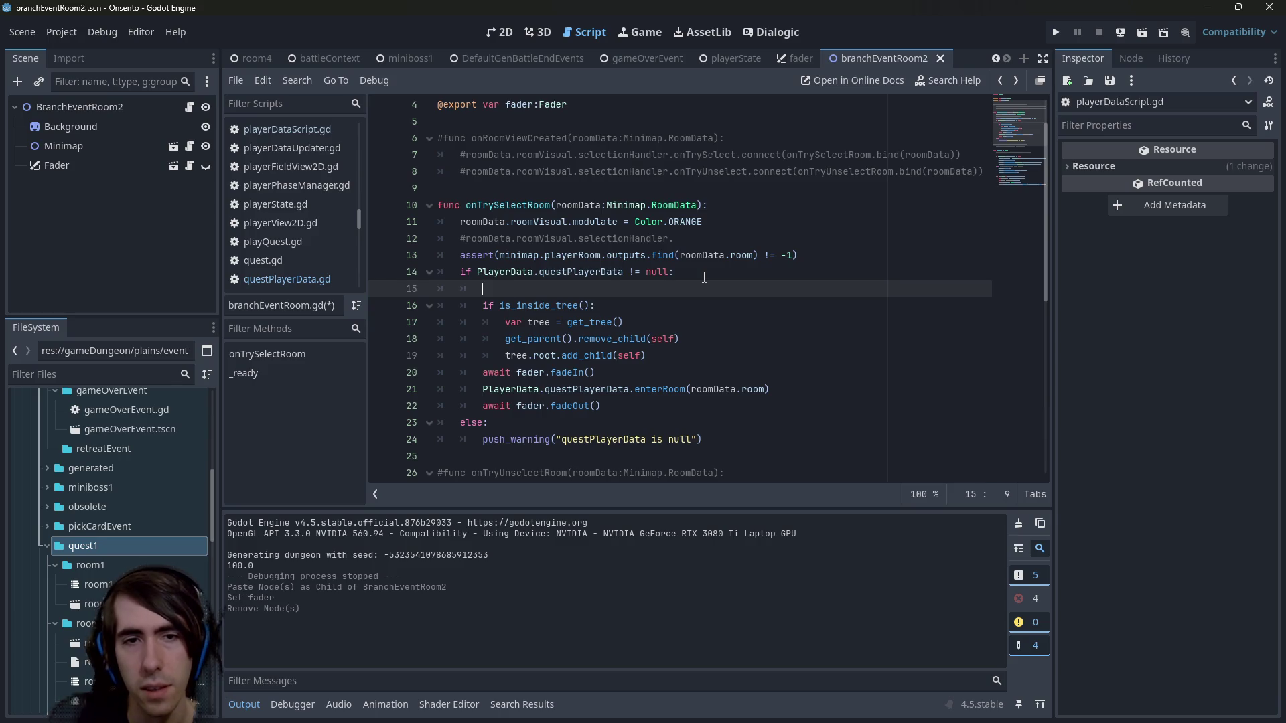
# Delete the 'if is_inside_tree():' line and outdent the var tree line one level.
pyautogui.press('Down')
pyautogui.hotkey('shift', 'Home')
pyautogui.hotkey('shift', 'Home')
pyautogui.press('Delete')
pyautogui.press('Delete')
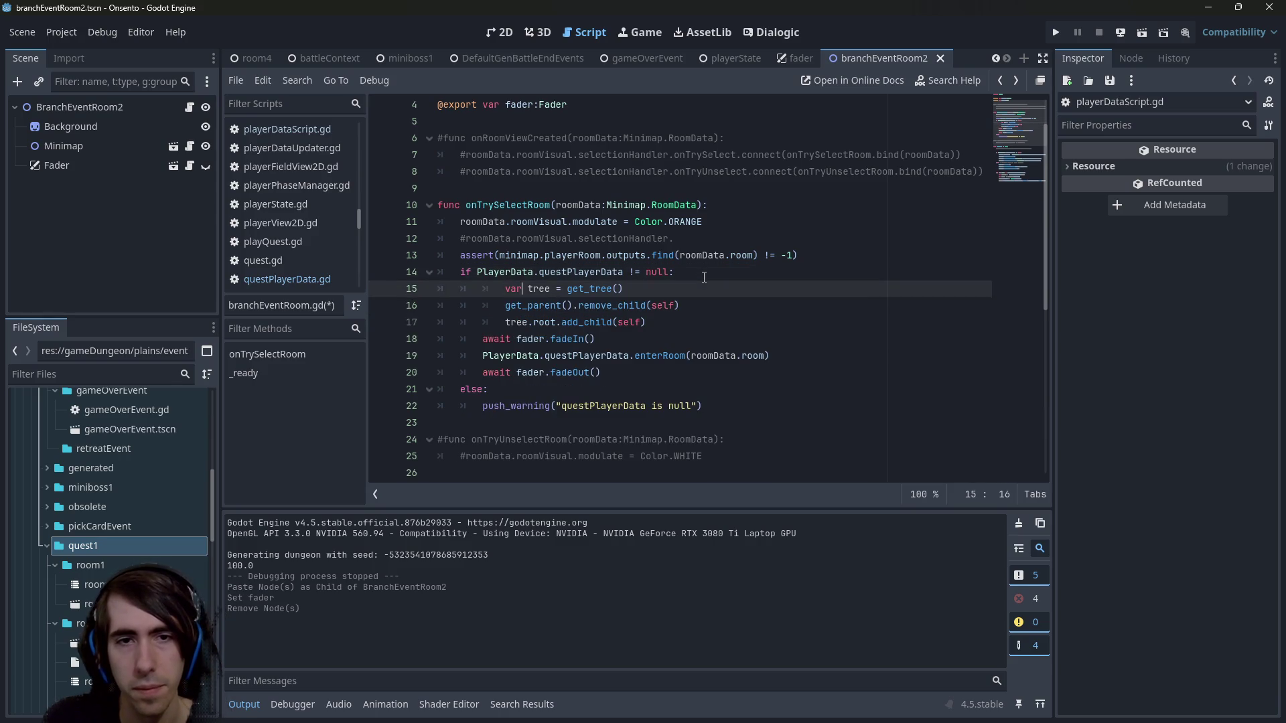
pyautogui.press('Home')
pyautogui.press('BackSpace')
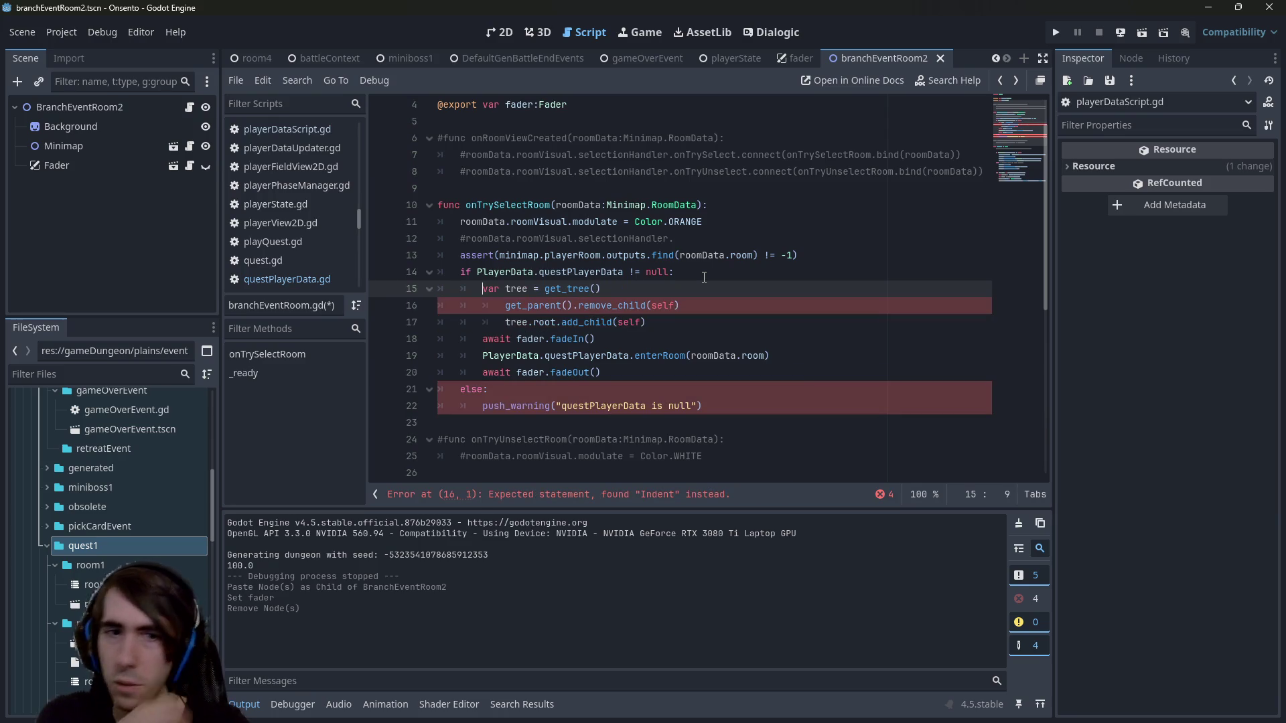
# Replace self with fader in remove_child and add_child, outdent both lines, and save.
pyautogui.click(535, 339)
pyautogui.doubleClick(662, 305)
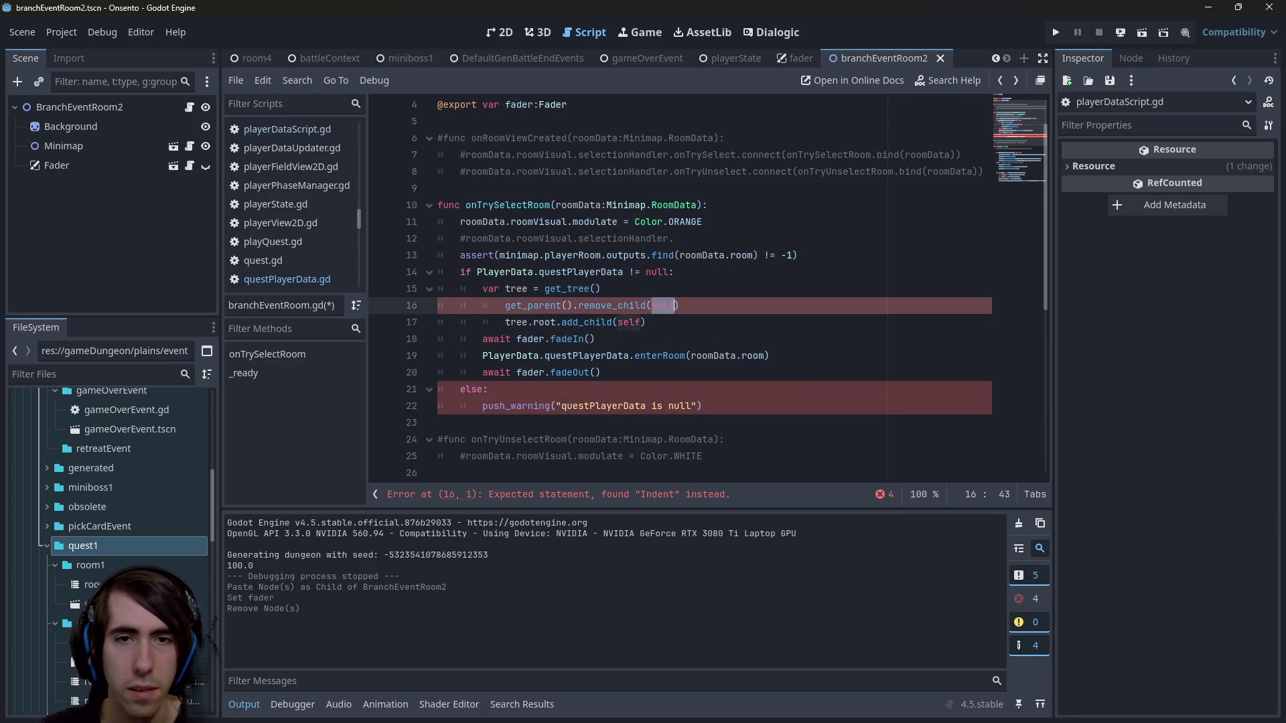
pyautogui.write('fader')
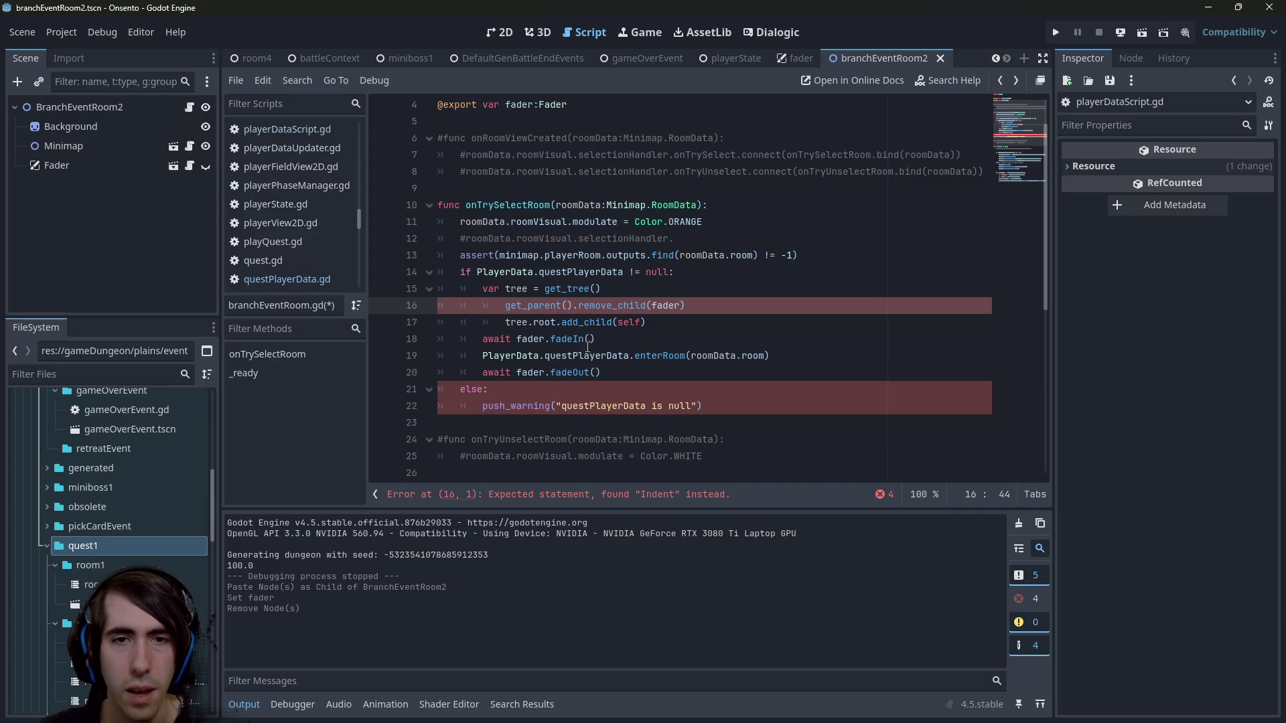
pyautogui.doubleClick(526, 339)
pyautogui.hotkey('ctrl', 'c')
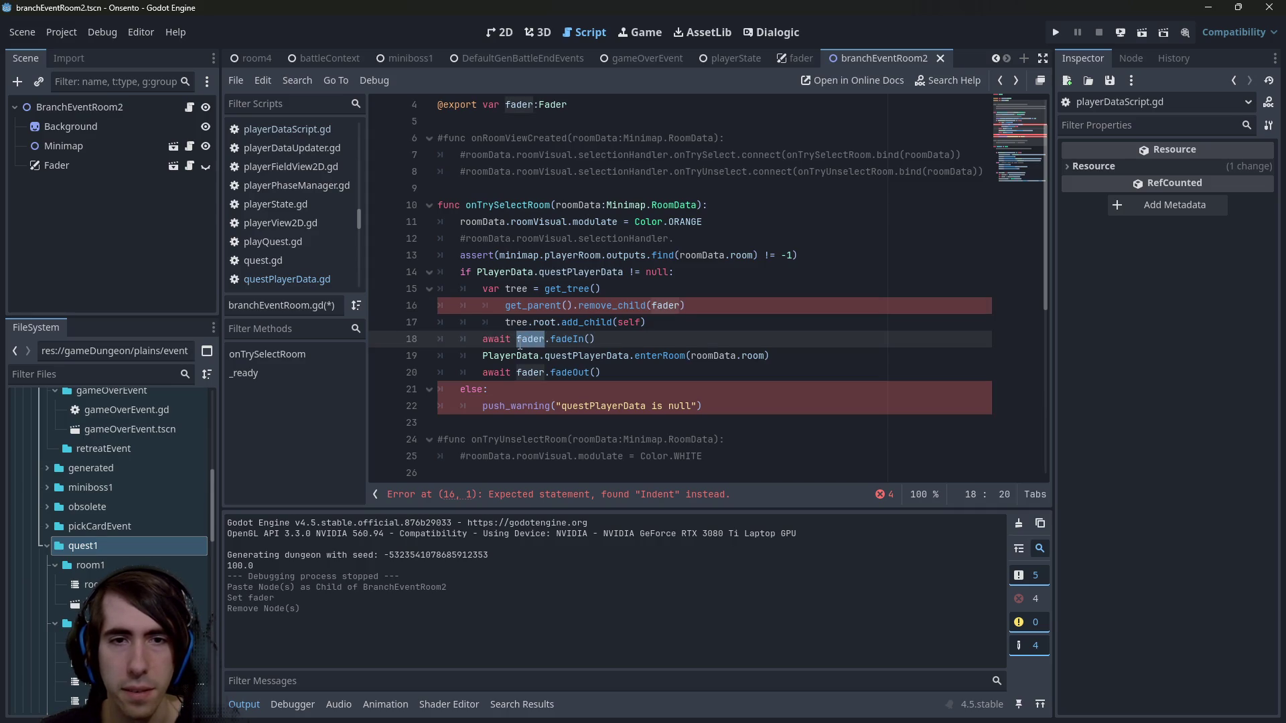
pyautogui.doubleClick(630, 322)
pyautogui.hotkey('ctrl', 'v')
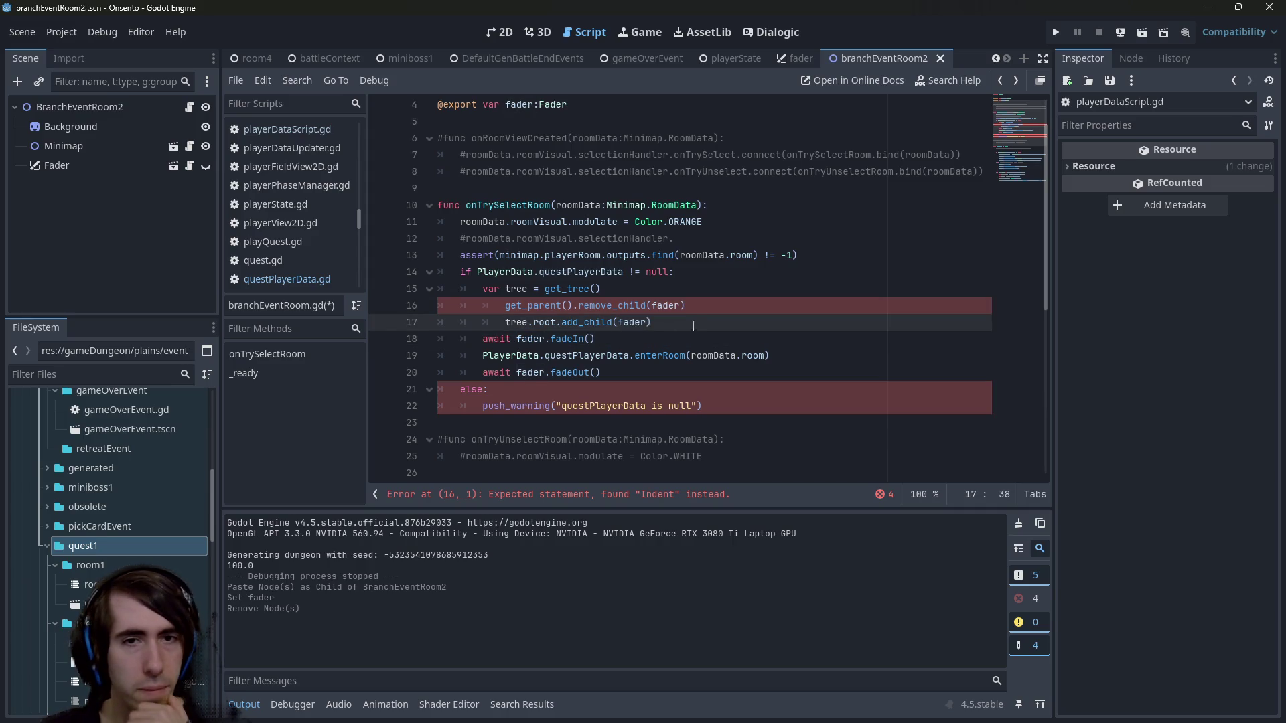
pyautogui.moveTo(386, 306); pyautogui.dragTo(386, 322)
pyautogui.hotkey('shift', 'Tab')
pyautogui.click(653, 322)
pyautogui.hotkey('ctrl', 's')
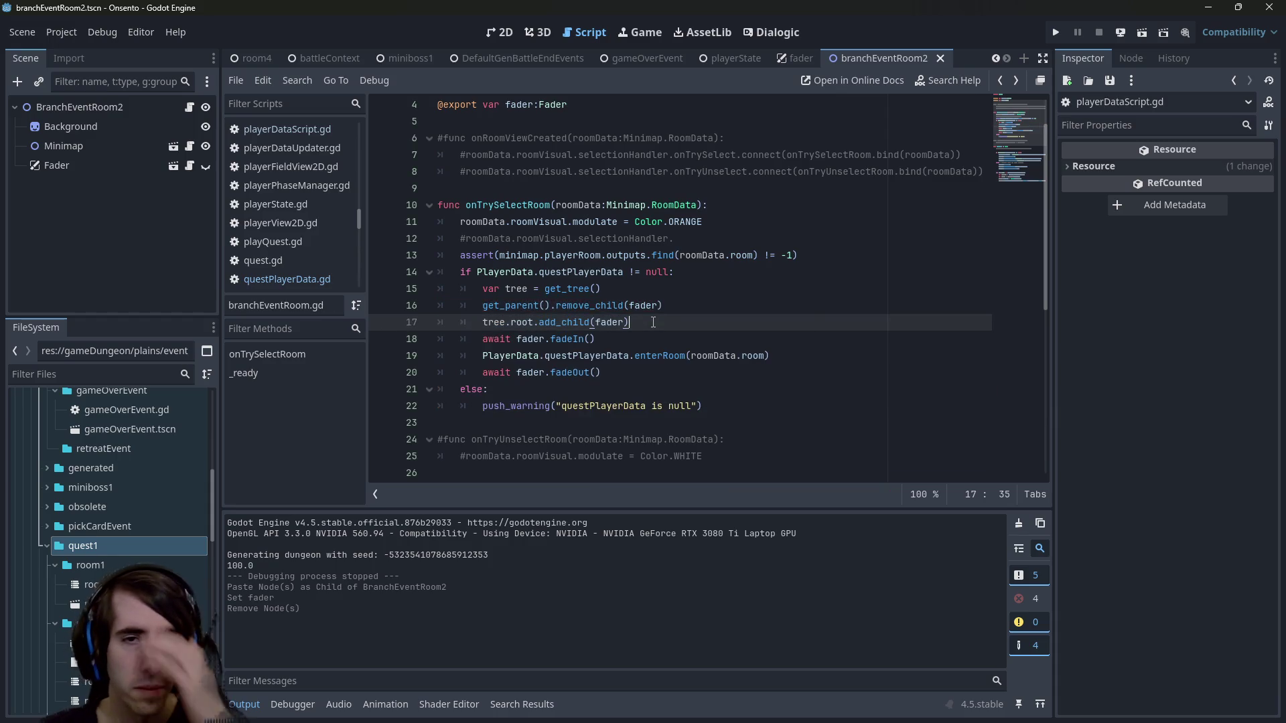
# Review the get_parent and add_child calls and where fader is used.
pyautogui.click(509, 308)
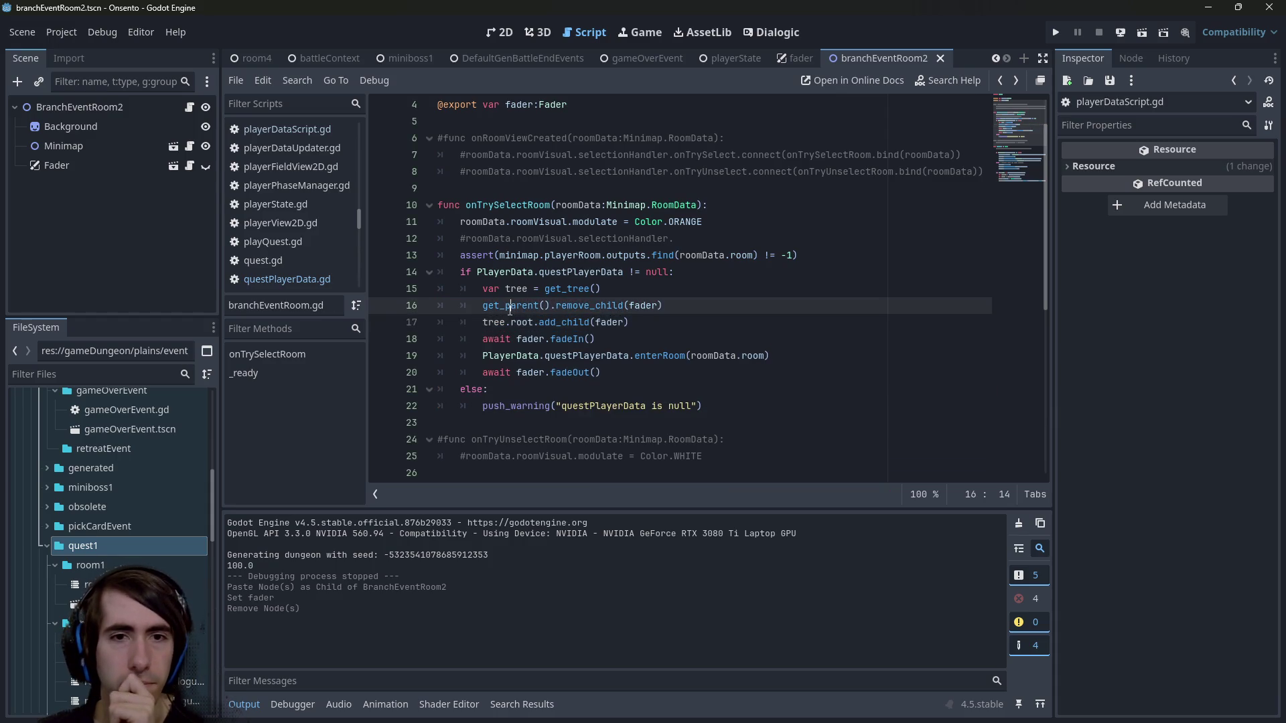
pyautogui.click(630, 342)
pyautogui.doubleClick(586, 322)
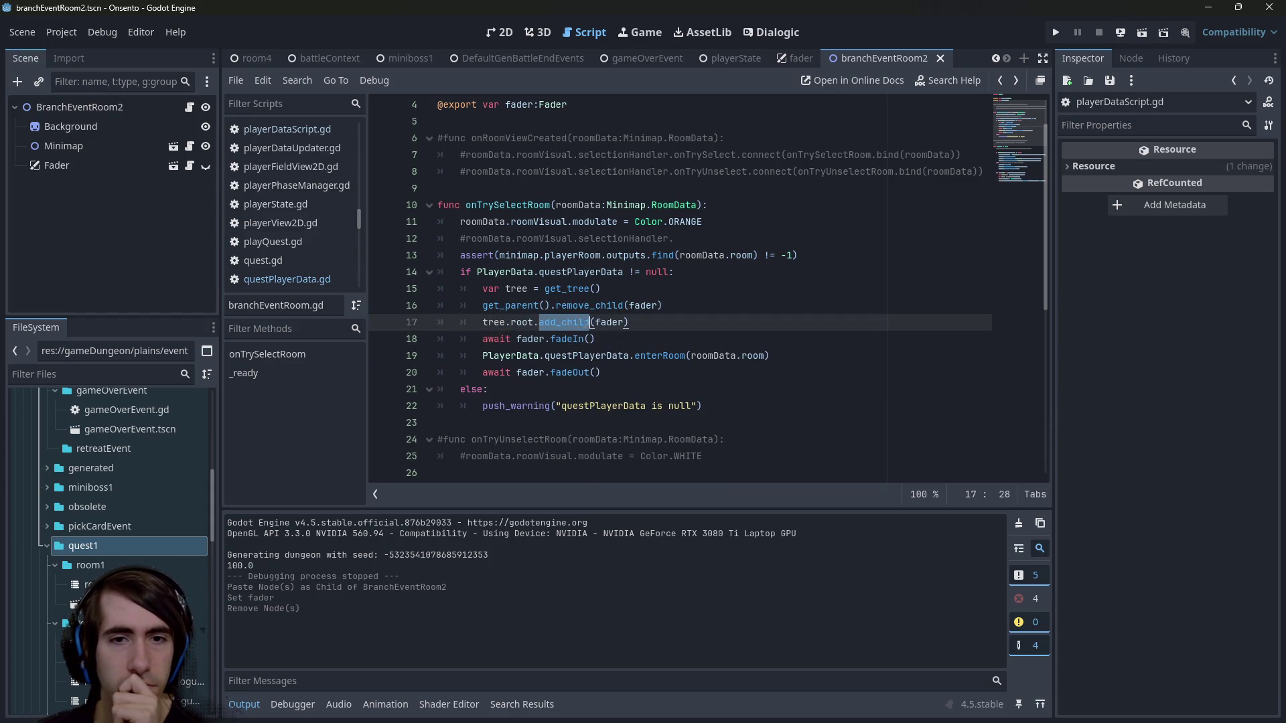
pyautogui.doubleClick(608, 322)
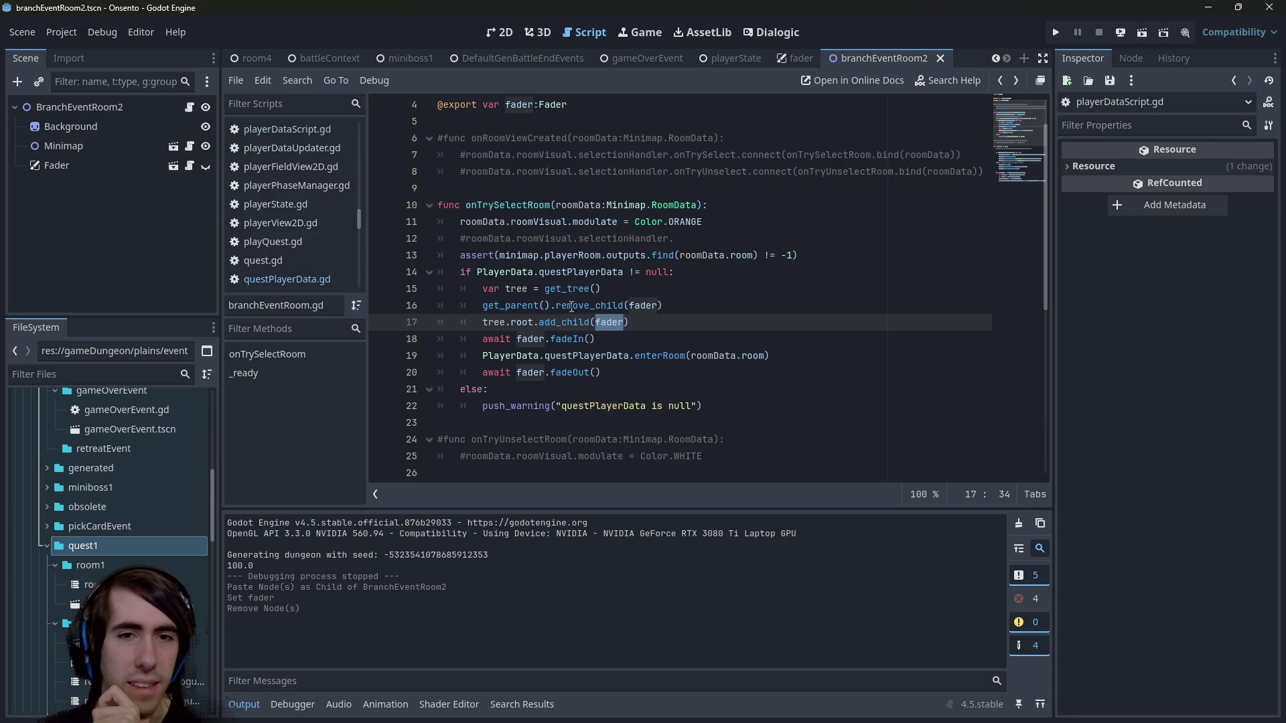
pyautogui.scroll(1, 542, 356)
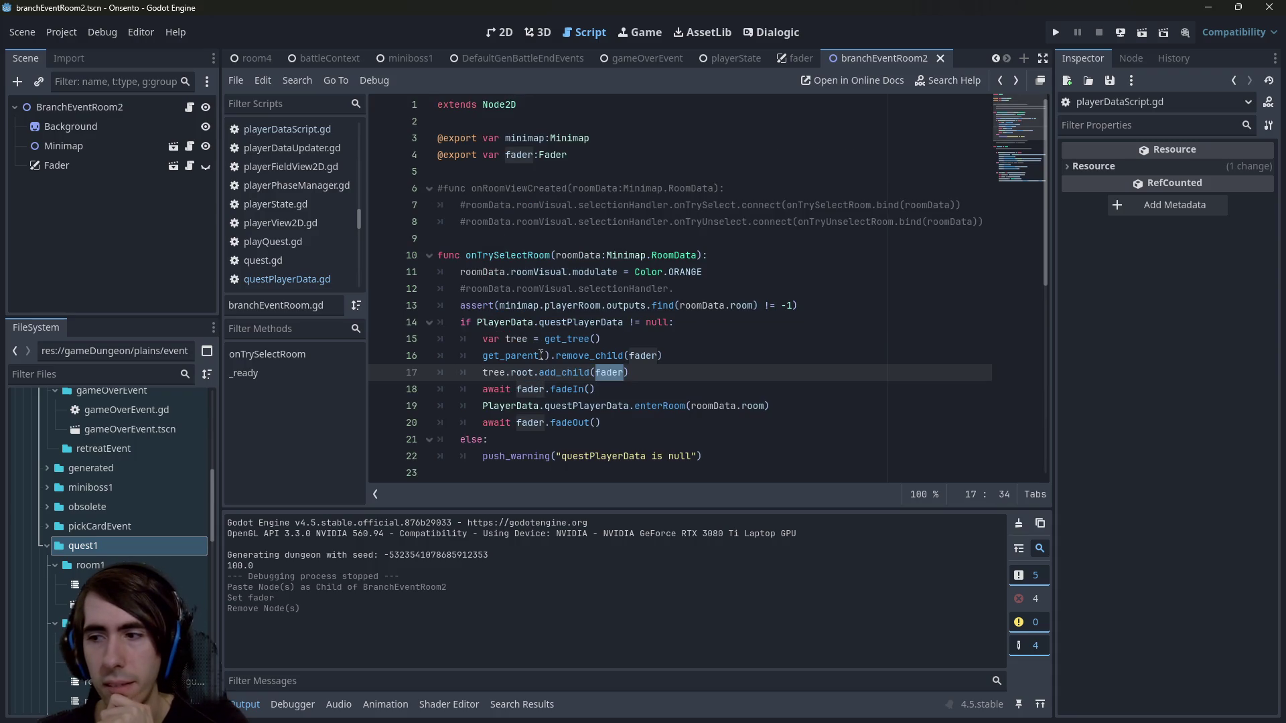
pyautogui.click(716, 323)
# Add 'var tempFader:Fader = fader' on a new line after the null check.
pyautogui.press('Return')
pyautogui.write('var tempFader:F')
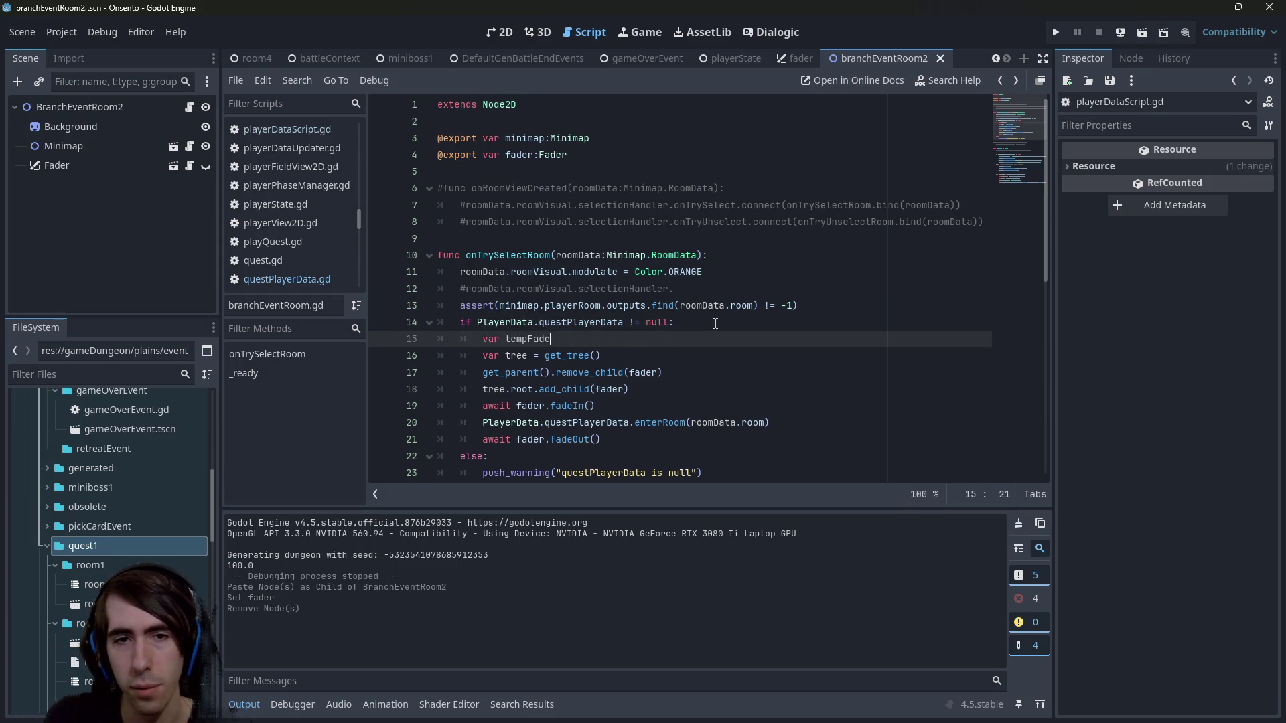
pyautogui.write('ader = fad')
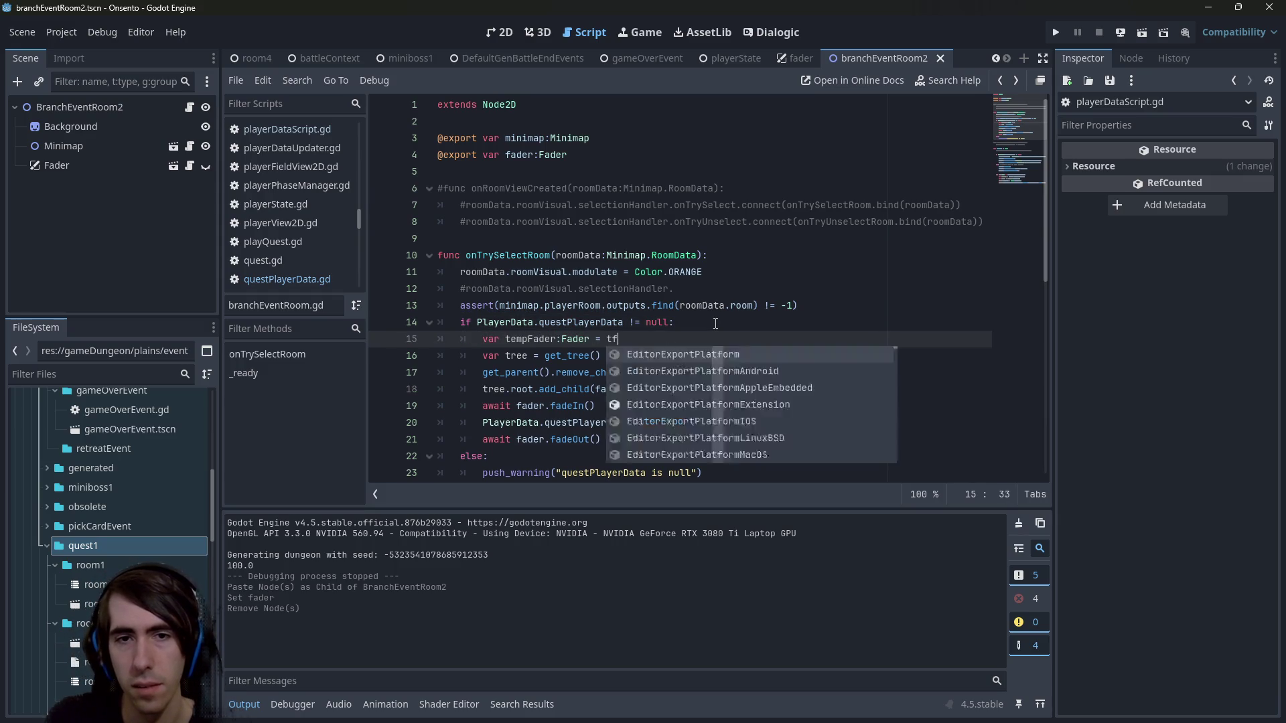
pyautogui.hotkey('ctrl', 's')
pyautogui.press('Return')
# Replace the later fader references in reparenting, fadeIn and fadeOut with tempFader.
pyautogui.doubleClick(530, 339)
pyautogui.hotkey('ctrl', 'c')
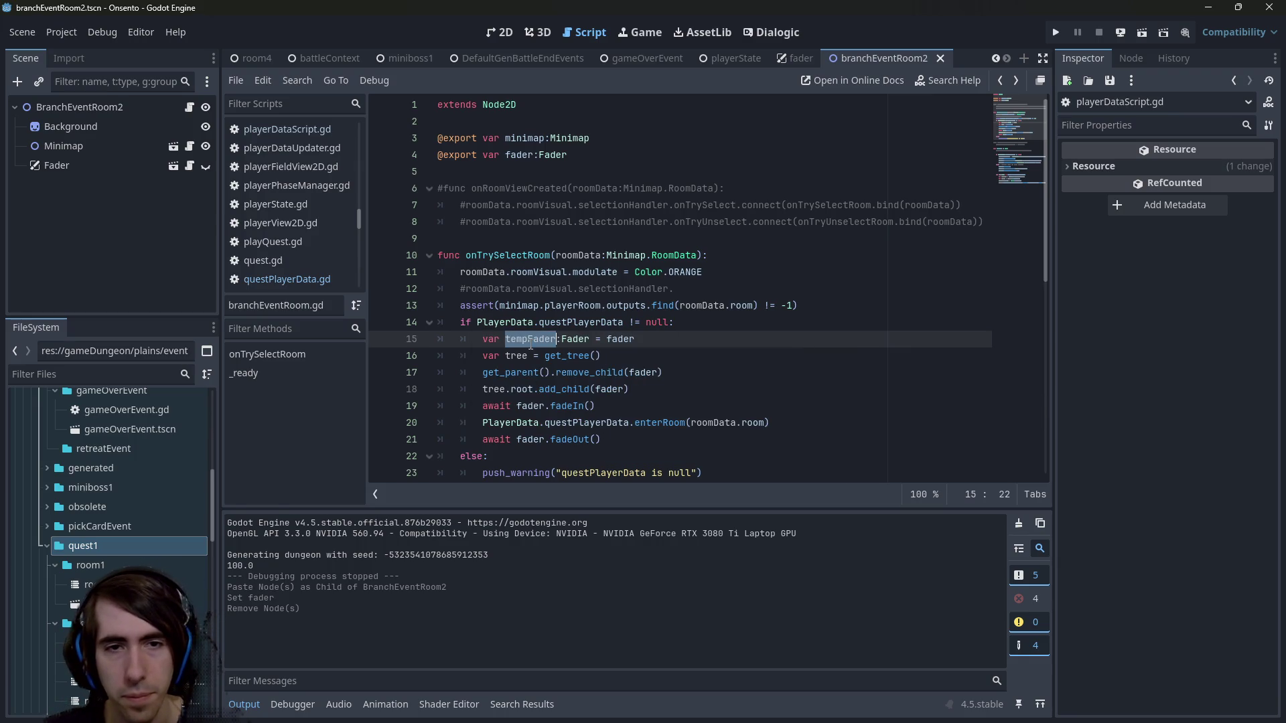
pyautogui.doubleClick(643, 372)
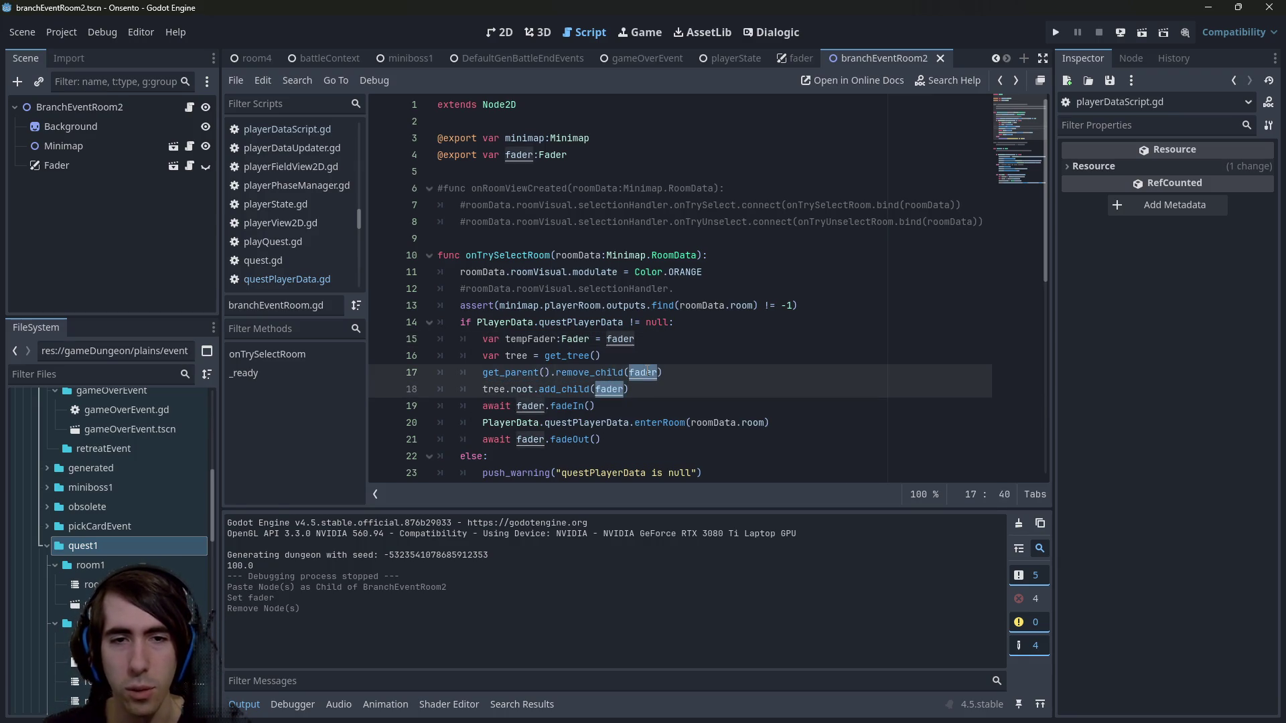
pyautogui.hotkey('ctrl', 'd')
pyautogui.hotkey('ctrl', 'v')
pyautogui.hotkey('ctrl', 's')
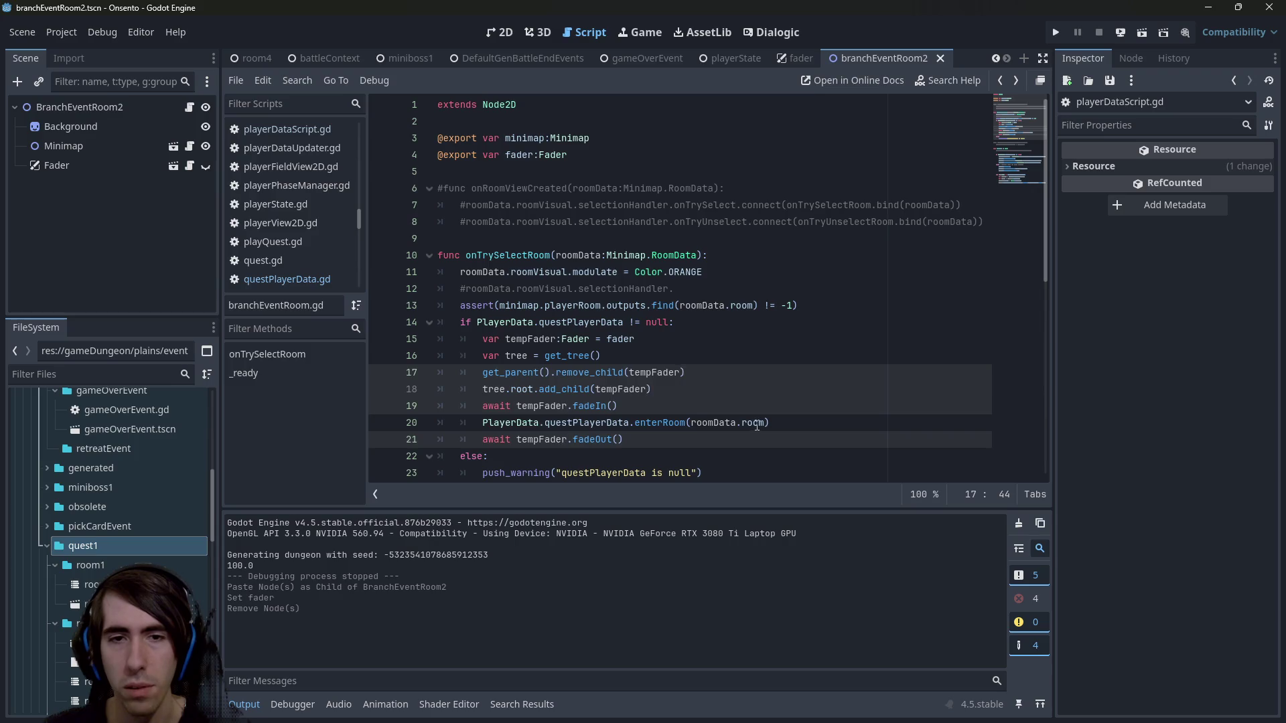
pyautogui.click(800, 426)
pyautogui.moveTo(770, 422); pyautogui.dragTo(533, 422)
pyautogui.click(533, 422)
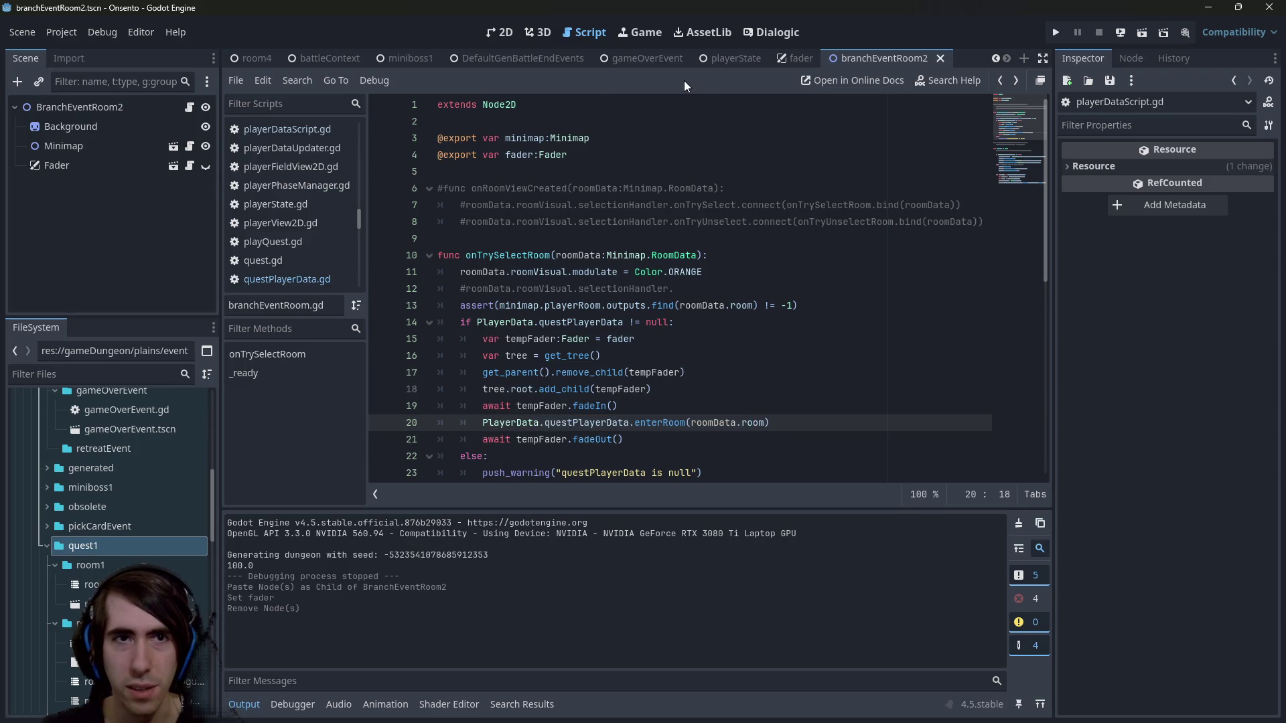
# Open Lobby.tscn through quick search and run it to playtest.
pyautogui.hotkey('shift', 'alt', 'o')
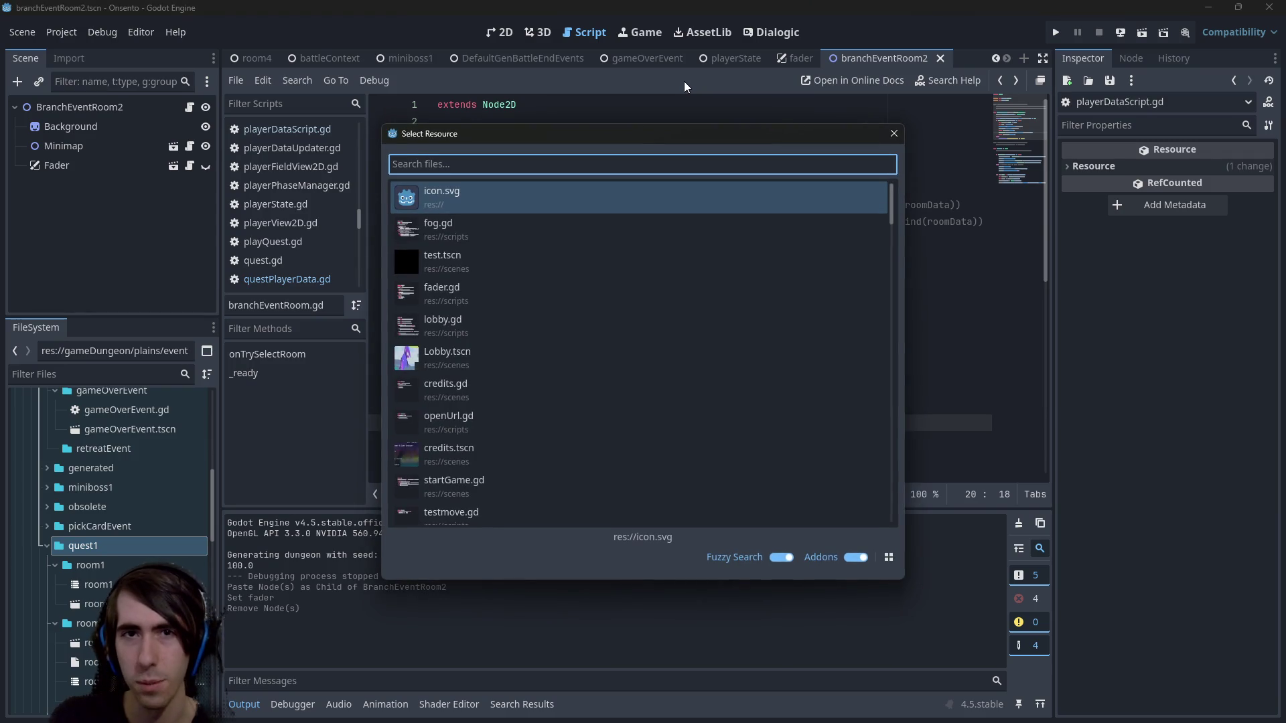
pyautogui.write('lob')
pyautogui.press('Down')
pyautogui.press('Down')
pyautogui.press('Return')
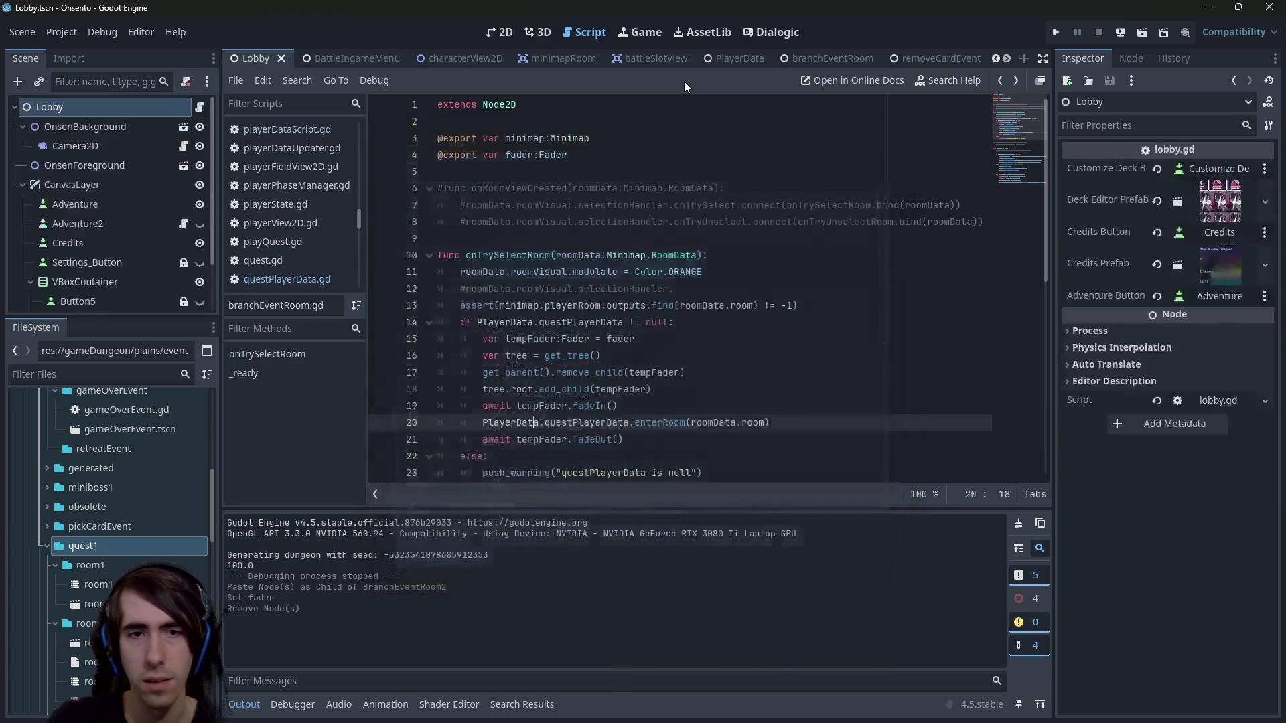
pyautogui.click(1144, 32)
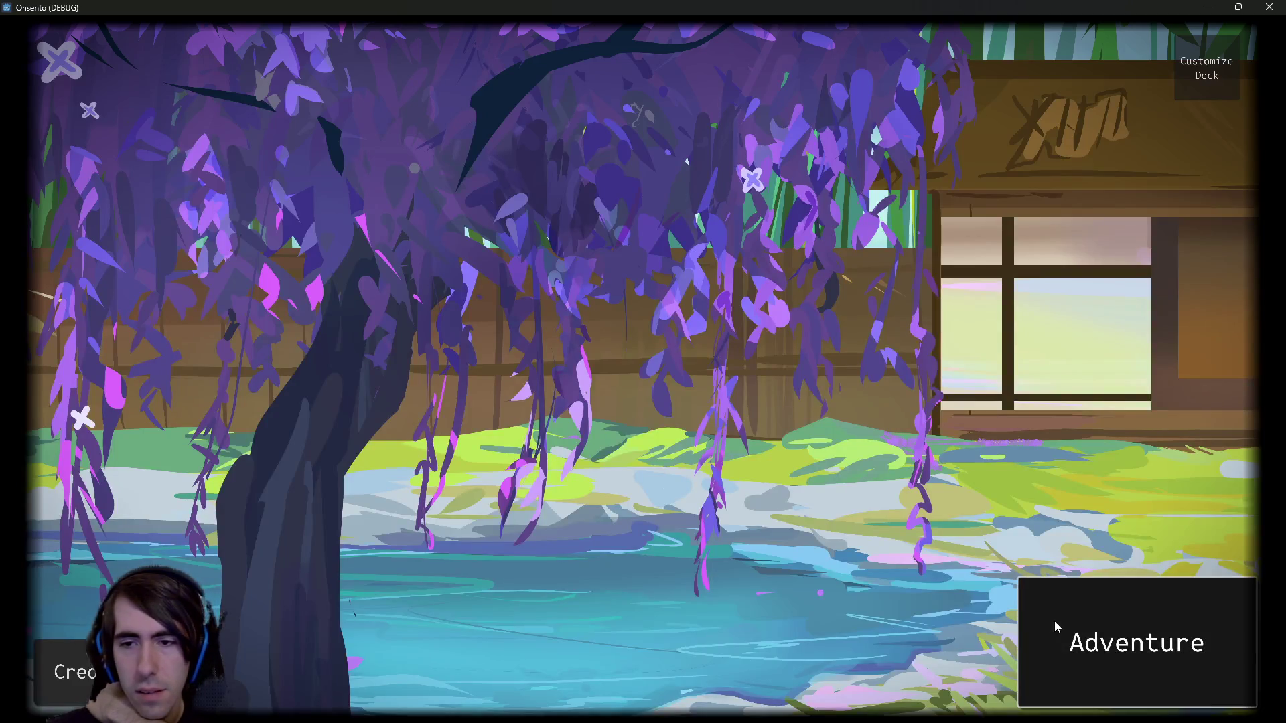
# Start an adventure and fill the deck with Fire Control, middle cards, and Wind Catalyst last.
pyautogui.click(1055, 620)
pyautogui.click(592, 228)
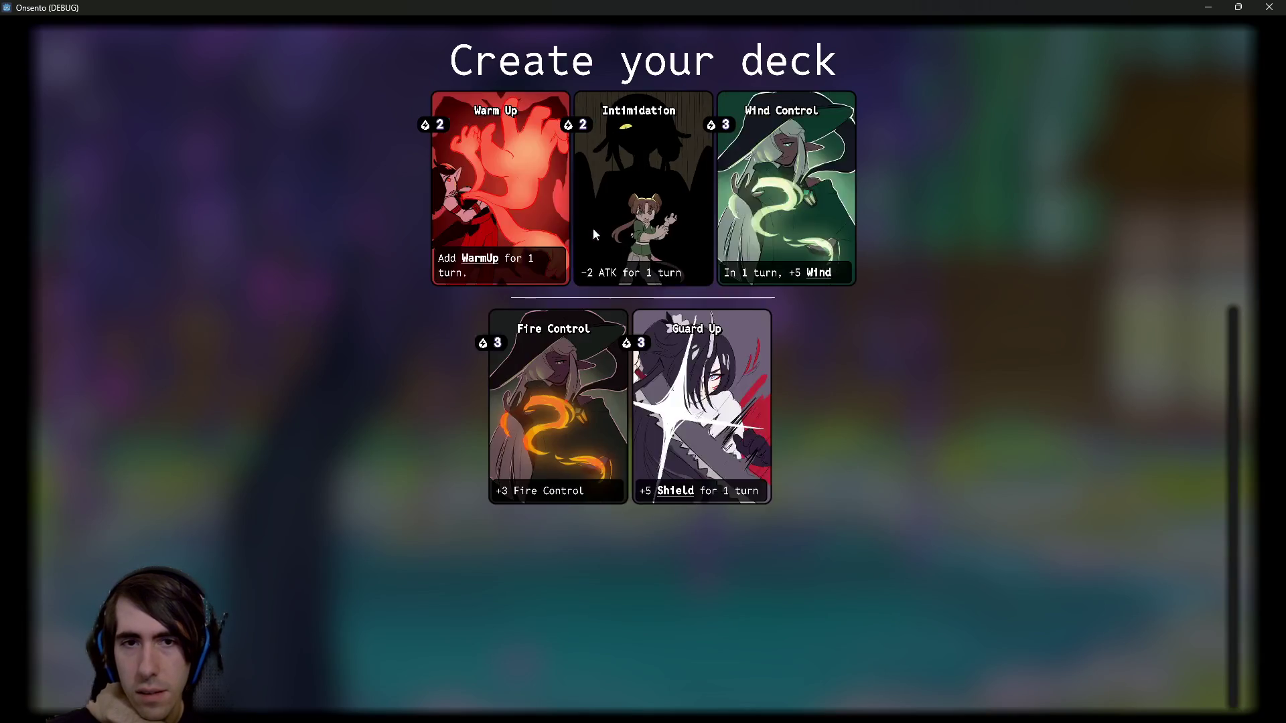
pyautogui.tripleClick(606, 226)
pyautogui.tripleClick(605, 226)
pyautogui.tripleClick(606, 226)
pyautogui.tripleClick(606, 226)
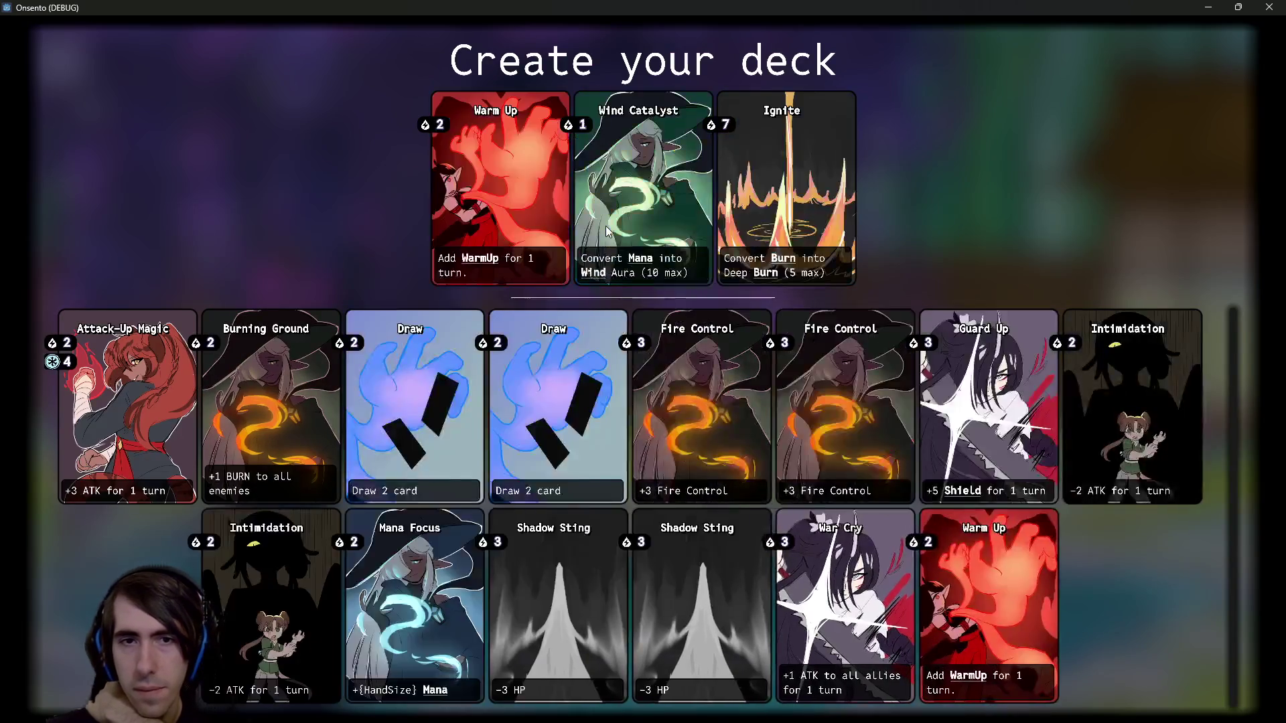
pyautogui.click(606, 227)
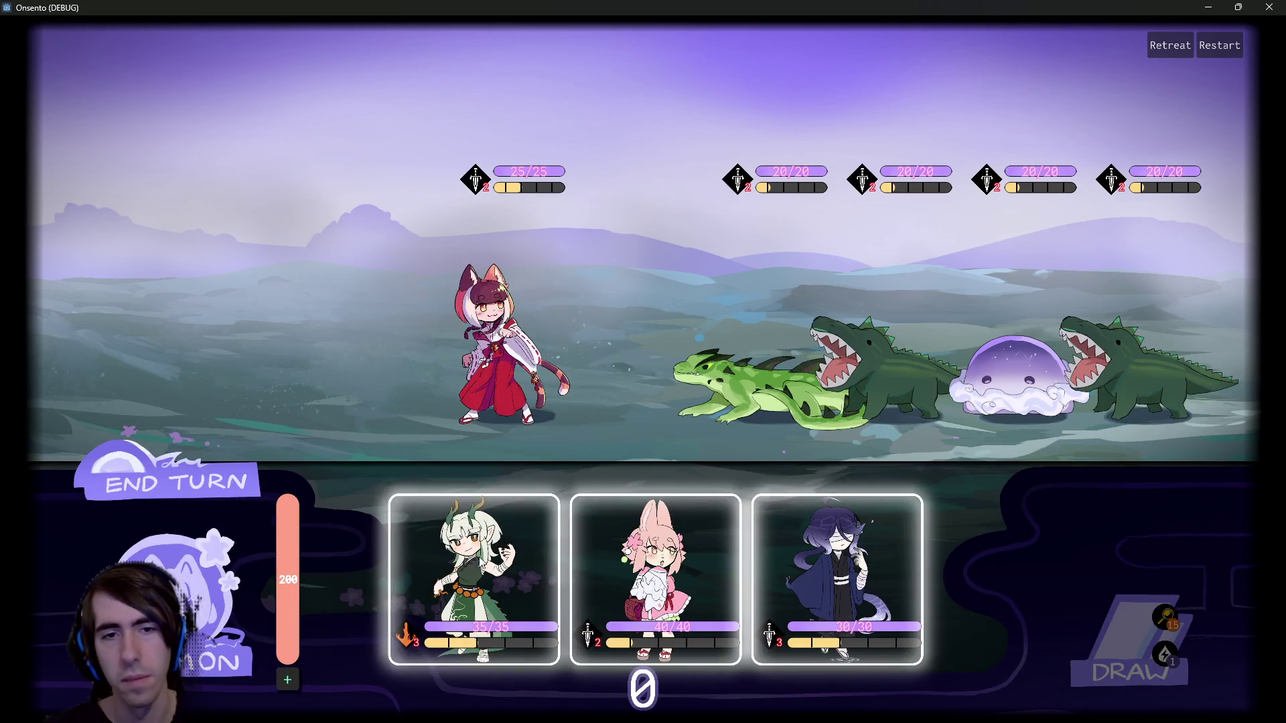
# Play the green-haired character, travel to the next battle node, and play the fox-girl card.
pyautogui.click(474, 580)
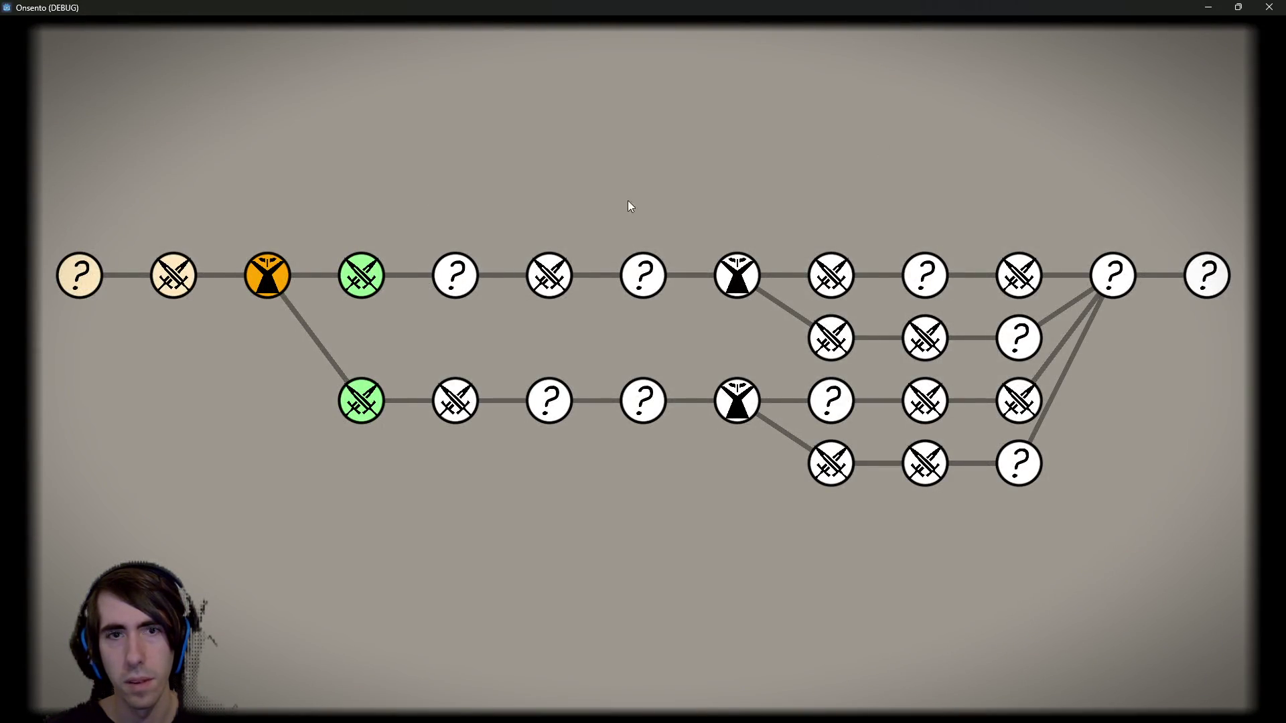
pyautogui.click(370, 278)
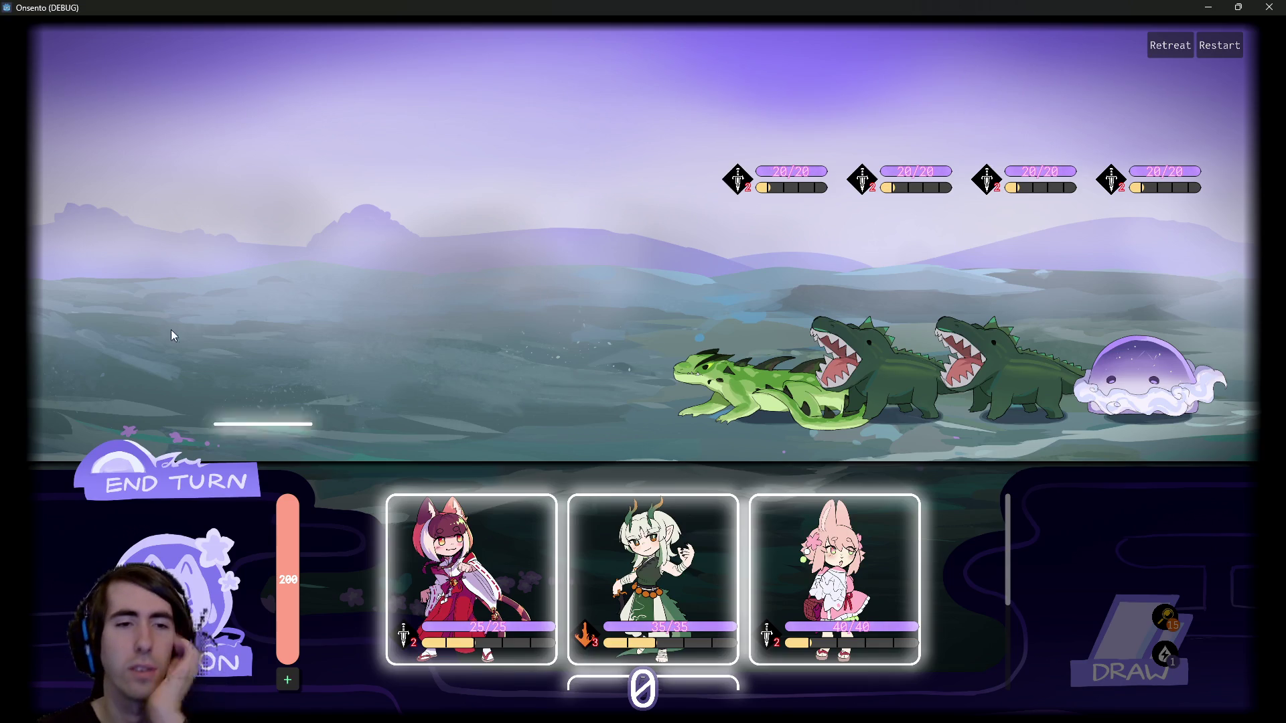
pyautogui.moveTo(468, 576)
pyautogui.mouseDown()
pyautogui.moveTo(469, 315)
pyautogui.moveTo(402, 293)
pyautogui.mouseUp()
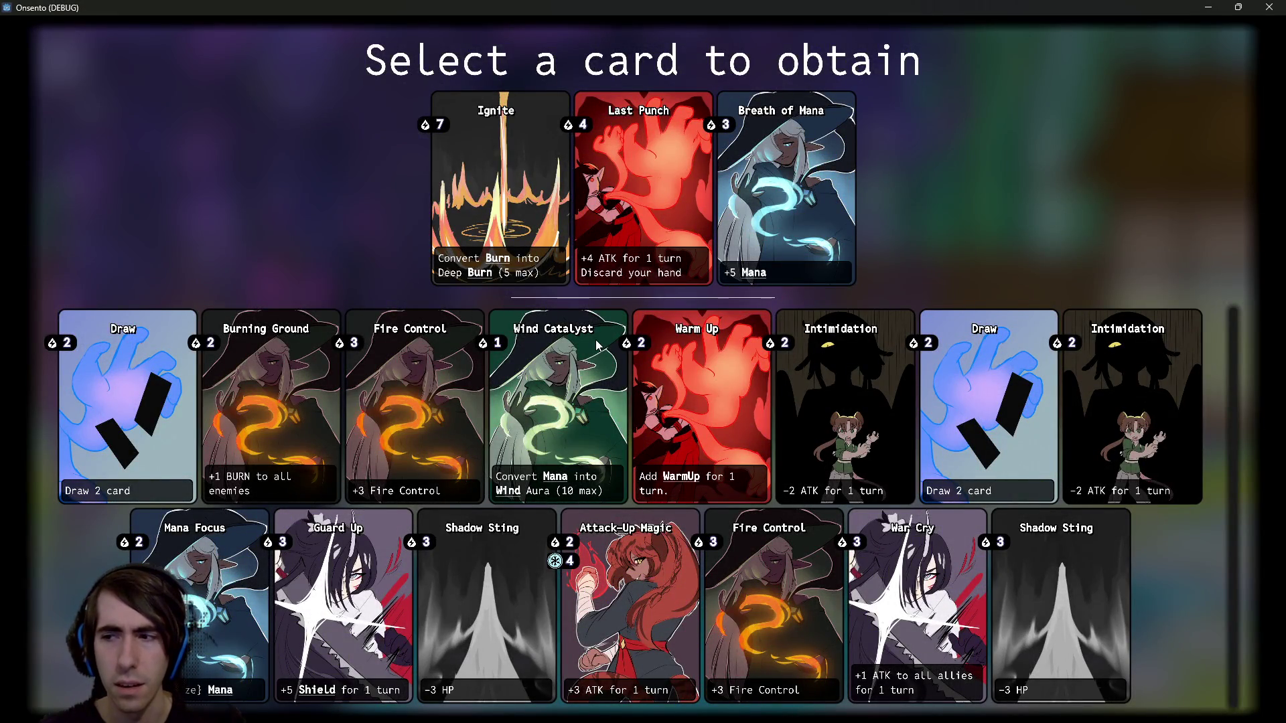
# Take Ignite, win a battle and choose War Cry, then fight at the next node.
pyautogui.click(473, 228)
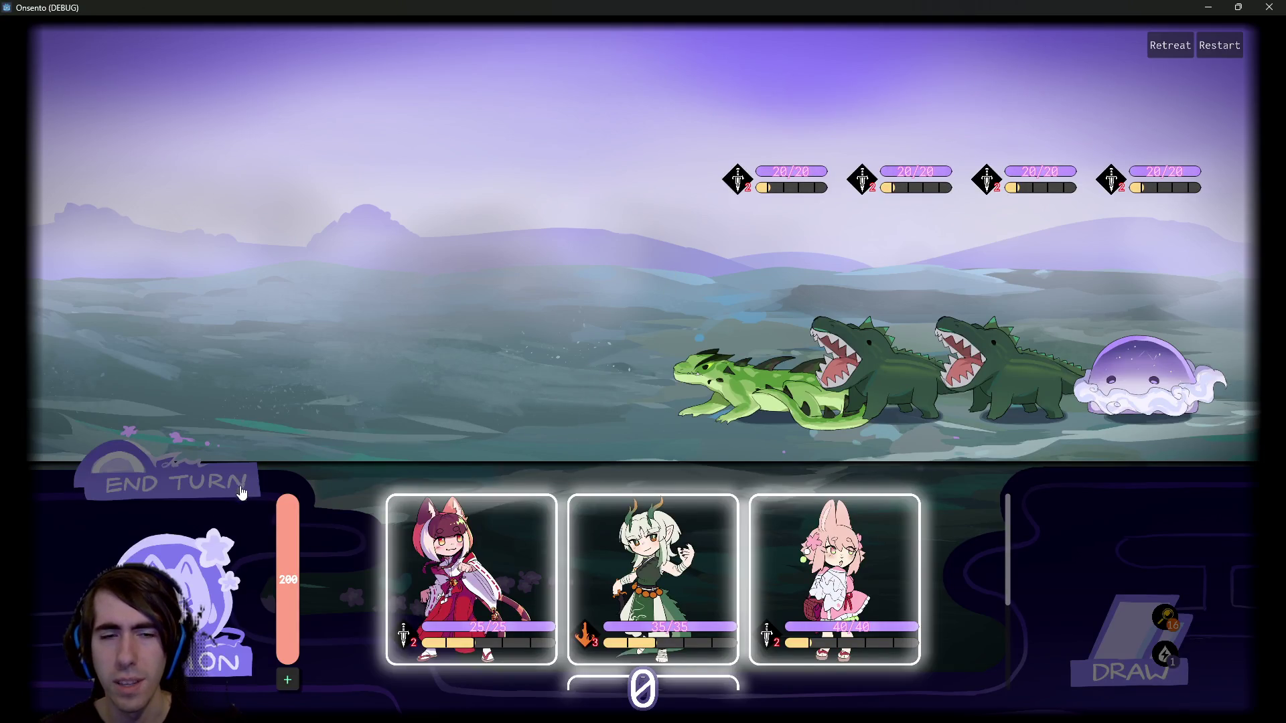
pyautogui.moveTo(472, 577); pyautogui.dragTo(487, 380)
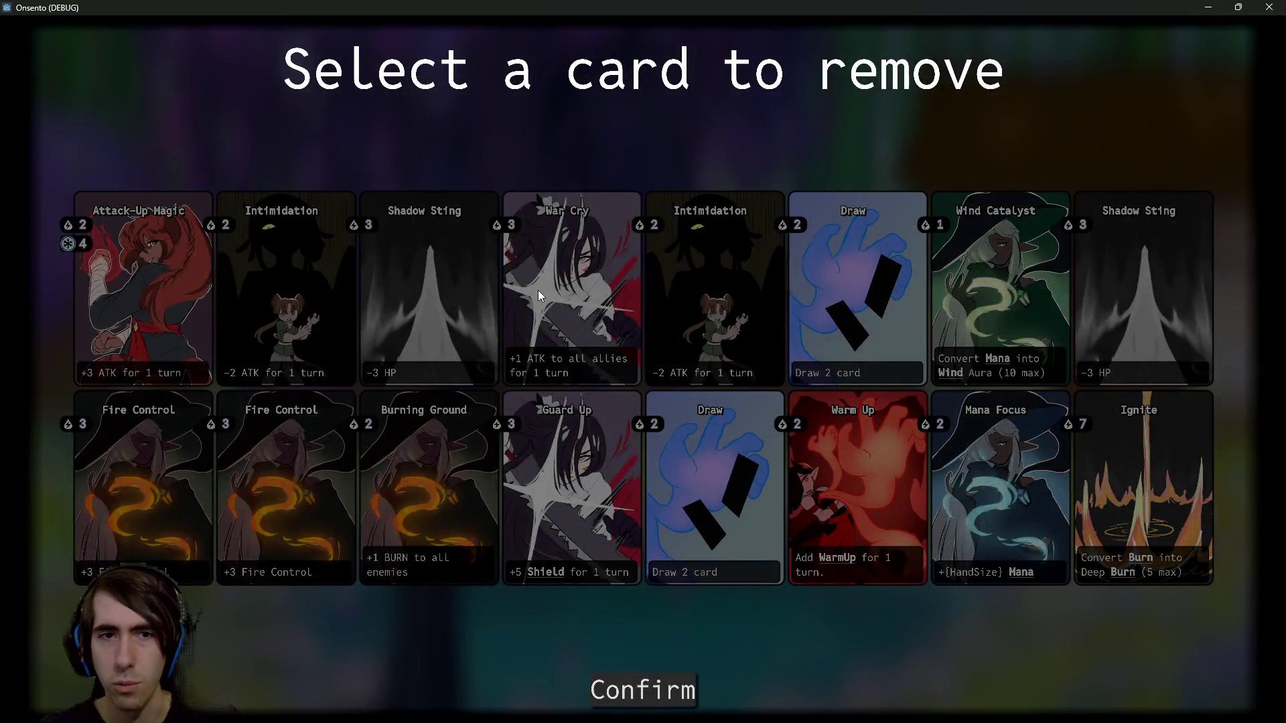
pyautogui.click(537, 290)
pyautogui.click(643, 690)
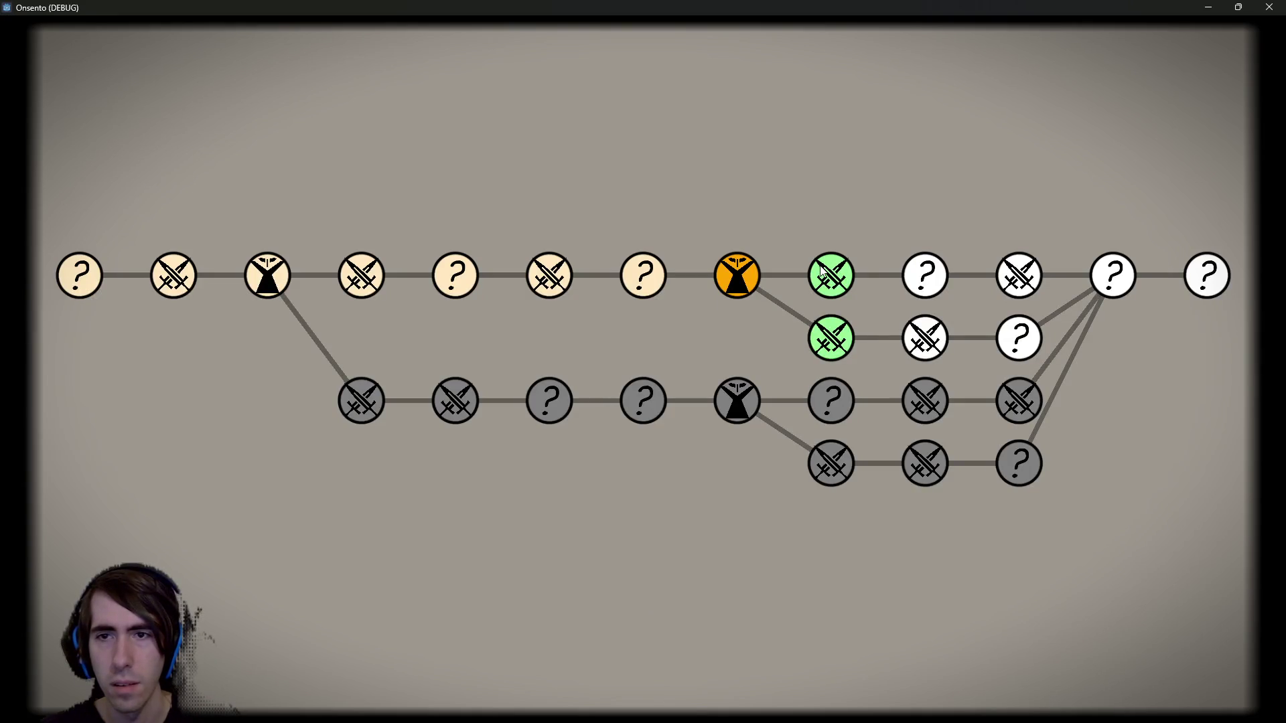
pyautogui.click(821, 265)
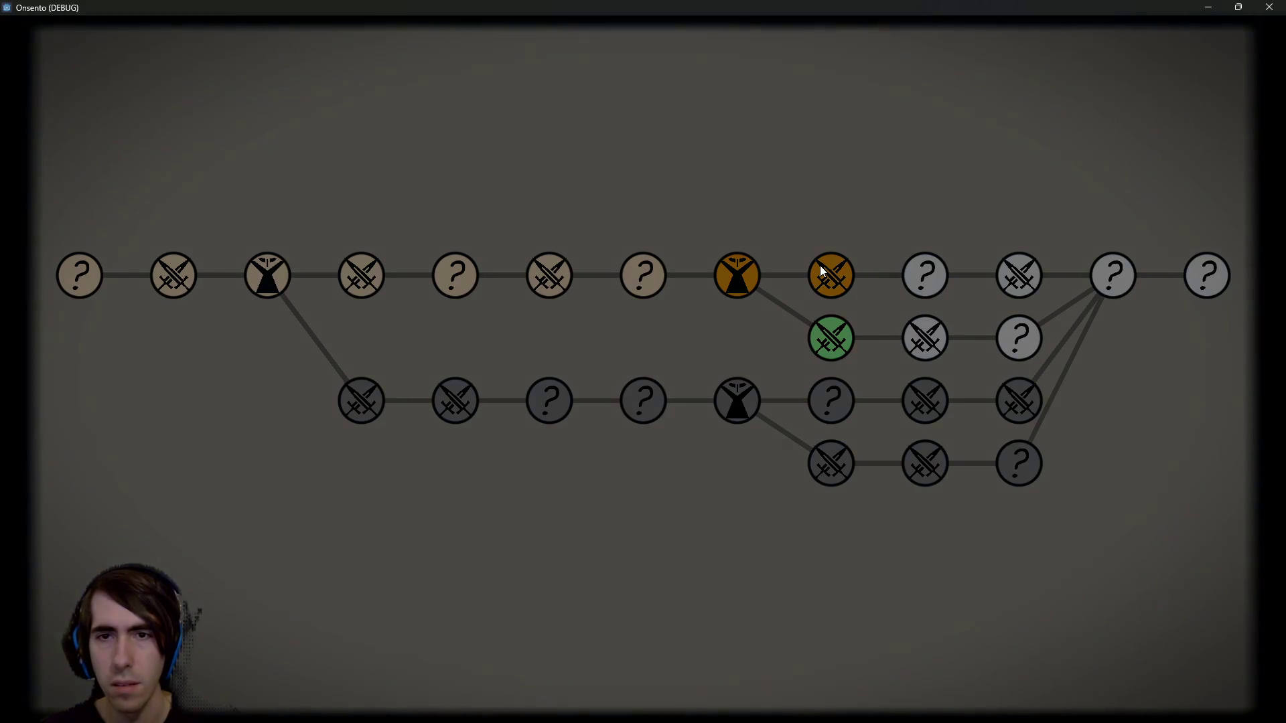
pyautogui.moveTo(417, 575); pyautogui.dragTo(500, 340)
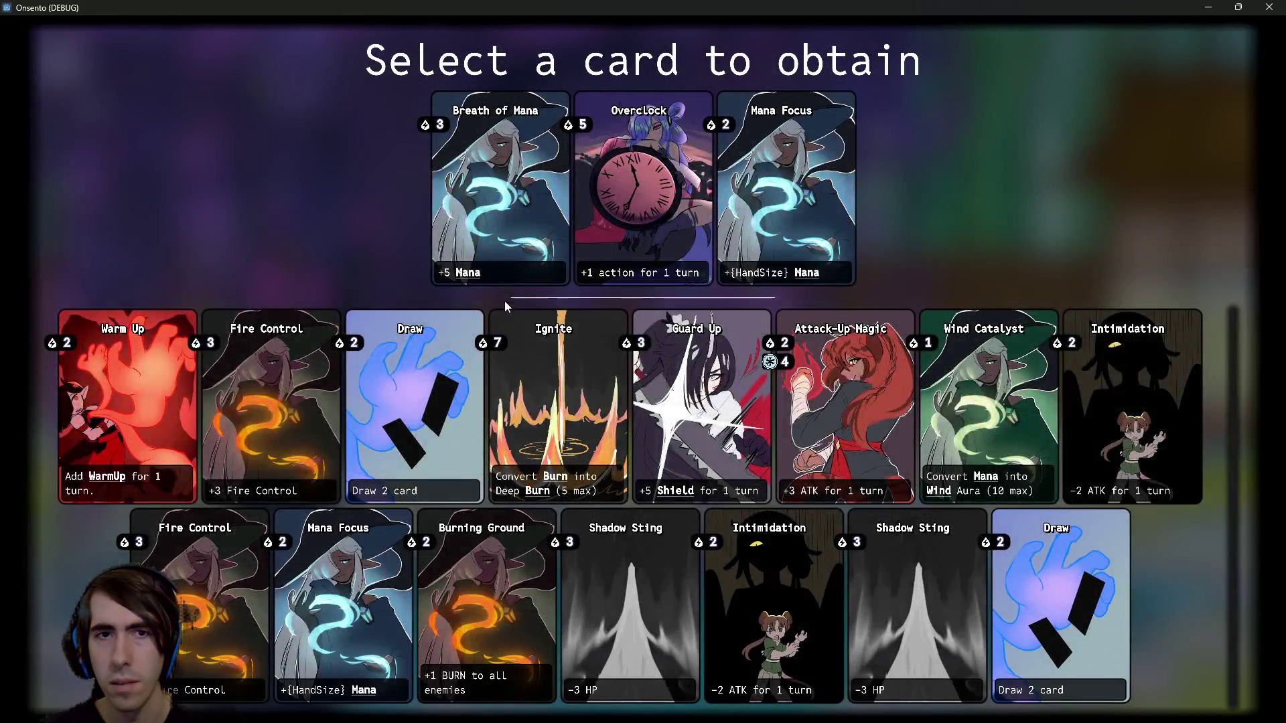
# Take the reward, win the last battle, duplicate Intimidation, and start a new adventure from the lobby.
pyautogui.click(508, 279)
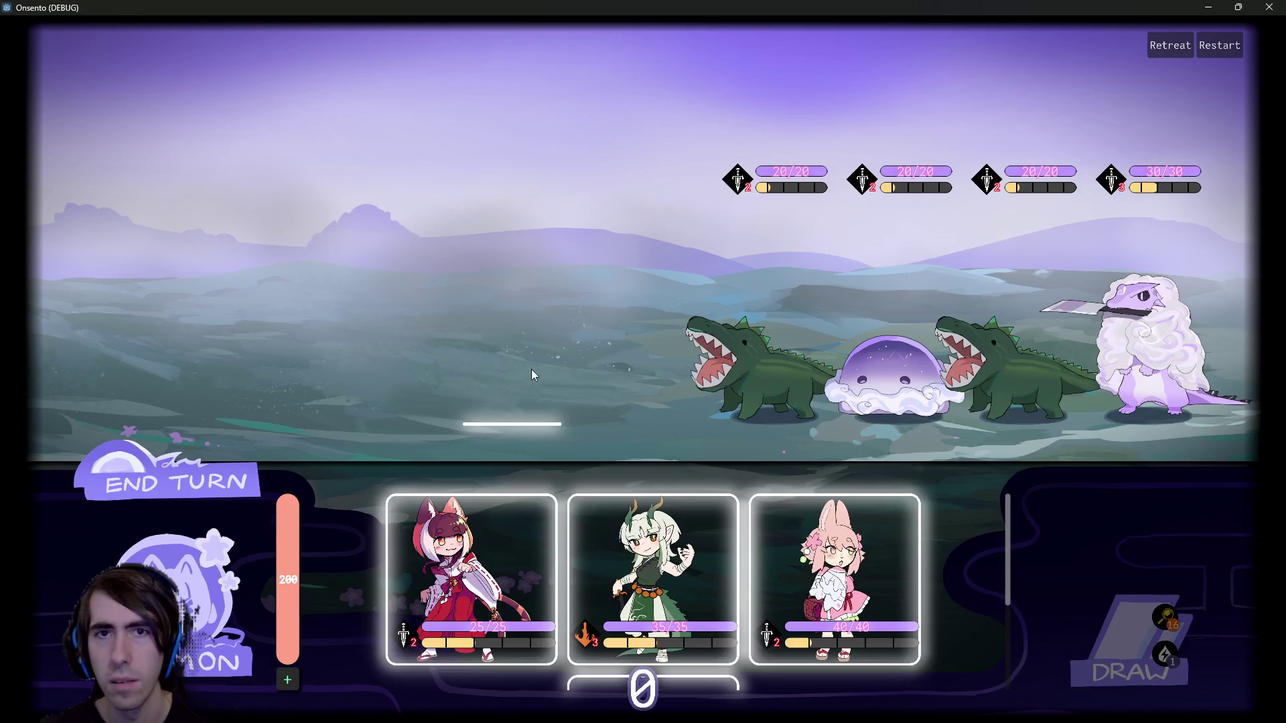
pyautogui.moveTo(471, 576)
pyautogui.mouseDown()
pyautogui.moveTo(469, 469)
pyautogui.moveTo(502, 339)
pyautogui.moveTo(391, 328)
pyautogui.mouseUp()
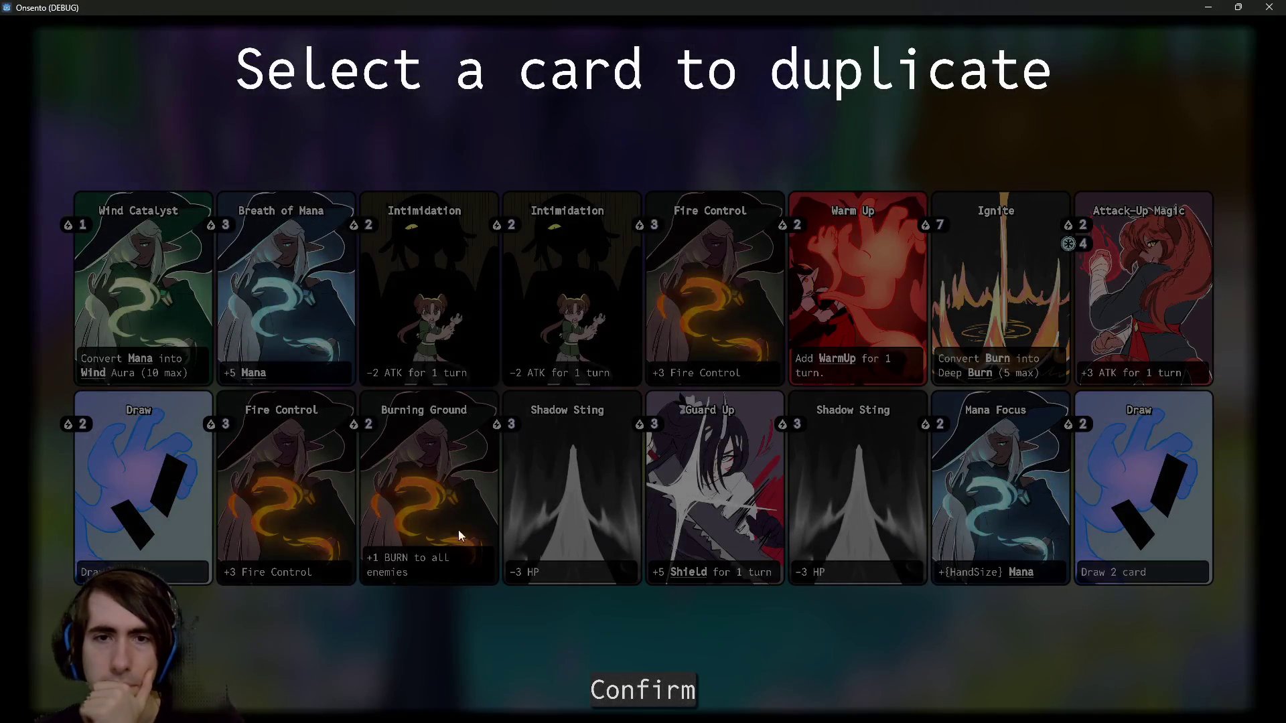
pyautogui.click(623, 687)
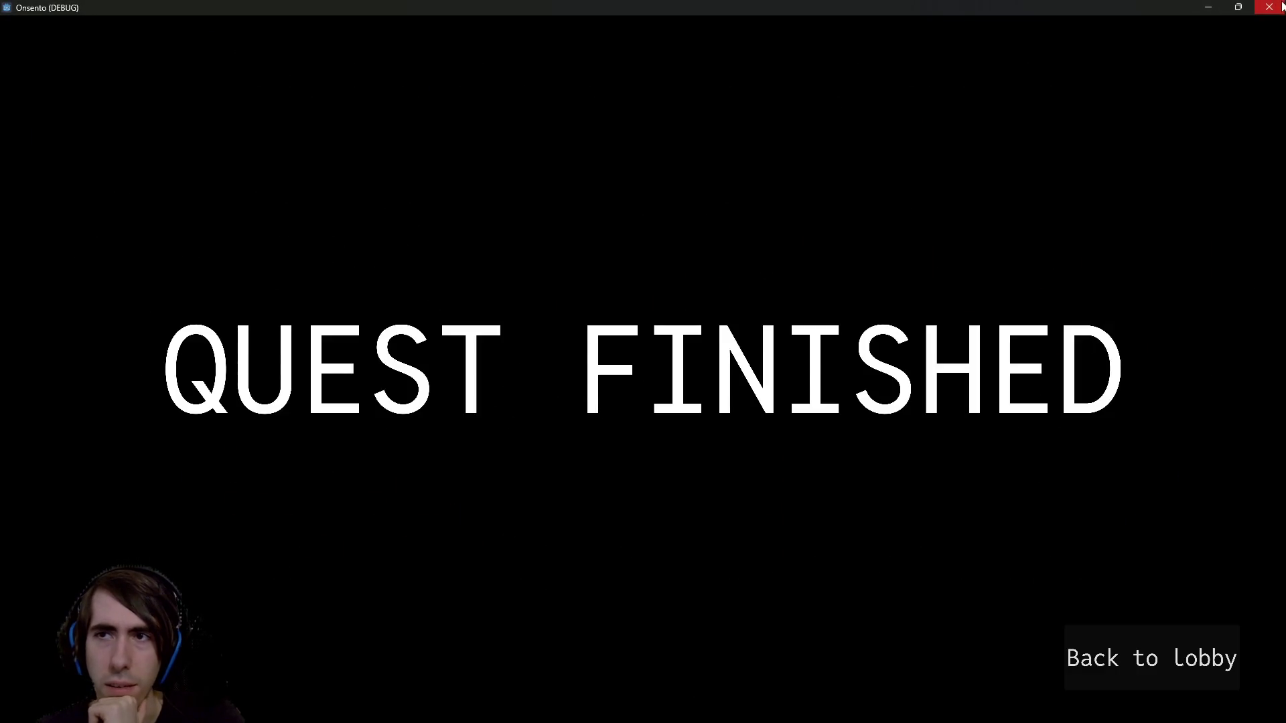
pyautogui.click(1112, 633)
pyautogui.click(1092, 618)
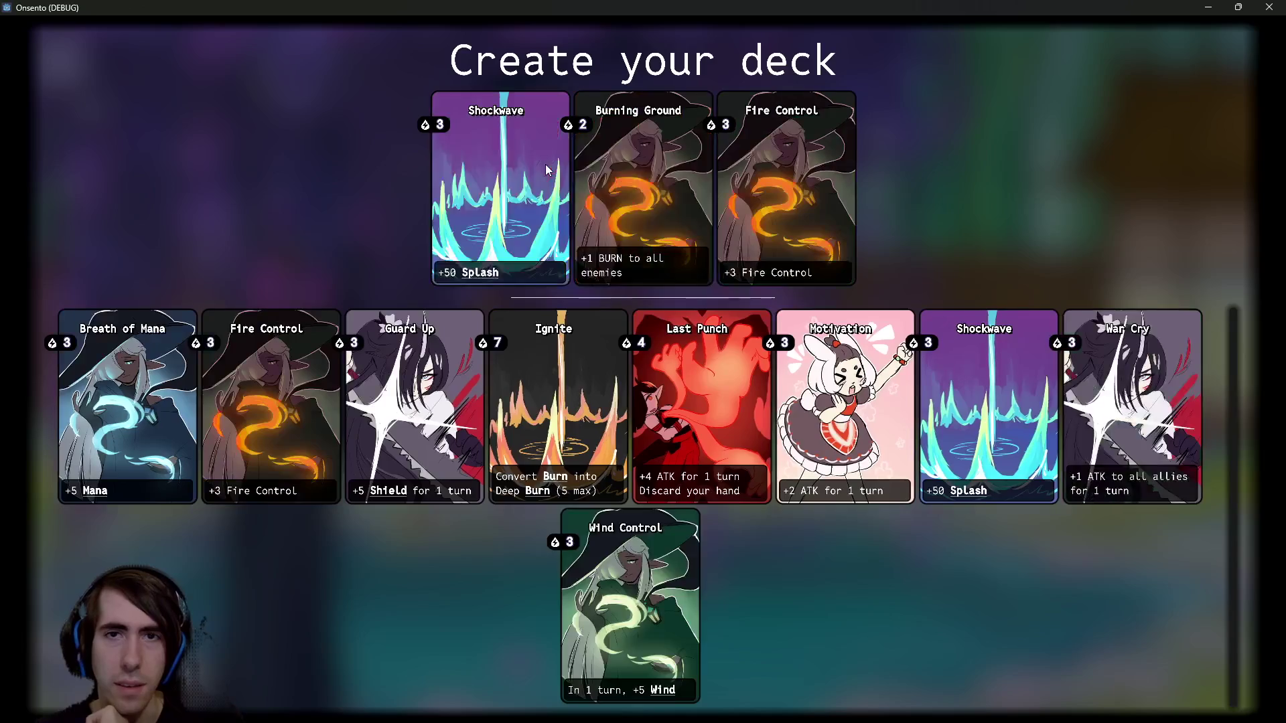
# Add Wind Catalyst and Mana Focus to the deck, win a battle, and take Attack-Up Magic.
pyautogui.click(546, 169)
pyautogui.click(545, 164)
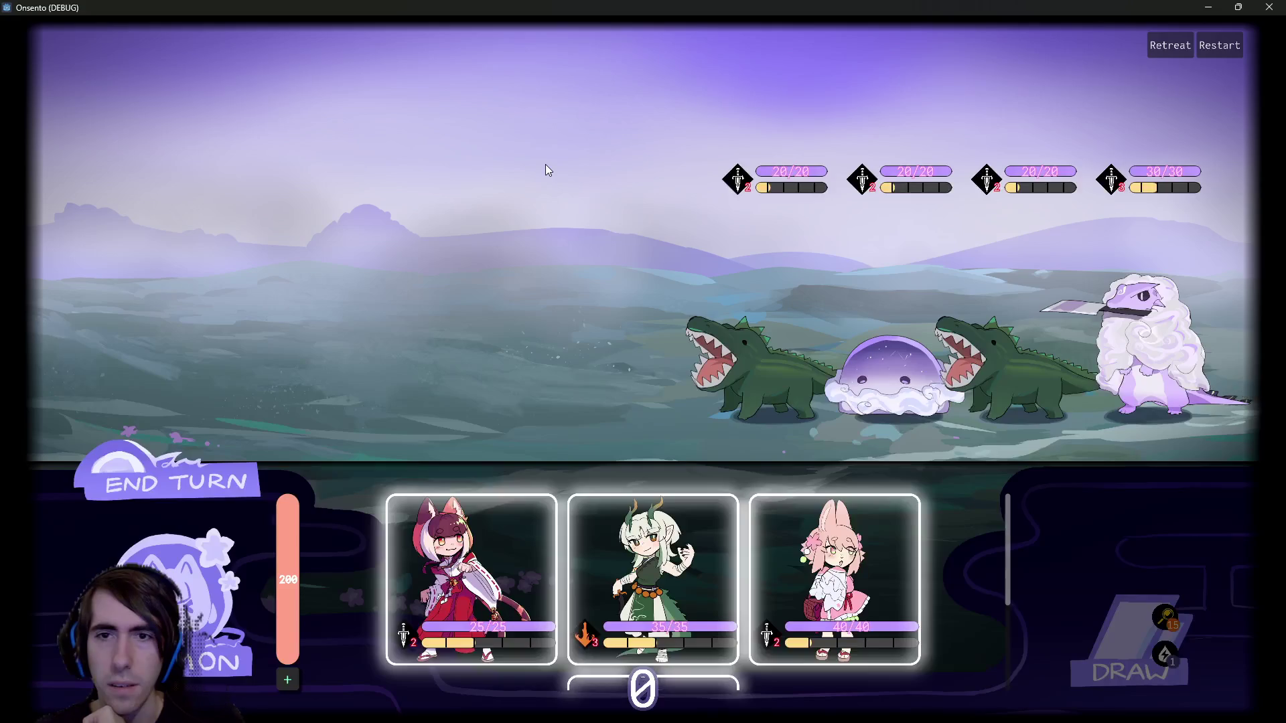
pyautogui.moveTo(493, 542)
pyautogui.mouseDown()
pyautogui.moveTo(502, 313)
pyautogui.moveTo(514, 309)
pyautogui.mouseUp()
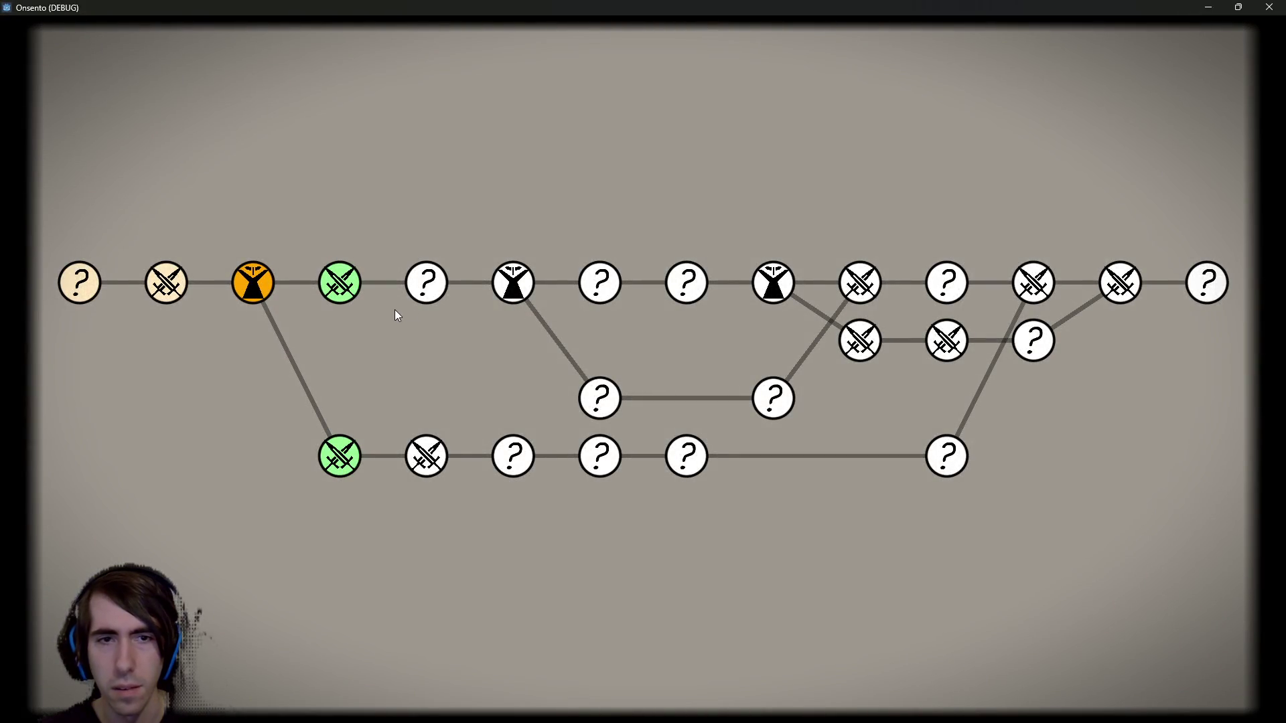
pyautogui.click(339, 282)
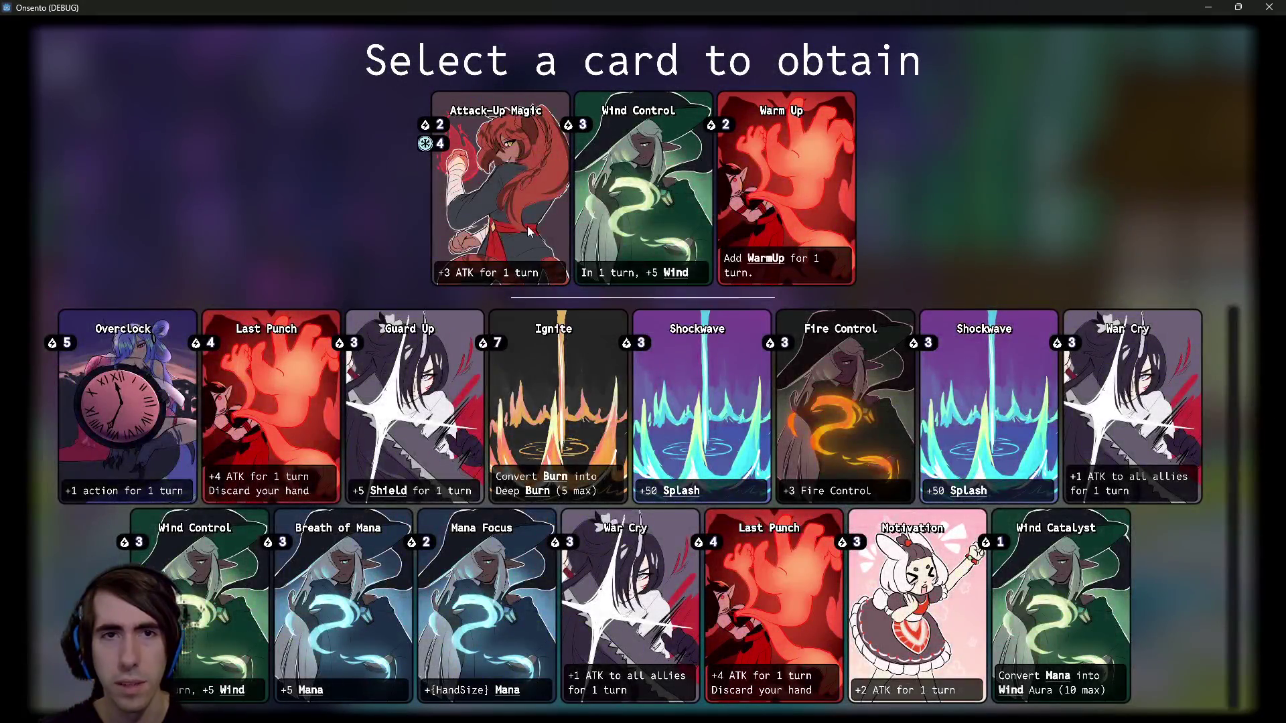
pyautogui.click(531, 231)
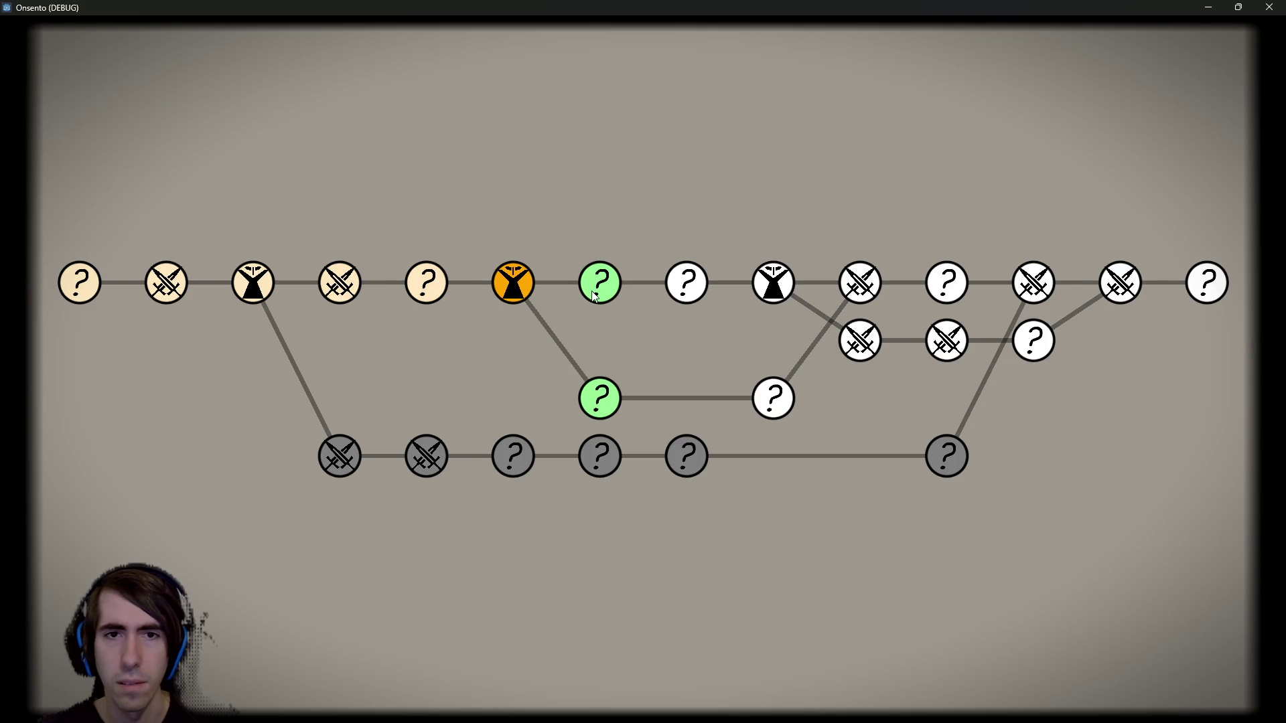
# At the mystery node, remove Guard Up from the deck and duplicate Ignite.
pyautogui.click(608, 292)
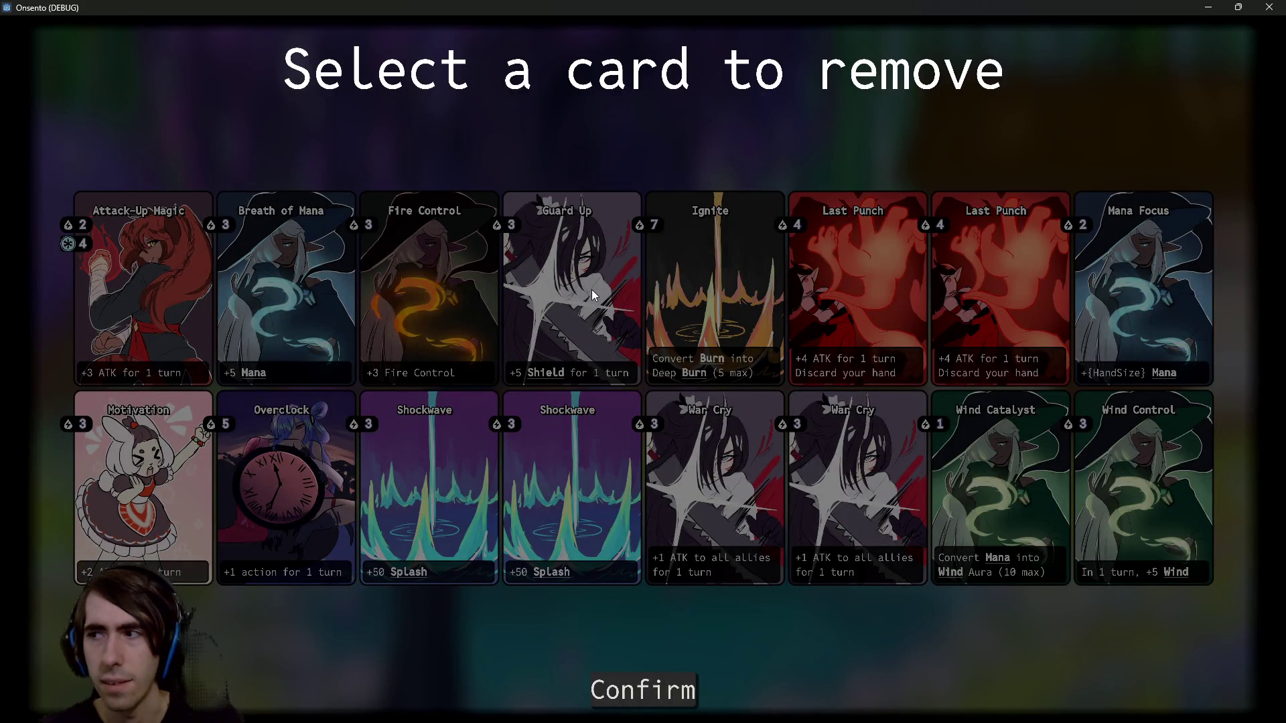
pyautogui.click(521, 301)
pyautogui.click(596, 673)
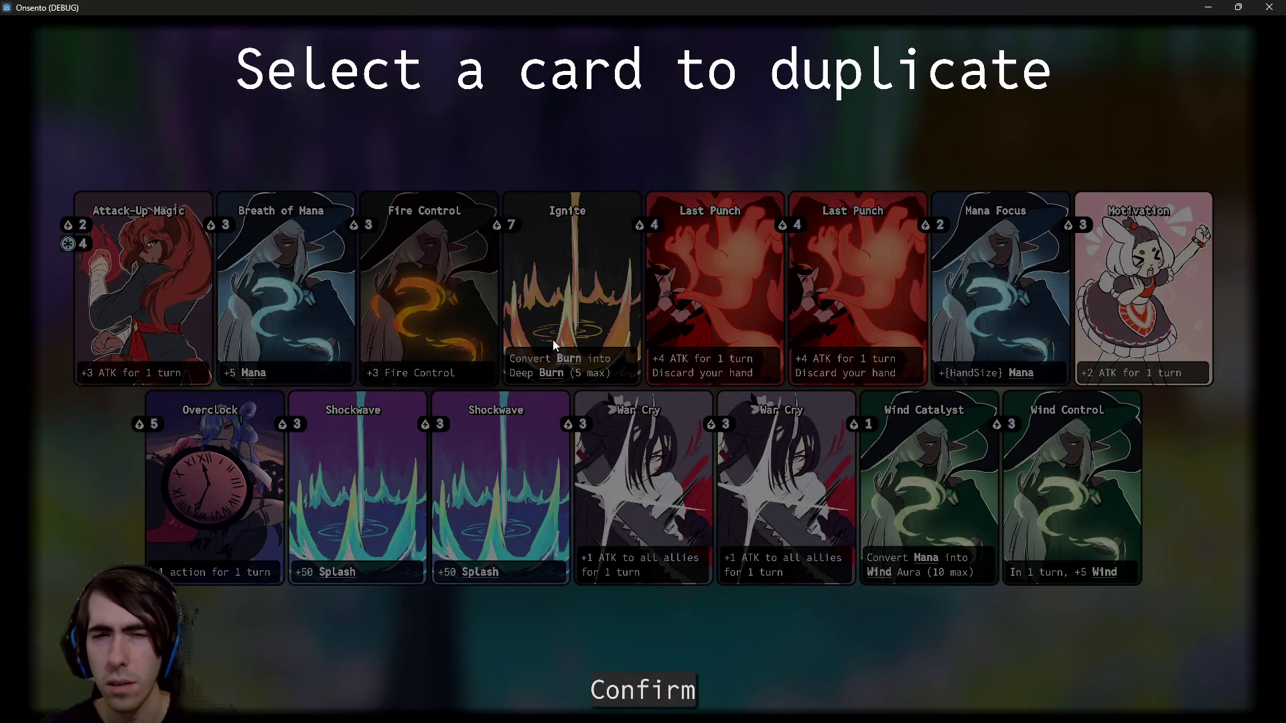
pyautogui.click(553, 345)
pyautogui.click(633, 690)
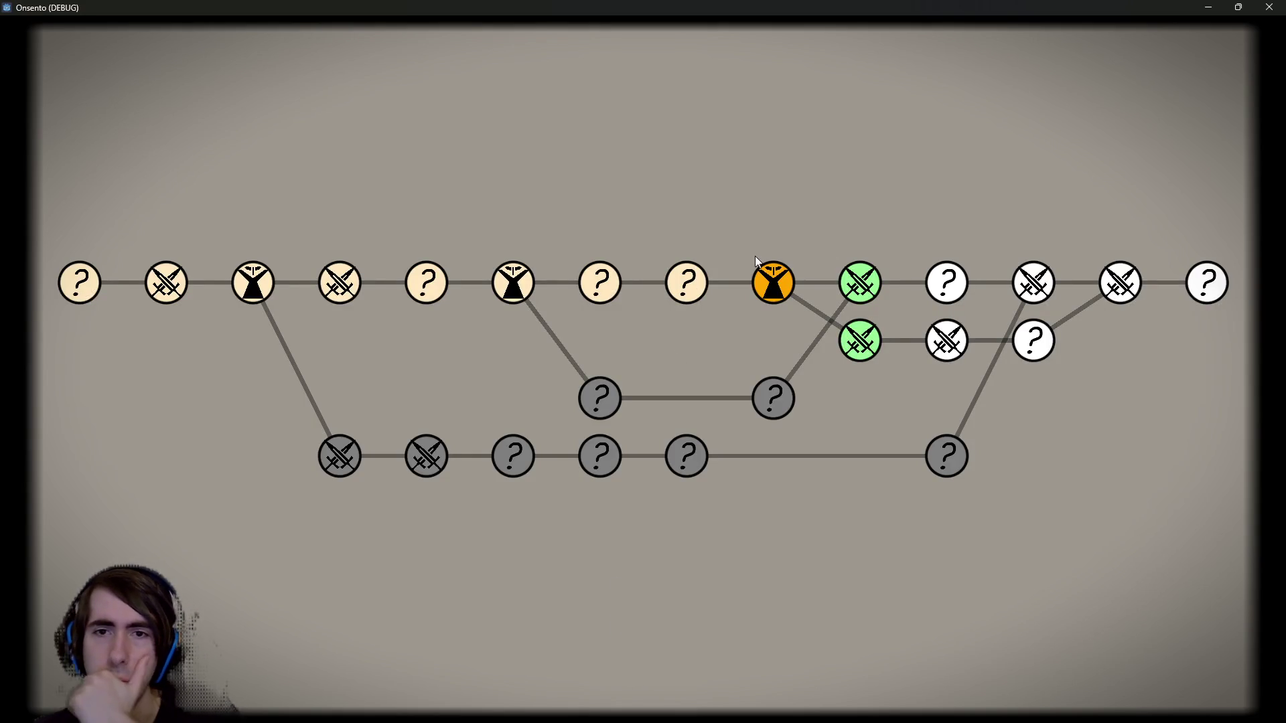
# Win the remaining battles, taking Breath of Mana, and return to the lobby.
pyautogui.click(855, 281)
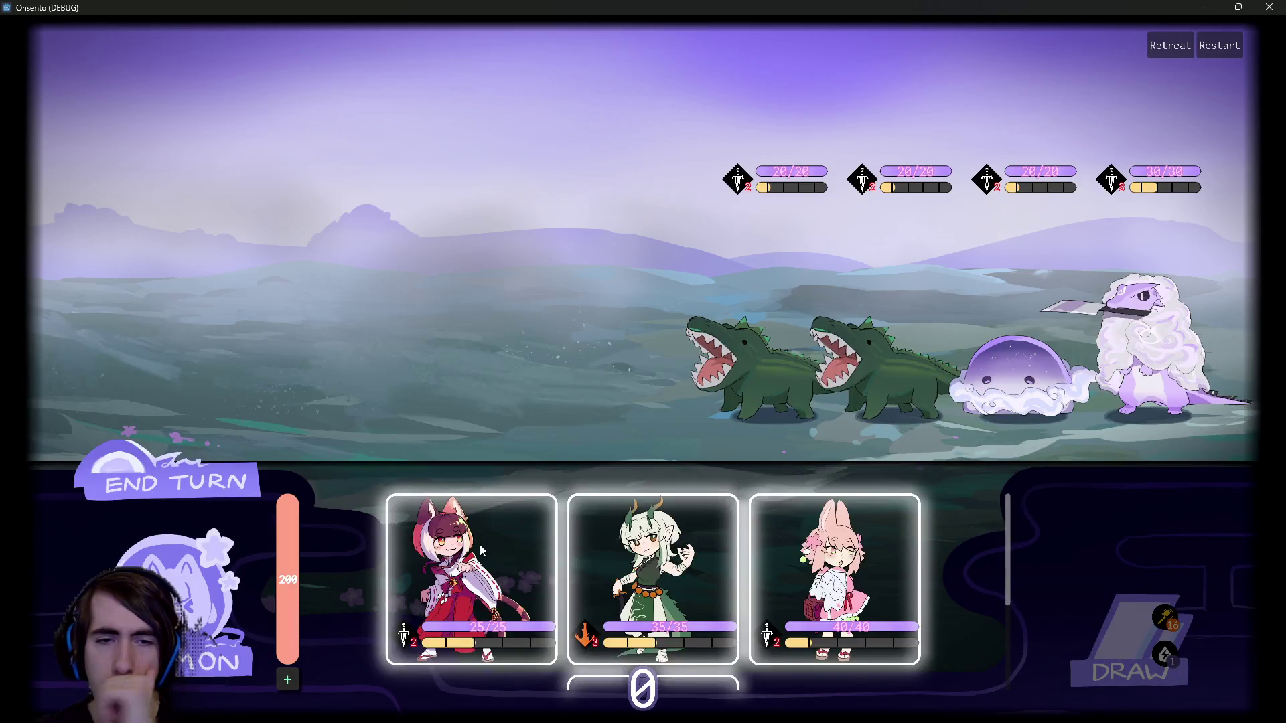
pyautogui.moveTo(480, 544)
pyautogui.mouseDown()
pyautogui.moveTo(572, 345)
pyautogui.moveTo(534, 322)
pyautogui.mouseUp()
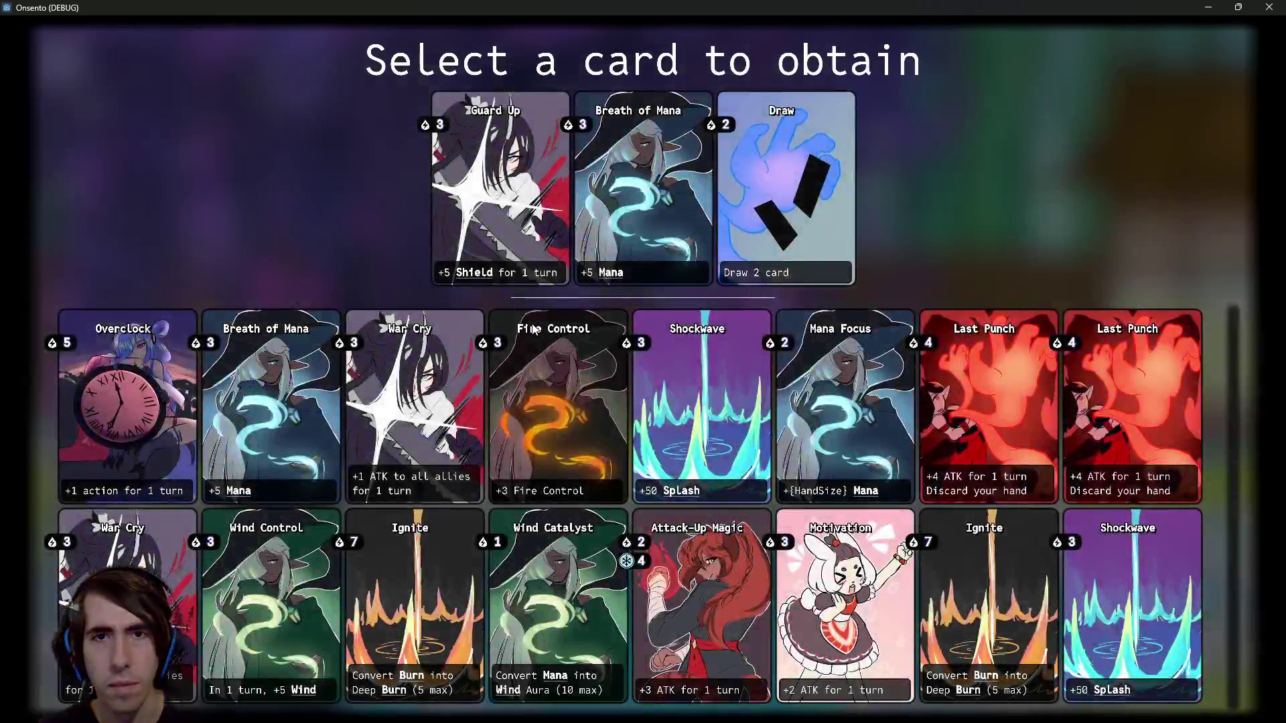
pyautogui.click(601, 254)
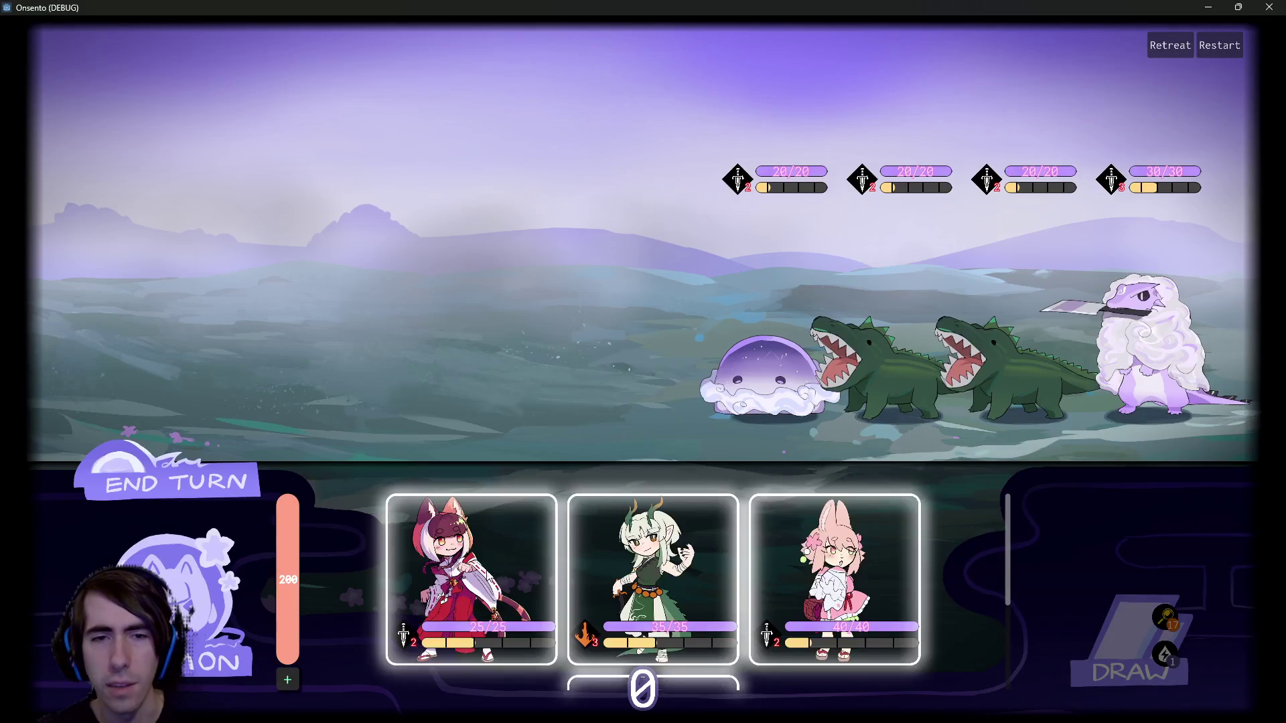
pyautogui.moveTo(479, 563); pyautogui.dragTo(469, 315)
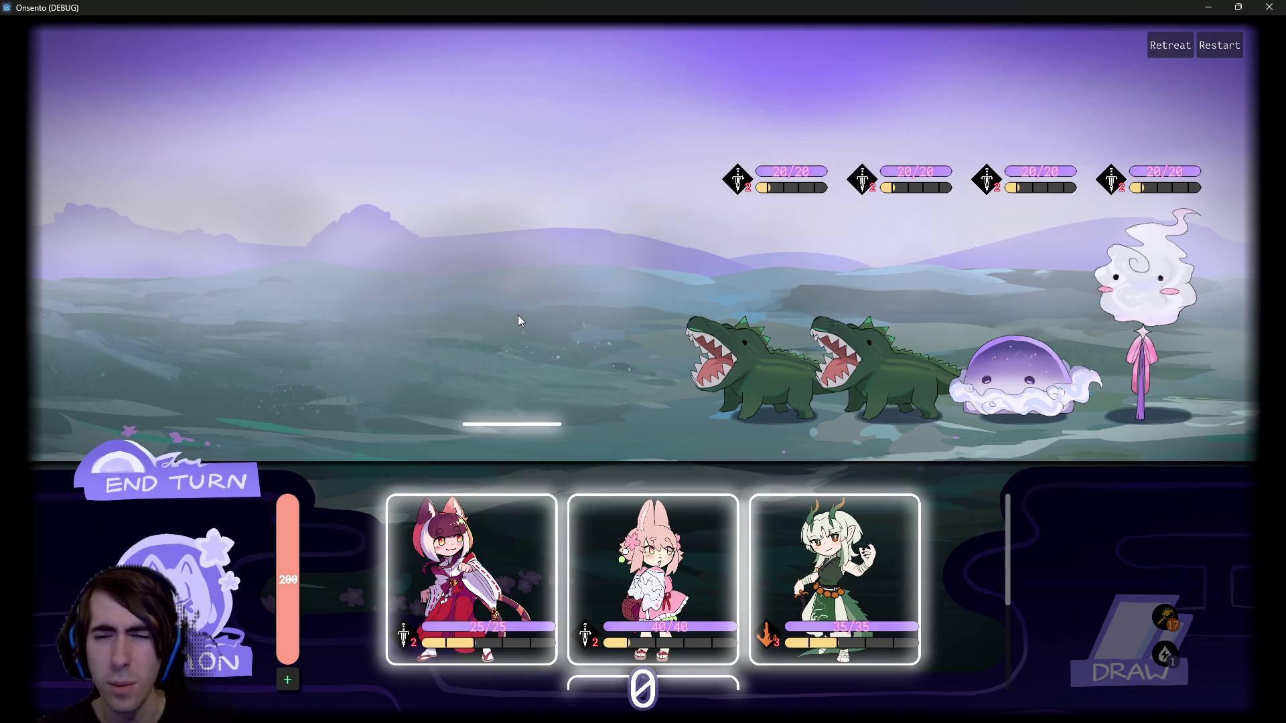
pyautogui.click(442, 295)
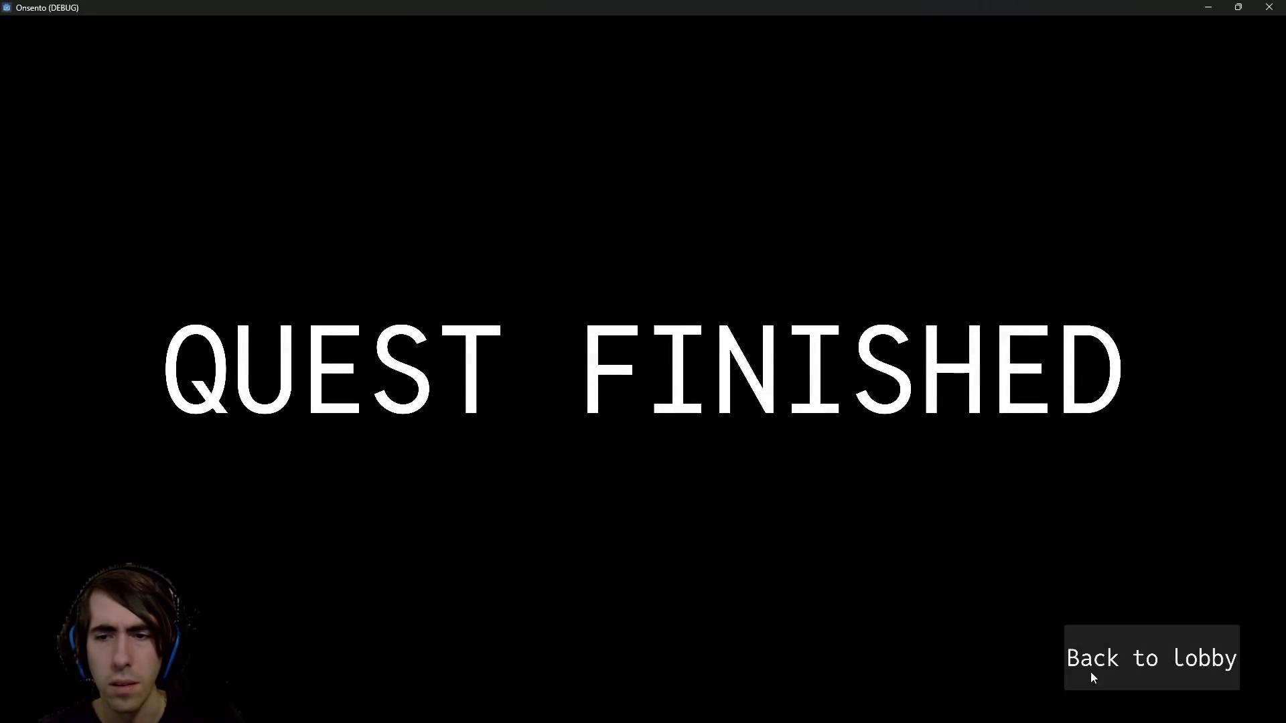
pyautogui.click(1094, 675)
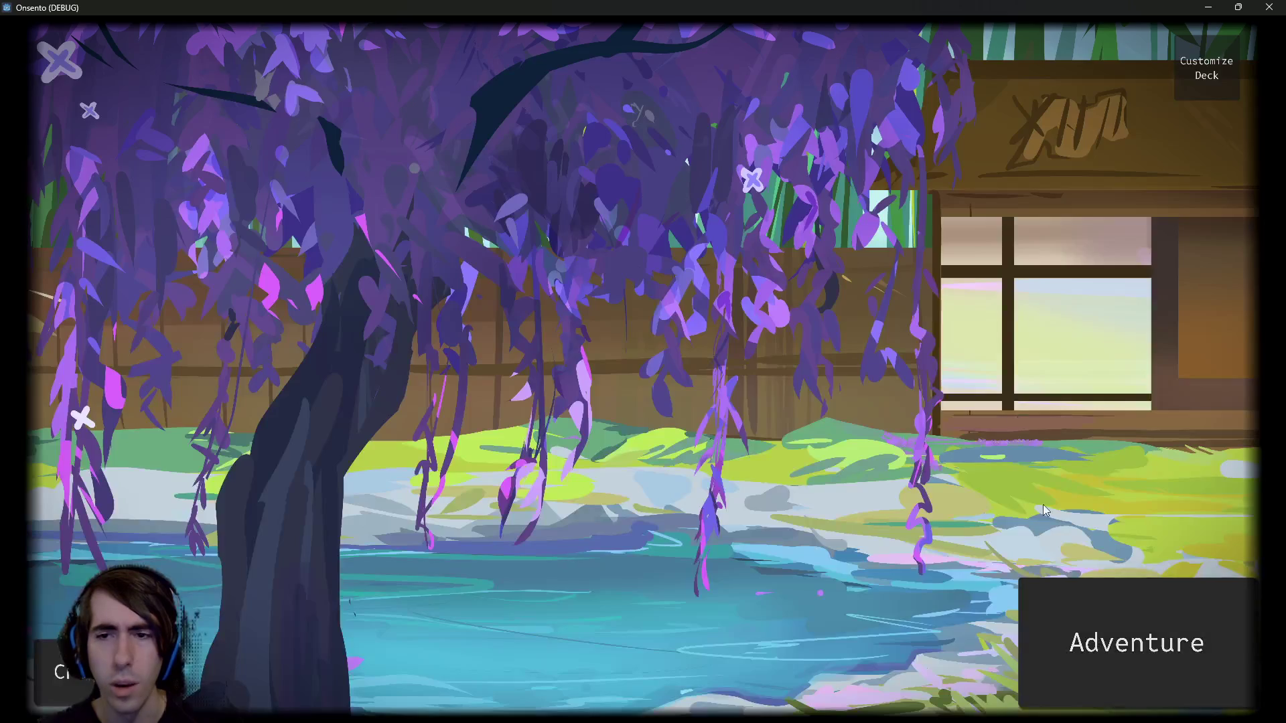
# Start a new adventure and build a 15-card deck beginning with Guard Up.
pyautogui.click(1132, 642)
pyautogui.click(549, 193)
pyautogui.tripleClick(547, 191)
pyautogui.tripleClick(545, 192)
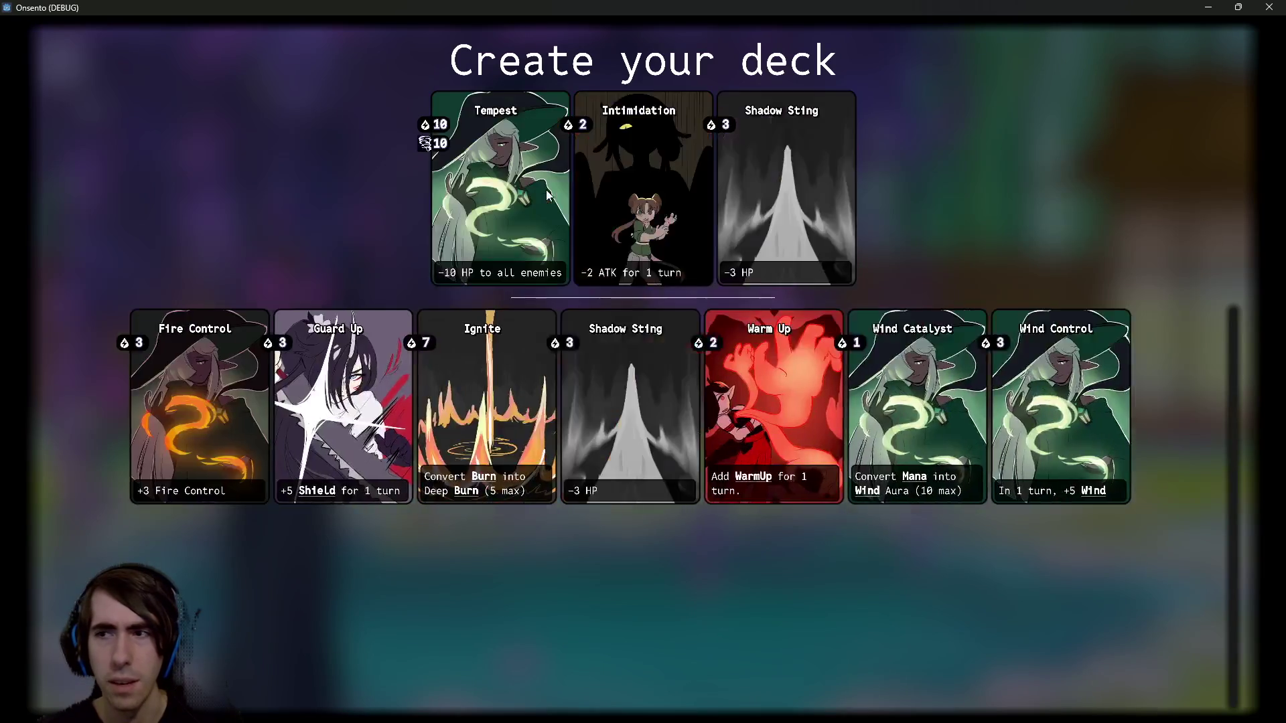
pyautogui.tripleClick(545, 194)
pyautogui.doubleClick(544, 198)
pyautogui.tripleClick(544, 195)
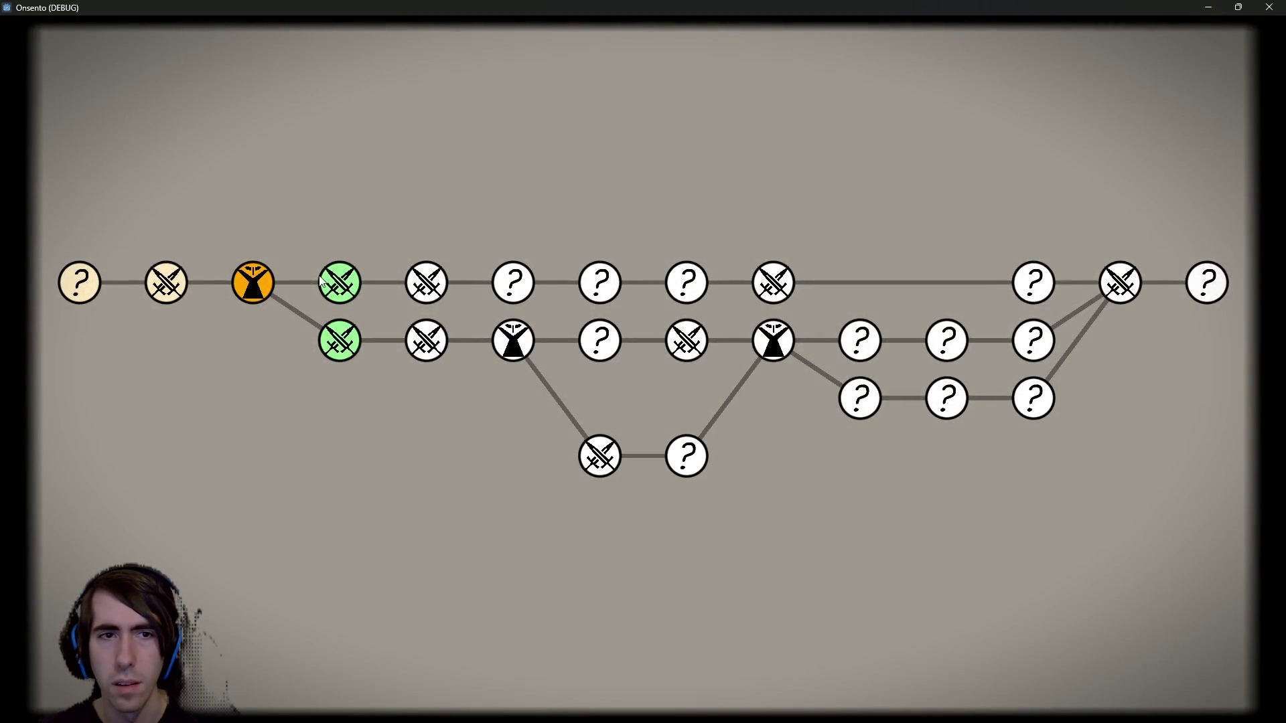
# Win the battle at the upper node using the red character and take Mana Focus.
pyautogui.click(322, 281)
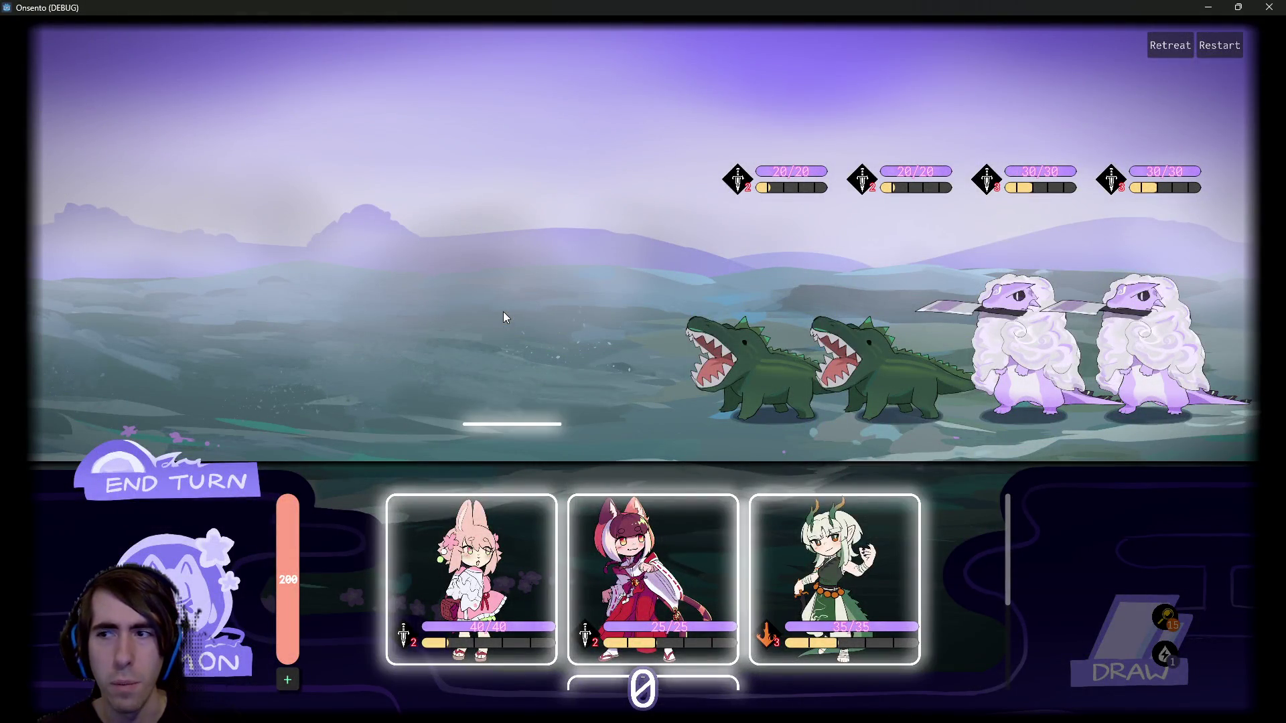
pyautogui.click(494, 391)
pyautogui.click(469, 361)
pyautogui.click(472, 320)
pyautogui.click(509, 312)
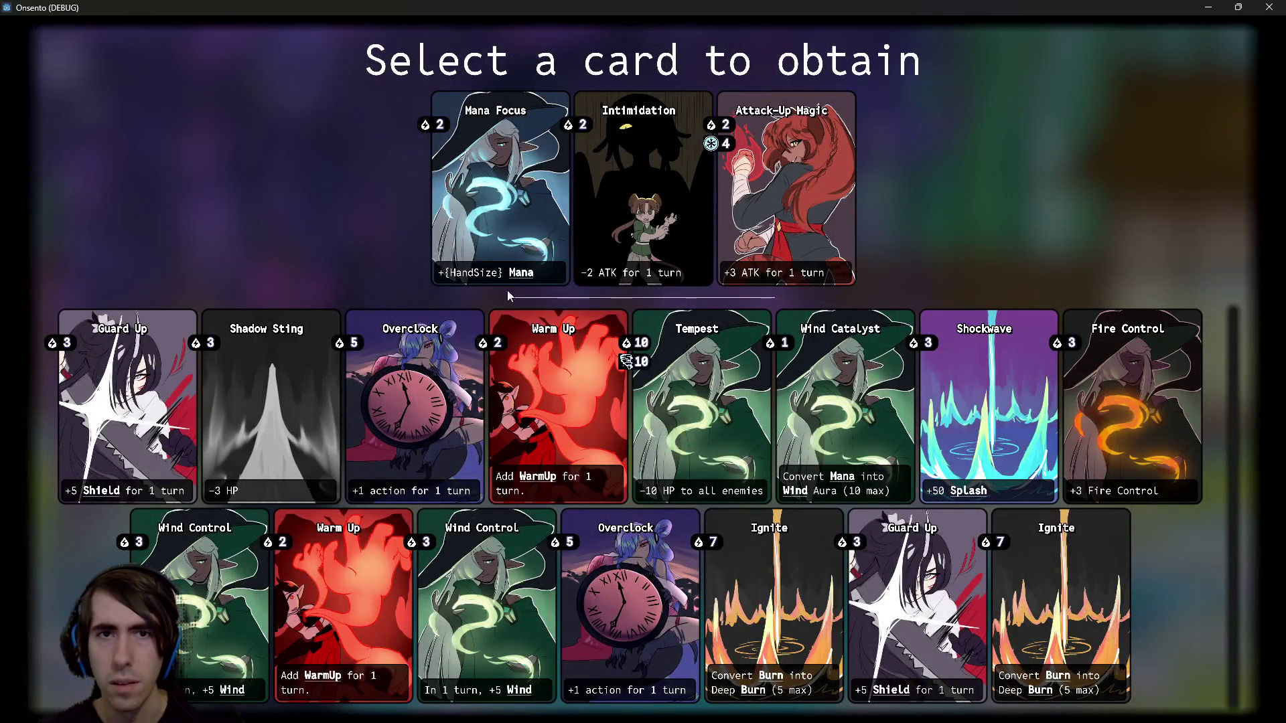
pyautogui.click(481, 254)
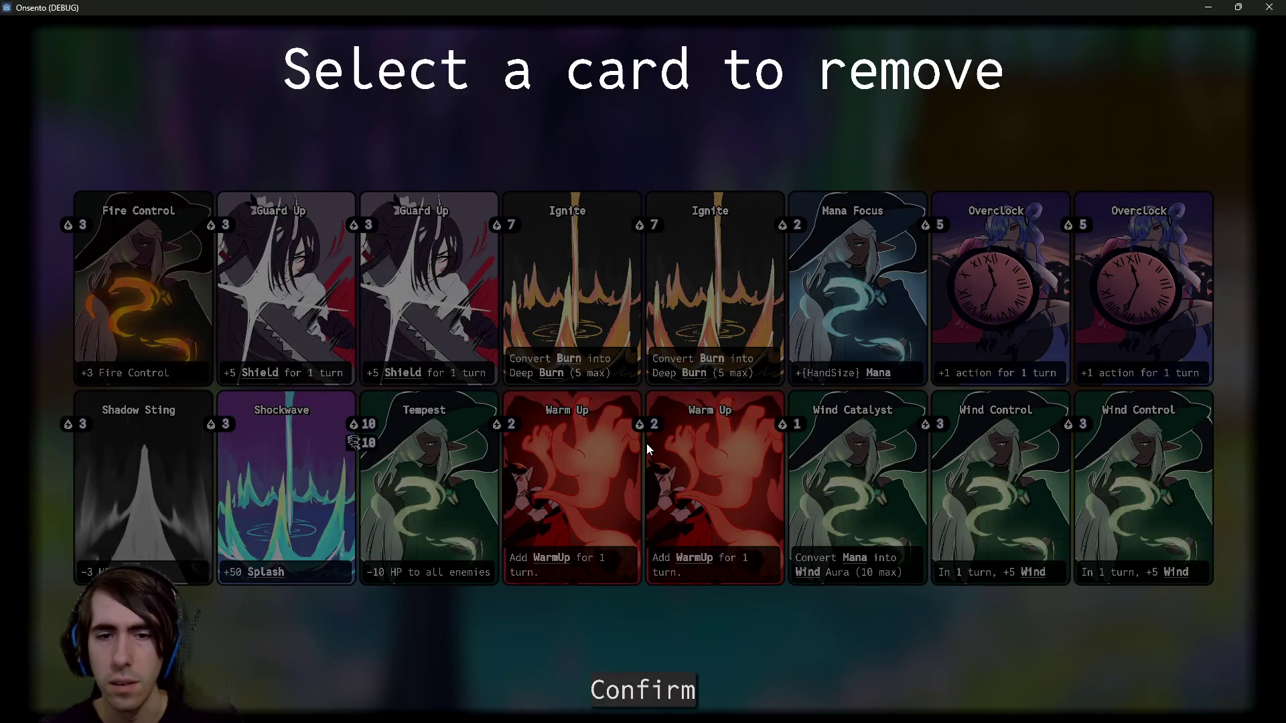
# Remove one Ignite card from the deck and duplicate the remaining Ignite.
pyautogui.click(569, 222)
pyautogui.click(667, 690)
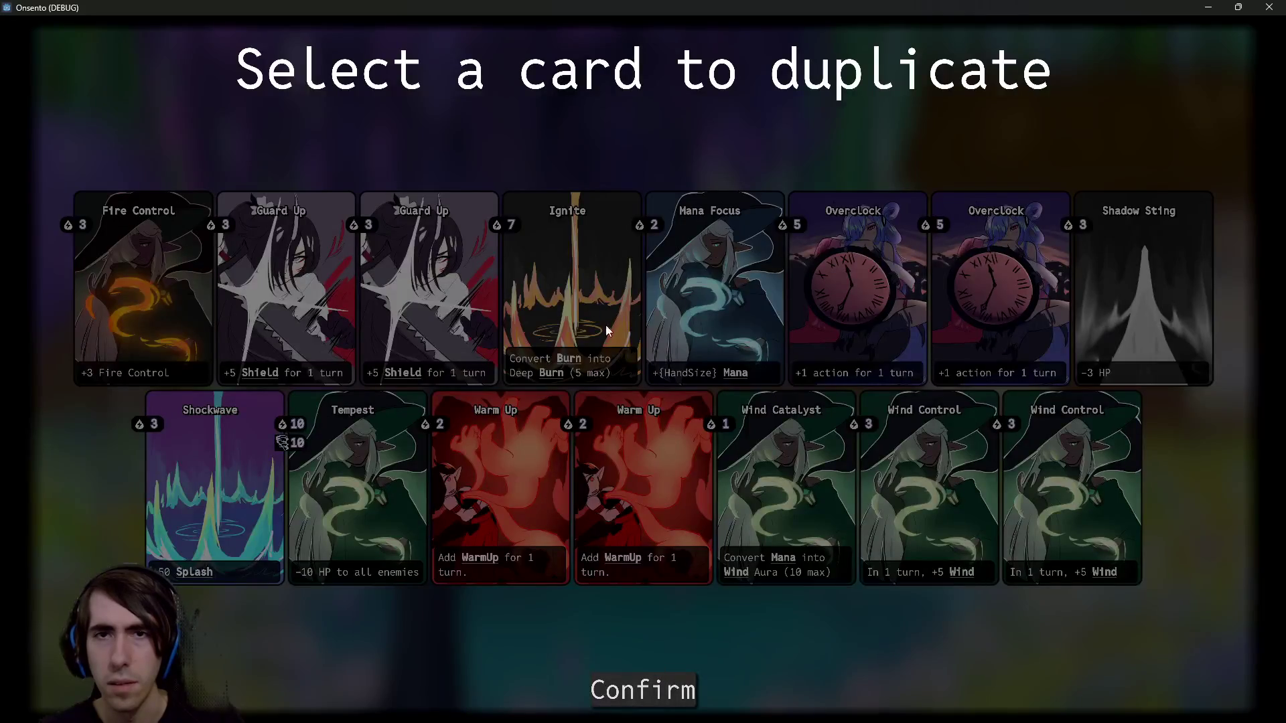
pyautogui.click(585, 298)
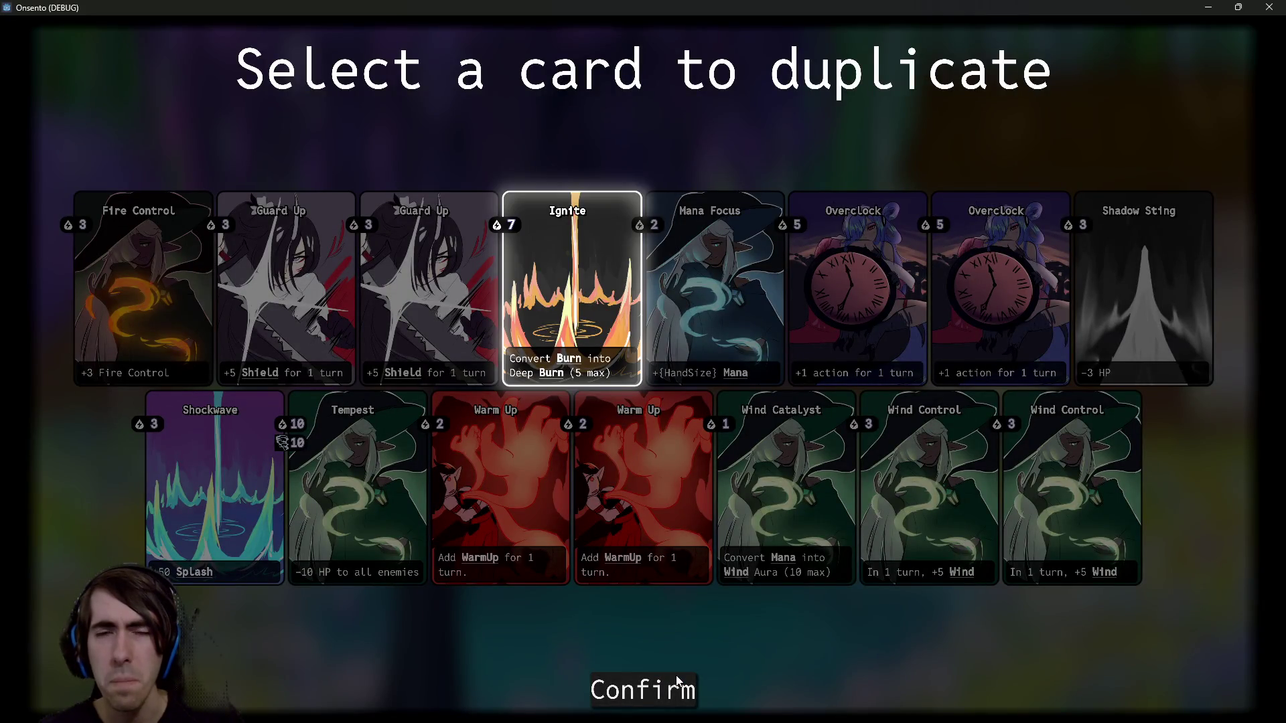
pyautogui.click(676, 682)
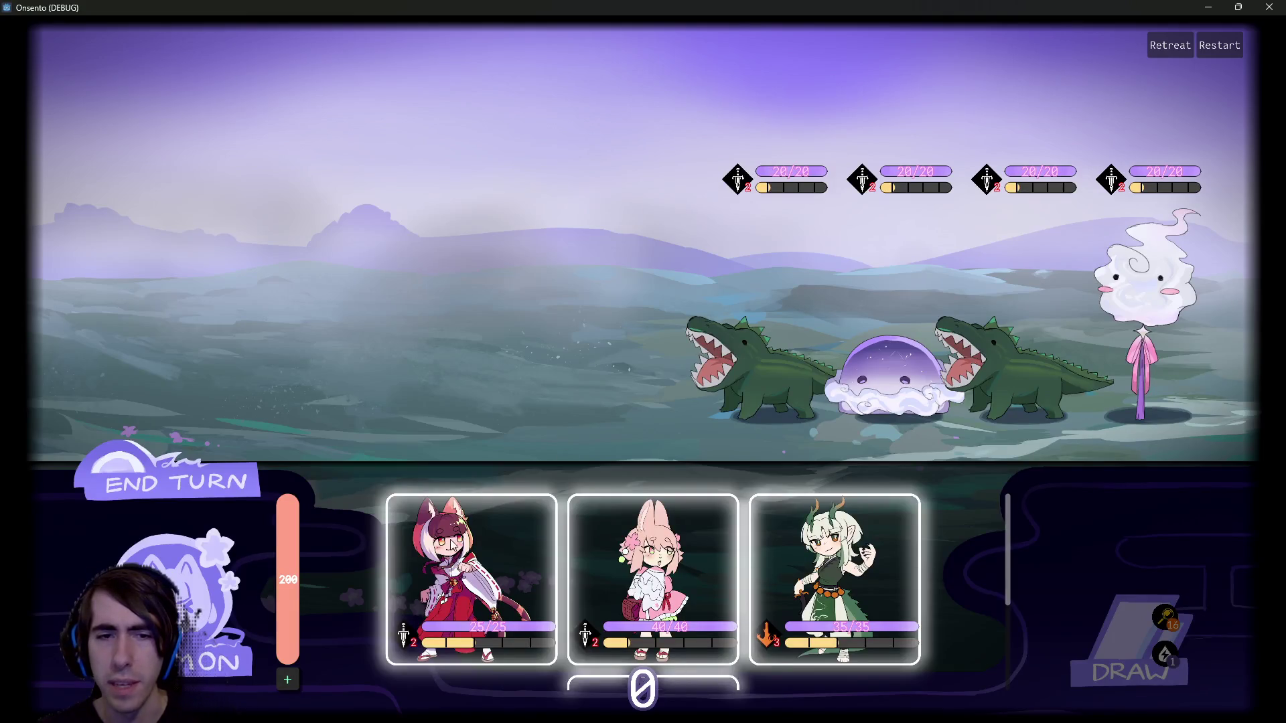
# Win the final battles with the fox-girl card, take War Cry, and close the game.
pyautogui.moveTo(454, 542); pyautogui.dragTo(523, 303)
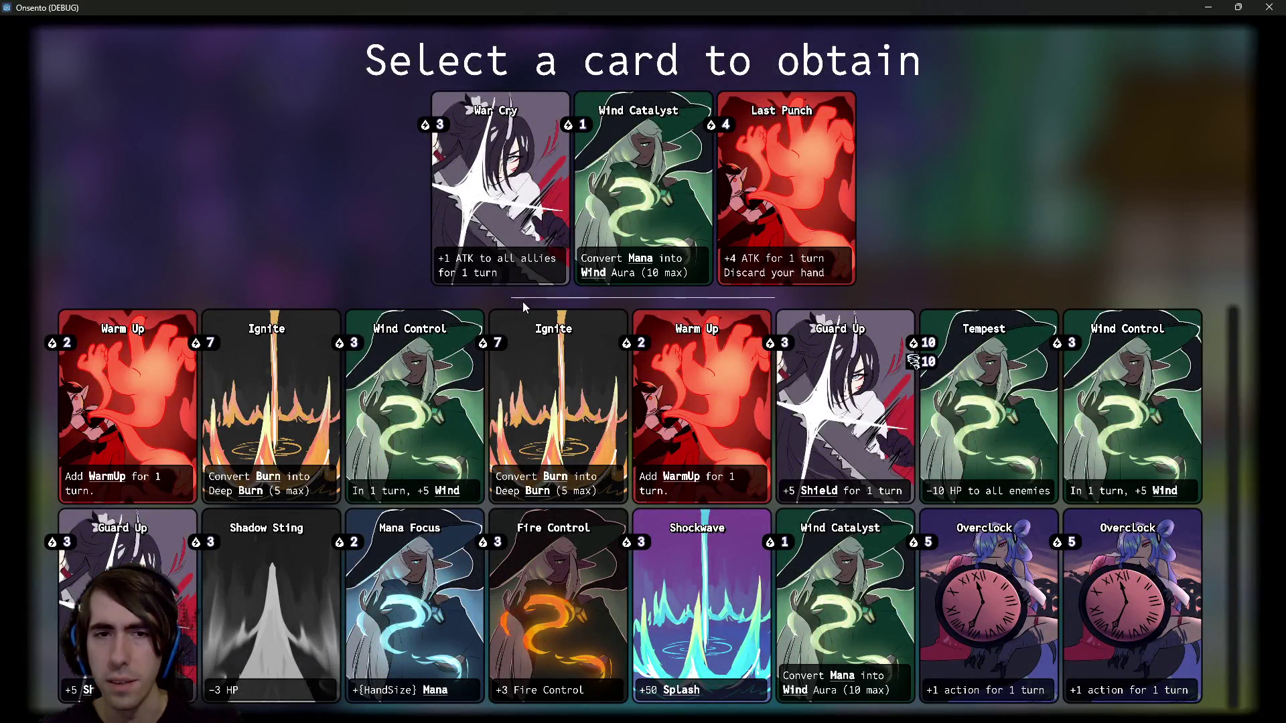
pyautogui.click(486, 227)
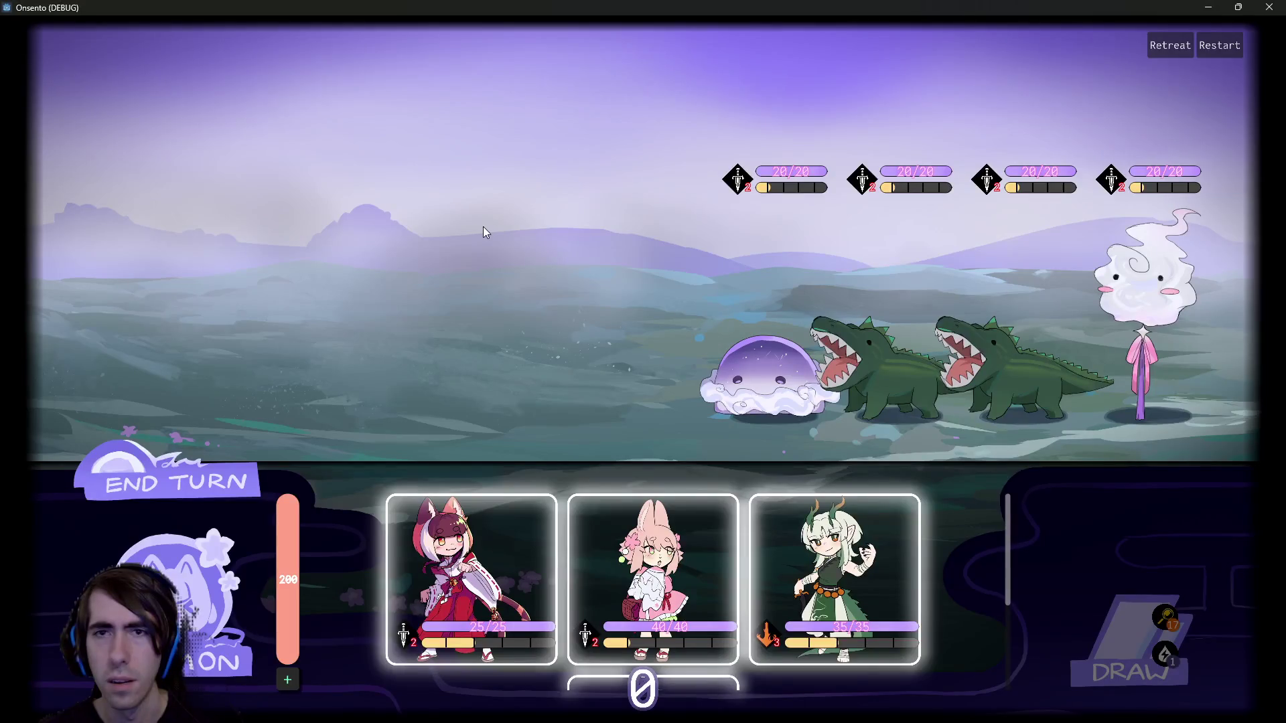
pyautogui.moveTo(530, 516); pyautogui.dragTo(540, 312)
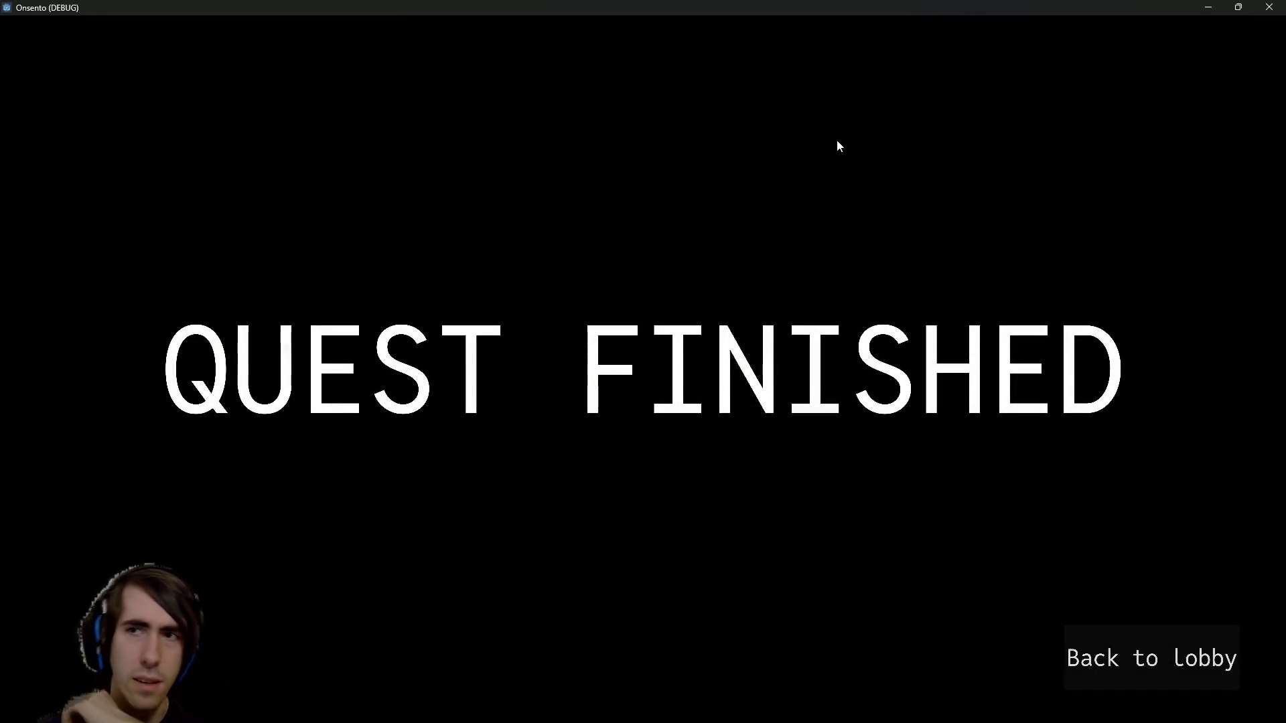
pyautogui.click(1272, 7)
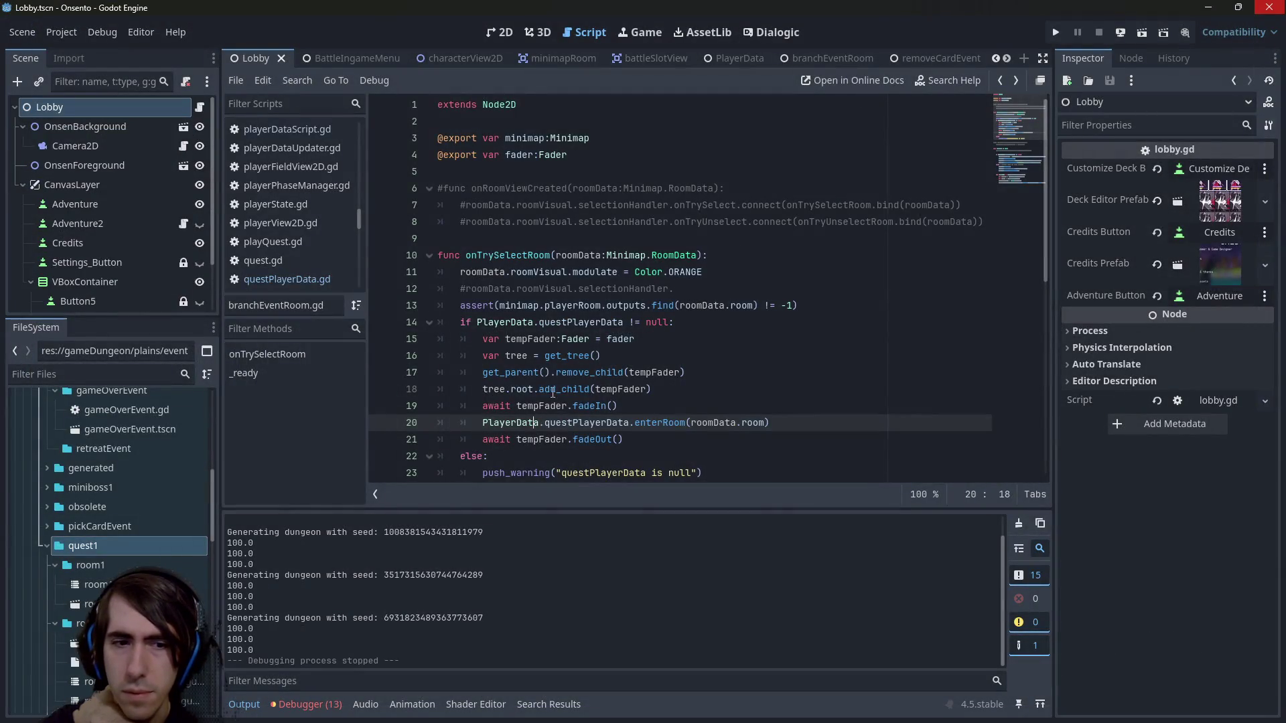
# Open the debugger's Errors list, jump to branchEventRoom.gd line 17, and review the Fader parent errors.
pyautogui.click(308, 705)
pyautogui.click(320, 520)
pyautogui.scroll(1, 561, 603)
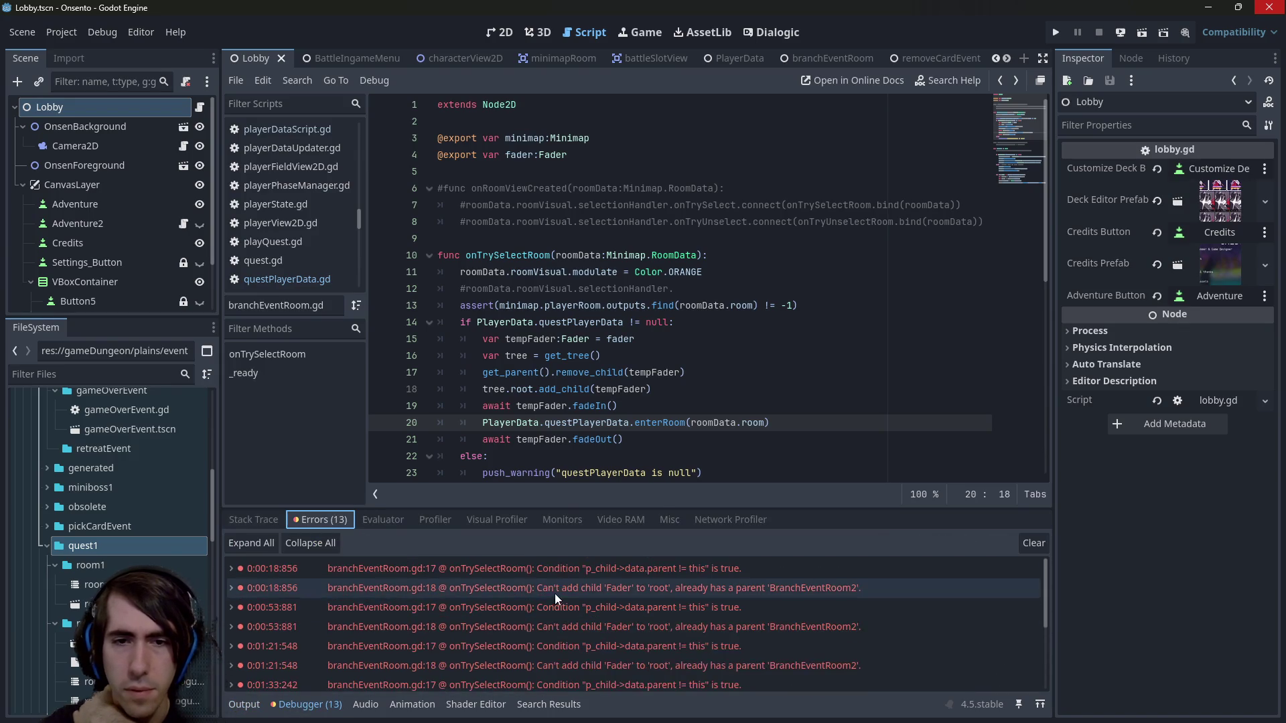
pyautogui.click(560, 575)
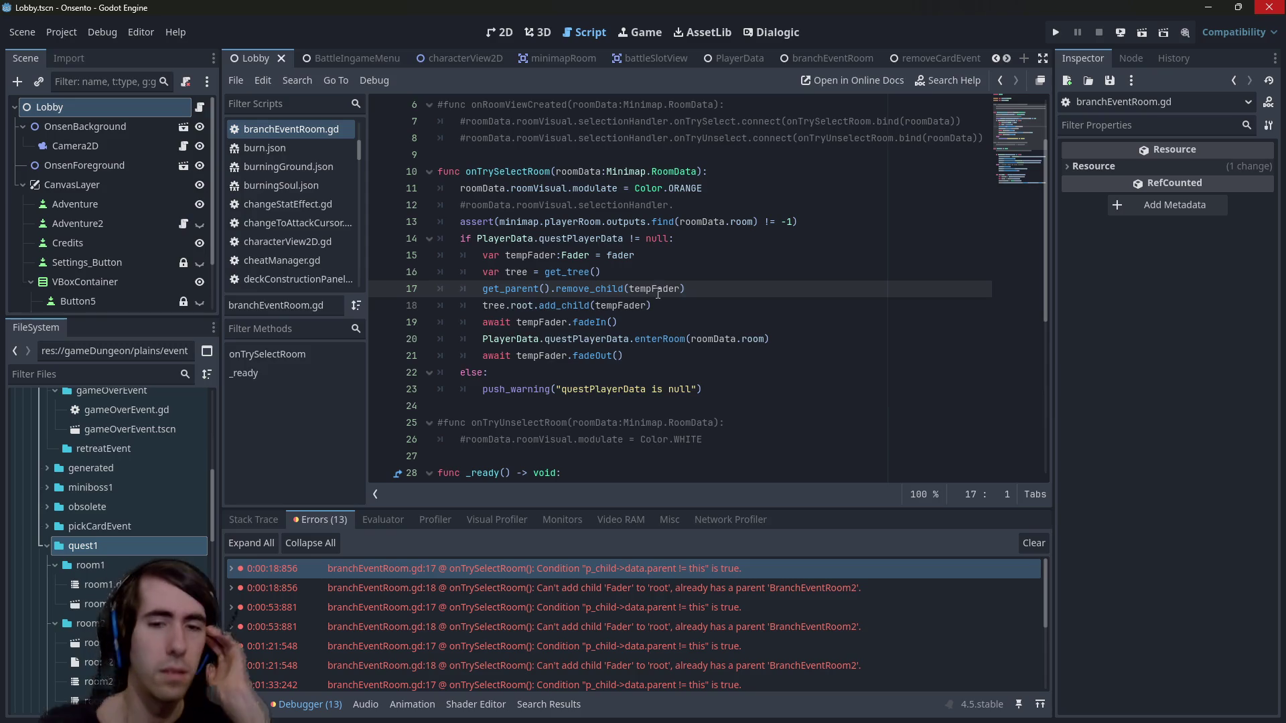
pyautogui.moveTo(658, 293)
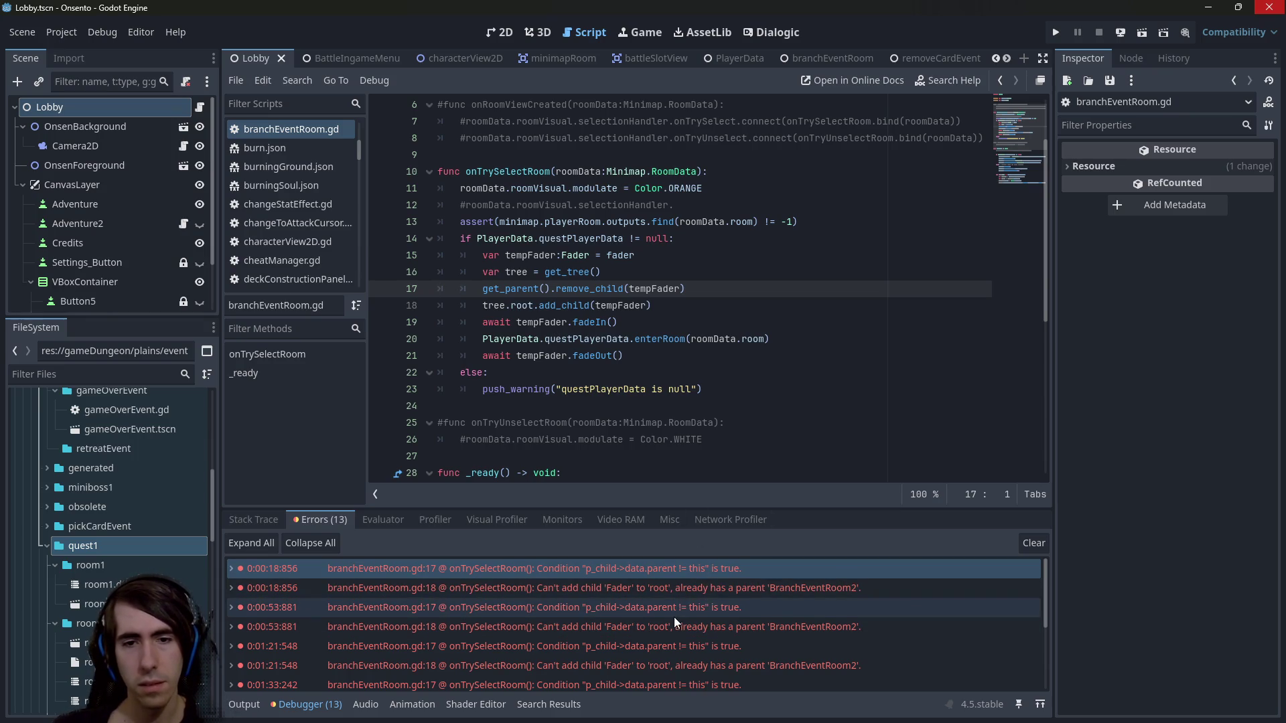
pyautogui.scroll(-3, 678, 613)
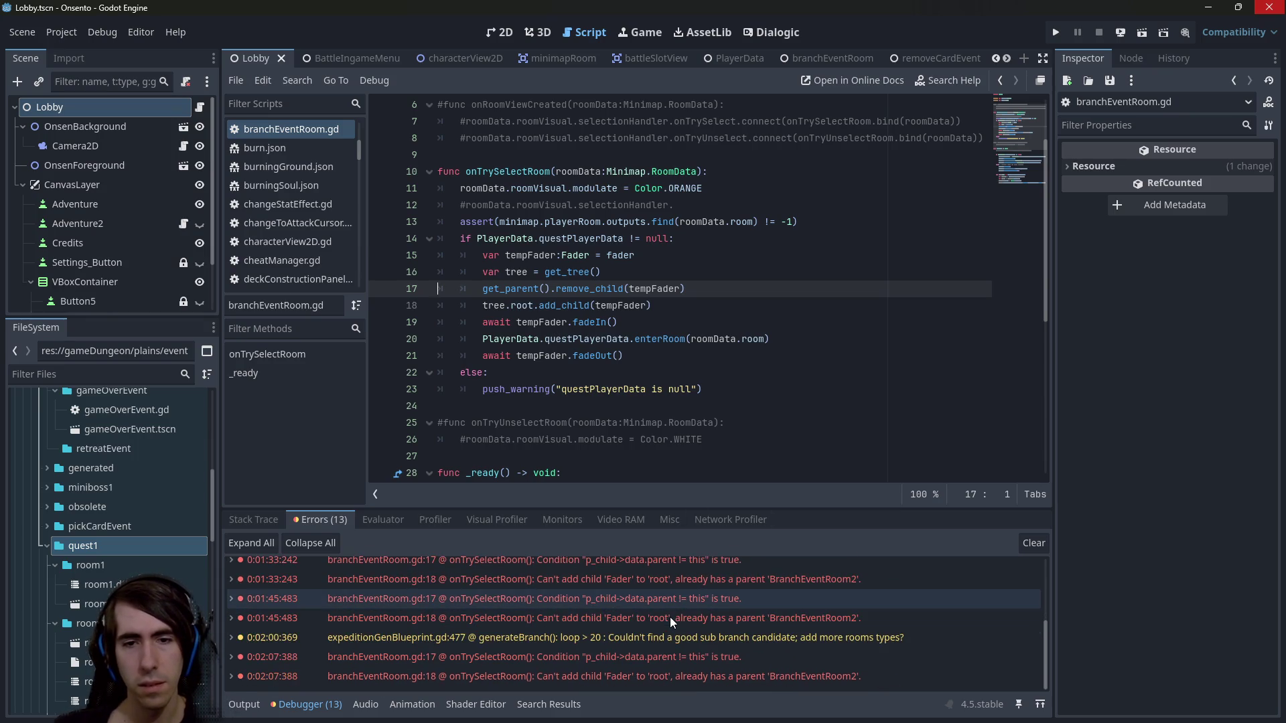
pyautogui.click(651, 659)
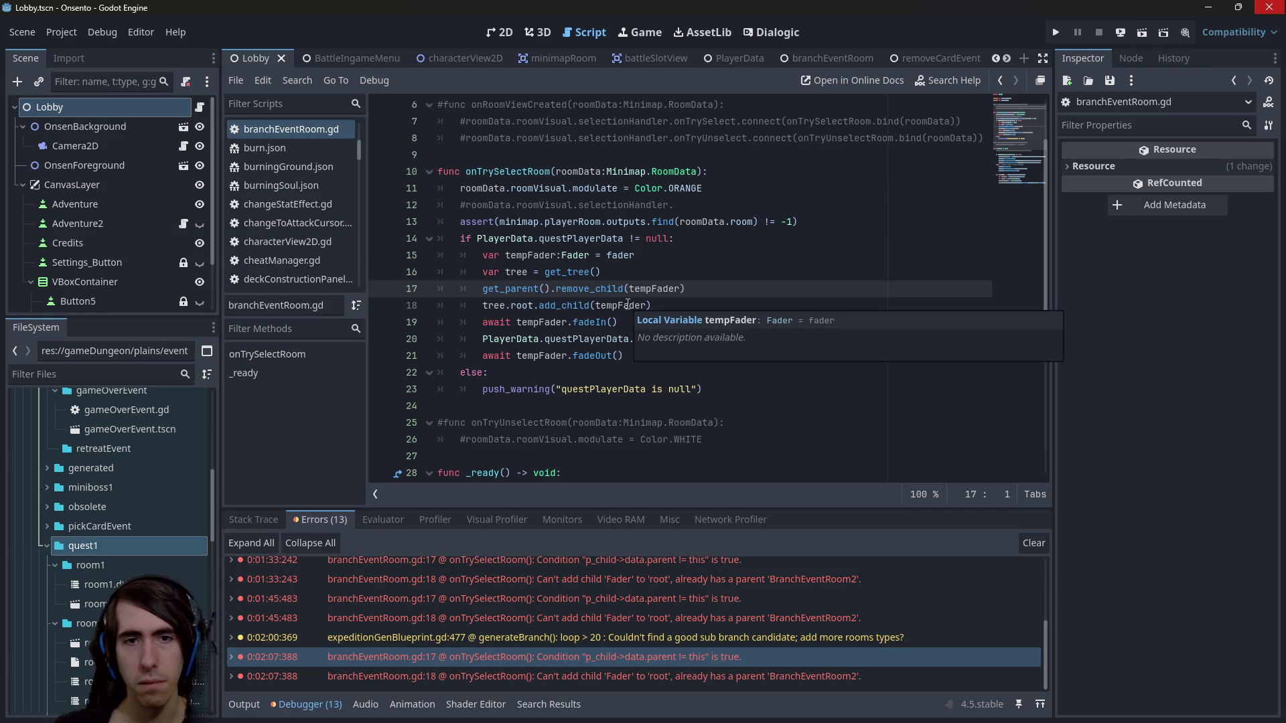
# Insert a new line after the tempFader fadeOut call on line 21.
pyautogui.click(495, 306)
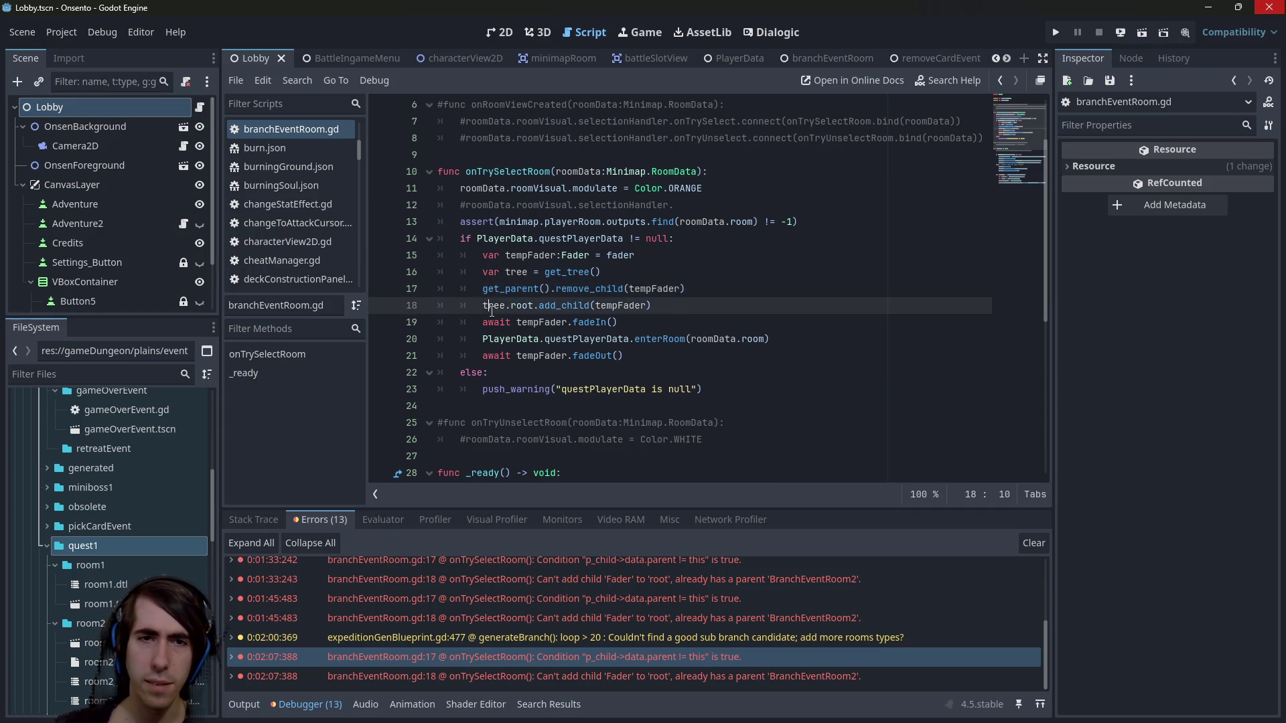
pyautogui.click(550, 355)
pyautogui.doubleClick(548, 355)
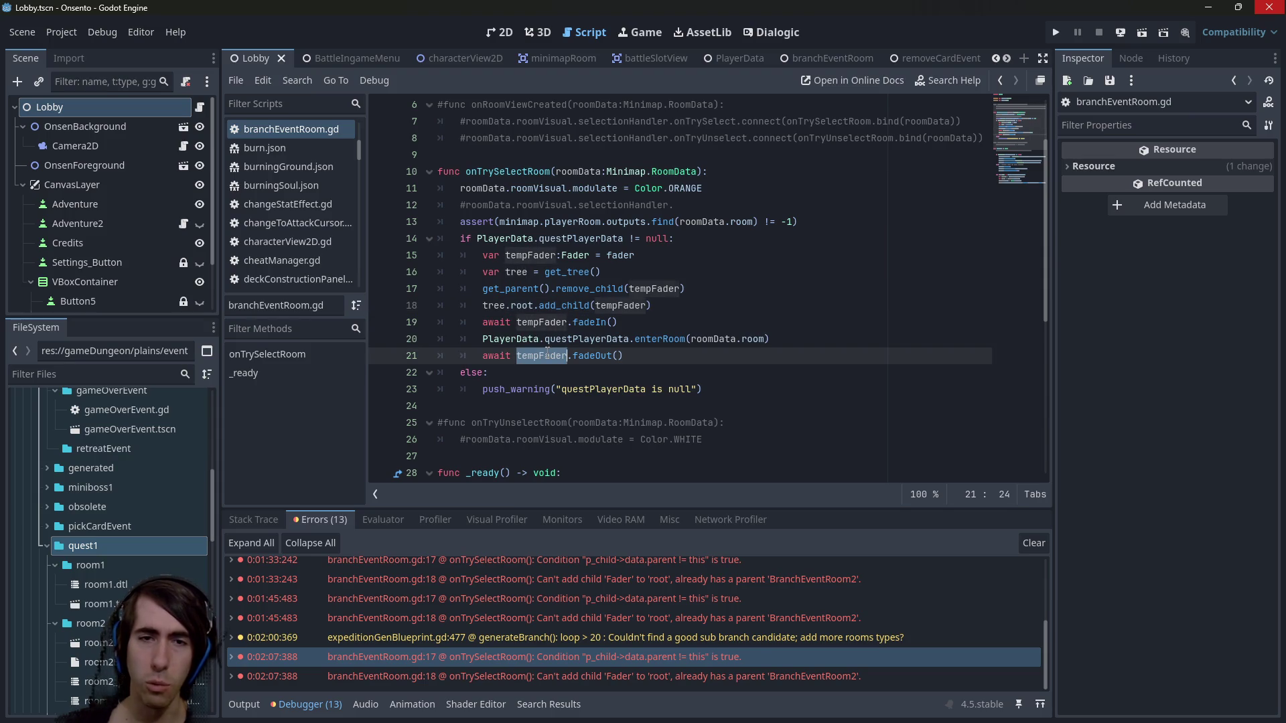
pyautogui.click(660, 351)
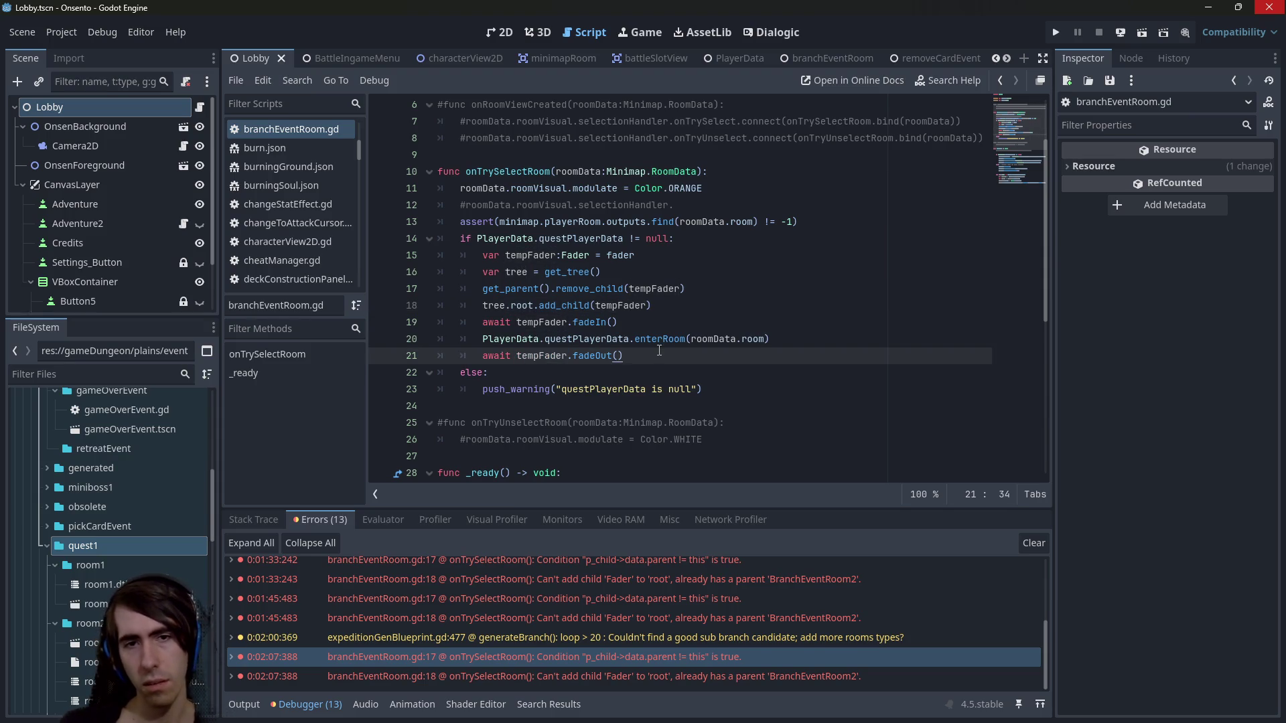
pyautogui.press('Return')
# Finish the tempFader.queue_free() call, save, and inspect the line 18 add_child error.
pyautogui.write('tempFader.queue')
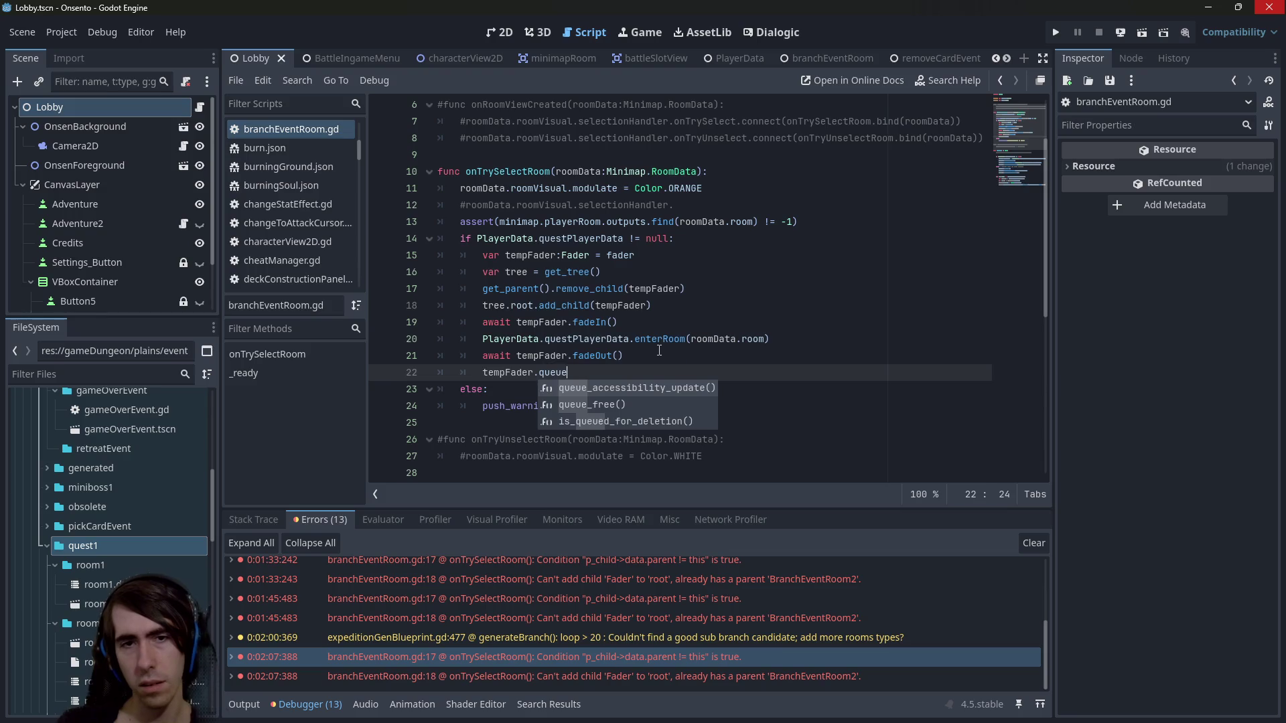
pyautogui.press('Return')
pyautogui.hotkey('ctrl', 's')
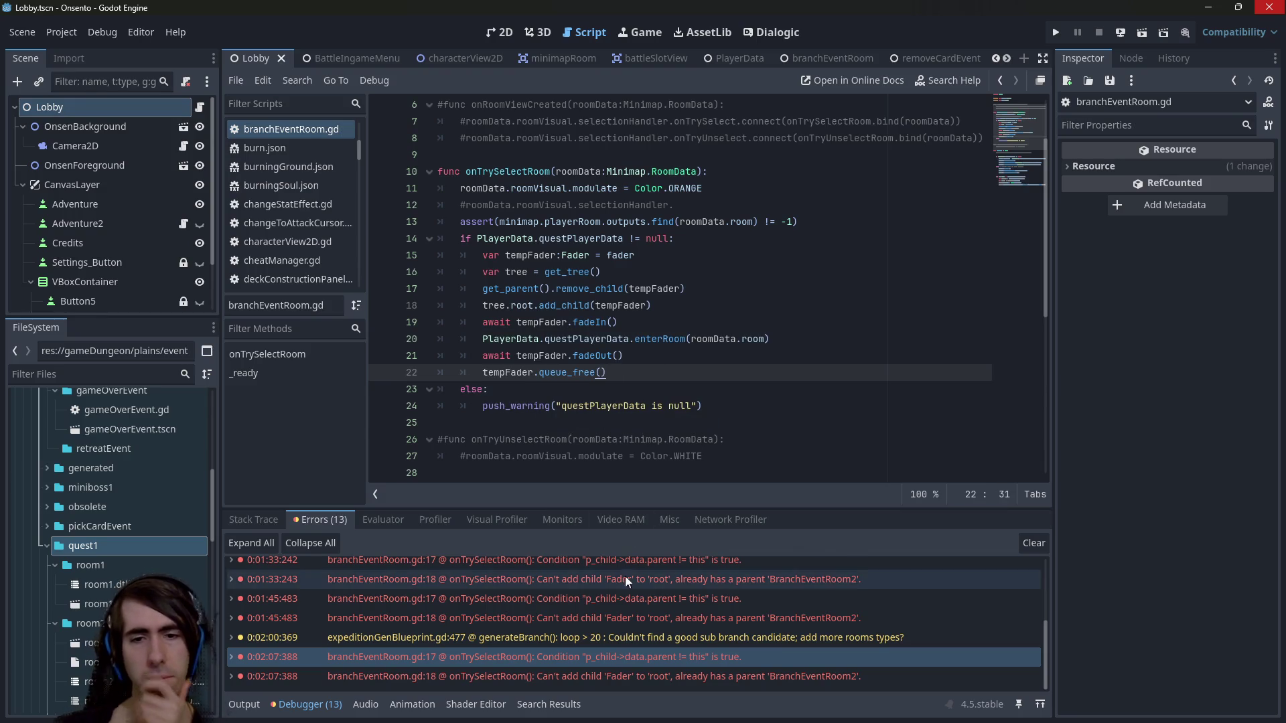
pyautogui.moveTo(612, 678)
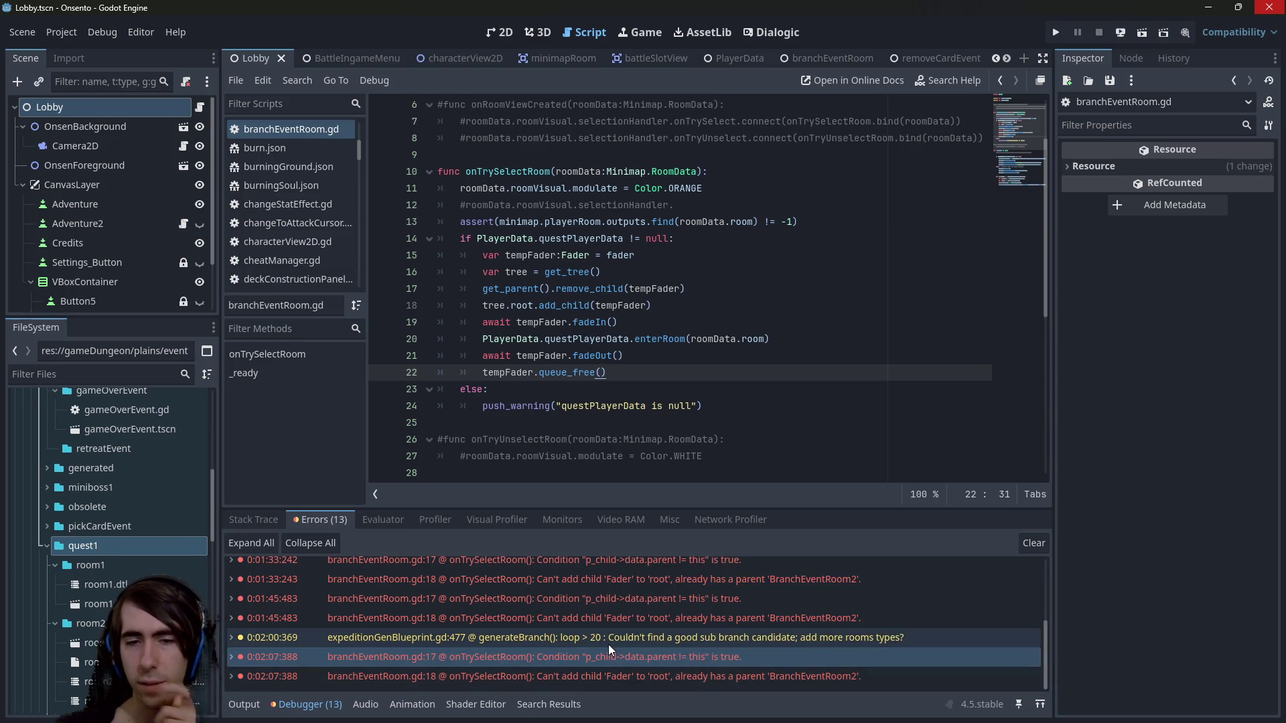
pyautogui.moveTo(610, 647)
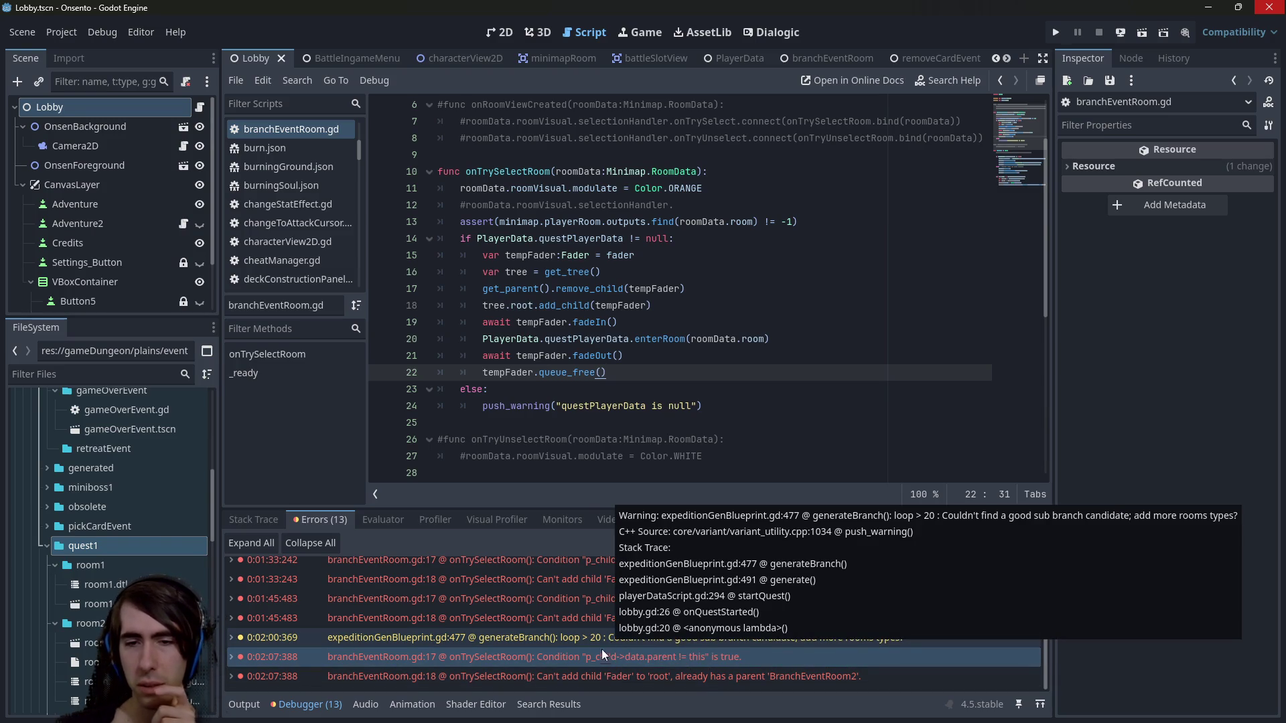
pyautogui.click(605, 668)
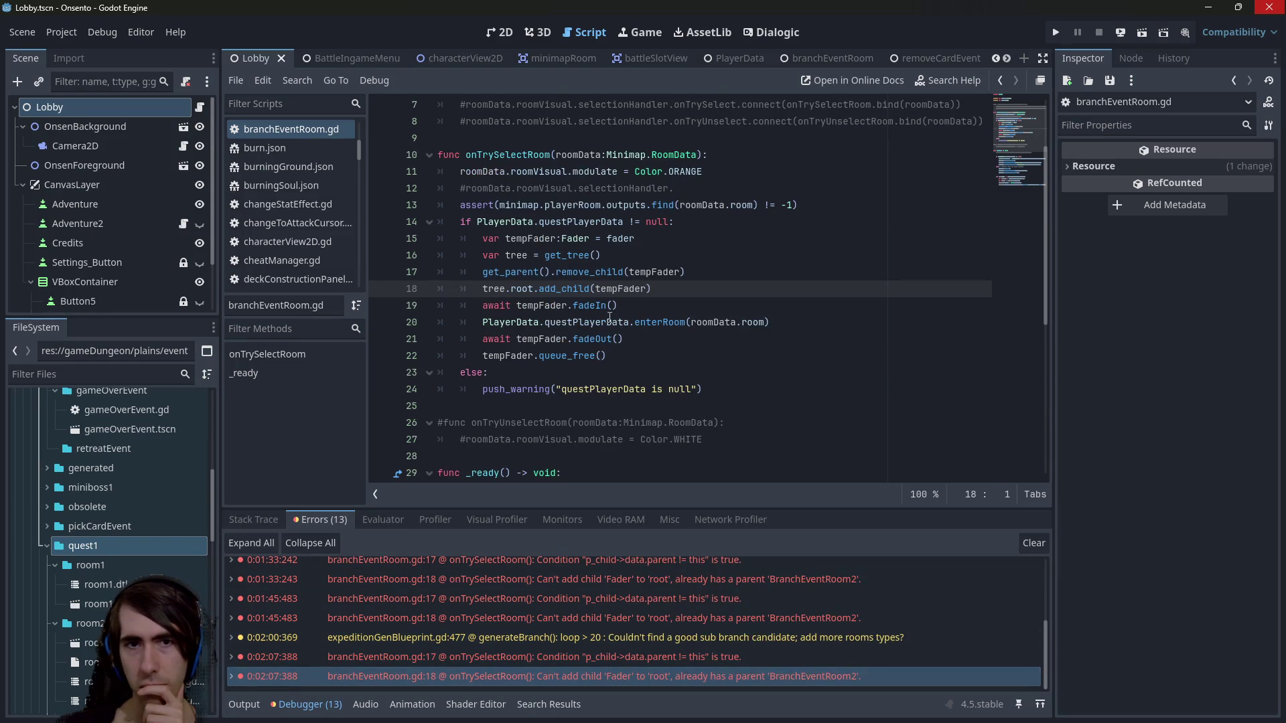
pyautogui.doubleClick(576, 290)
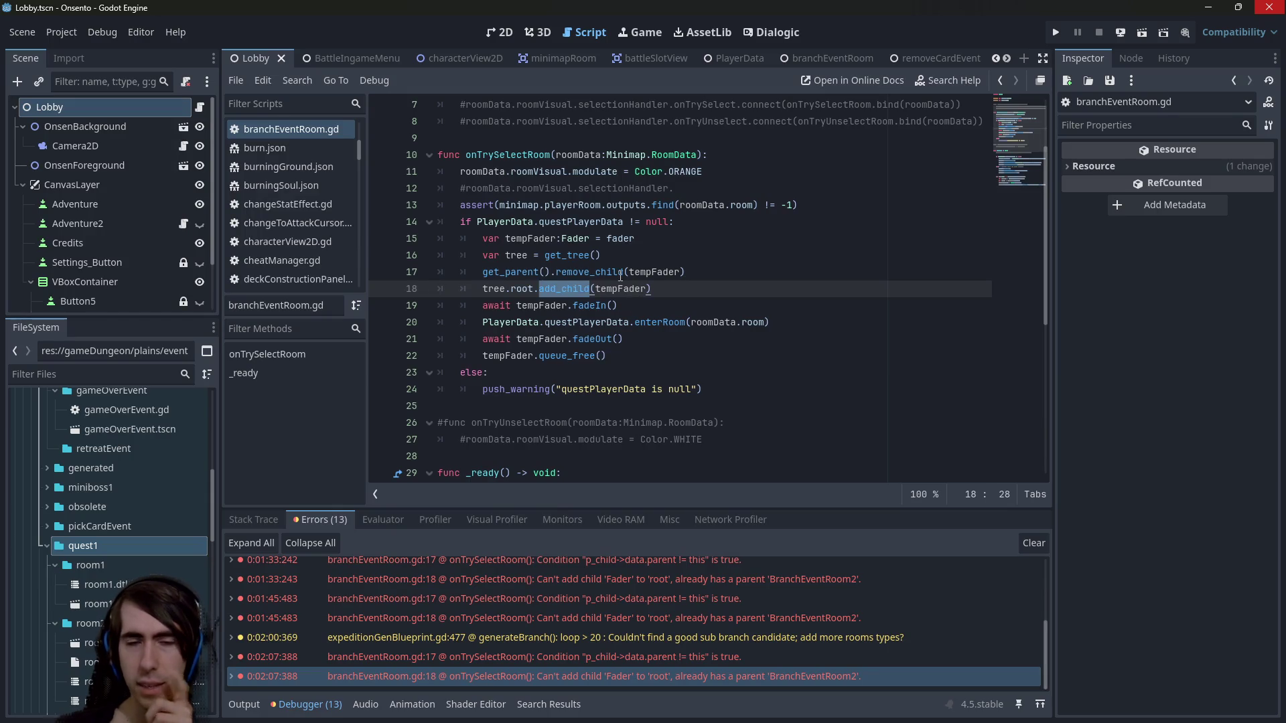
pyautogui.write('rep')
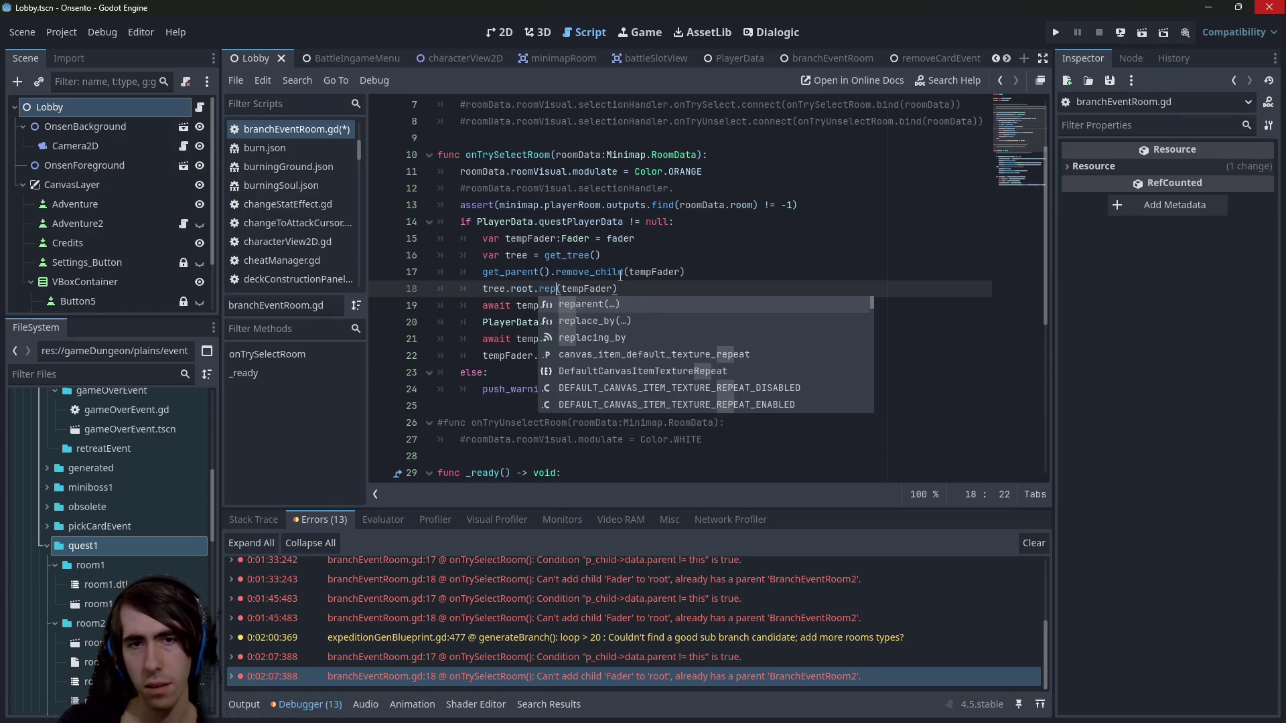
pyautogui.hotkey('ctrl', 'z')
# Add tempFader.reparent(tree.root) on a new line below line 16 and save.
pyautogui.click(648, 254)
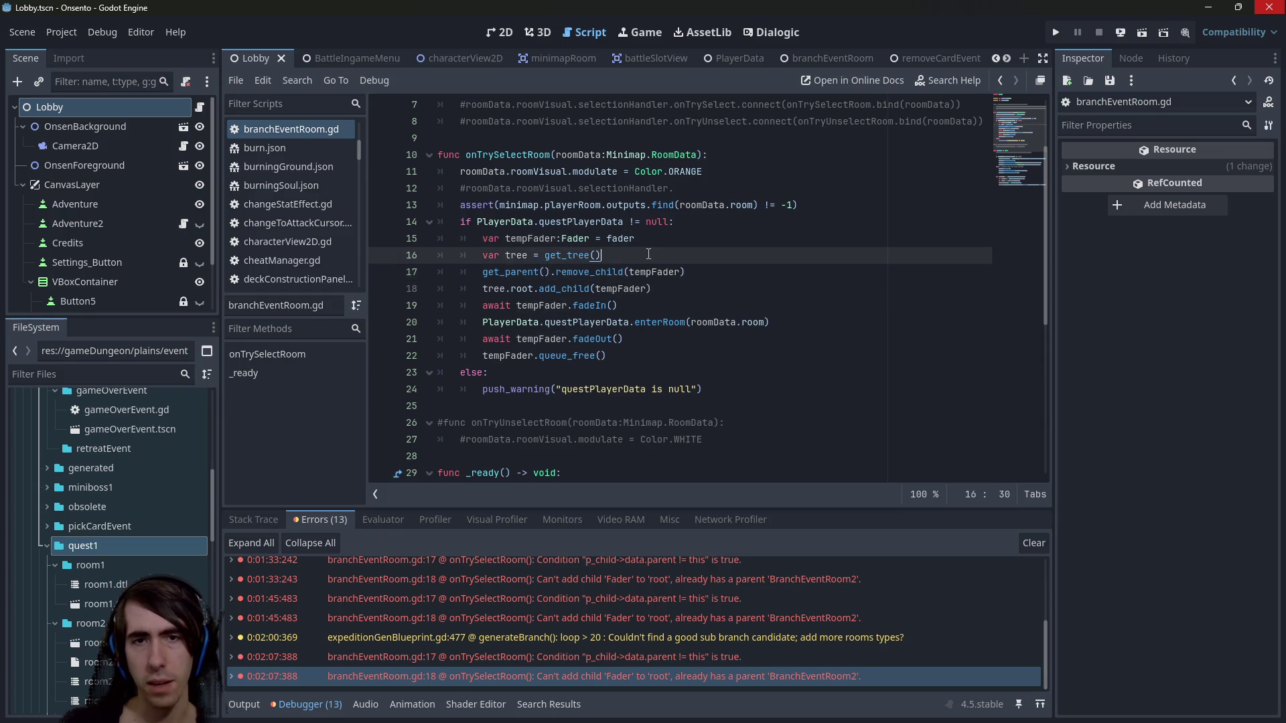
pyautogui.press('Return')
pyautogui.write('tempFader.reparen')
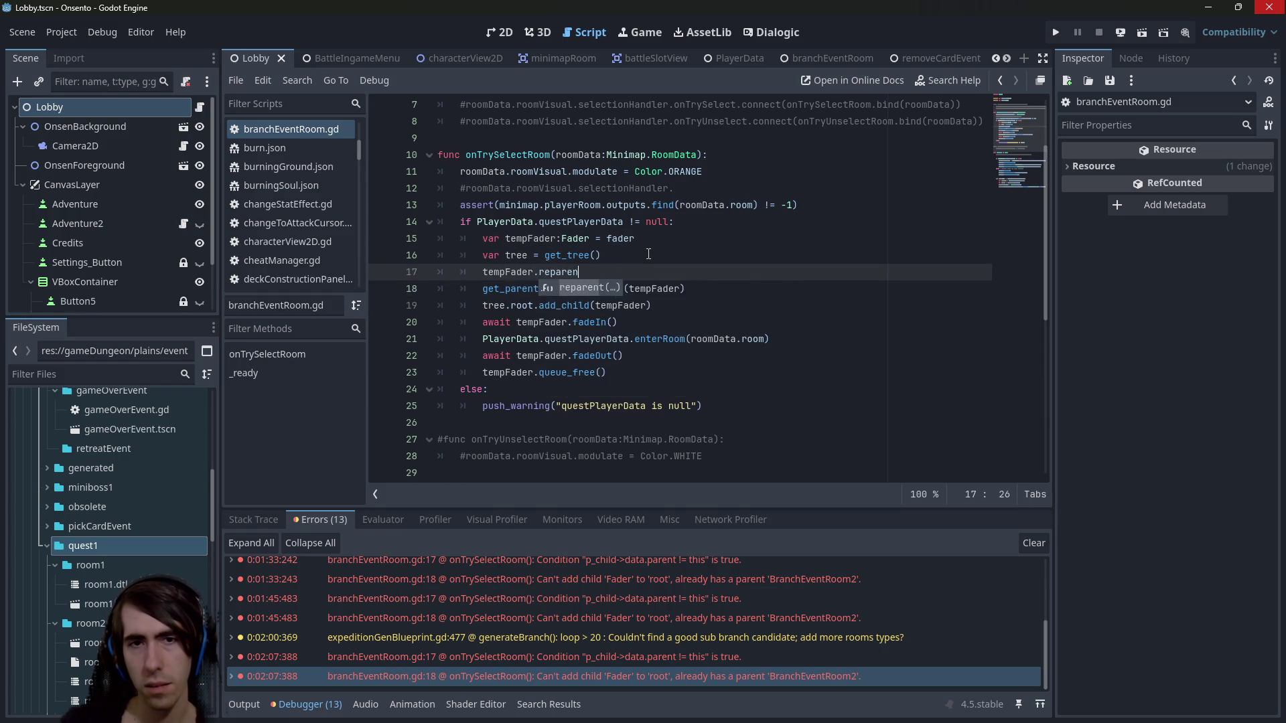
pyautogui.press('Return')
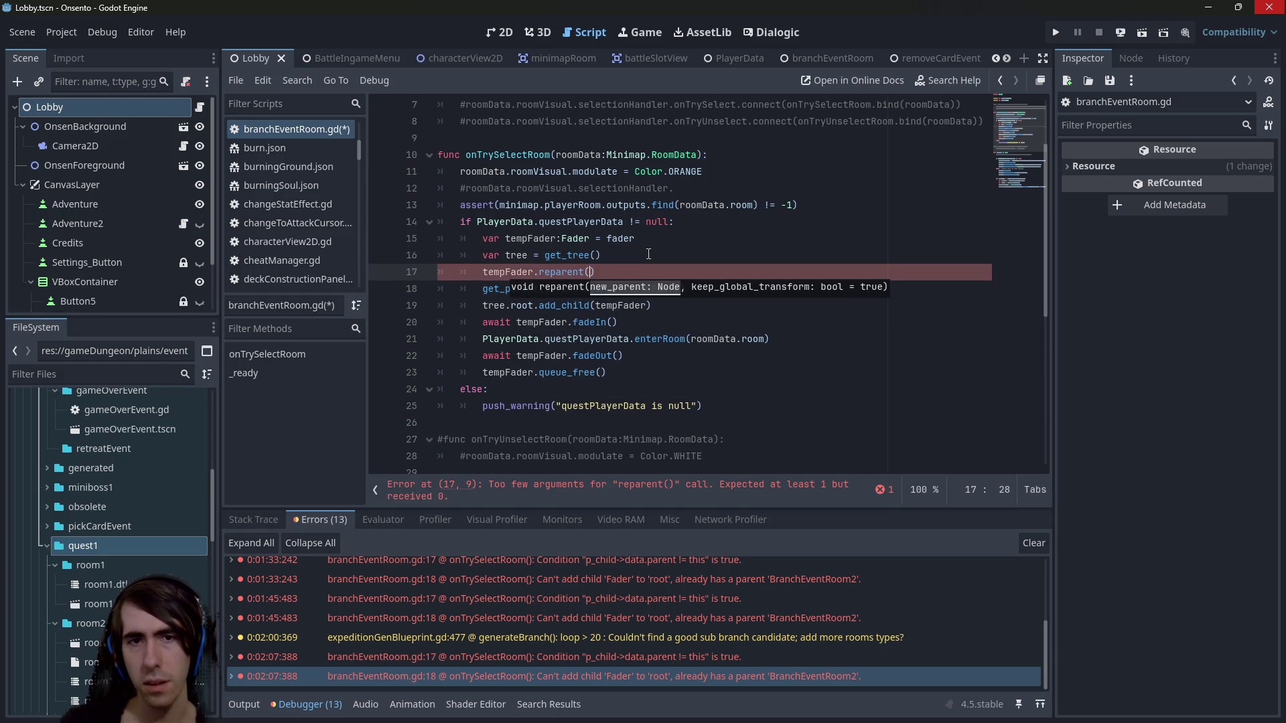
pyautogui.press('Escape')
pyautogui.moveTo(479, 305); pyautogui.dragTo(534, 305)
pyautogui.hotkey('ctrl', 'c')
pyautogui.click(587, 273)
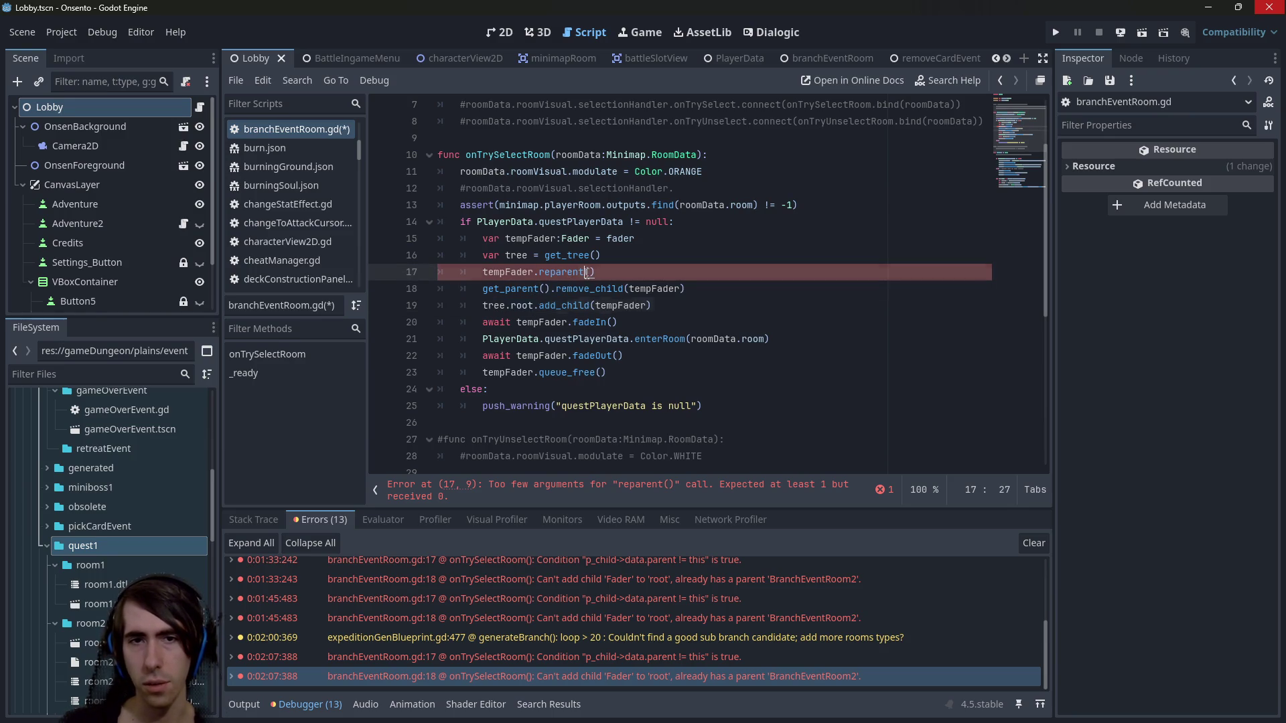
pyautogui.hotkey('ctrl', 'v')
pyautogui.hotkey('ctrl', 's')
# Delete the old remove_child/add_child lines and search the project for get_parent().remove_child(.
pyautogui.moveTo(653, 305); pyautogui.dragTo(361, 286)
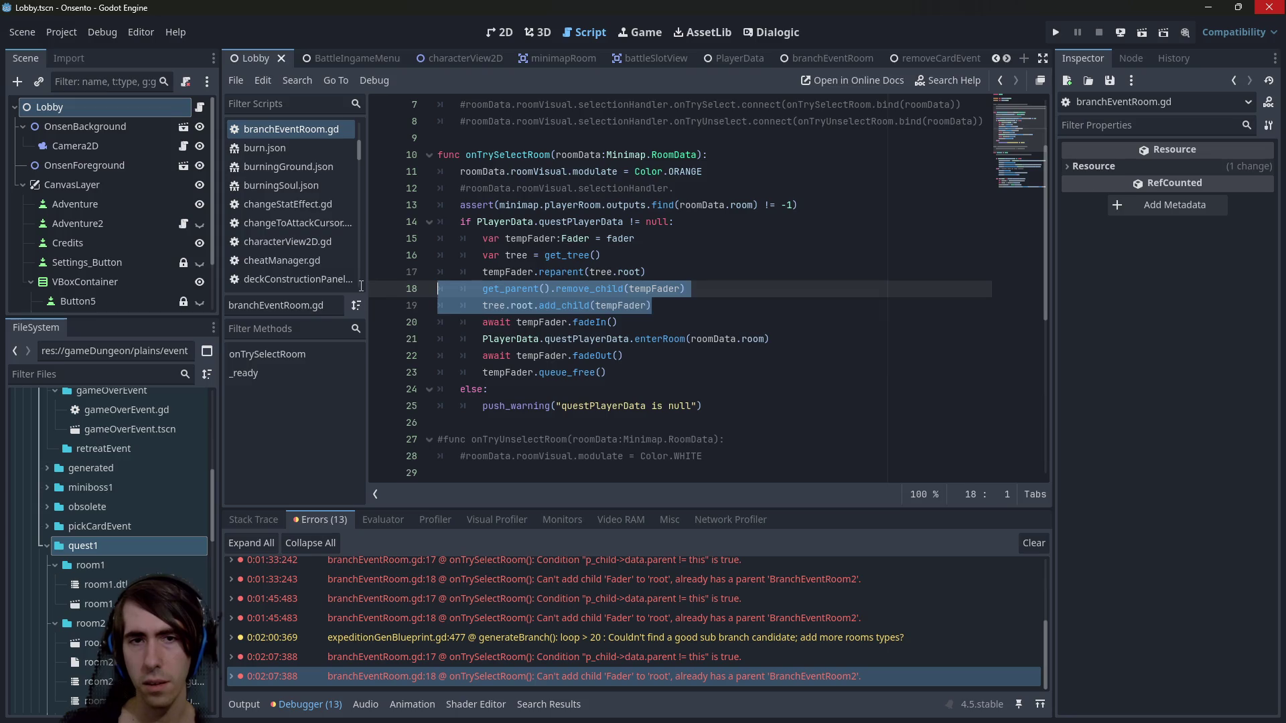
pyautogui.hotkey('ctrl', 'x')
pyautogui.hotkey('ctrl', 'z')
pyautogui.press('Up')
pyautogui.press('Up')
pyautogui.press('Down')
pyautogui.press('Down')
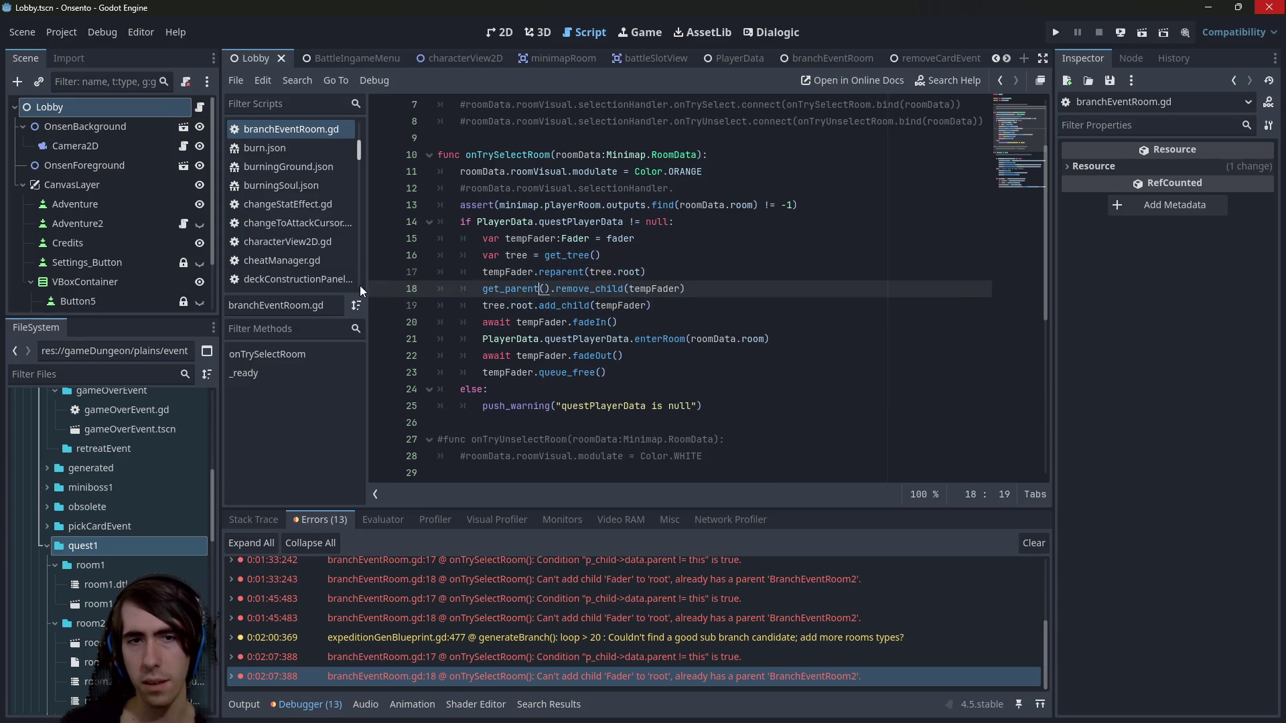
pyautogui.hotkey('ctrl', 'shift', 'Right')
pyautogui.hotkey('ctrl', 'shift', 'Right')
pyautogui.hotkey('ctrl', 'shift', 'Right')
pyautogui.hotkey('ctrl', 'shift', 'Left')
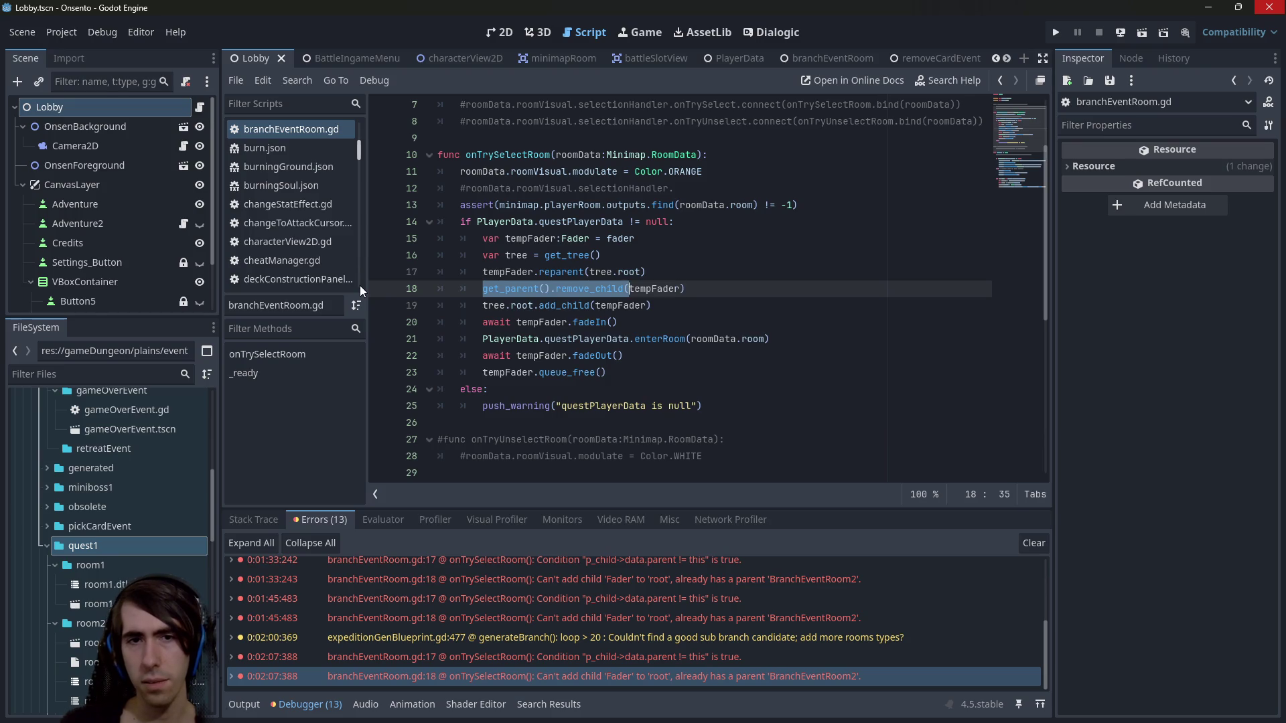
pyautogui.moveTo(653, 305); pyautogui.dragTo(371, 291)
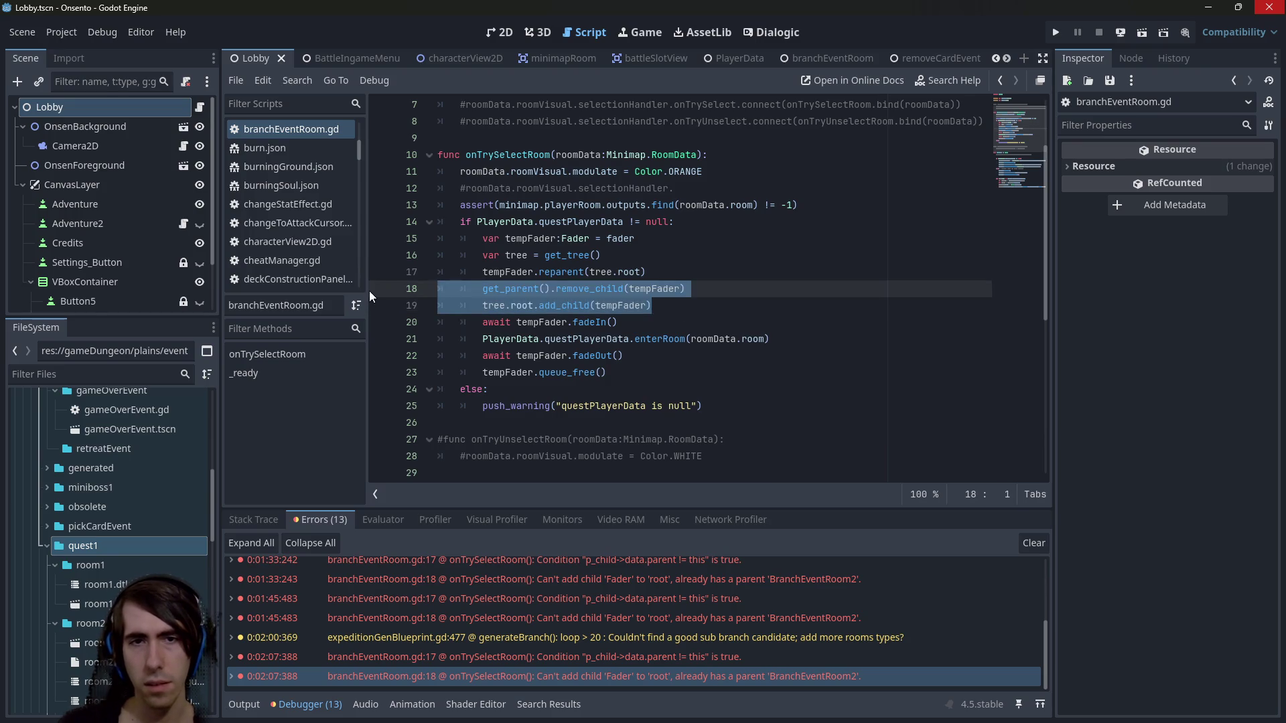
pyautogui.press('BackSpace')
pyautogui.press('BackSpace')
pyautogui.hotkey('ctrl', 'shift', 'f')
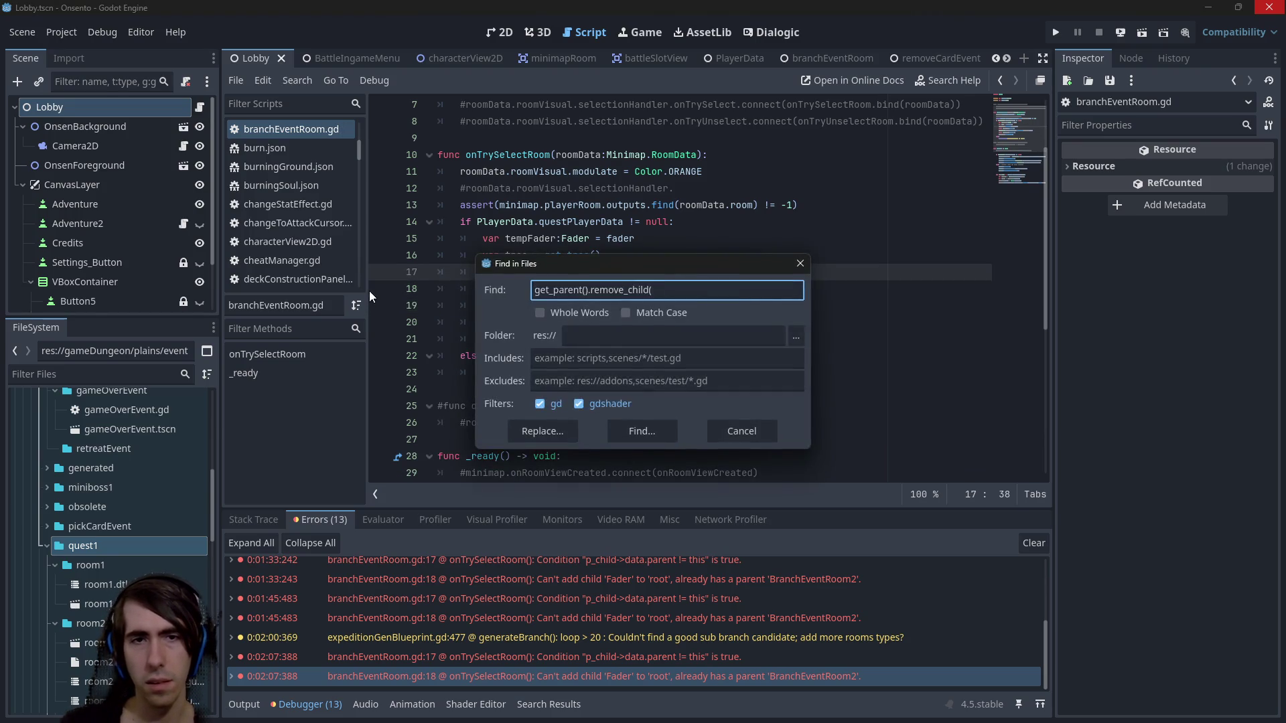
# Run the search and review the matches in deckEditorPanel.gd and deckConstructionPanel.gd.
pyautogui.press('Return')
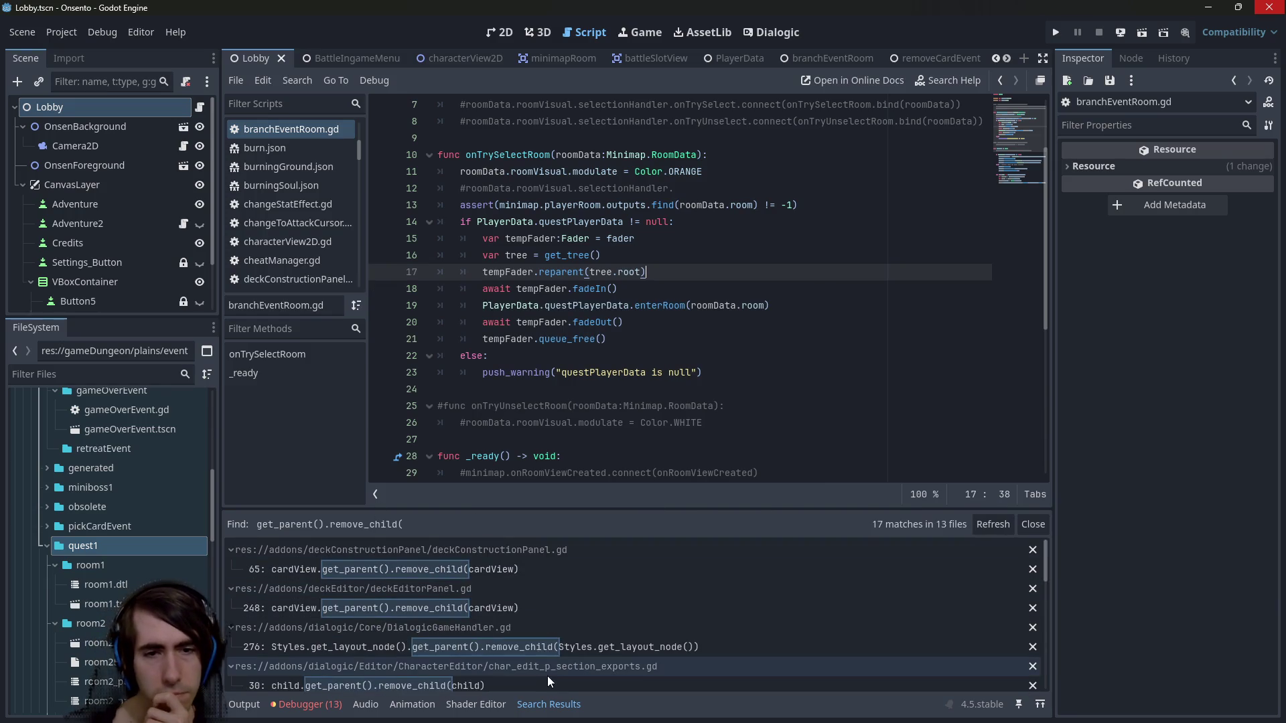
pyautogui.click(473, 608)
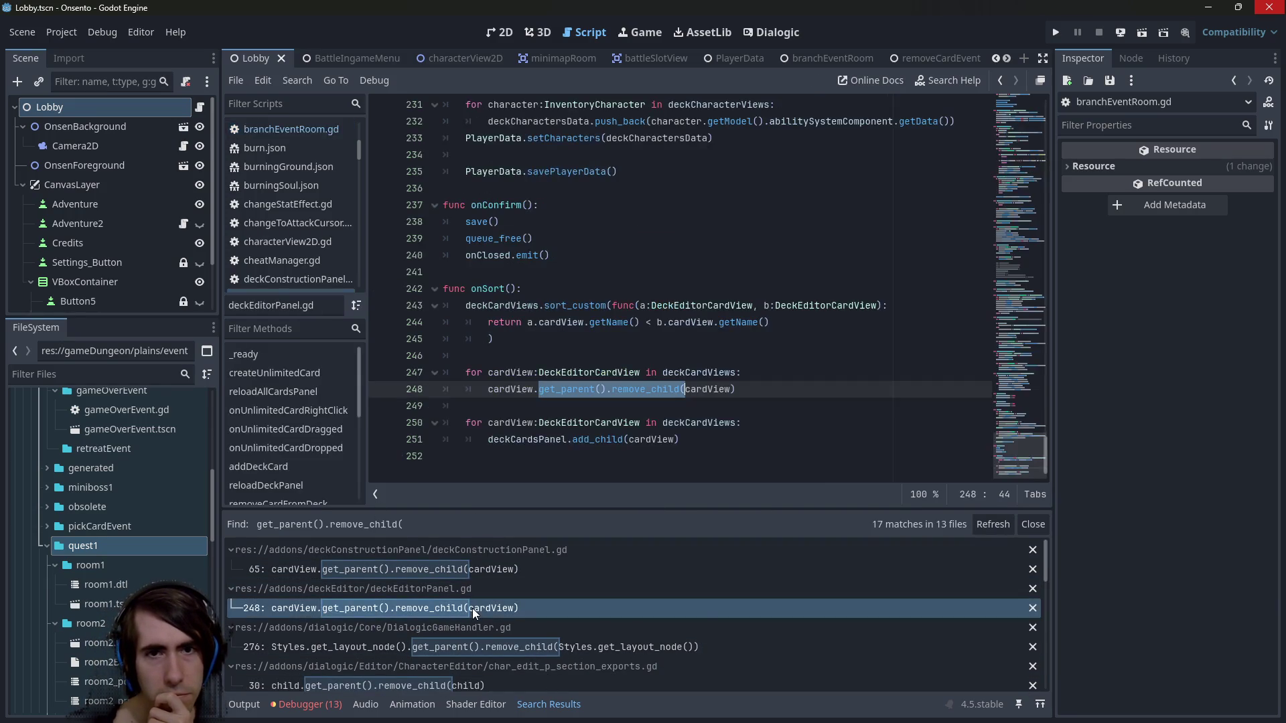
pyautogui.click(462, 564)
pyautogui.scroll(-3, 456, 571)
pyautogui.scroll(2, 529, 335)
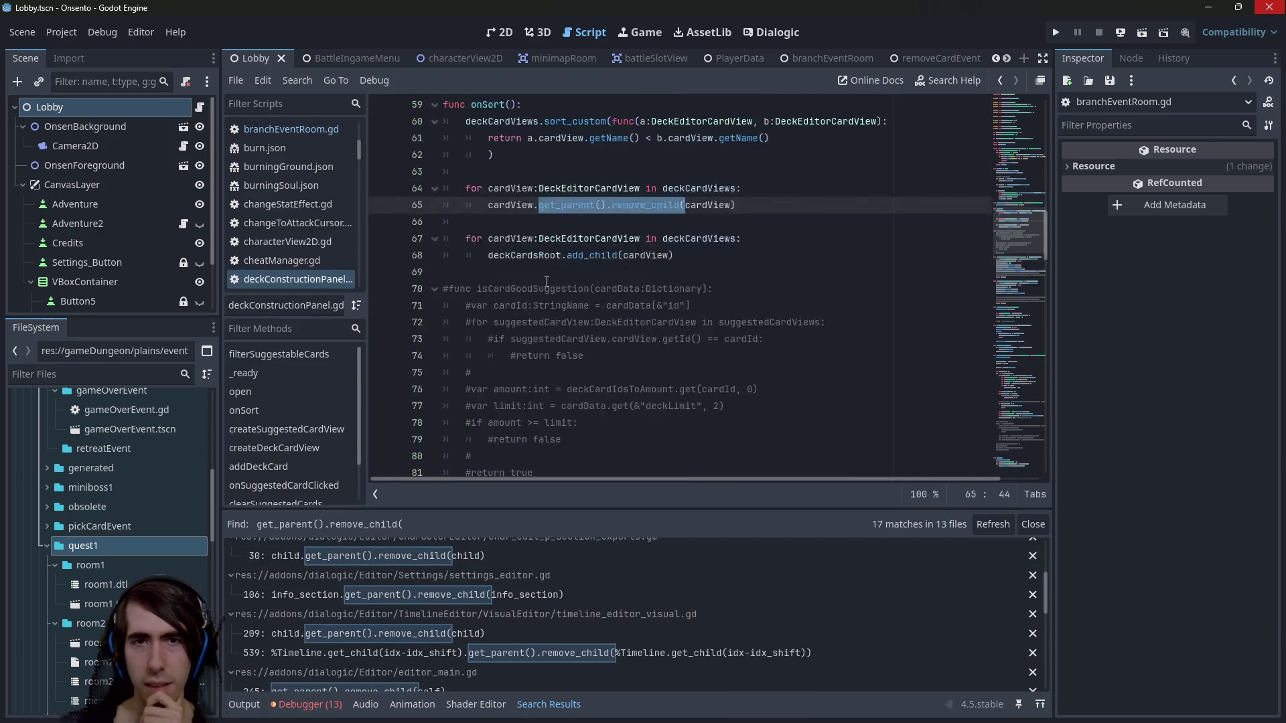
pyautogui.scroll(2, 547, 282)
pyautogui.scroll(-1, 488, 578)
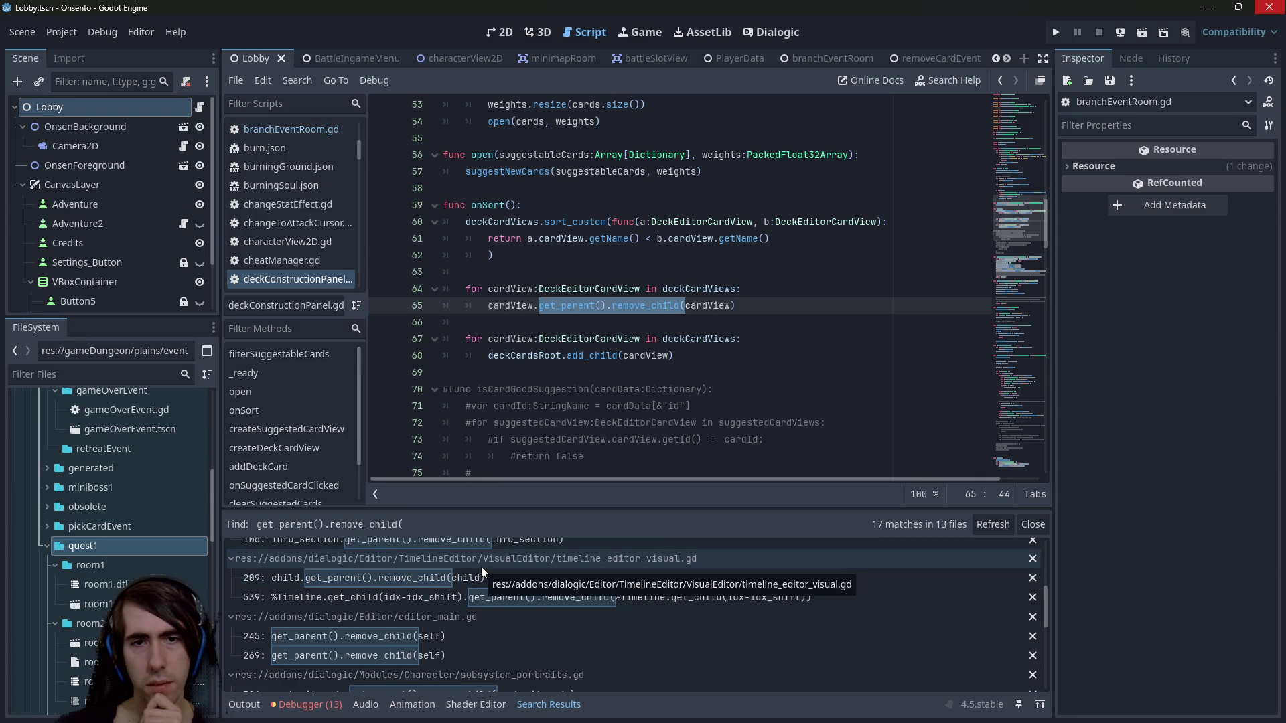
pyautogui.scroll(-5, 481, 567)
pyautogui.scroll(2, 484, 605)
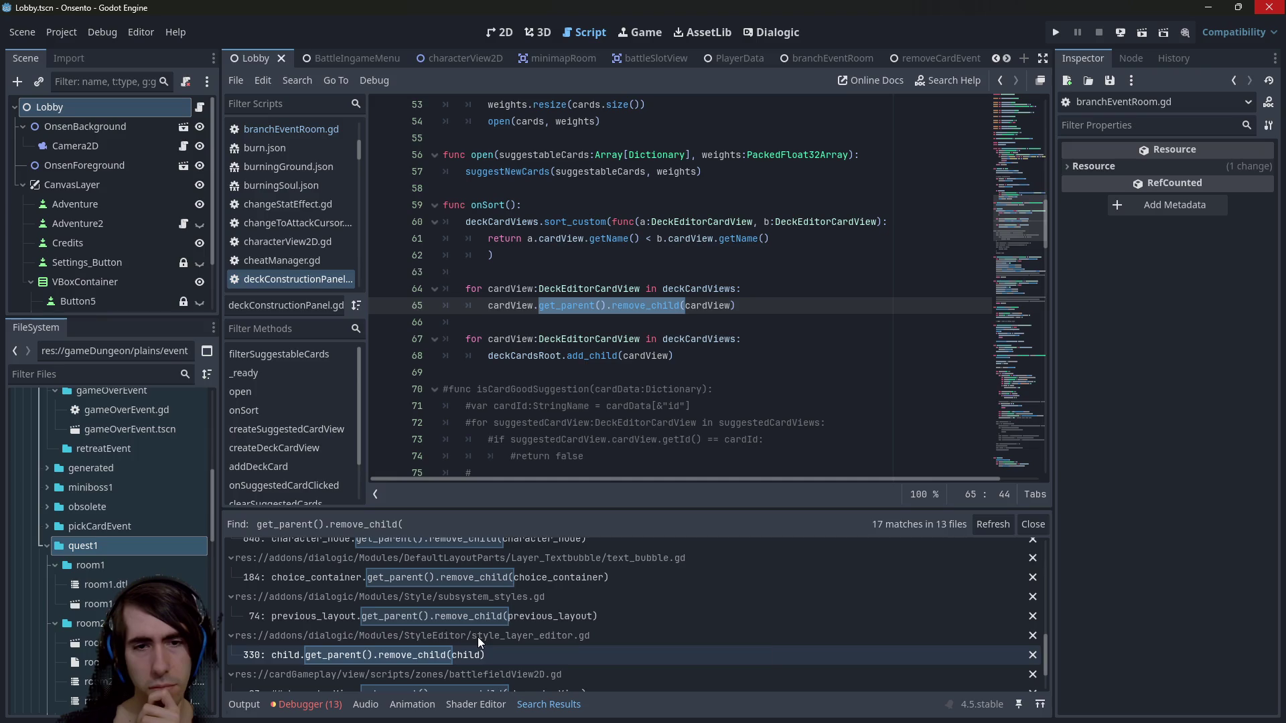
pyautogui.scroll(1, 477, 623)
pyautogui.click(499, 255)
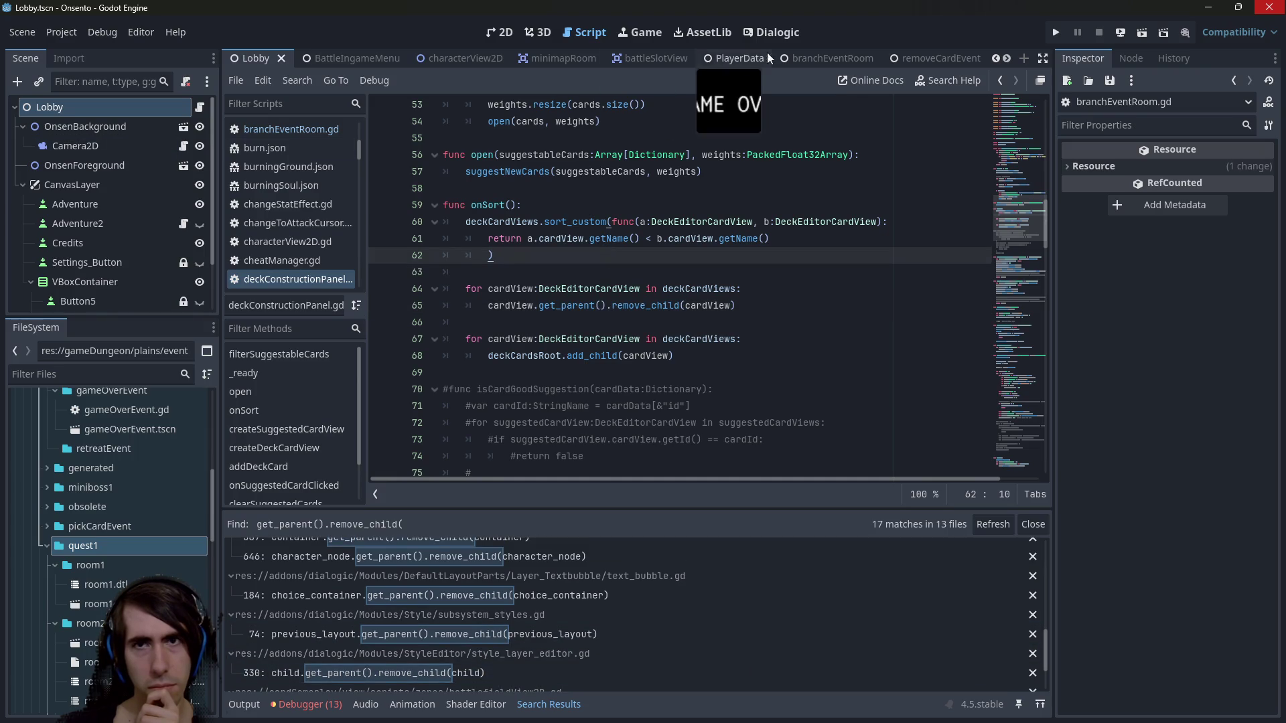
pyautogui.scroll(-3, 203, 232)
pyautogui.scroll(-5, 739, 65)
pyautogui.scroll(-9, 758, 63)
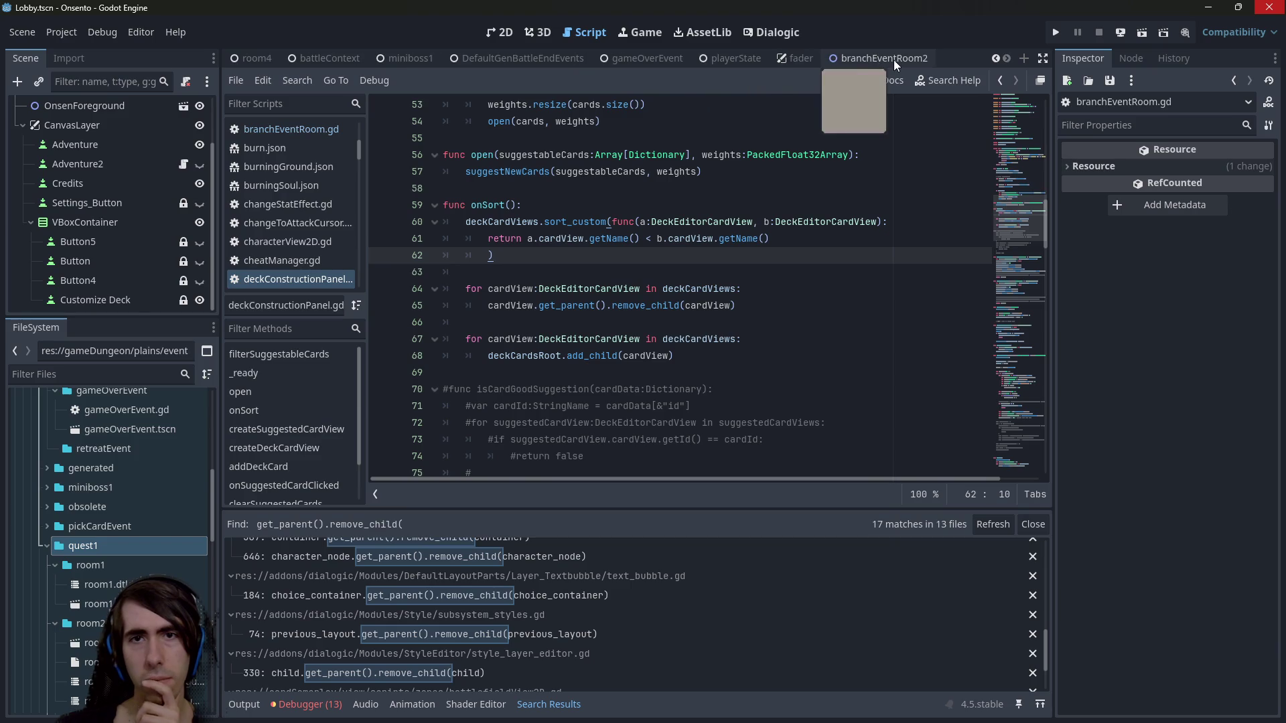
# Switch to the DefaultGenBattleEndEvents scene and open its storyBattleEndEventsRunner.gd script.
pyautogui.click(523, 58)
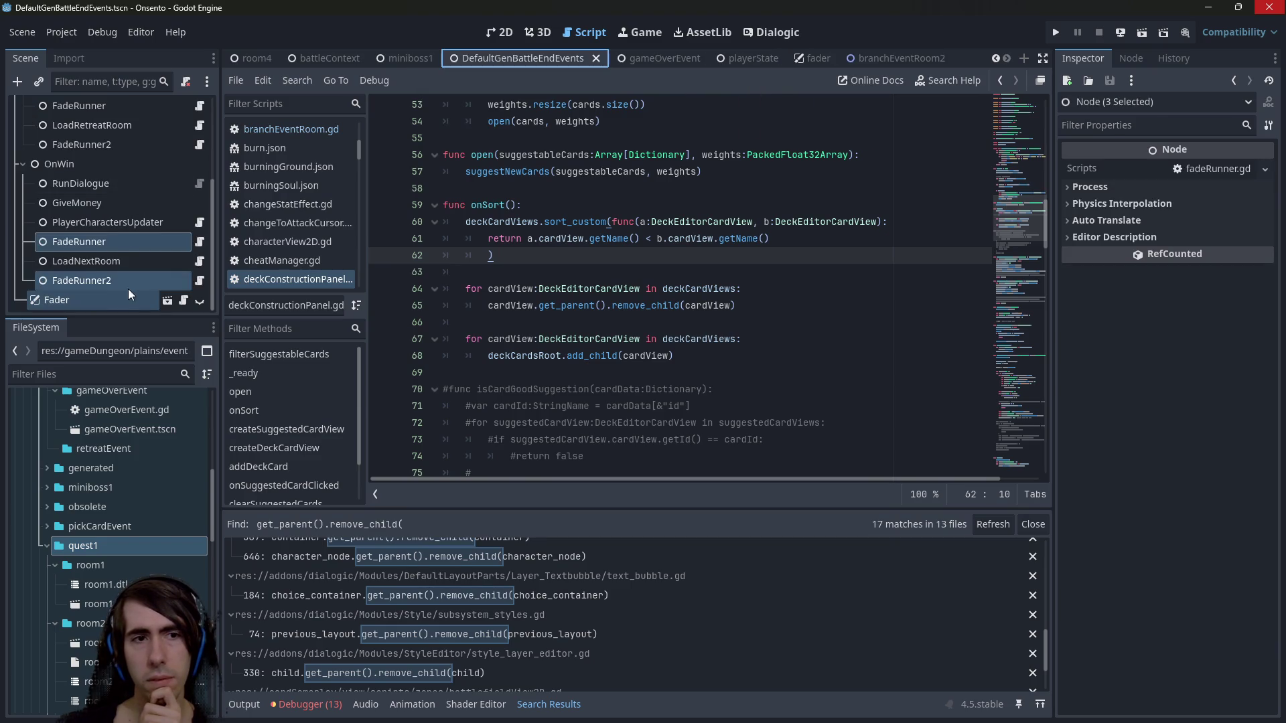
pyautogui.press('F3')
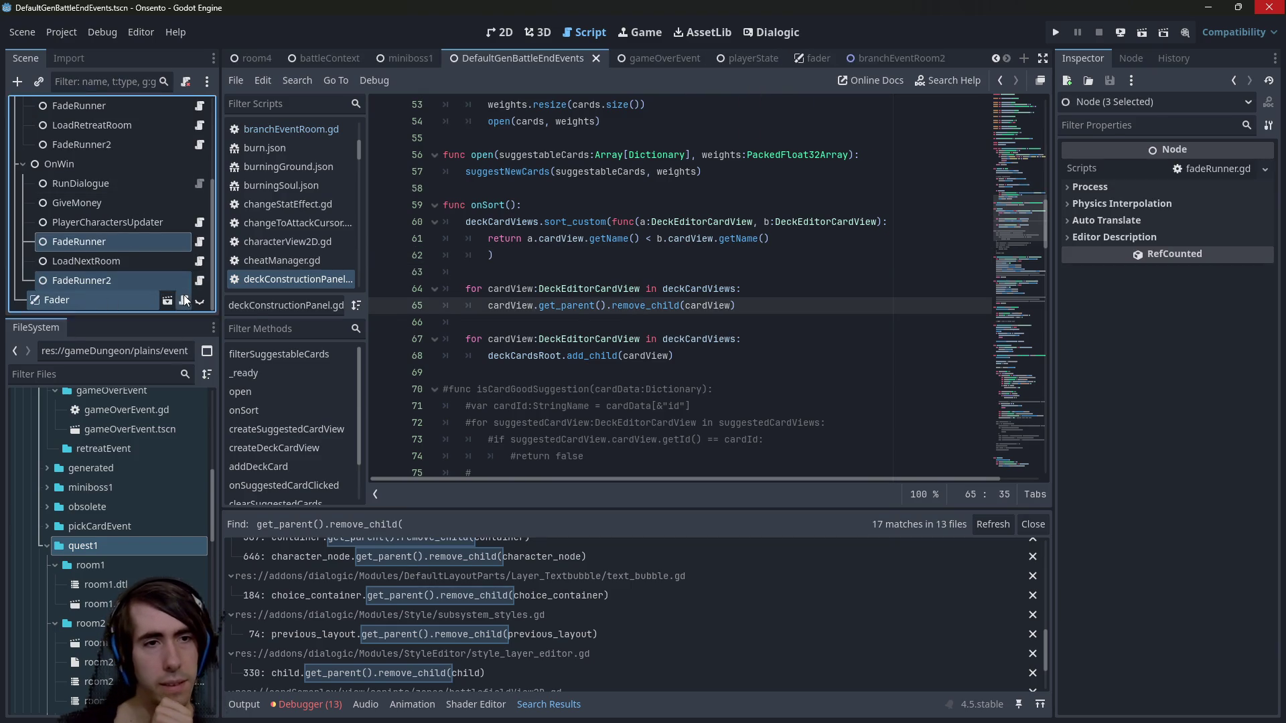
pyautogui.click(183, 297)
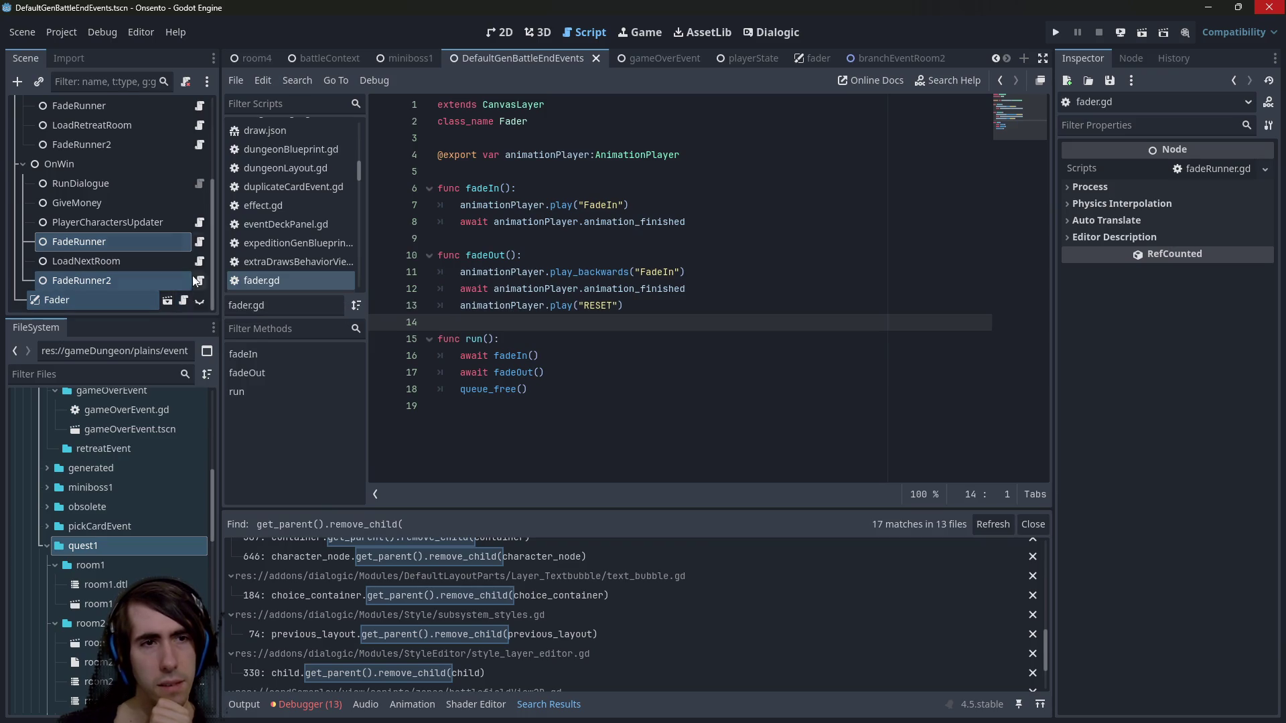
pyautogui.scroll(5, 184, 201)
pyautogui.click(201, 109)
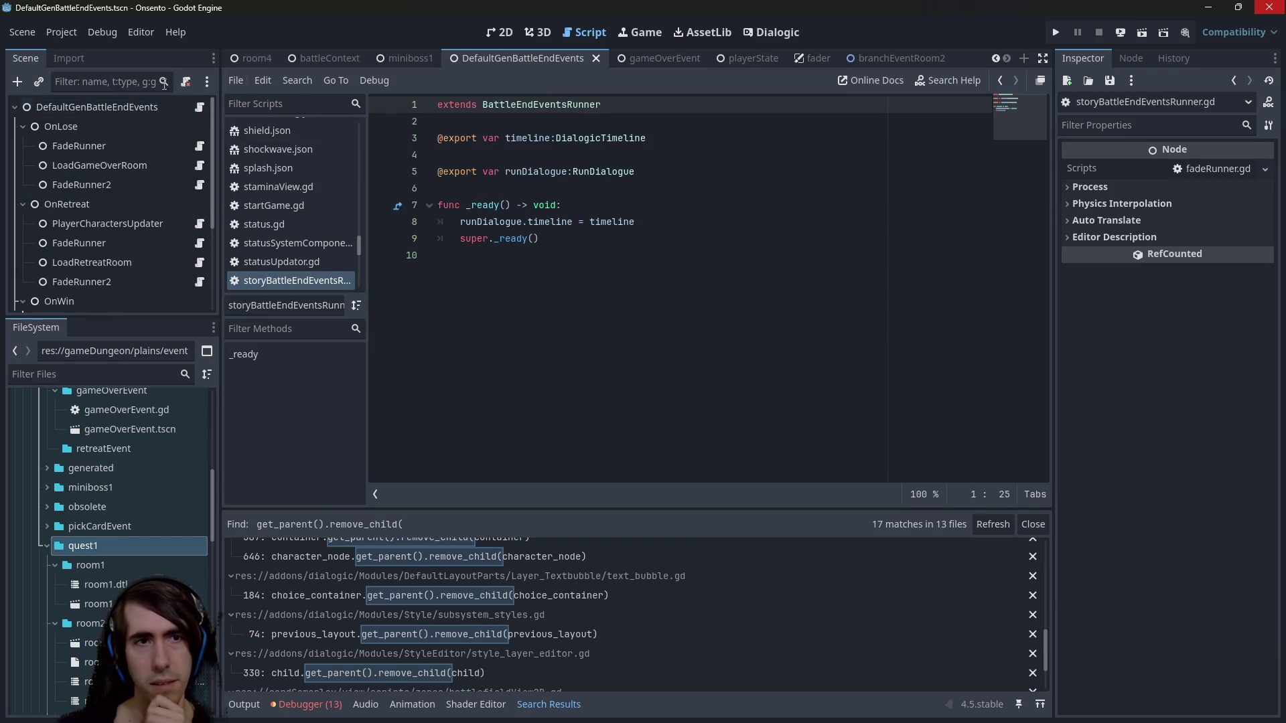
# Open the BattleEndEventsRunner base script and add self.reparent(tree.root) to _ready.
pyautogui.keyDown('ctrl'); pyautogui.click(533, 103); pyautogui.keyUp('ctrl')
pyautogui.click(663, 340)
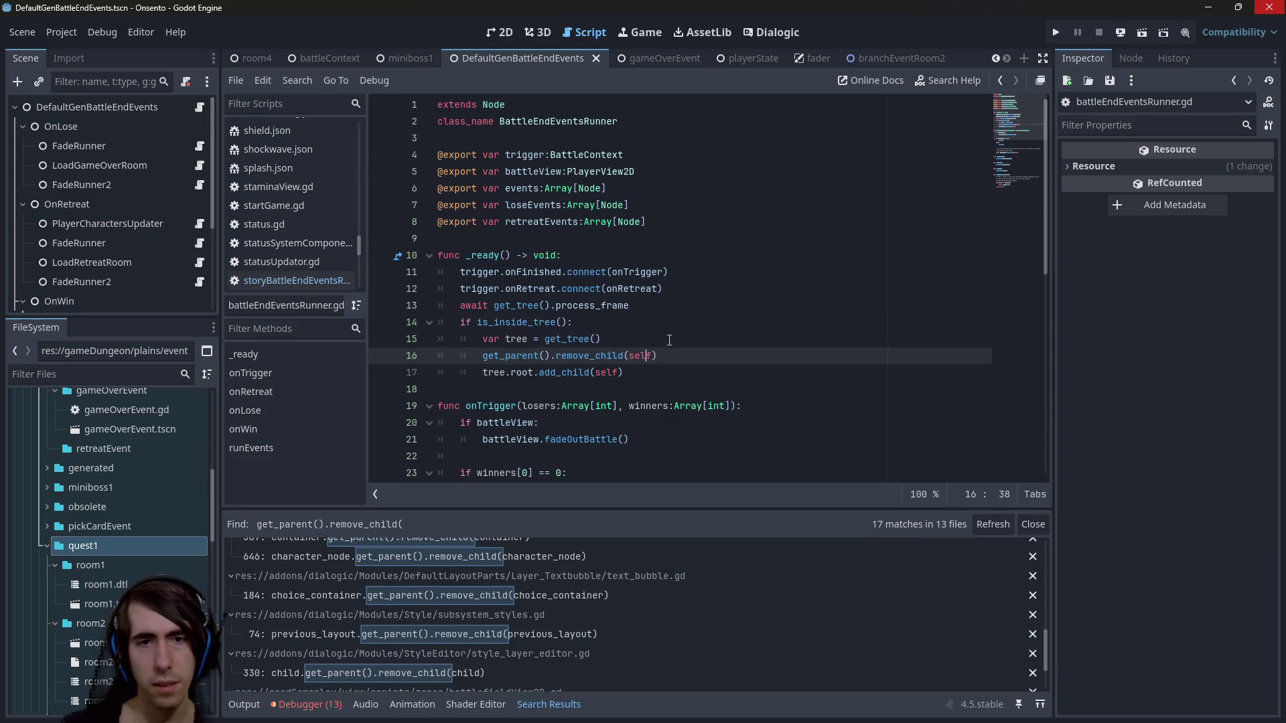
pyautogui.click(668, 359)
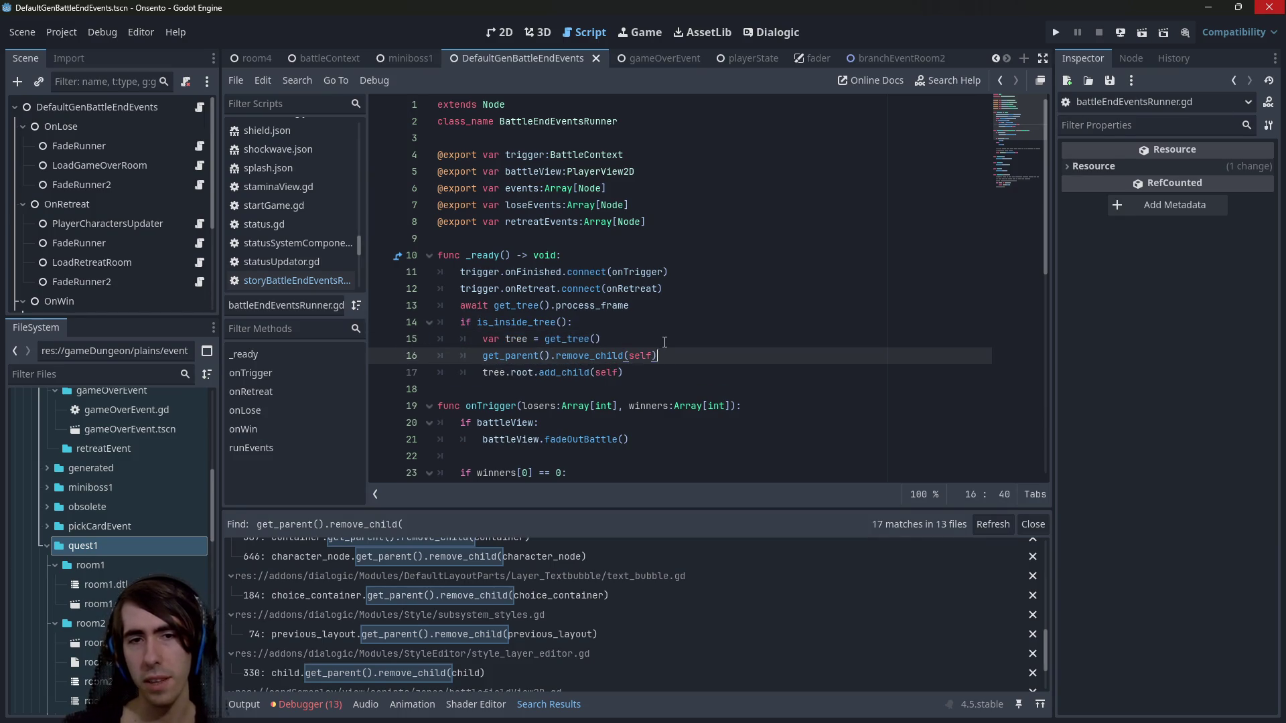
pyautogui.hotkey('ctrl', 'shift', 'Return')
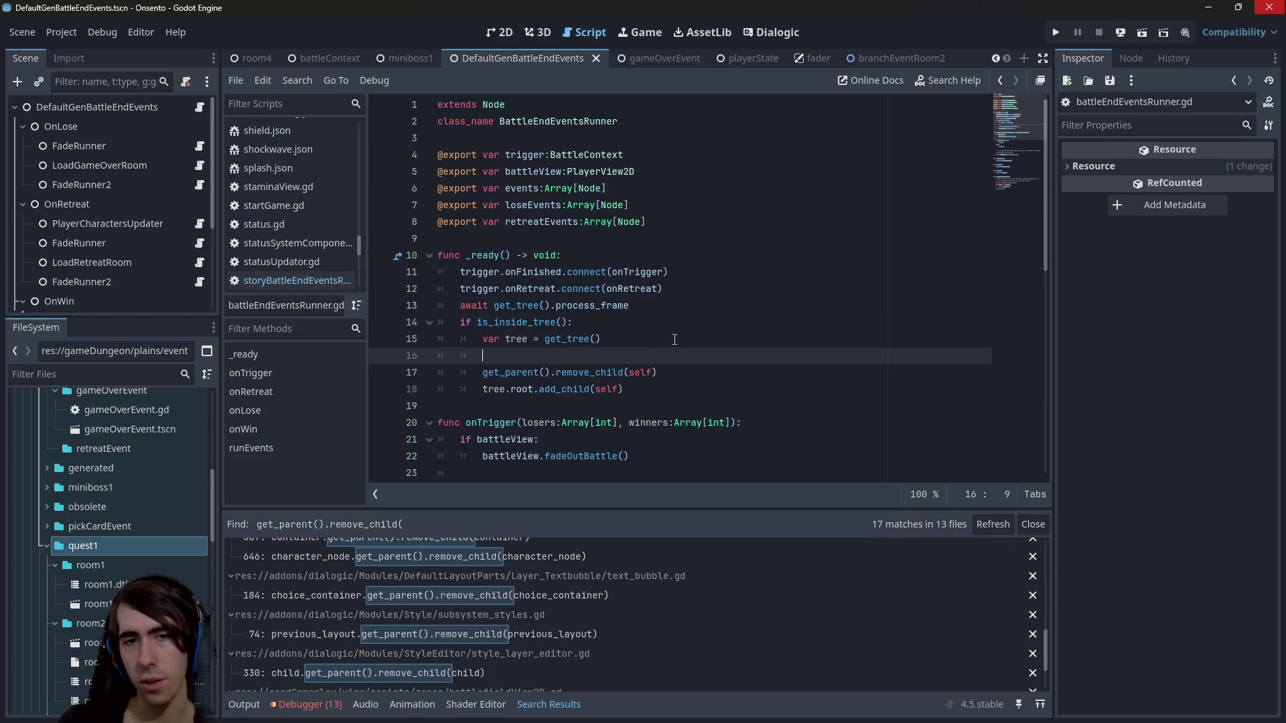
pyautogui.write('self.repa')
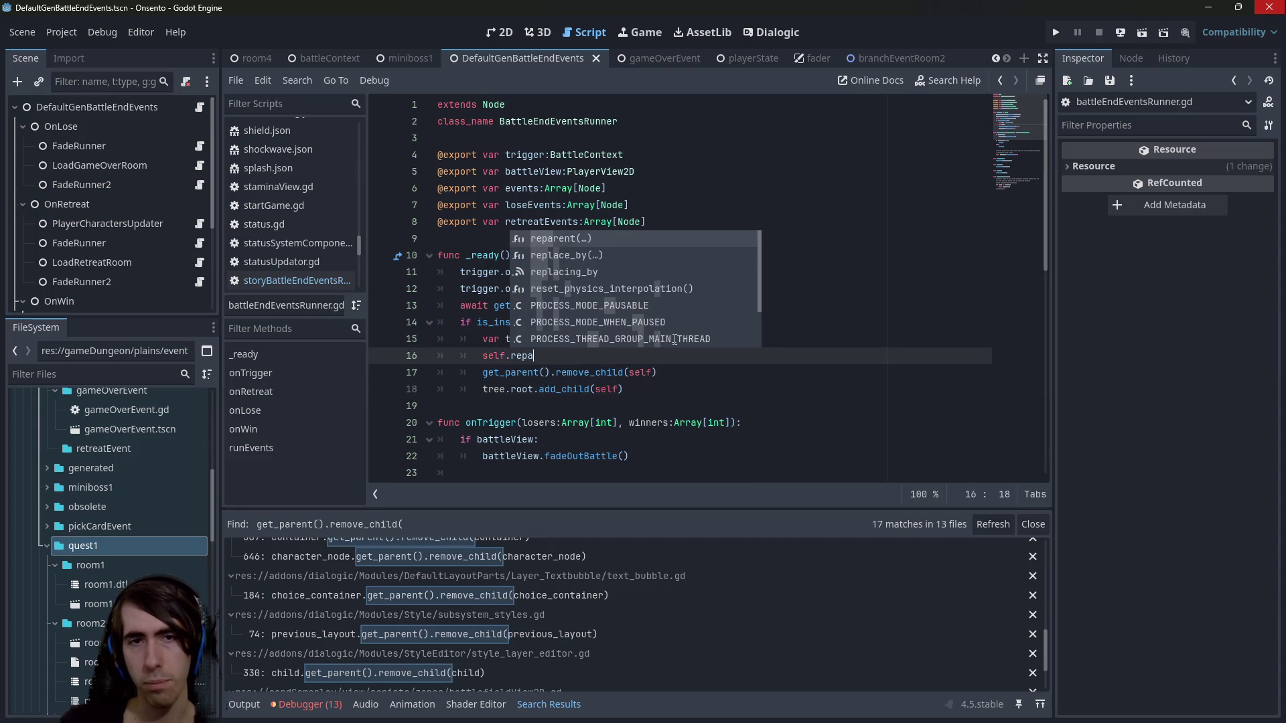
pyautogui.press('Return')
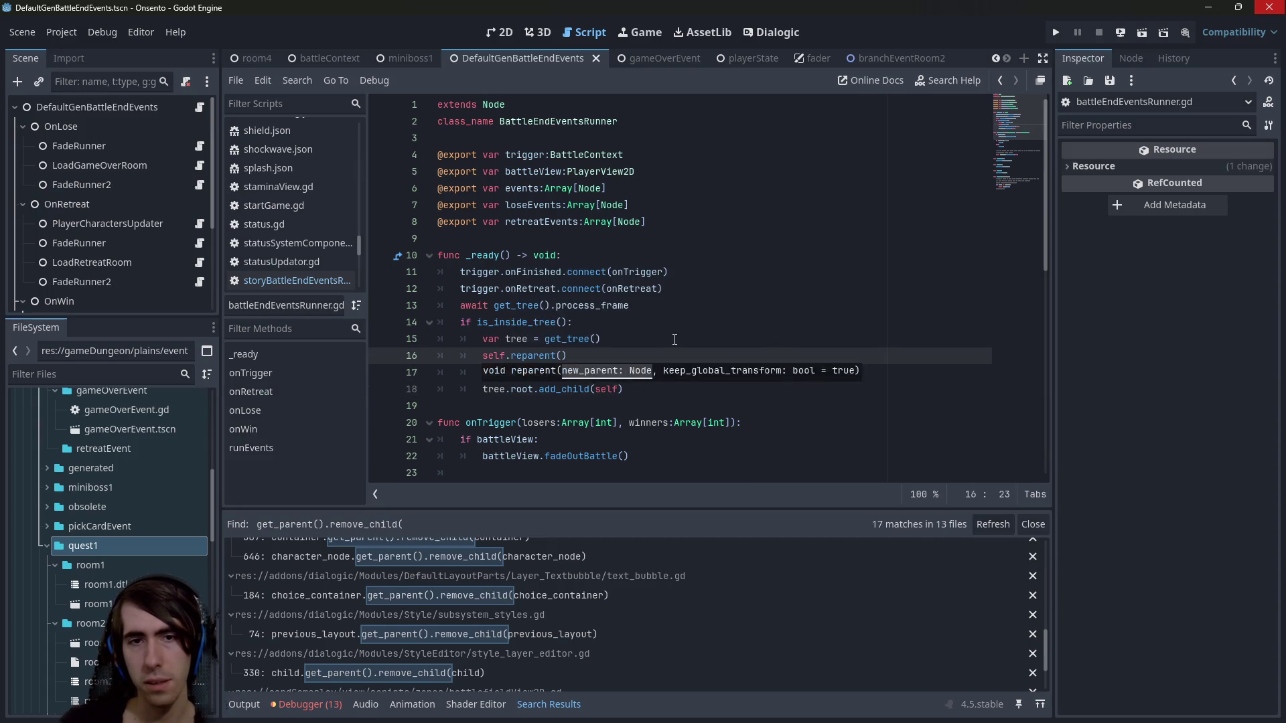
pyautogui.write('tree.root')
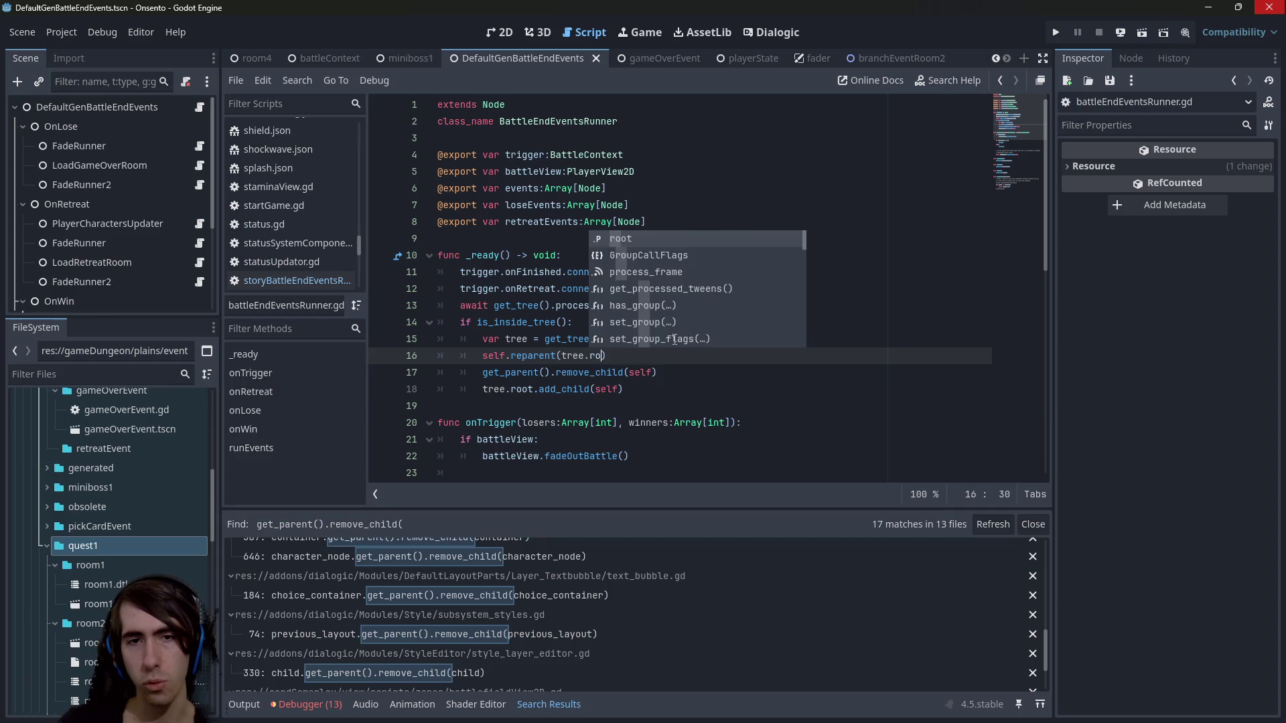
# Delete the old remove_child/add_child lines from battleEndEventsRunner.gd's _ready.
pyautogui.moveTo(649, 389)
pyautogui.mouseDown()
pyautogui.moveTo(402, 355)
pyautogui.moveTo(375, 374)
pyautogui.mouseUp()
pyautogui.press('BackSpace')
pyautogui.press('BackSpace')
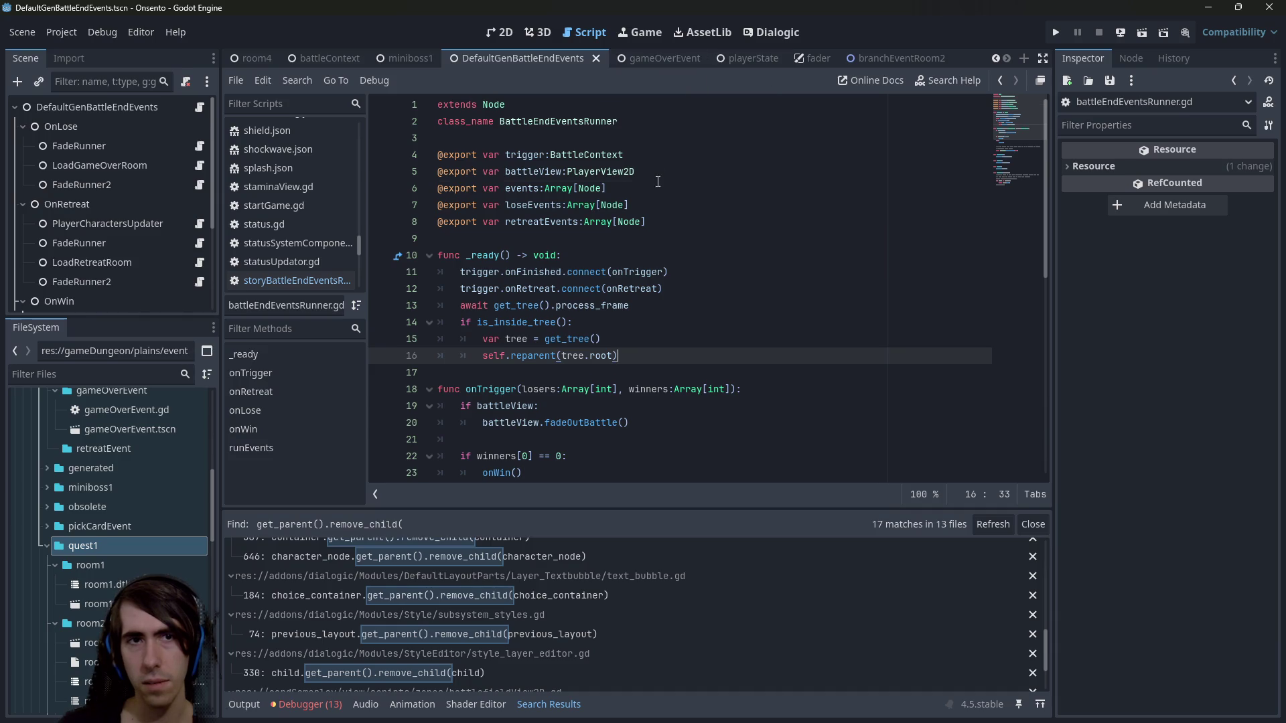
pyautogui.click(657, 188)
pyautogui.hotkey('shift', 'alt', 'o')
# Open Lobby.tscn via quick open and launch the Onsento game for a playtest.
pyautogui.write('obby')
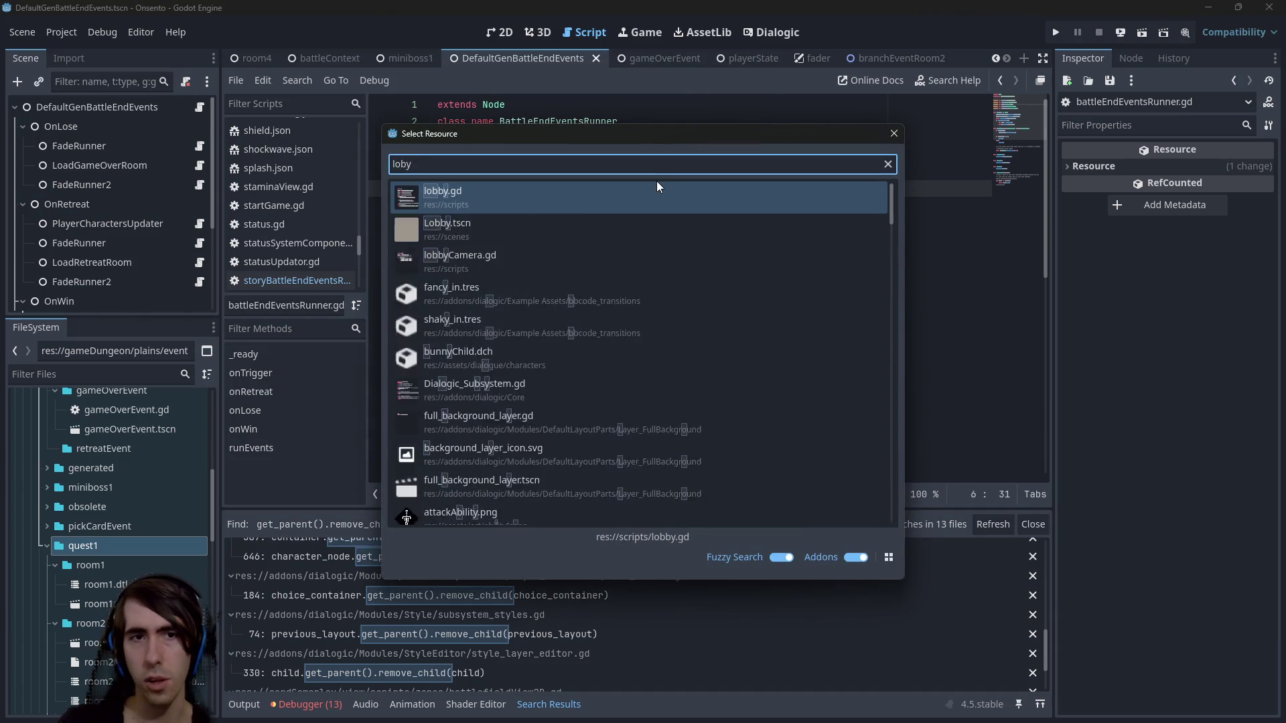
pyautogui.press('Down')
pyautogui.press('Down')
pyautogui.press('Return')
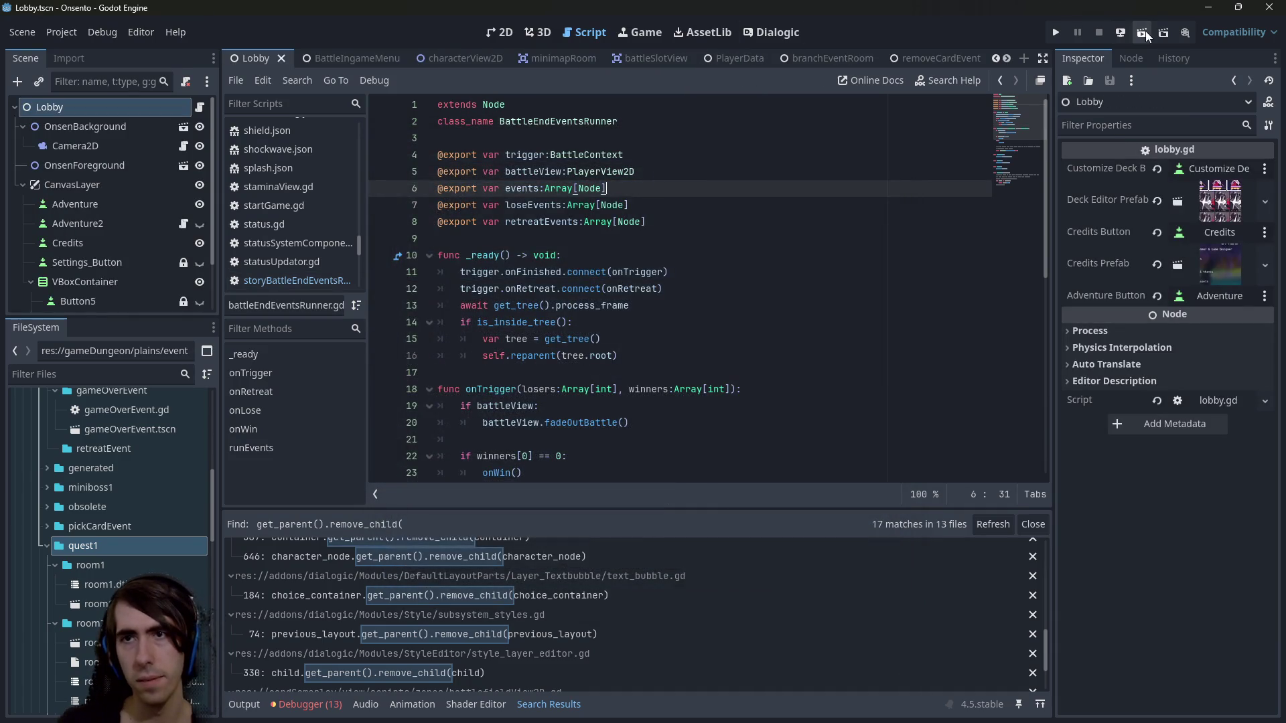
pyautogui.click(1143, 32)
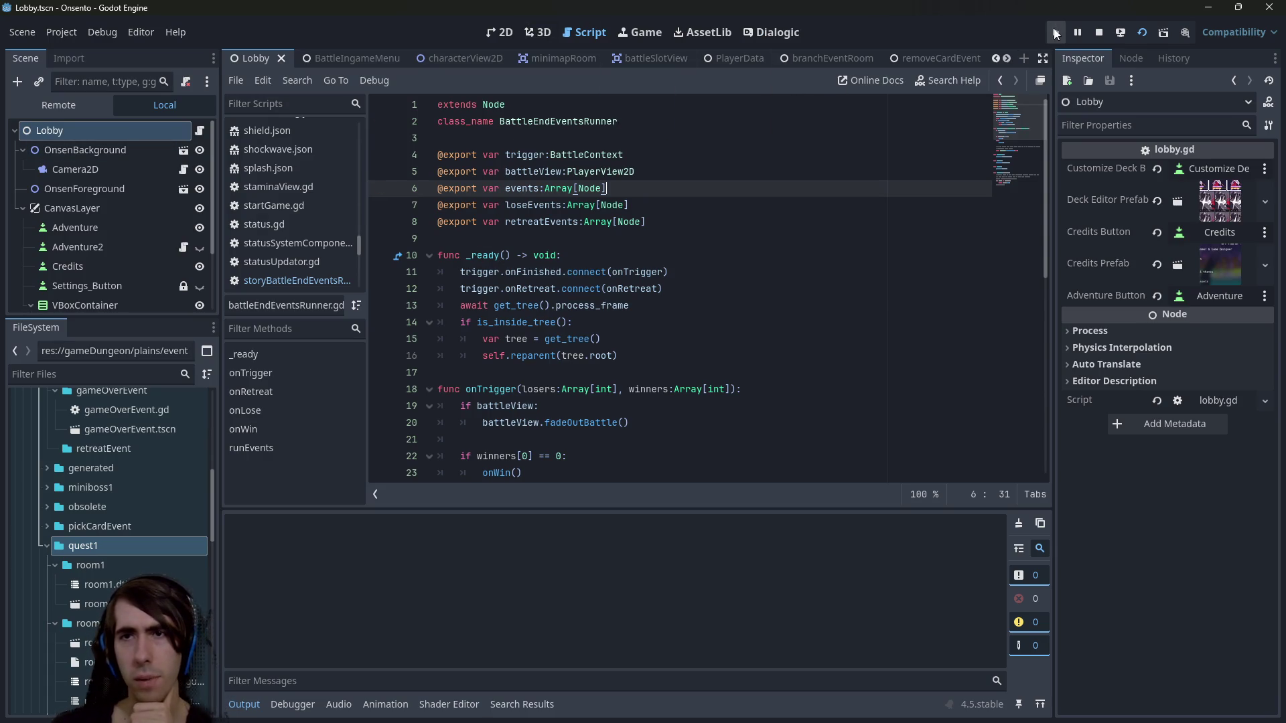
pyautogui.click(1056, 32)
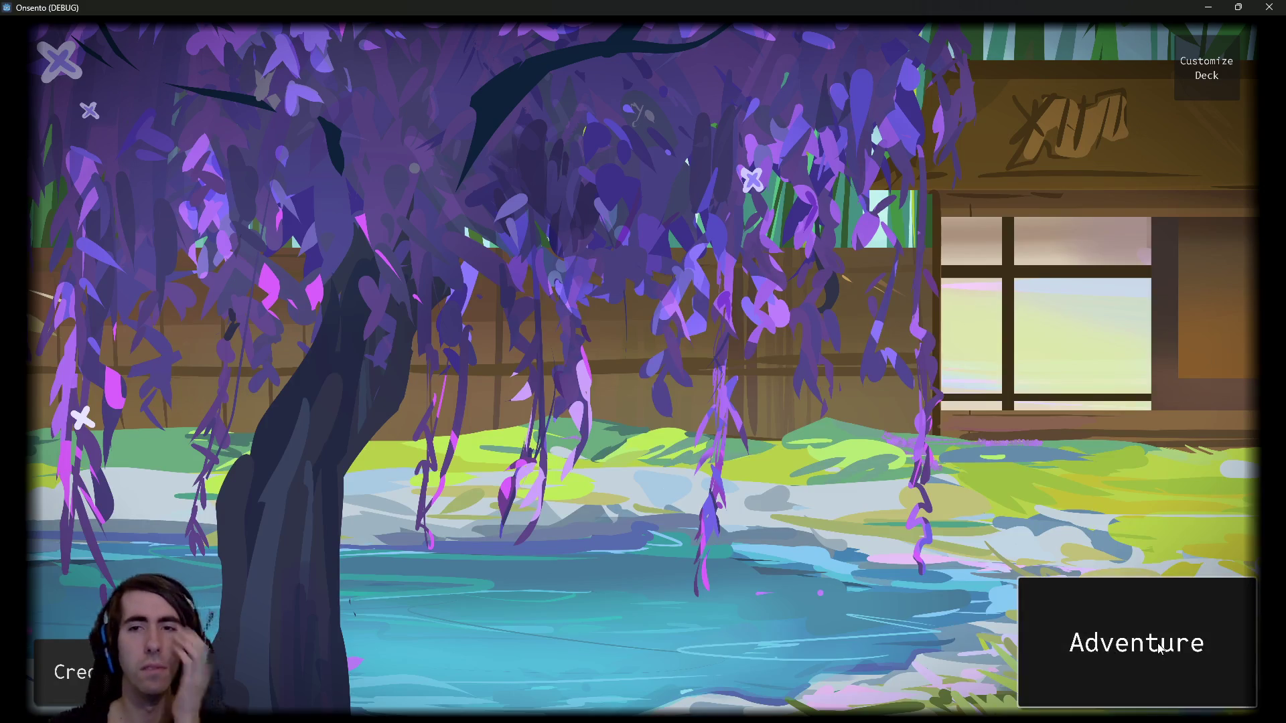
# Start a new adventure, build the starting deck, and play the cat-girl in the first battle.
pyautogui.click(1160, 647)
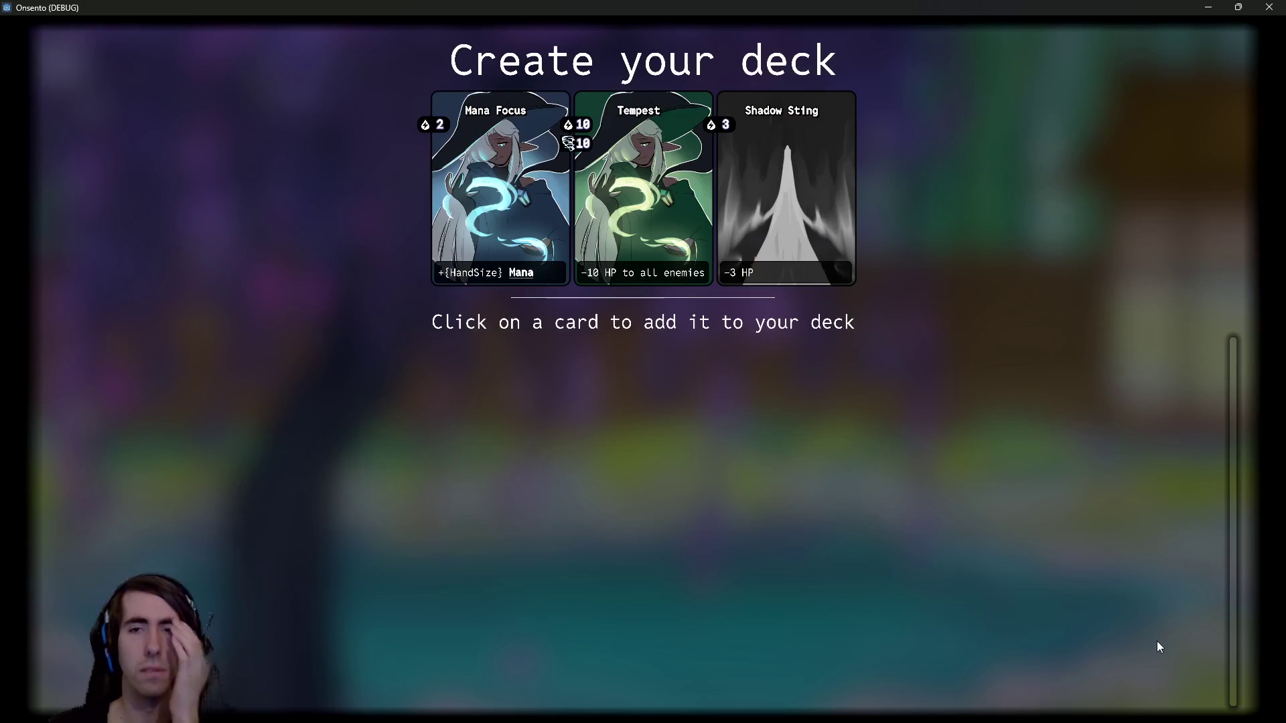
pyautogui.click(496, 154)
pyautogui.click(504, 165)
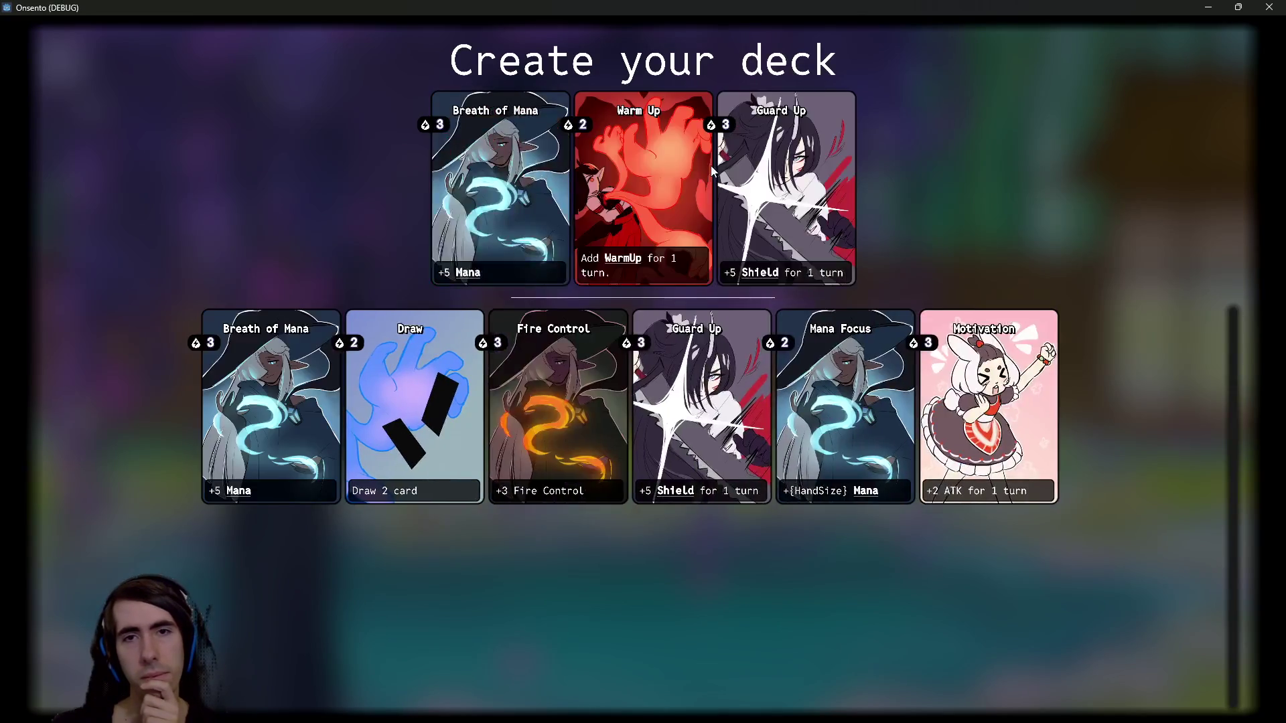
pyautogui.click(515, 178)
pyautogui.click(525, 191)
pyautogui.click(525, 191)
pyautogui.click(547, 202)
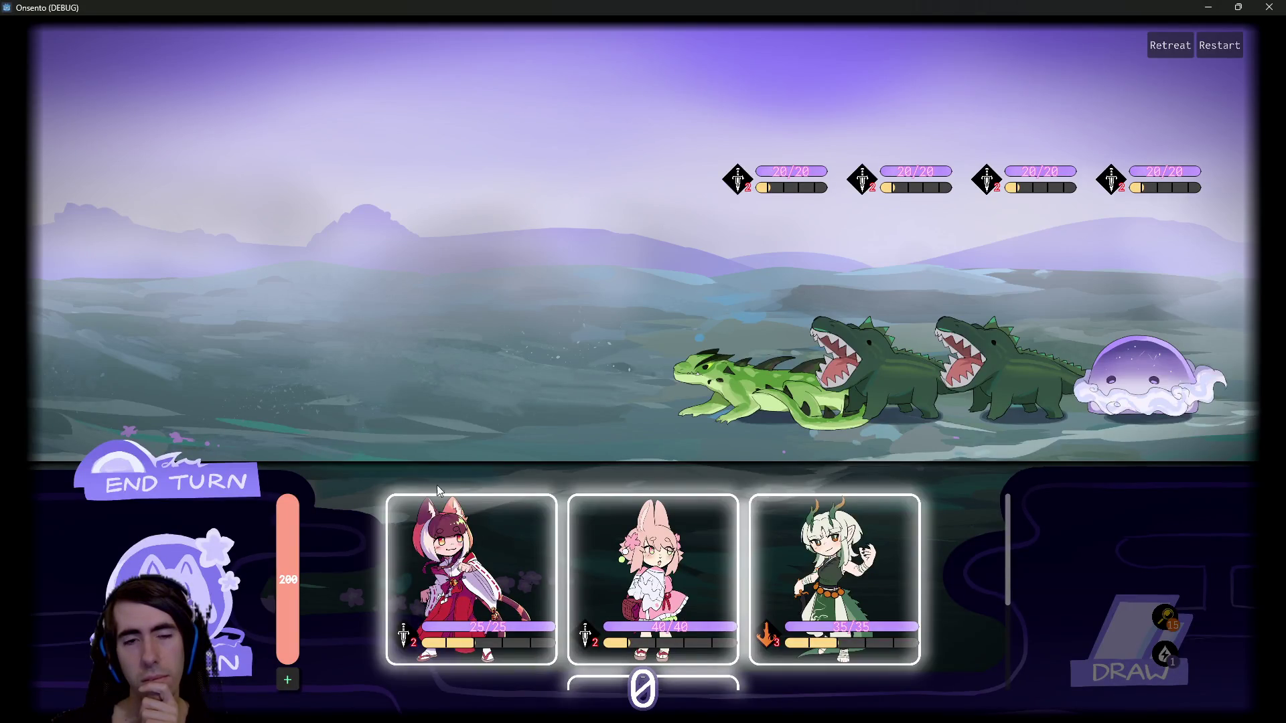
pyautogui.moveTo(463, 544); pyautogui.dragTo(524, 285)
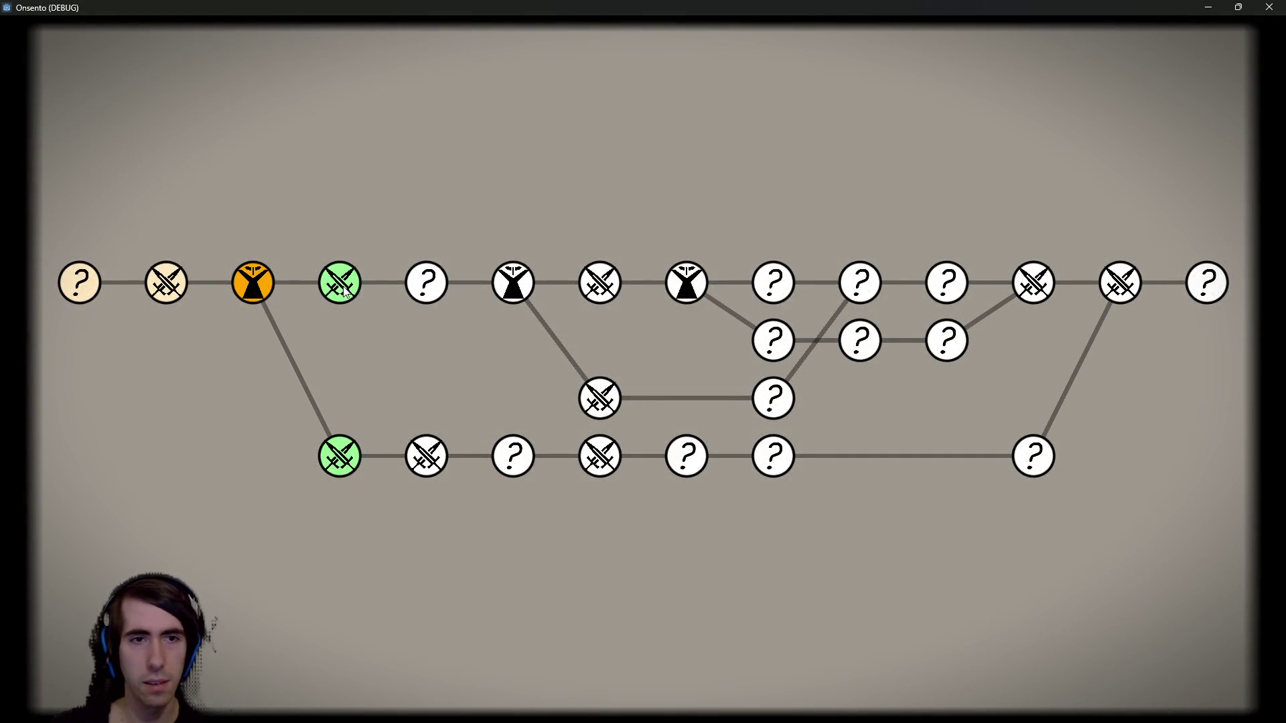
# Win the next battles, remove Guard Up, obtain Tempest, and duplicate Burning Ground.
pyautogui.click(345, 290)
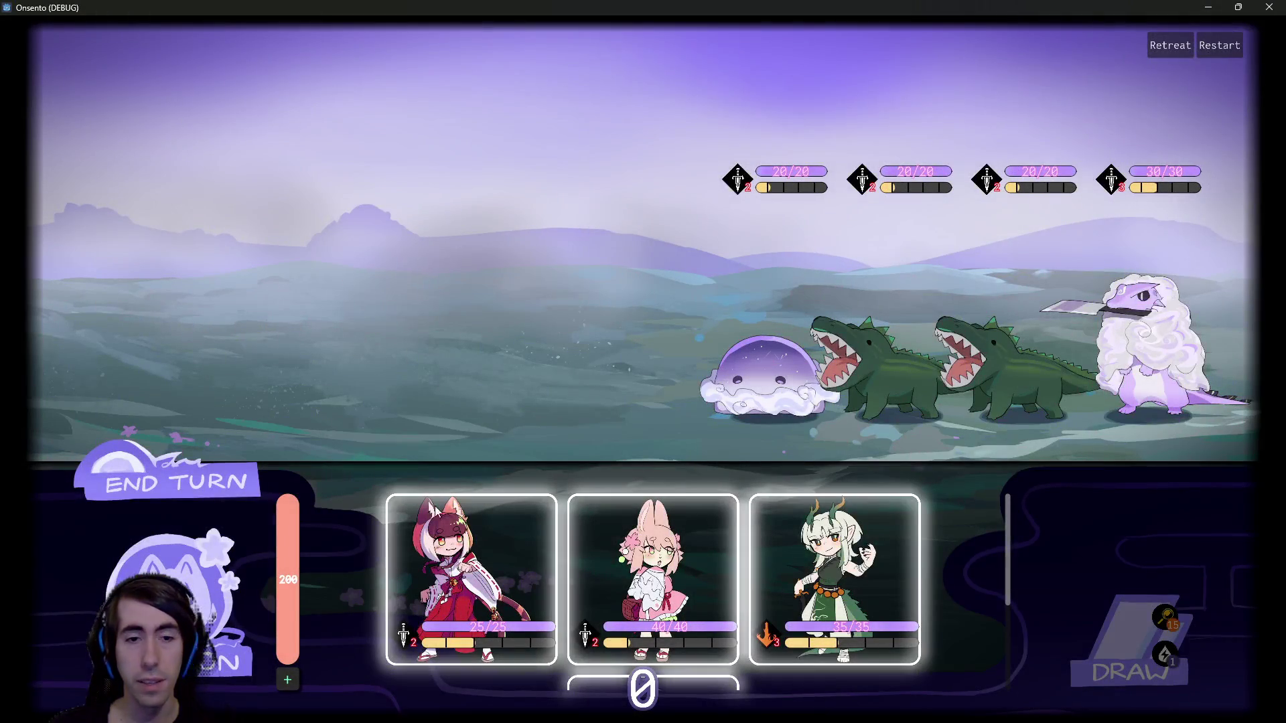
pyautogui.moveTo(436, 510)
pyautogui.mouseDown()
pyautogui.moveTo(473, 301)
pyautogui.moveTo(489, 295)
pyautogui.mouseUp()
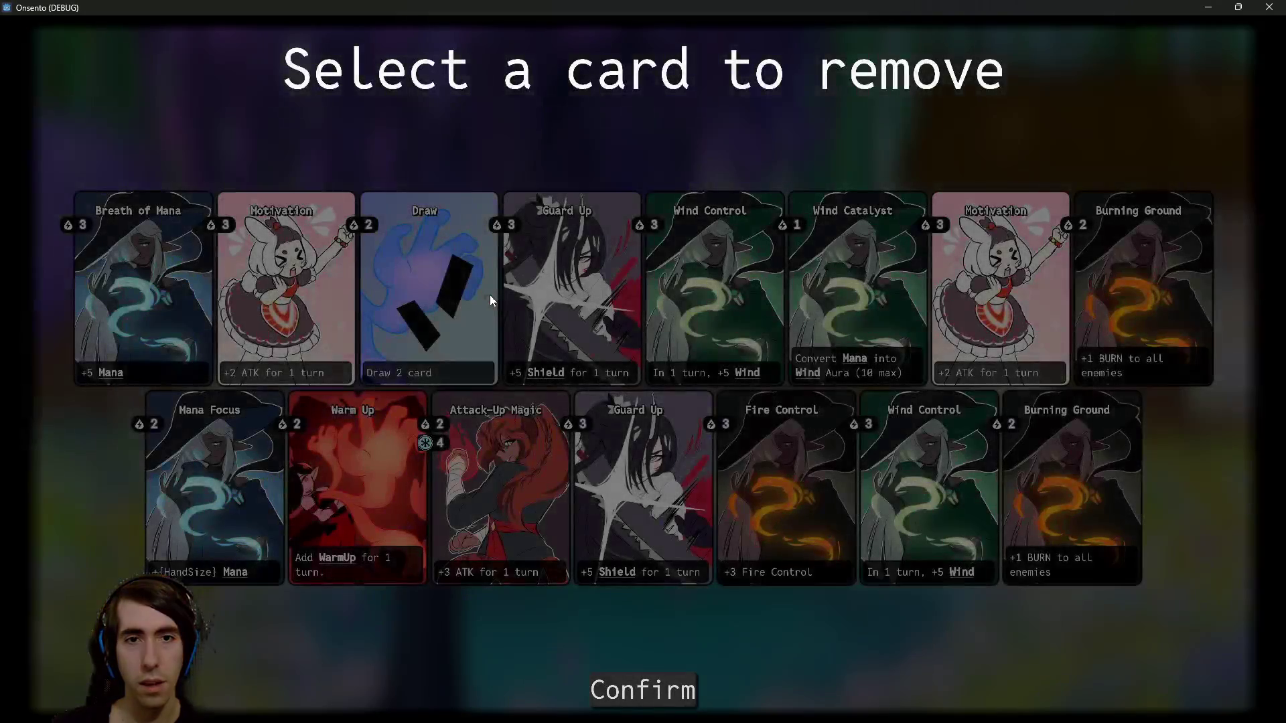
pyautogui.click(515, 312)
pyautogui.click(647, 672)
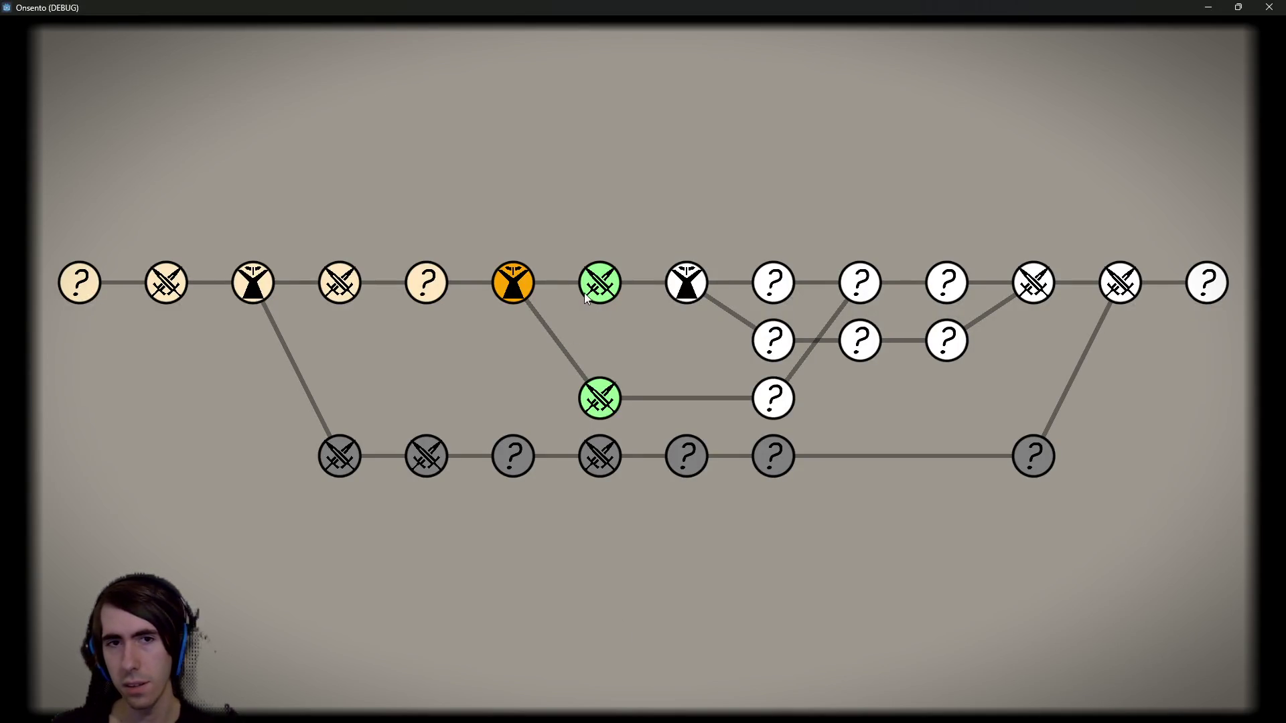
pyautogui.click(601, 283)
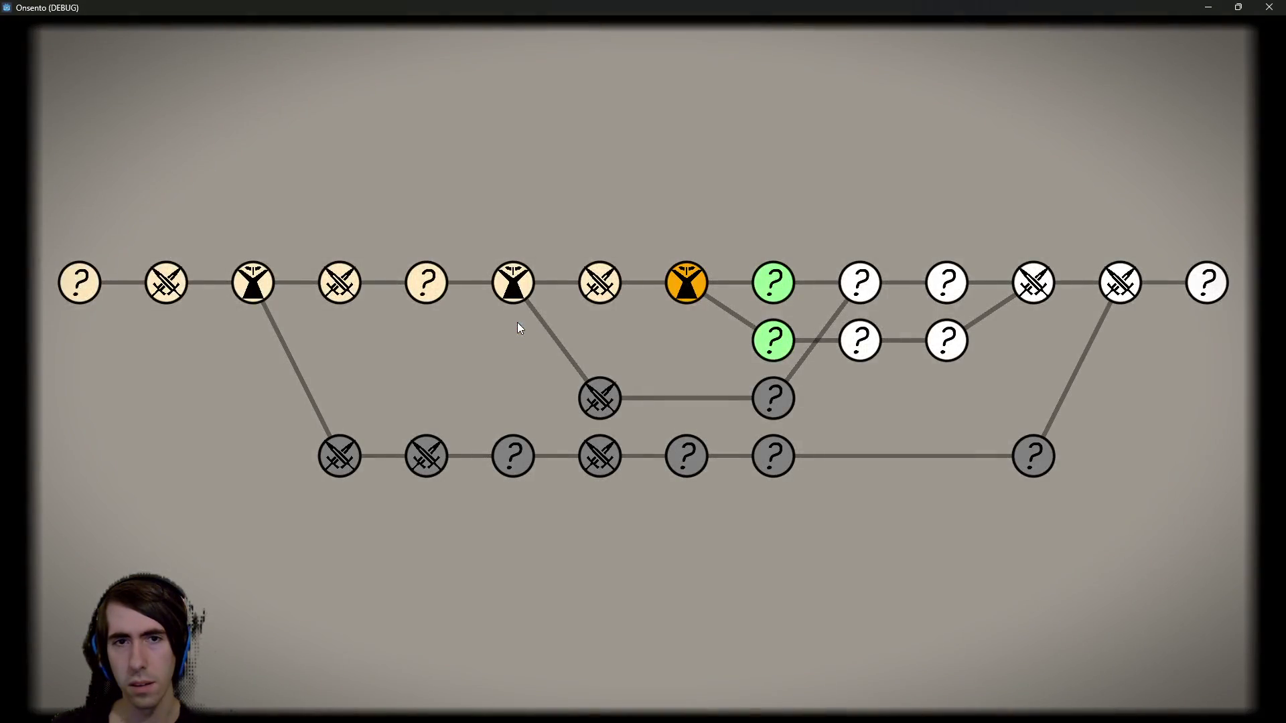
pyautogui.click(761, 279)
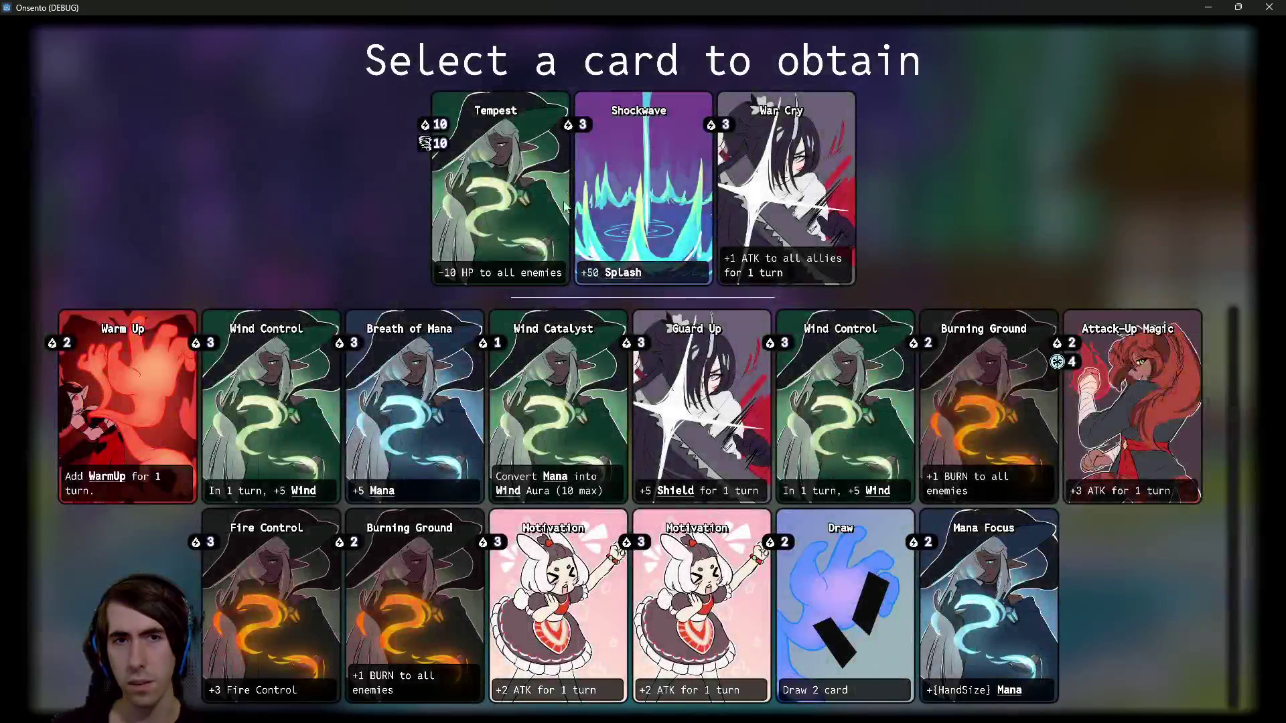
pyautogui.click(565, 205)
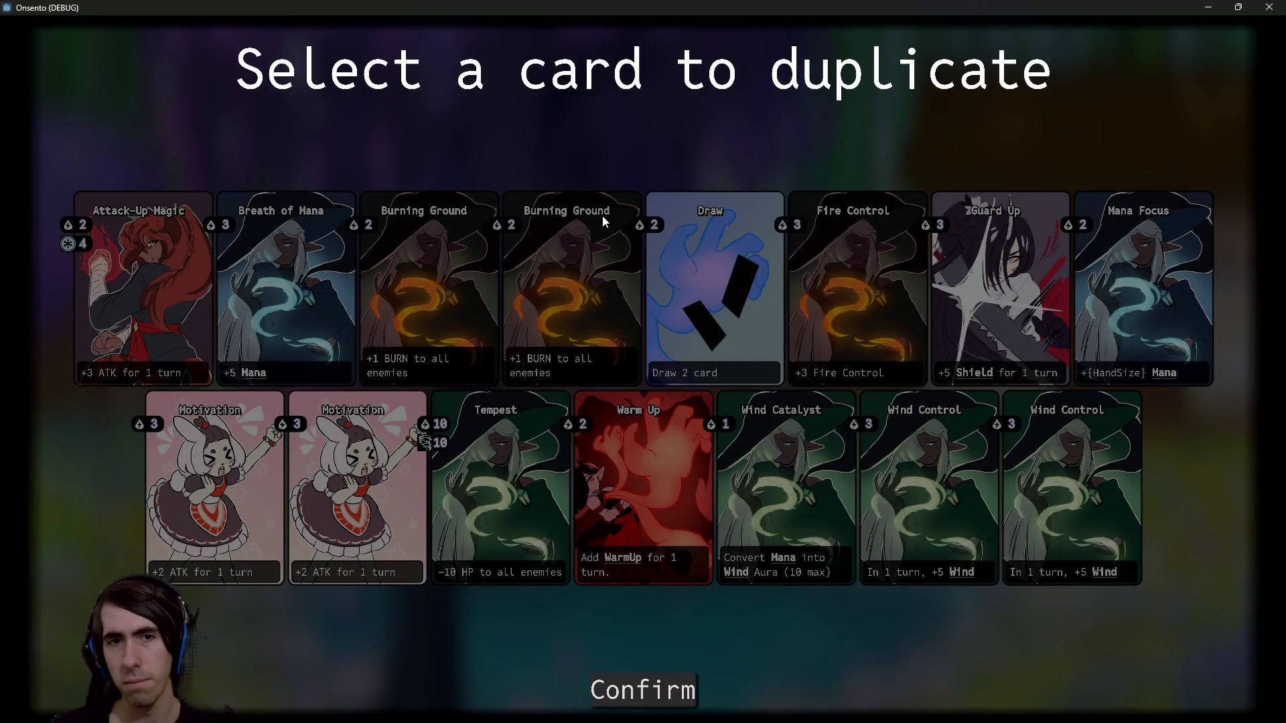
pyautogui.click(602, 215)
pyautogui.click(623, 670)
pyautogui.click(589, 264)
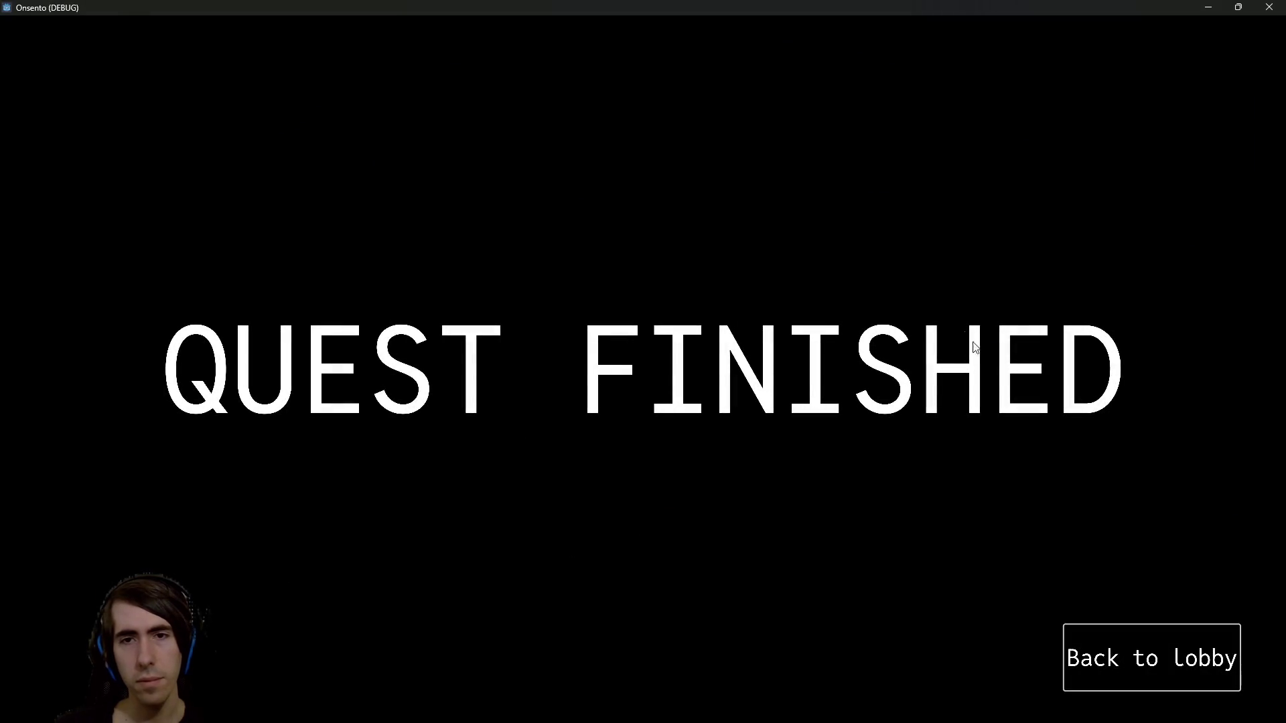
# Return to the lobby, build a new deck, start a battle, then close the game with Alt+F4.
pyautogui.click(1139, 658)
pyautogui.click(1132, 643)
pyautogui.click(562, 201)
pyautogui.click(569, 201)
pyautogui.click(553, 196)
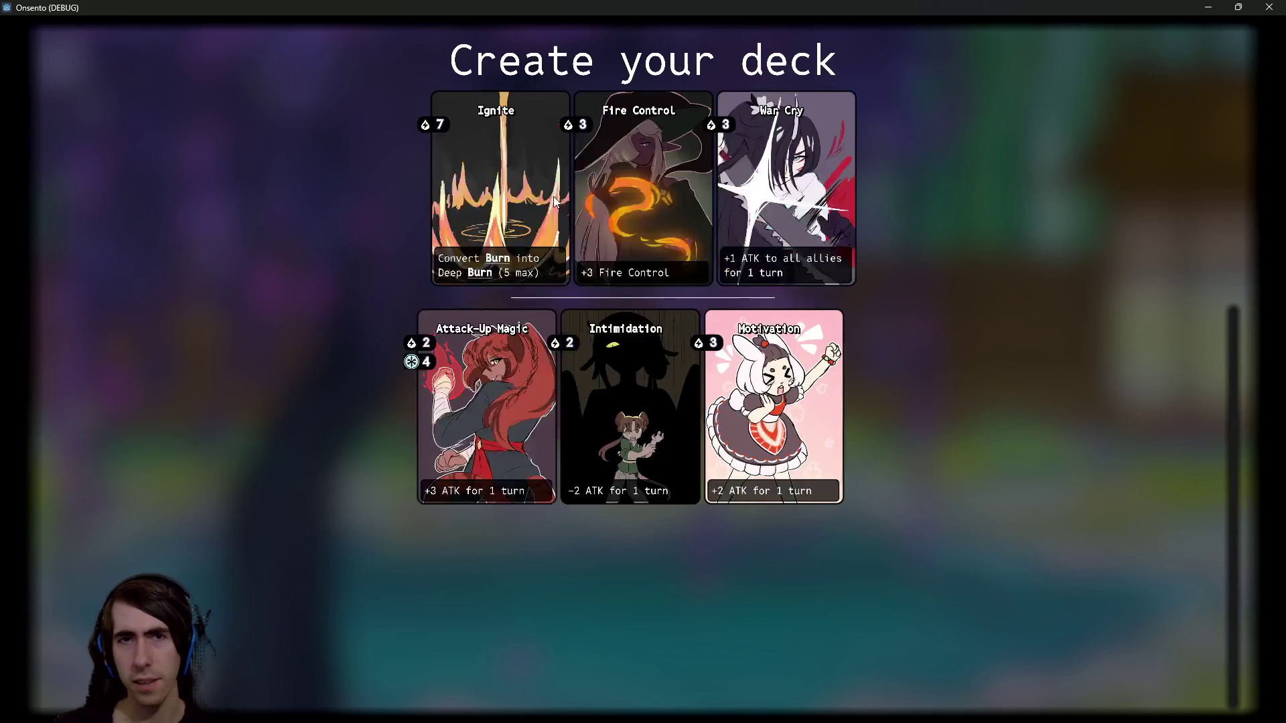
pyautogui.click(553, 196)
pyautogui.click(553, 195)
pyautogui.click(554, 196)
pyautogui.click(554, 196)
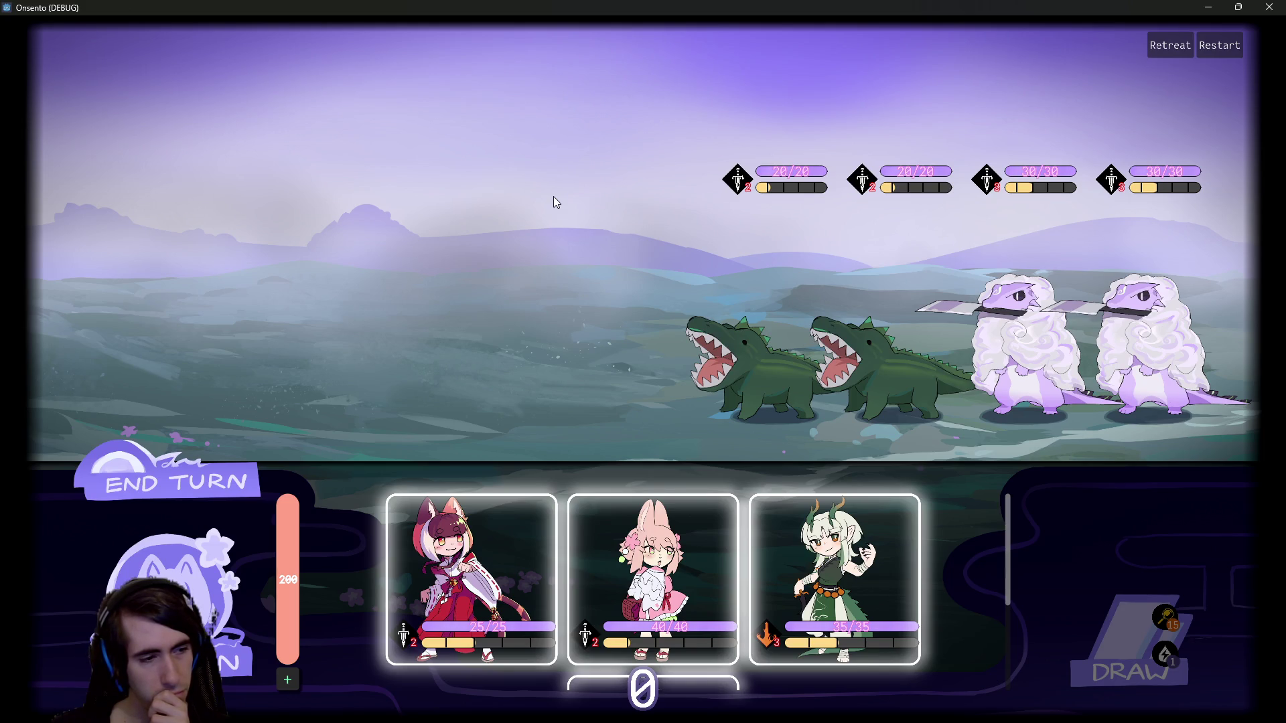
pyautogui.hotkey('alt', 'F4')
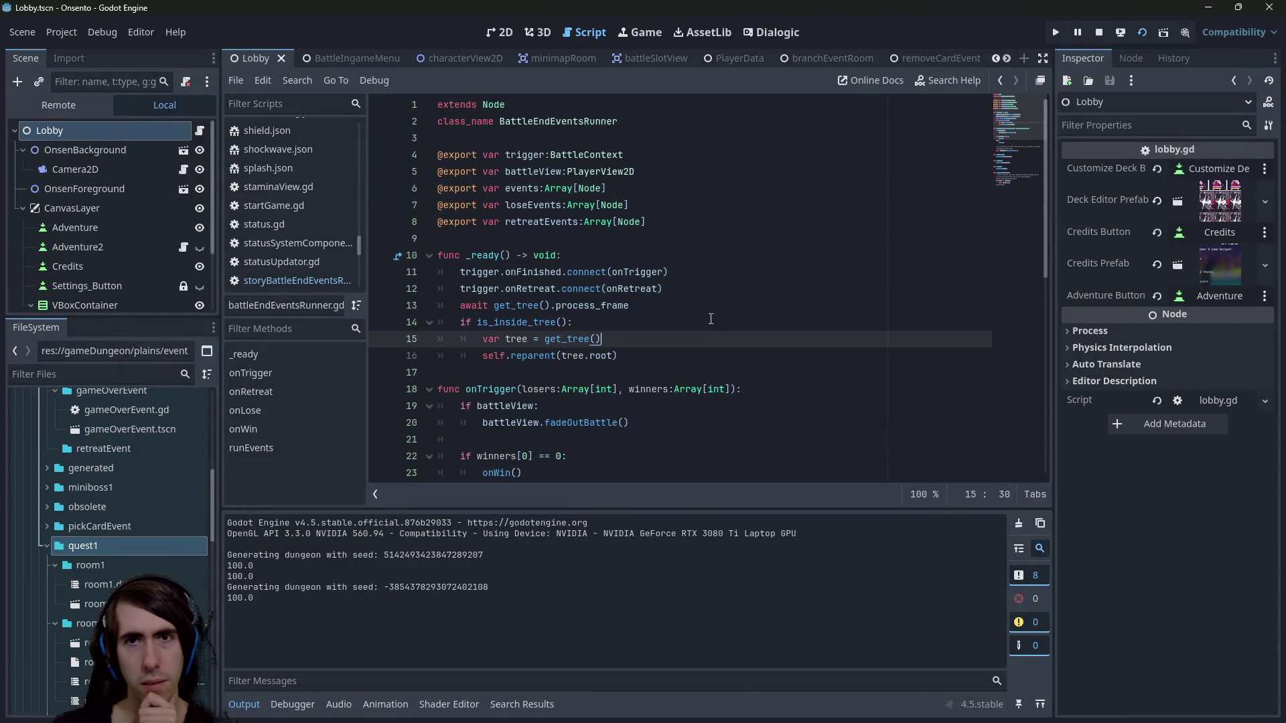
pyautogui.click(681, 356)
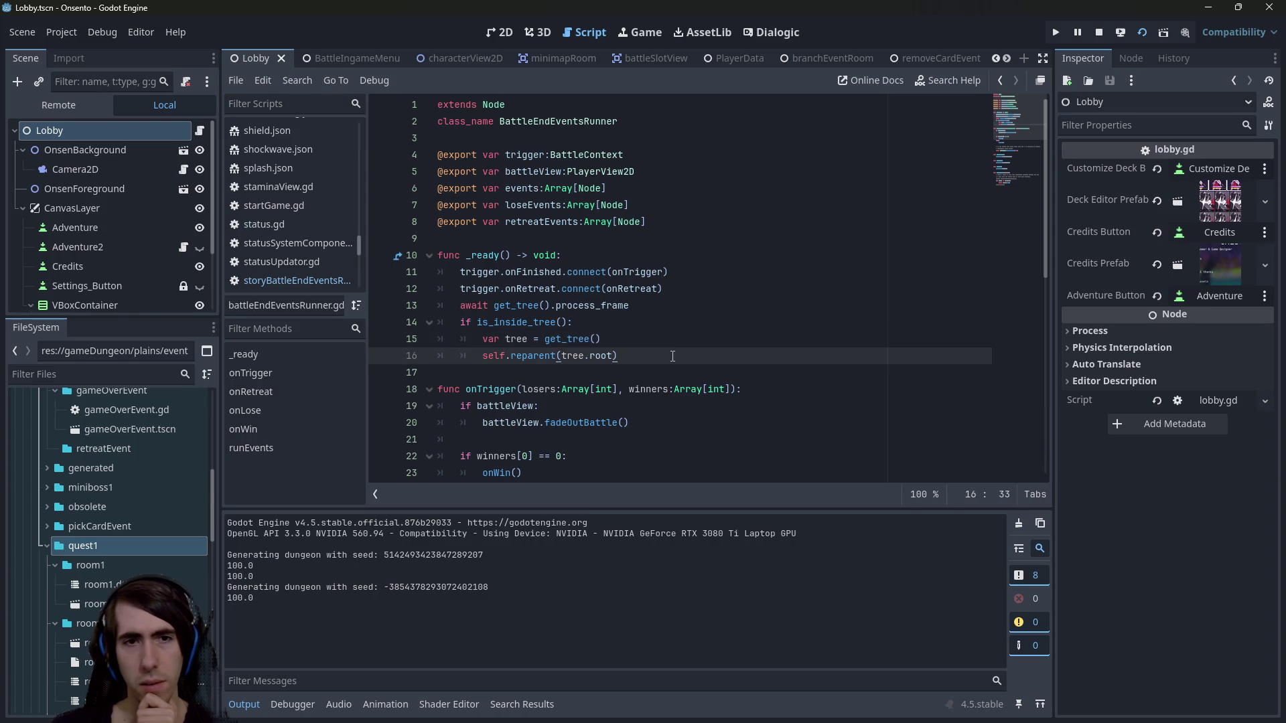
pyautogui.scroll(-1, 654, 362)
pyautogui.scroll(1, 670, 359)
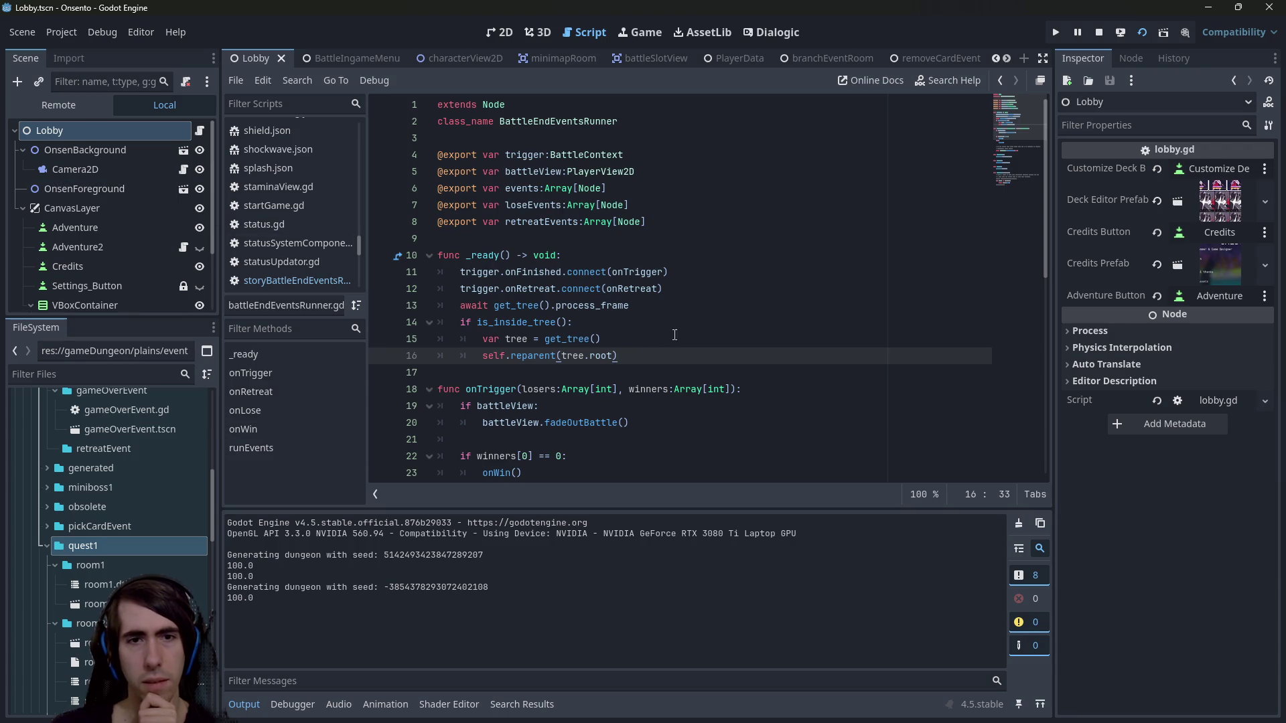
pyautogui.moveTo(652, 355); pyautogui.dragTo(480, 356)
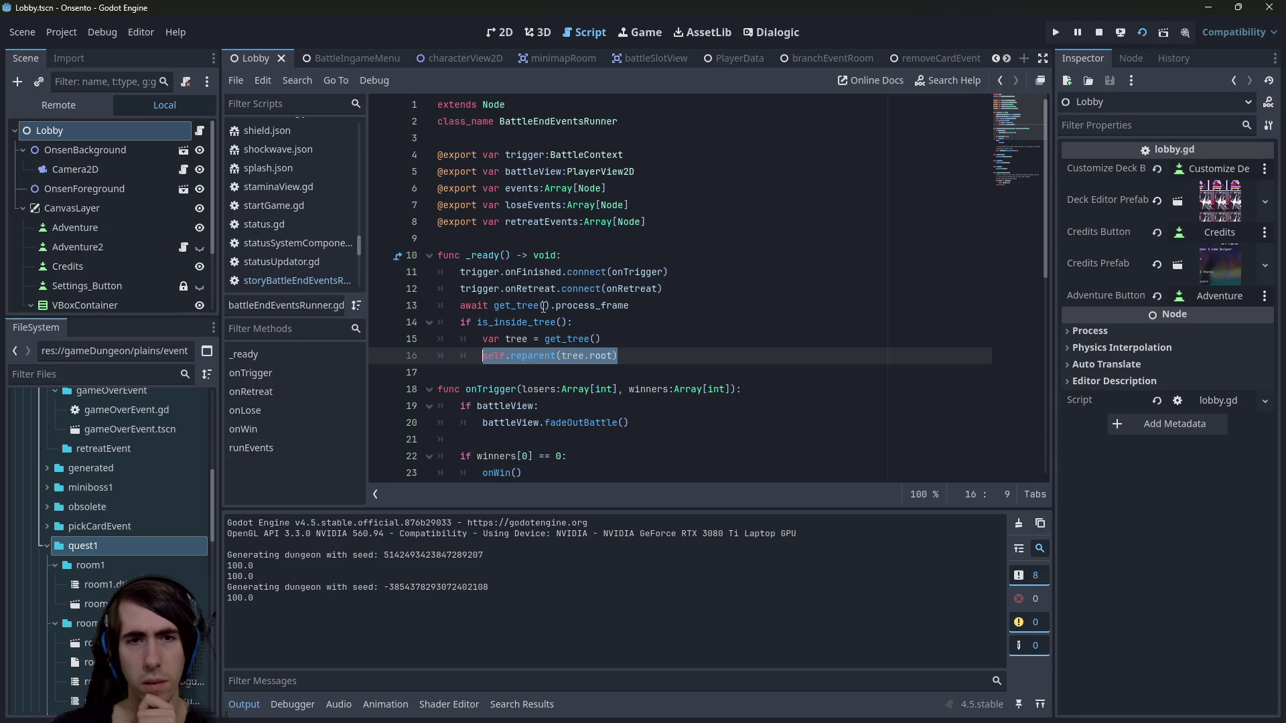
pyautogui.click(268, 58)
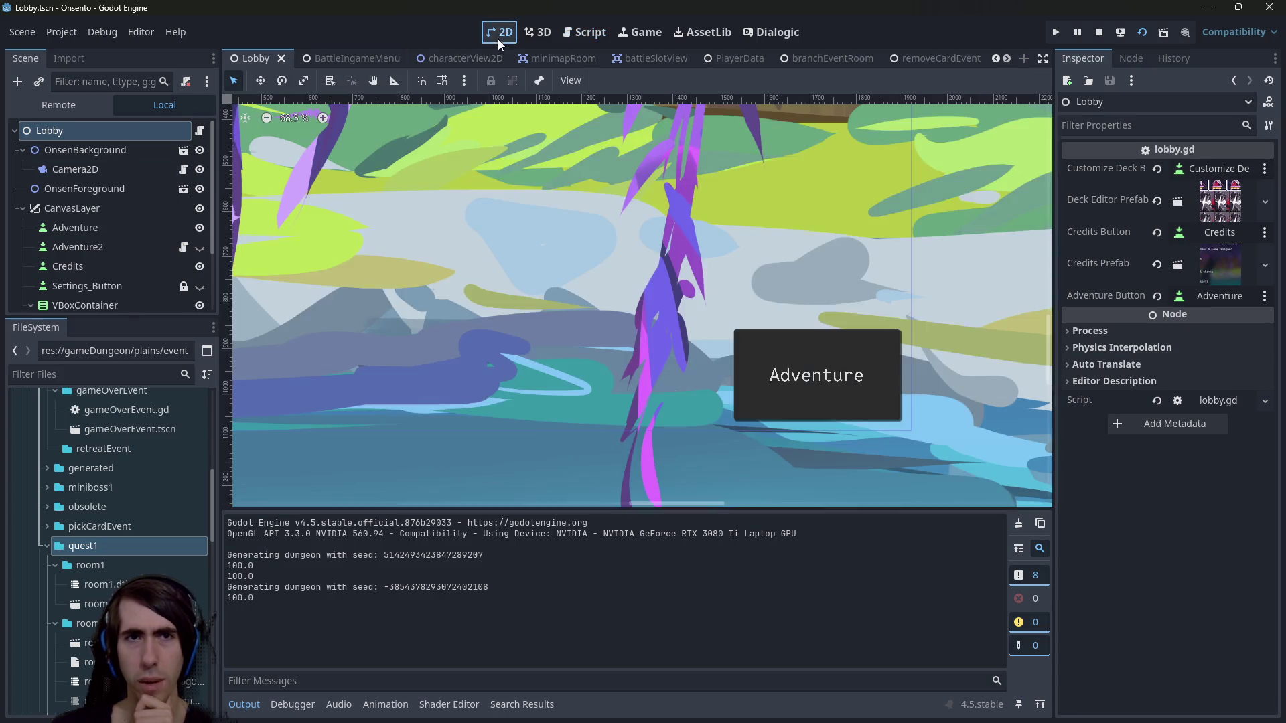
pyautogui.click(585, 32)
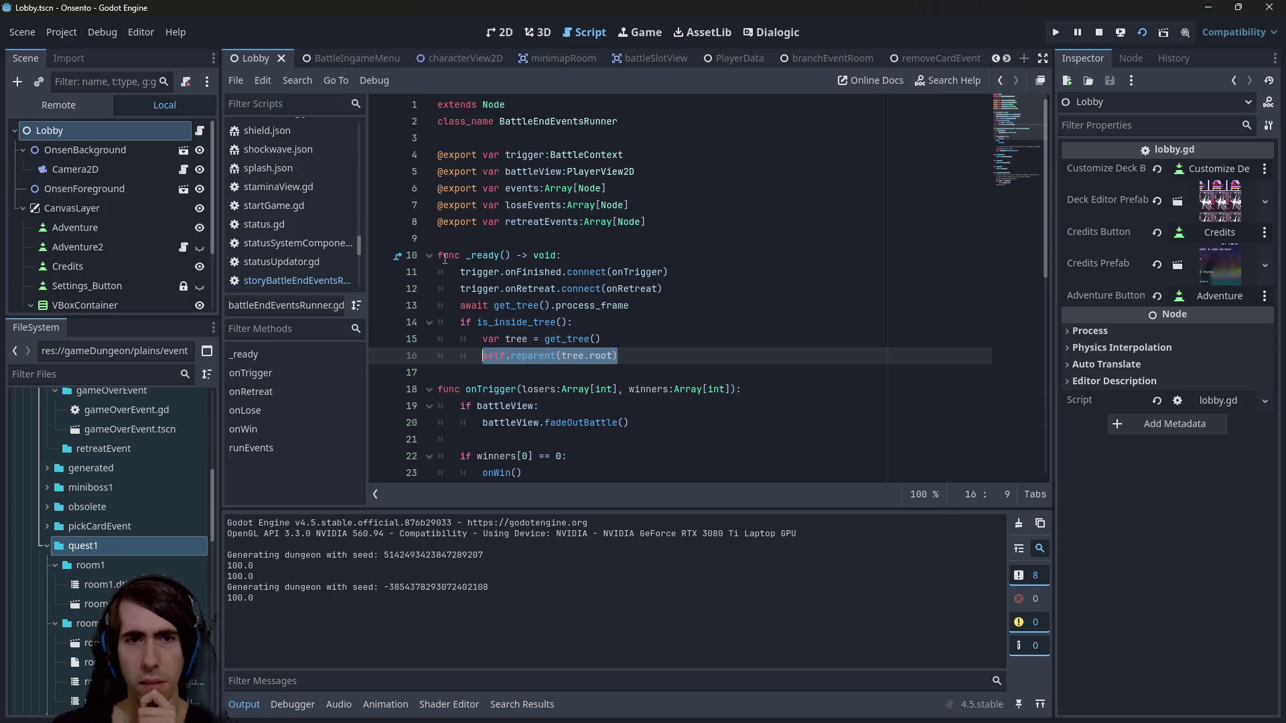
pyautogui.click(115, 150)
pyautogui.click(121, 131)
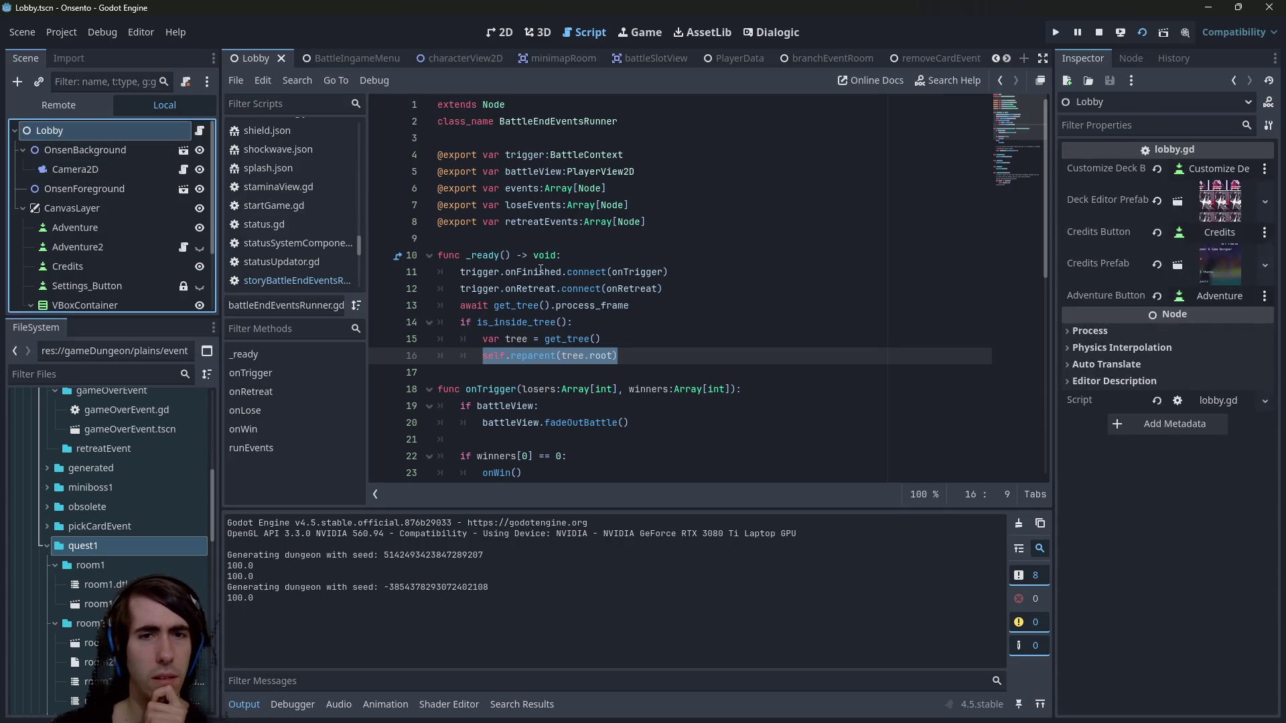
pyautogui.click(641, 365)
pyautogui.hotkey('ctrl', 'z')
pyautogui.click(630, 356)
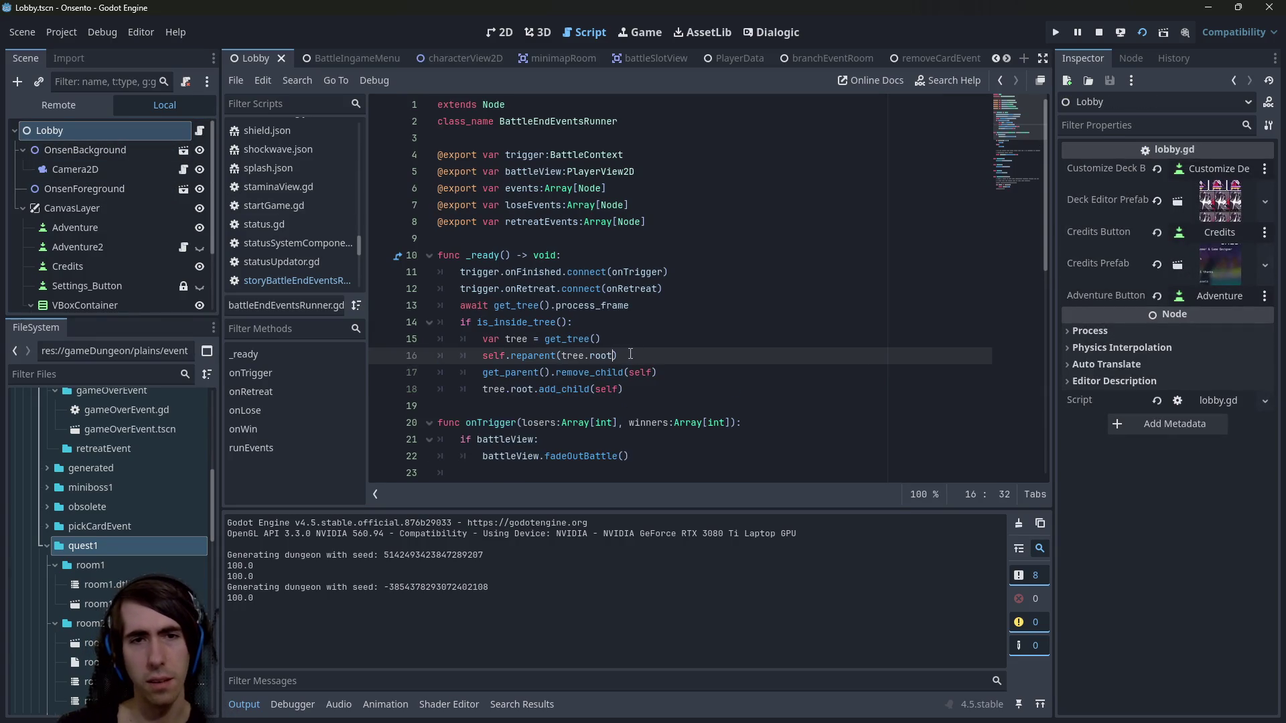
pyautogui.hotkey('ctrl', 'shift', 'z')
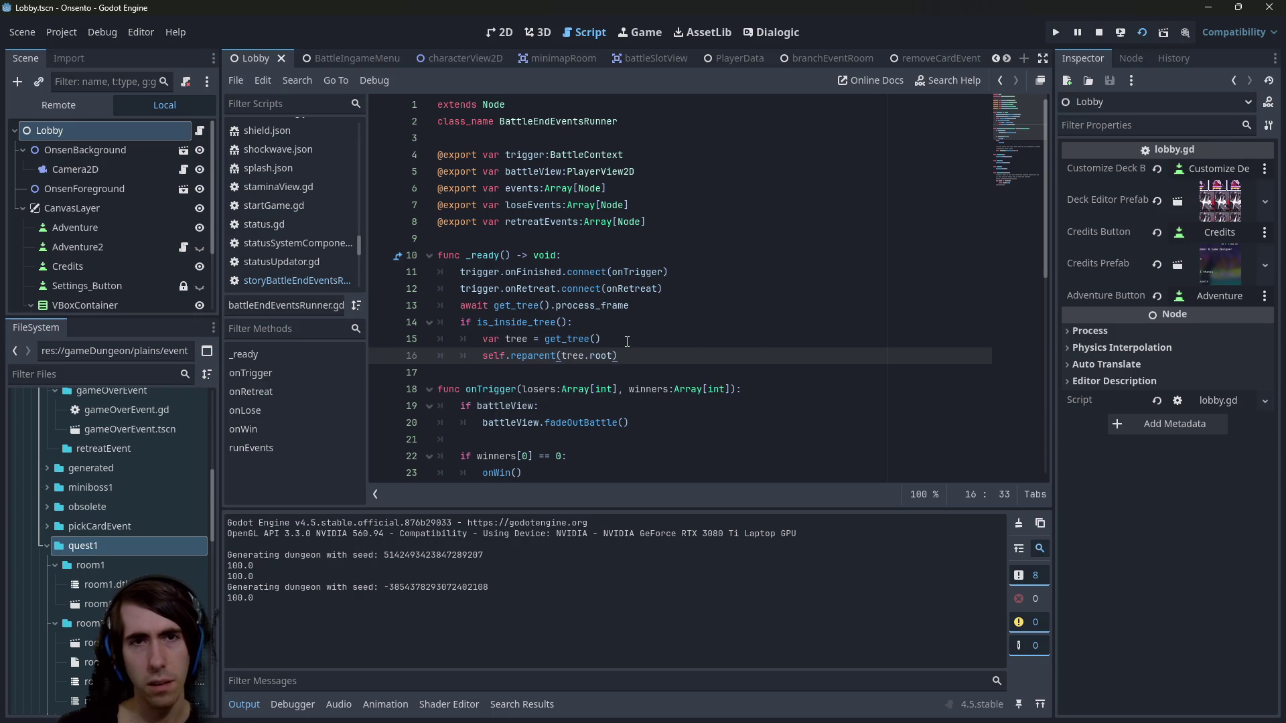
pyautogui.doubleClick(585, 121)
pyautogui.moveTo(585, 121); pyautogui.dragTo(621, 46)
pyautogui.click(655, 183)
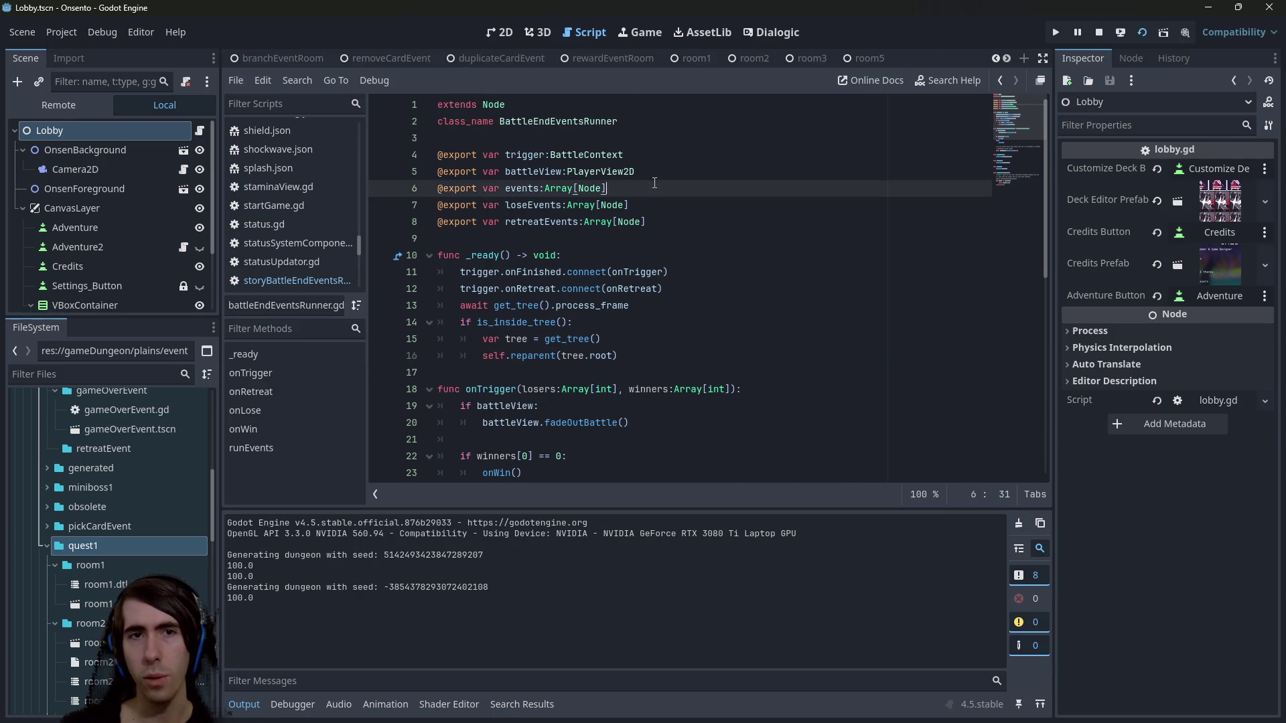
# Open removeCardEvent.tscn via quick file search and view it in 2D.
pyautogui.hotkey('shift', 'alt', 'o')
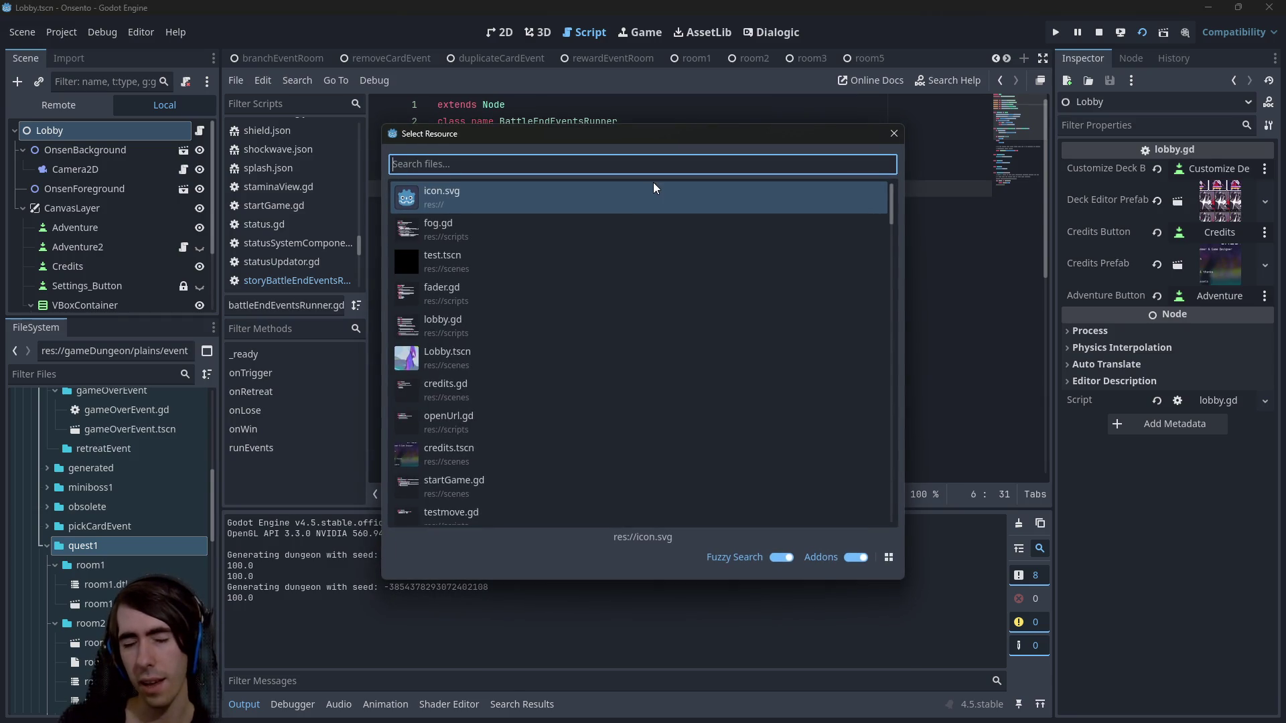
pyautogui.write('removecard')
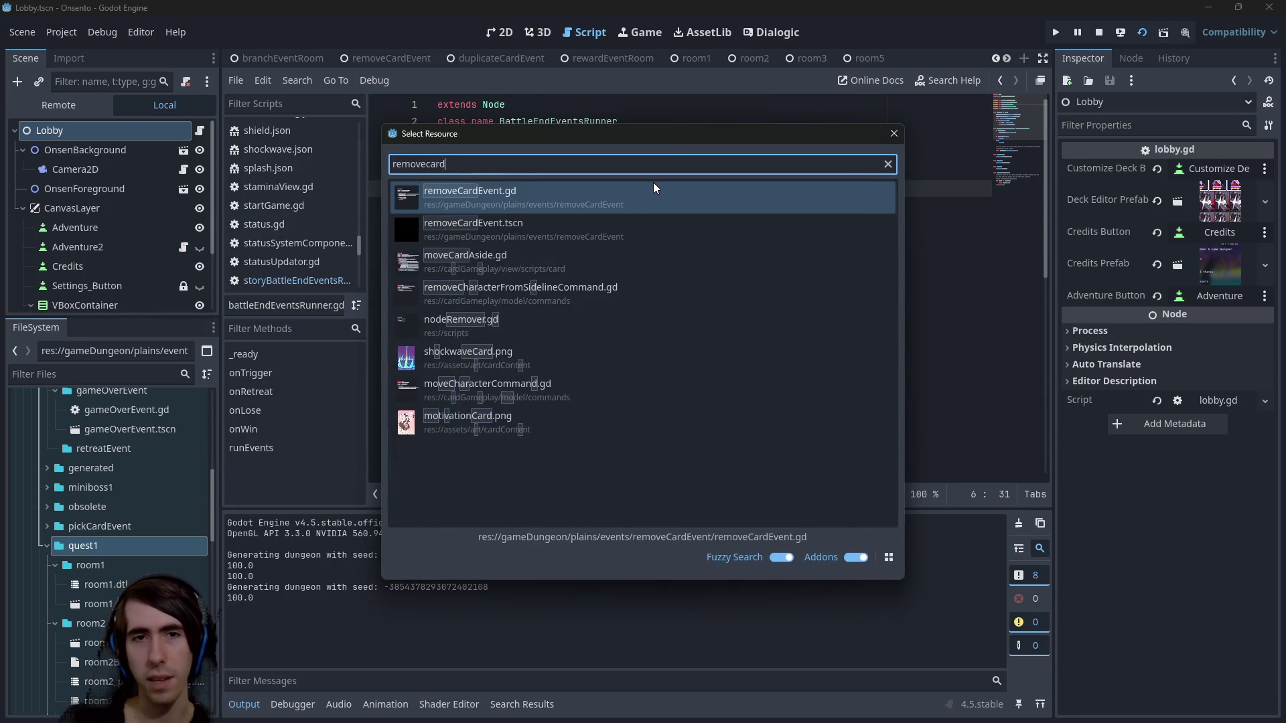
pyautogui.press('Return')
pyautogui.click(504, 34)
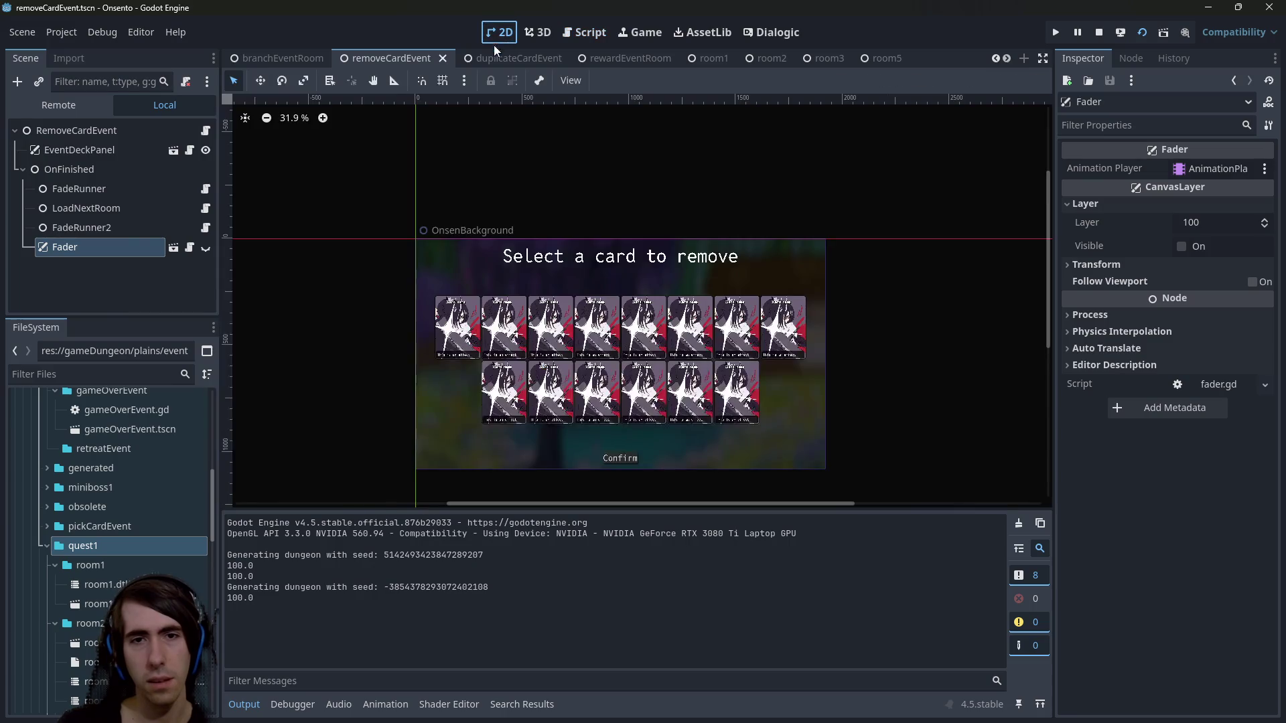
pyautogui.scroll(2, 610, 387)
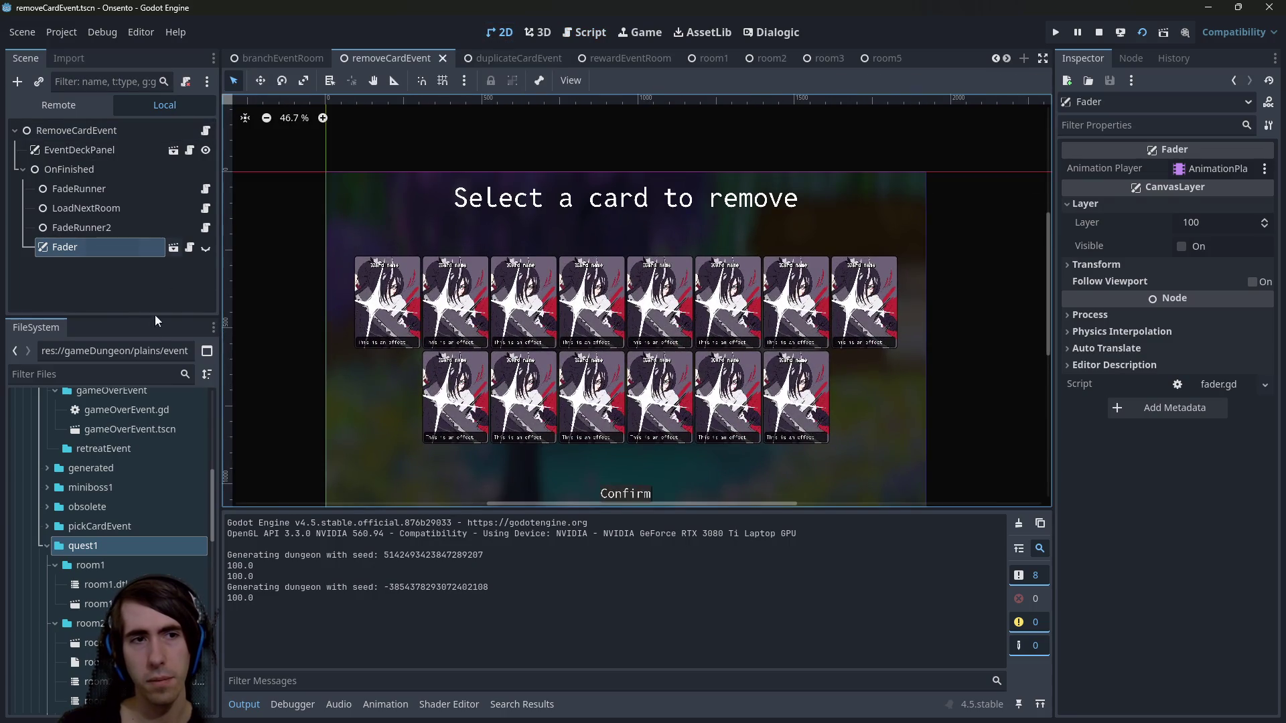
# Open the root node's removeCardEvent.gd script and examine the onEventFinished function.
pyautogui.click(131, 170)
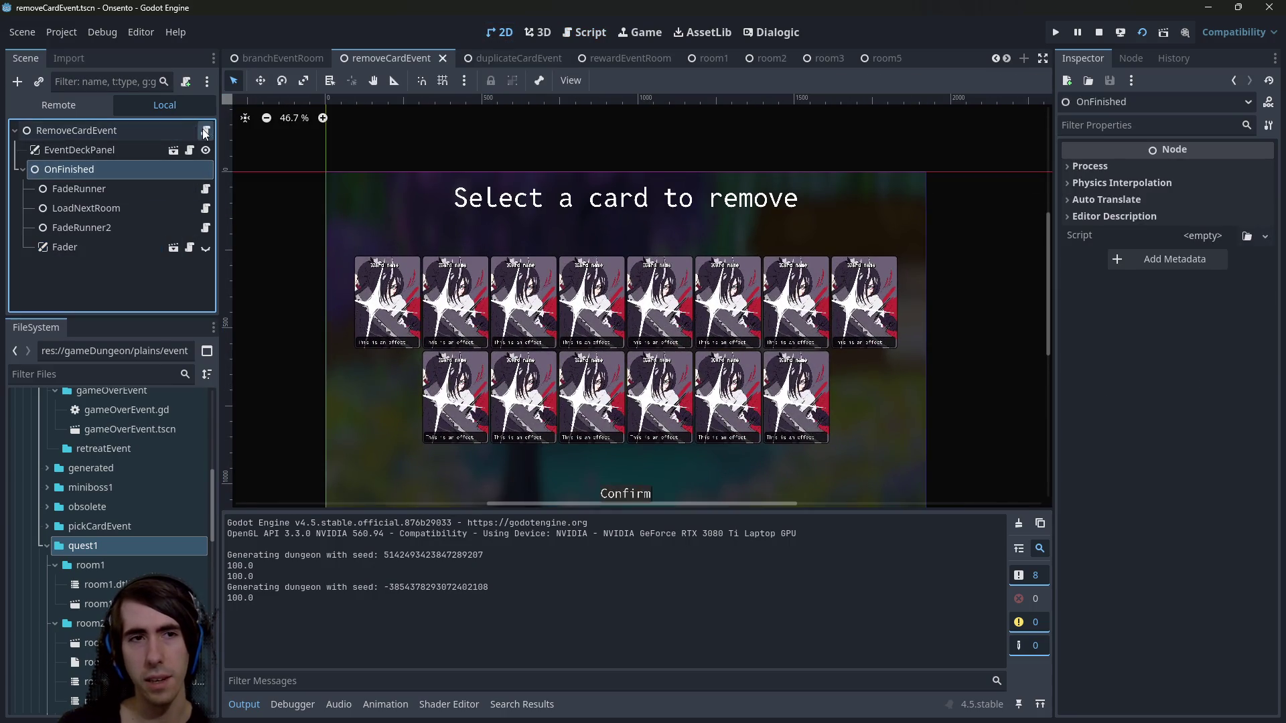
pyautogui.click(205, 130)
pyautogui.click(597, 335)
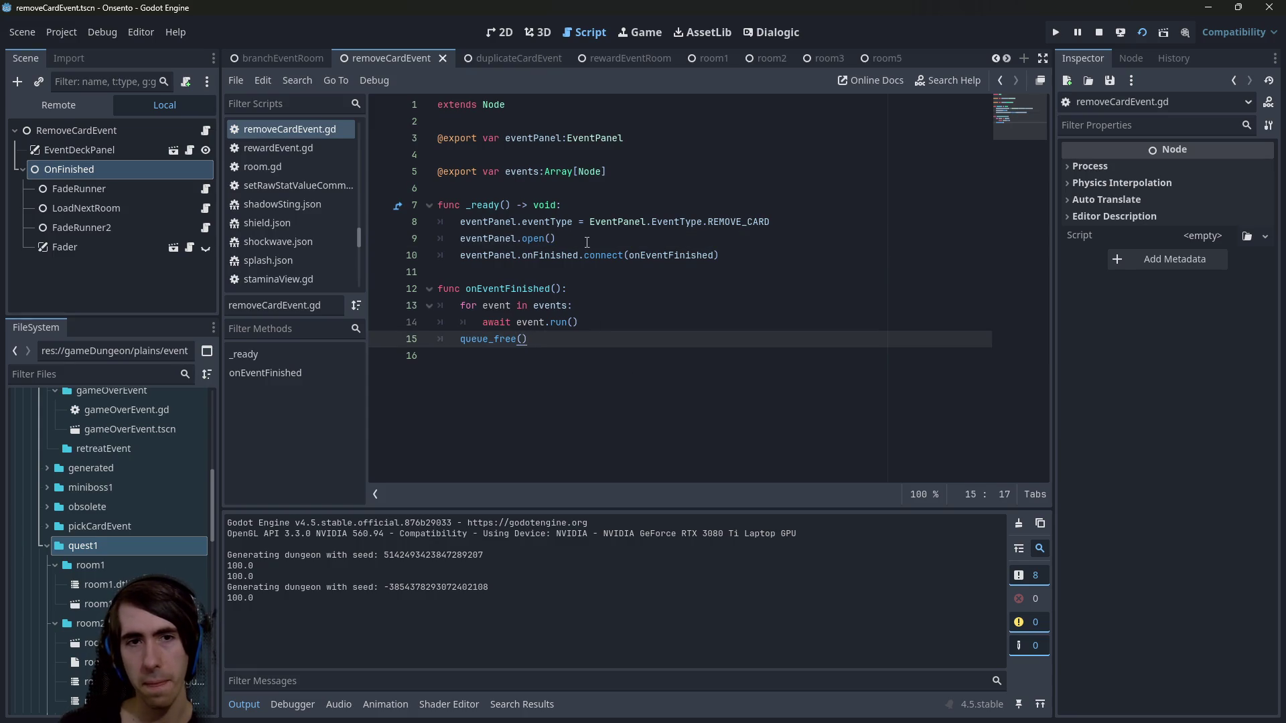
pyautogui.doubleClick(532, 289)
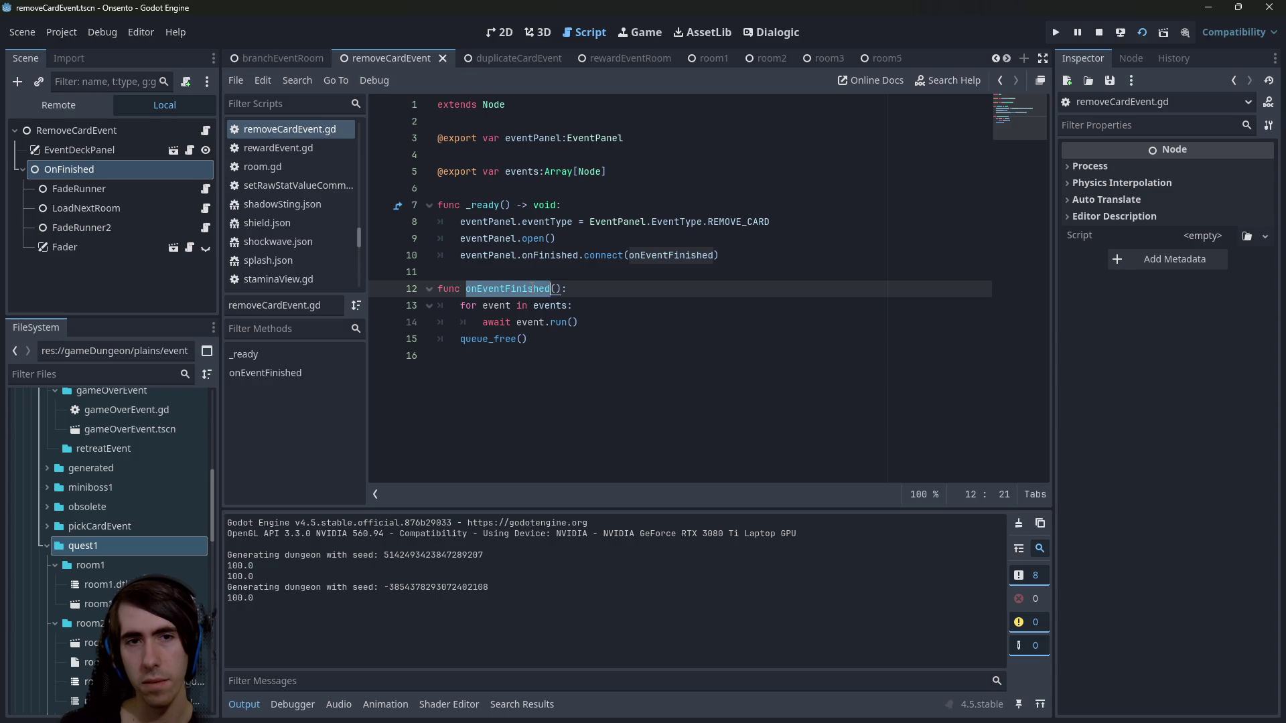
pyautogui.click(643, 289)
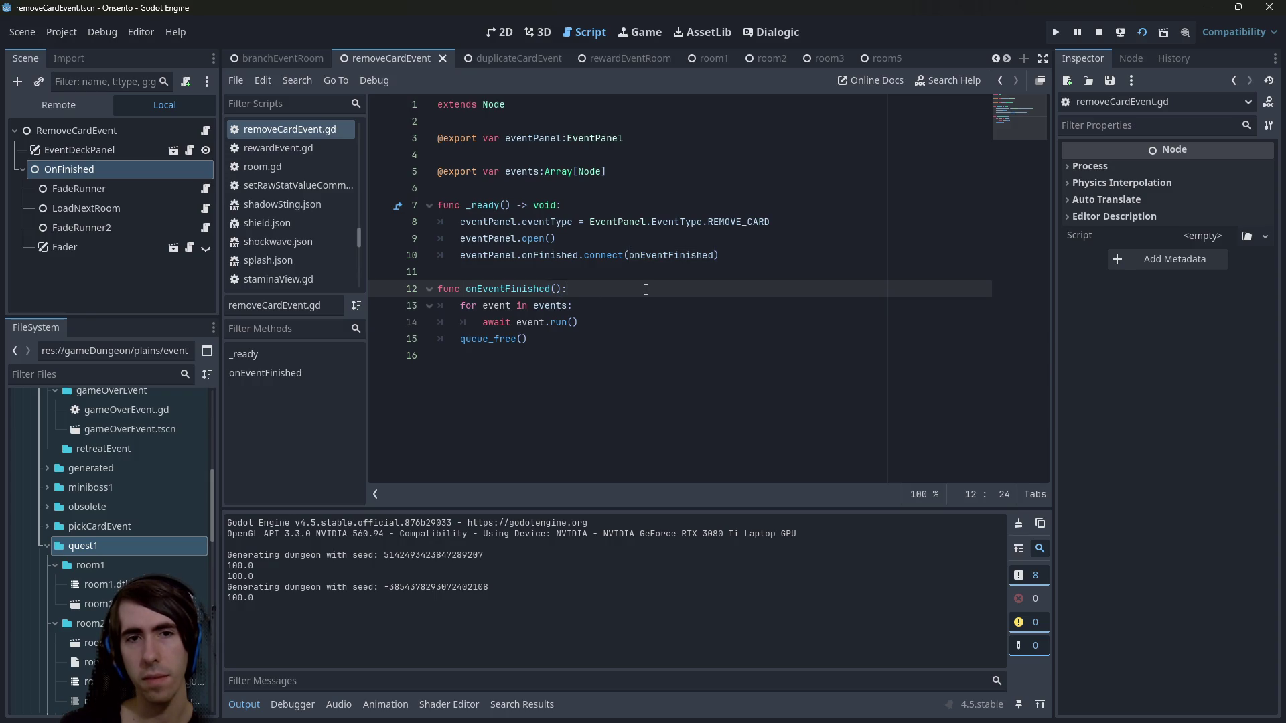
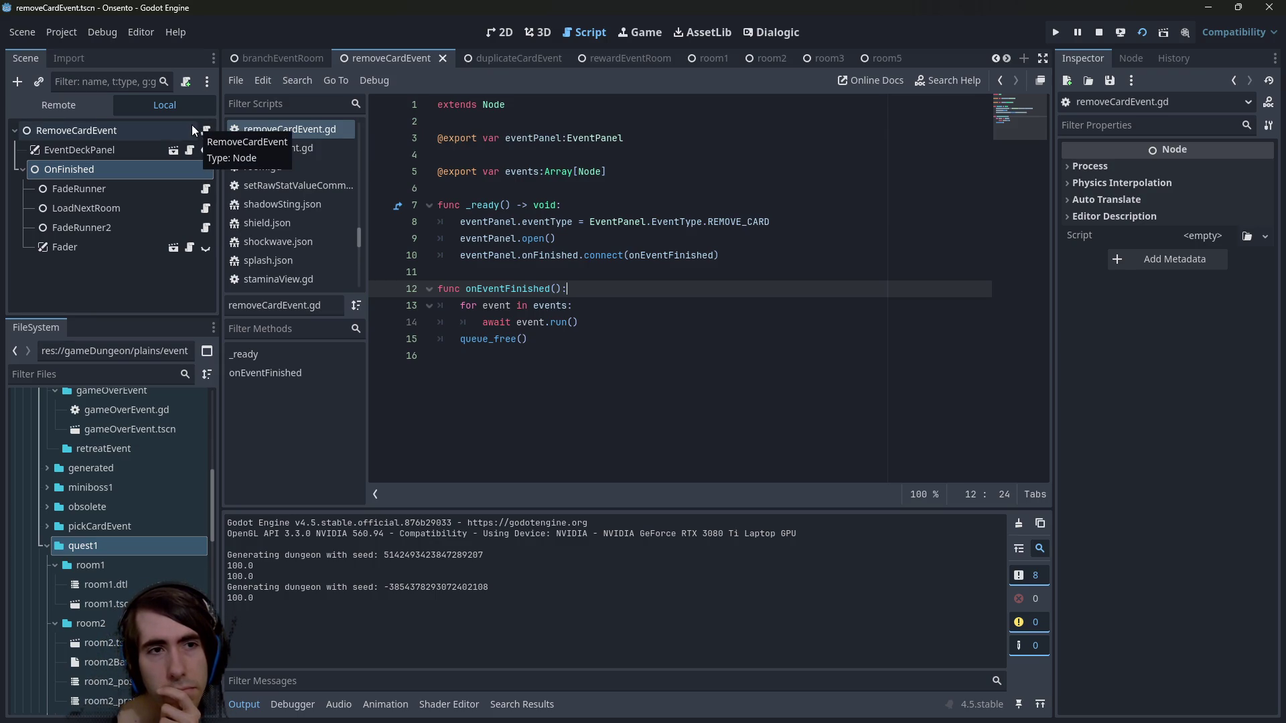
# Inspect the OnFinished node and expand the gameDungeon folder in the FileSystem.
pyautogui.click(84, 165)
pyautogui.scroll(3, 146, 455)
pyautogui.scroll(5, 146, 455)
pyautogui.doubleClick(70, 555)
pyautogui.doubleClick(70, 555)
pyautogui.scroll(-1, 555, 58)
pyautogui.scroll(1, 554, 58)
pyautogui.scroll(3, 510, 59)
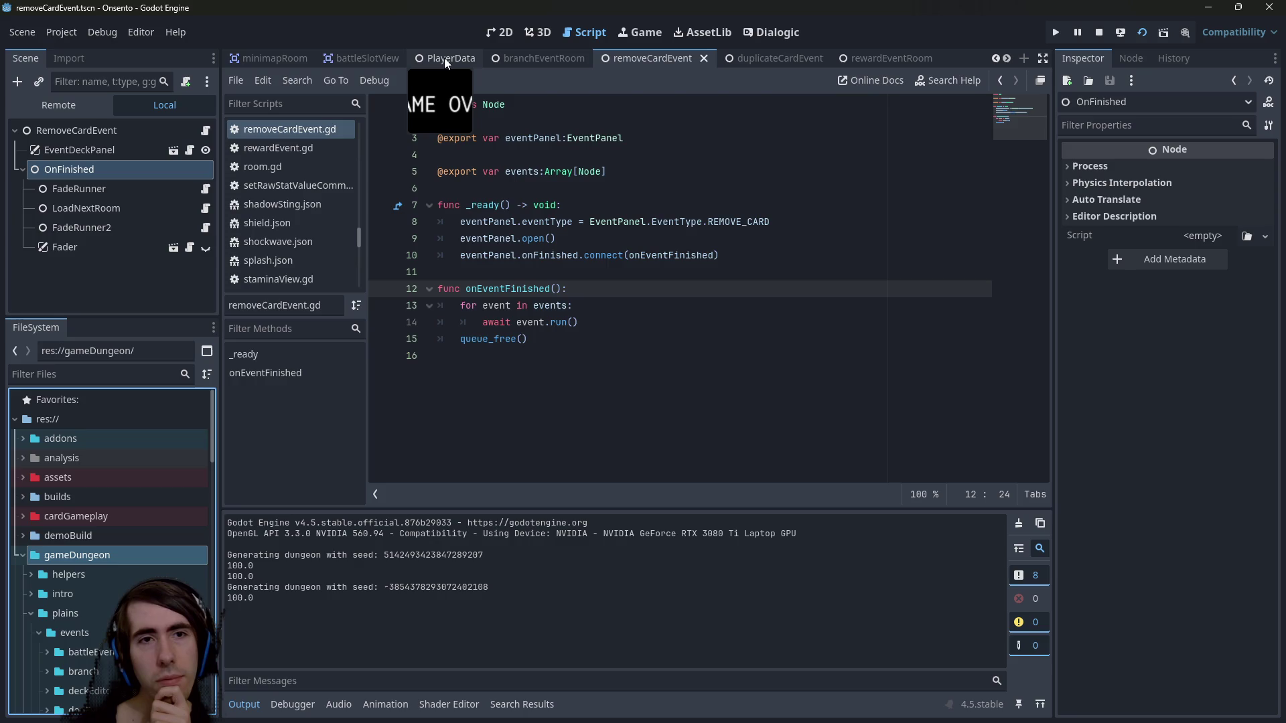
# Quick-open battleEndEventsRunner.gd by searching 'battlevents'.
pyautogui.click(640, 204)
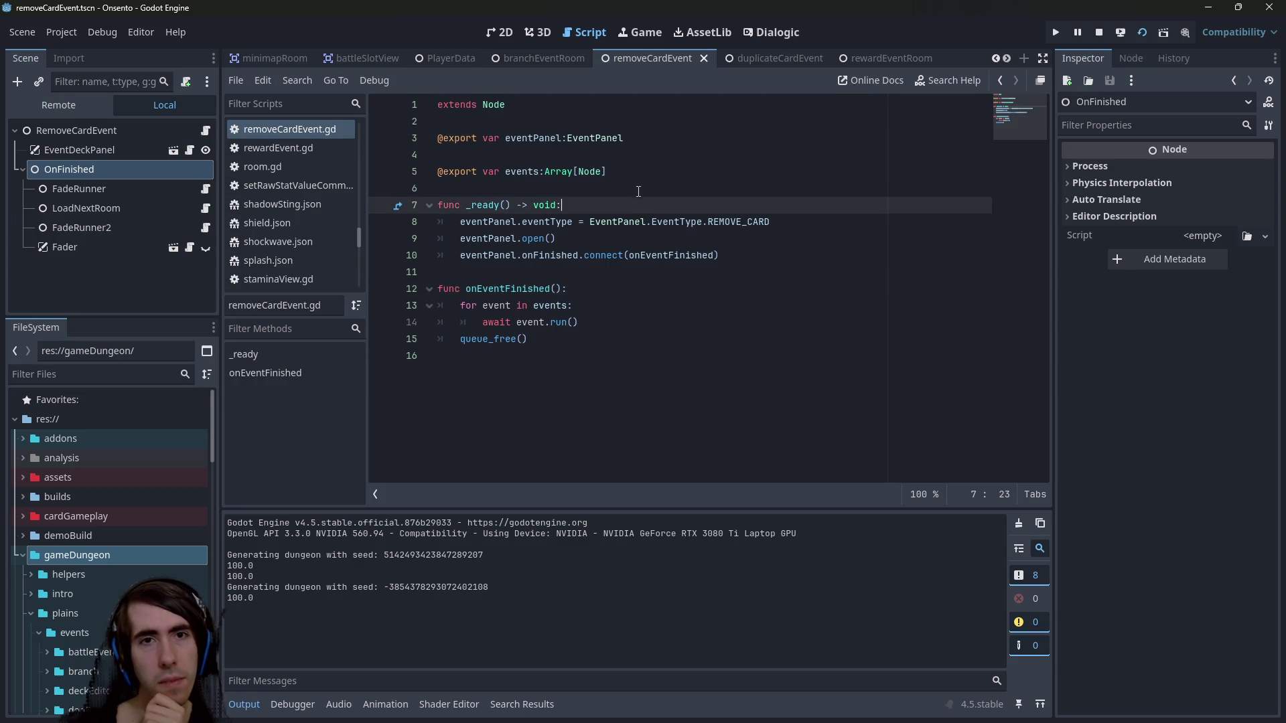
pyautogui.hotkey('alt', 'shift', 'o')
pyautogui.write('battlevents')
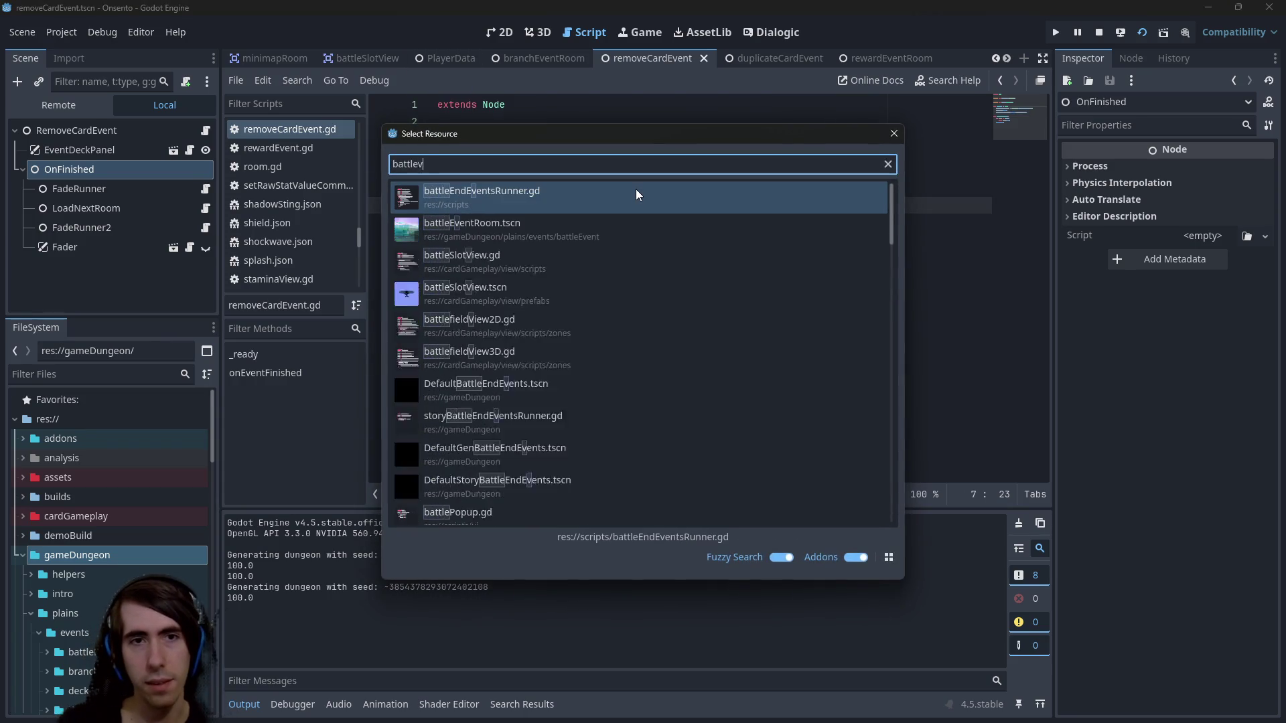
pyautogui.press('Return')
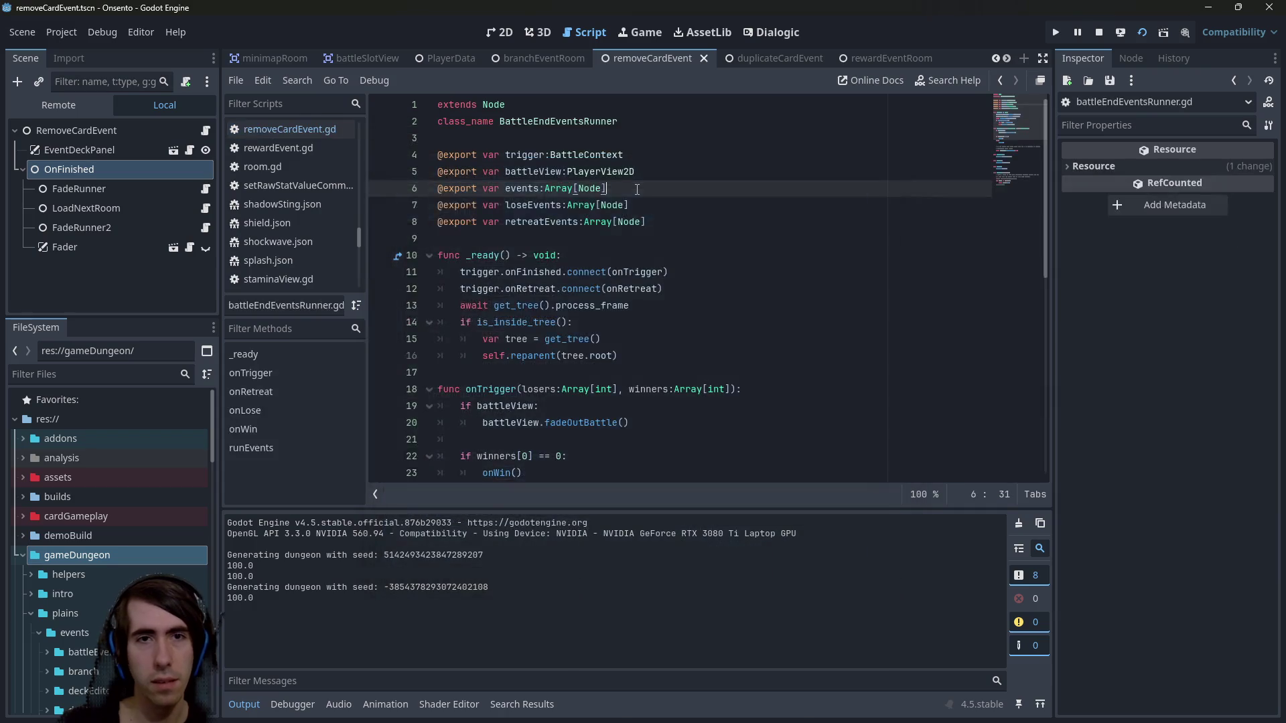
# Filter the FileSystem by BattleEndEventsRunner and open storyBattleEndEventsRunner.gd.
pyautogui.doubleClick(558, 121)
pyautogui.click(134, 374)
pyautogui.write('BattleEndEventsRunner')
pyautogui.click(135, 456)
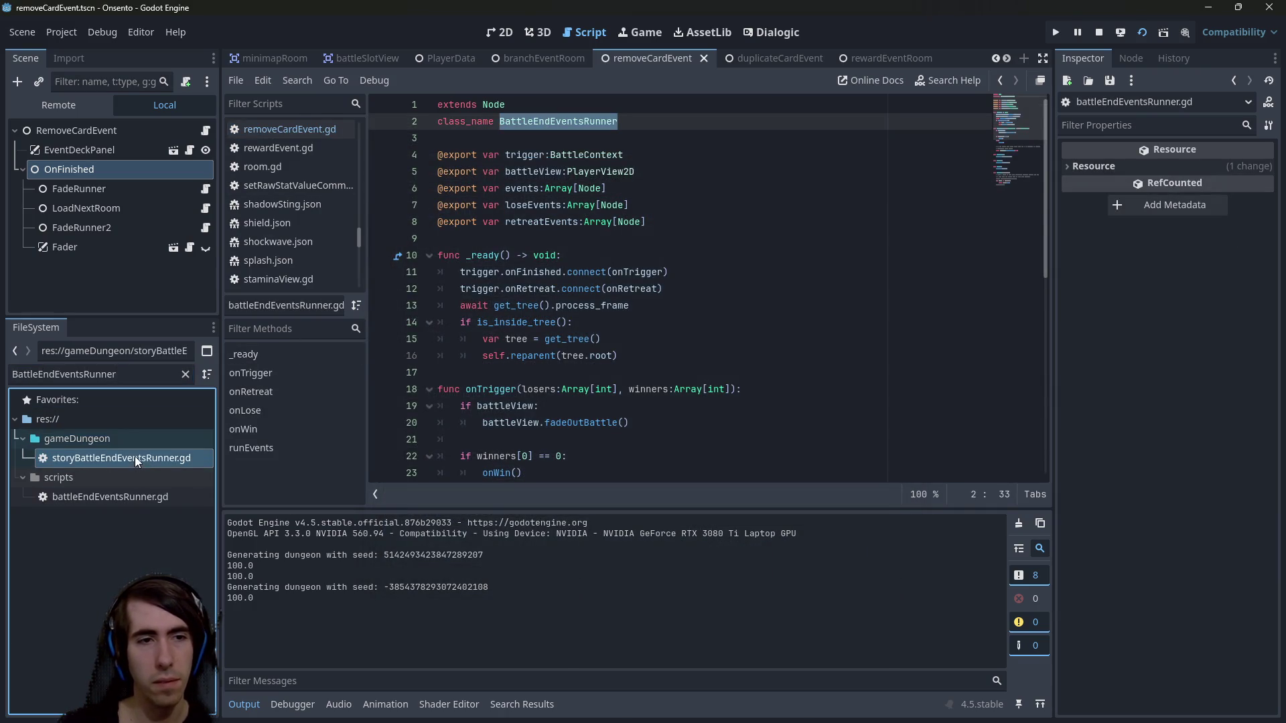
pyautogui.click(126, 496)
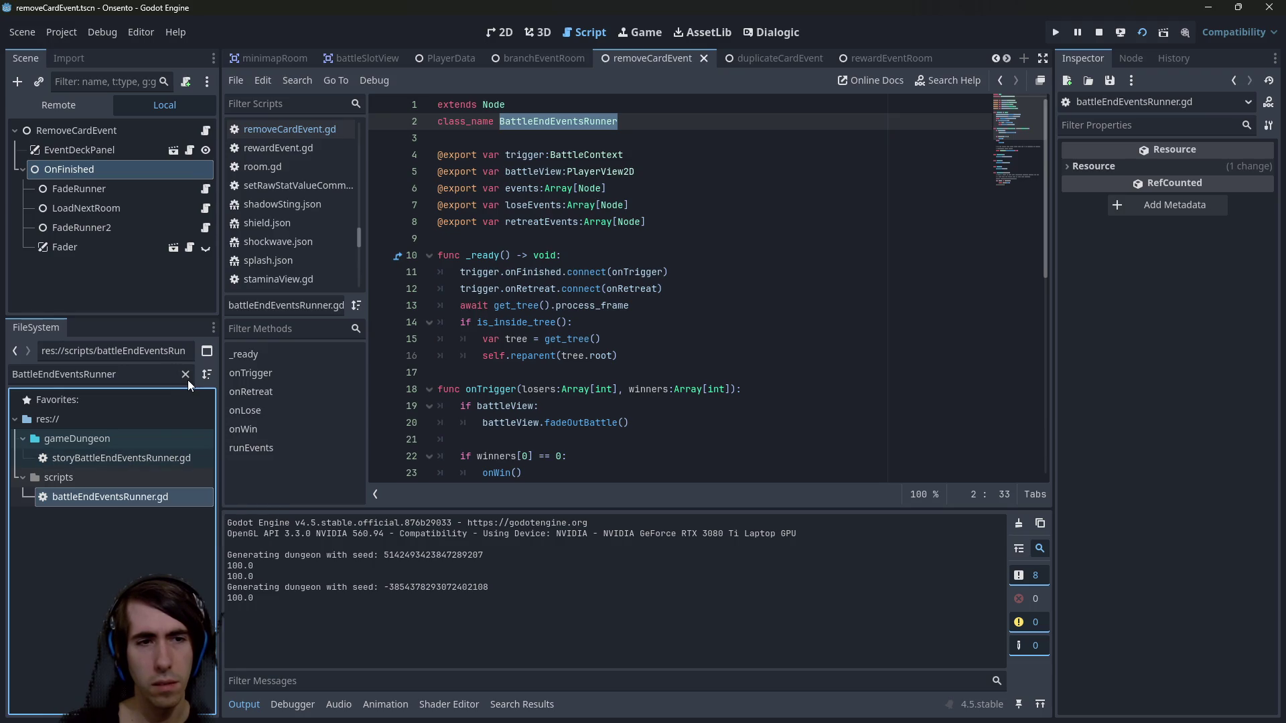
pyautogui.doubleClick(154, 459)
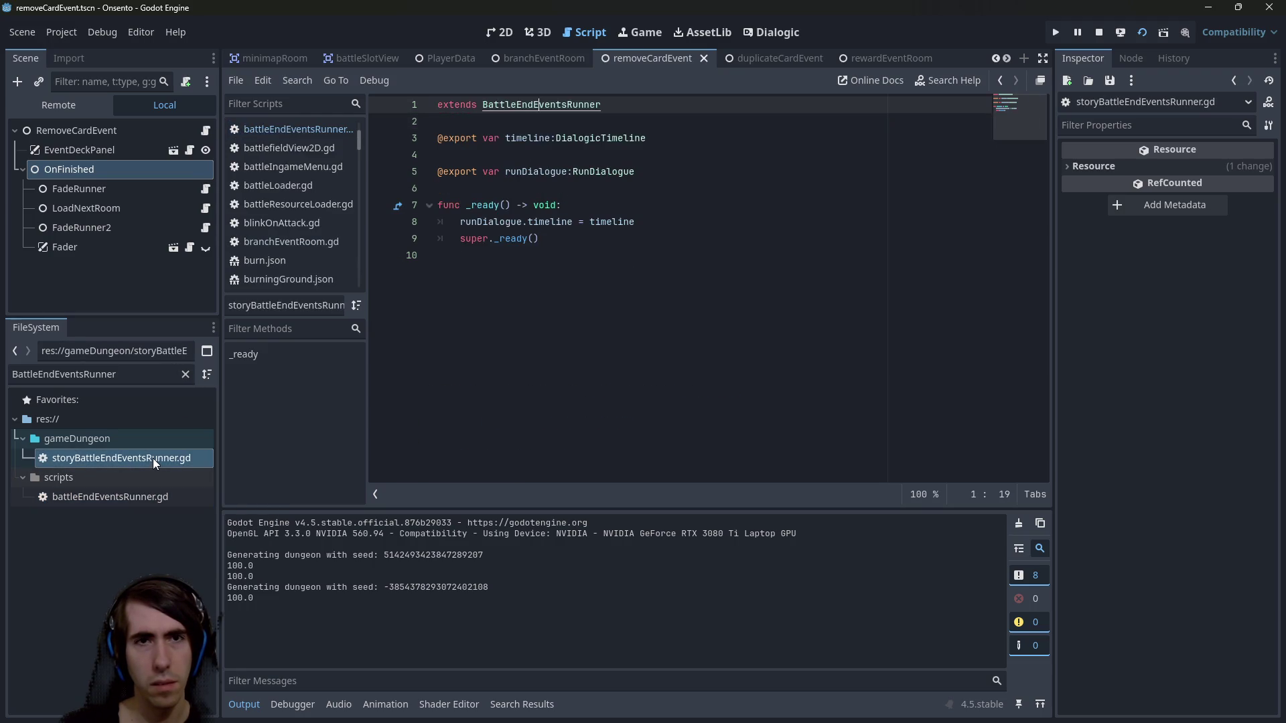
# Duplicate battleEndEventsRunner.gd as endEventsRunner.gd.
pyautogui.doubleClick(142, 498)
pyautogui.click(126, 490)
pyautogui.hotkey('ctrl', 'd')
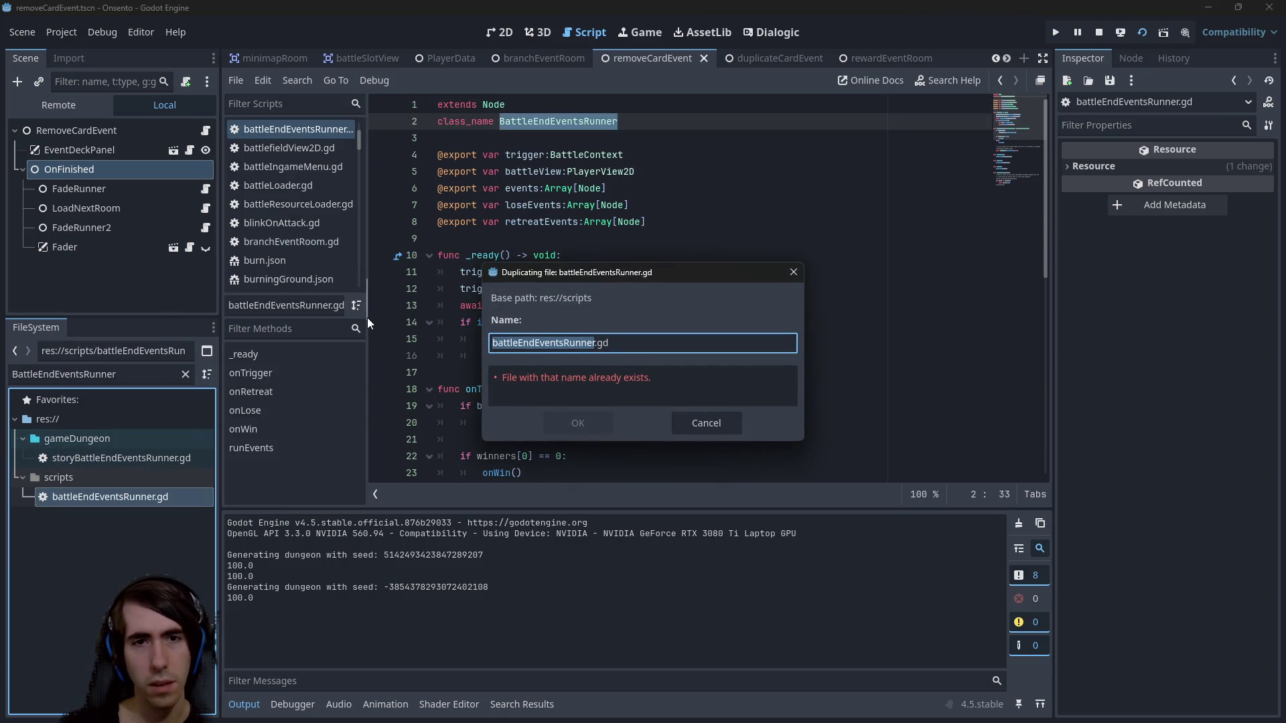
pyautogui.write('endE')
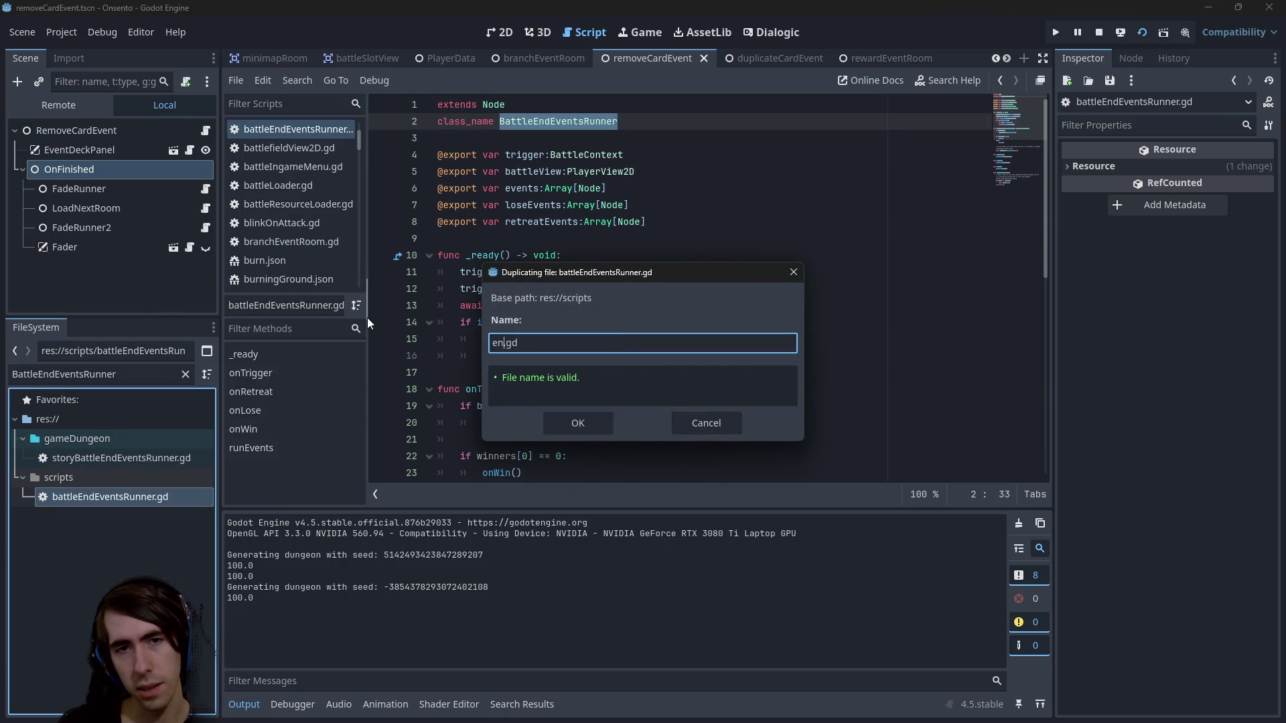
pyautogui.write('ventsRunner')
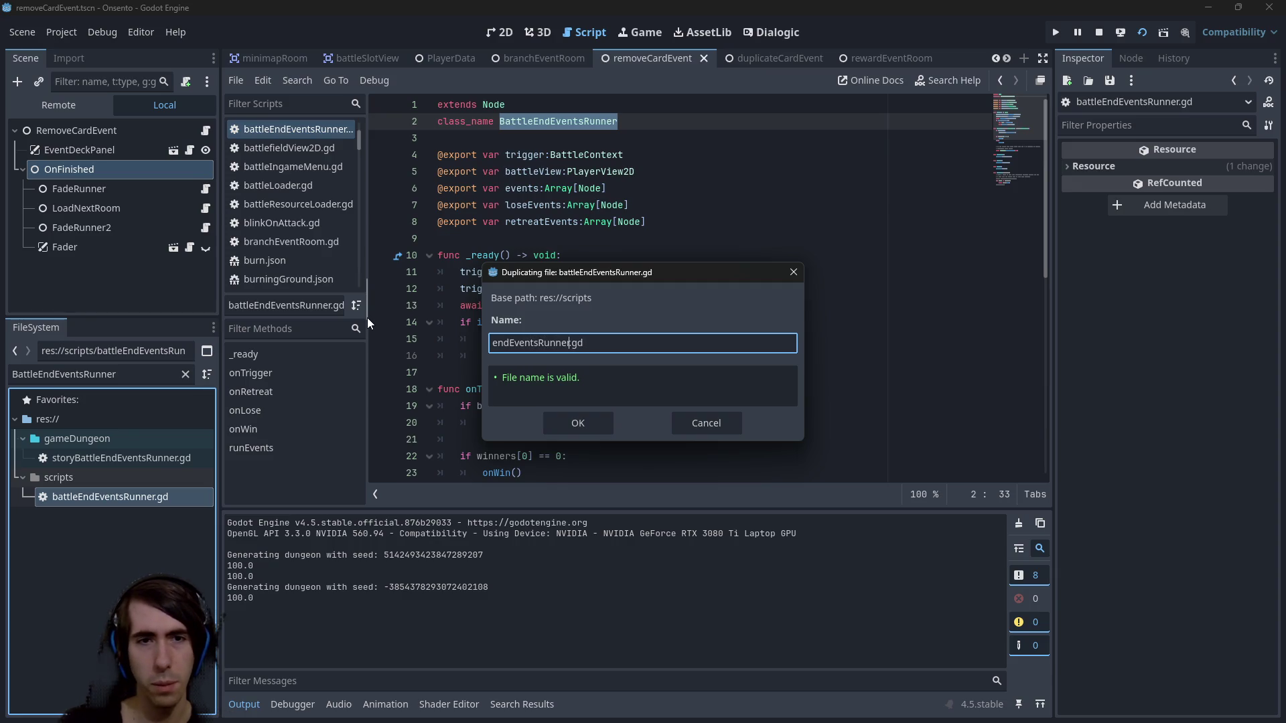
pyautogui.press('Return')
# Filter the file list and open endEventsRunner.gd in the script editor.
pyautogui.click(40, 376)
pyautogui.hotkey('shift', 'Home')
pyautogui.write('e')
pyautogui.doubleClick(111, 513)
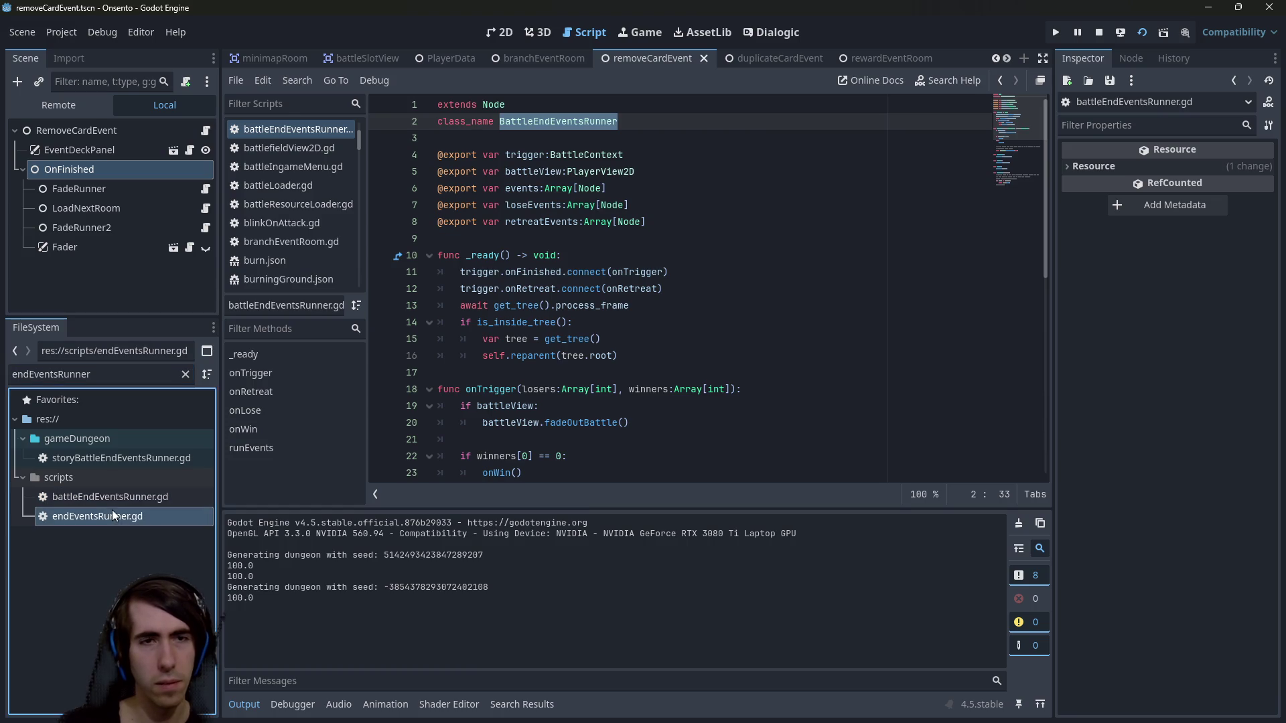
pyautogui.click(542, 121)
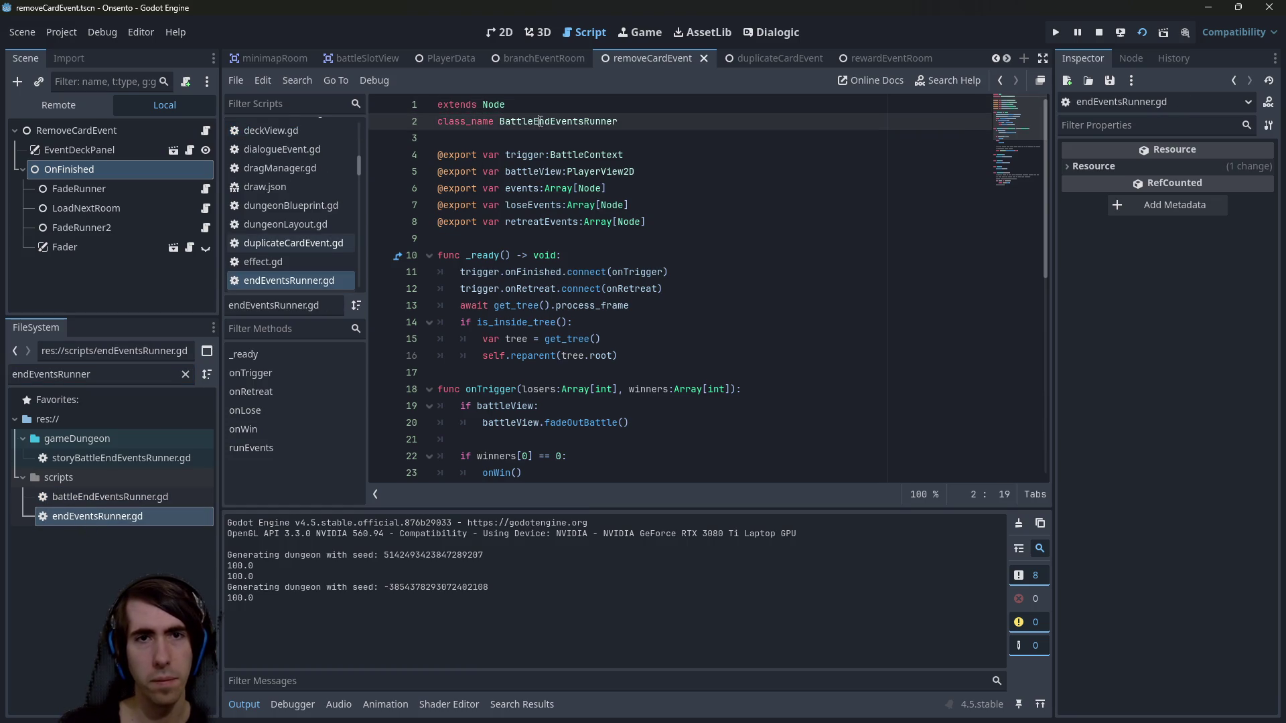
# Rename the class to EndEventsRunner and delete the trigger export line.
pyautogui.press('Left')
pyautogui.press('BackSpace')
pyautogui.press('BackSpace')
pyautogui.press('BackSpace')
pyautogui.hotkey('ctrl', 's')
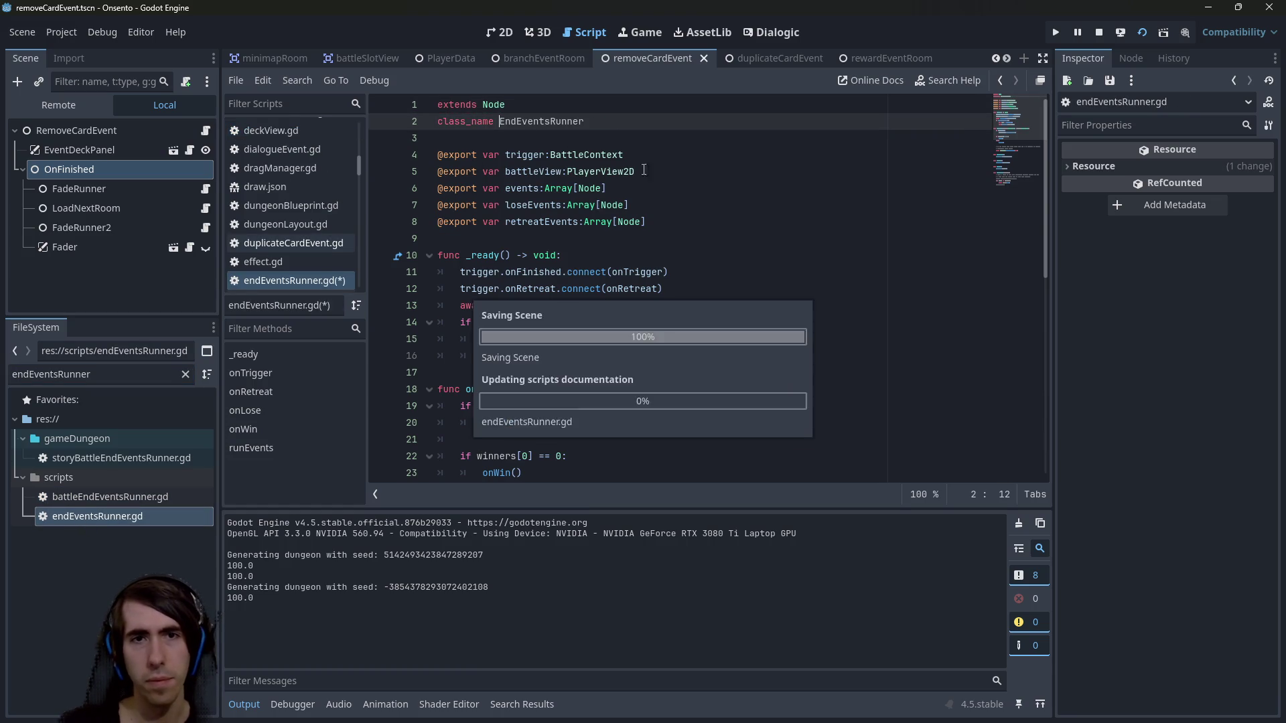
pyautogui.click(657, 149)
pyautogui.moveTo(656, 149); pyautogui.dragTo(373, 164)
pyautogui.press('BackSpace')
pyautogui.press('BackSpace')
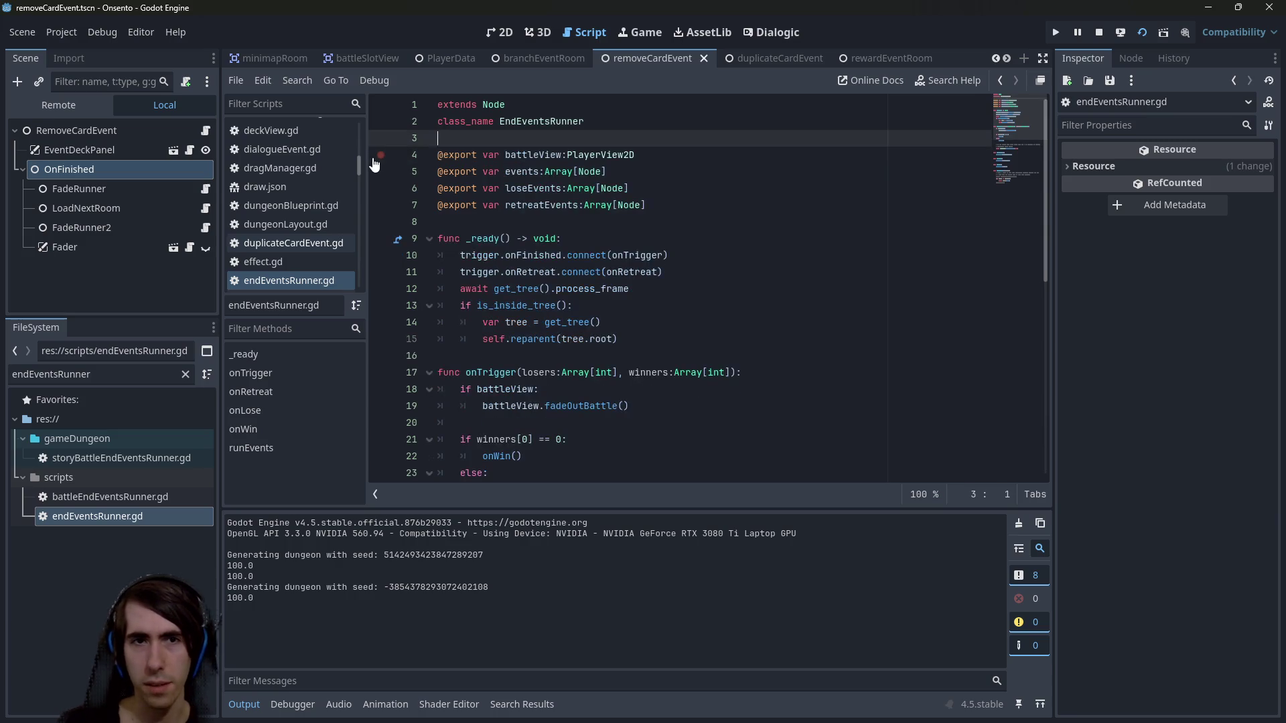
# Delete the loseEvents and retreatEvents export lines and save.
pyautogui.moveTo(643, 172); pyautogui.dragTo(331, 171)
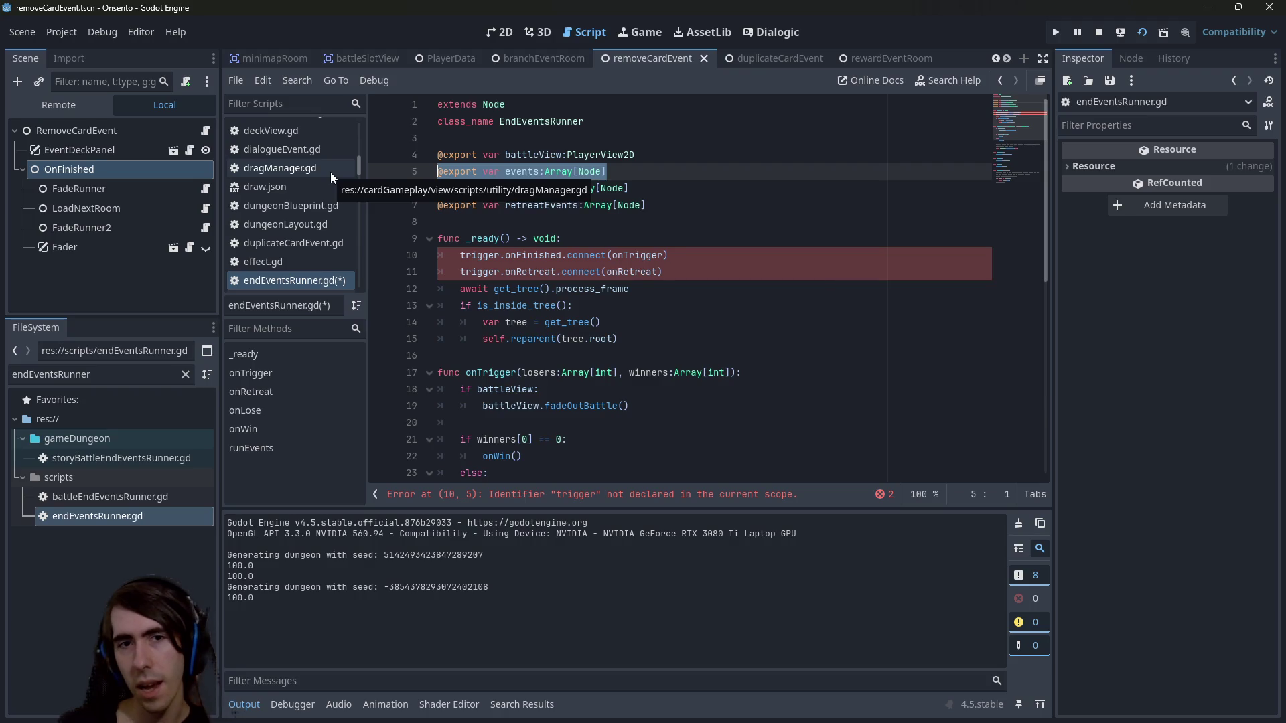
pyautogui.scroll(-4, 739, 304)
pyautogui.scroll(-4, 738, 304)
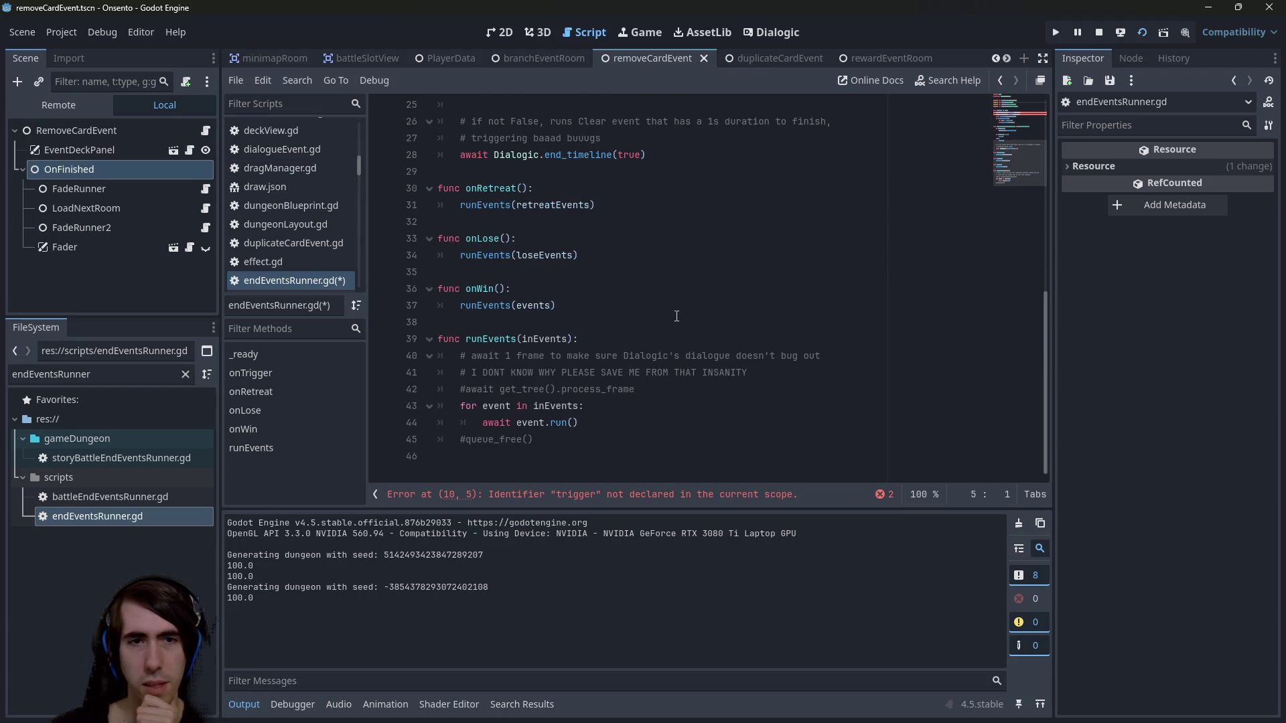
pyautogui.scroll(7, 677, 316)
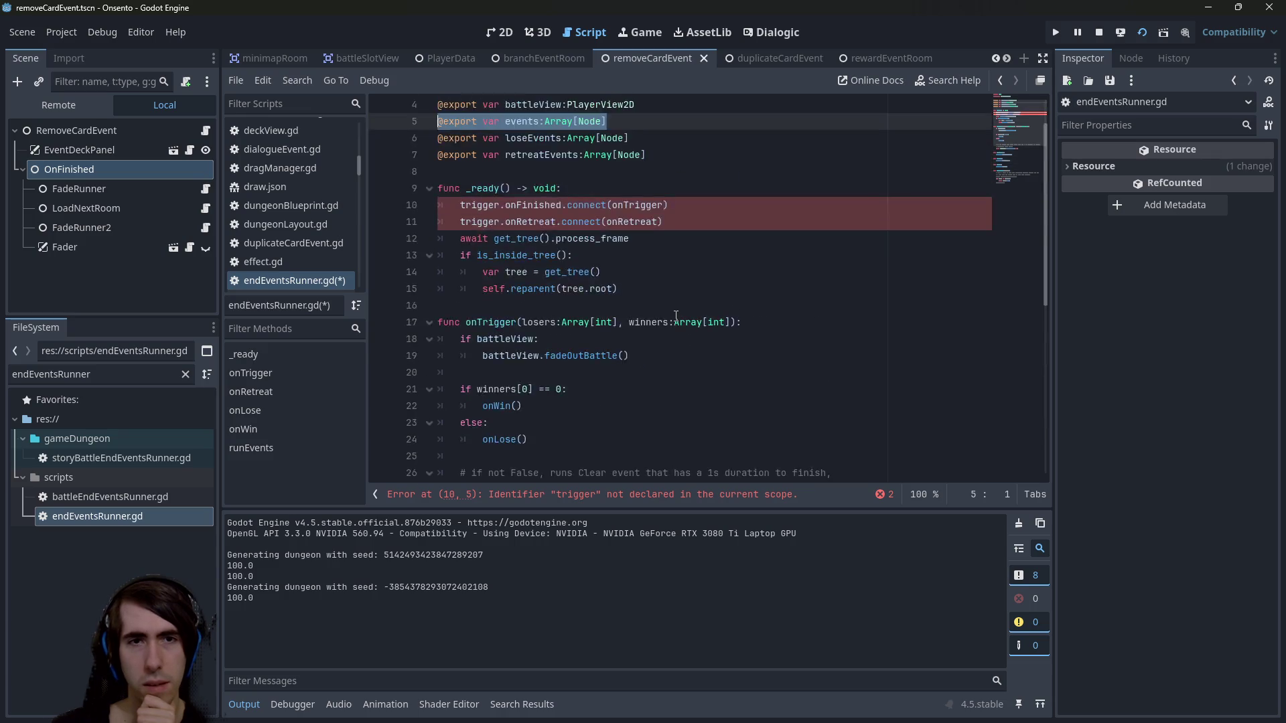
pyautogui.scroll(1, 672, 312)
pyautogui.click(646, 154)
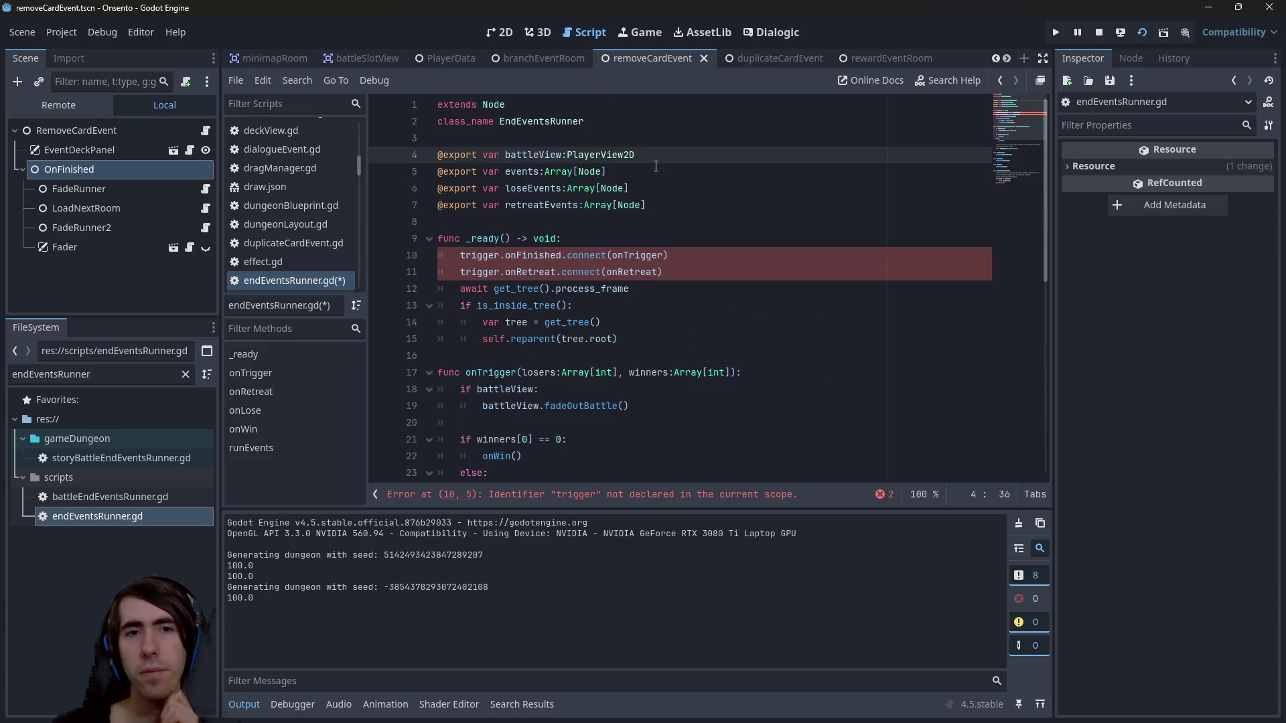
pyautogui.doubleClick(531, 187)
pyautogui.moveTo(706, 218)
pyautogui.mouseDown()
pyautogui.moveTo(314, 176)
pyautogui.moveTo(322, 182)
pyautogui.mouseUp()
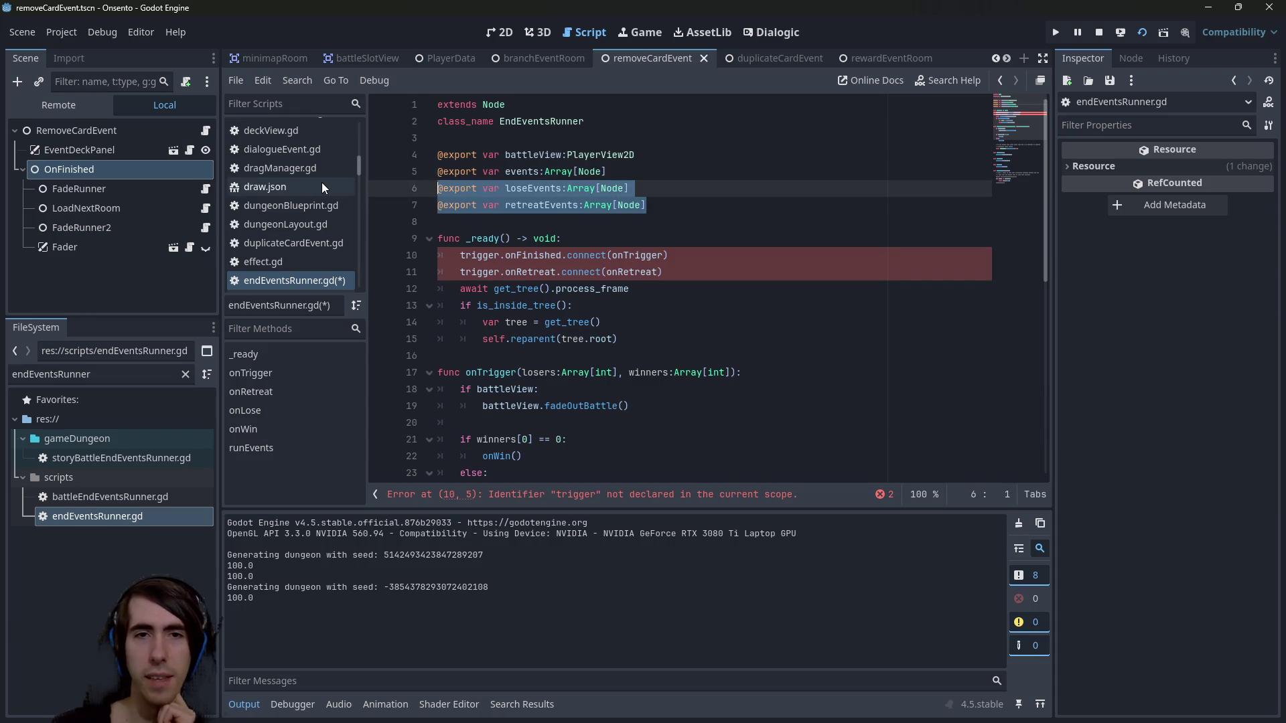
pyautogui.press('BackSpace')
pyautogui.press('BackSpace')
pyautogui.hotkey('ctrl', 's')
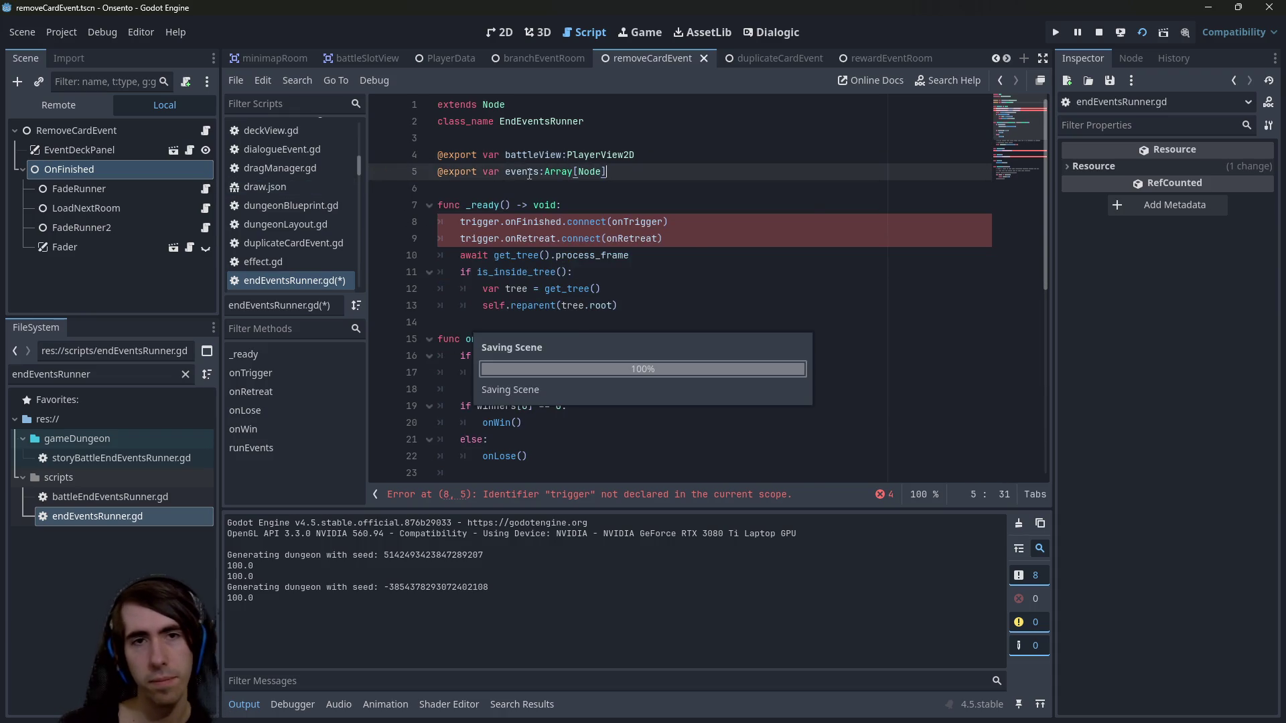
# Delete the battleView export line and save the script.
pyautogui.doubleClick(540, 154)
pyautogui.moveTo(635, 155); pyautogui.dragTo(332, 159)
pyautogui.press('BackSpace')
pyautogui.press('BackSpace')
pyautogui.hotkey('ctrl', 's')
pyautogui.press('Down')
pyautogui.press('Down')
pyautogui.press('Down')
pyautogui.press('End')
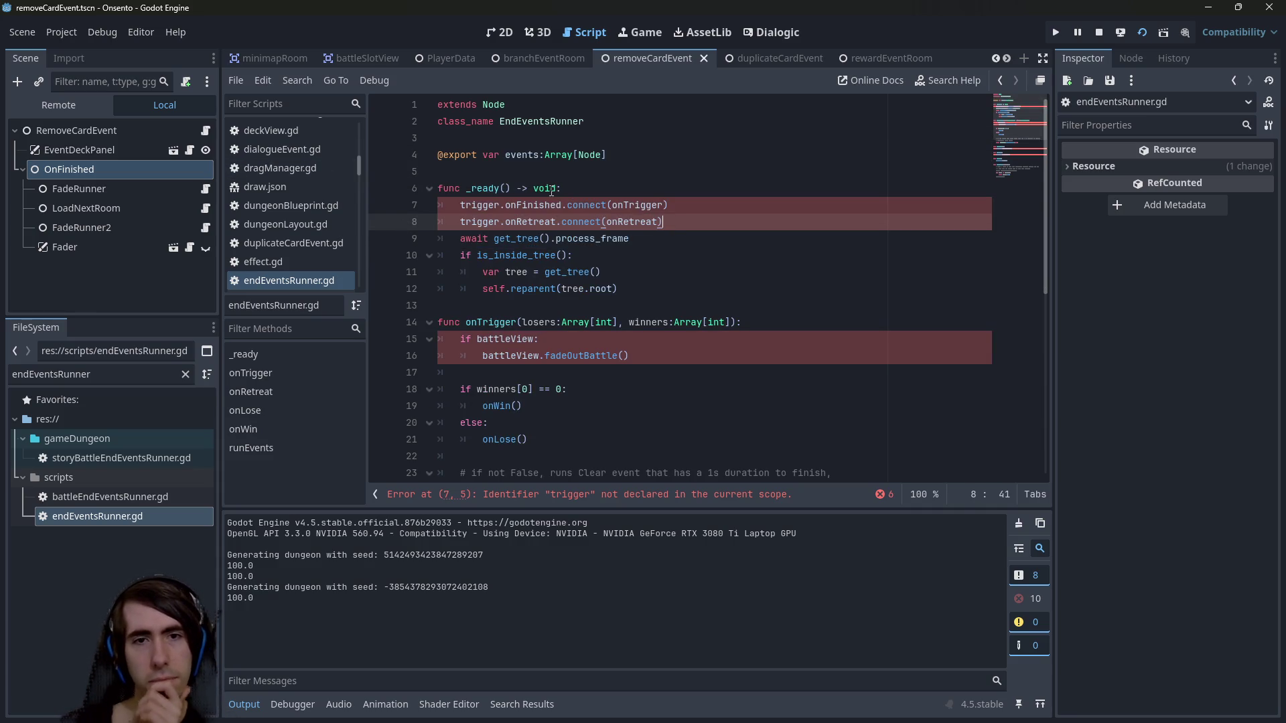
# Delete the onTrigger, onRetreat, onLose and onWin callback code.
pyautogui.doubleClick(486, 189)
pyautogui.moveTo(487, 189)
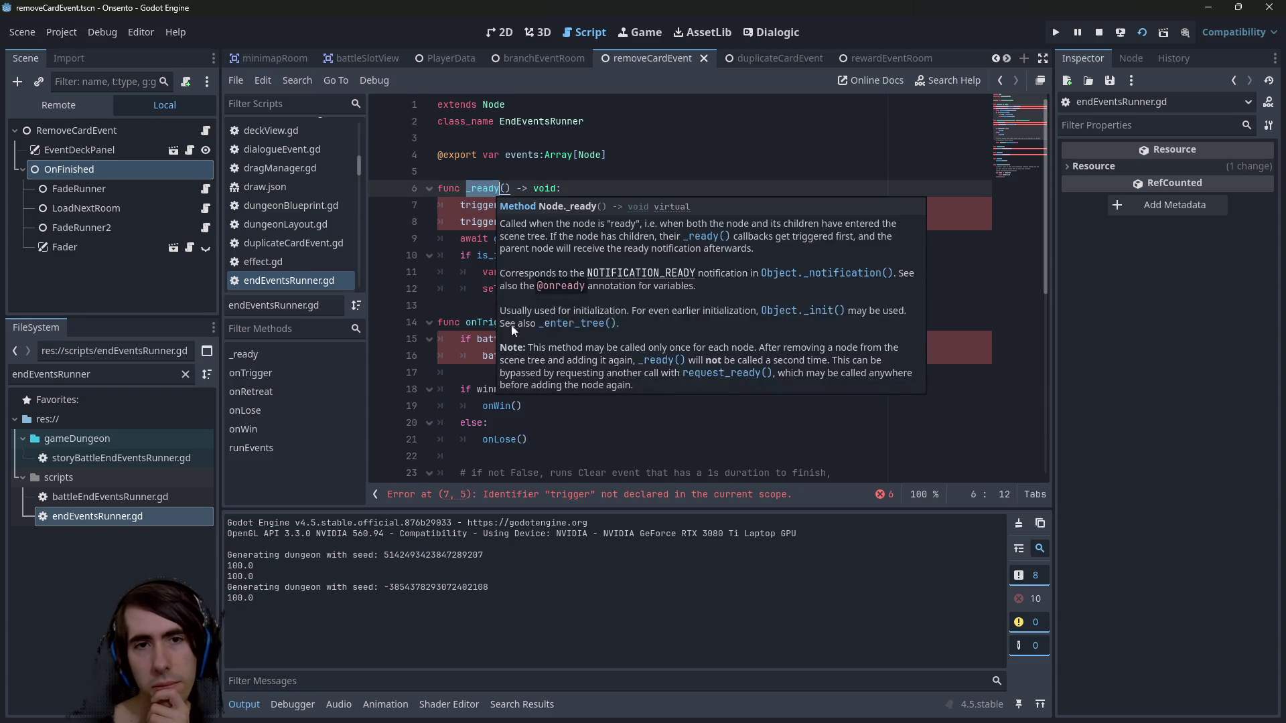
pyautogui.click(554, 357)
pyautogui.moveTo(676, 353); pyautogui.dragTo(374, 342)
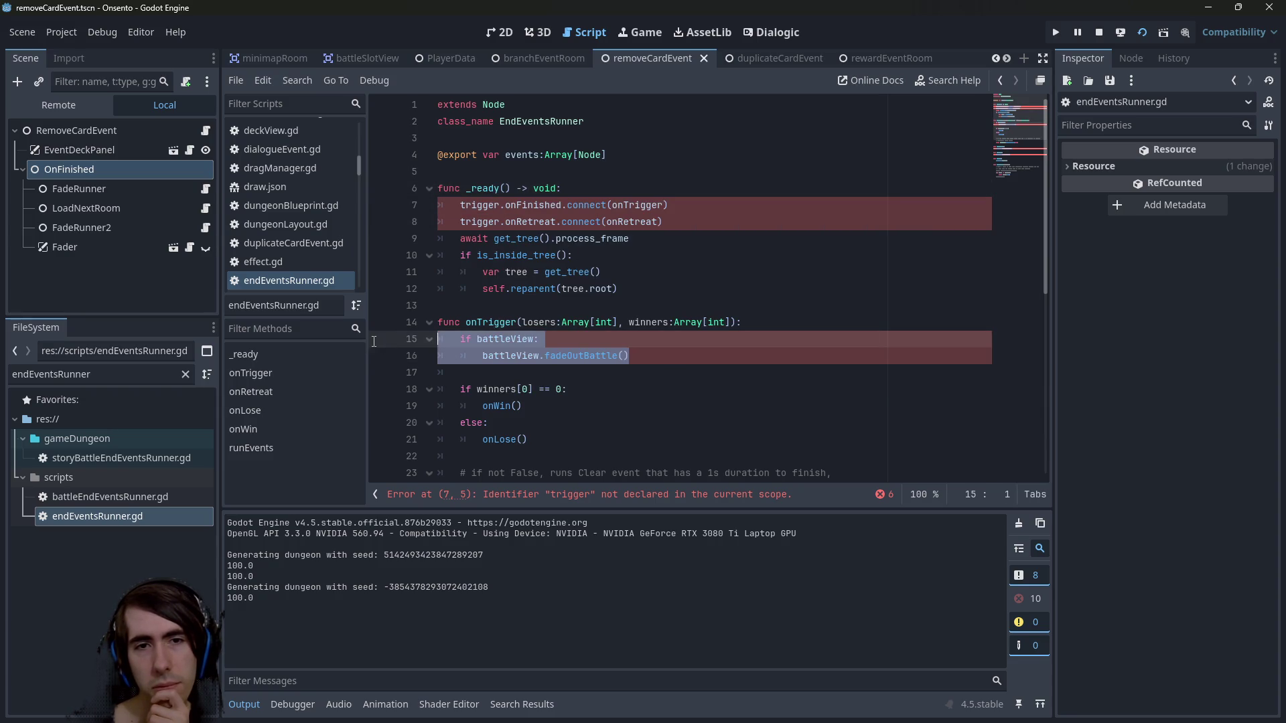
pyautogui.scroll(-5, 603, 296)
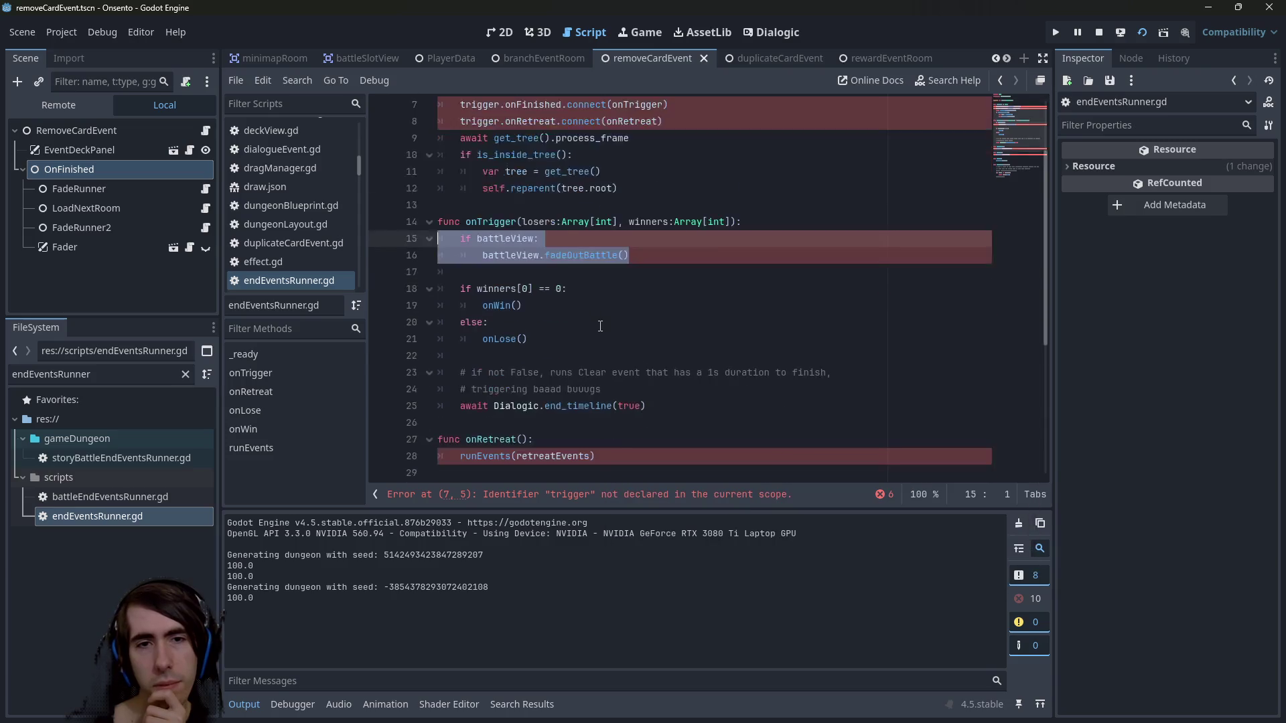
pyautogui.scroll(2, 600, 327)
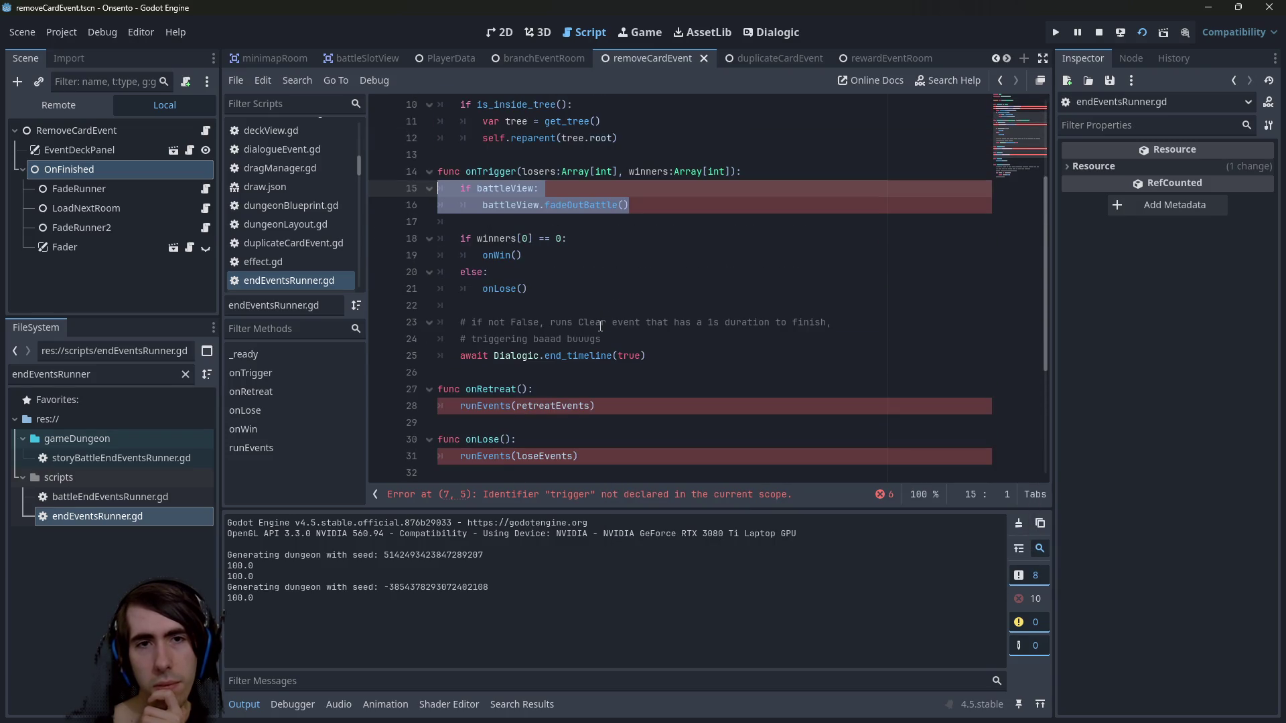
pyautogui.scroll(-3, 619, 369)
pyautogui.scroll(-1, 623, 375)
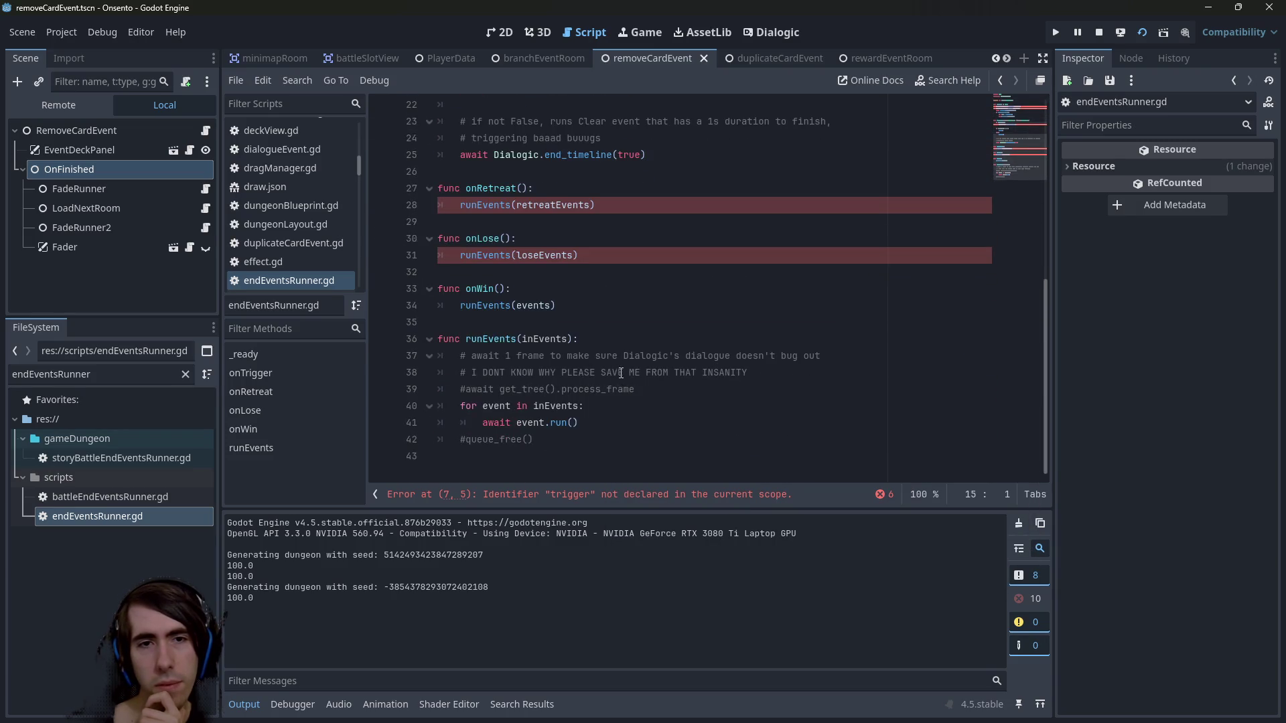
pyautogui.moveTo(481, 309)
pyautogui.mouseDown()
pyautogui.moveTo(481, 268)
pyautogui.moveTo(423, 220)
pyautogui.mouseUp()
pyautogui.press('BackSpace')
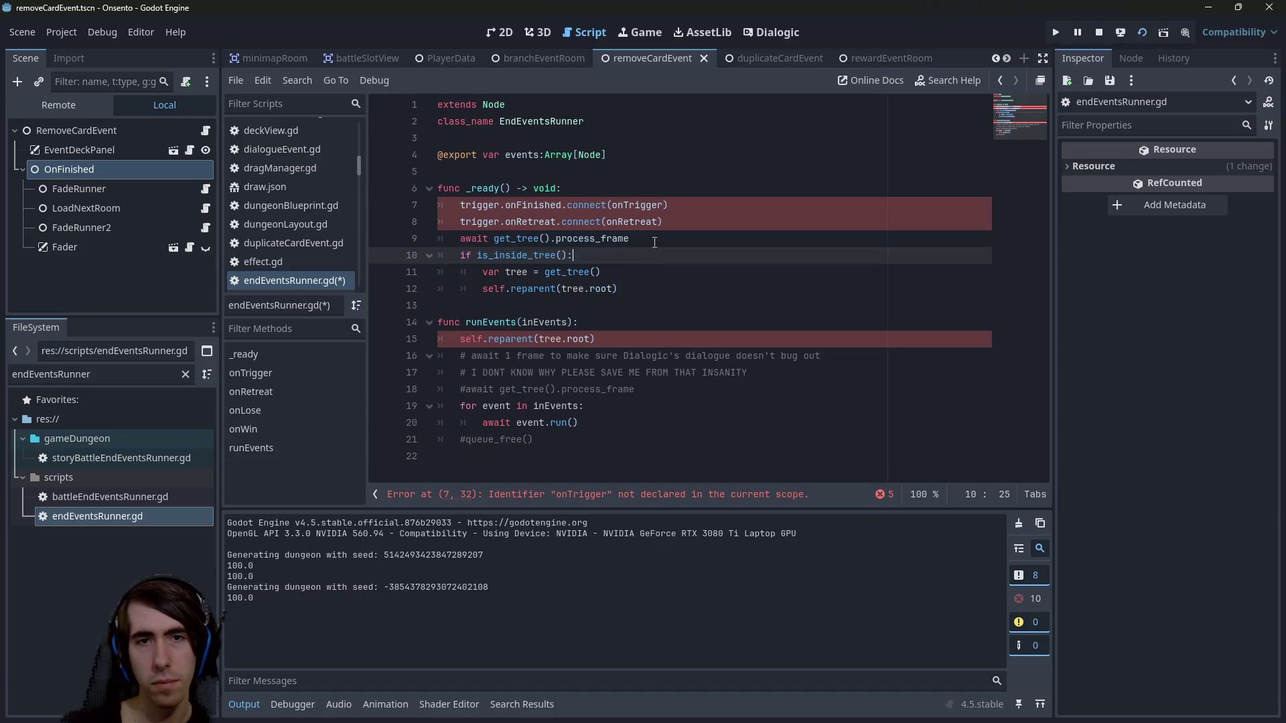
# Paste the get_tree line into the runEvents function.
pyautogui.moveTo(601, 272); pyautogui.dragTo(477, 272)
pyautogui.hotkey('ctrl', 'c')
pyautogui.click(636, 323)
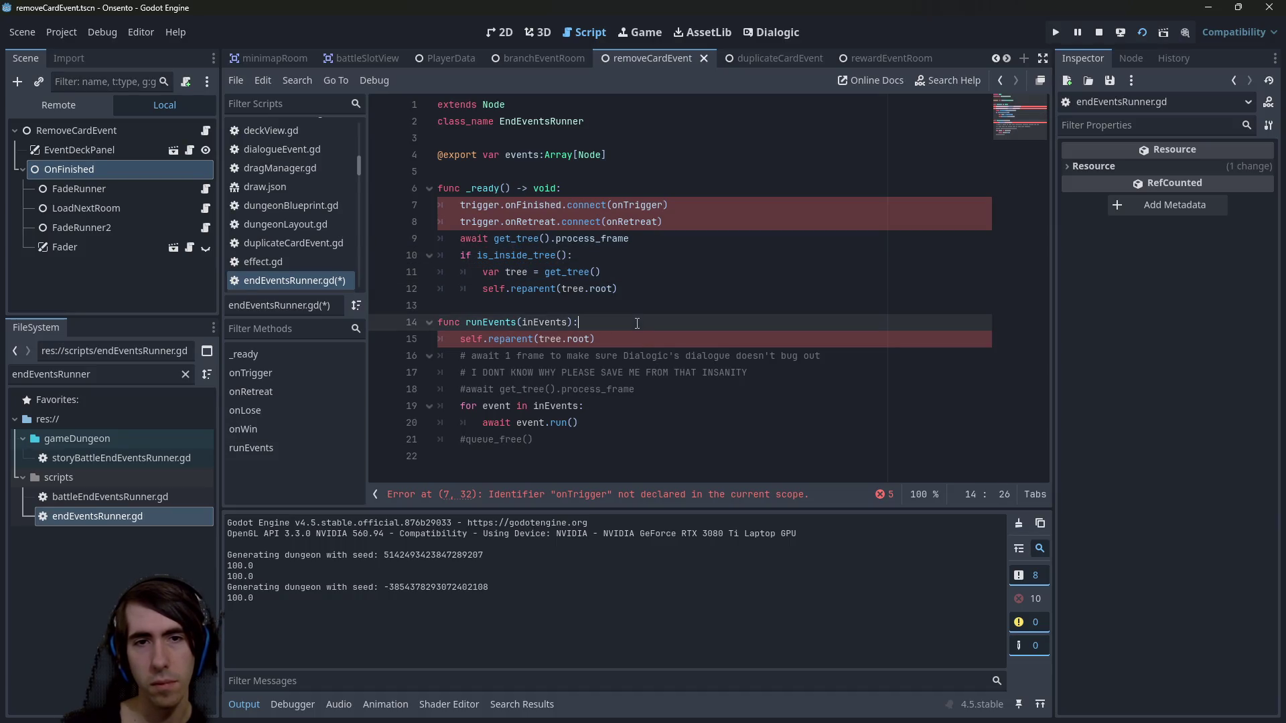
pyautogui.press('Return')
pyautogui.hotkey('ctrl', 'v')
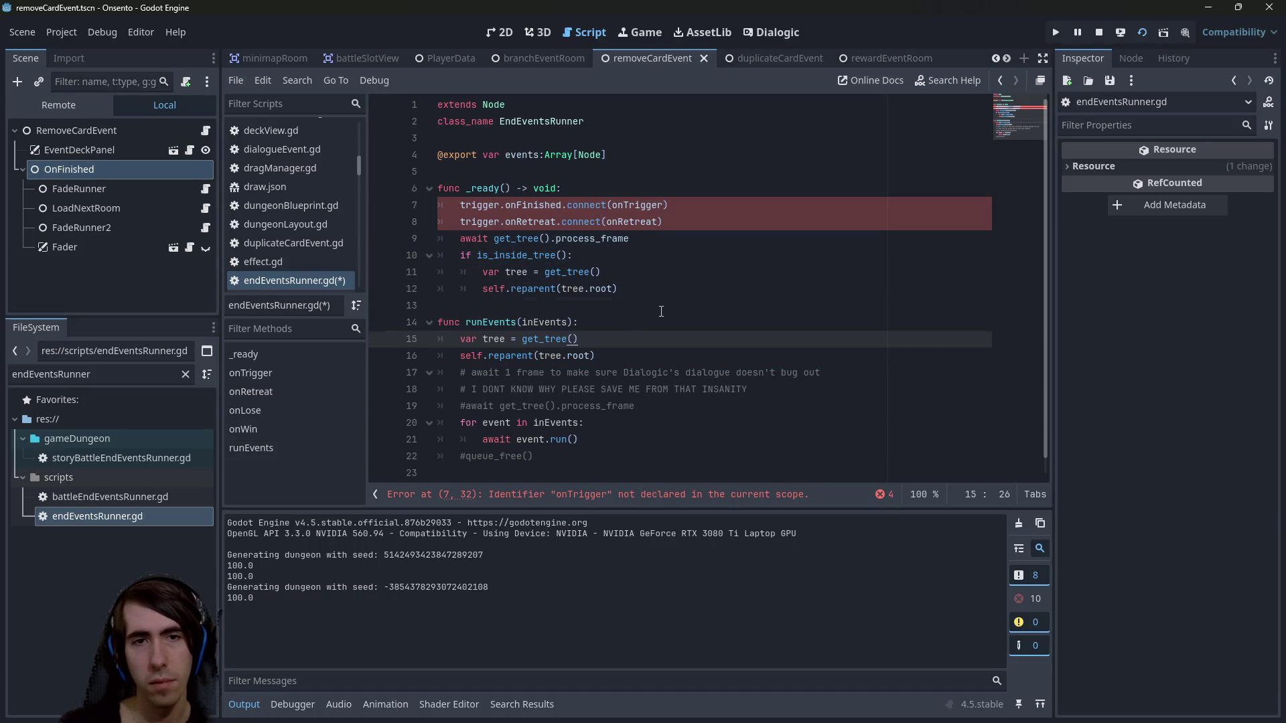
# Delete the _ready function and the remaining old callback functions.
pyautogui.moveTo(629, 289); pyautogui.dragTo(375, 193)
pyautogui.press('BackSpace')
pyautogui.press('Delete')
pyautogui.press('BackSpace')
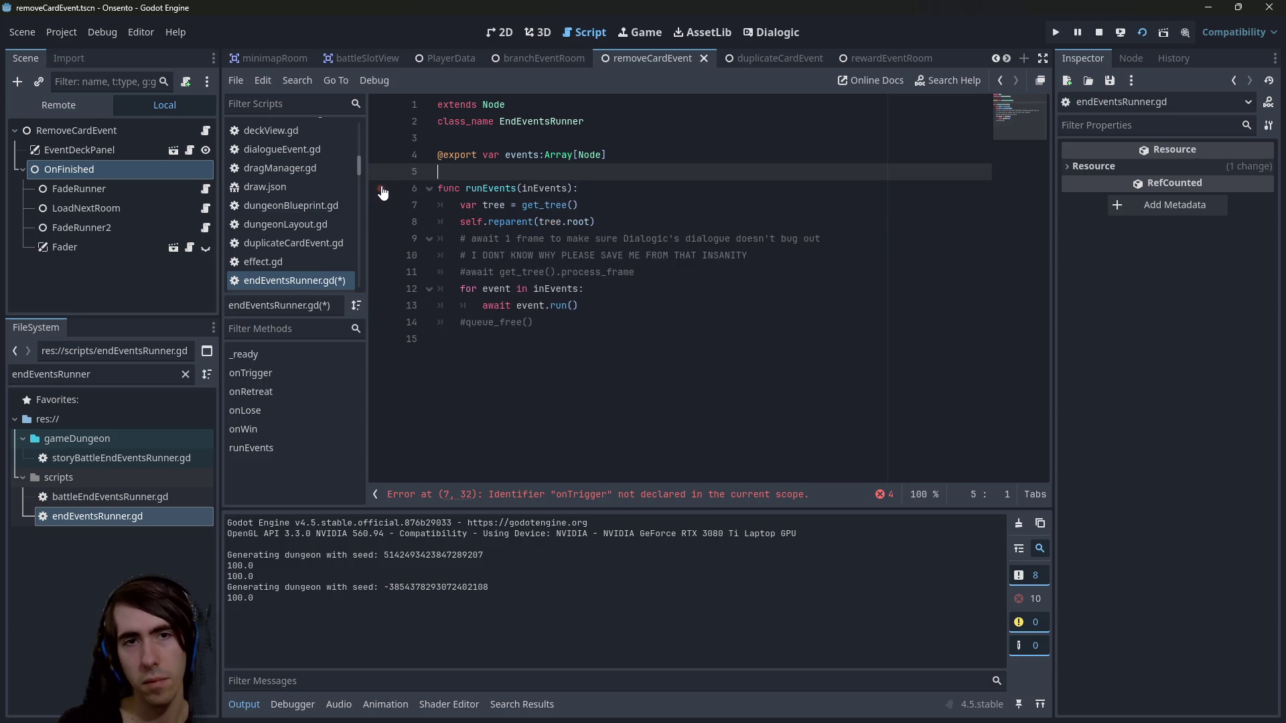
# Remove the commented queue_free and comment lines, save, and attach the script to OnFinished.
pyautogui.moveTo(469, 339); pyautogui.dragTo(387, 324)
pyautogui.press('BackSpace')
pyautogui.moveTo(637, 273); pyautogui.dragTo(375, 241)
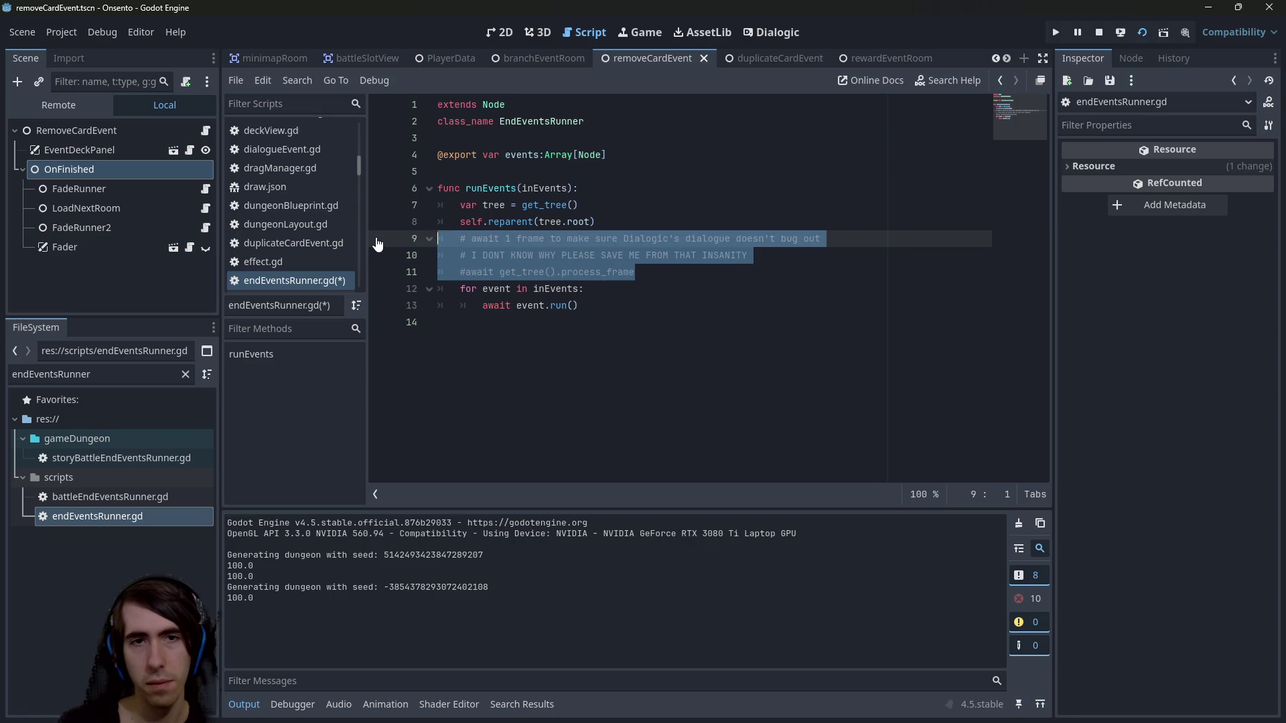
pyautogui.press('BackSpace')
pyautogui.hotkey('ctrl', 's')
pyautogui.press('Tab')
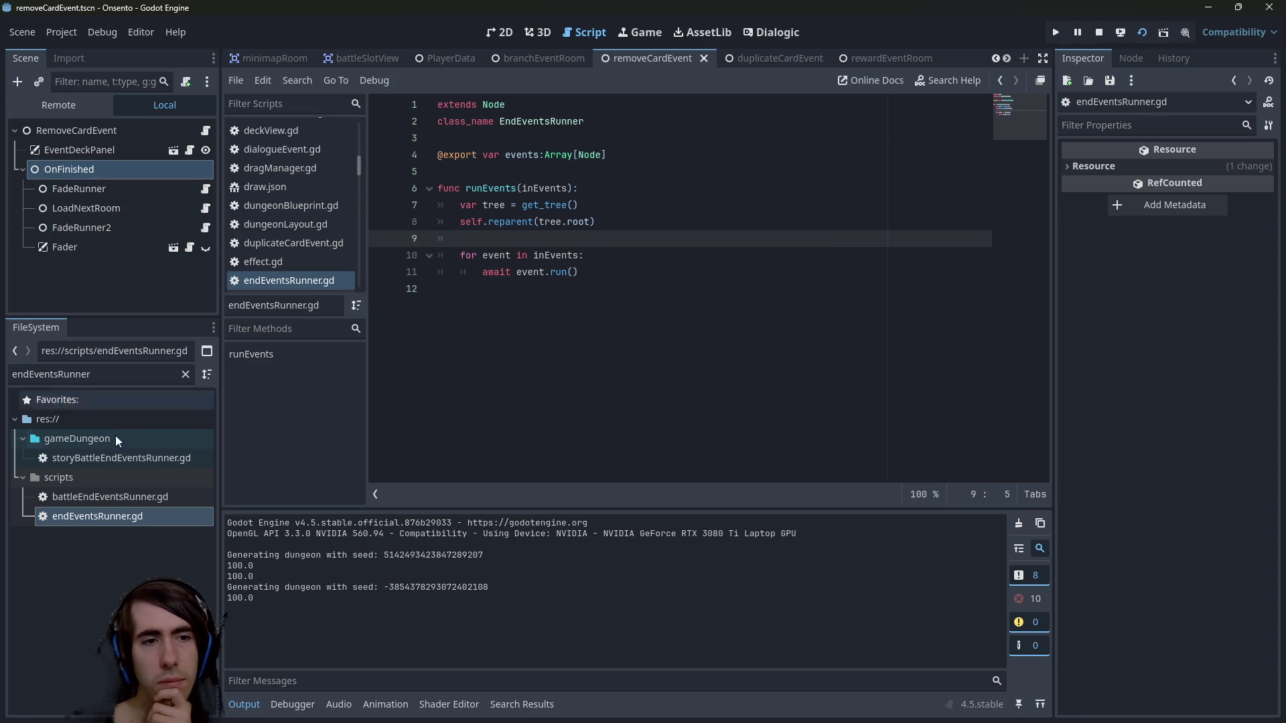
pyautogui.moveTo(106, 517); pyautogui.dragTo(94, 169)
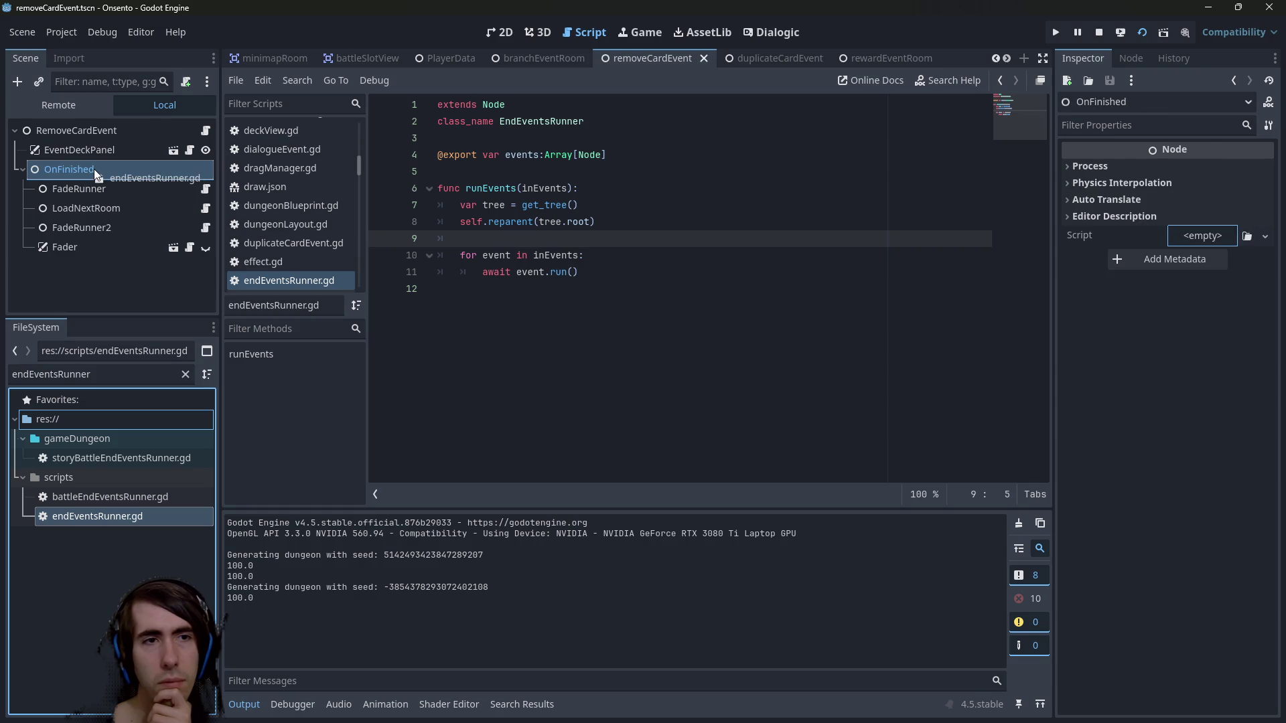
# Select OnFinished and expand its Events array in the Inspector.
pyautogui.click(108, 130)
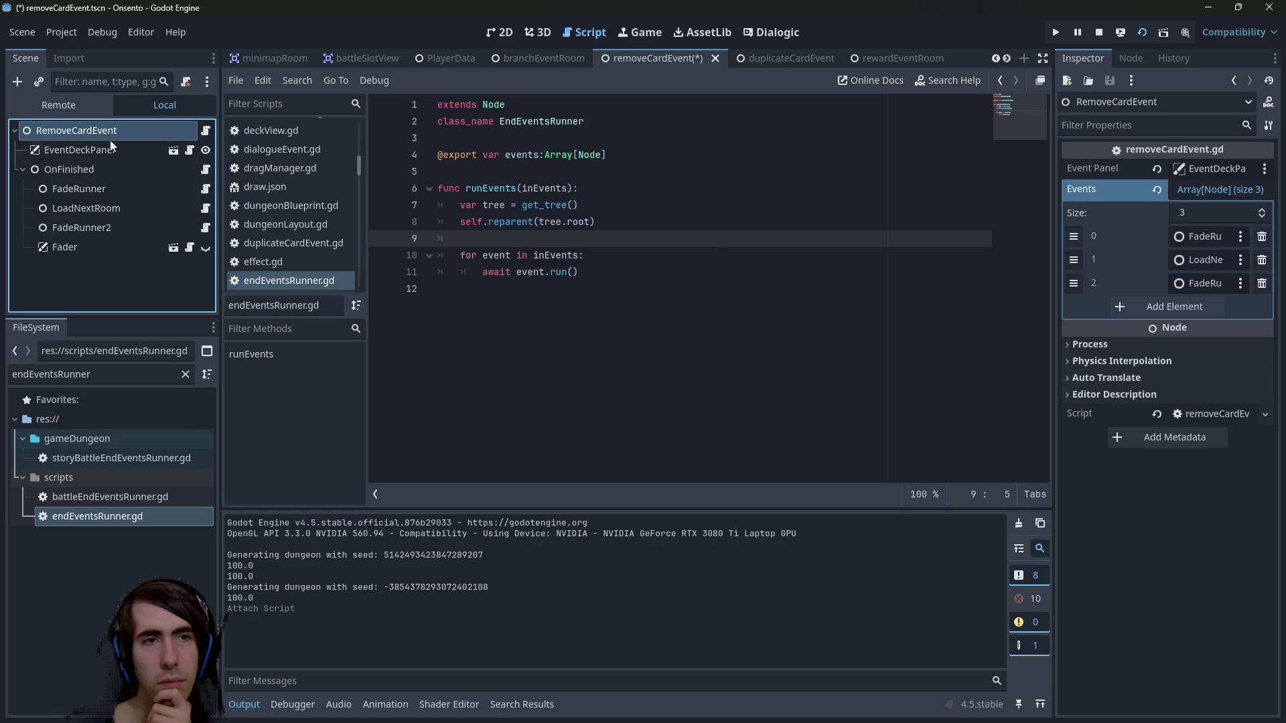
pyautogui.click(204, 129)
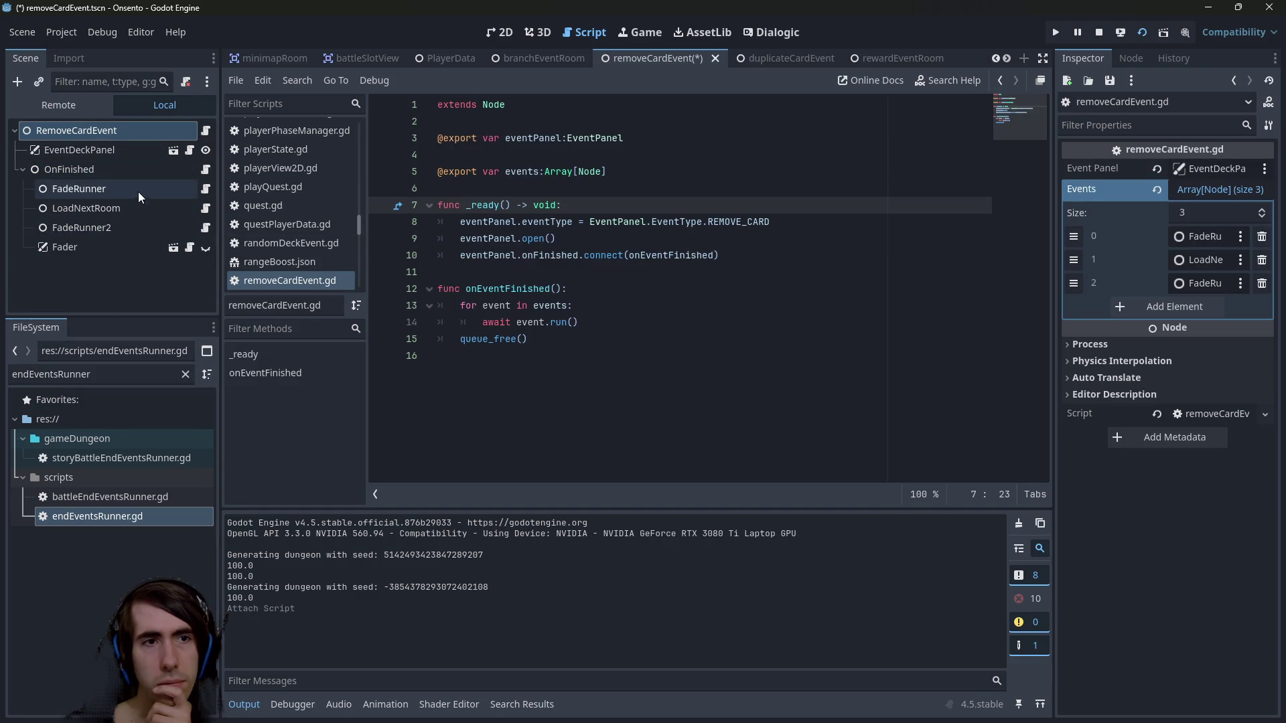
pyautogui.click(119, 171)
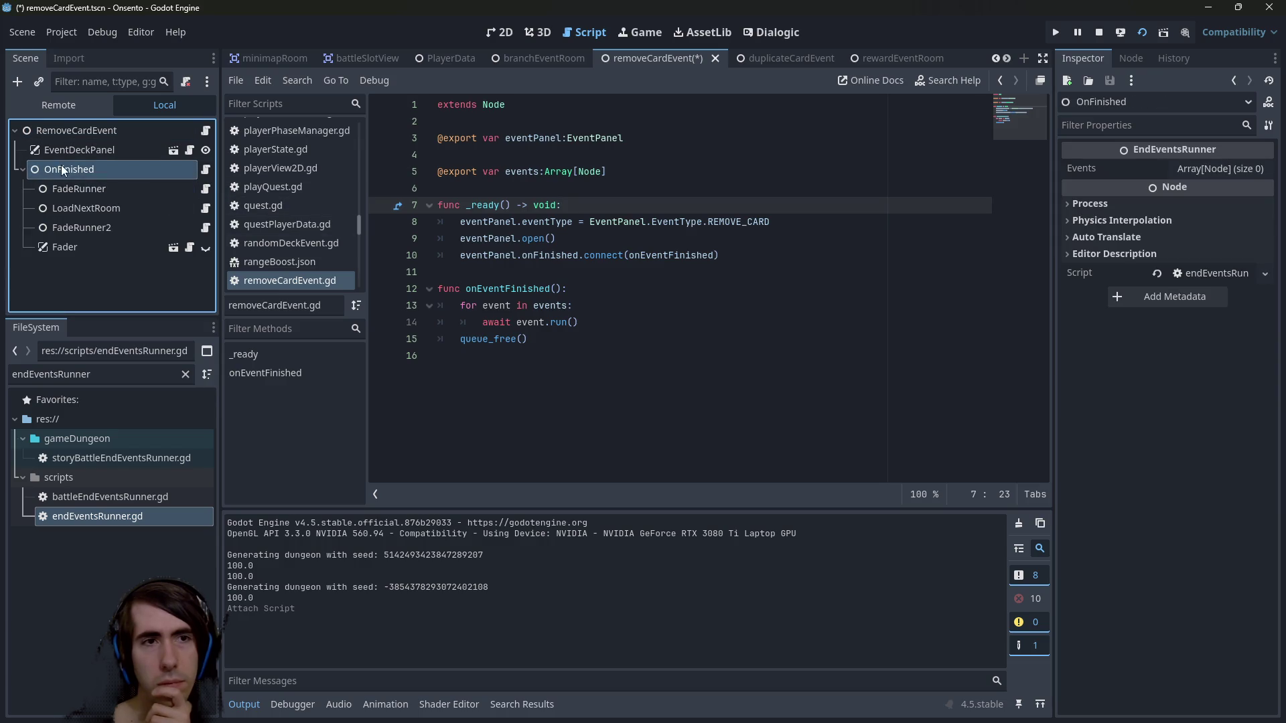
pyautogui.click(1199, 169)
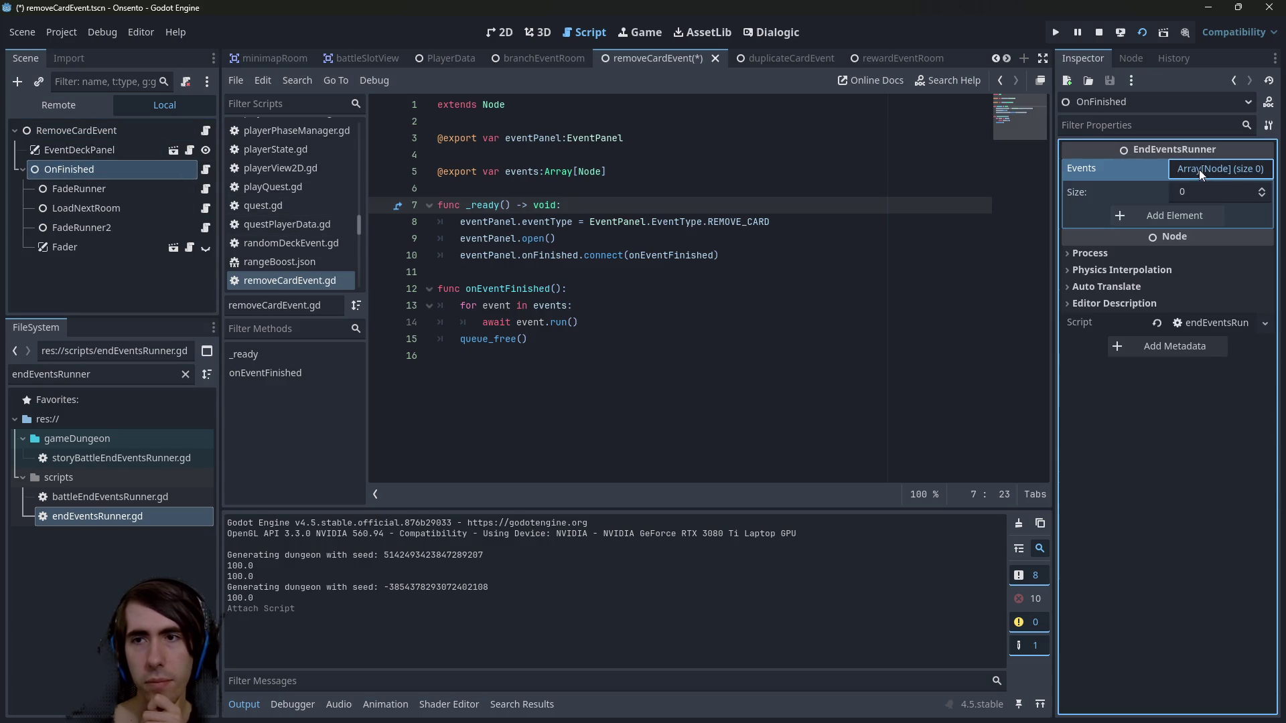
pyautogui.click(179, 133)
pyautogui.click(117, 170)
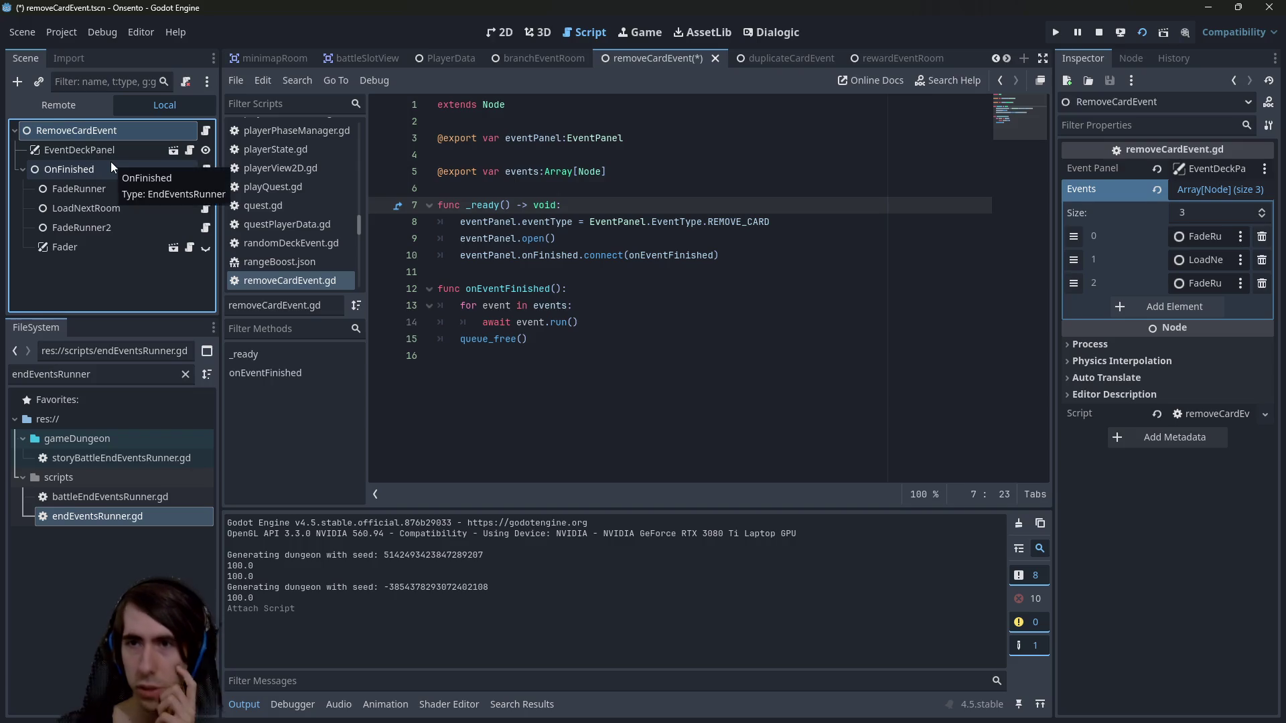
# Add three Events slots and drag FadeRunner and LoadNextRoom into them.
pyautogui.click(1146, 213)
pyautogui.click(1159, 240)
pyautogui.click(1161, 259)
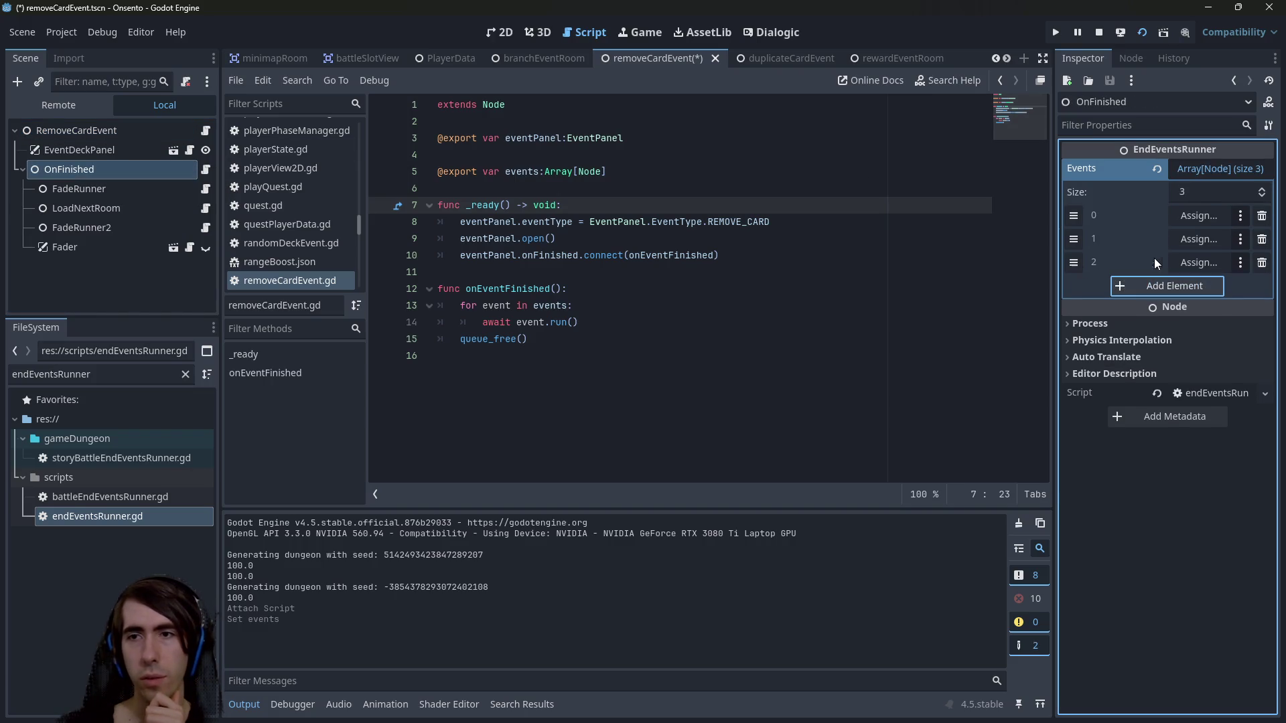
pyautogui.moveTo(93, 188)
pyautogui.mouseDown()
pyautogui.moveTo(656, 174)
pyautogui.moveTo(1184, 213)
pyautogui.mouseUp()
pyautogui.moveTo(87, 209)
pyautogui.mouseDown()
pyautogui.moveTo(1182, 240)
pyautogui.moveTo(111, 234)
pyautogui.moveTo(1139, 248)
pyautogui.moveTo(1174, 262)
pyautogui.mouseUp()
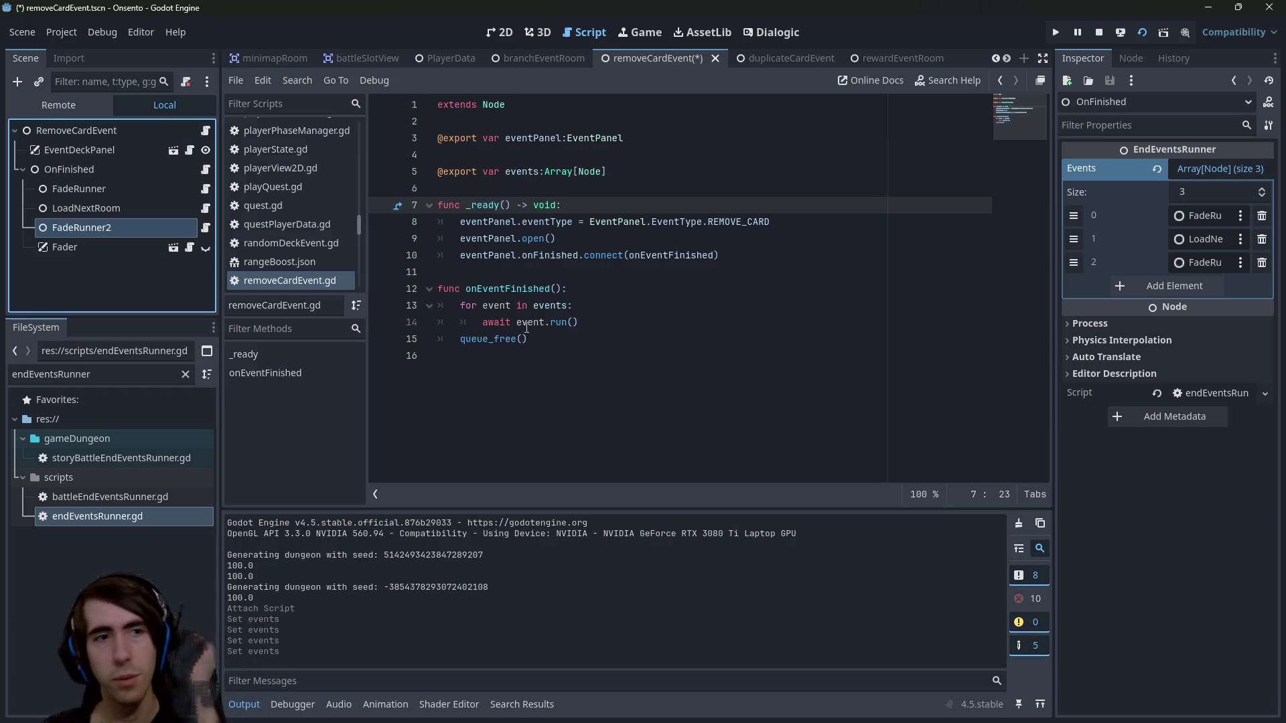
# Save the removeCardEvent scene and return to the RemoveCardEvent script.
pyautogui.click(515, 373)
pyautogui.hotkey('ctrl', 's')
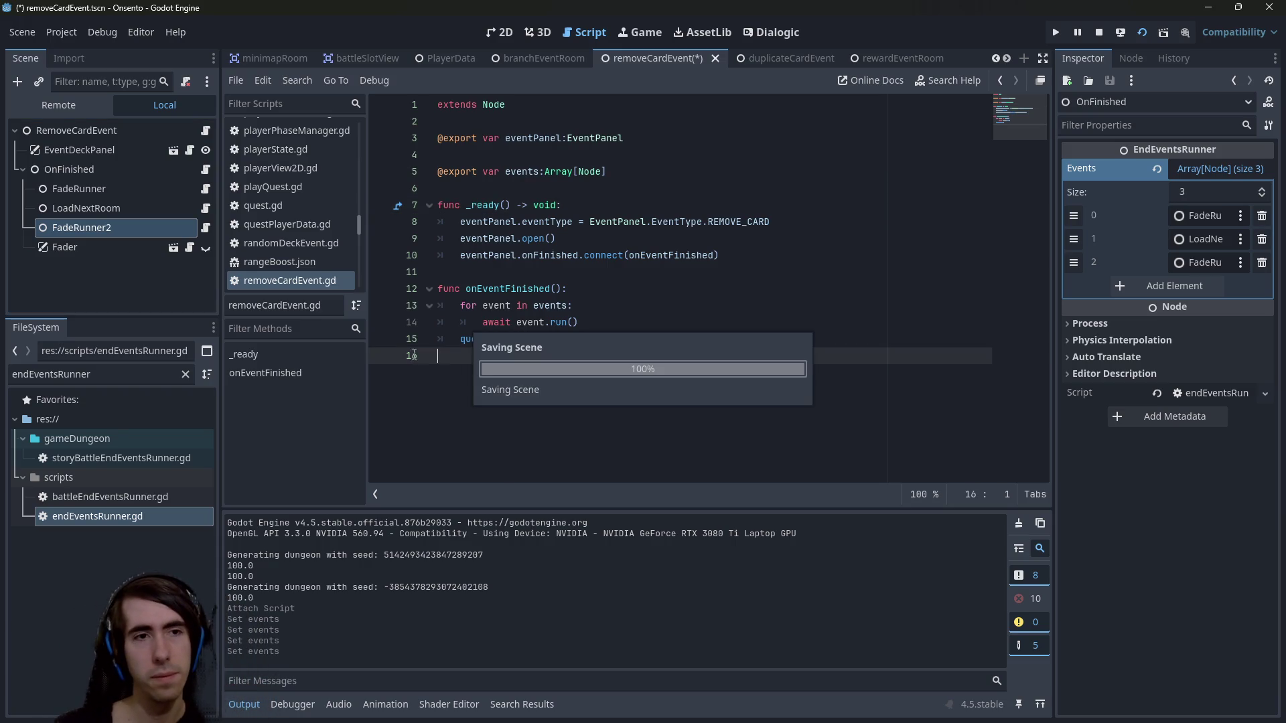
pyautogui.click(102, 171)
pyautogui.click(101, 131)
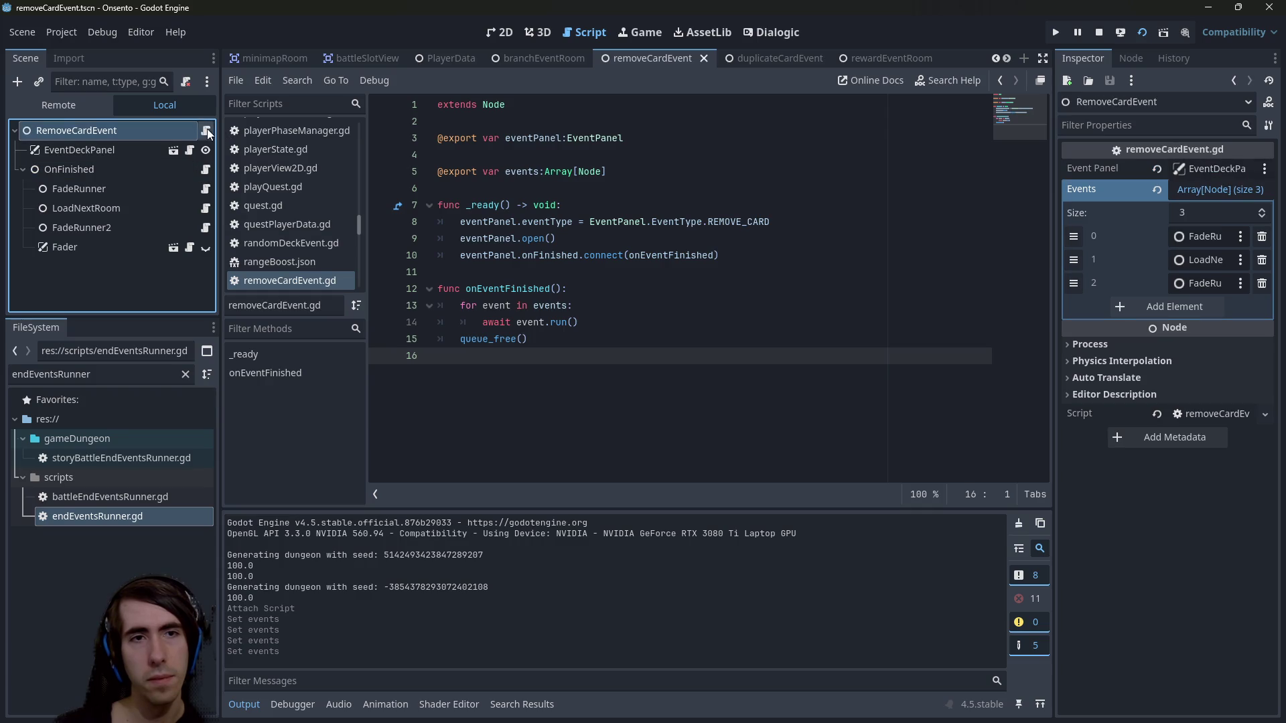
pyautogui.click(659, 149)
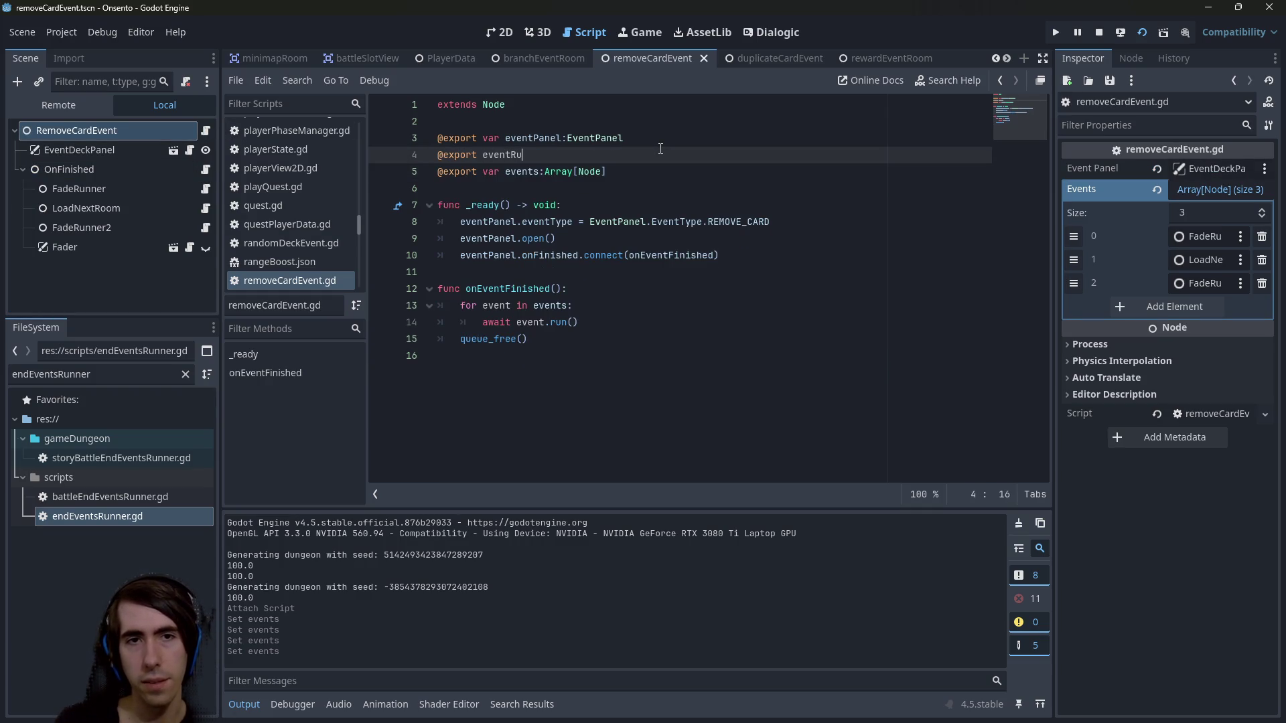
pyautogui.hotkey('ctrl', 'Left')
pyautogui.write('var')
pyautogui.press('End')
pyautogui.write(':EndEventsR')
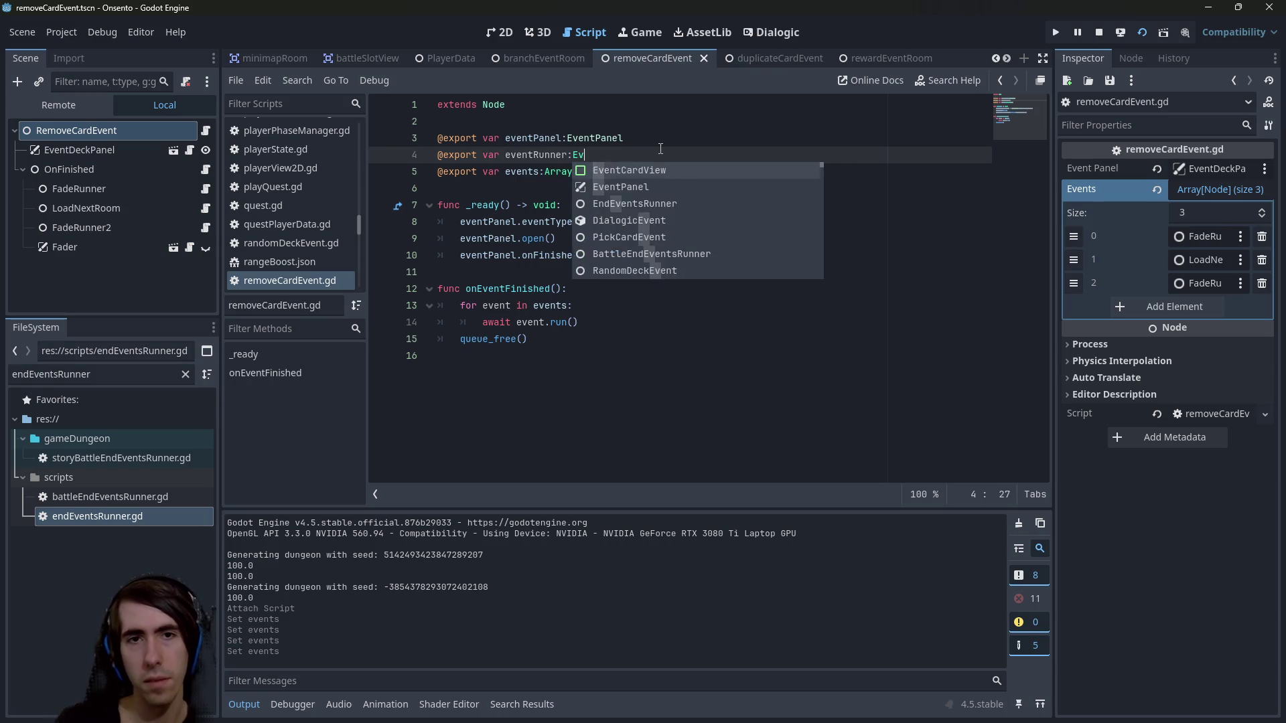
pyautogui.write('unner')
pyautogui.press('Return')
pyautogui.hotkey('ctrl', 's')
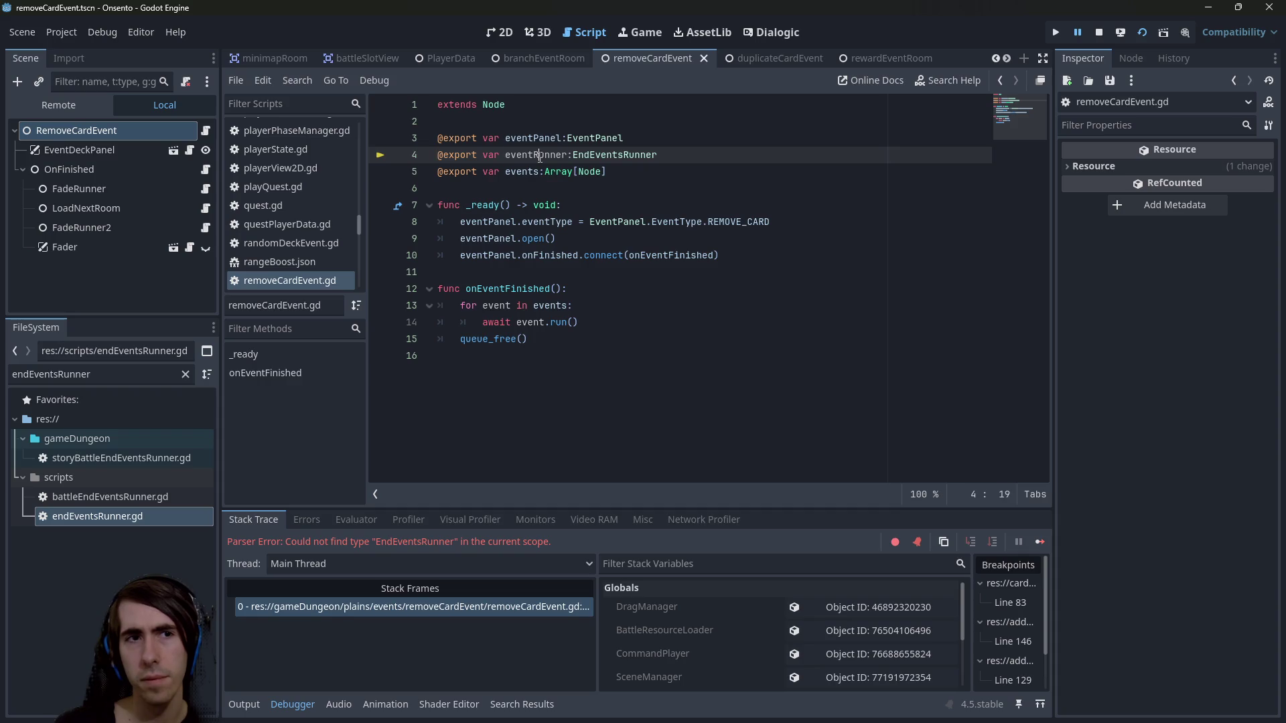
pyautogui.doubleClick(540, 156)
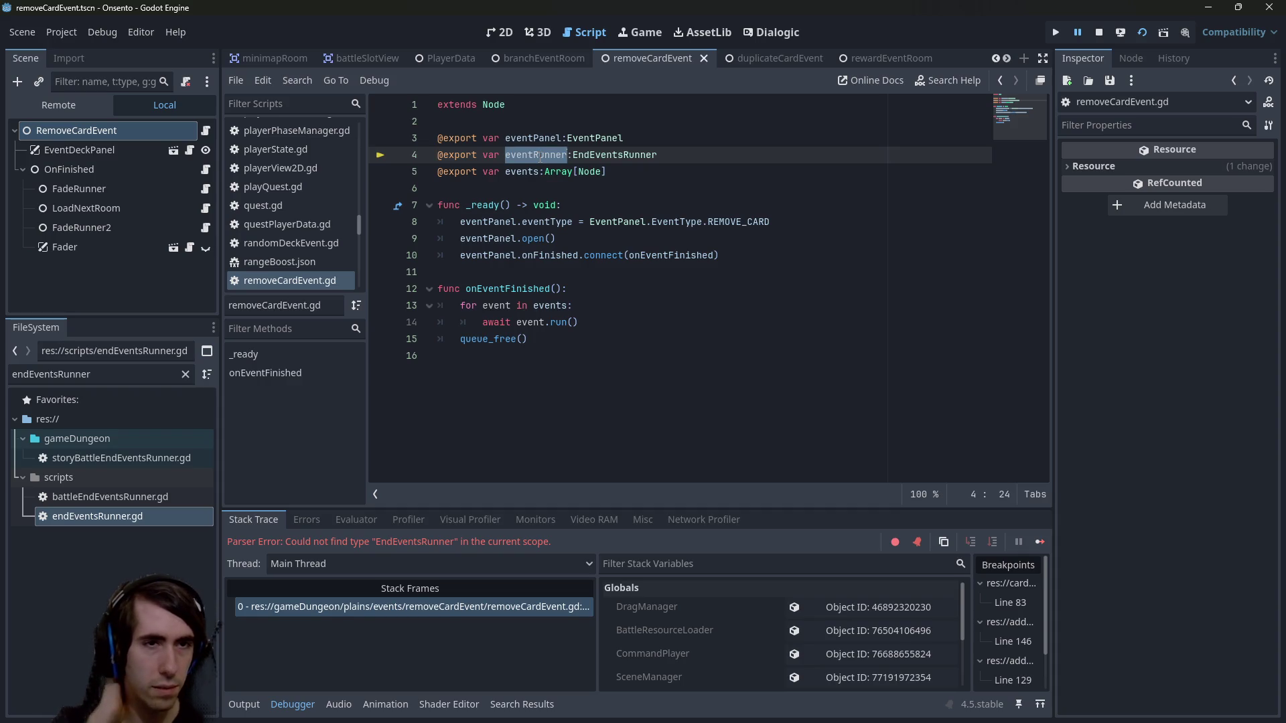
pyautogui.keyDown('ctrl'); pyautogui.click(580, 160); pyautogui.keyUp('ctrl')
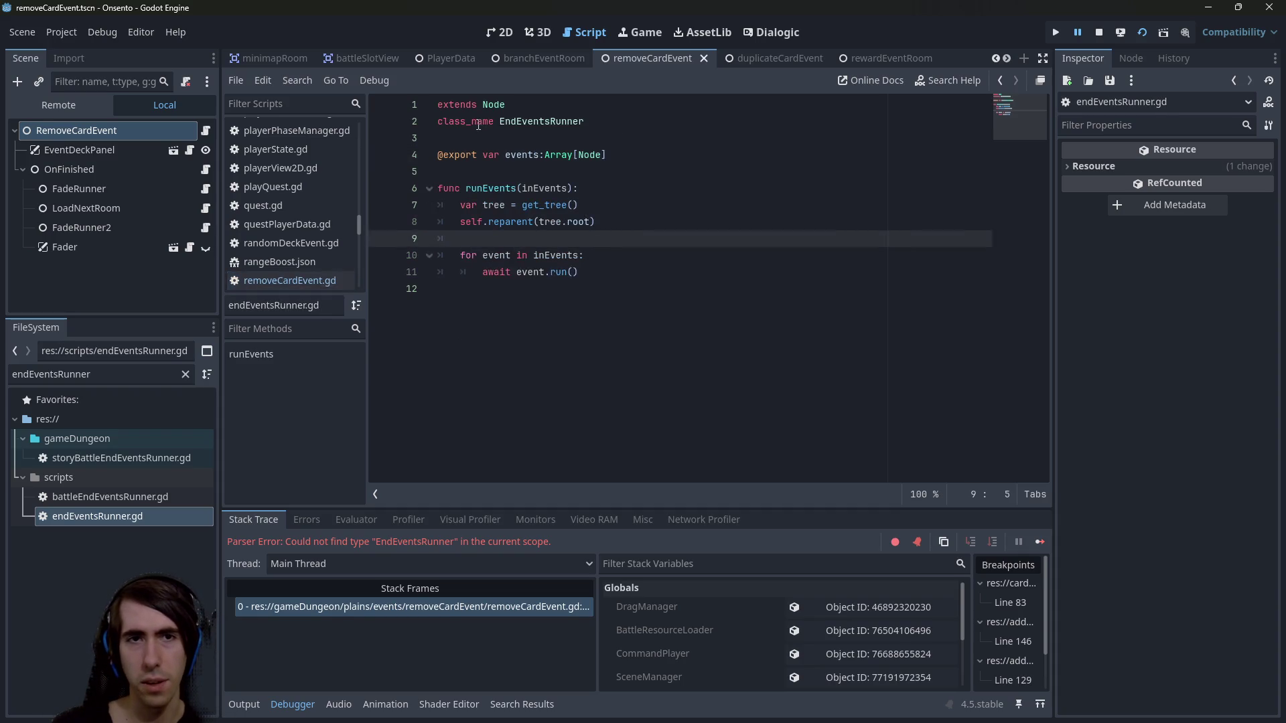
# Rename the class_name to EventsRunner and save.
pyautogui.click(519, 122)
pyautogui.press('BackSpace')
pyautogui.press('BackSpace')
pyautogui.press('BackSpace')
pyautogui.hotkey('ctrl', 's')
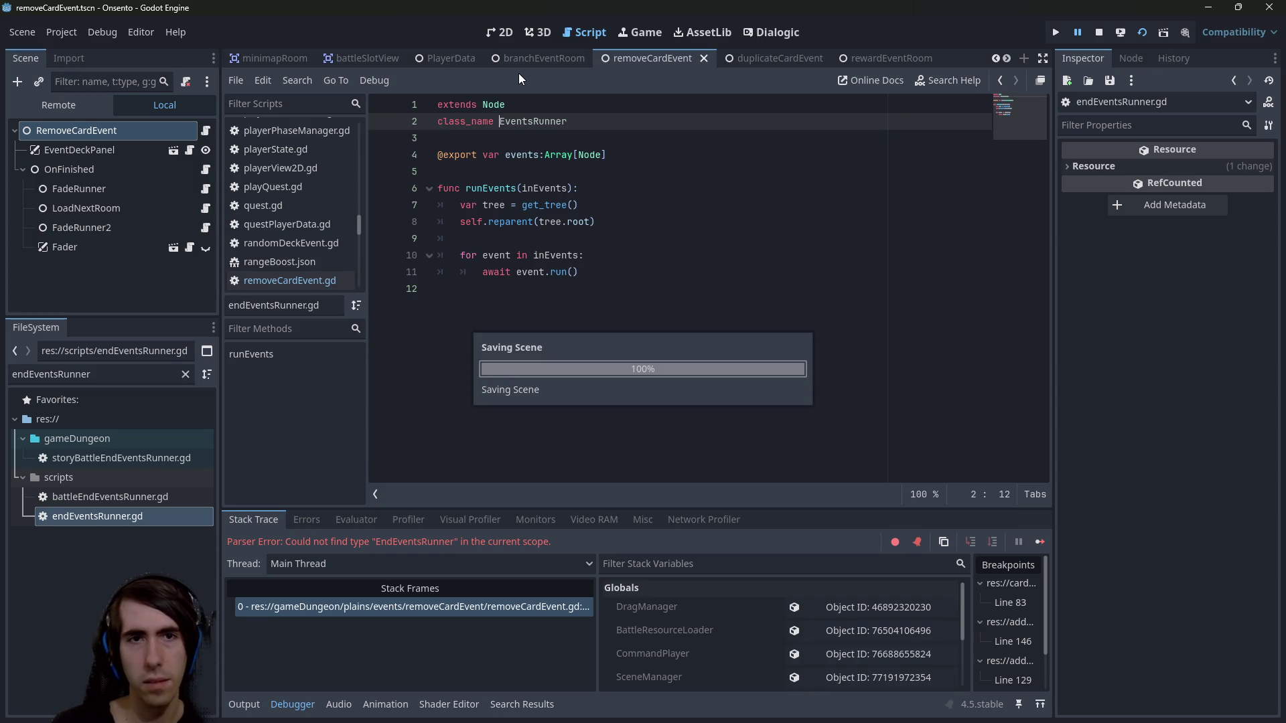
pyautogui.doubleClick(523, 122)
pyautogui.hotkey('ctrl', 'c')
# Change eventRunner's type in removeCardEvent.gd to EventsRunner and save.
pyautogui.click(94, 131)
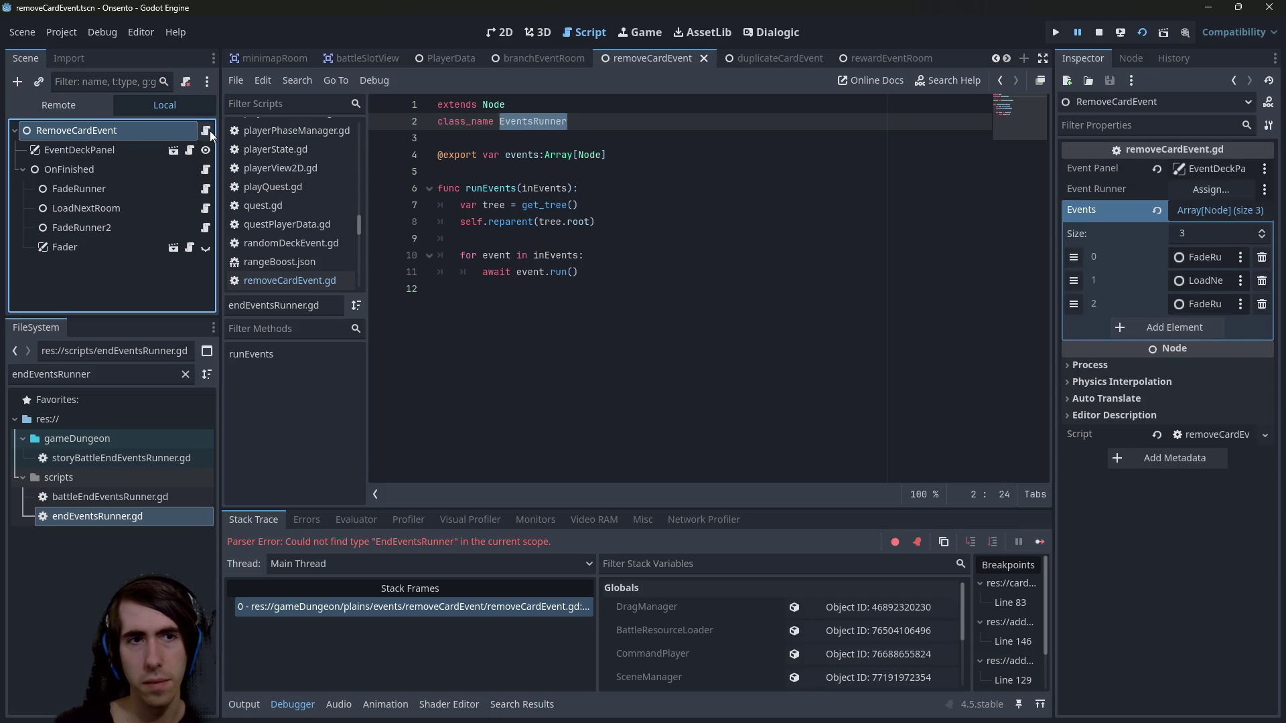
pyautogui.click(206, 130)
pyautogui.doubleClick(586, 154)
pyautogui.hotkey('ctrl', 'v')
pyautogui.hotkey('ctrl', 's')
pyautogui.doubleClick(536, 155)
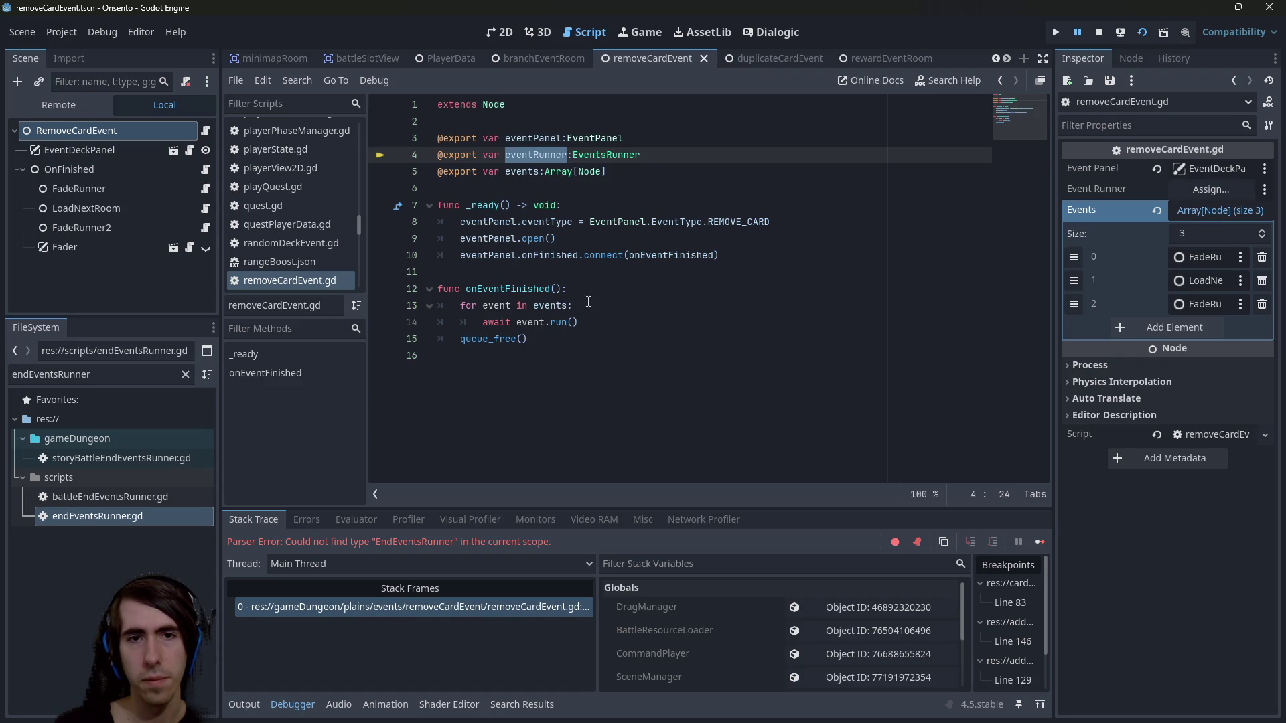
# Add an eventRunner.runEvents() call at the start of onEventFinished.
pyautogui.doubleClick(525, 290)
pyautogui.click(628, 239)
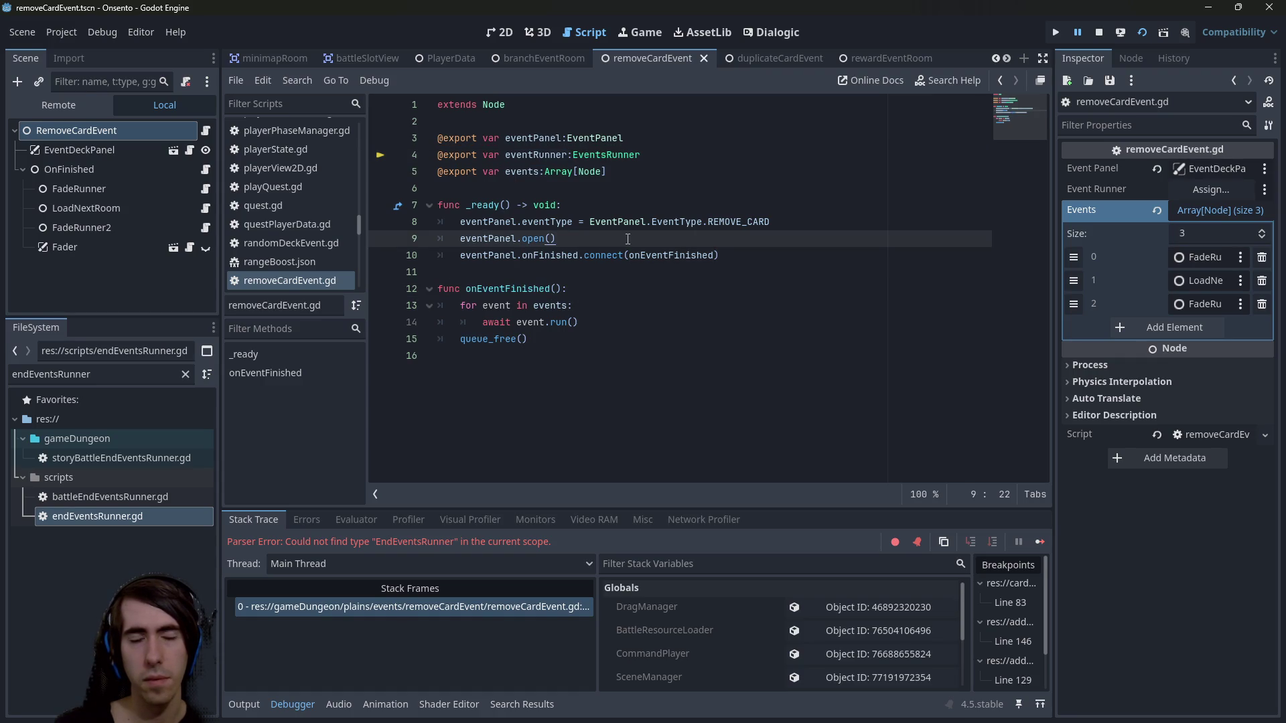
pyautogui.doubleClick(645, 254)
pyautogui.click(644, 288)
pyautogui.press('Return')
pyautogui.press('Return')
pyautogui.press('Up')
pyautogui.write('eventRunner.run')
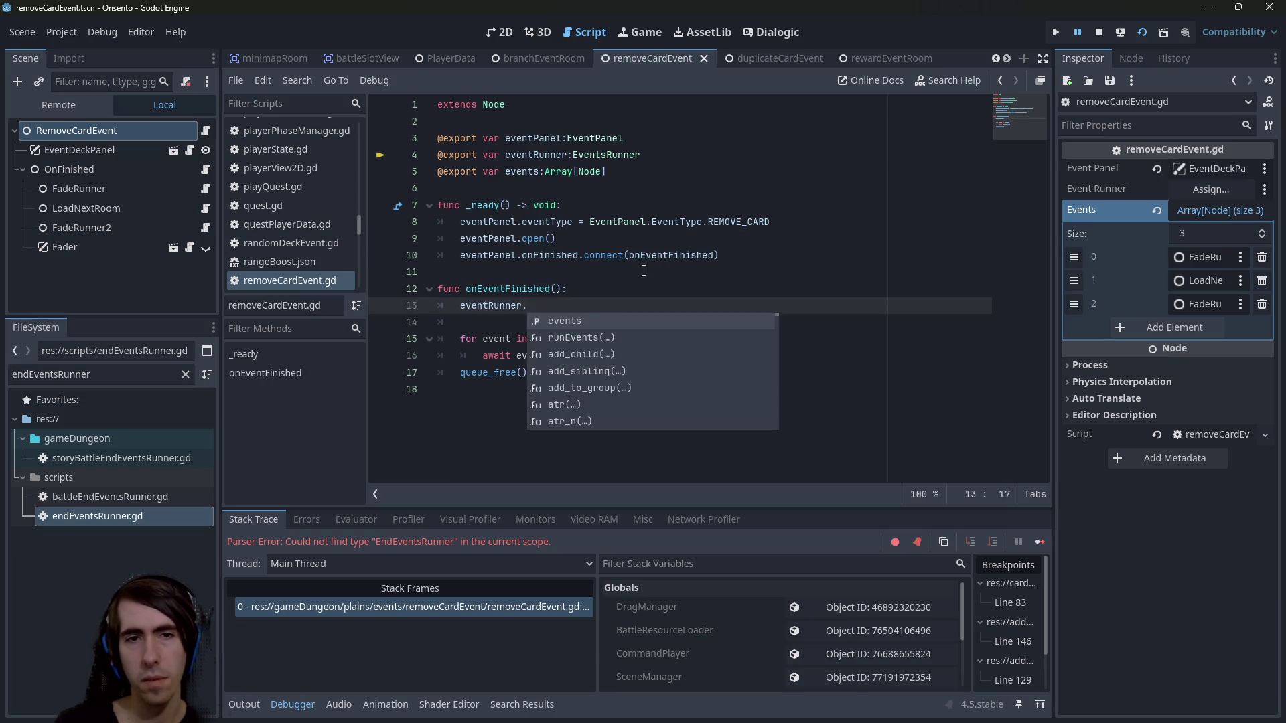
pyautogui.press('Return')
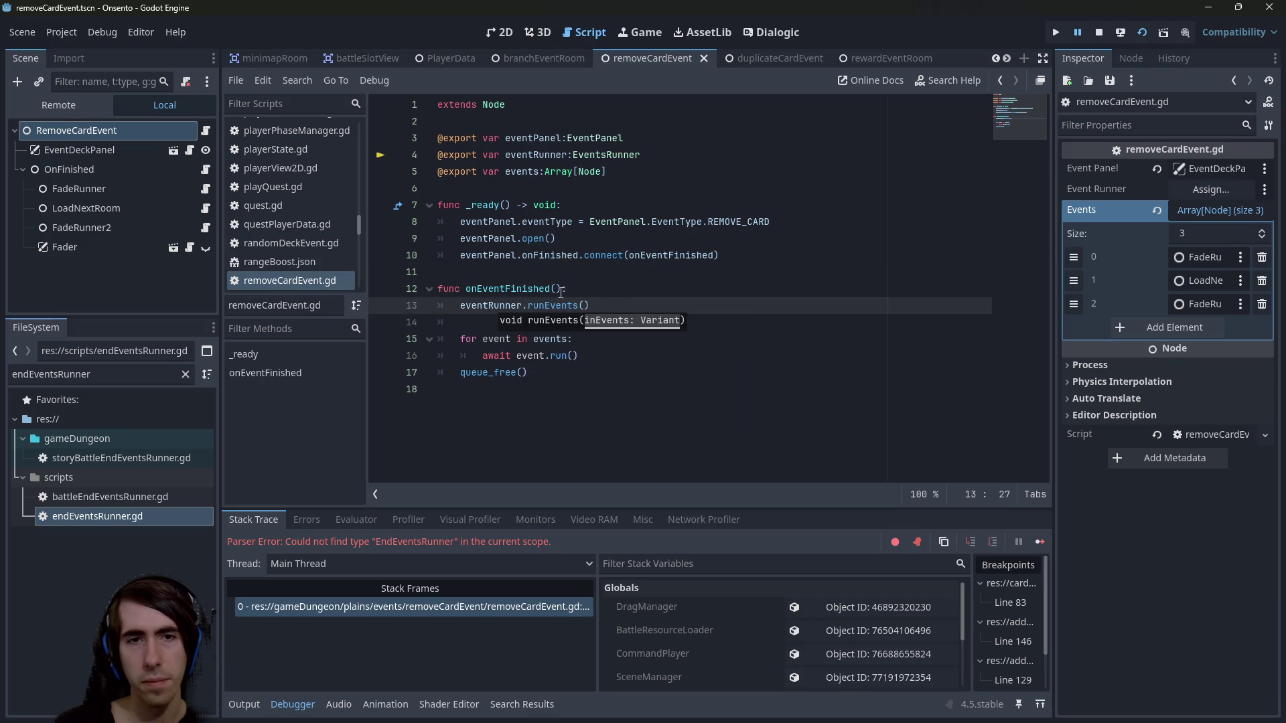
pyautogui.keyDown('ctrl'); pyautogui.click(549, 307); pyautogui.keyUp('ctrl')
pyautogui.click(557, 173)
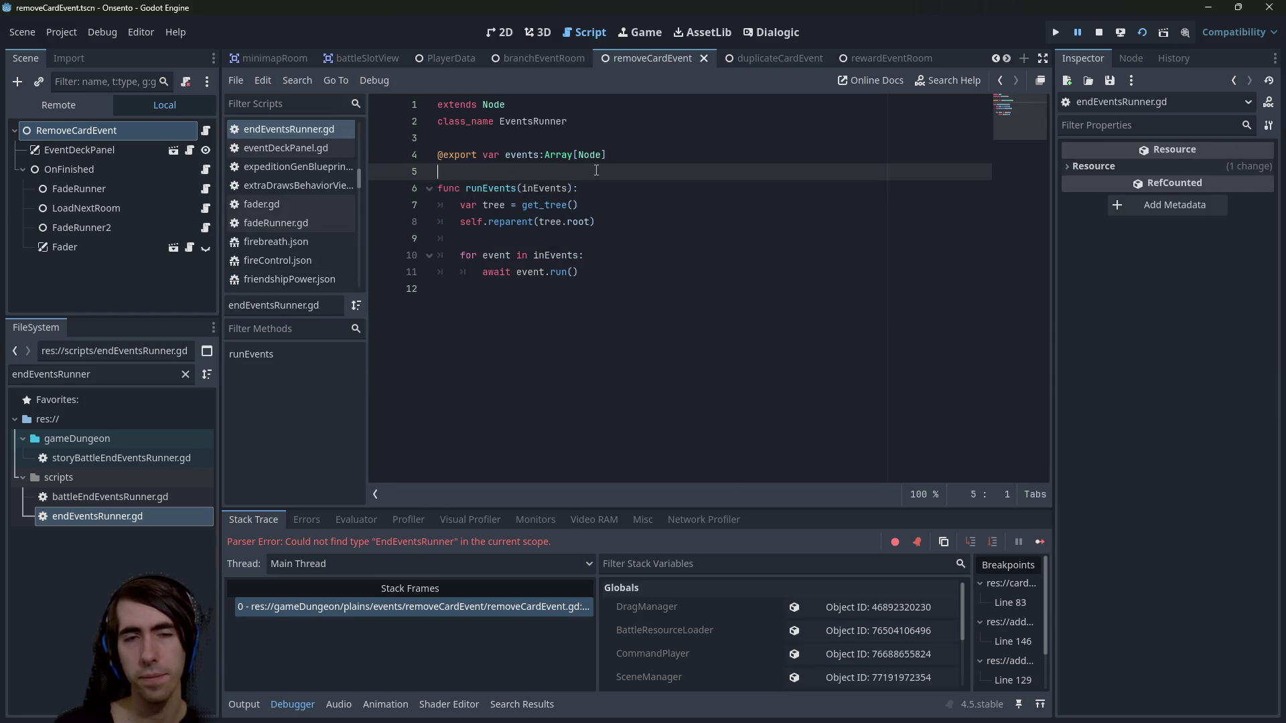
# Add a run() function that calls runEvents() to the runner script and save it.
pyautogui.press('Return')
pyautogui.press('Up')
pyautogui.press('Return')
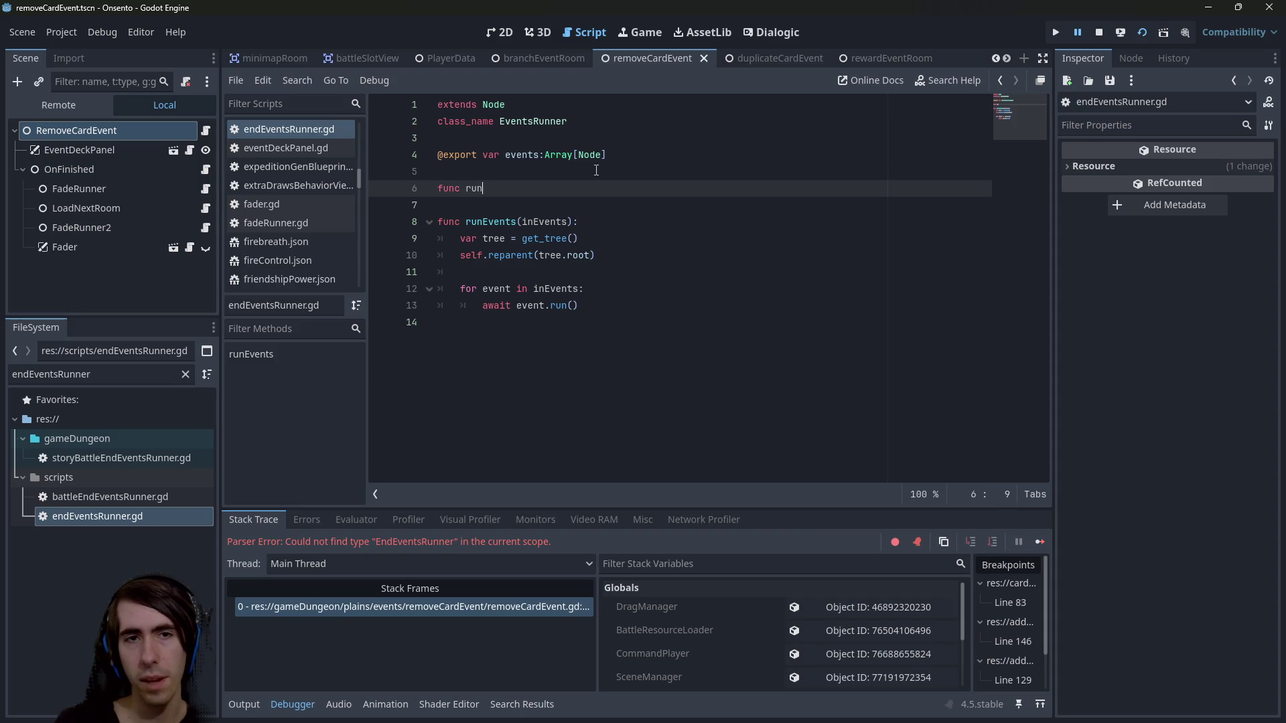
pyautogui.write(':')
pyautogui.press('Return')
pyautogui.write('n')
pyautogui.press('Return')
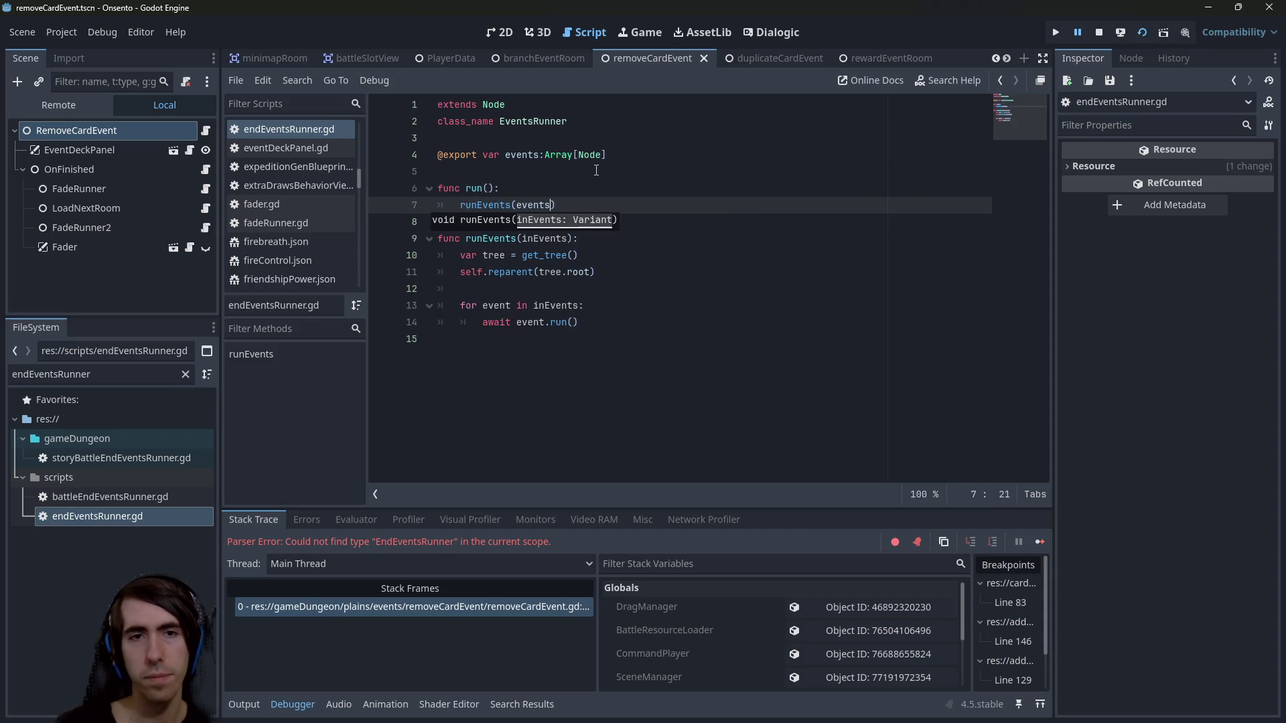
pyautogui.hotkey('ctrl', 's')
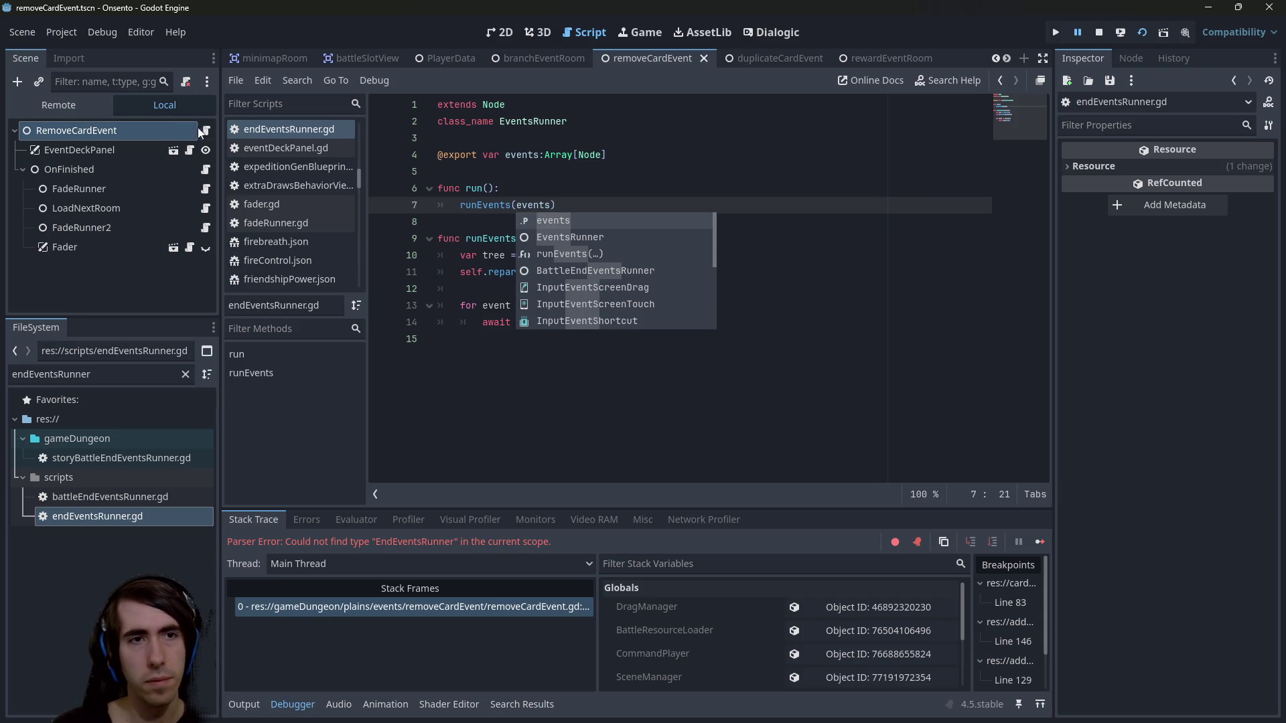
# In removeCardEvent.gd, call run() instead of runEvents and delete the old events loop.
pyautogui.click(205, 130)
pyautogui.doubleClick(568, 309)
pyautogui.write('run')
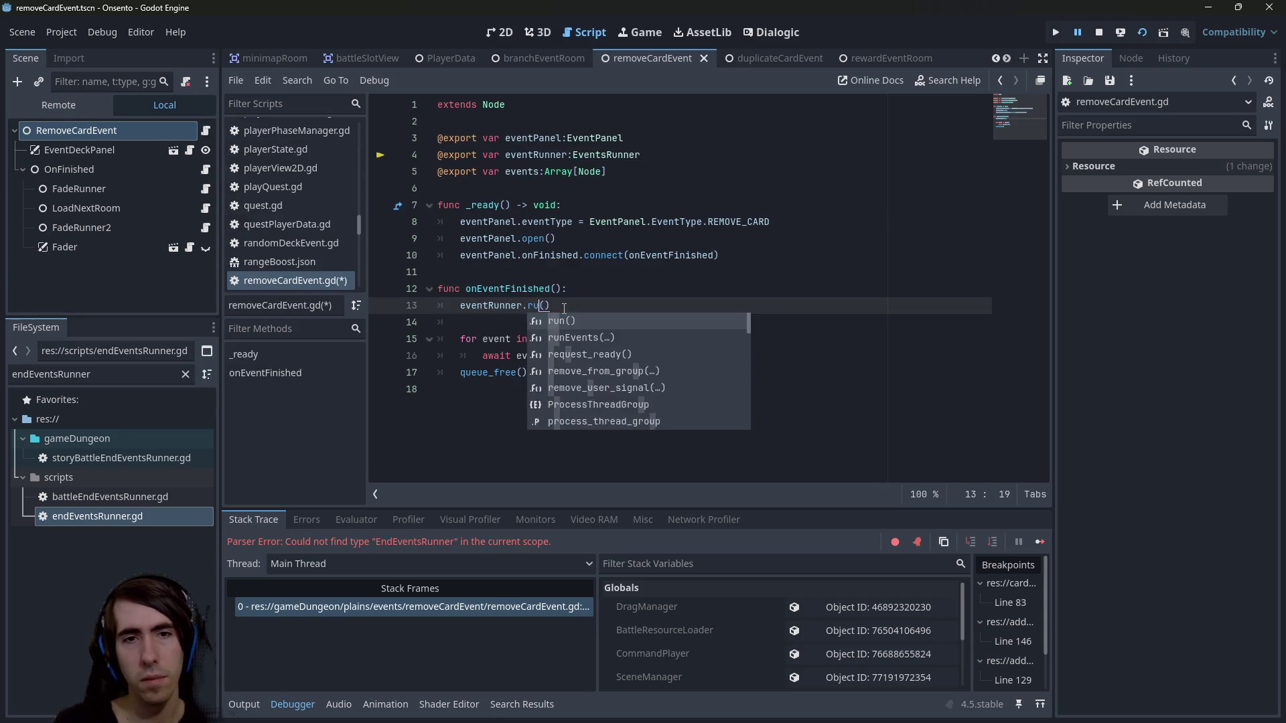
pyautogui.press('Return')
pyautogui.moveTo(536, 389); pyautogui.dragTo(356, 331)
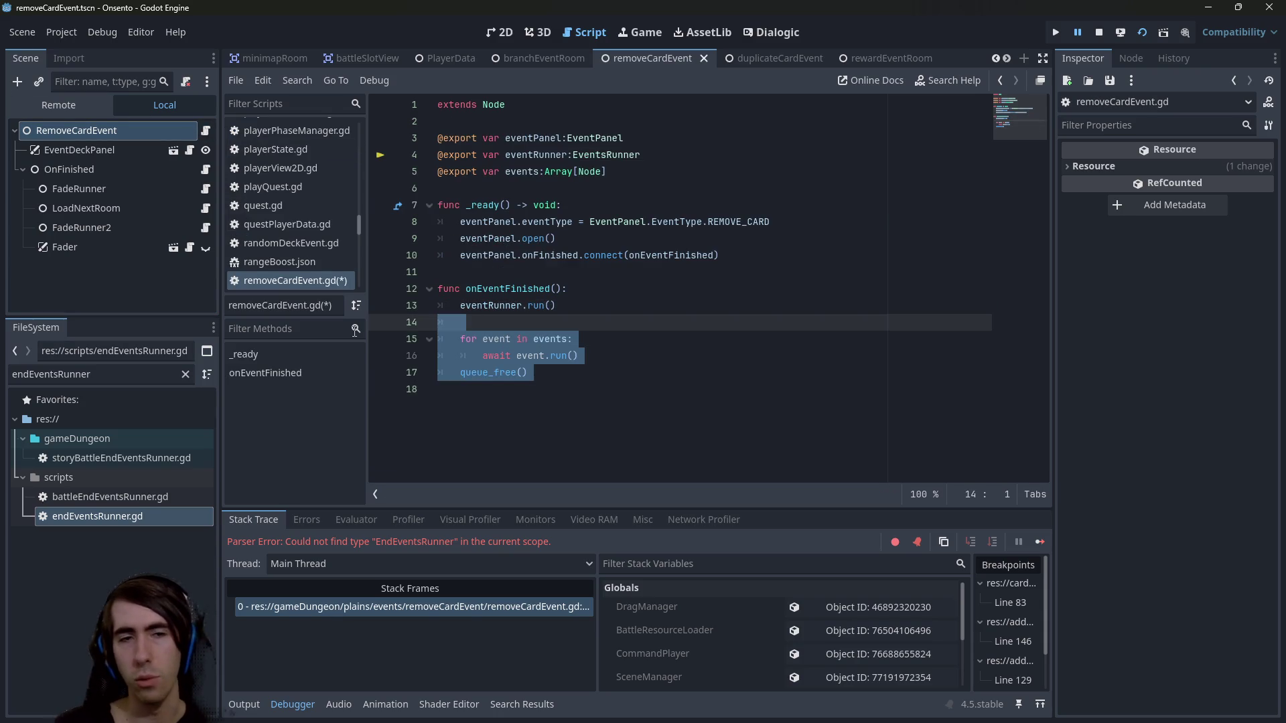
pyautogui.press('Delete')
# Add a queue_free() call after the events loop in run() and save.
pyautogui.keyDown('ctrl'); pyautogui.click(546, 305); pyautogui.keyUp('ctrl')
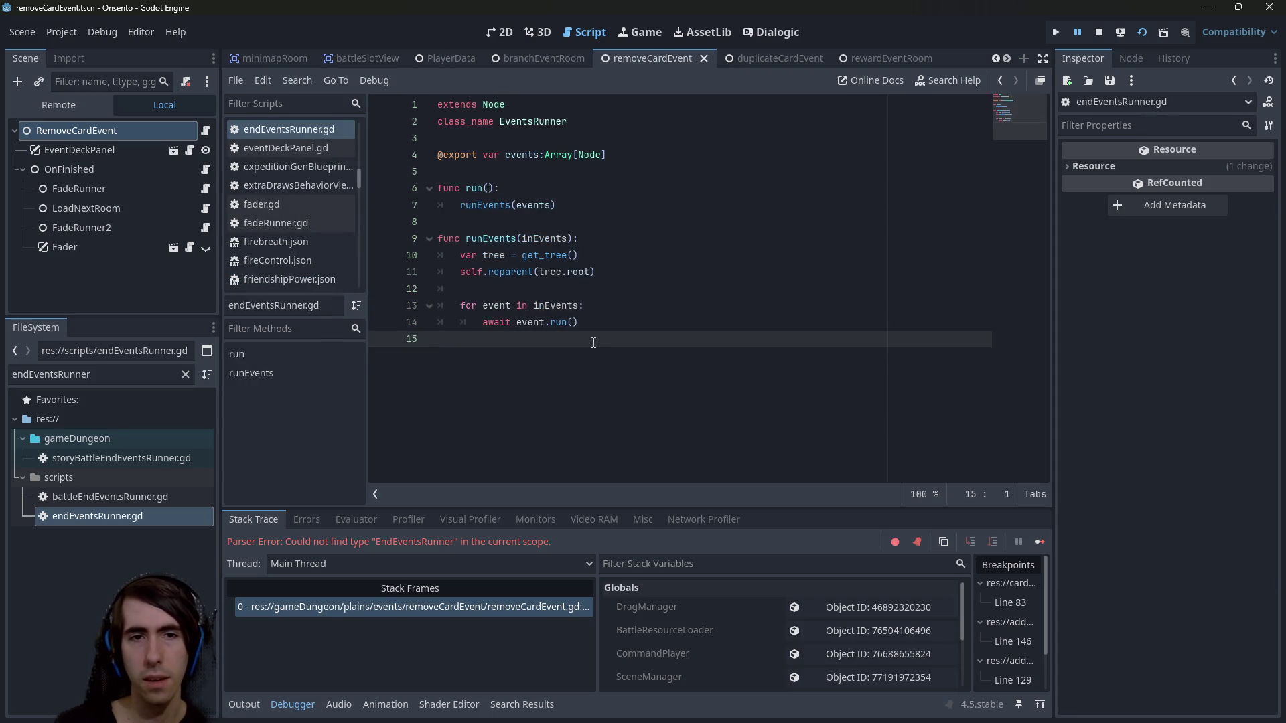
pyautogui.press('Return')
pyautogui.press('Tab')
pyautogui.write('q')
pyautogui.press('Return')
pyautogui.hotkey('ctrl', 's')
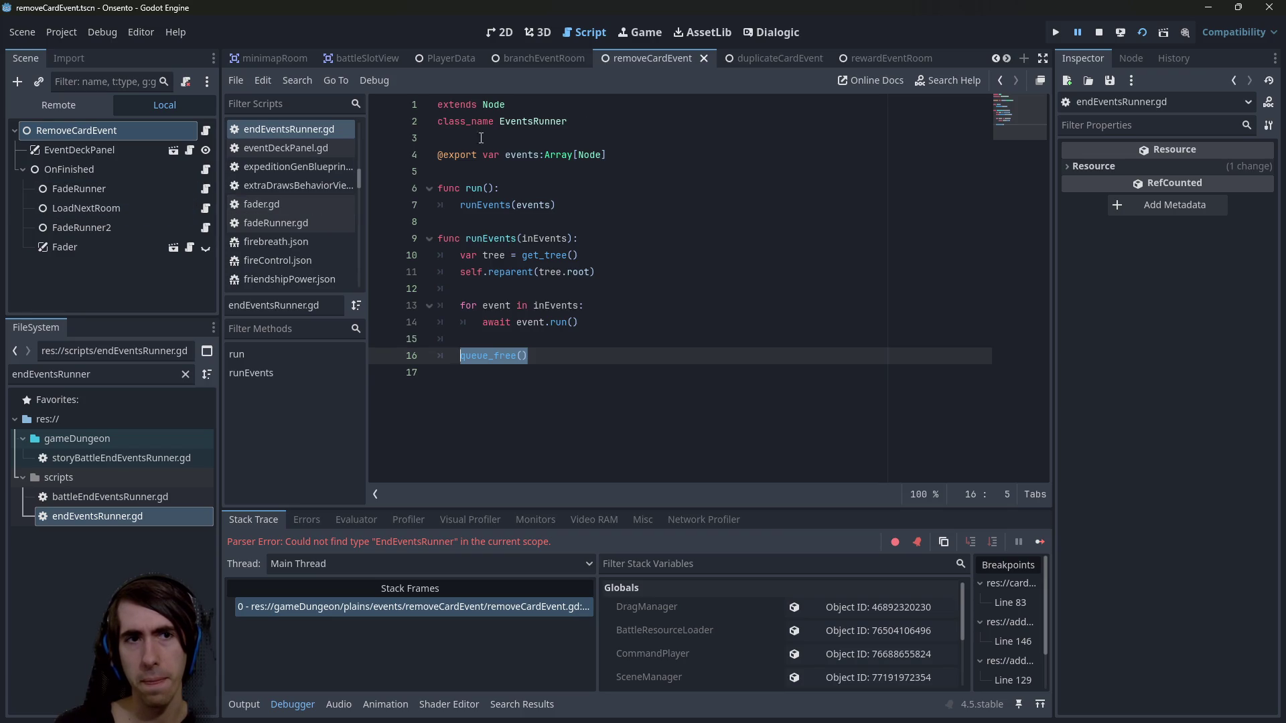
# Rename the script file endEventsRunner.gd to eventsRunner.gd in FileSystem.
pyautogui.hotkey('shift', 'alt', 'o')
pyautogui.press('Escape')
pyautogui.click(90, 512)
pyautogui.press('F2')
pyautogui.press('BackSpace')
pyautogui.press('BackSpace')
pyautogui.press('BackSpace')
pyautogui.press('Delete')
pyautogui.write('e')
pyautogui.press('Return')
pyautogui.click(562, 384)
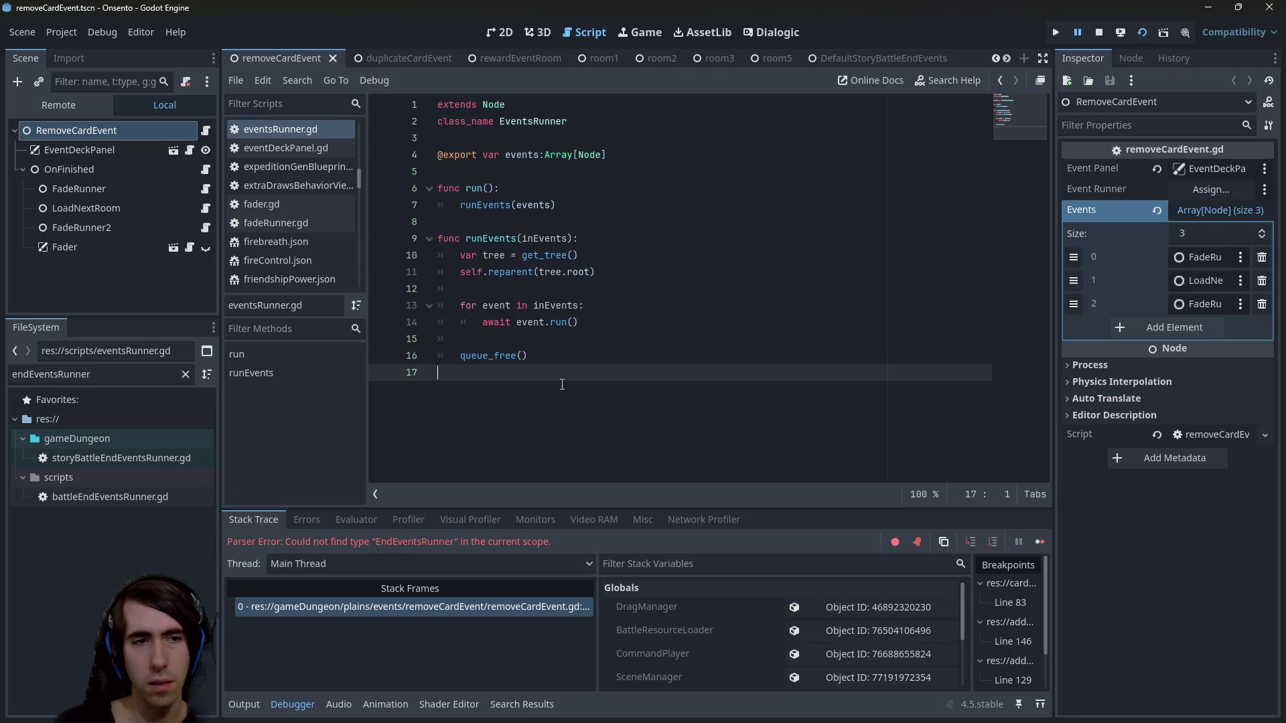
# Uncomment the queue_free() line at the end of battleEndEventsRunner.gd's runEvents.
pyautogui.doubleClick(94, 499)
pyautogui.scroll(-8, 555, 374)
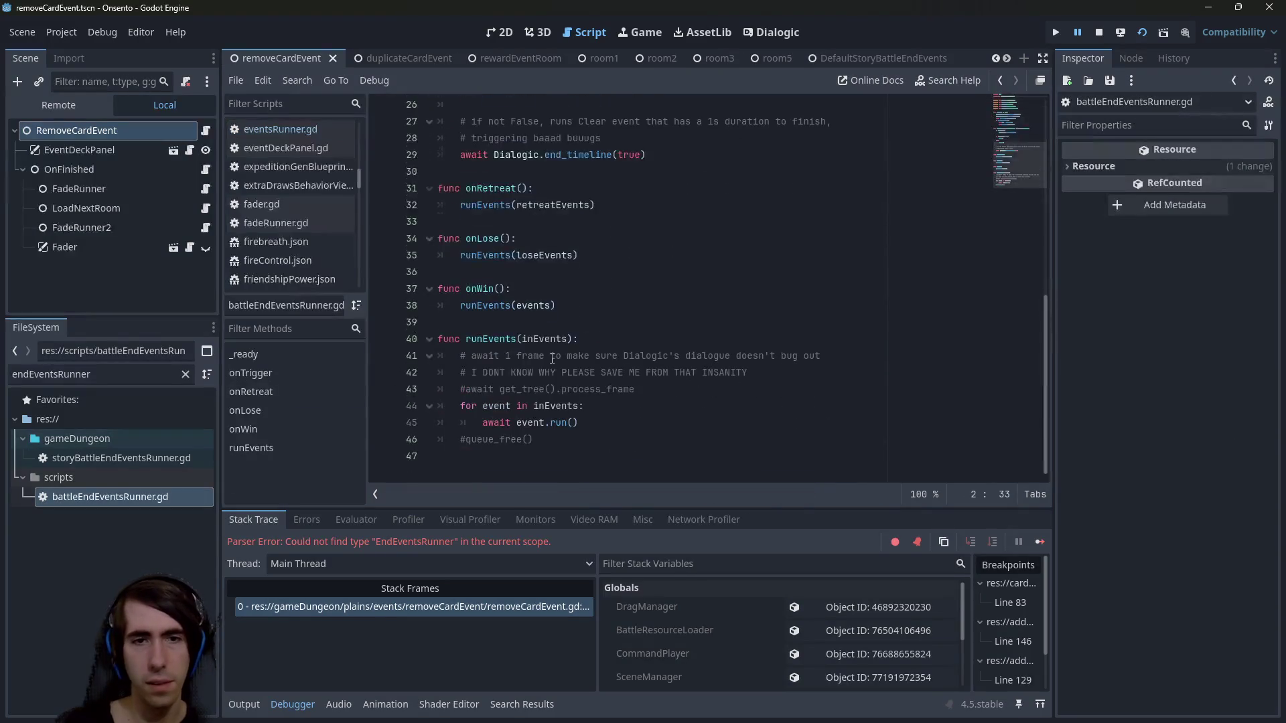
pyautogui.click(570, 441)
pyautogui.scroll(1, 573, 456)
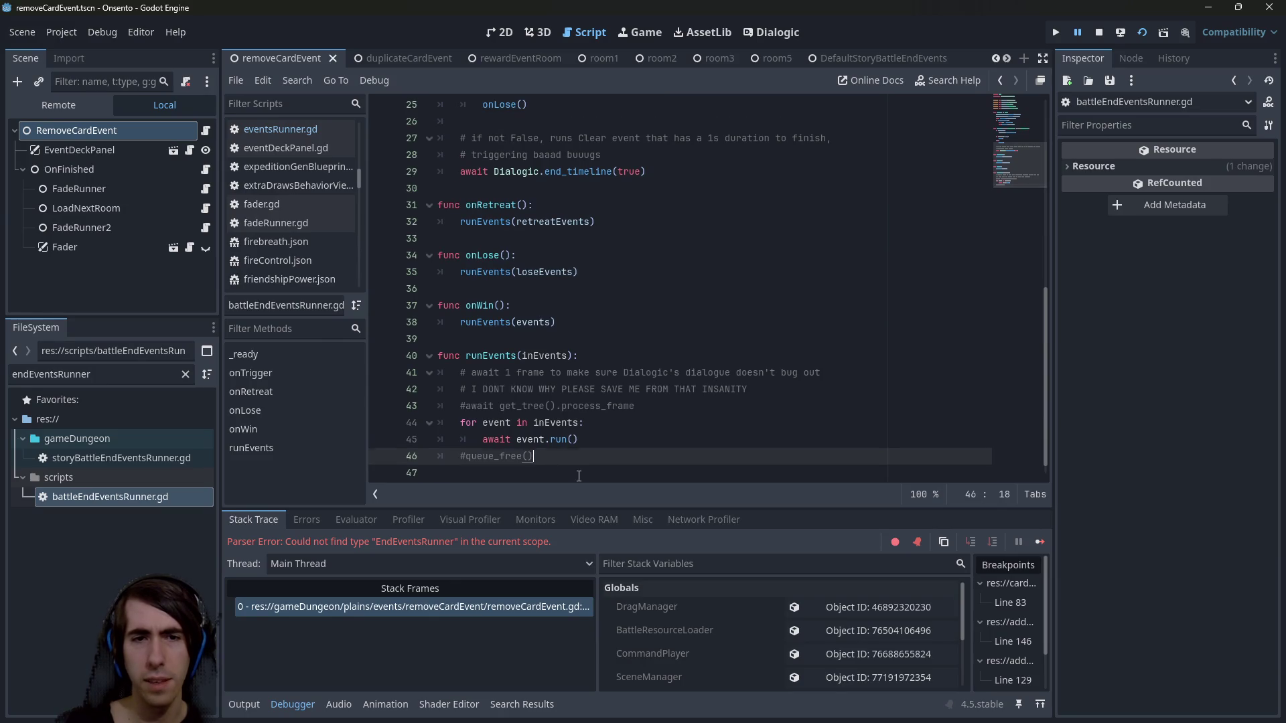
pyautogui.click(579, 474)
pyautogui.click(574, 456)
pyautogui.hotkey('ctrl', 'k')
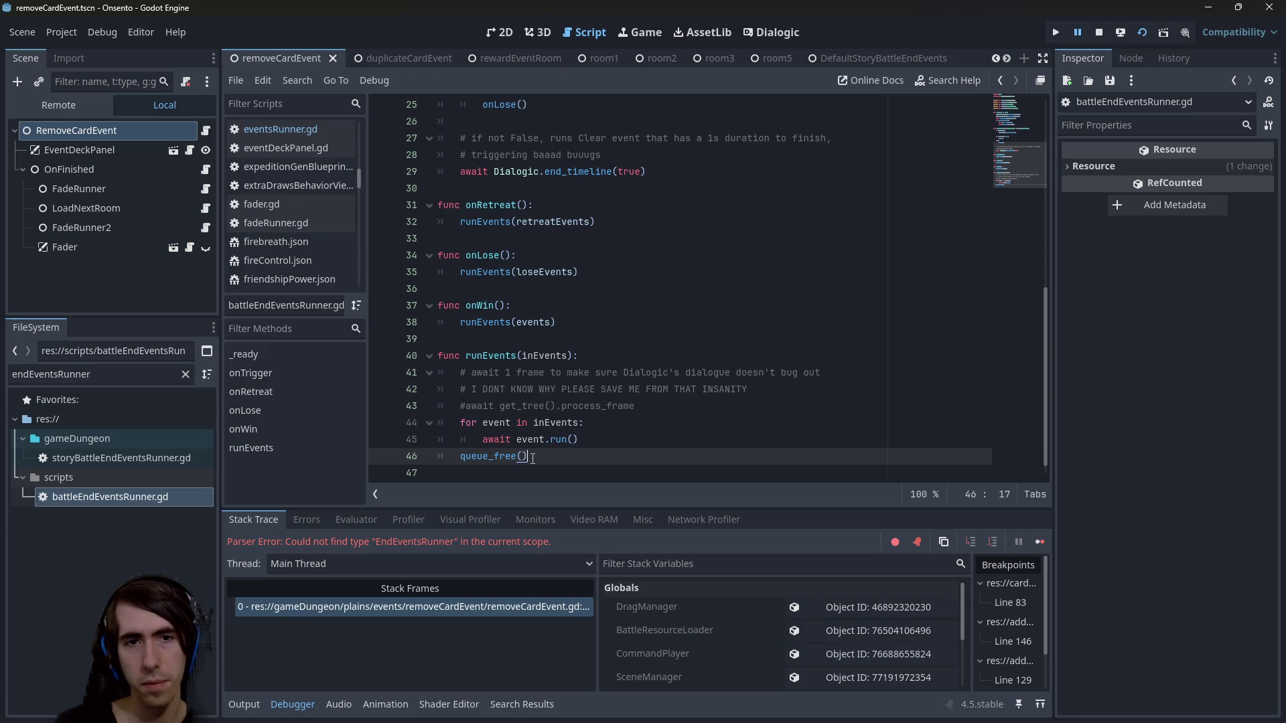
pyautogui.click(209, 130)
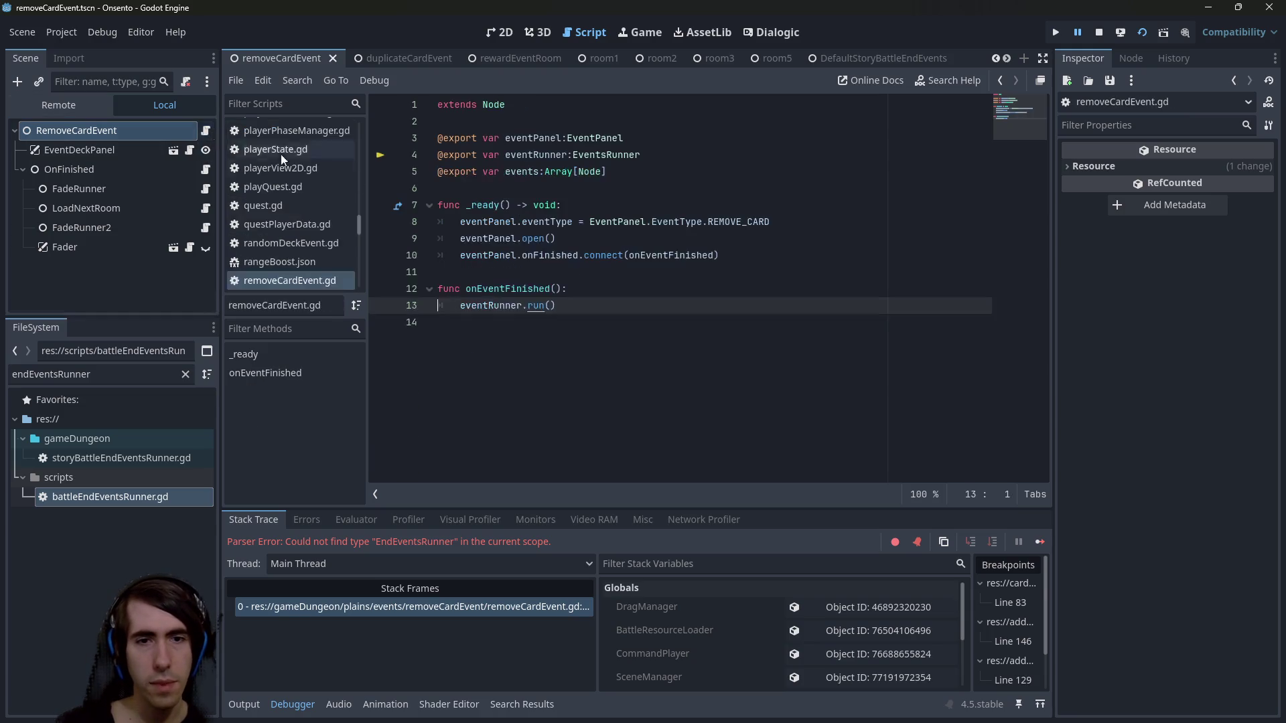
# Delete the exported events array line from removeCardEvent.gd.
pyautogui.click(705, 316)
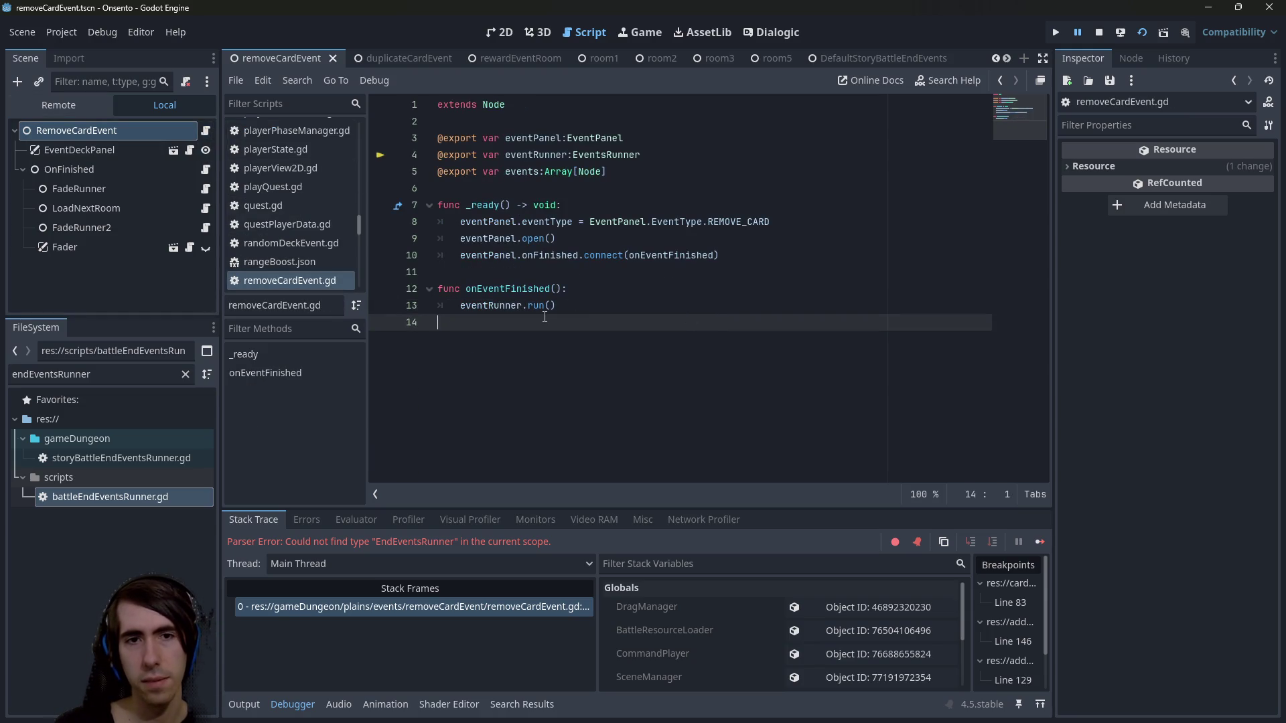
pyautogui.doubleClick(491, 306)
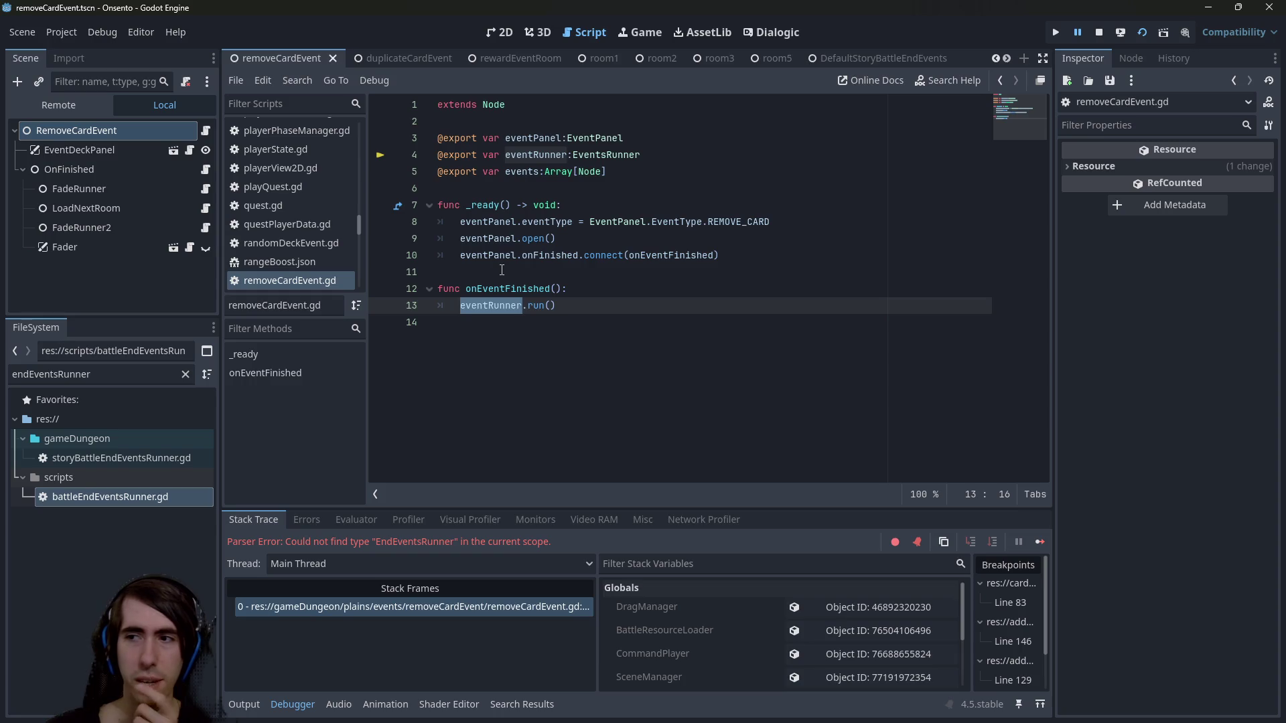
pyautogui.click(587, 280)
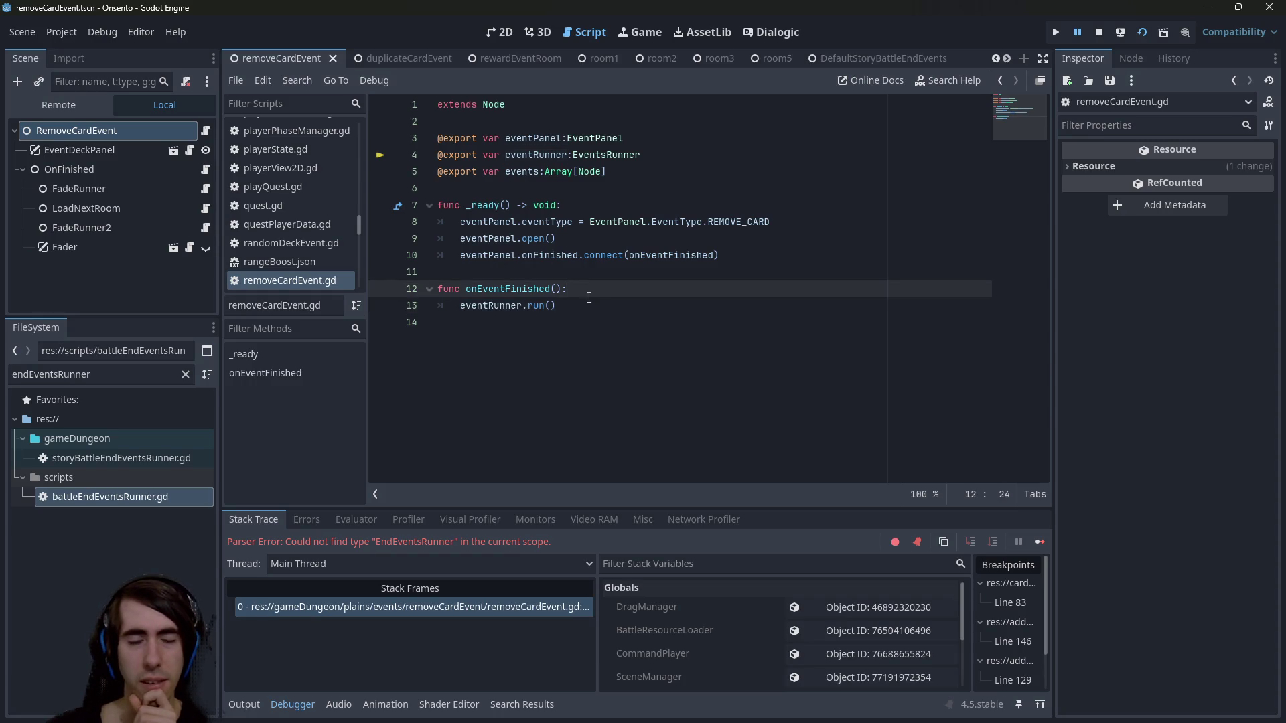
pyautogui.click(102, 149)
pyautogui.click(101, 169)
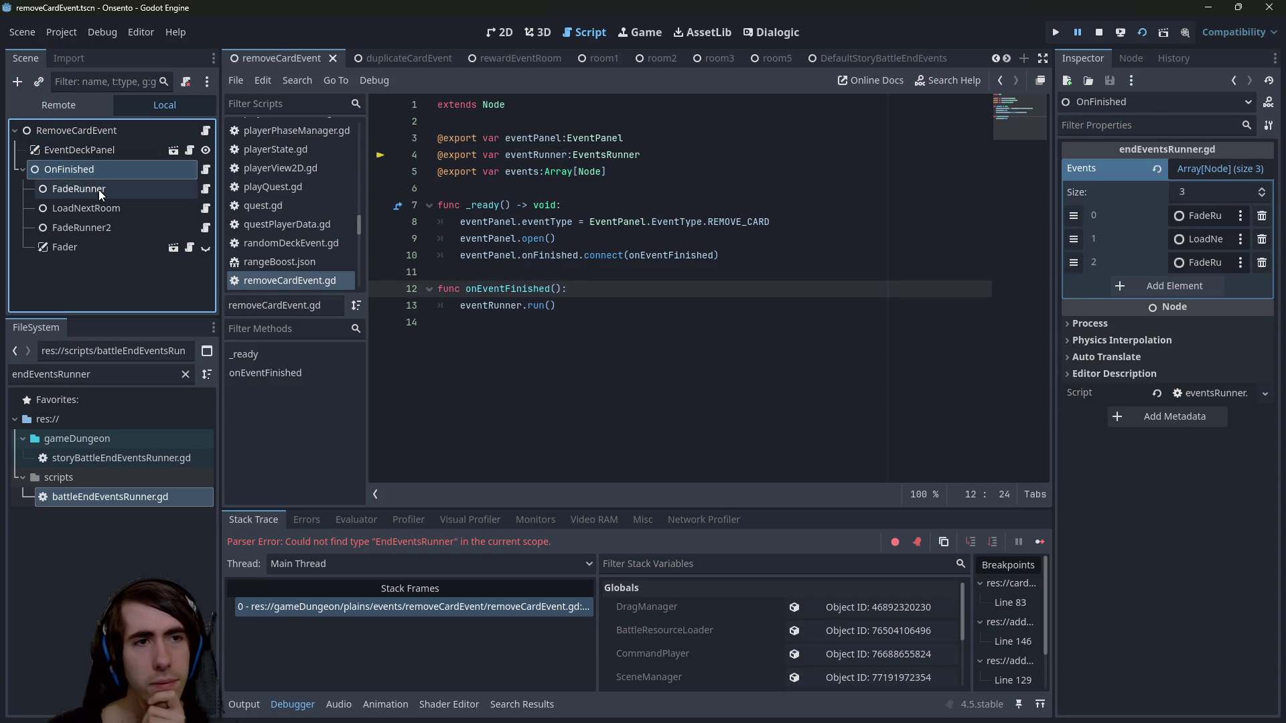
pyautogui.click(95, 133)
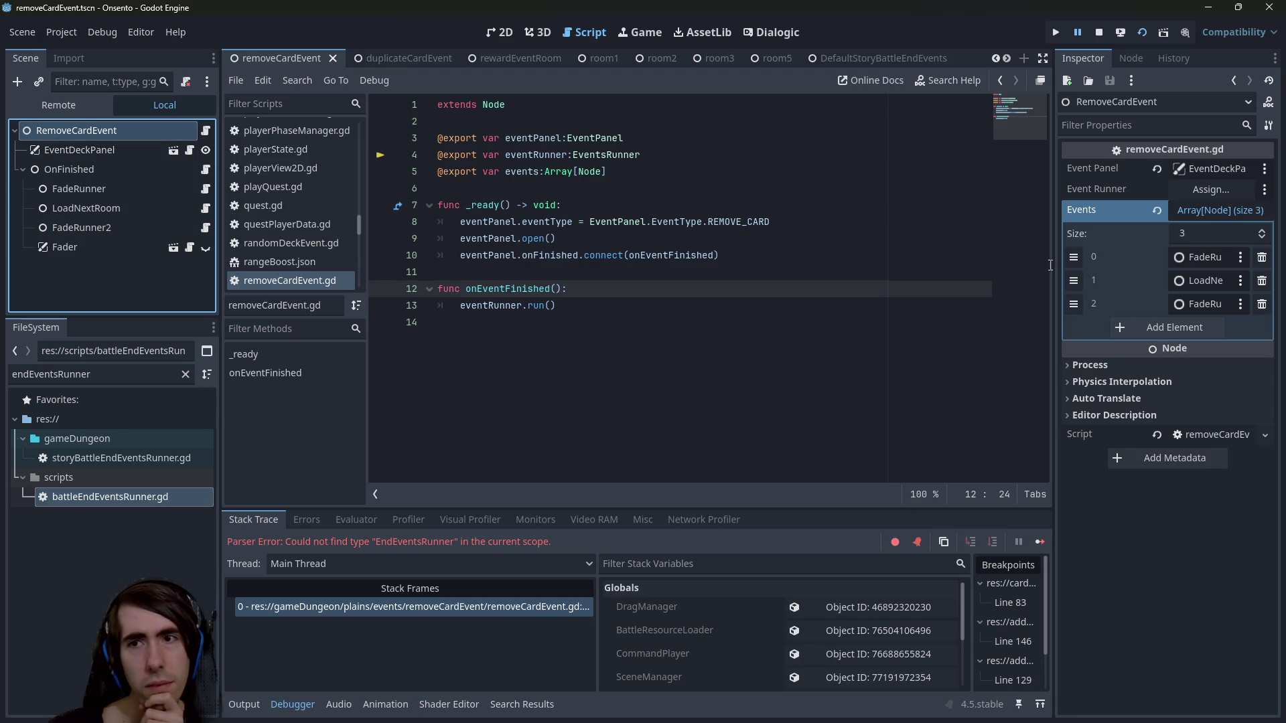
pyautogui.moveTo(623, 172); pyautogui.dragTo(437, 171)
pyautogui.click(206, 132)
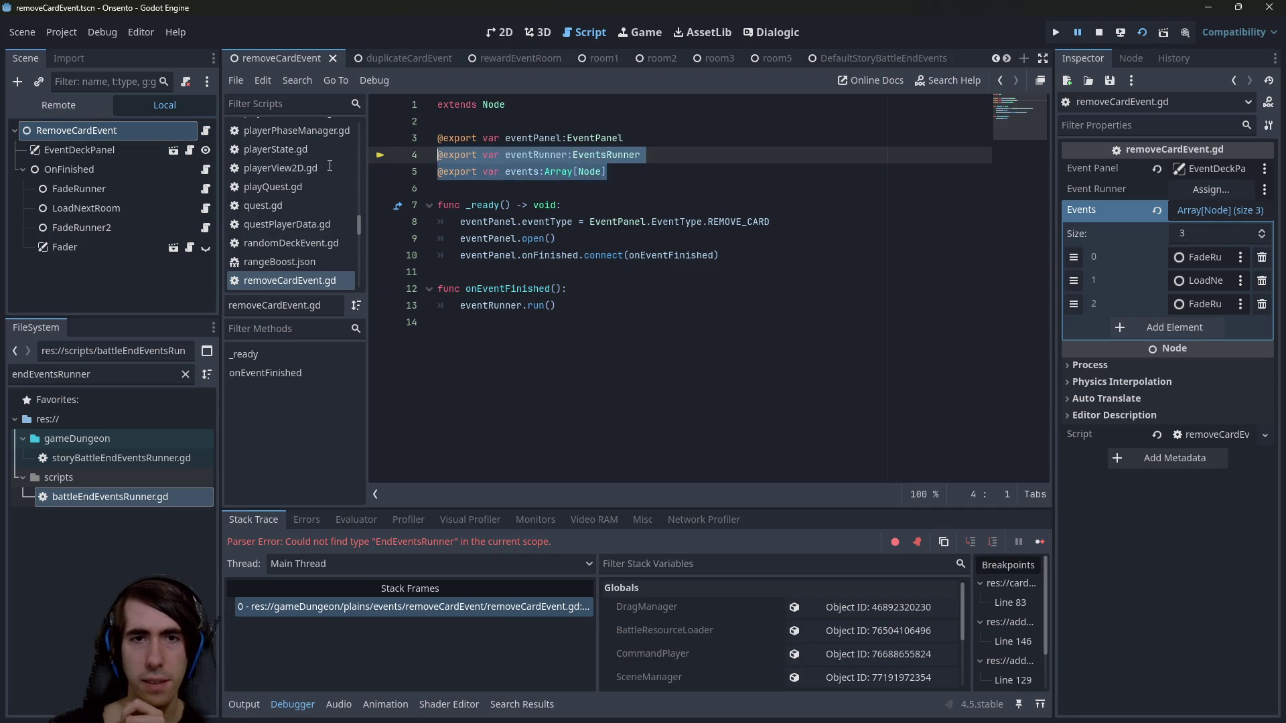
pyautogui.press('BackSpace')
pyautogui.press('BackSpace')
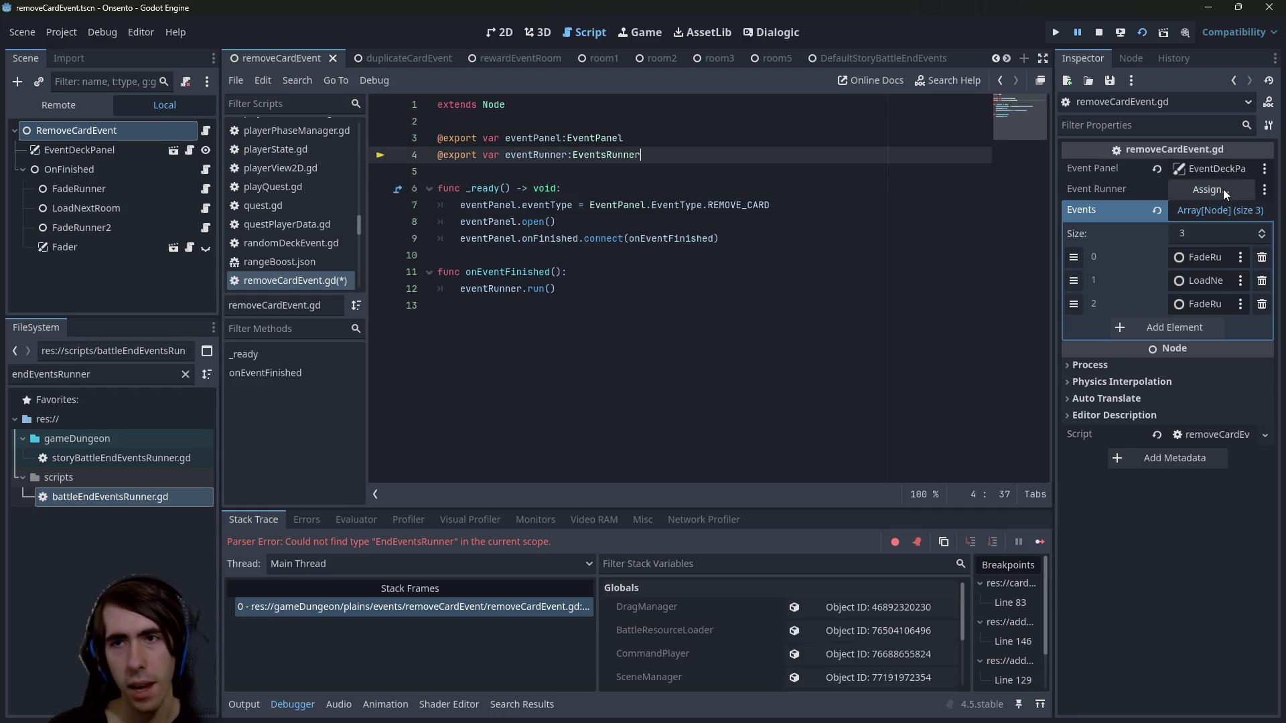
# Assign the OnFinished node as RemoveCardEvent's Event Runner and save.
pyautogui.click(1211, 189)
pyautogui.press('Escape')
pyautogui.click(1211, 190)
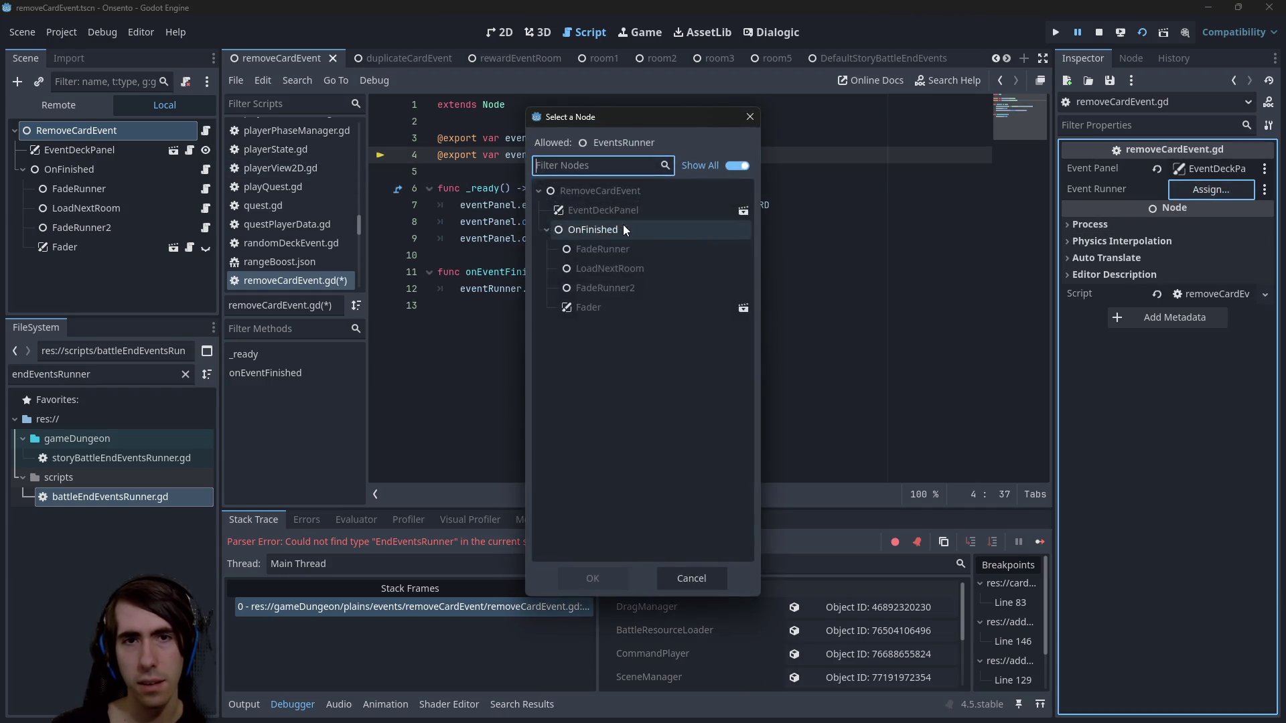
pyautogui.doubleClick(593, 229)
pyautogui.click(606, 239)
pyautogui.hotkey('ctrl', 's')
pyautogui.click(114, 169)
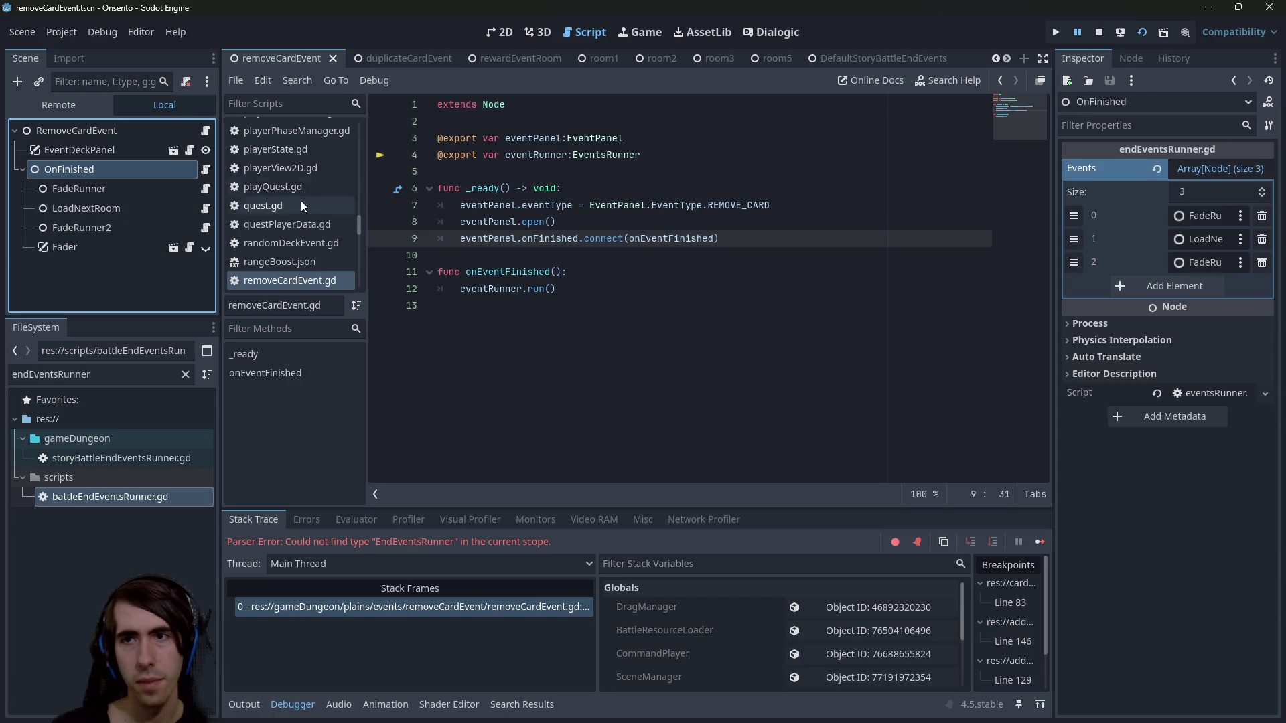
# Open the pickCardEvent.tscn scene through Quick Open.
pyautogui.click(499, 239)
pyautogui.hotkey('shift', 'alt', 'o')
pyautogui.write('picku')
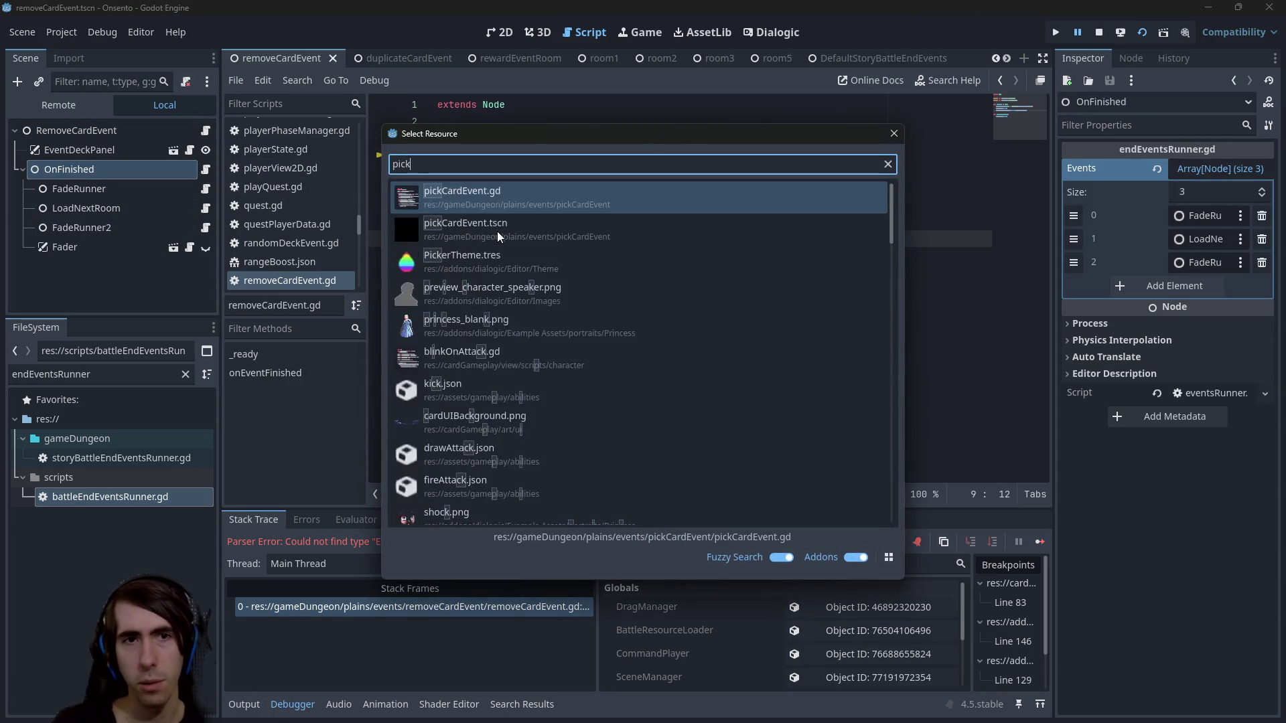
pyautogui.doubleClick(497, 231)
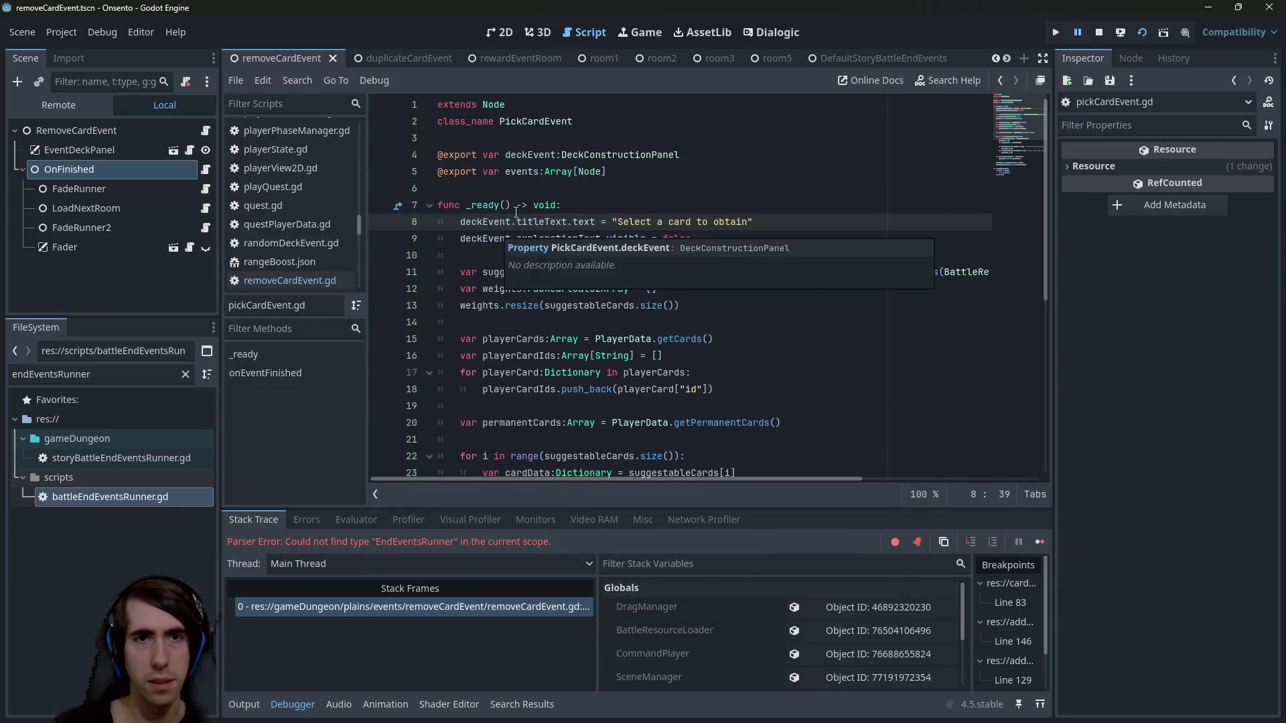
pyautogui.click(517, 206)
pyautogui.hotkey('shift', 'alt', 'o')
pyautogui.write('pickchar')
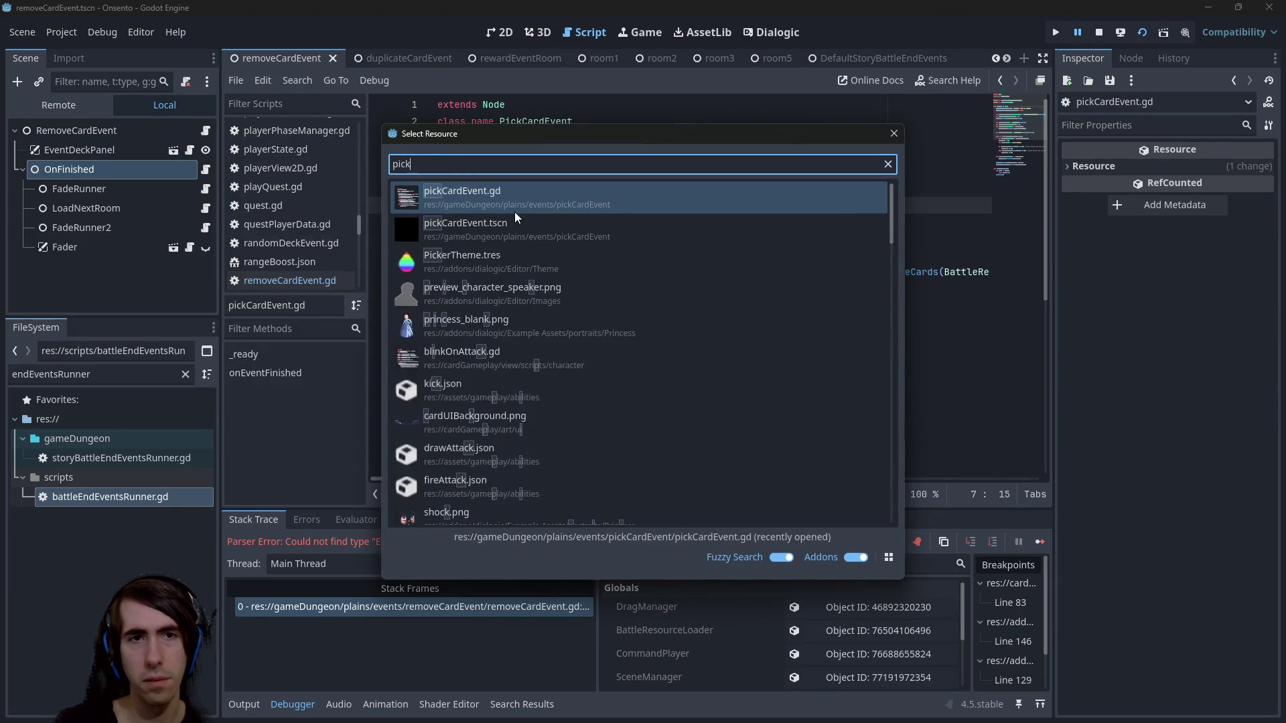
pyautogui.press('BackSpace')
pyautogui.press('BackSpace')
pyautogui.write('rdeve')
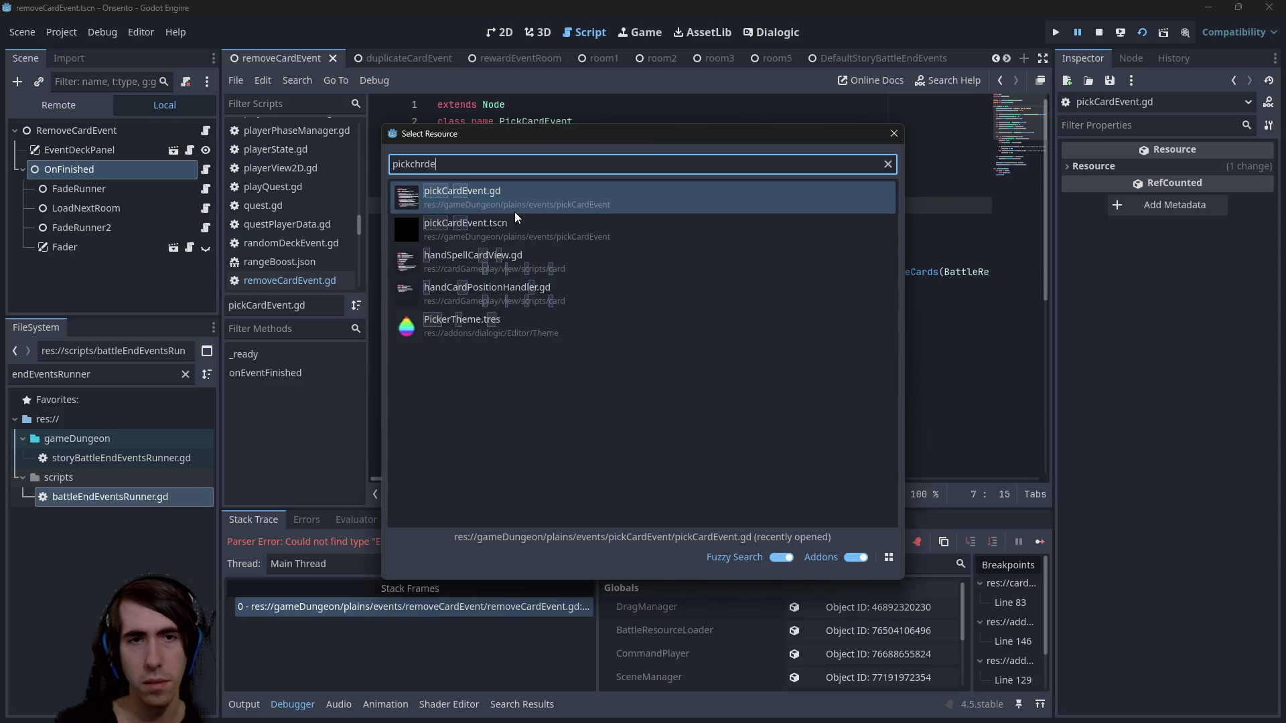
pyautogui.press('Down')
pyautogui.press('Return')
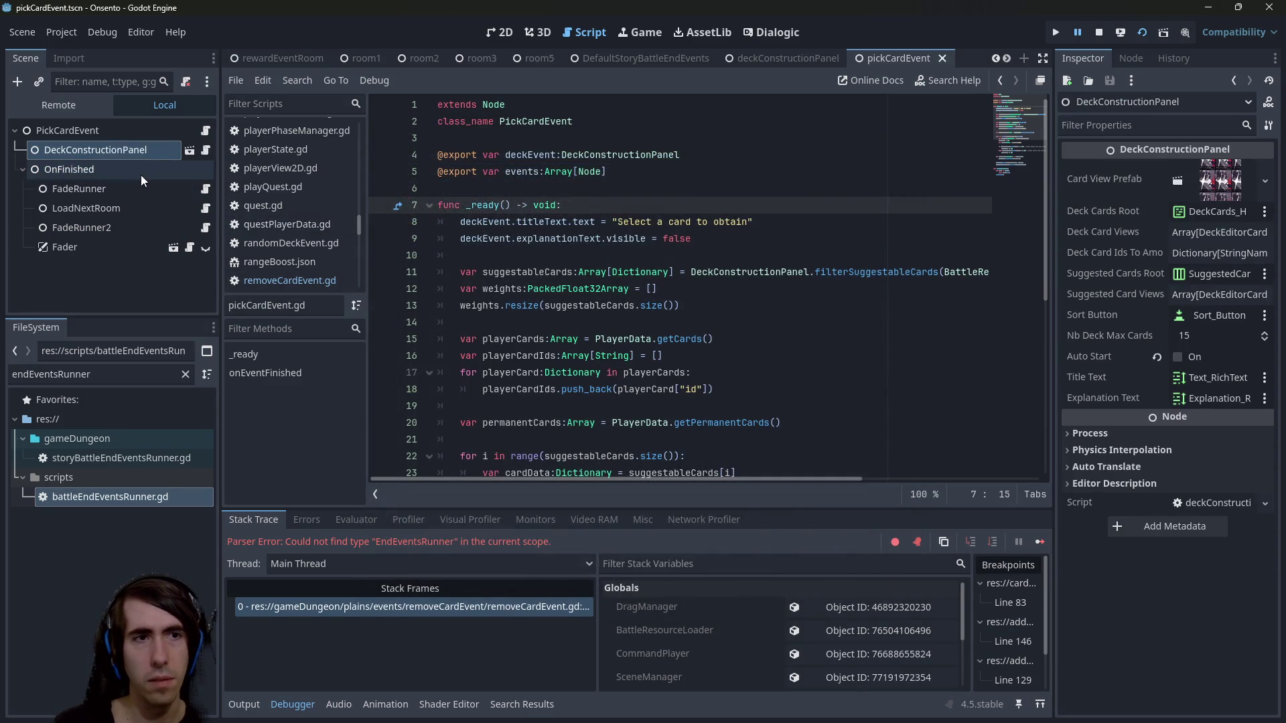
# Attach eventsRunner.gd as the script of the OnFinished node.
pyautogui.click(142, 175)
pyautogui.doubleClick(67, 373)
pyautogui.write('event')
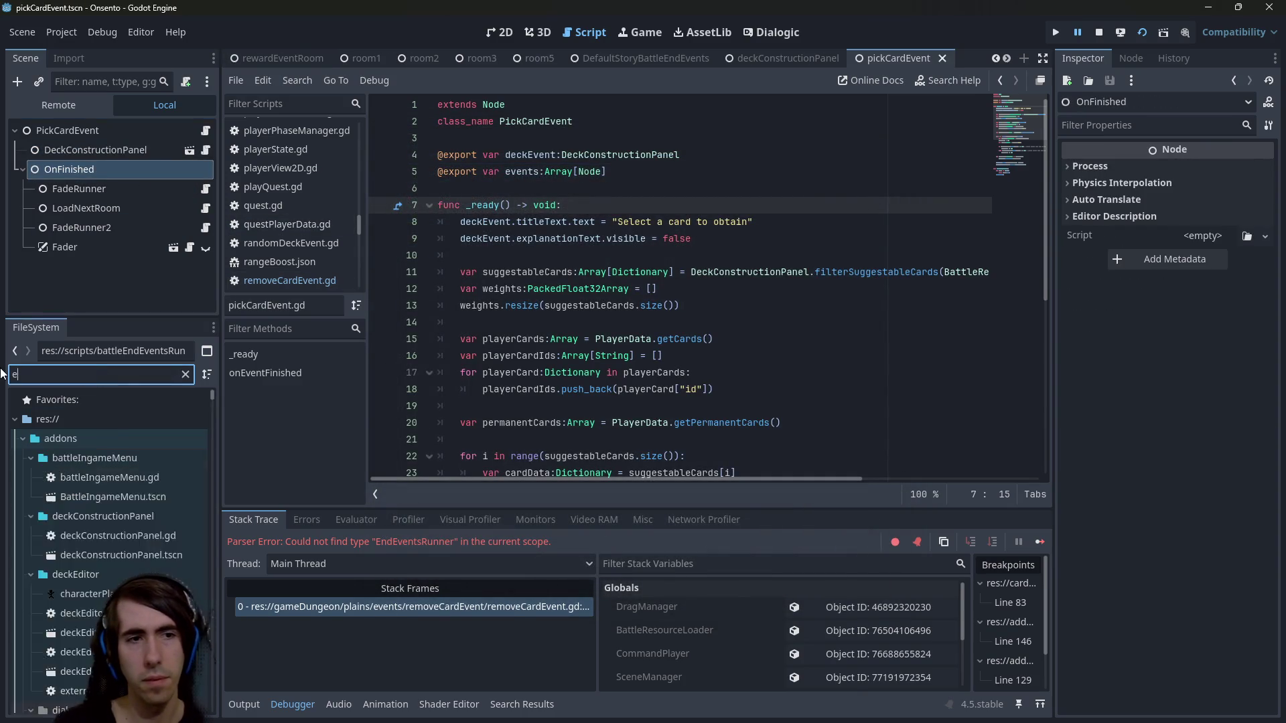
pyautogui.write('srunn')
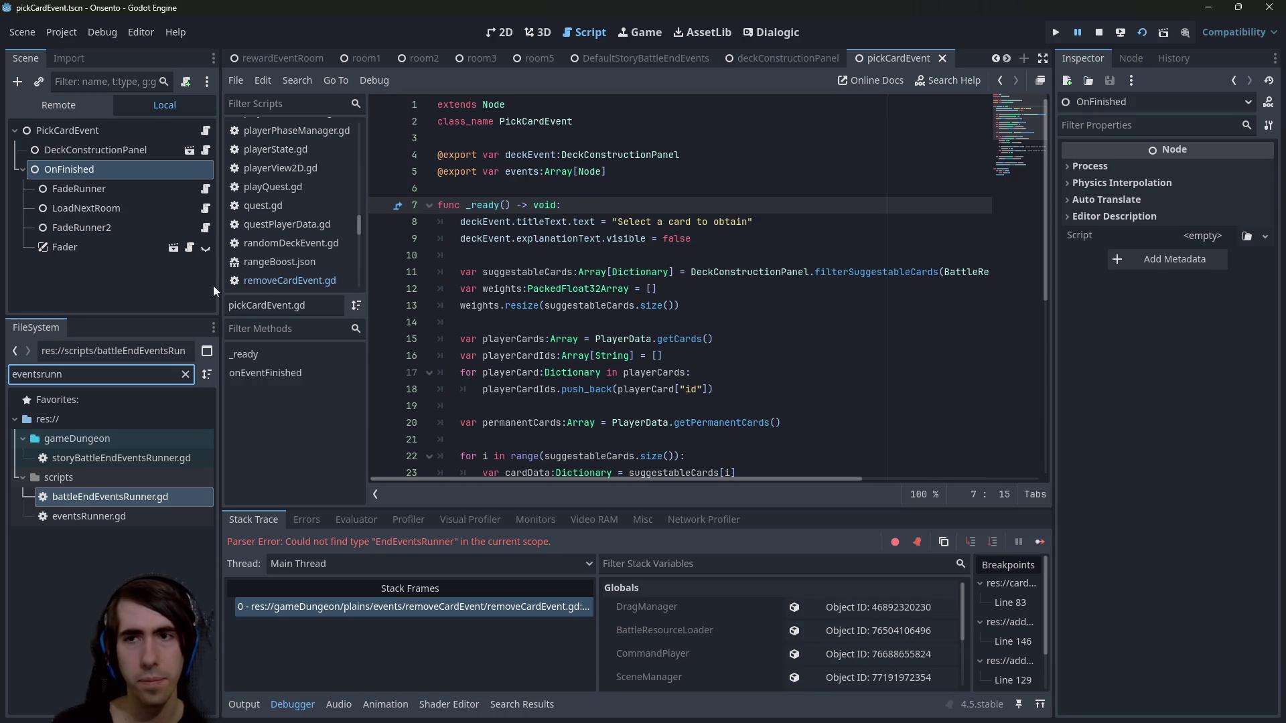
pyautogui.moveTo(134, 517)
pyautogui.mouseDown()
pyautogui.moveTo(927, 279)
pyautogui.moveTo(1203, 254)
pyautogui.moveTo(1203, 238)
pyautogui.mouseUp()
# Fill OnFinished's Events with FadeRunner, LoadNextRoom and FadeRunner2, then save the scene.
pyautogui.click(1219, 169)
pyautogui.click(1192, 216)
pyautogui.click(1191, 239)
pyautogui.click(1191, 262)
pyautogui.moveTo(143, 188)
pyautogui.mouseDown()
pyautogui.moveTo(1218, 248)
pyautogui.moveTo(1206, 218)
pyautogui.mouseUp()
pyautogui.moveTo(98, 208); pyautogui.dragTo(1191, 249)
pyautogui.moveTo(139, 226); pyautogui.dragTo(1199, 262)
pyautogui.hotkey('ctrl', 's')
pyautogui.click(136, 129)
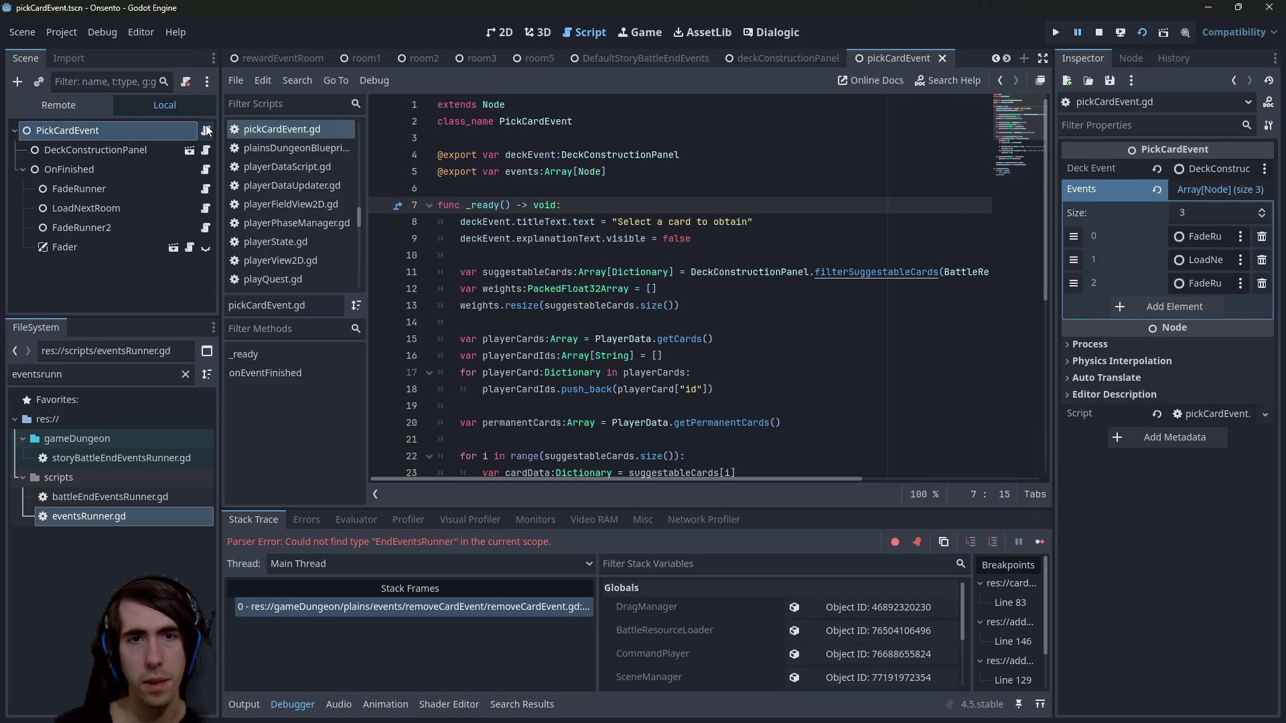
# Delete the exported events array from pickCardEvent.gd and search for its remaining uses.
pyautogui.moveTo(638, 176); pyautogui.dragTo(378, 173)
pyautogui.press('BackSpace')
pyautogui.press('BackSpace')
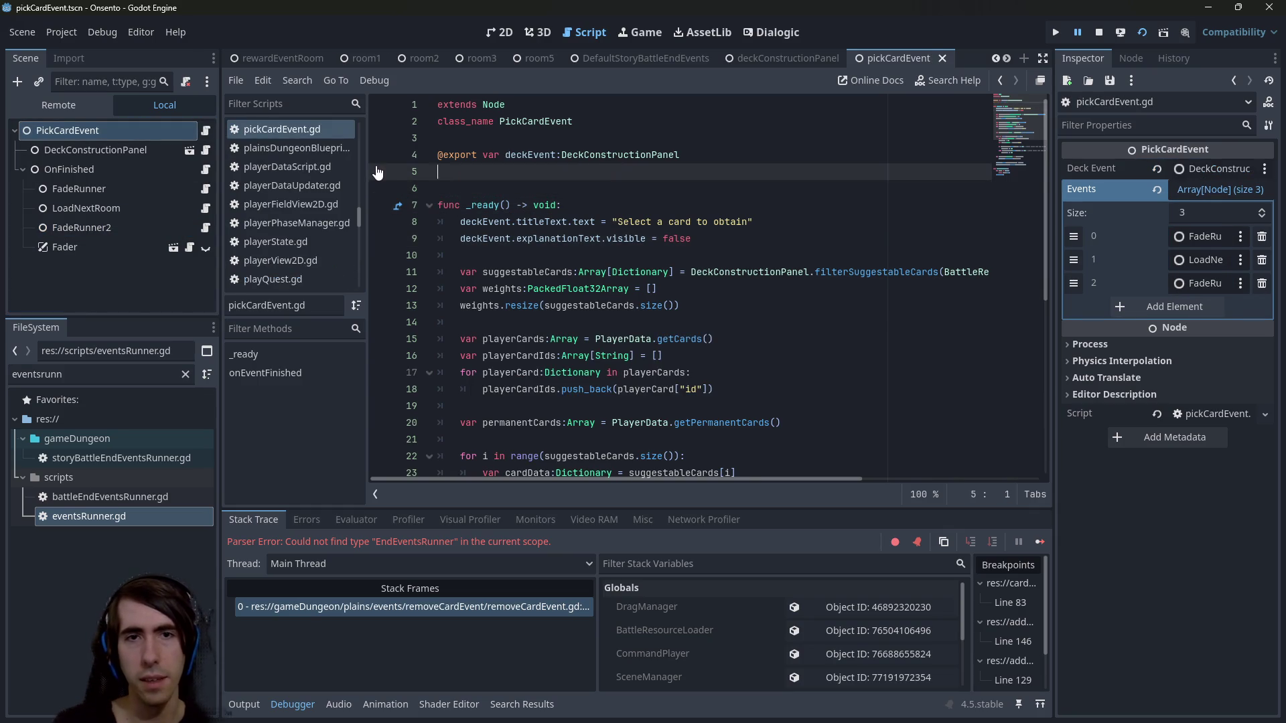
pyautogui.hotkey('ctrl', 's')
pyautogui.hotkey('ctrl', 'f')
pyautogui.write('events')
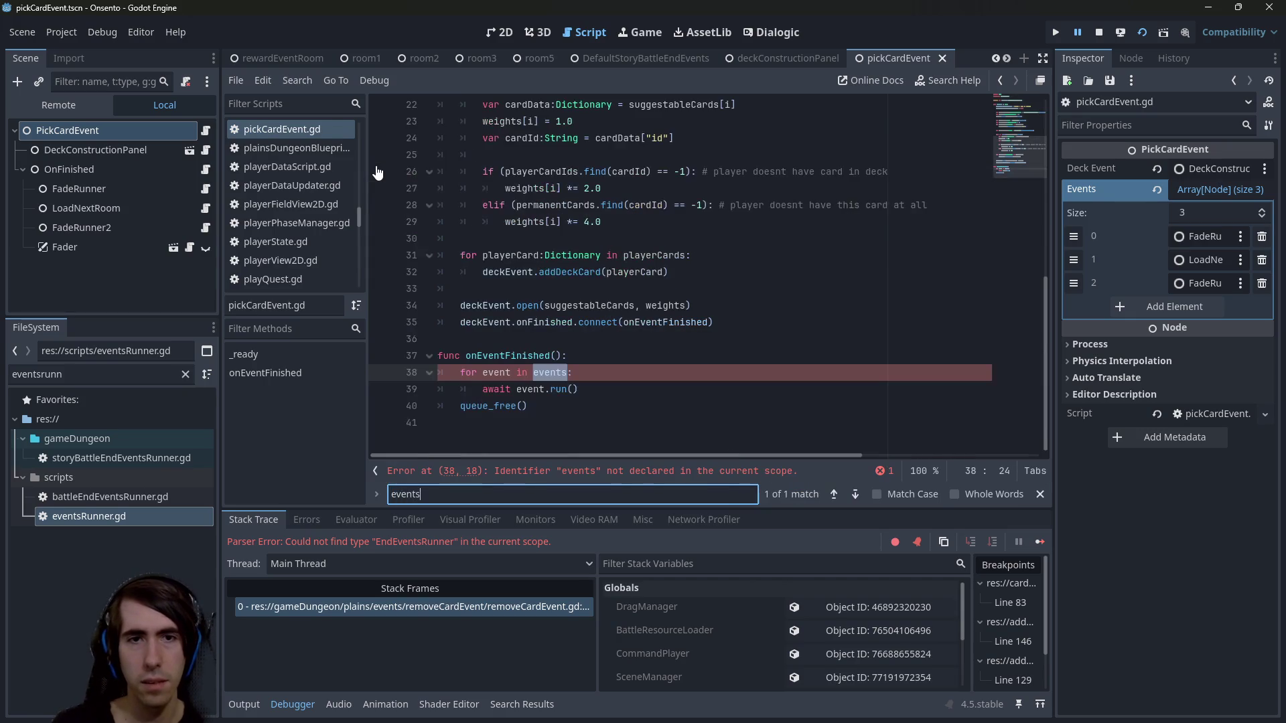
pyautogui.scroll(10, 615, 362)
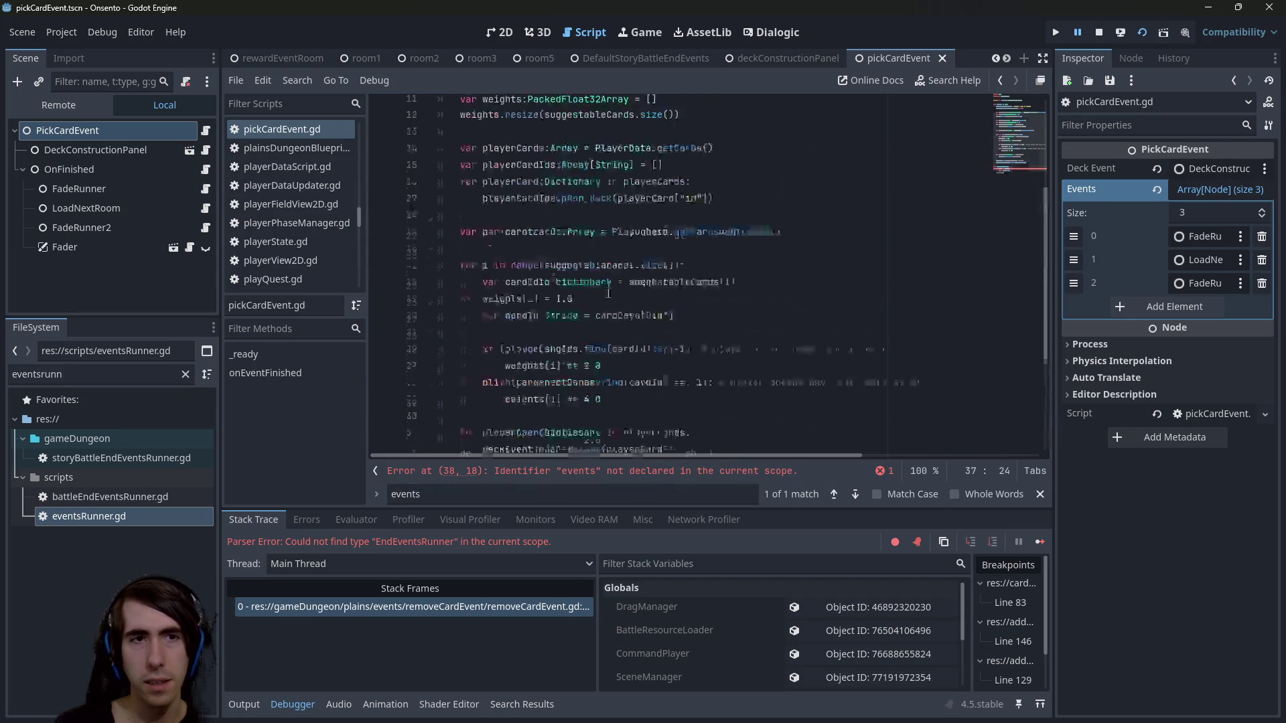
pyautogui.click(706, 175)
pyautogui.press('Return')
pyautogui.press('Up')
pyautogui.write('@')
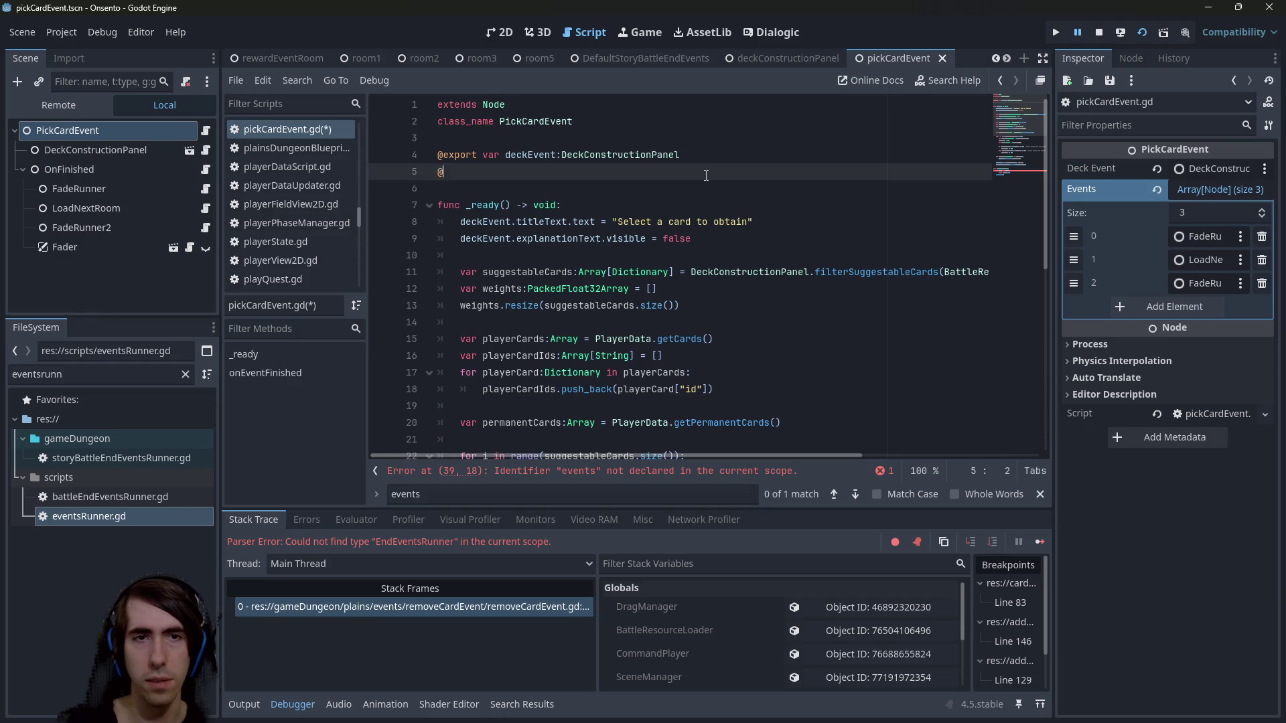
pyautogui.press('BackSpace')
pyautogui.write('var ev')
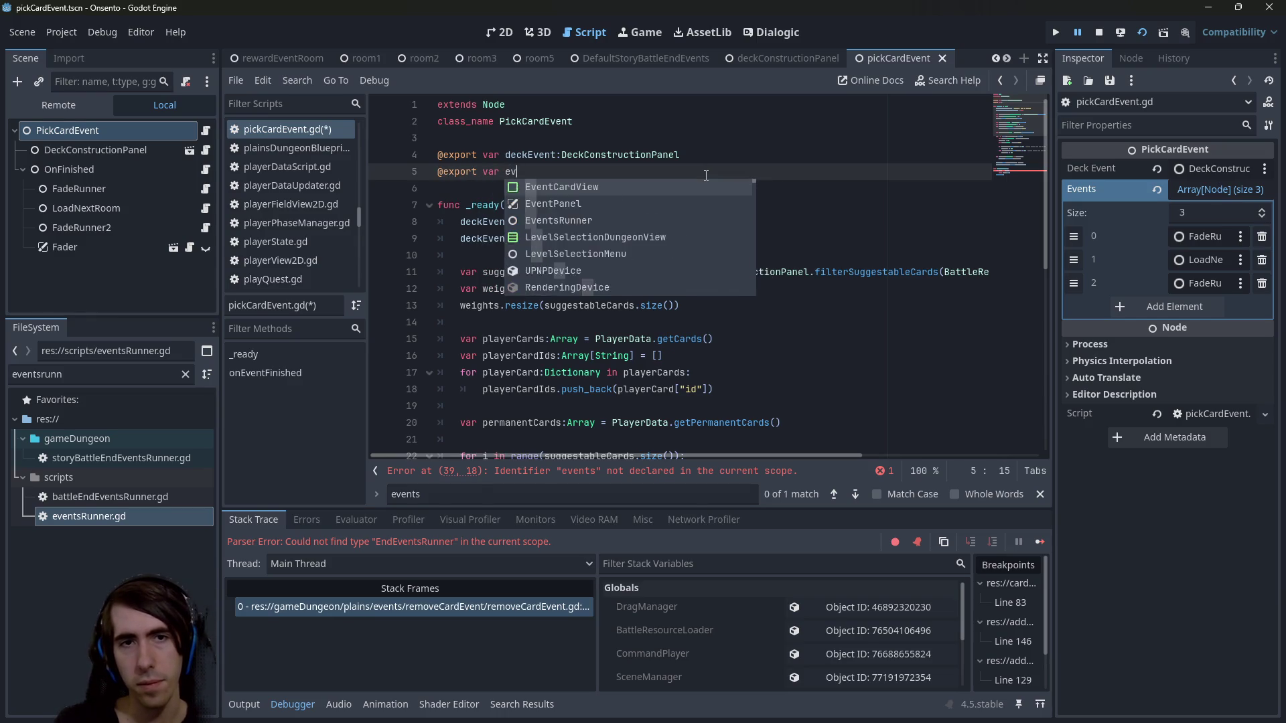
pyautogui.write('sRunne')
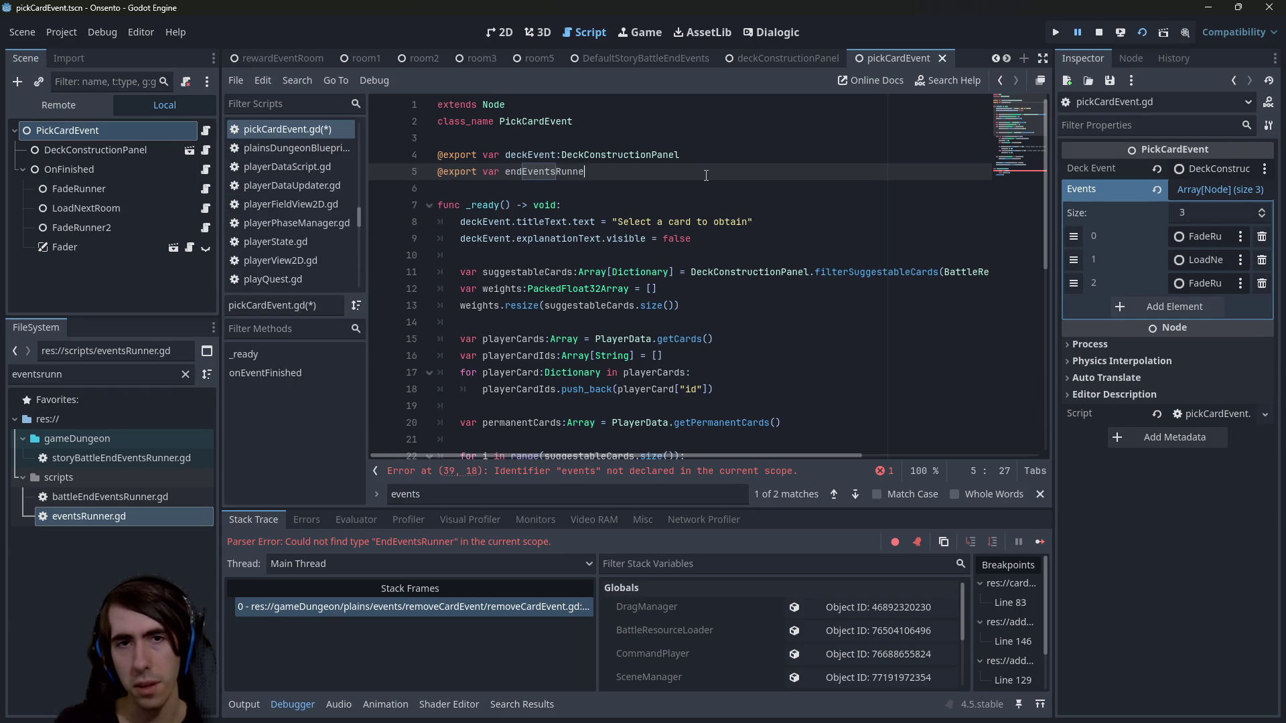
pyautogui.press('Return')
pyautogui.hotkey('ctrl', 'Left')
pyautogui.hotkey('ctrl', 'Left')
pyautogui.hotkey('ctrl', 'shift', 'Left')
pyautogui.hotkey('ctrl', 's')
# Replace the old event loop in onEventFinished with endEventsRunner.run() and save.
pyautogui.scroll(-7, 582, 268)
pyautogui.click(581, 355)
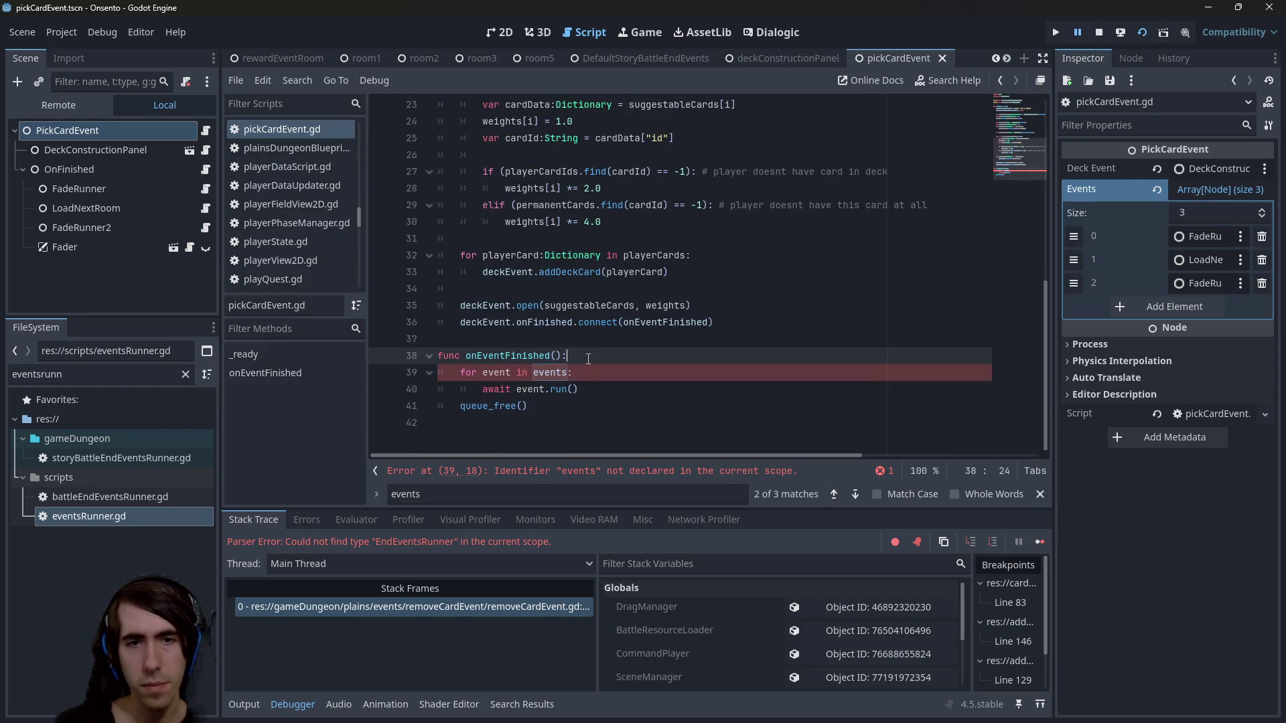
pyautogui.press('Return')
pyautogui.hotkey('ctrl', 's')
pyautogui.moveTo(389, 422); pyautogui.dragTo(389, 388)
pyautogui.press('Delete')
pyautogui.hotkey('ctrl', 's')
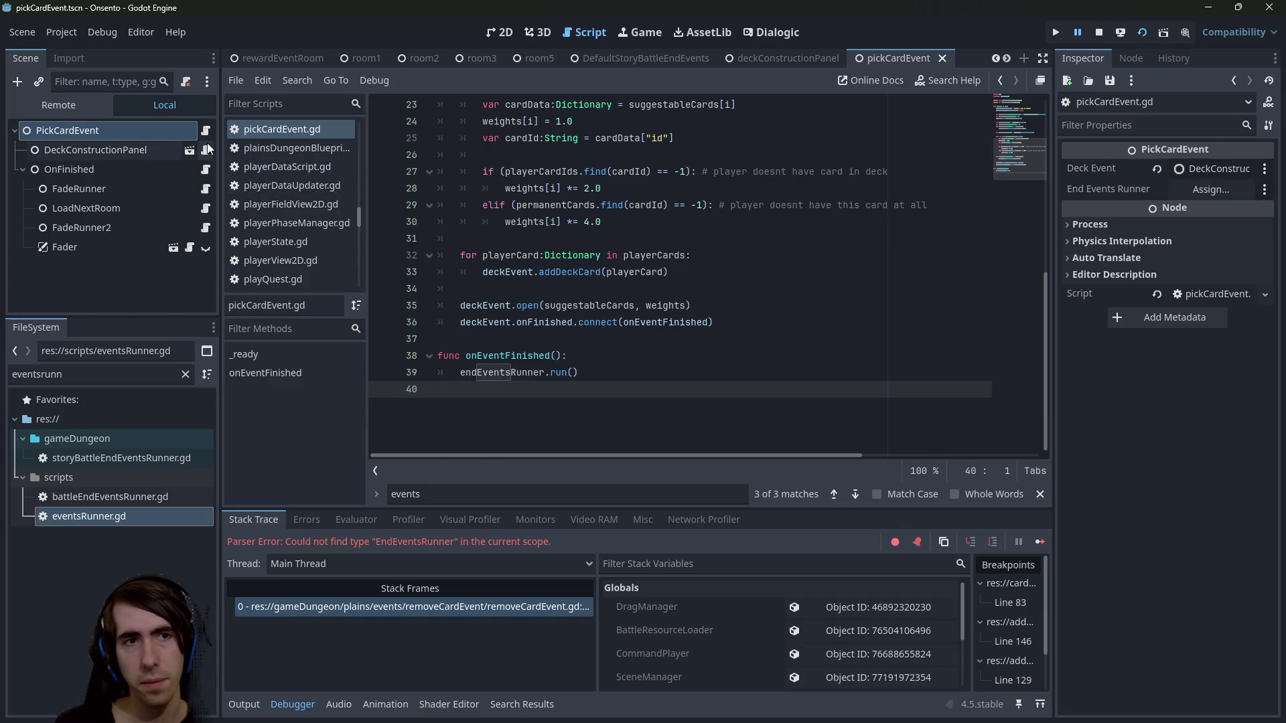
pyautogui.click(538, 361)
pyautogui.doubleClick(524, 356)
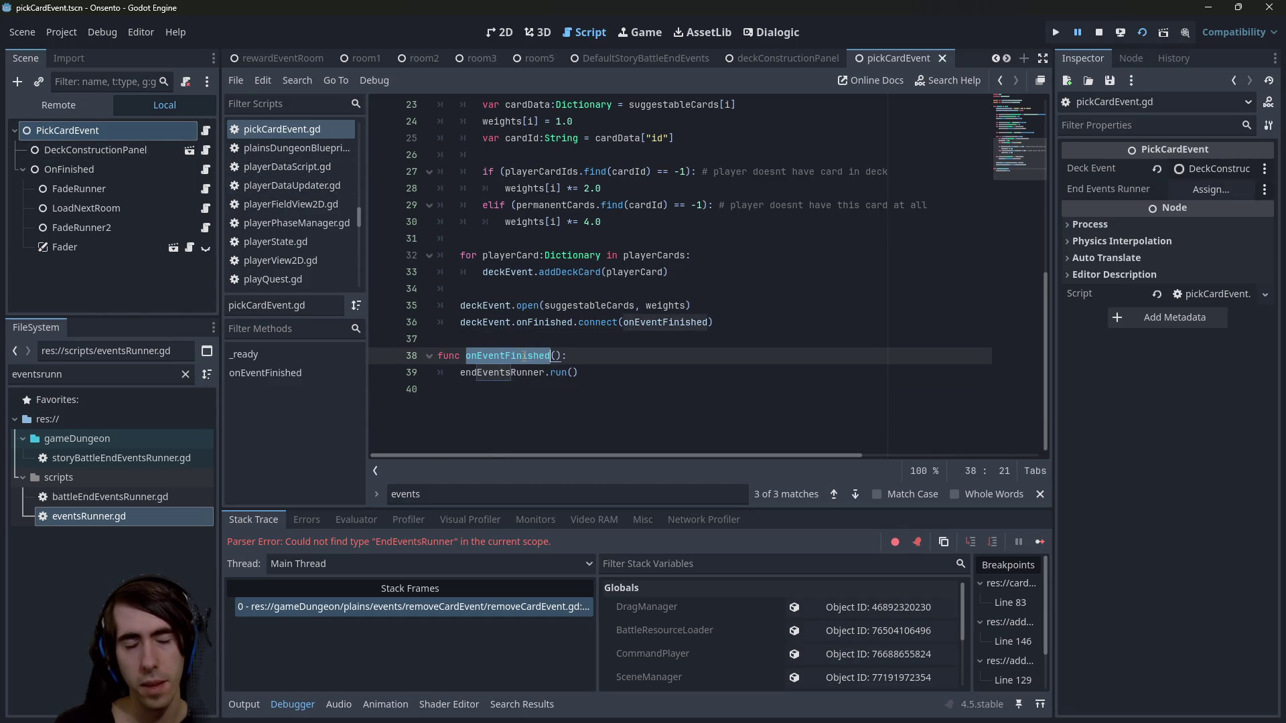
pyautogui.scroll(7, 524, 356)
pyautogui.moveTo(663, 172); pyautogui.dragTo(376, 181)
pyautogui.hotkey('ctrl', 'c')
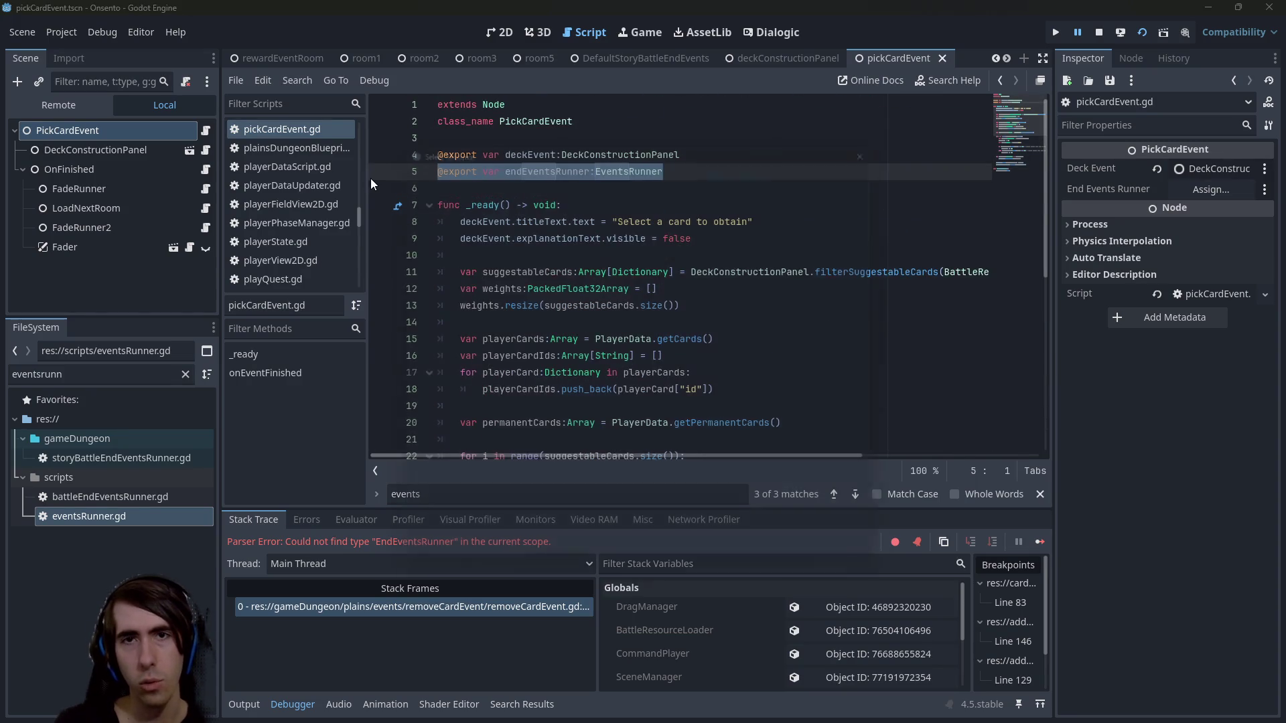
# Open the duplicateCardEvent.tscn scene via Quick Open with 'duplicate'.
pyautogui.hotkey('shift', 'alt', 'o')
pyautogui.write('duplicate')
pyautogui.press('Down')
pyautogui.press('Return')
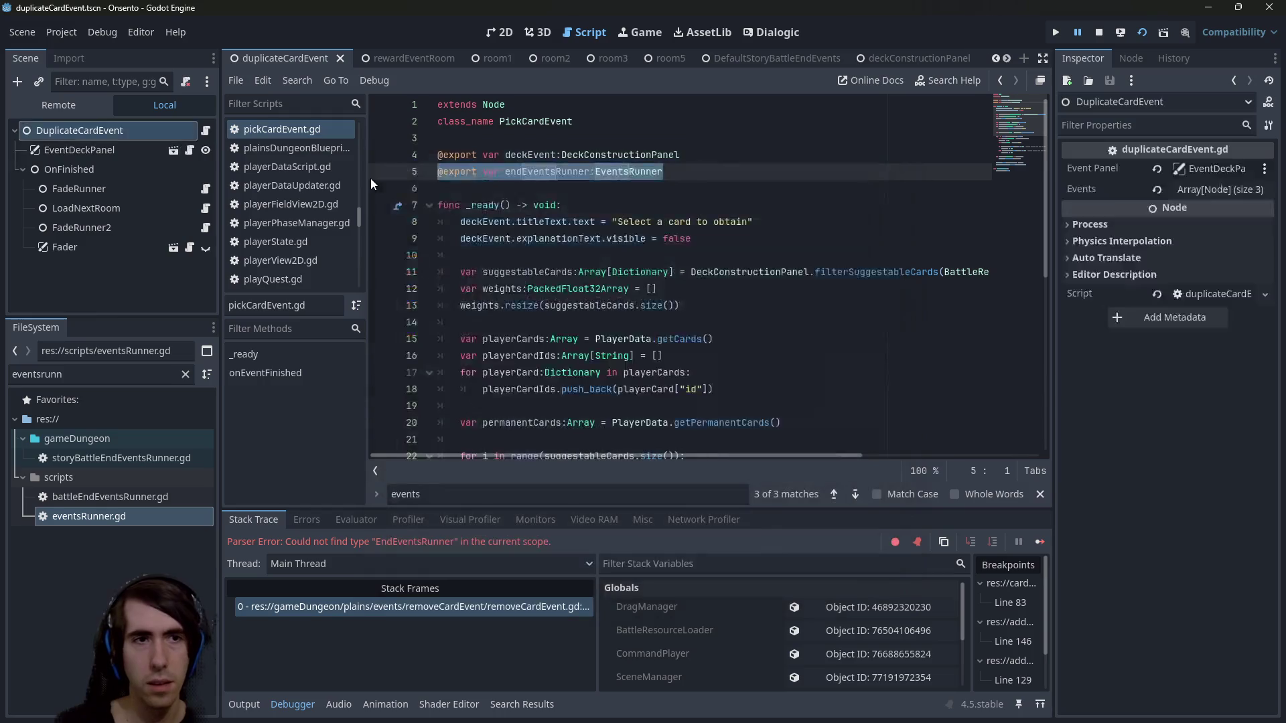
# Swap the events array export for the endEventsRunner export and save.
pyautogui.click(205, 130)
pyautogui.moveTo(607, 171); pyautogui.dragTo(429, 159)
pyautogui.press('BackSpace')
pyautogui.hotkey('ctrl', 'z')
pyautogui.hotkey('ctrl', 'z')
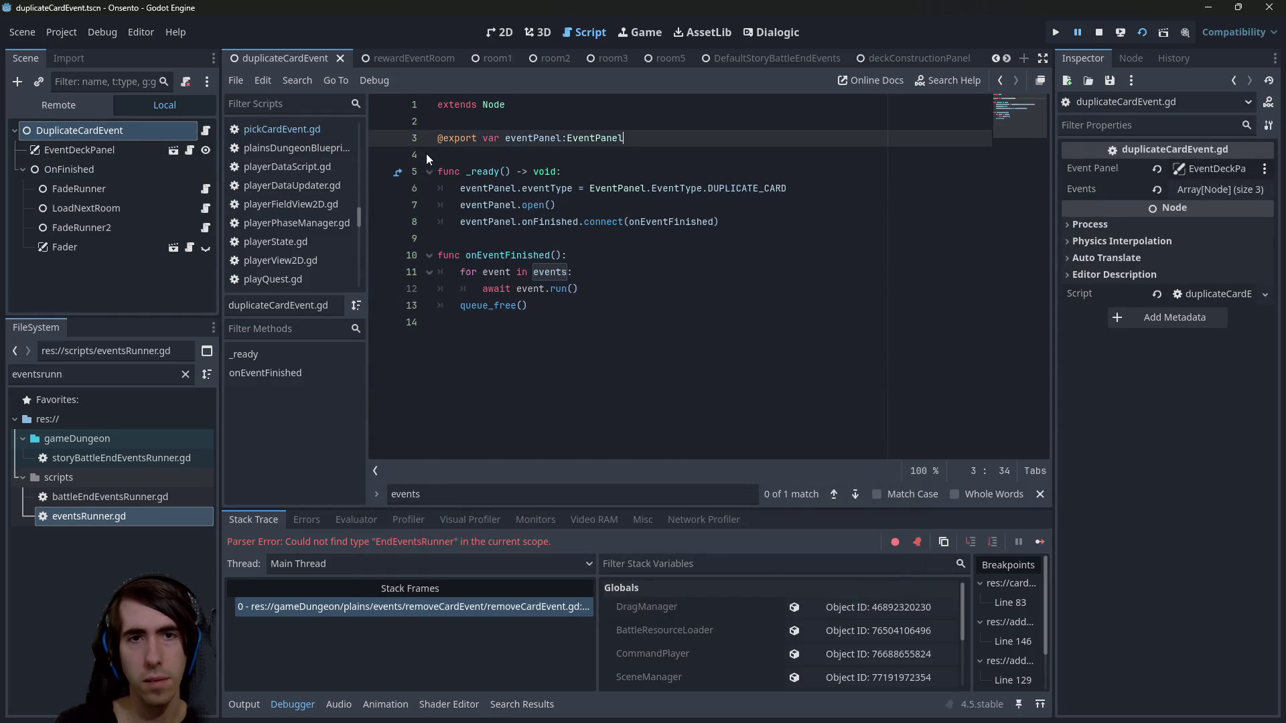
pyautogui.hotkey('ctrl', 's')
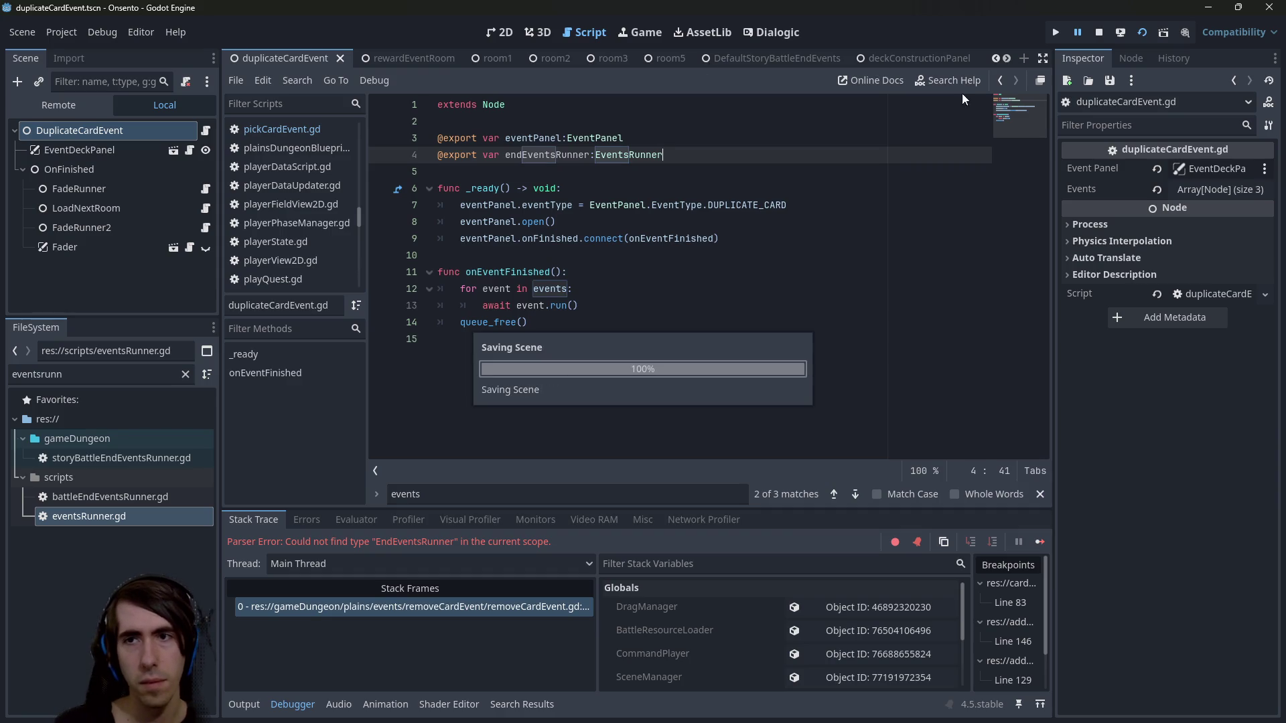
# Replace the event loop in onEventFinished with endEventsRunner.run() and save.
pyautogui.moveTo(610, 336); pyautogui.dragTo(393, 286)
pyautogui.press('BackSpace')
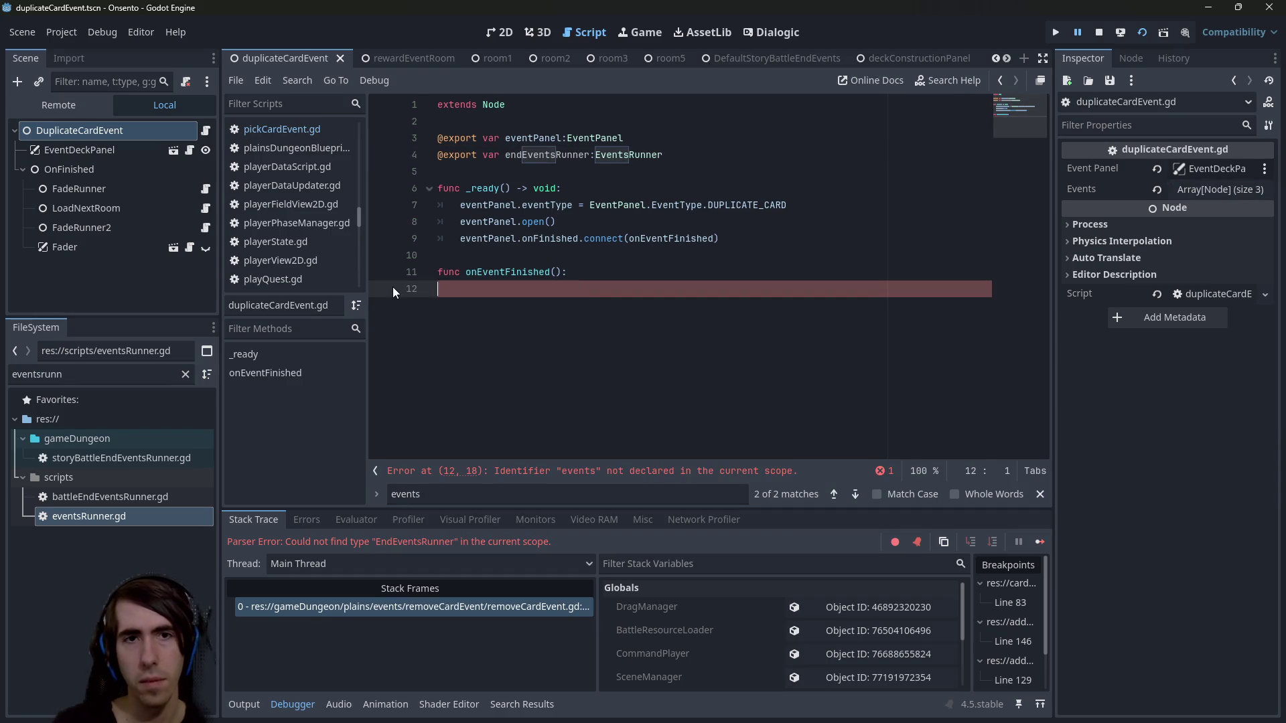
pyautogui.hotkey('ctrl', 'v')
pyautogui.hotkey('ctrl', 'Left')
pyautogui.hotkey('ctrl', 'Left')
pyautogui.hotkey('ctrl', 'Left')
pyautogui.hotkey('ctrl', 'BackSpace')
pyautogui.hotkey('ctrl', 'BackSpace')
pyautogui.hotkey('ctrl', 'Right')
pyautogui.press('Home')
pyautogui.press('Delete')
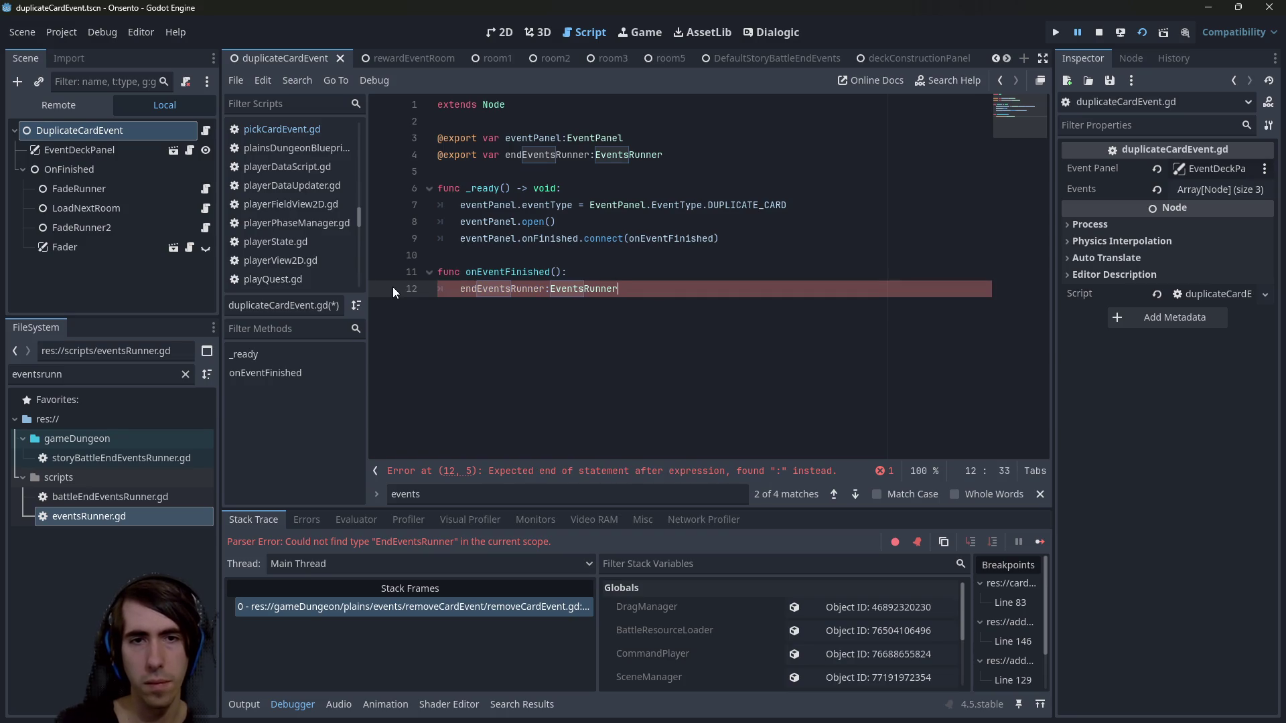
pyautogui.press('BackSpace')
pyautogui.press('BackSpace')
pyautogui.press('BackSpace')
pyautogui.write('.ru')
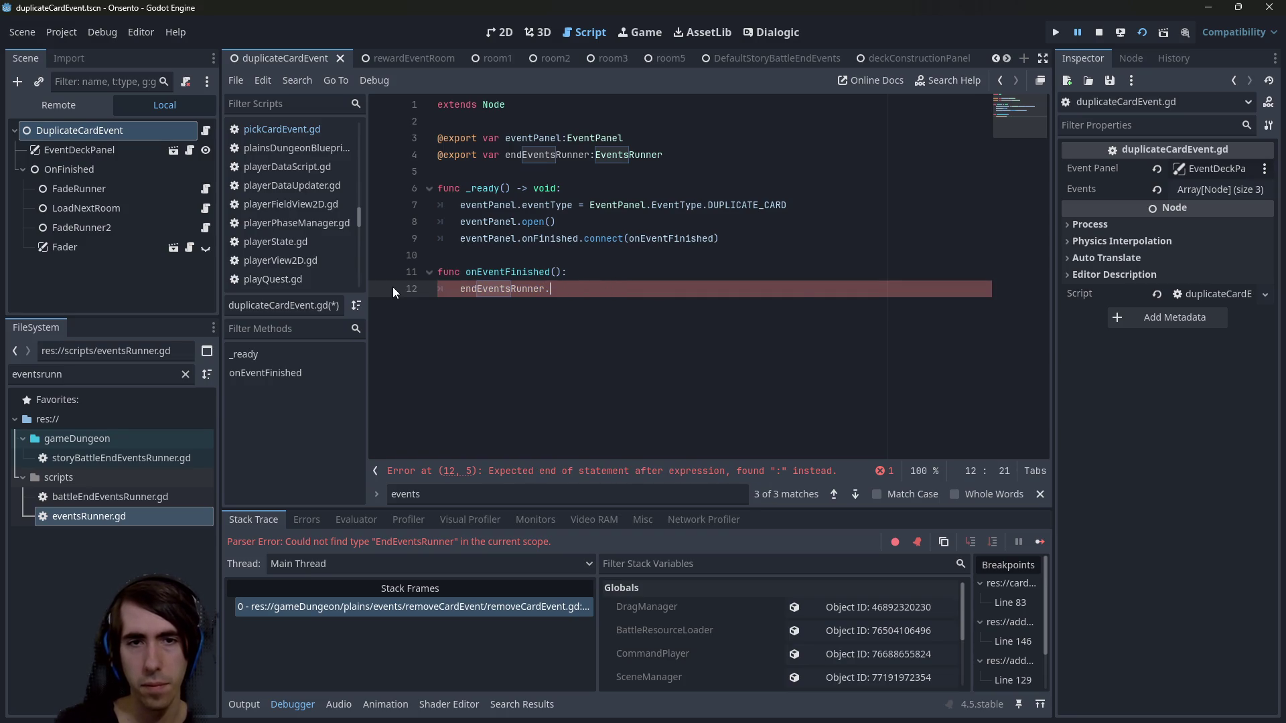
pyautogui.press('Return')
pyautogui.hotkey('ctrl', 's')
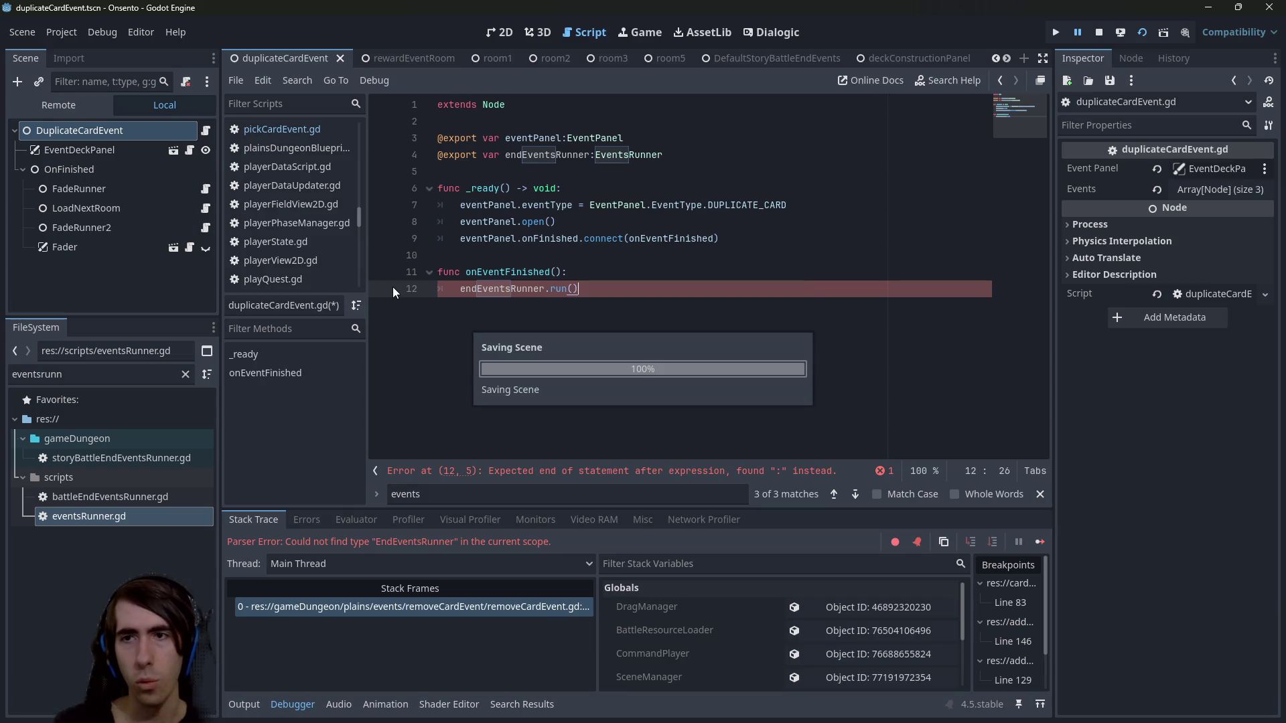
pyautogui.click(1206, 189)
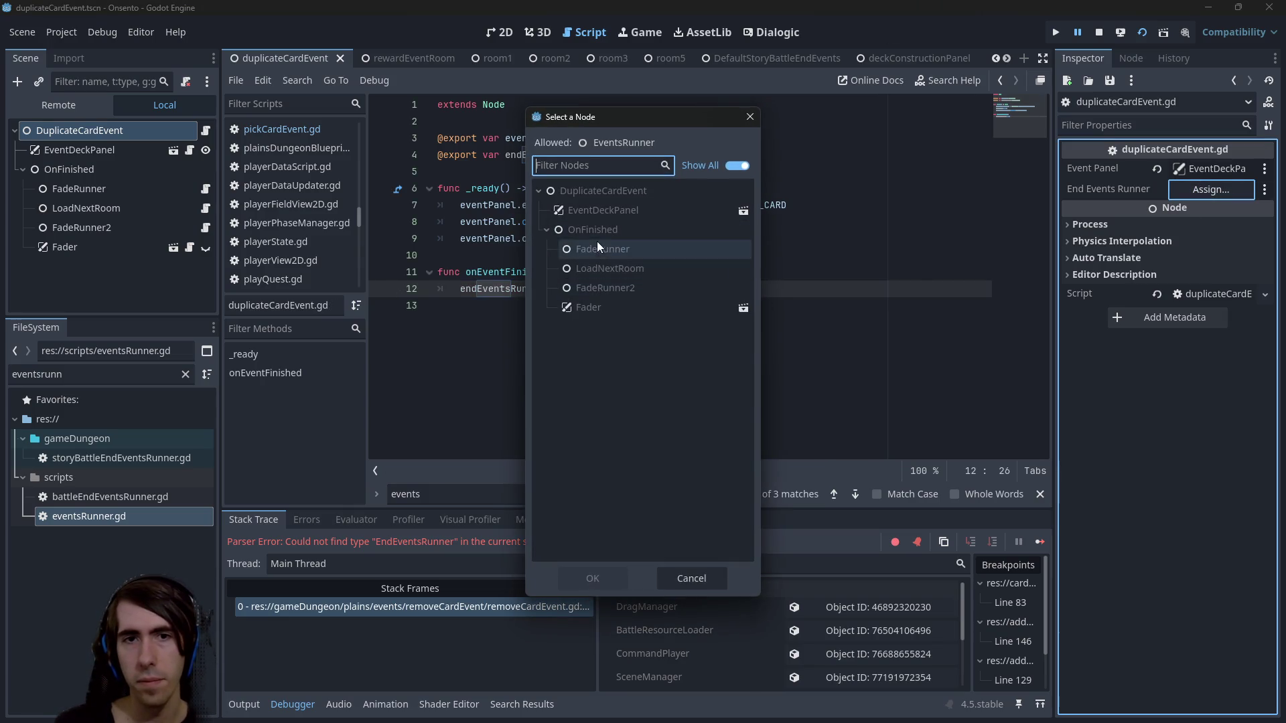
# Attach the events runner script to OnFinished and assign it as End Events Runner.
pyautogui.click(23, 202)
pyautogui.moveTo(93, 517); pyautogui.dragTo(98, 171)
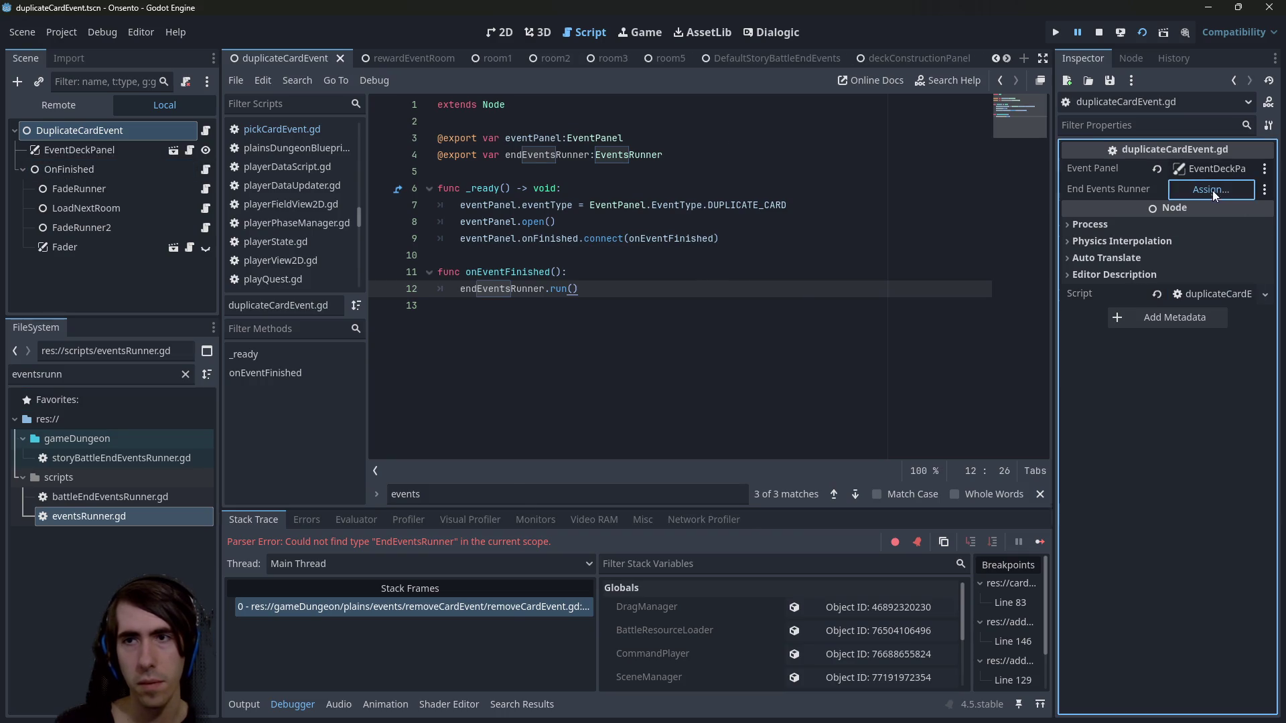
pyautogui.click(1211, 189)
pyautogui.doubleClick(607, 223)
pyautogui.click(67, 170)
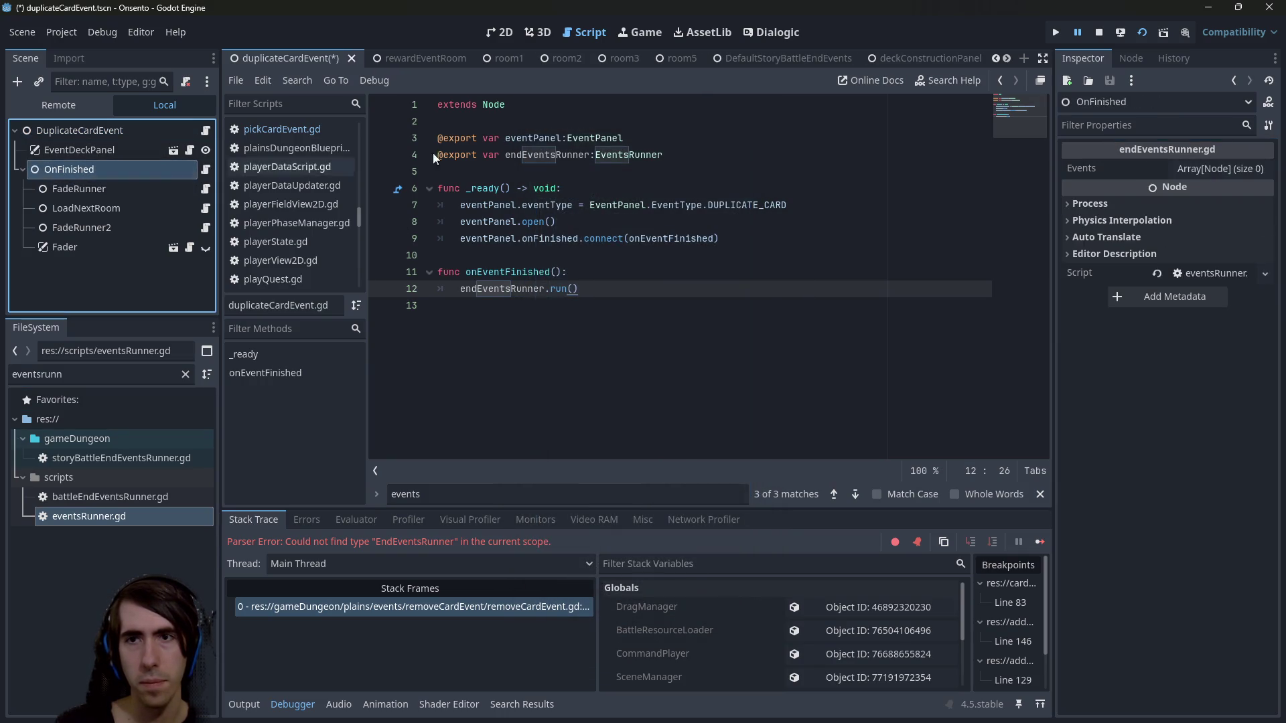
# Add three Events elements to OnFinished, drop in FadeRunner and LoadNextRoom, and save.
pyautogui.click(1220, 169)
pyautogui.click(1199, 215)
pyautogui.click(1203, 239)
pyautogui.click(1206, 262)
pyautogui.moveTo(67, 189)
pyautogui.mouseDown()
pyautogui.moveTo(752, 287)
pyautogui.moveTo(1193, 215)
pyautogui.mouseUp()
pyautogui.moveTo(64, 213)
pyautogui.mouseDown()
pyautogui.moveTo(1199, 240)
pyautogui.moveTo(143, 236)
pyautogui.moveTo(1179, 251)
pyautogui.moveTo(1199, 262)
pyautogui.mouseUp()
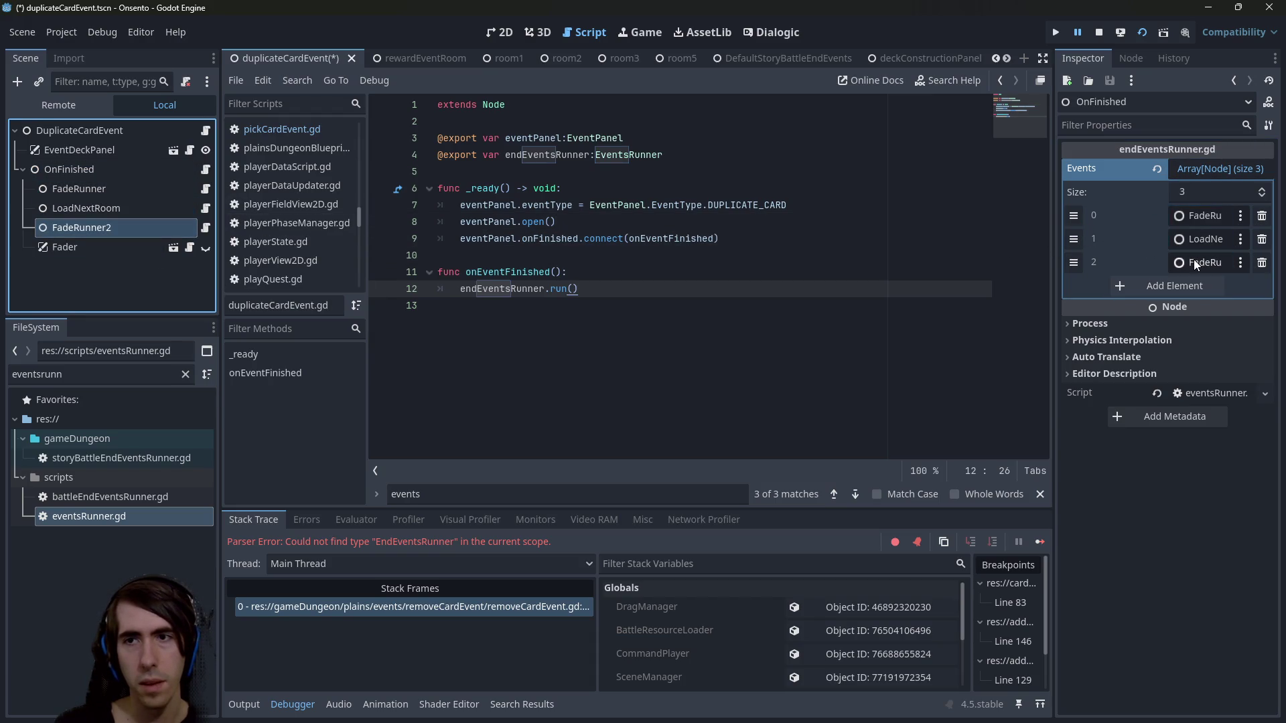
pyautogui.hotkey('ctrl', 's')
pyautogui.click(529, 339)
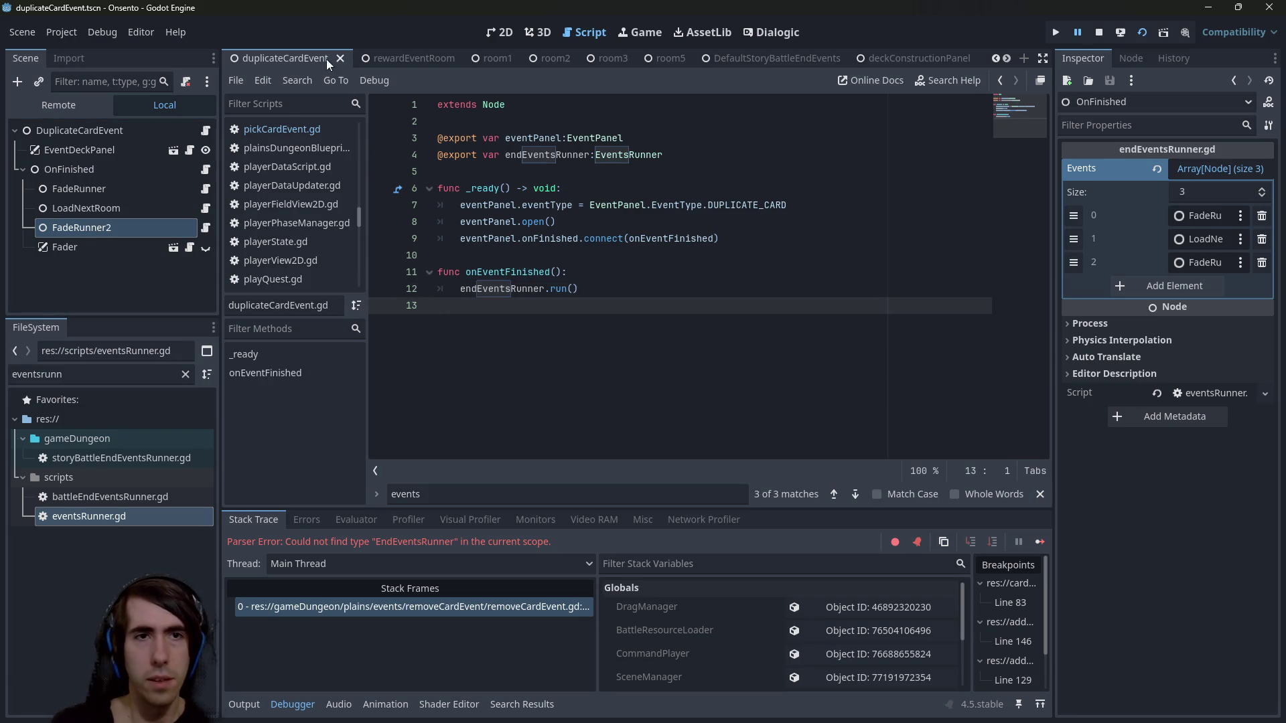
pyautogui.scroll(3, 322, 52)
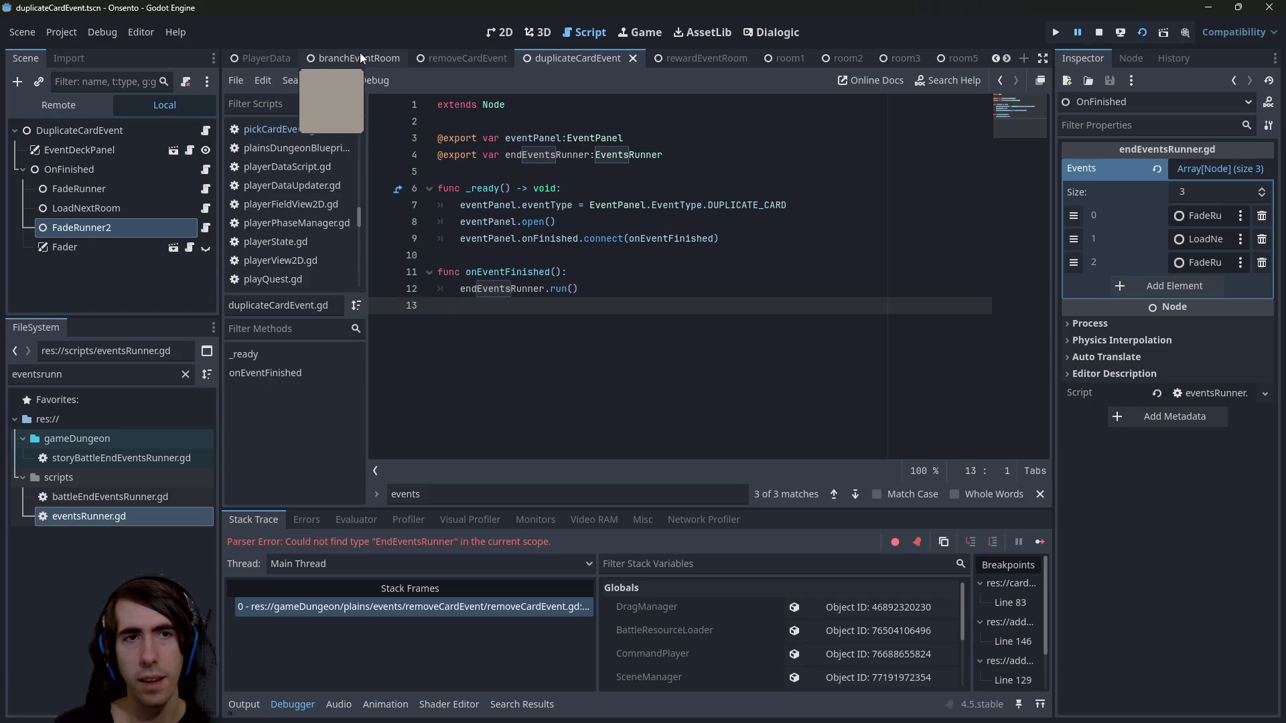
# Open branchEventRoom's dialogueEvent.gd, review the exitName room loading, and clear the FileSystem filter.
pyautogui.click(359, 58)
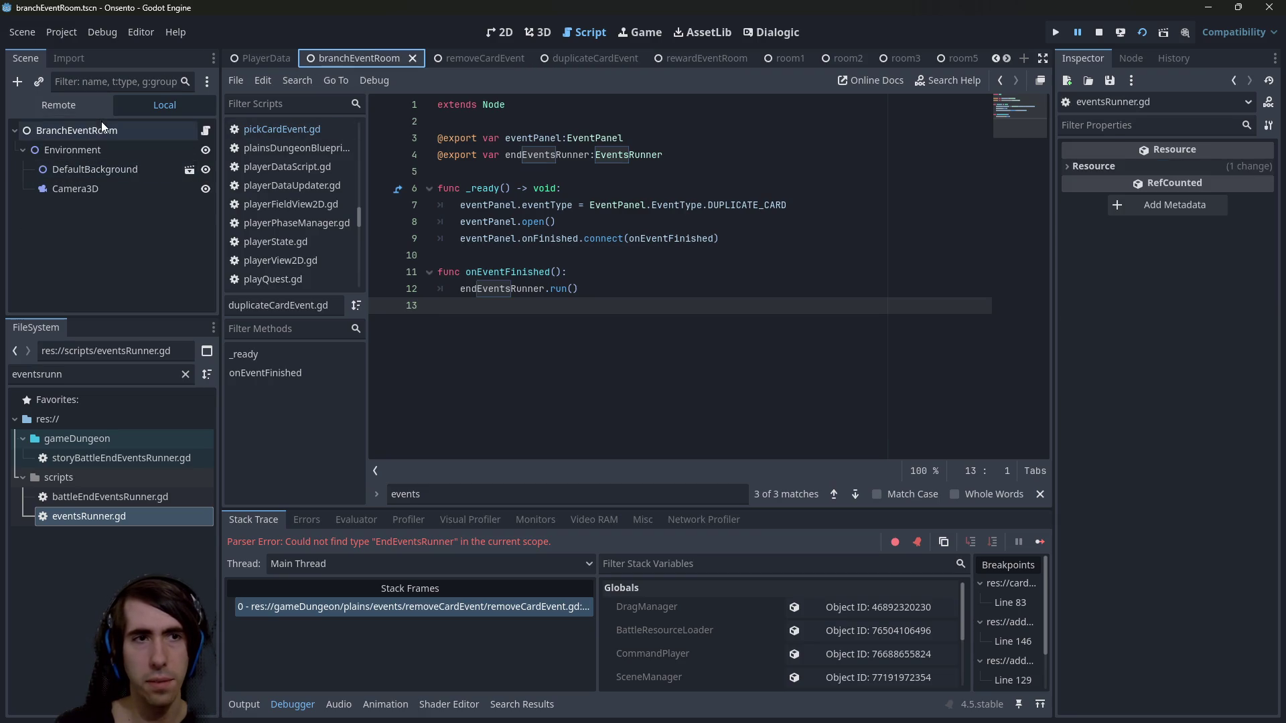
pyautogui.click(206, 131)
pyautogui.scroll(-1, 680, 352)
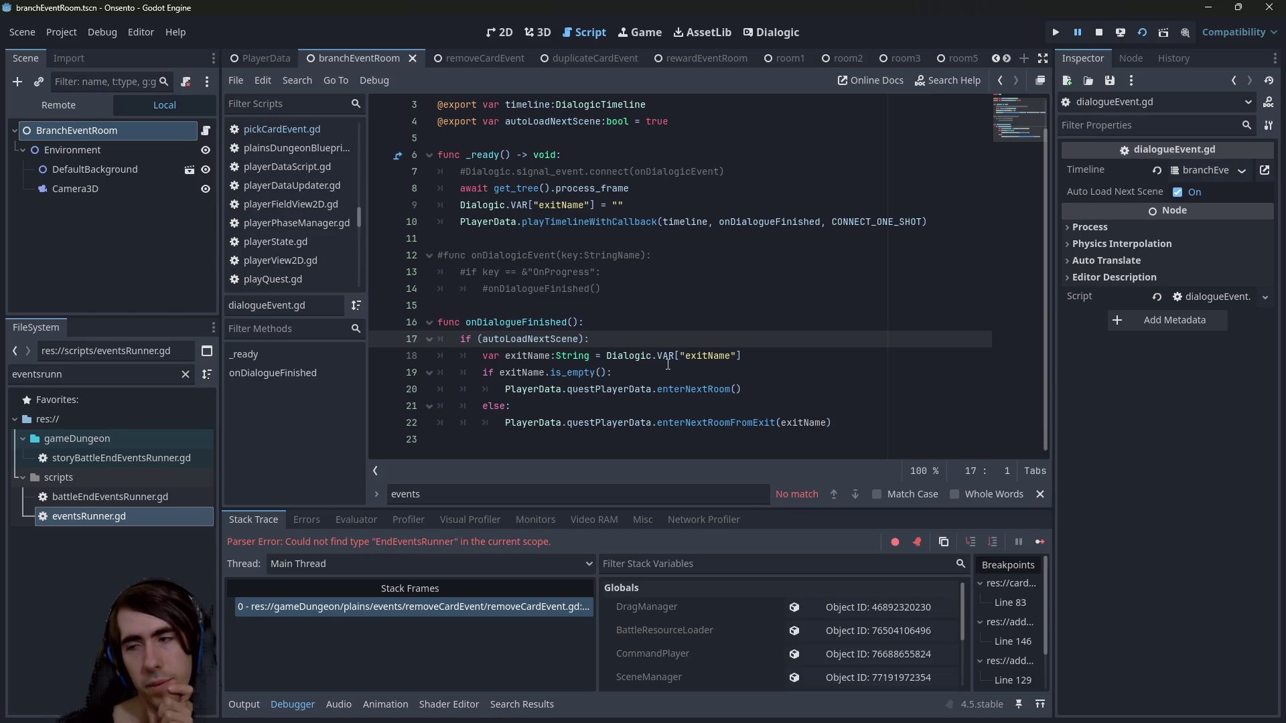
pyautogui.scroll(1, 623, 351)
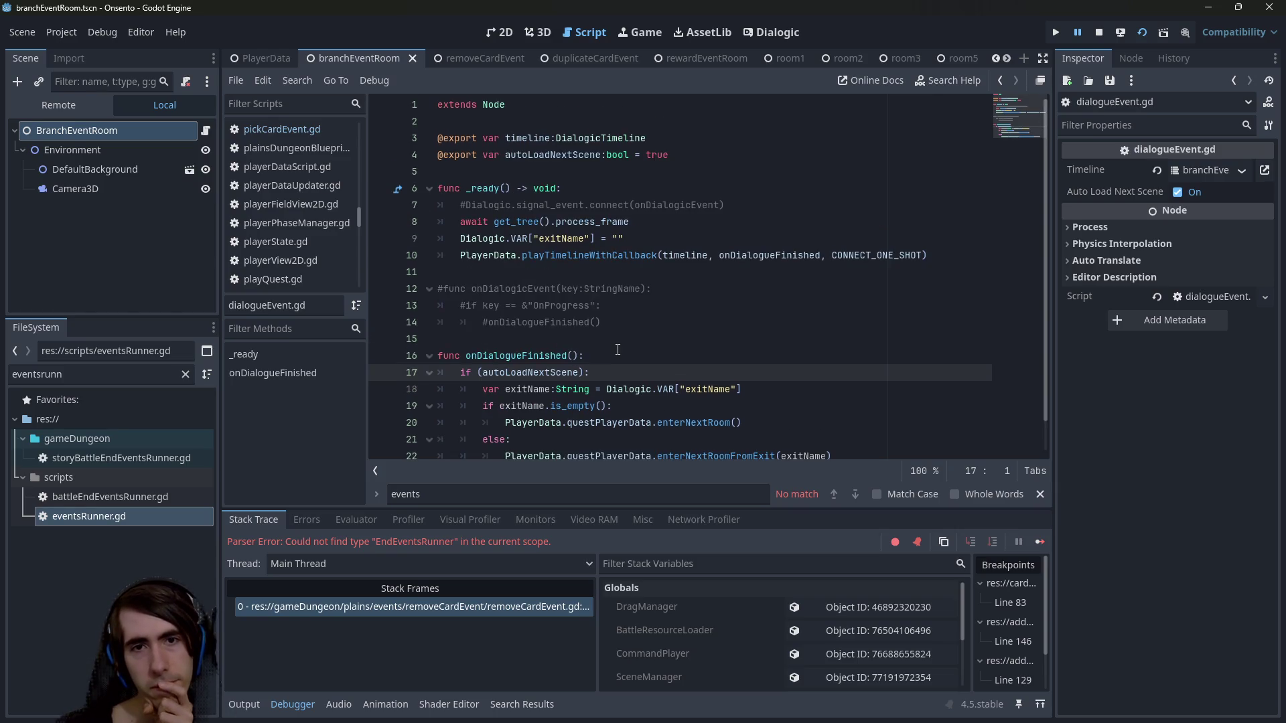
pyautogui.scroll(-1, 618, 350)
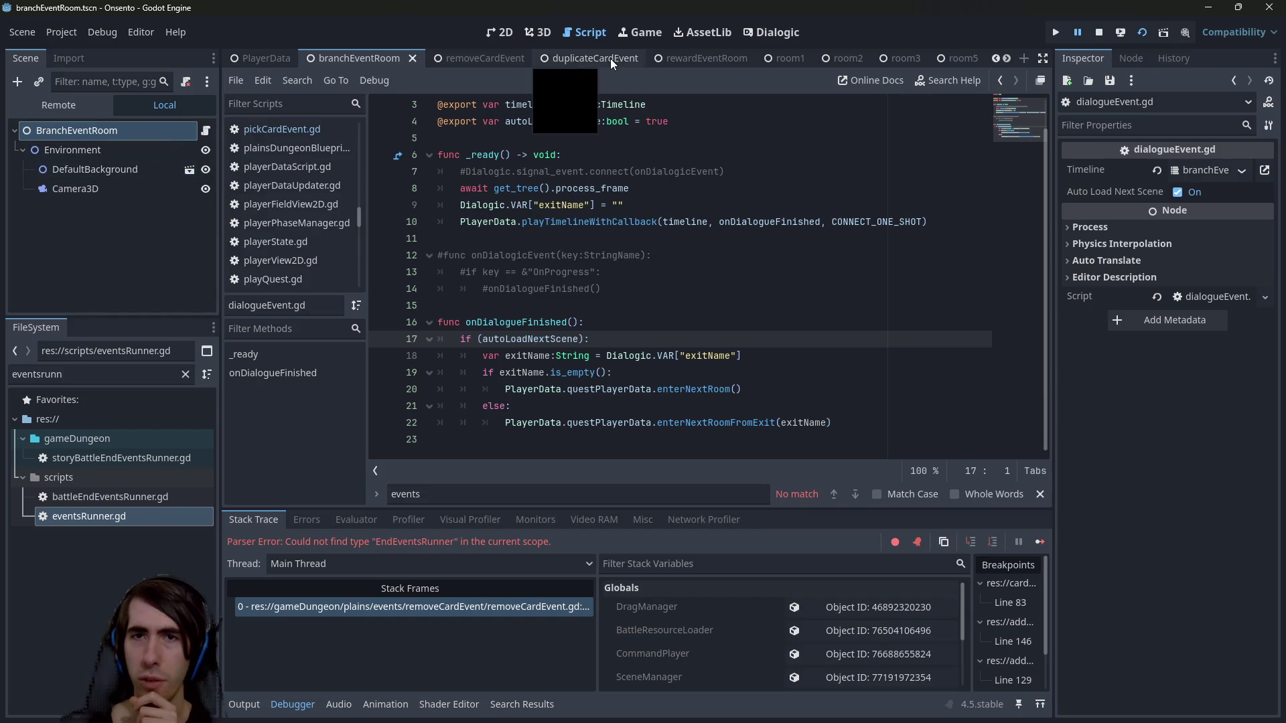
pyautogui.scroll(-3, 610, 61)
pyautogui.scroll(-8, 611, 60)
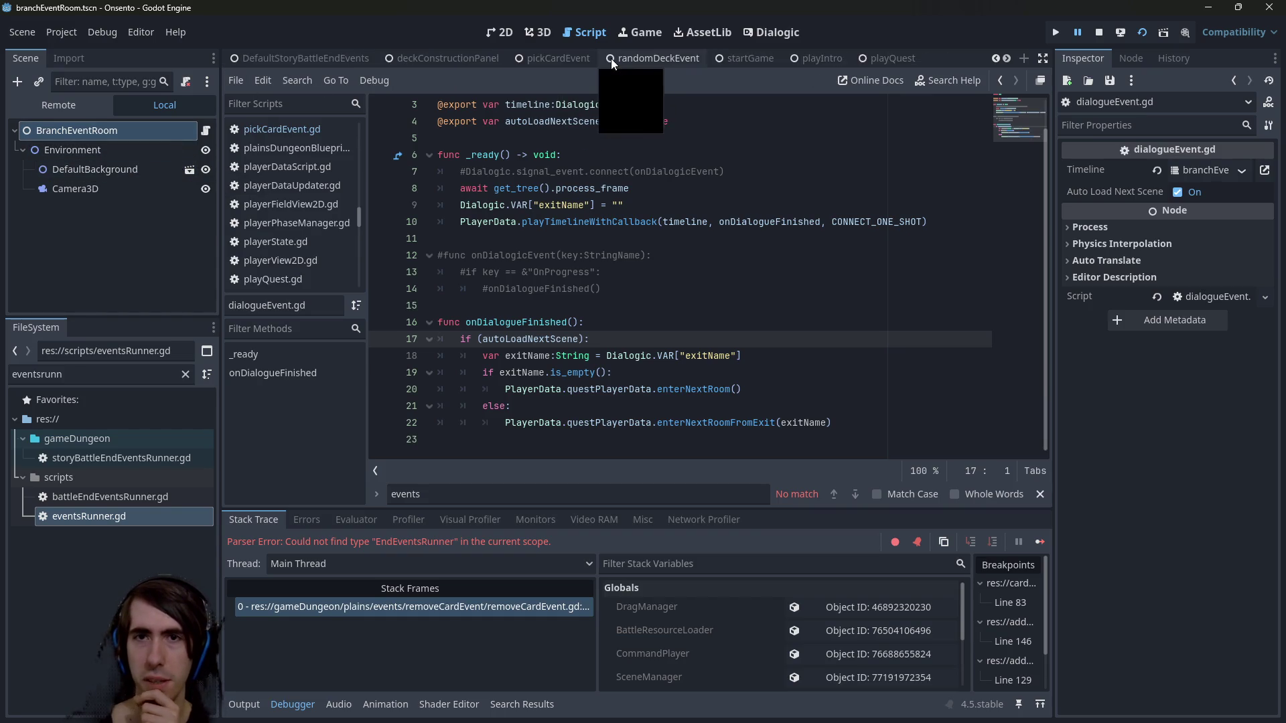
pyautogui.click(723, 207)
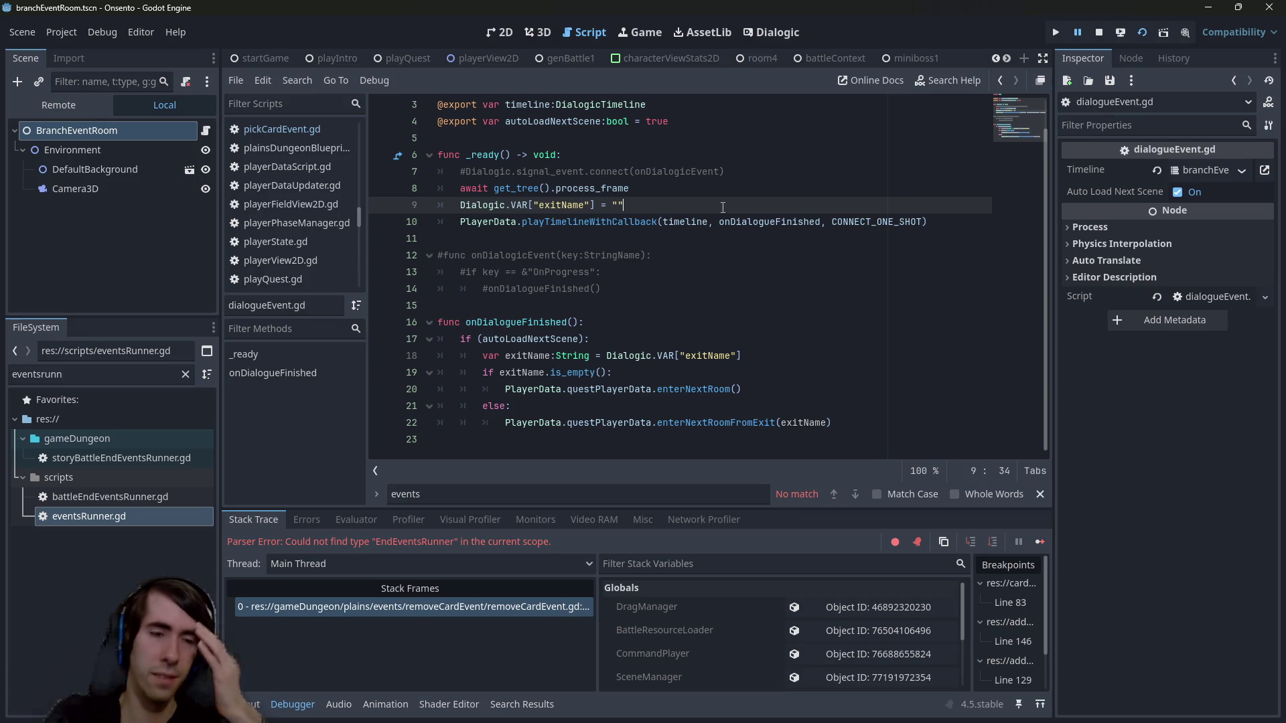
pyautogui.click(185, 375)
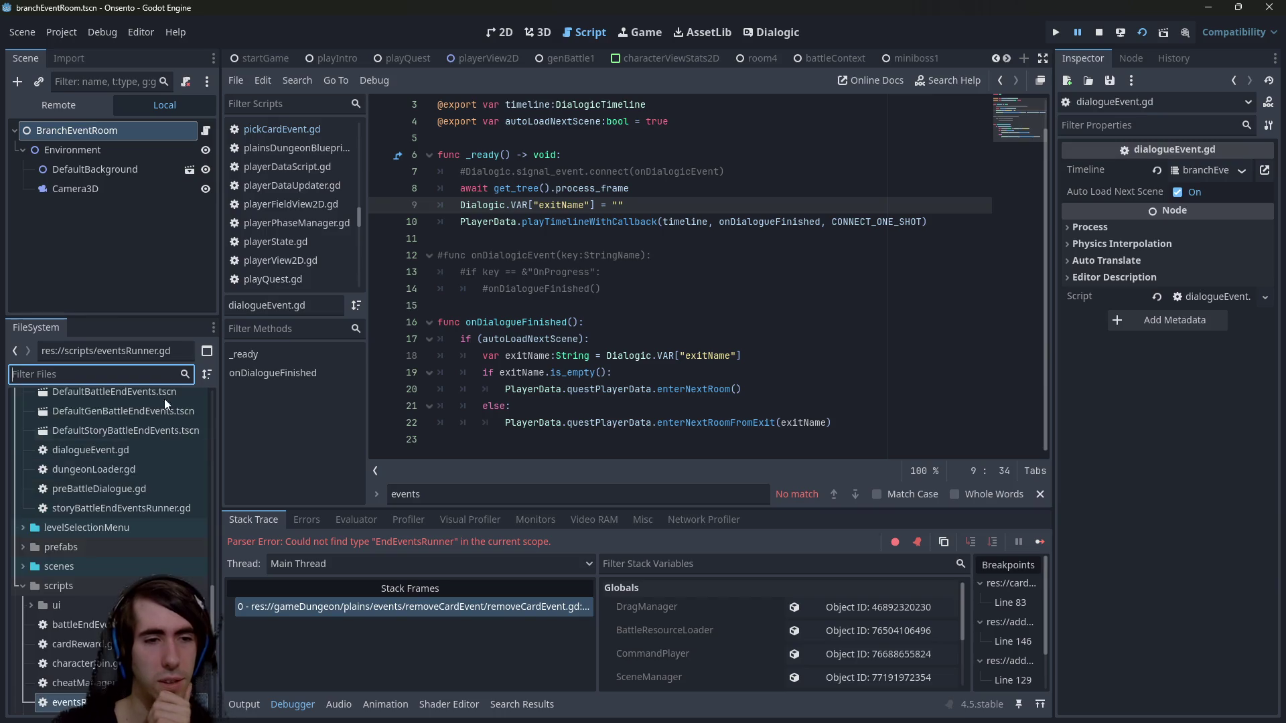
# Open the branchEventRoom2 scene from the branch folder and review its script.
pyautogui.scroll(-10, 108, 513)
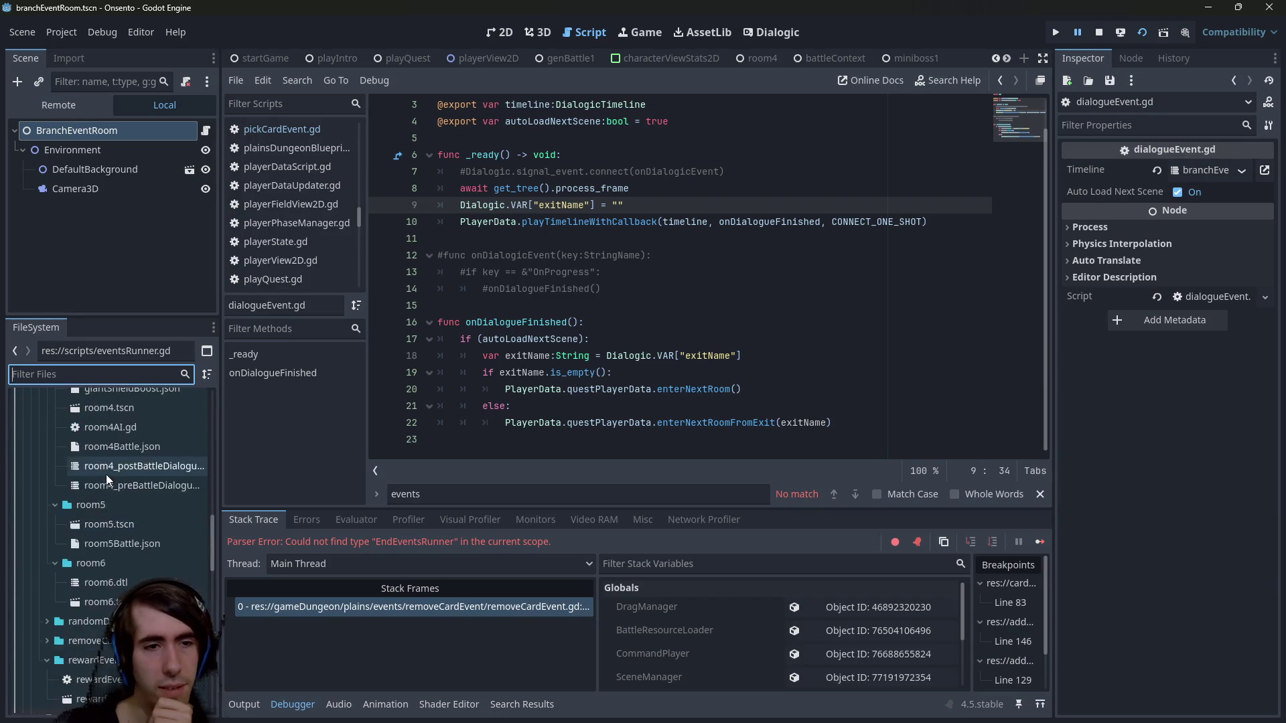
pyautogui.scroll(15, 106, 474)
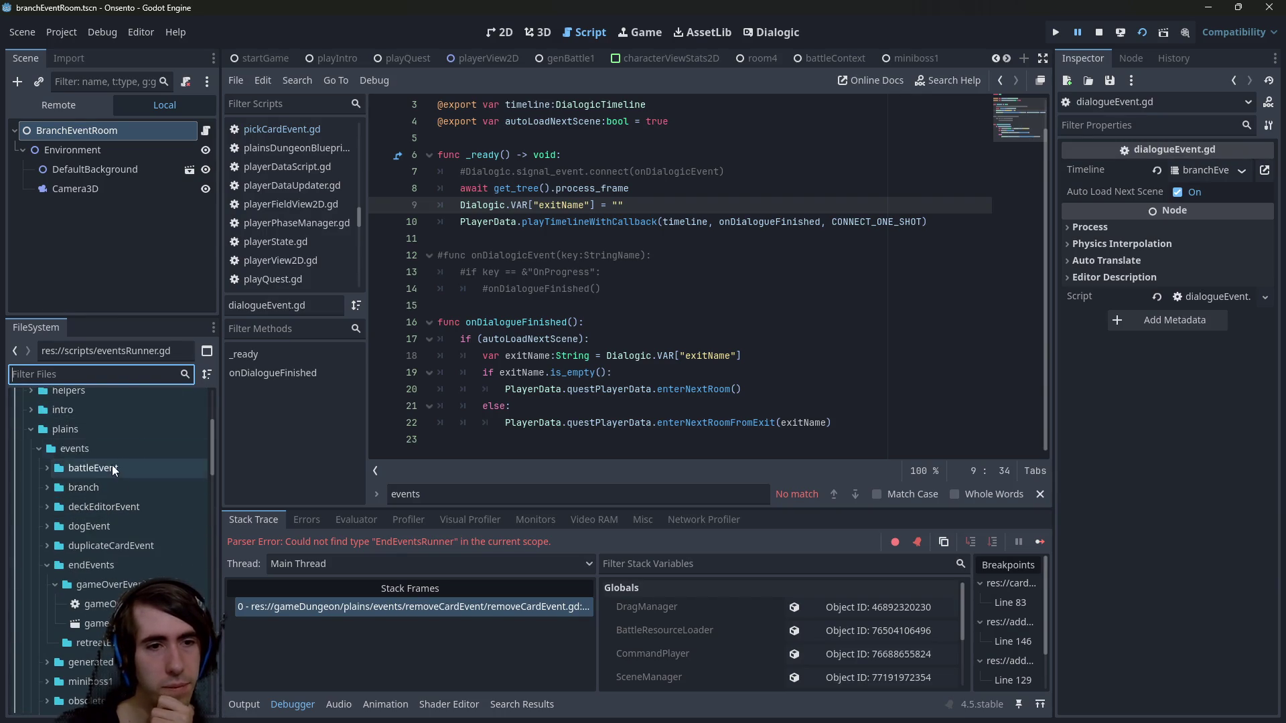
pyautogui.click(128, 545)
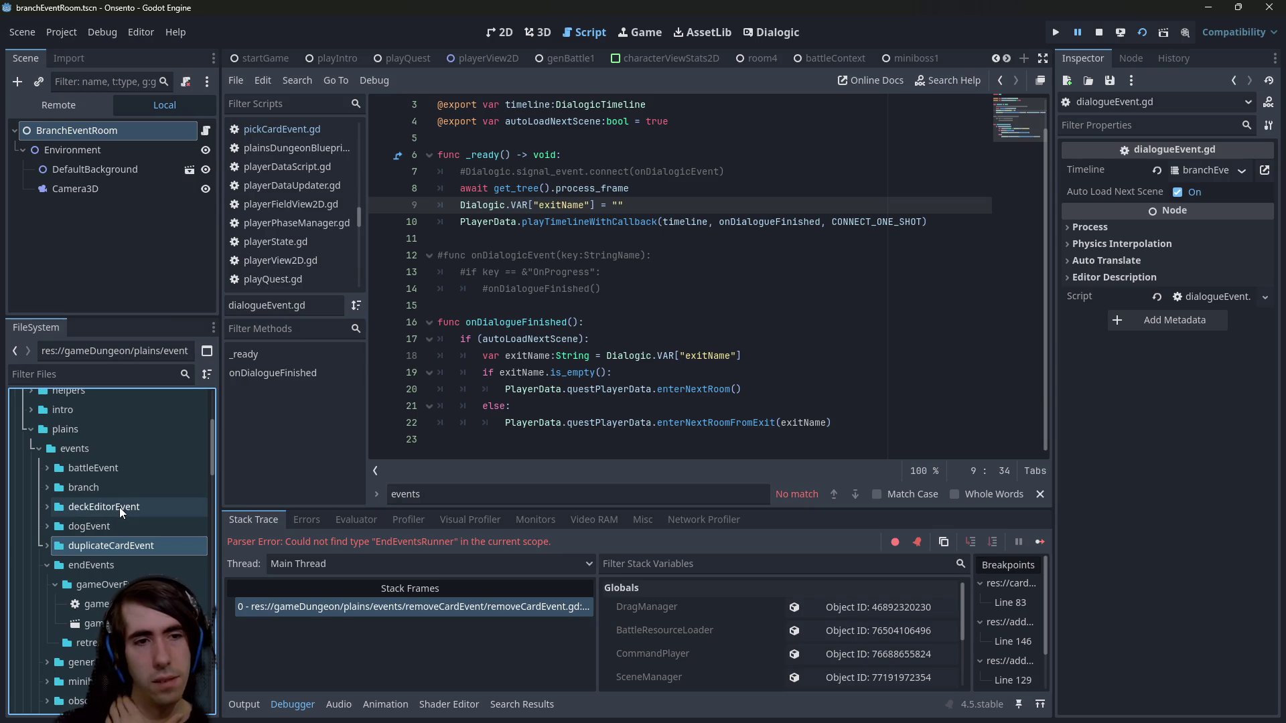
pyautogui.click(120, 508)
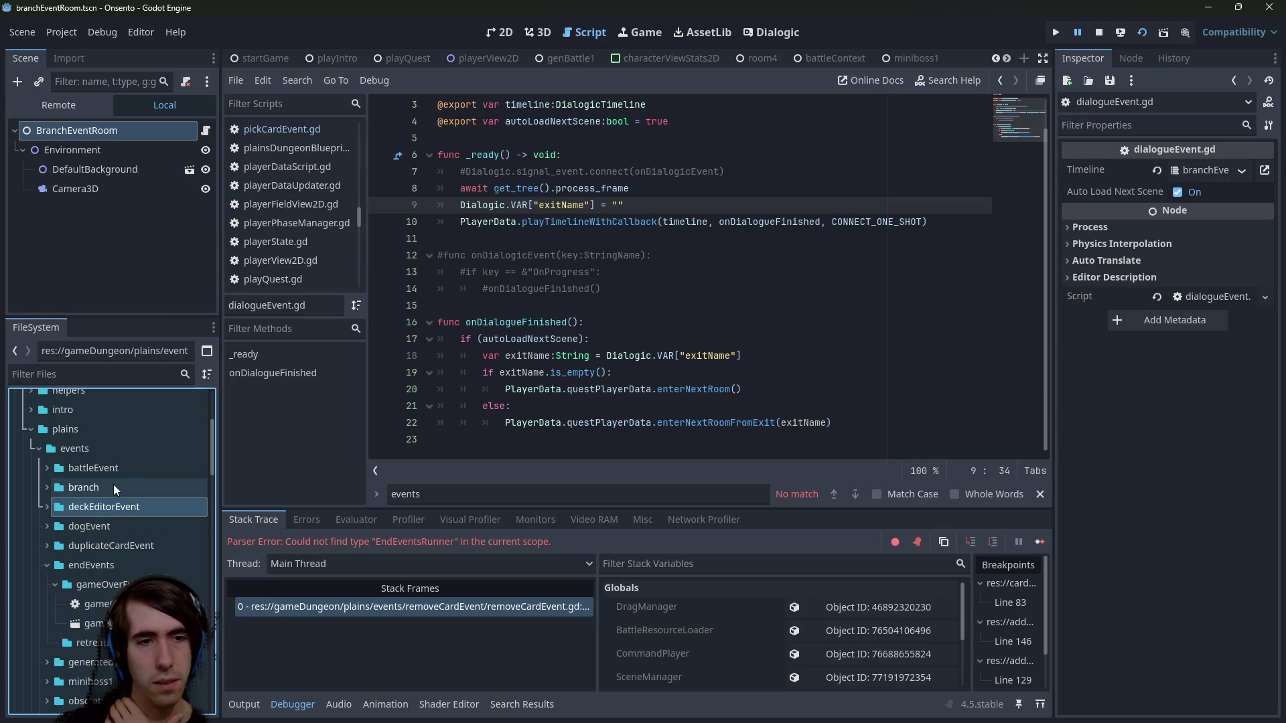
pyautogui.click(115, 487)
pyautogui.doubleClick(115, 483)
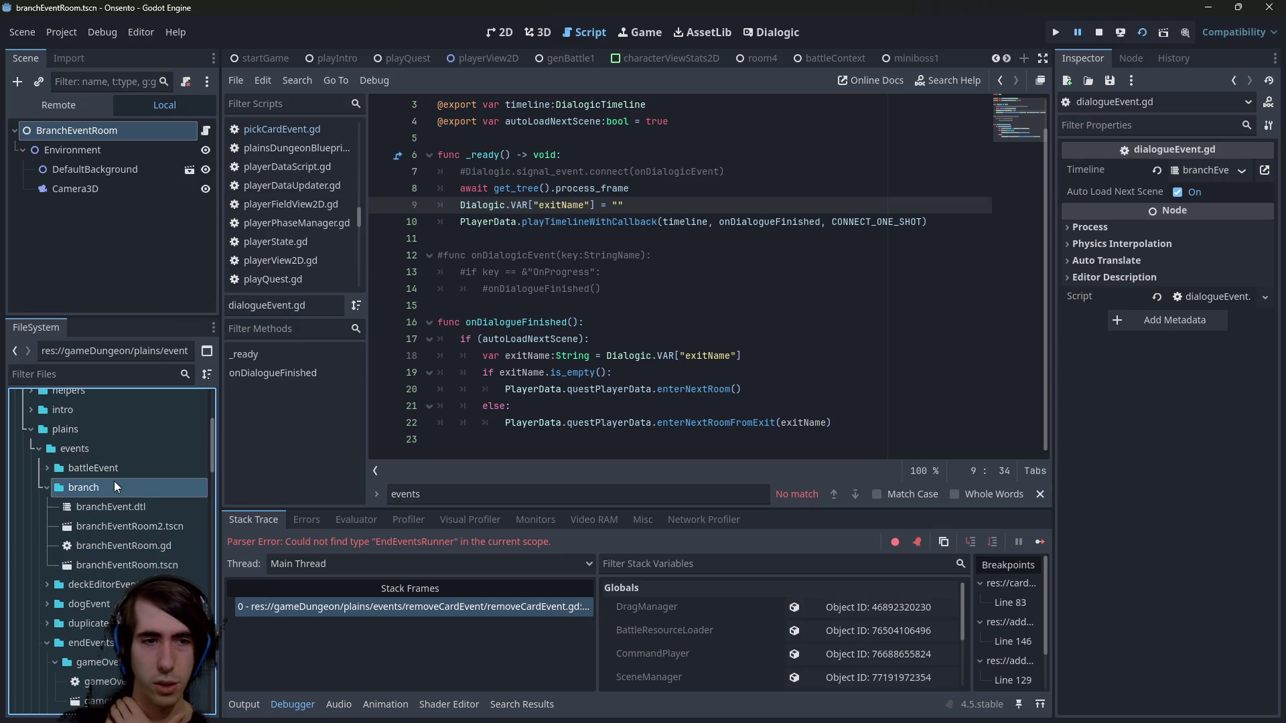
pyautogui.doubleClick(120, 526)
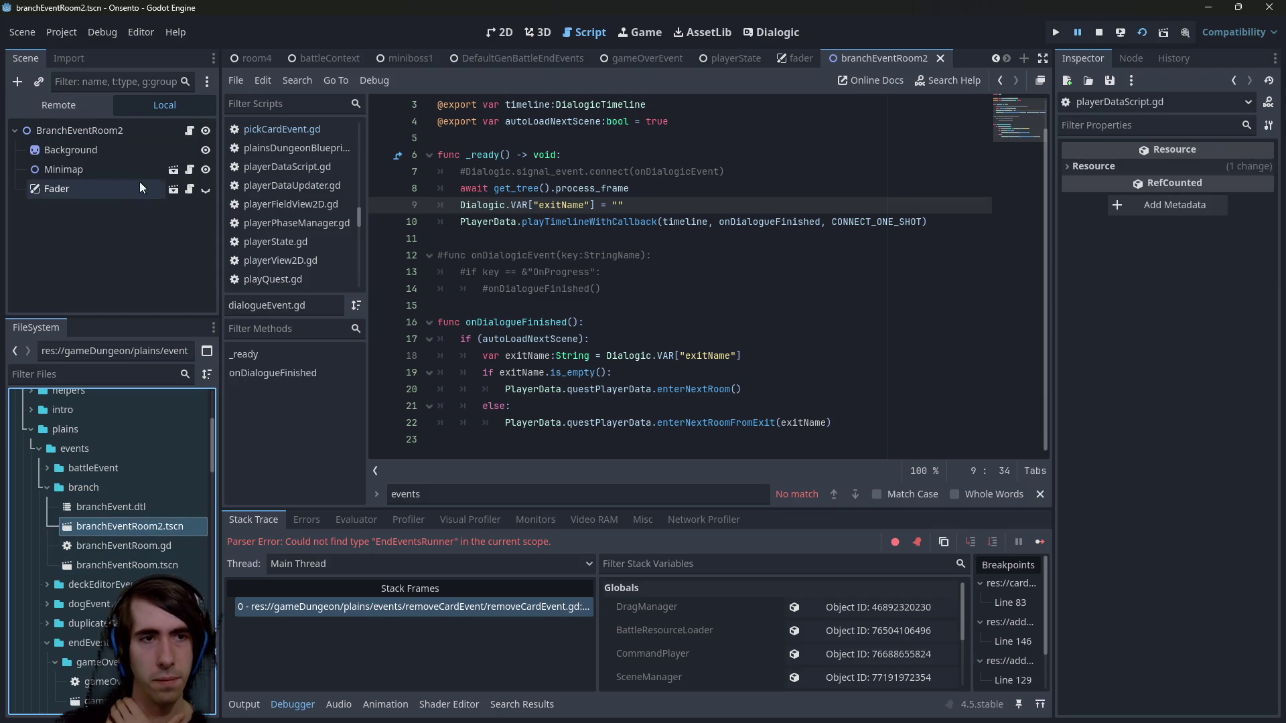
pyautogui.click(191, 129)
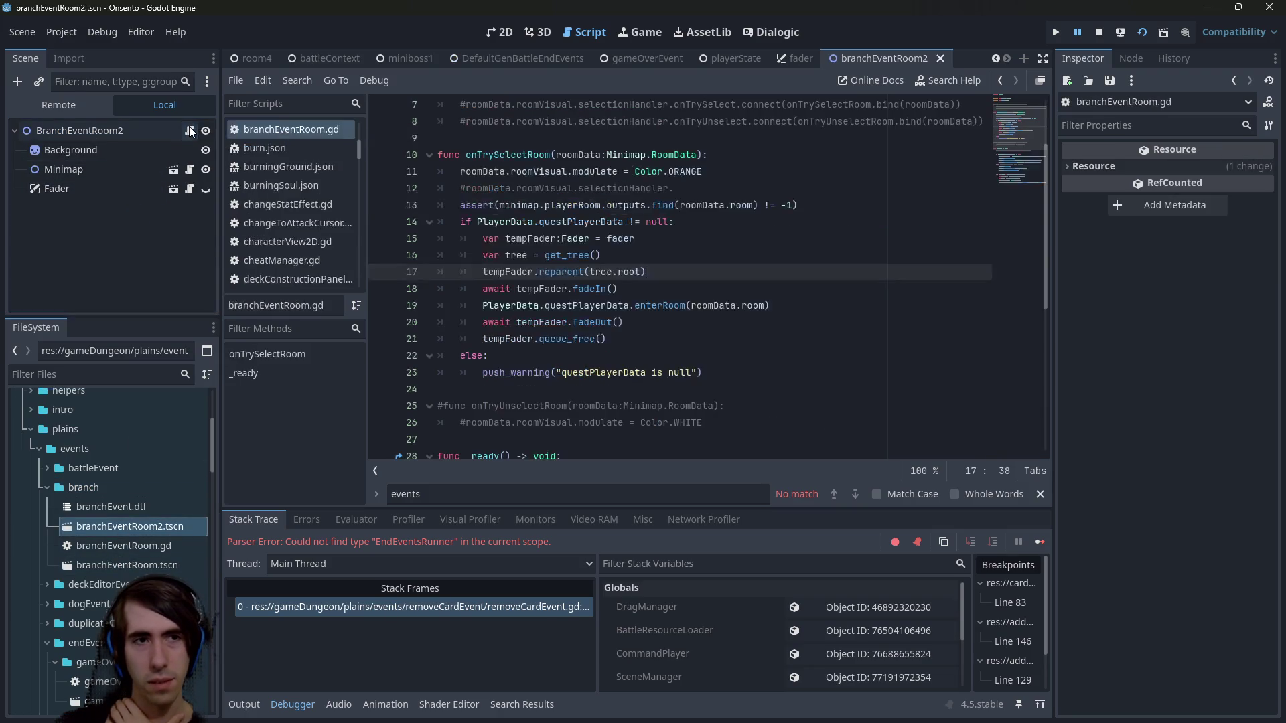
pyautogui.press('Left')
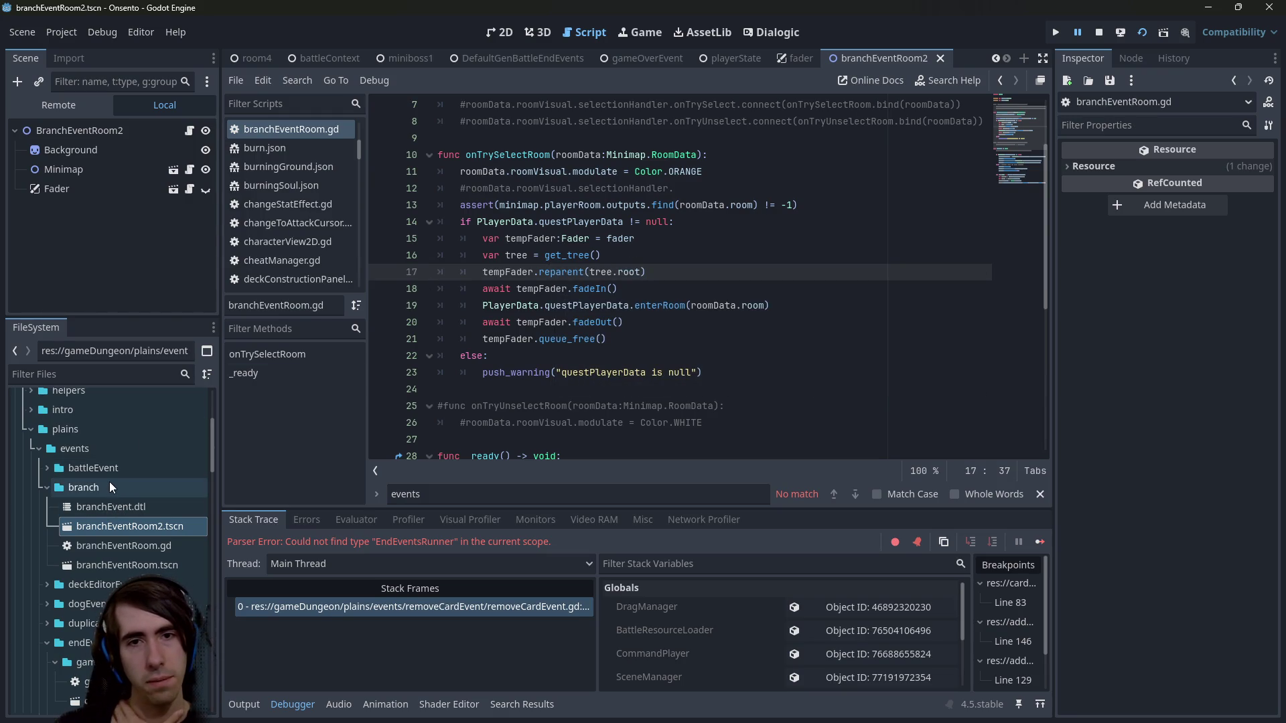
pyautogui.scroll(-3, 106, 532)
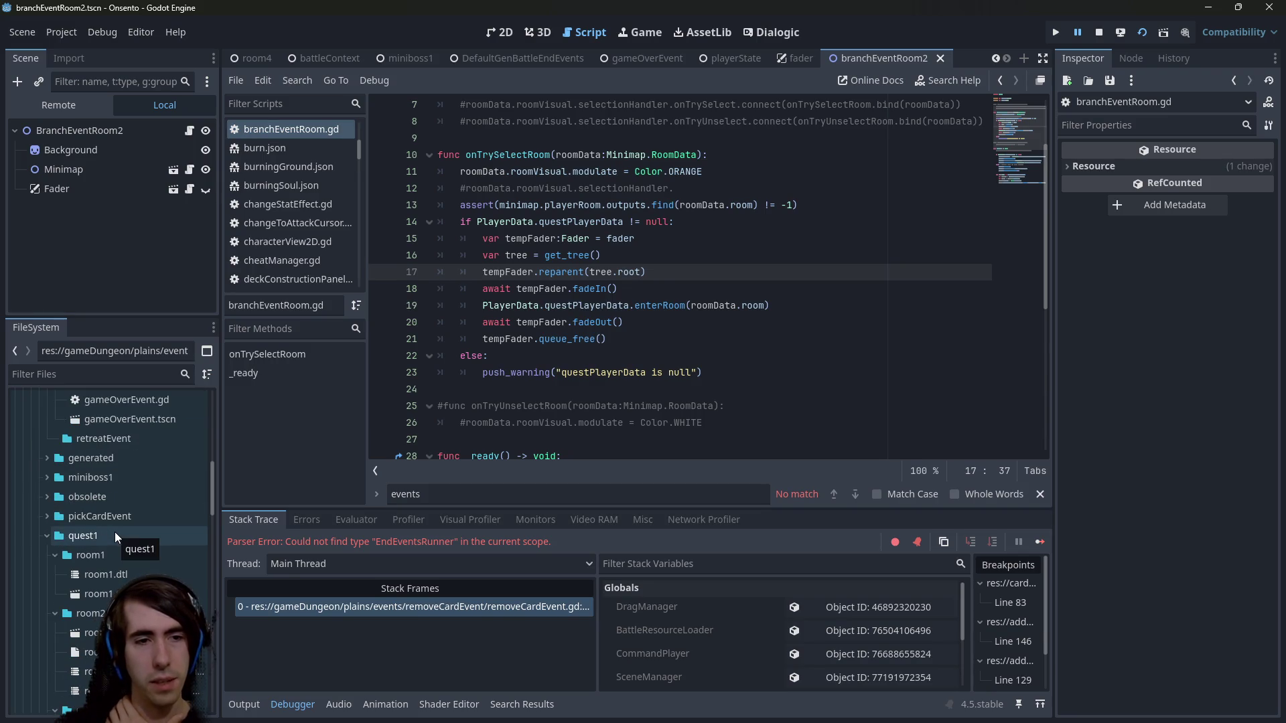
pyautogui.scroll(-4, 115, 532)
pyautogui.scroll(1, 114, 393)
# Open the already-wired duplicateCardEvent scene for reference.
pyautogui.doubleClick(115, 394)
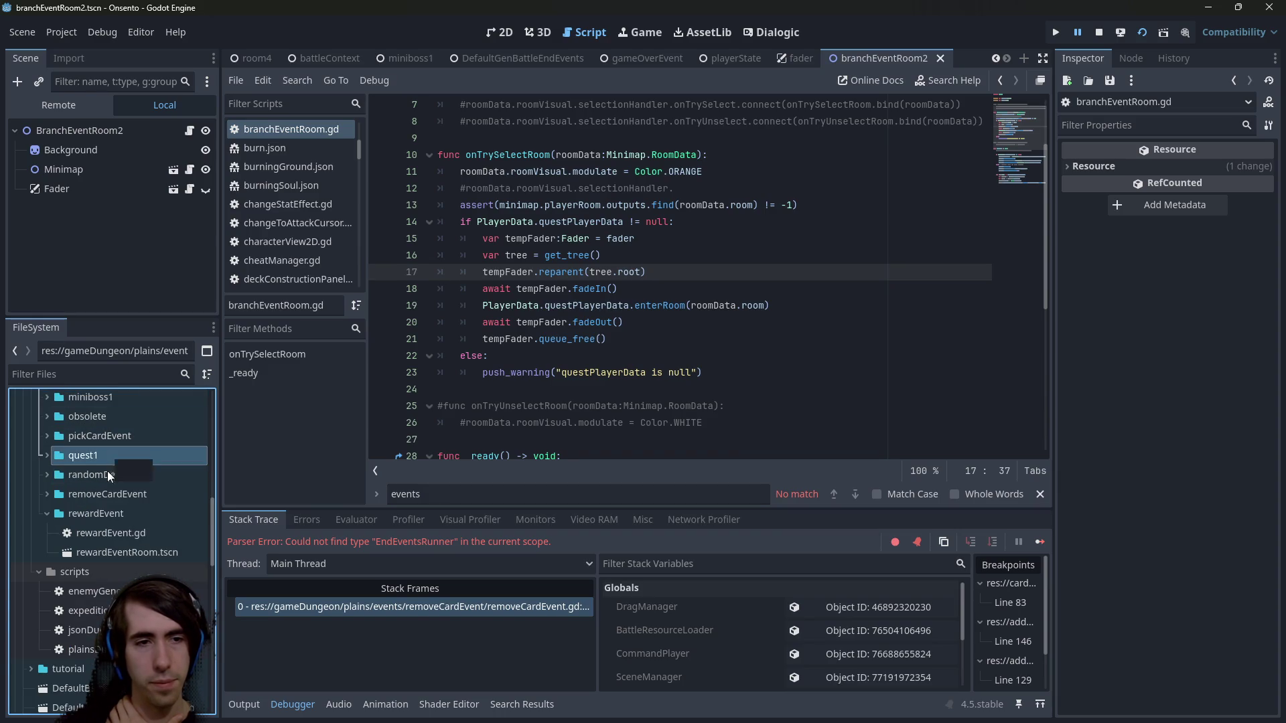
pyautogui.click(122, 476)
pyautogui.scroll(3, 122, 477)
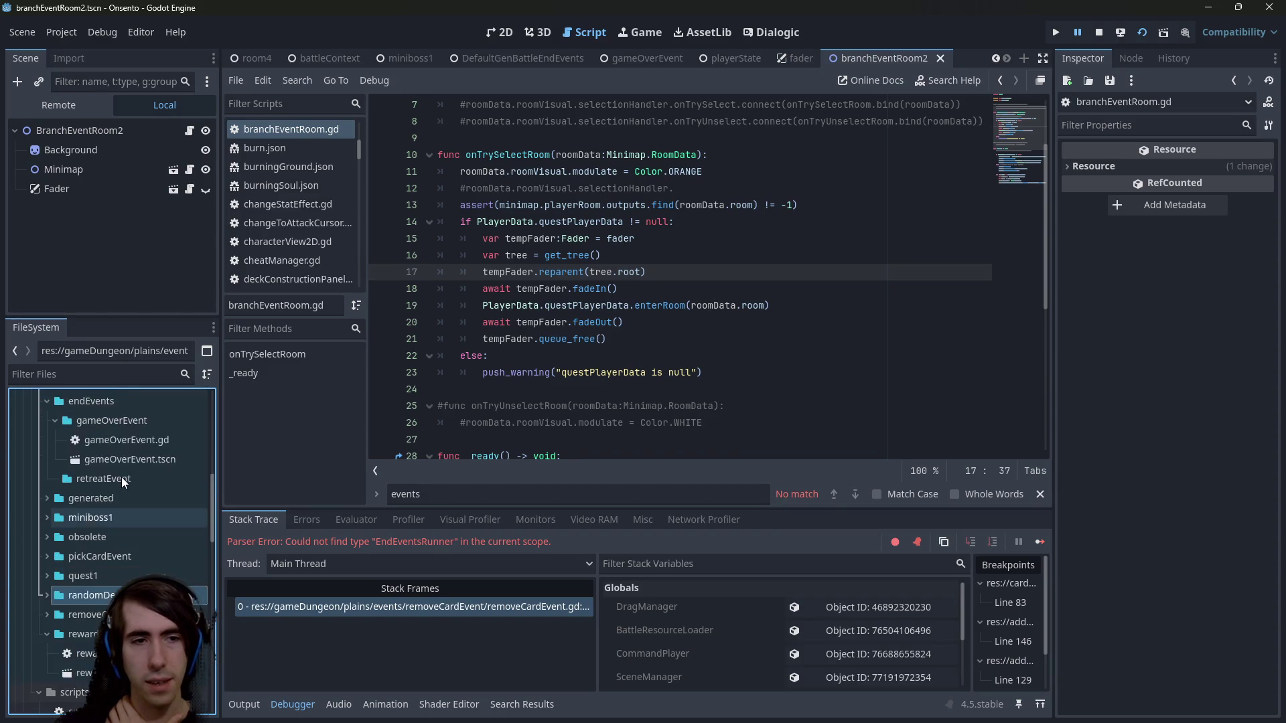
pyautogui.click(111, 481)
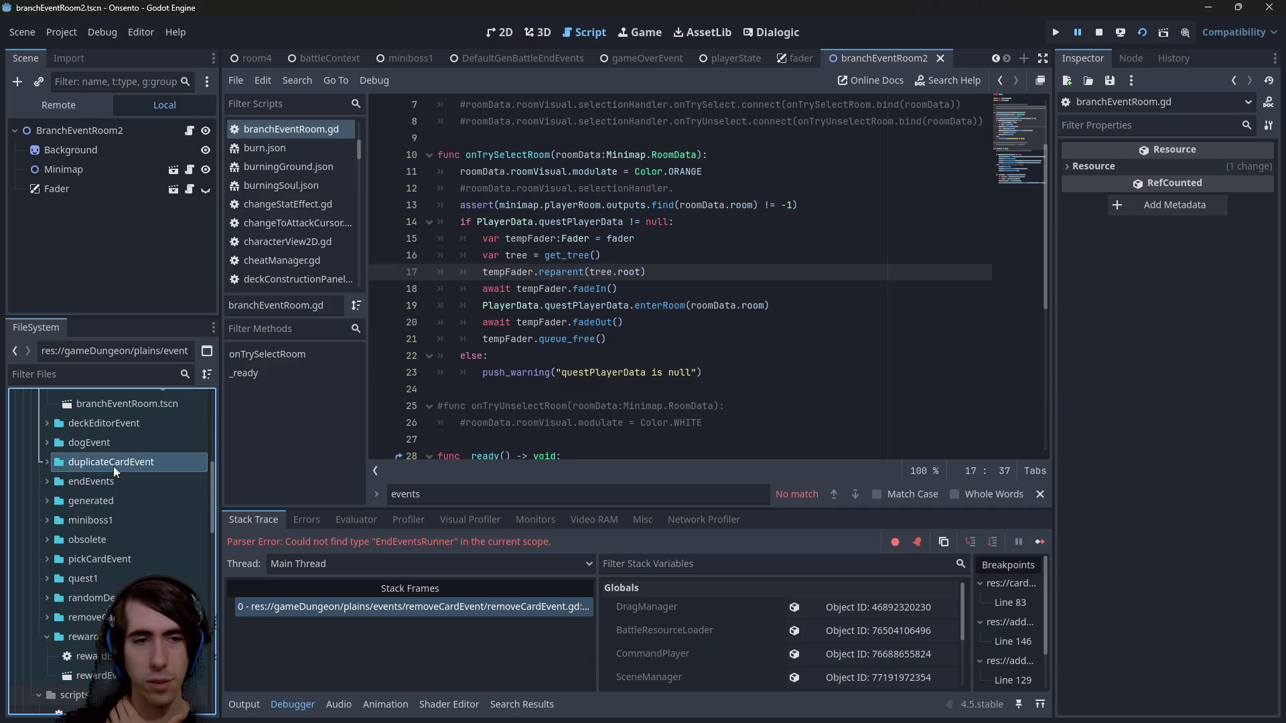
pyautogui.click(109, 597)
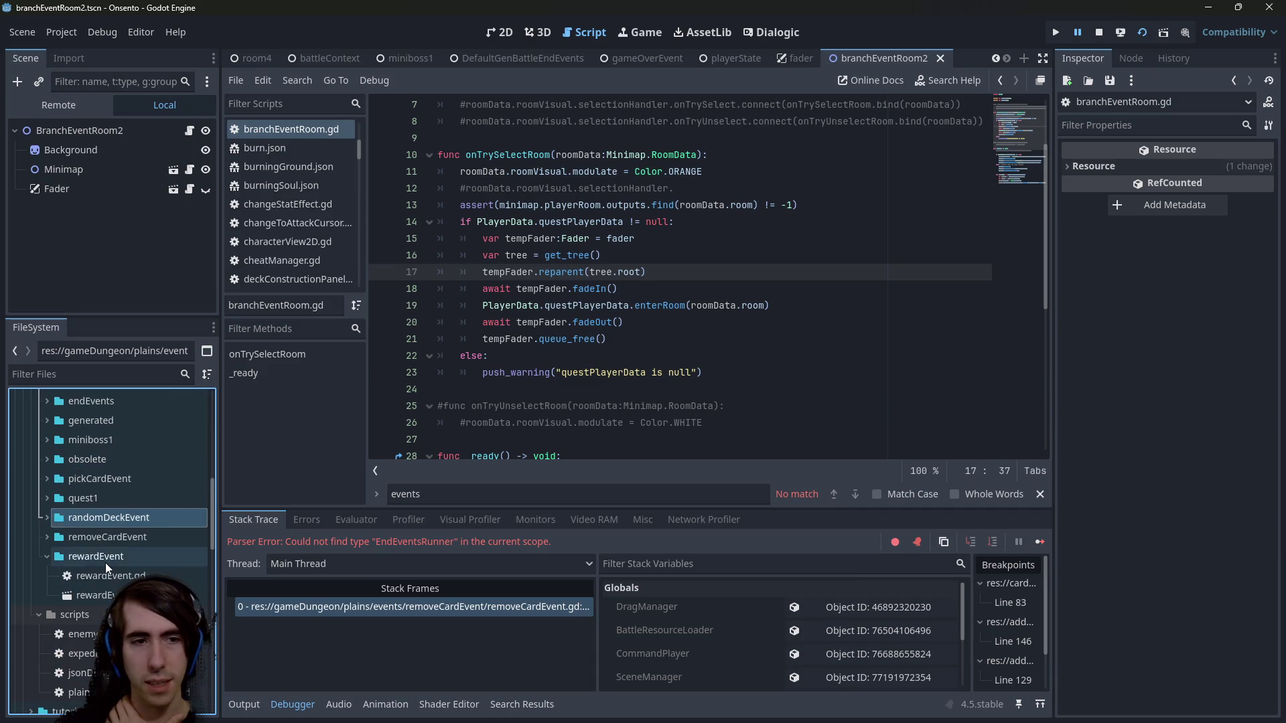
pyautogui.press('Down')
pyautogui.press('Down')
pyautogui.press('Left')
pyautogui.doubleClick(115, 502)
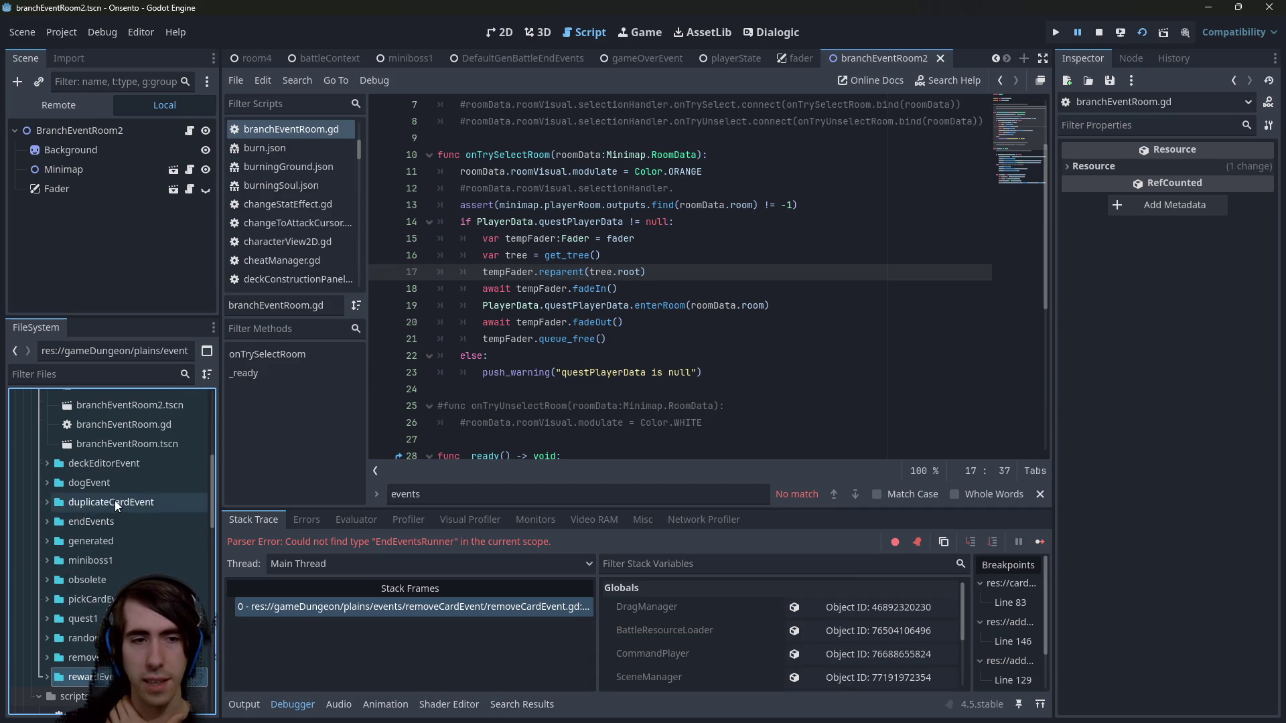
pyautogui.click(115, 541)
pyautogui.doubleClick(114, 541)
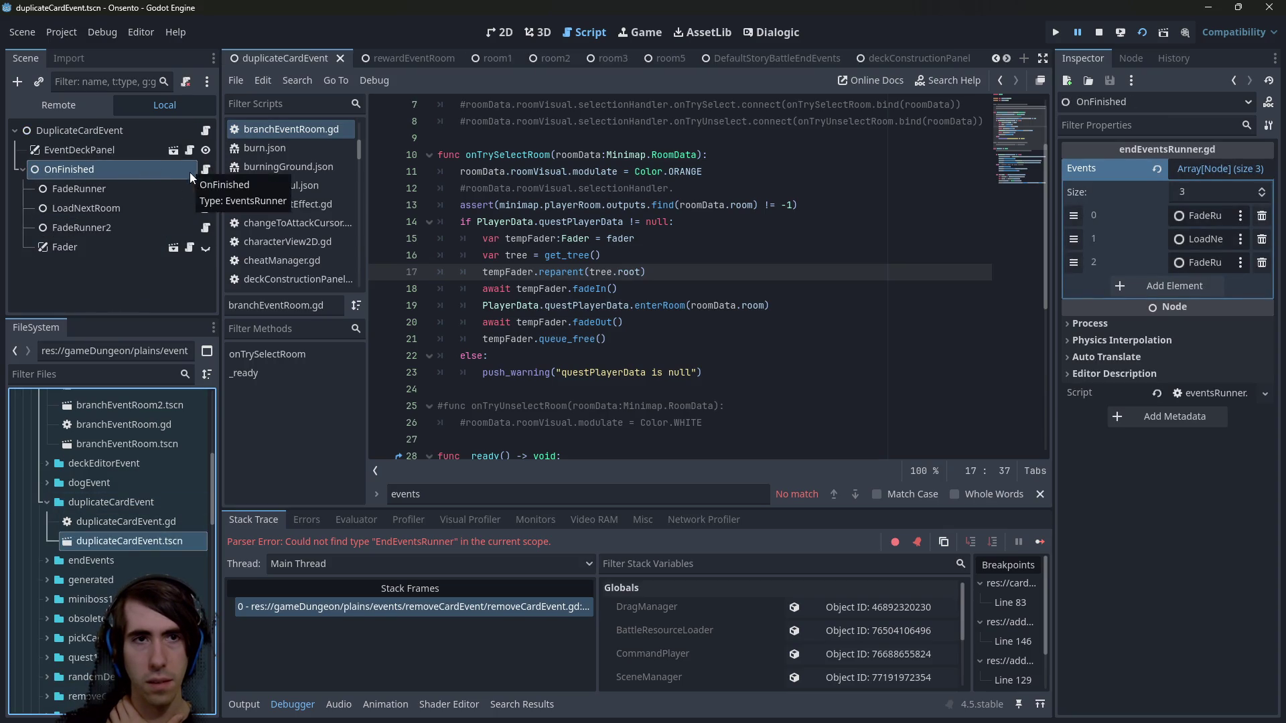
# Open the deckEditorEvent scene from its folder.
pyautogui.doubleClick(114, 499)
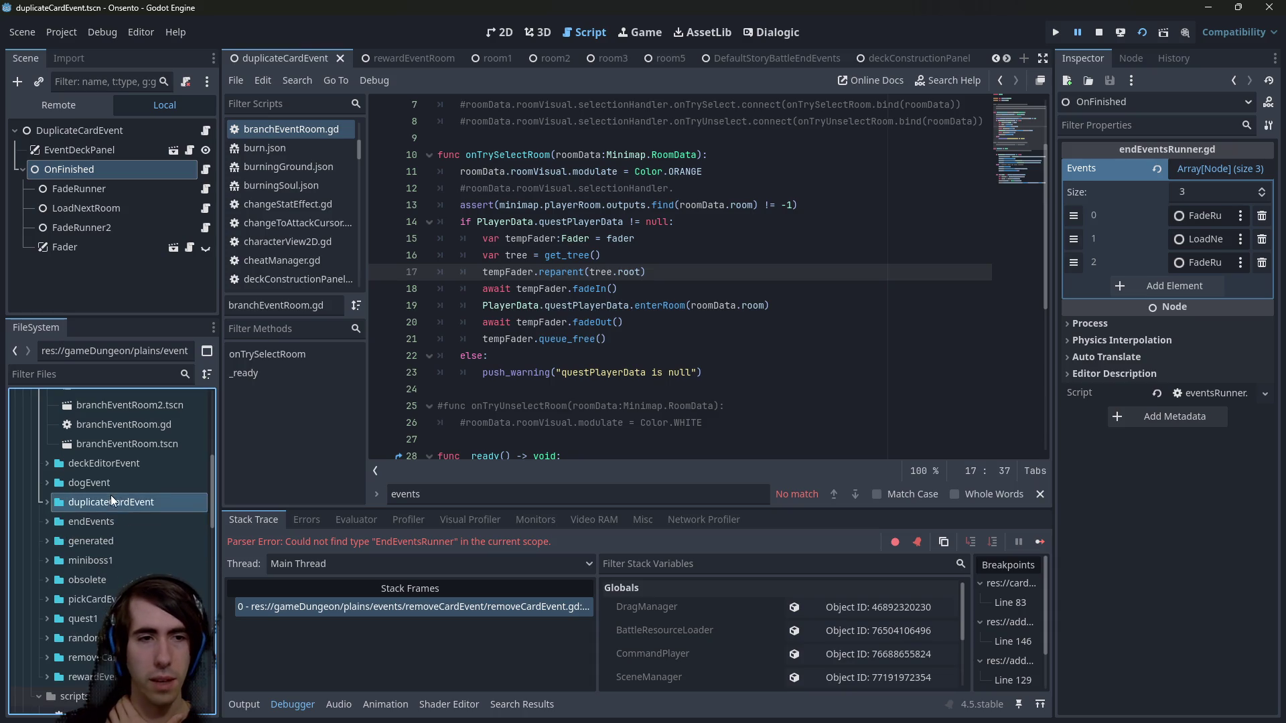
pyautogui.scroll(-2, 118, 468)
pyautogui.doubleClick(146, 415)
pyautogui.doubleClick(134, 465)
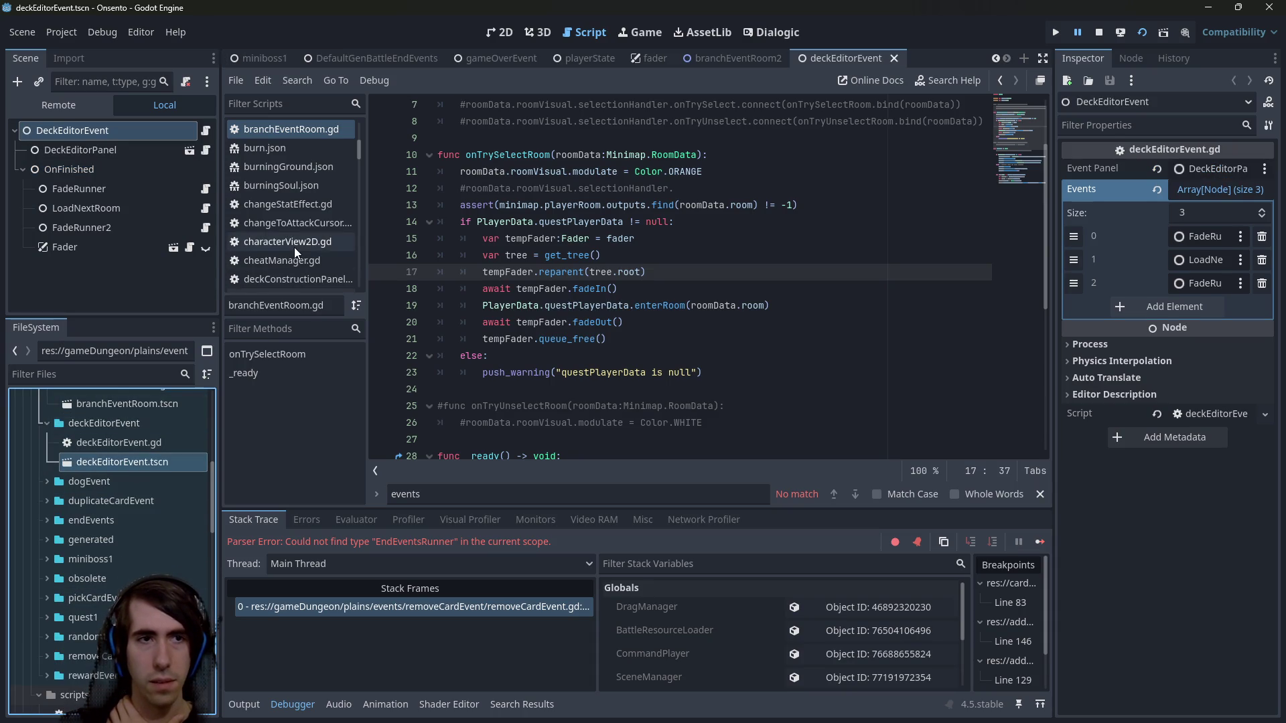
# Attach the existing eventsRunner.gd script to the OnFinished node via Quick Load.
pyautogui.click(103, 171)
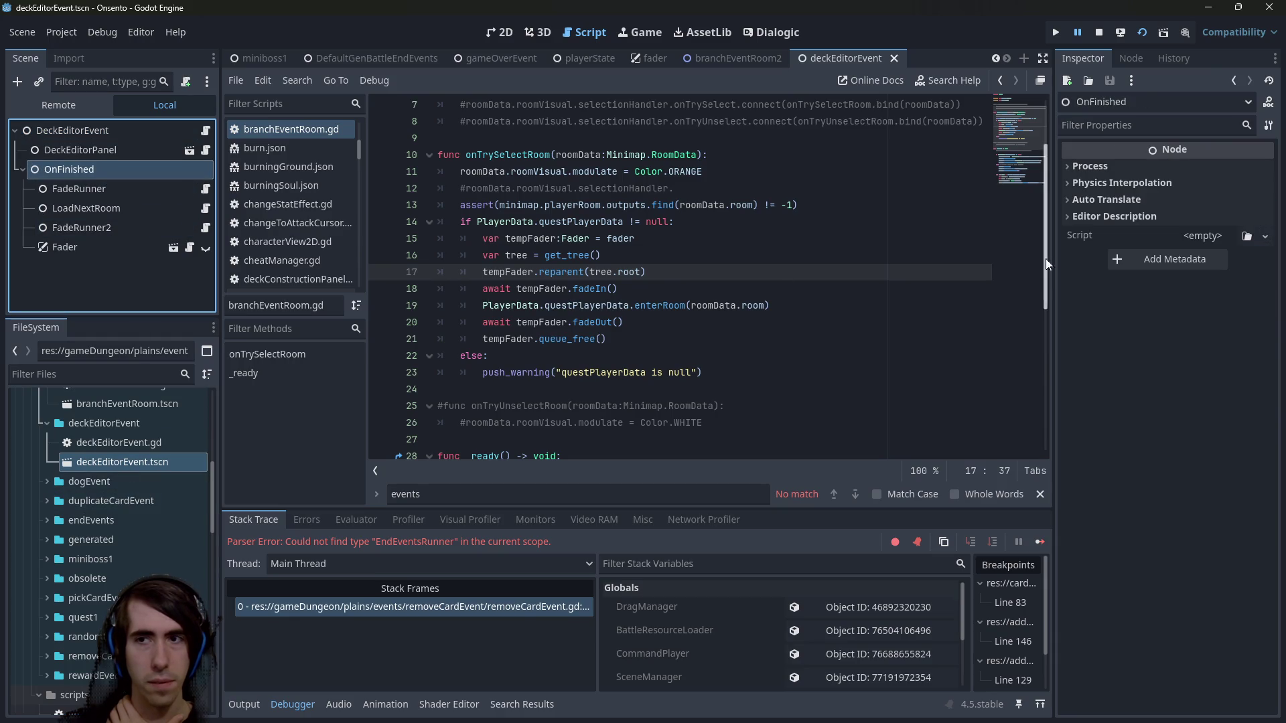
pyautogui.click(1208, 238)
pyautogui.click(1239, 284)
pyautogui.write('even')
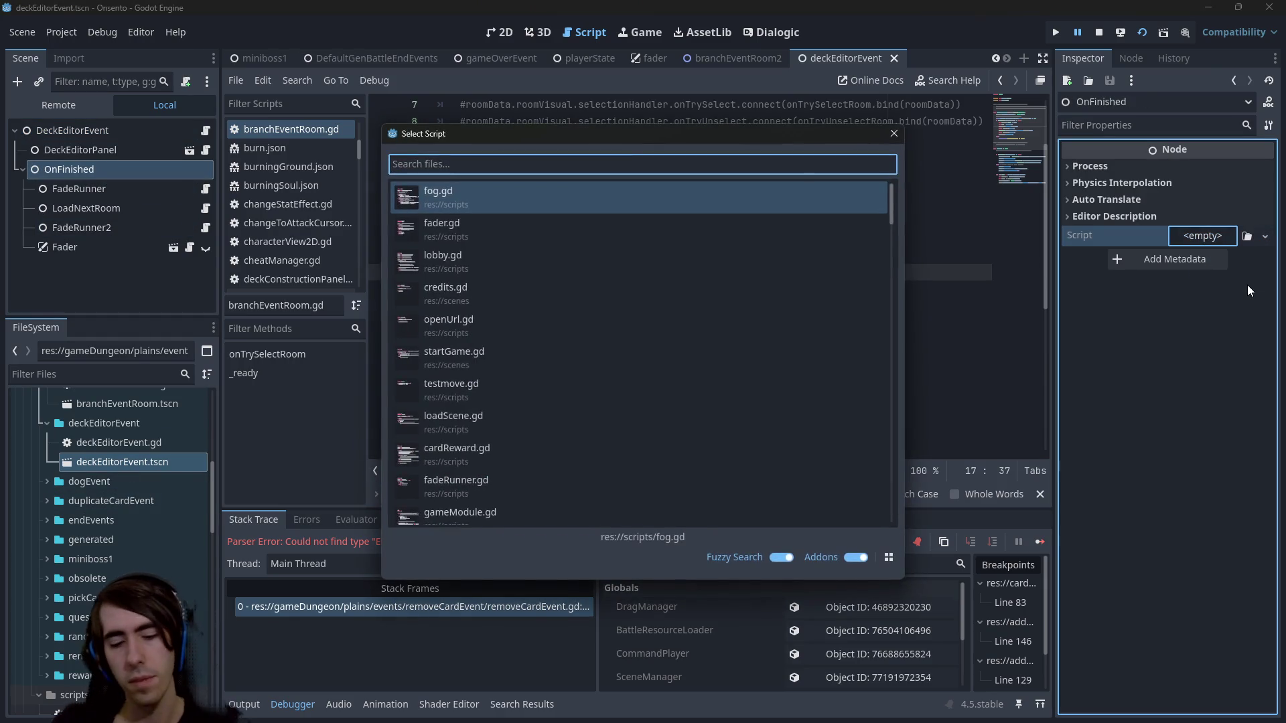
pyautogui.write('tsrun')
pyautogui.press('Return')
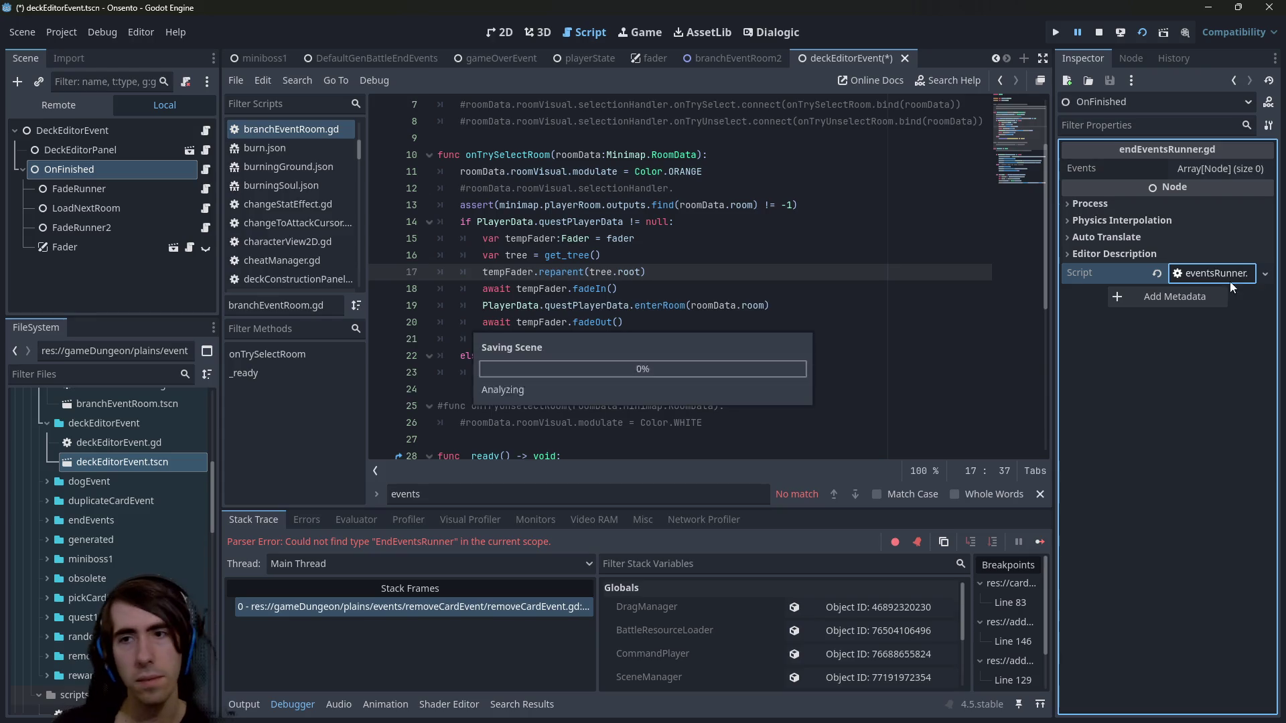
# Fill OnFinished's three Events slots with FadeRunner, LoadNextRoom and FadeRunner2, then save the scene.
pyautogui.click(1231, 173)
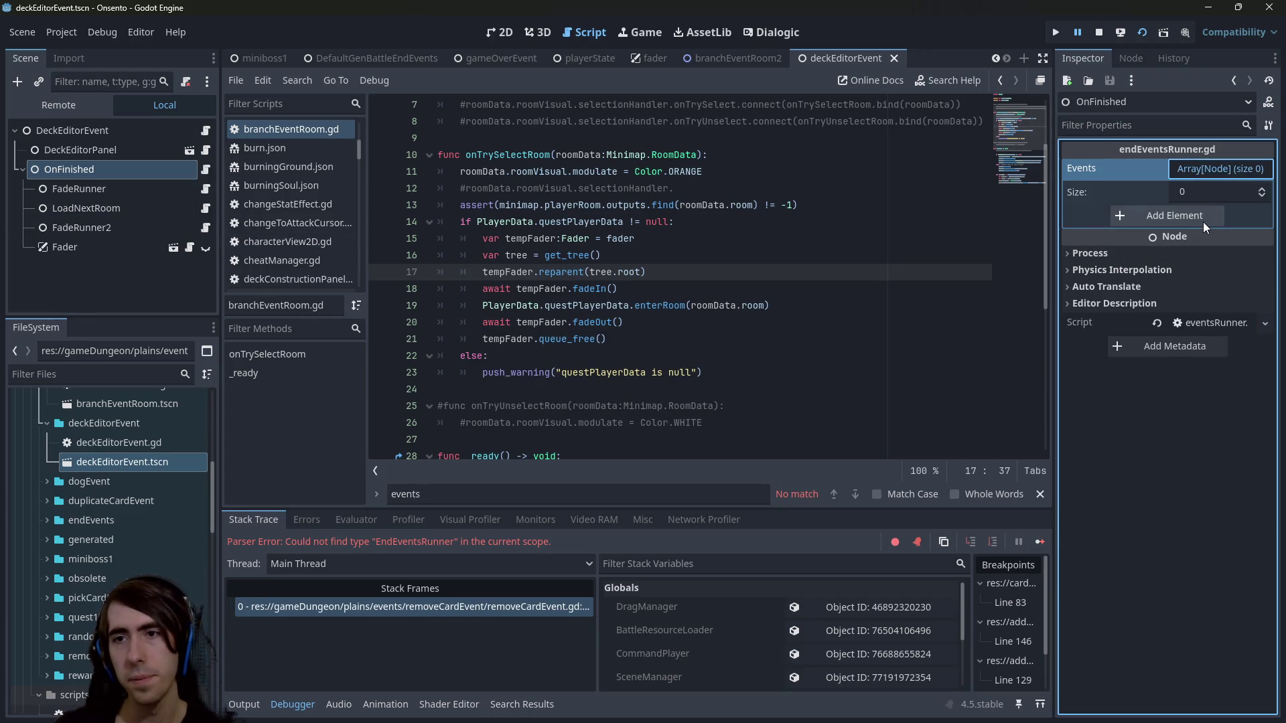
pyautogui.click(1204, 223)
pyautogui.click(1202, 239)
pyautogui.click(1166, 262)
pyautogui.moveTo(74, 188); pyautogui.dragTo(1199, 216)
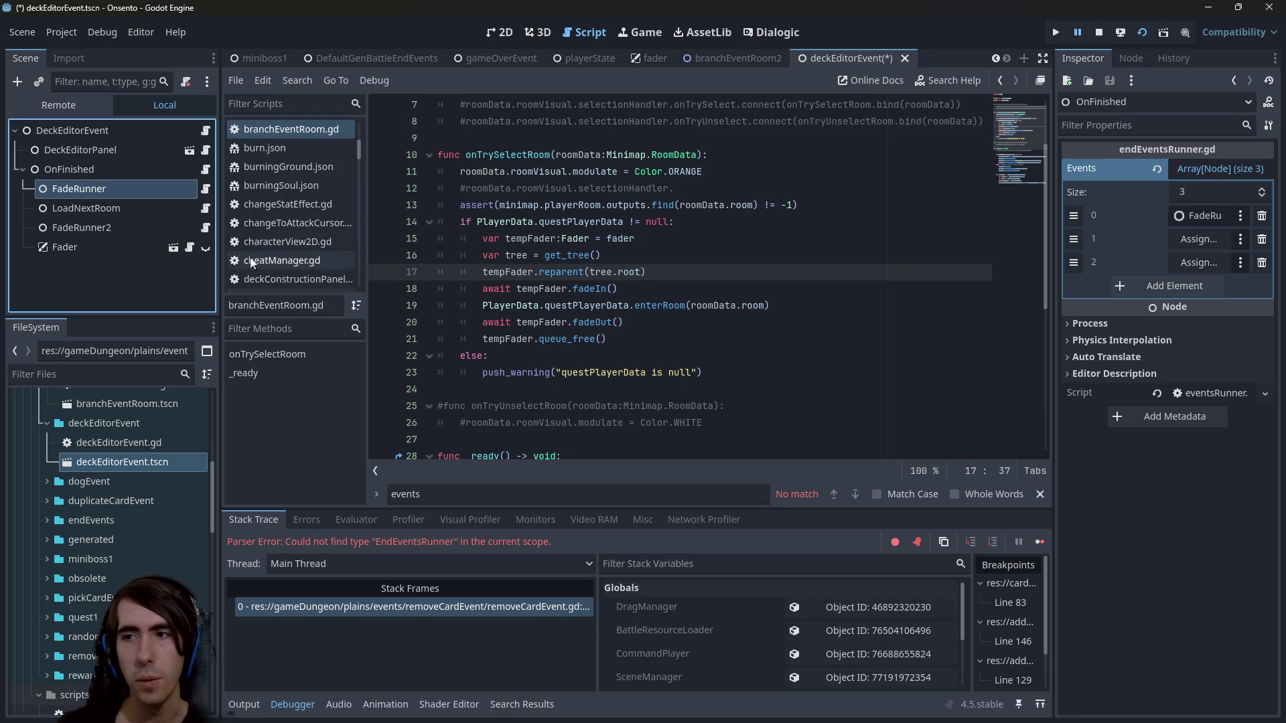
pyautogui.moveTo(100, 208); pyautogui.dragTo(1199, 239)
pyautogui.moveTo(81, 228); pyautogui.dragTo(804, 215)
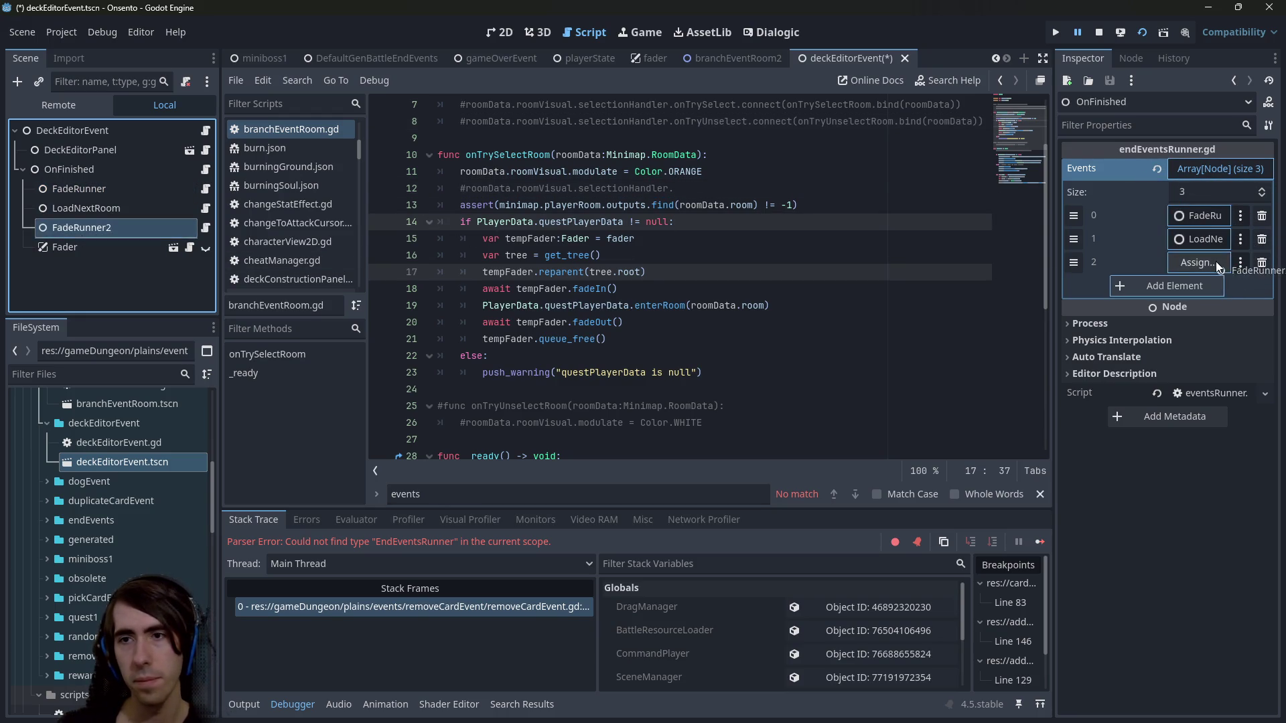
pyautogui.moveTo(1216, 262); pyautogui.dragTo(1215, 261)
pyautogui.hotkey('ctrl', 's')
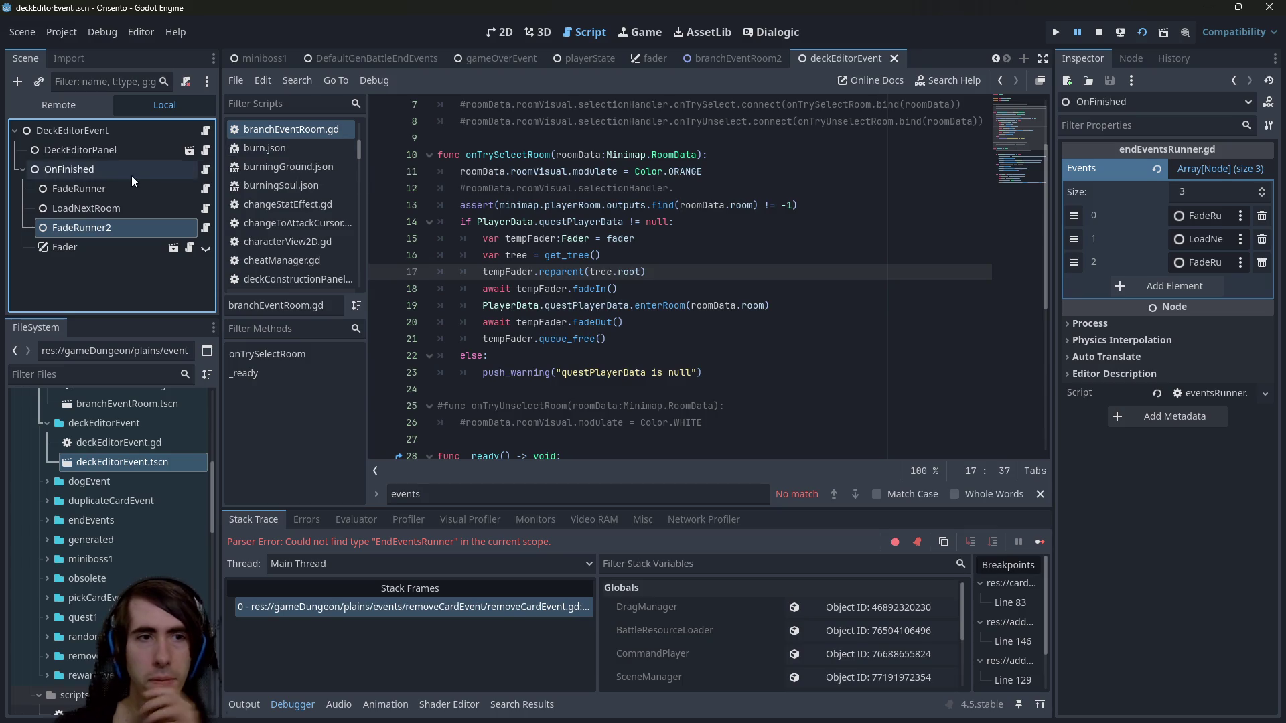
# Add an exported endEventsRunner of type EventsRunner to deckEditorEvent.gd and save.
pyautogui.click(140, 130)
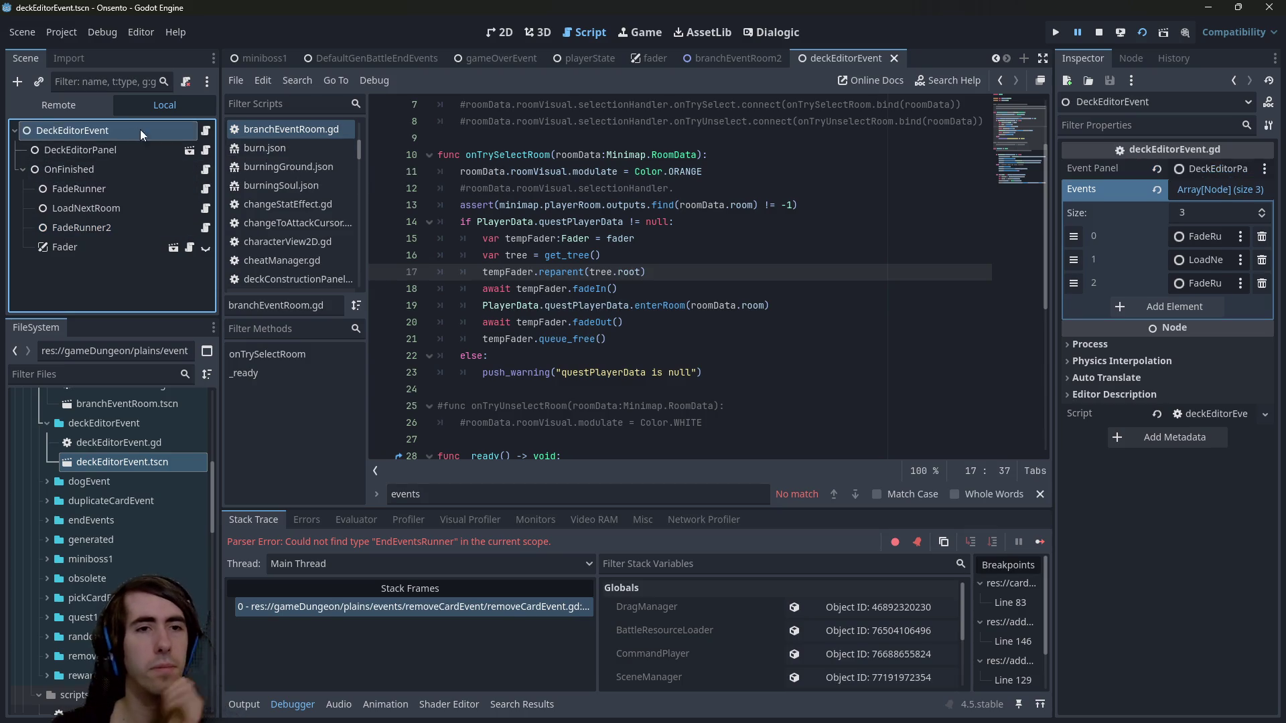
pyautogui.click(203, 131)
pyautogui.press('Down')
pyautogui.press('Down')
pyautogui.press('Down')
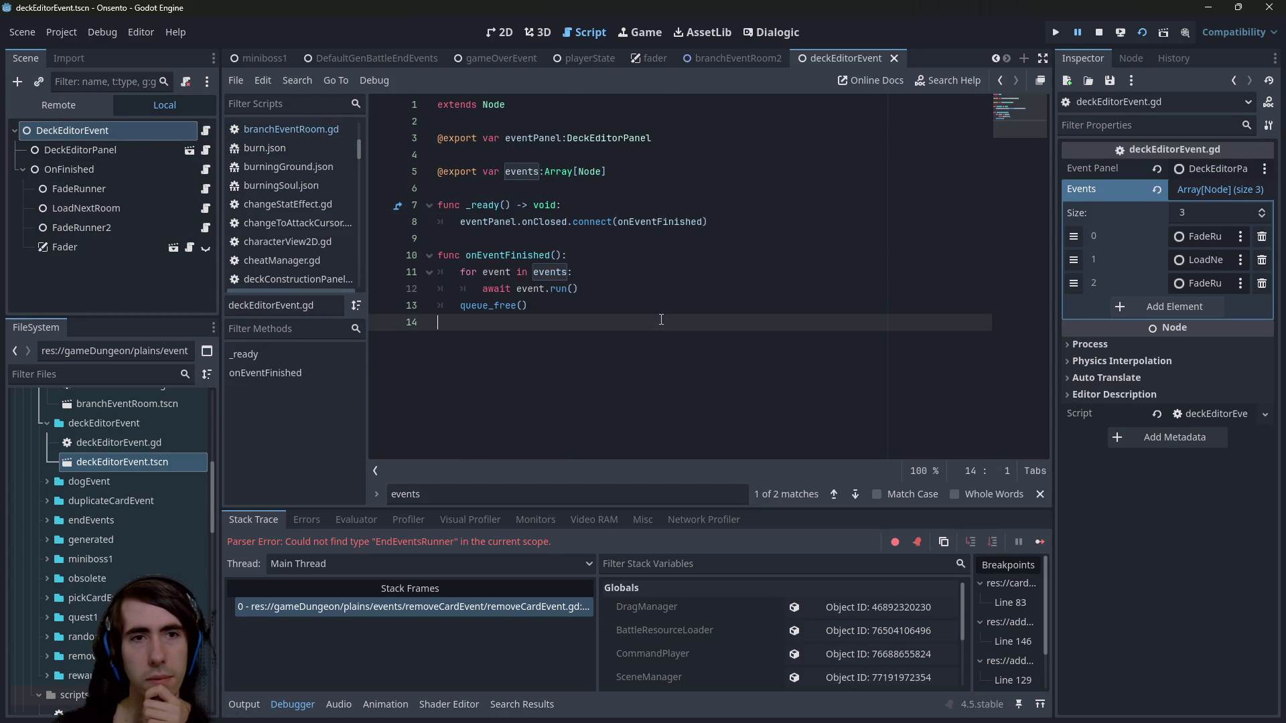
pyautogui.hotkey('shift', 'Up')
pyautogui.hotkey('shift', 'Up')
pyautogui.hotkey('shift', 'Up')
pyautogui.click(658, 170)
pyautogui.press('Up')
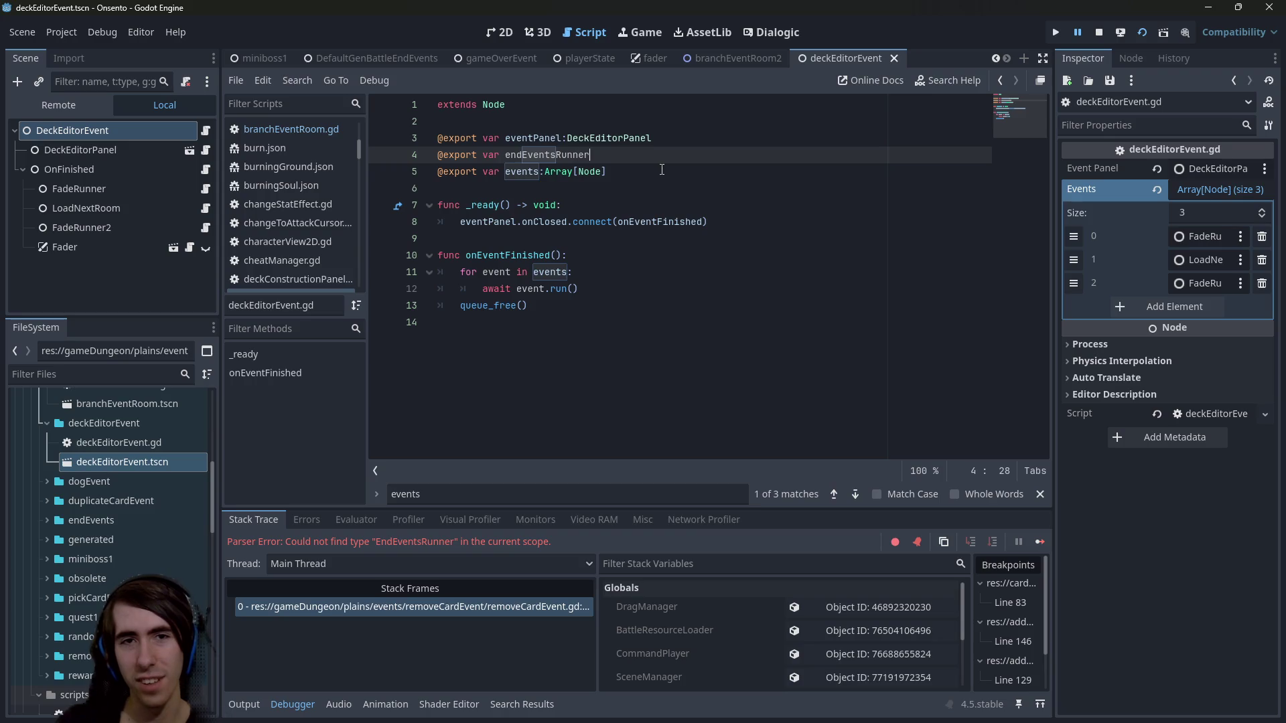
pyautogui.write('vents')
pyautogui.press('Return')
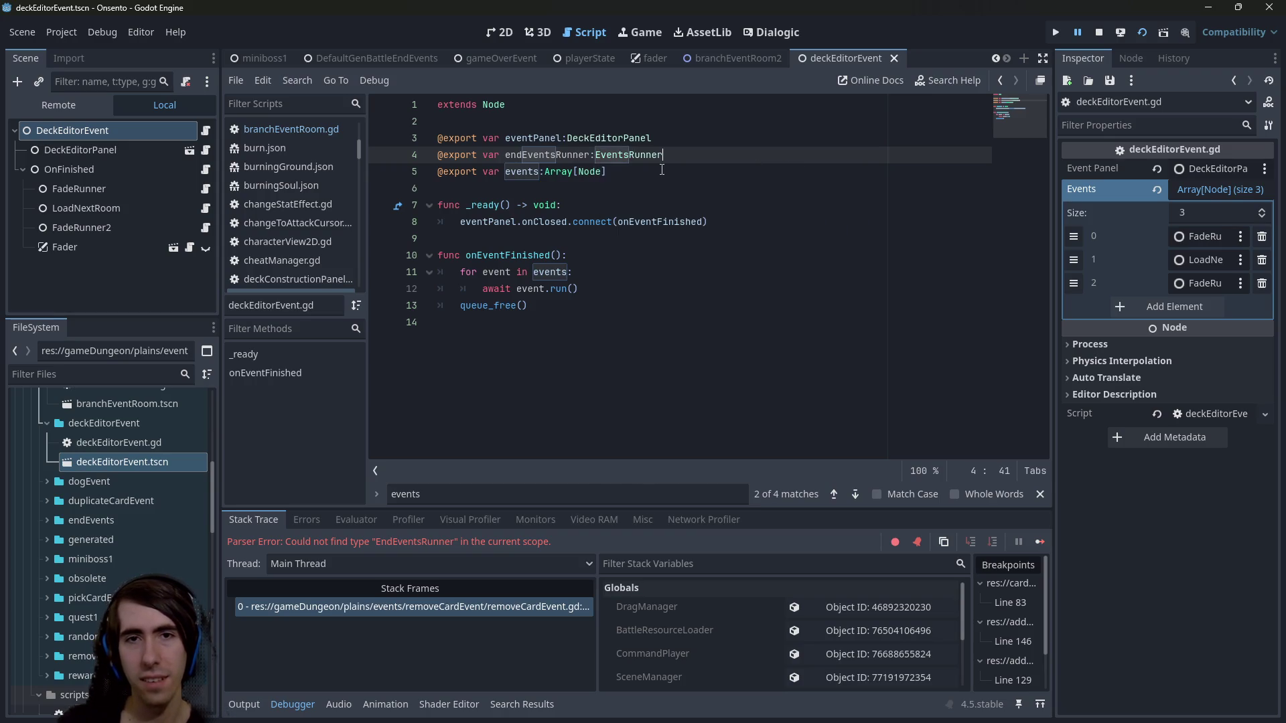
pyautogui.hotkey('ctrl', 's')
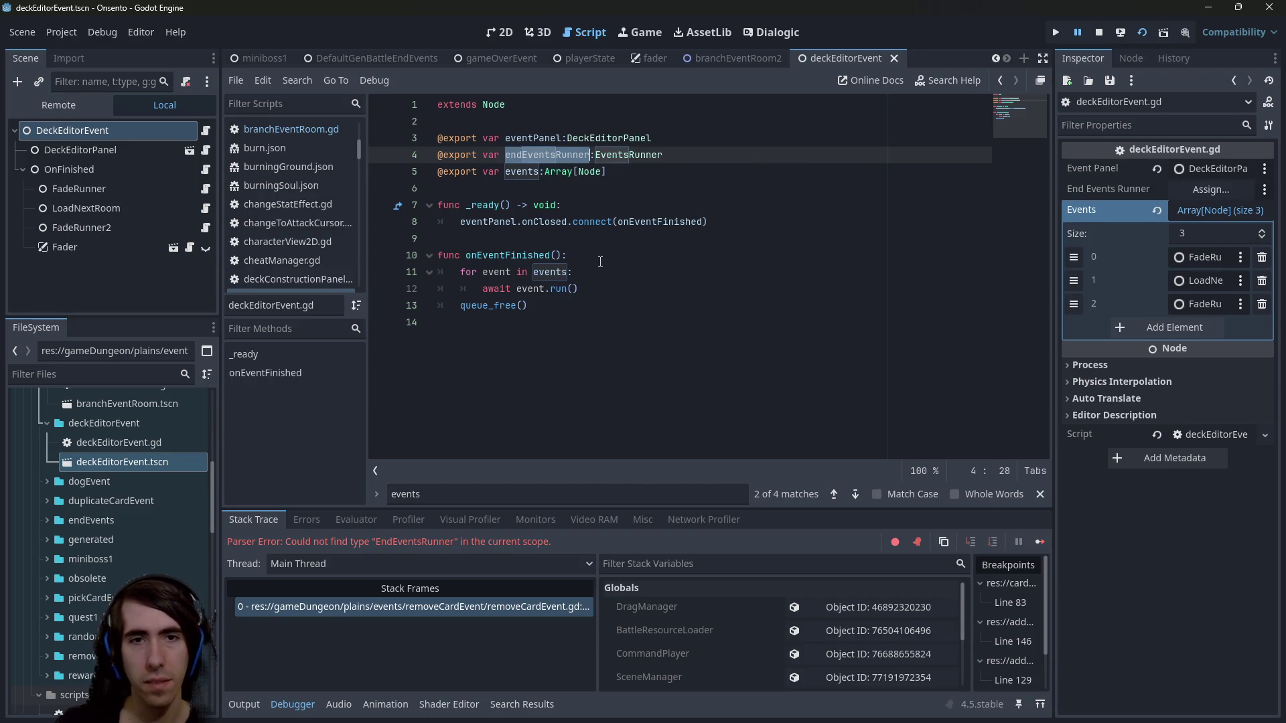
# Make onEventFinished call endEventsRunner.run(), deleting the old events loop and events array export.
pyautogui.click(603, 271)
pyautogui.press('Up')
pyautogui.press('Return')
pyautogui.write('endEventsRunner.run')
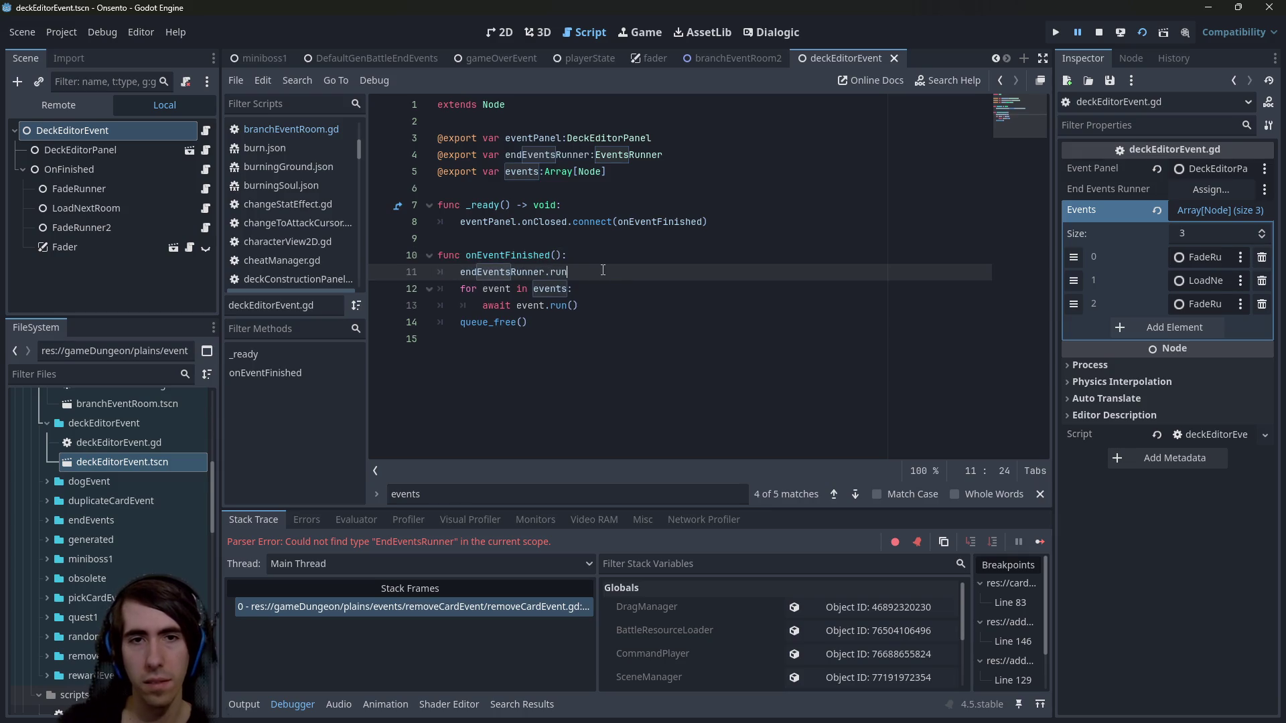
pyautogui.press('Return')
pyautogui.moveTo(529, 322); pyautogui.dragTo(437, 289)
pyautogui.press('BackSpace')
pyautogui.moveTo(607, 171); pyautogui.dragTo(384, 172)
pyautogui.press('BackSpace')
pyautogui.press('BackSpace')
pyautogui.hotkey('ctrl', 's')
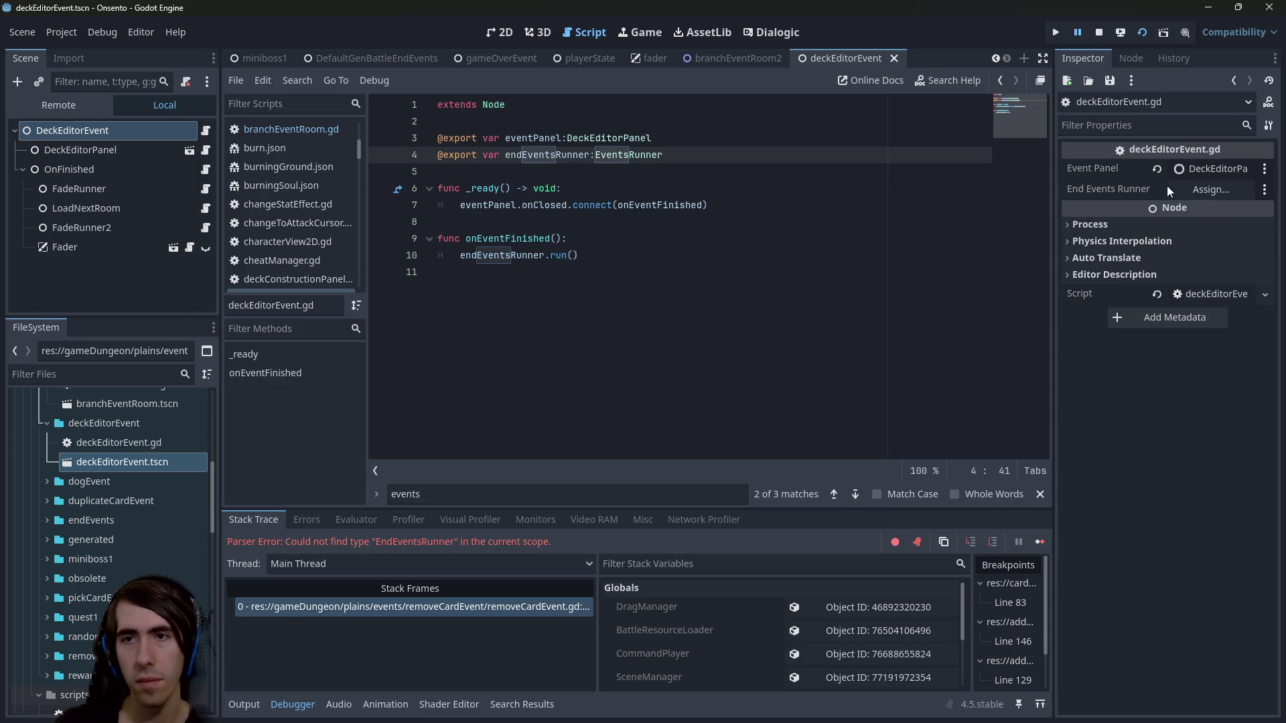
# Assign the OnFinished node to End Events Runner in the Inspector.
pyautogui.click(1198, 190)
pyautogui.click(583, 249)
pyautogui.click(593, 579)
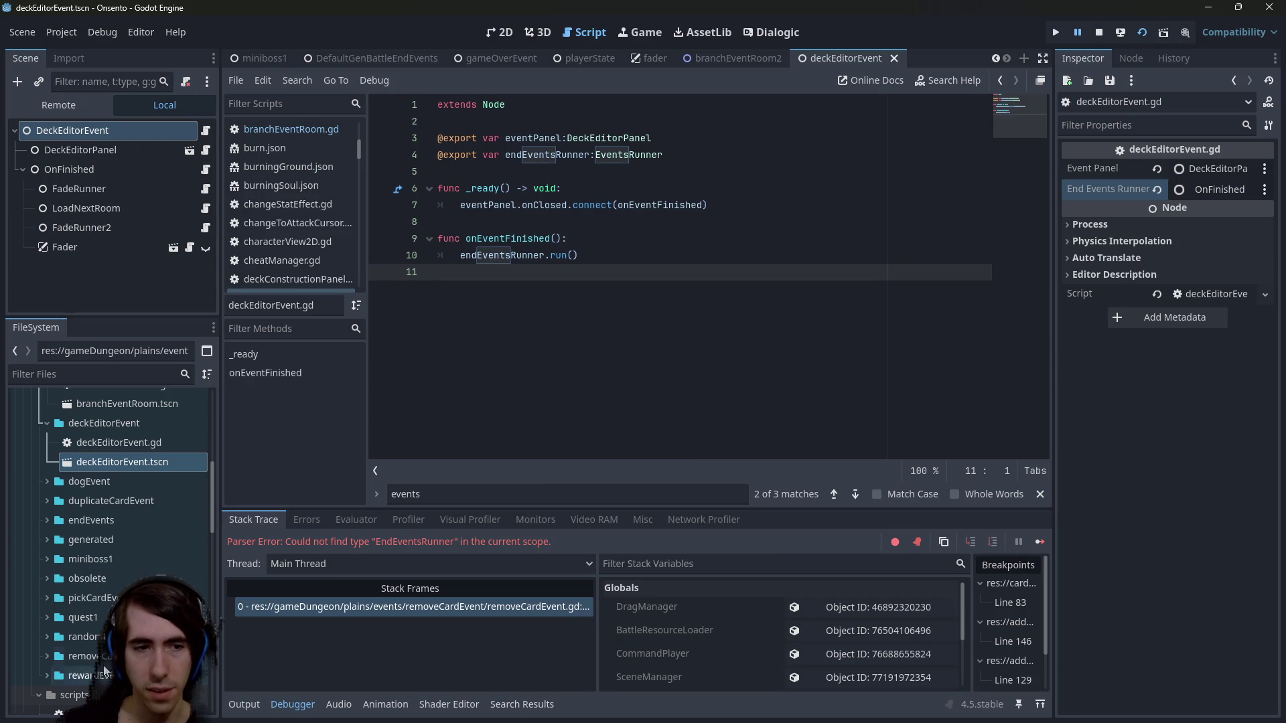
# Open the rewardEventRoom scene from the rewardEvent folder.
pyautogui.click(91, 597)
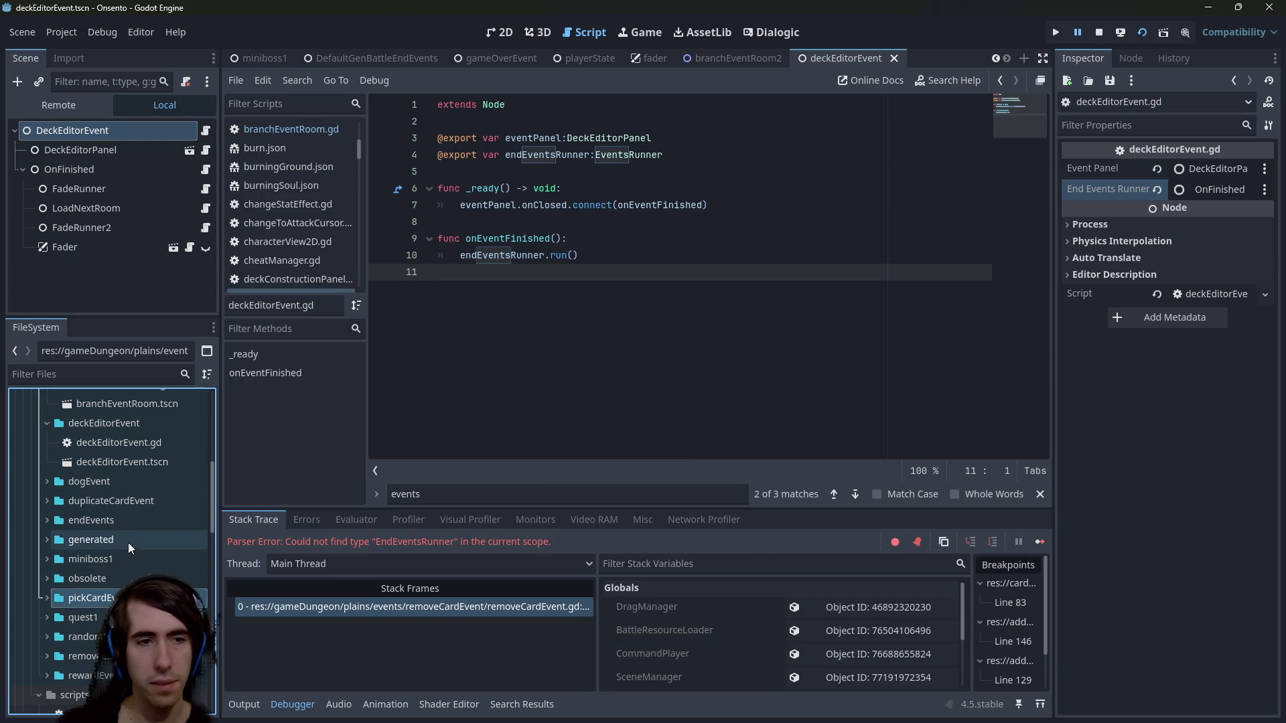
pyautogui.scroll(-3, 127, 541)
pyautogui.click(73, 614)
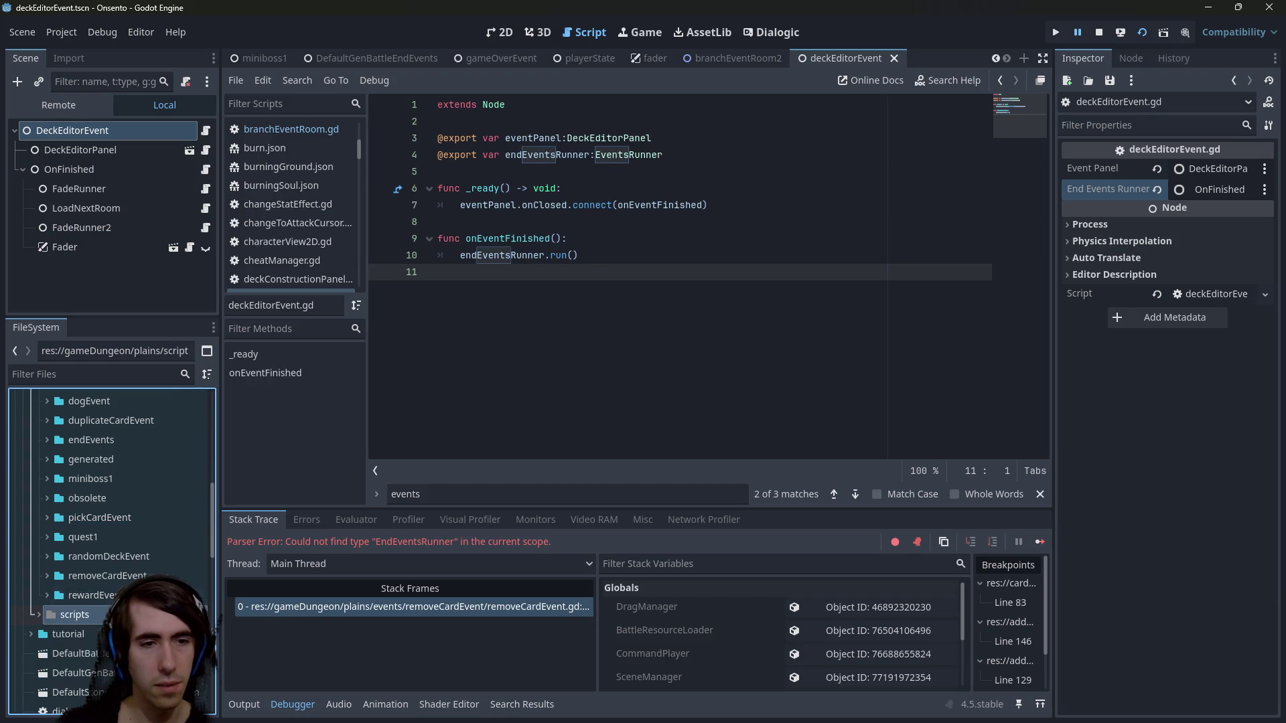
pyautogui.click(38, 614)
pyautogui.click(46, 635)
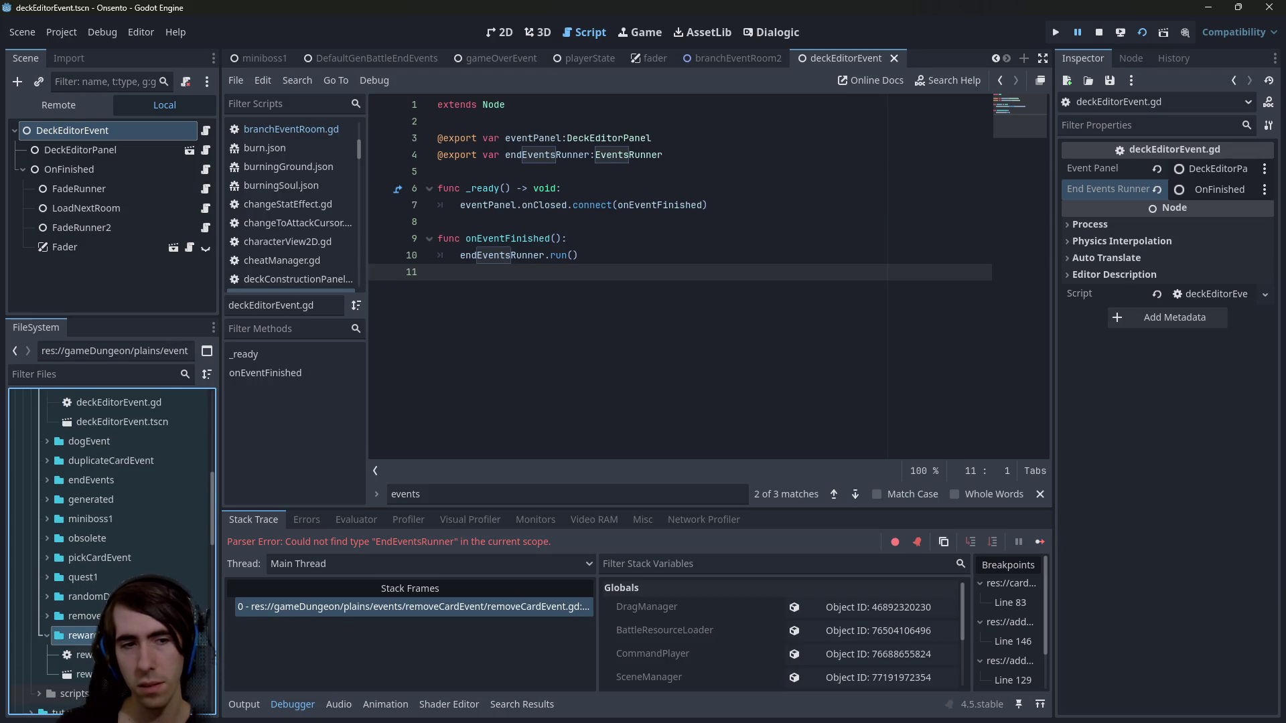
pyautogui.doubleClick(83, 674)
# Inspect rewardEventRoom's CanvasLayer nodes and review the goToLobby call on line 15 of rewardEvent.gd.
pyautogui.click(31, 151)
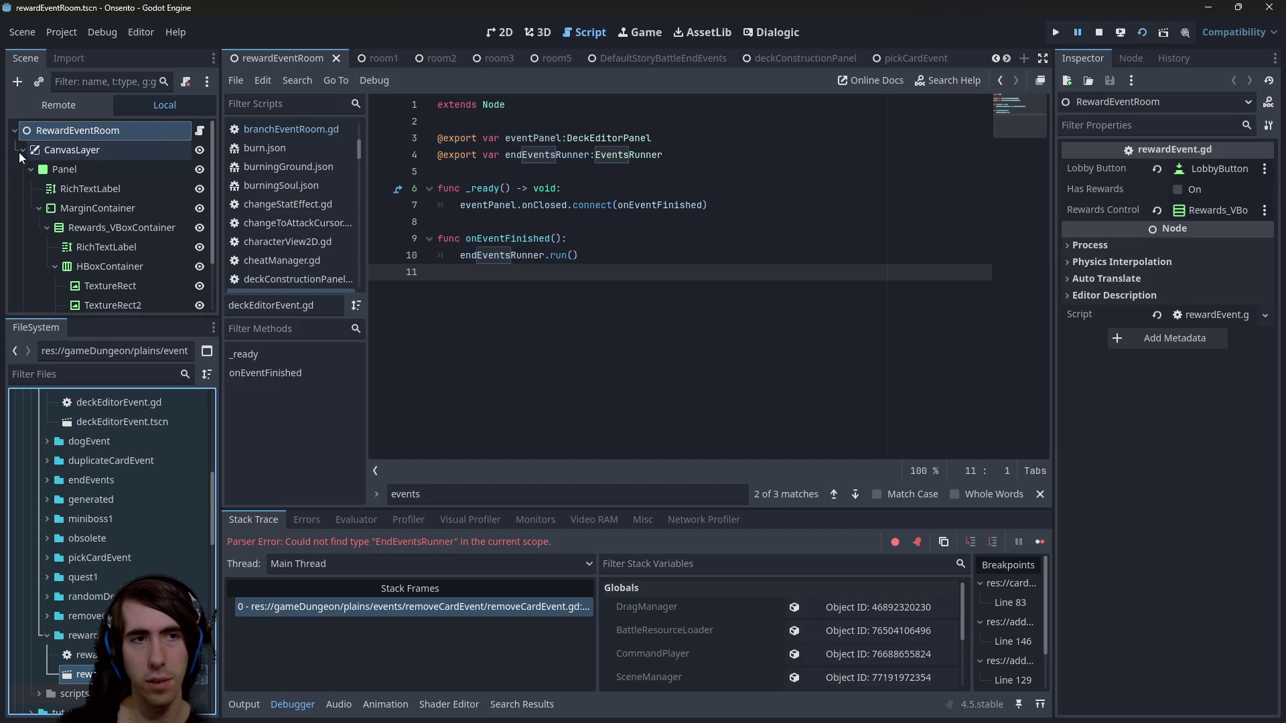
pyautogui.click(23, 150)
pyautogui.click(23, 150)
pyautogui.click(31, 169)
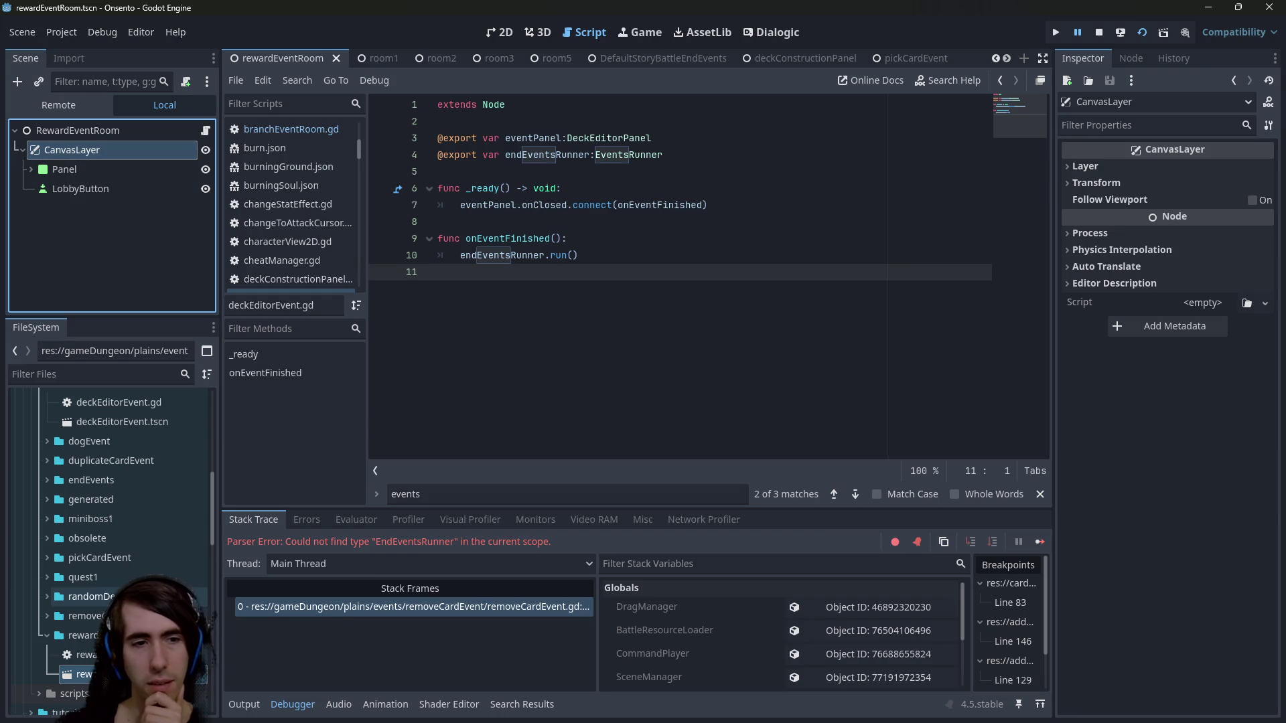
pyautogui.click(200, 132)
pyautogui.click(201, 131)
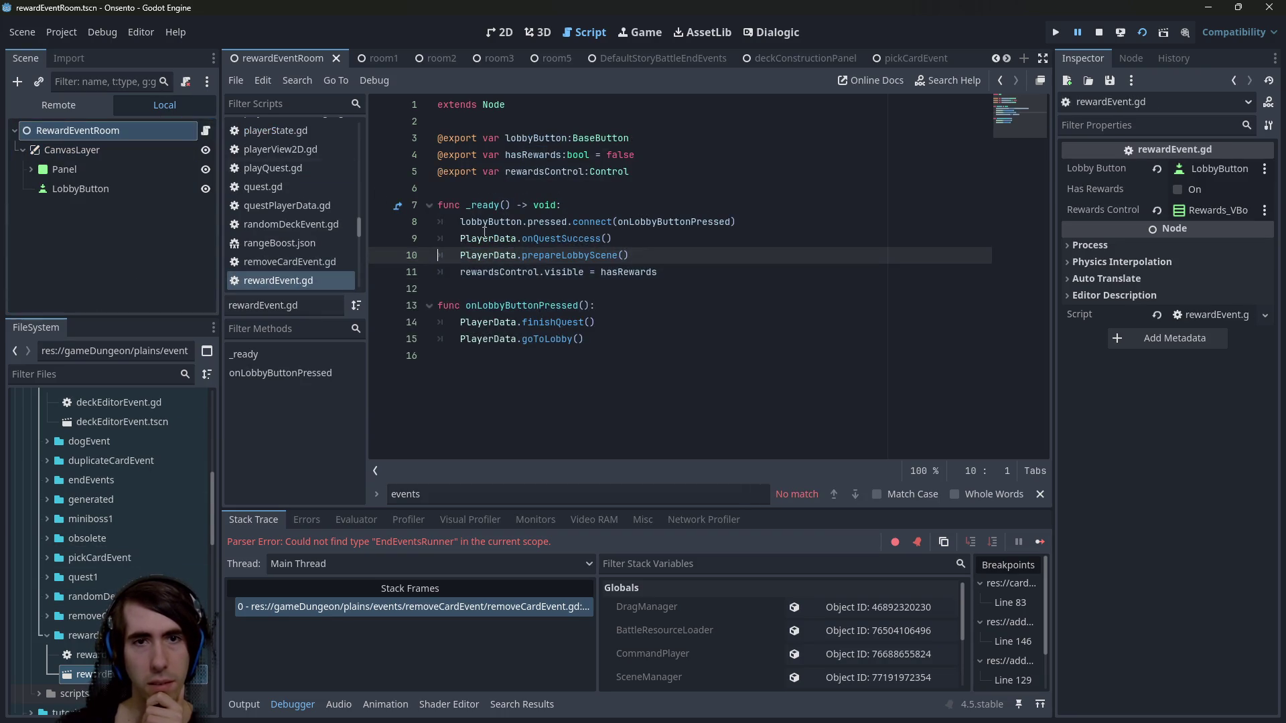
pyautogui.moveTo(531, 253)
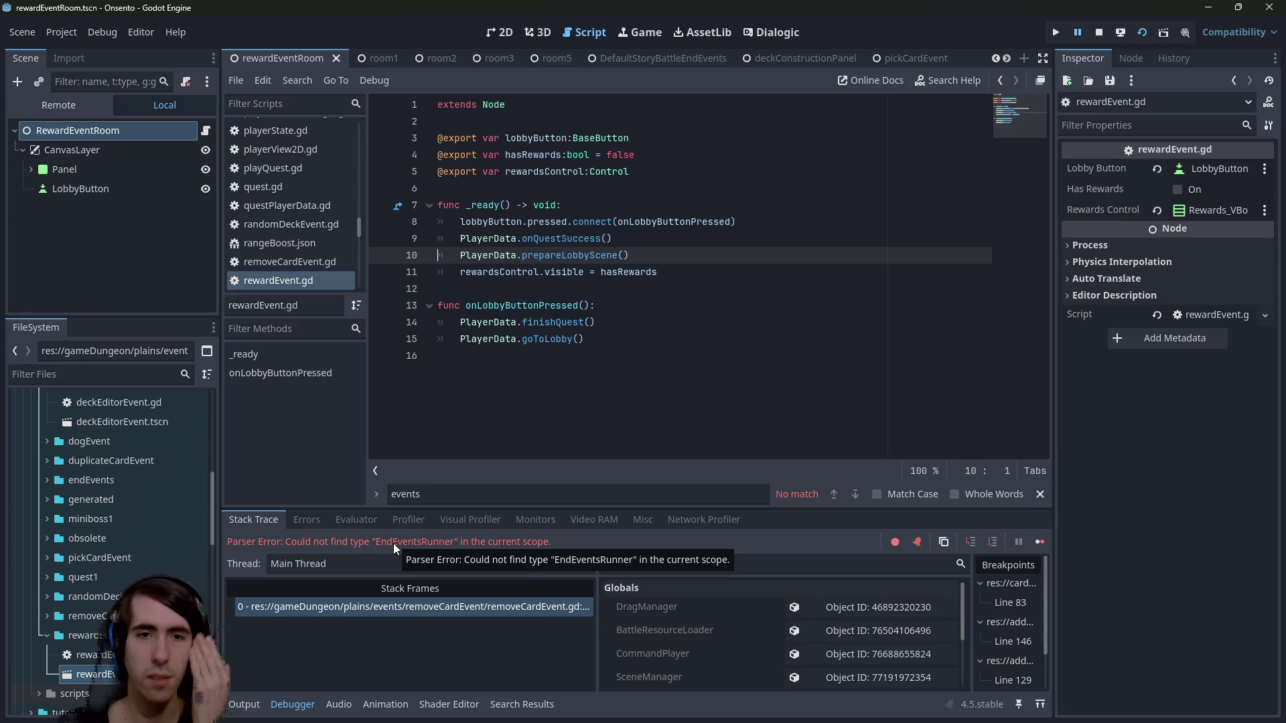
pyautogui.moveTo(557, 345)
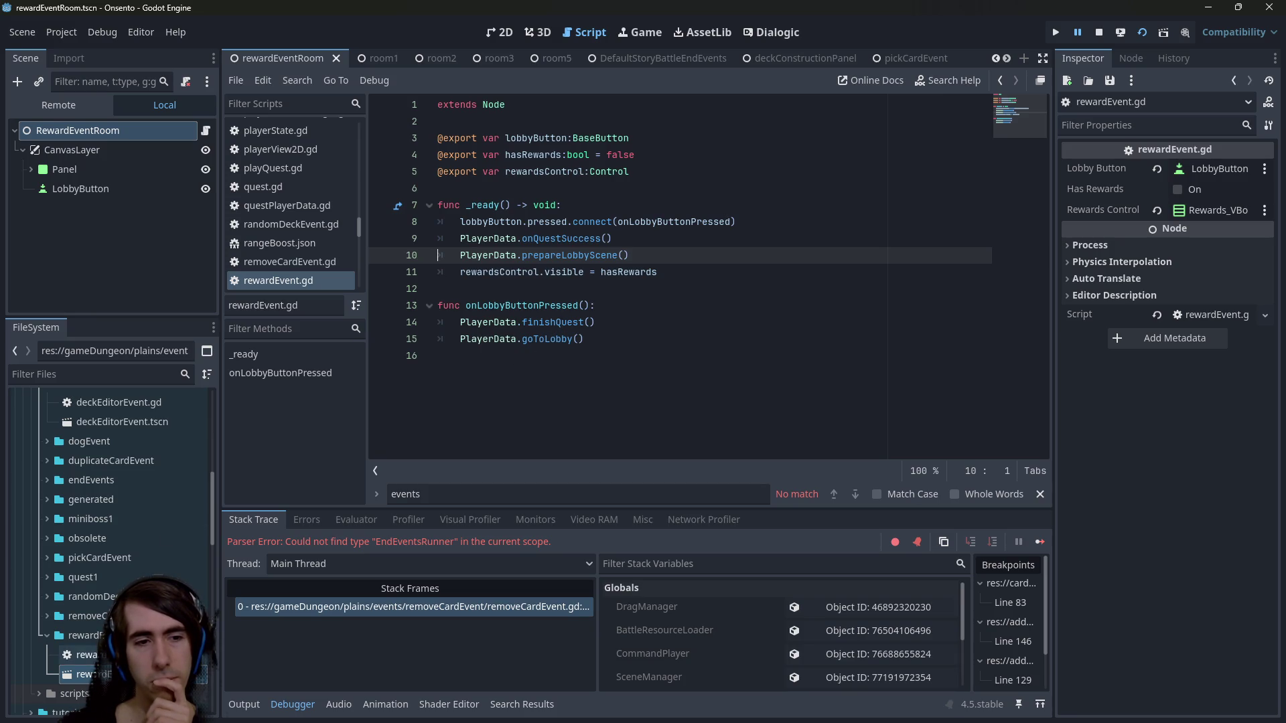
pyautogui.click(47, 635)
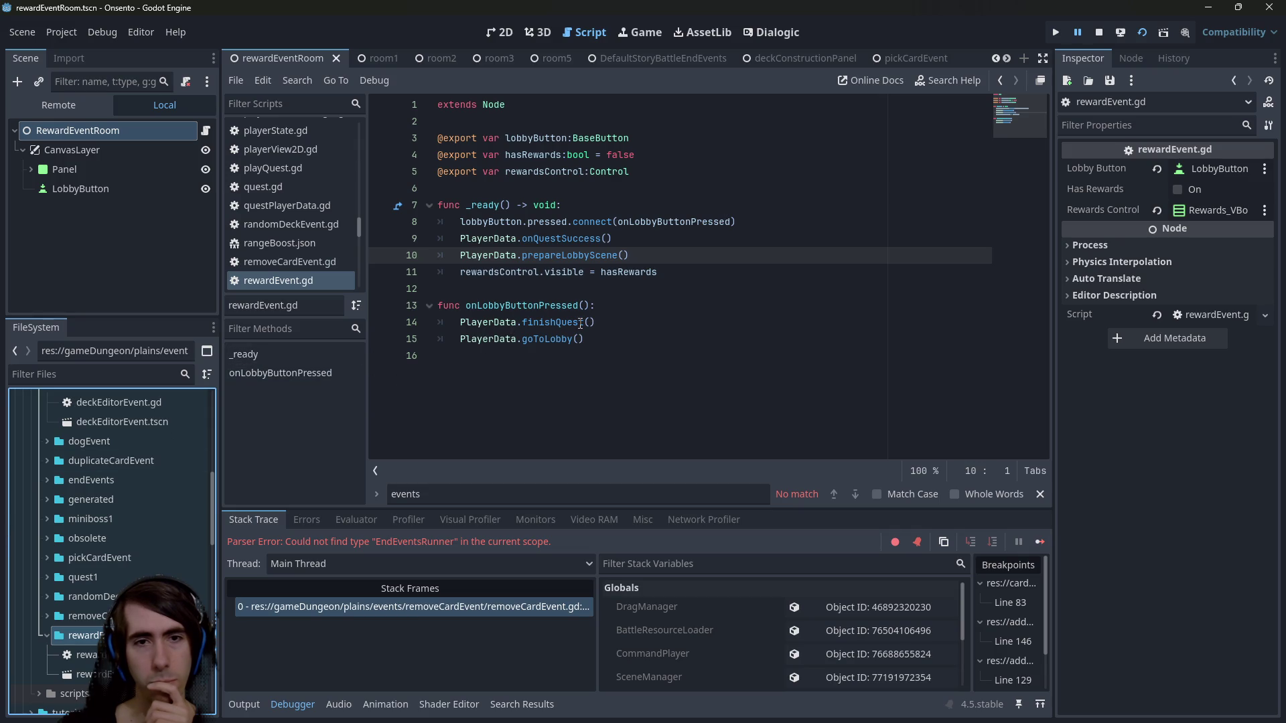
pyautogui.doubleClick(552, 337)
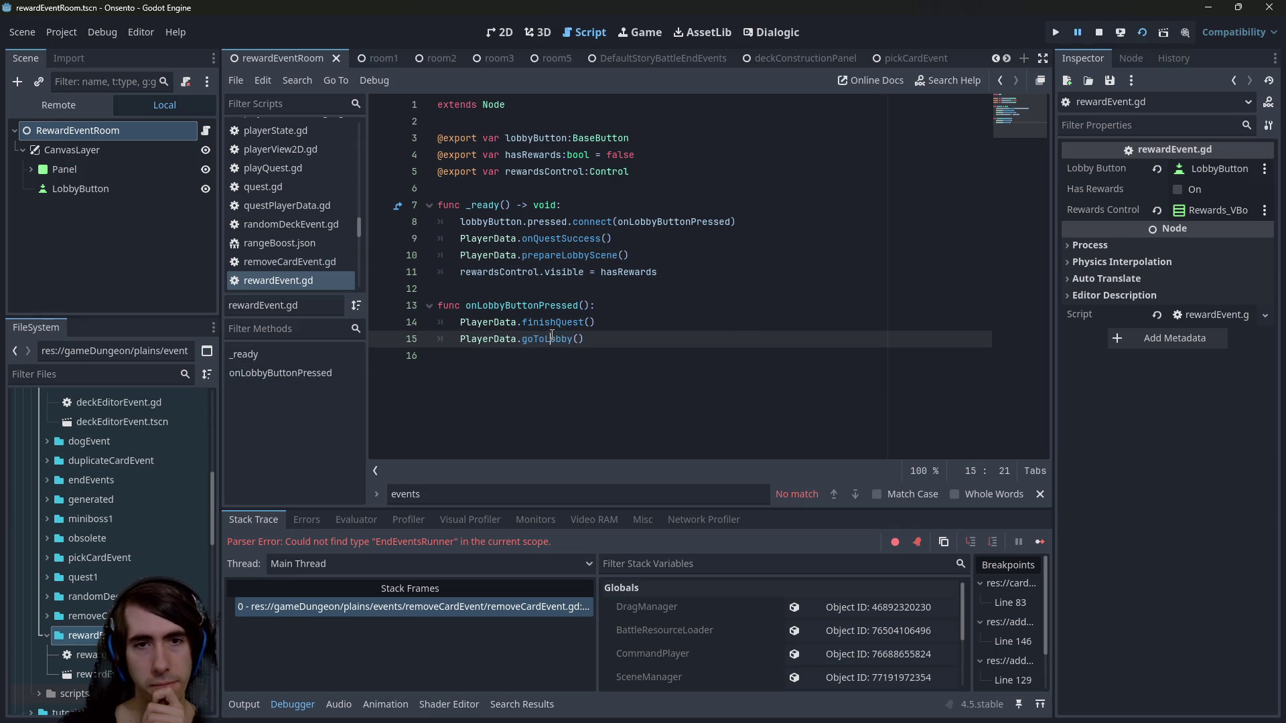
pyautogui.moveTo(552, 335)
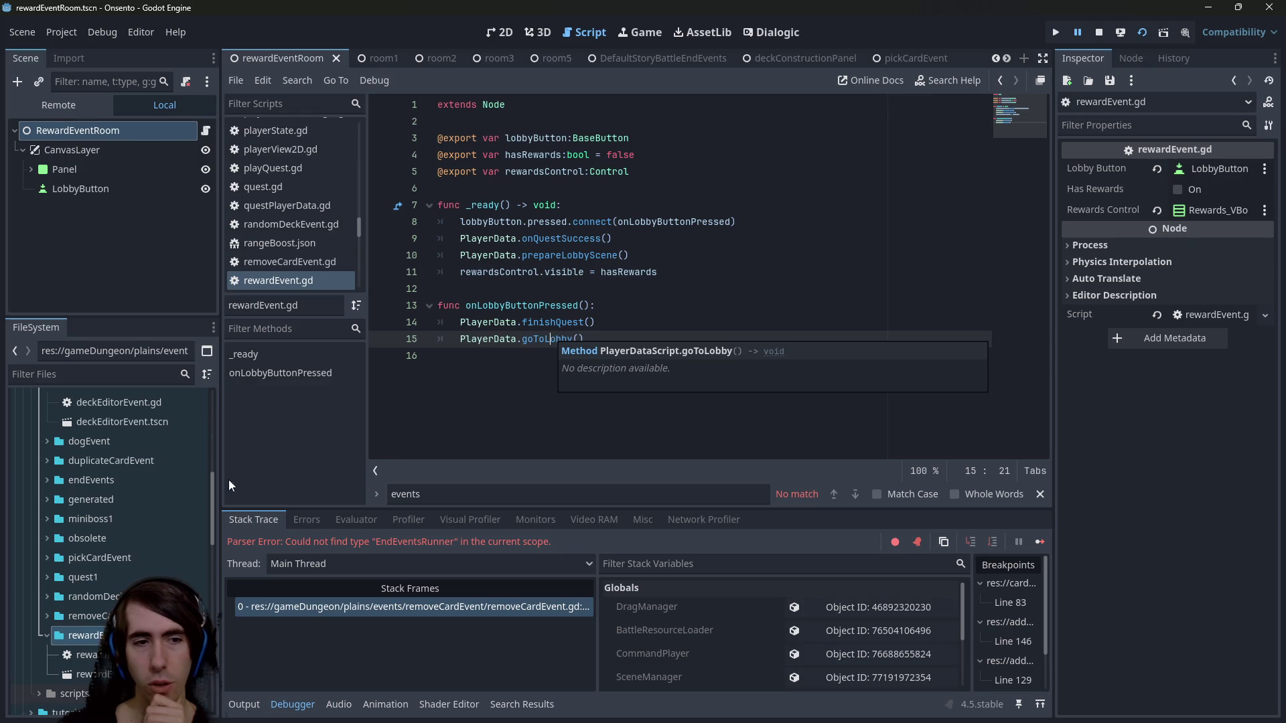
# Open the randomDeckEvent scene and select its OnFinished node.
pyautogui.click(47, 635)
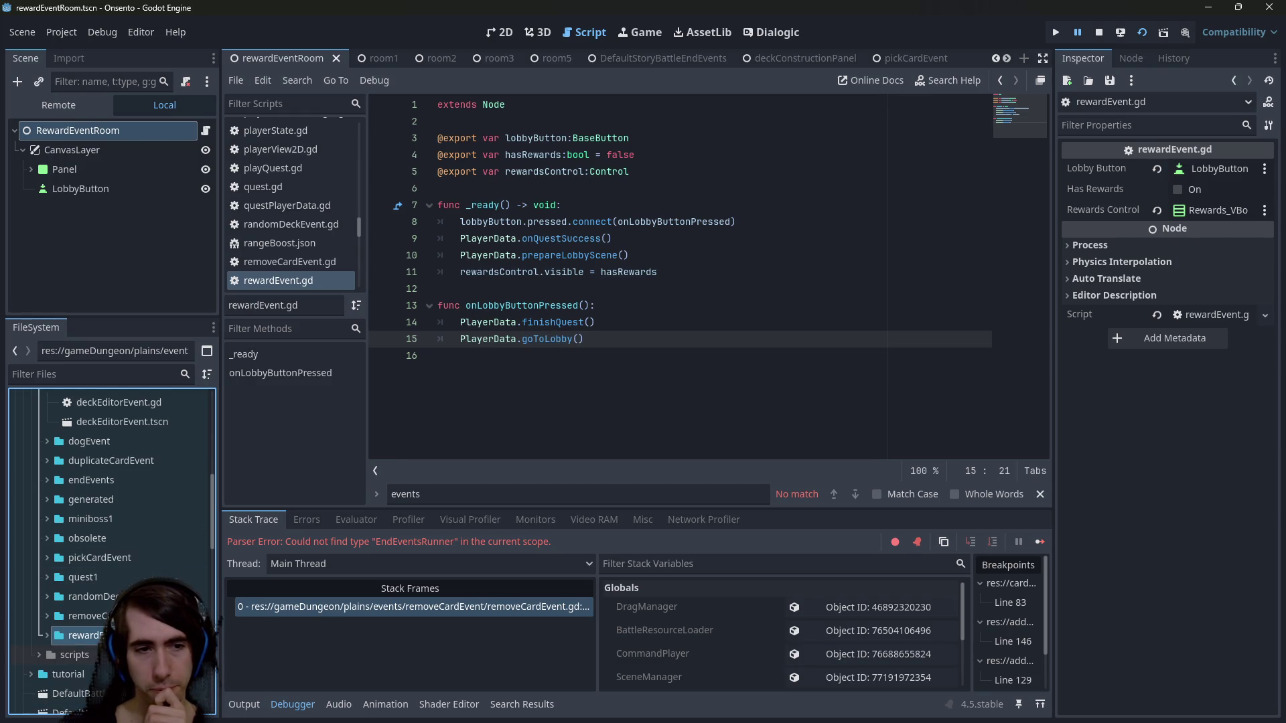
pyautogui.click(47, 596)
pyautogui.doubleClick(87, 635)
pyautogui.click(151, 168)
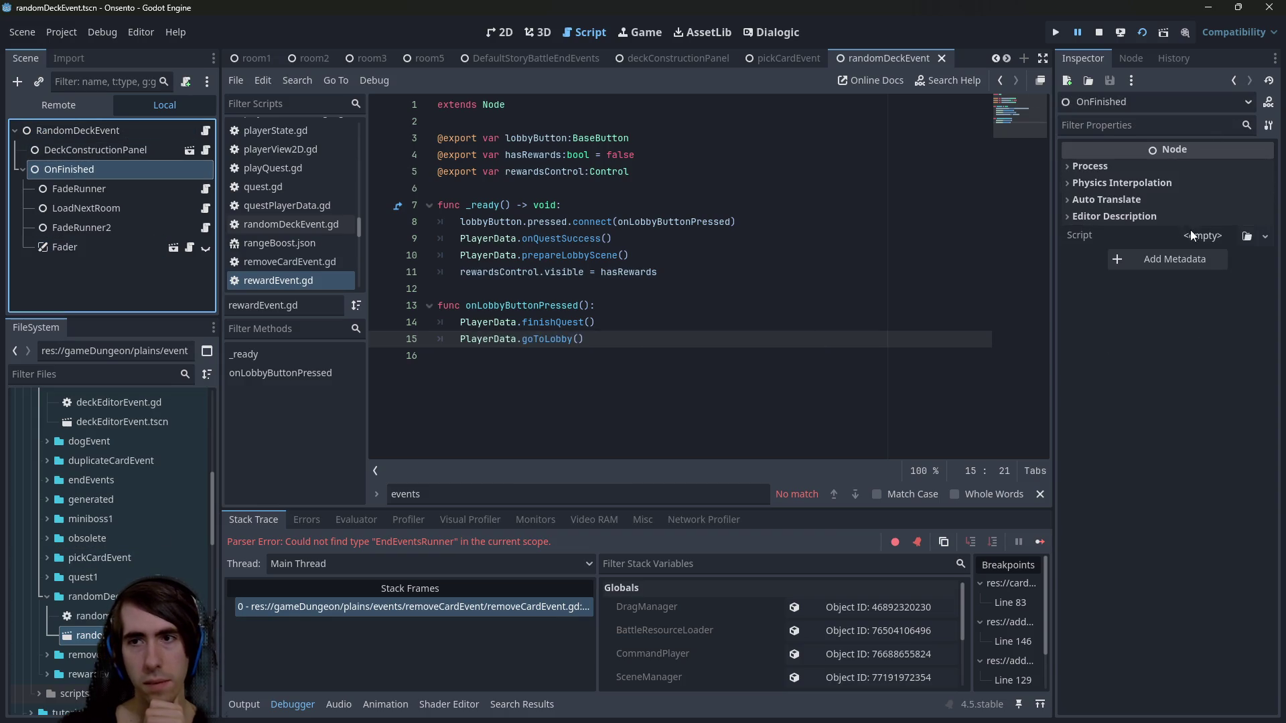
# Quick Load the eventsRunner.gd script onto the OnFinished node.
pyautogui.click(1189, 235)
pyautogui.click(1228, 277)
pyautogui.write('endr')
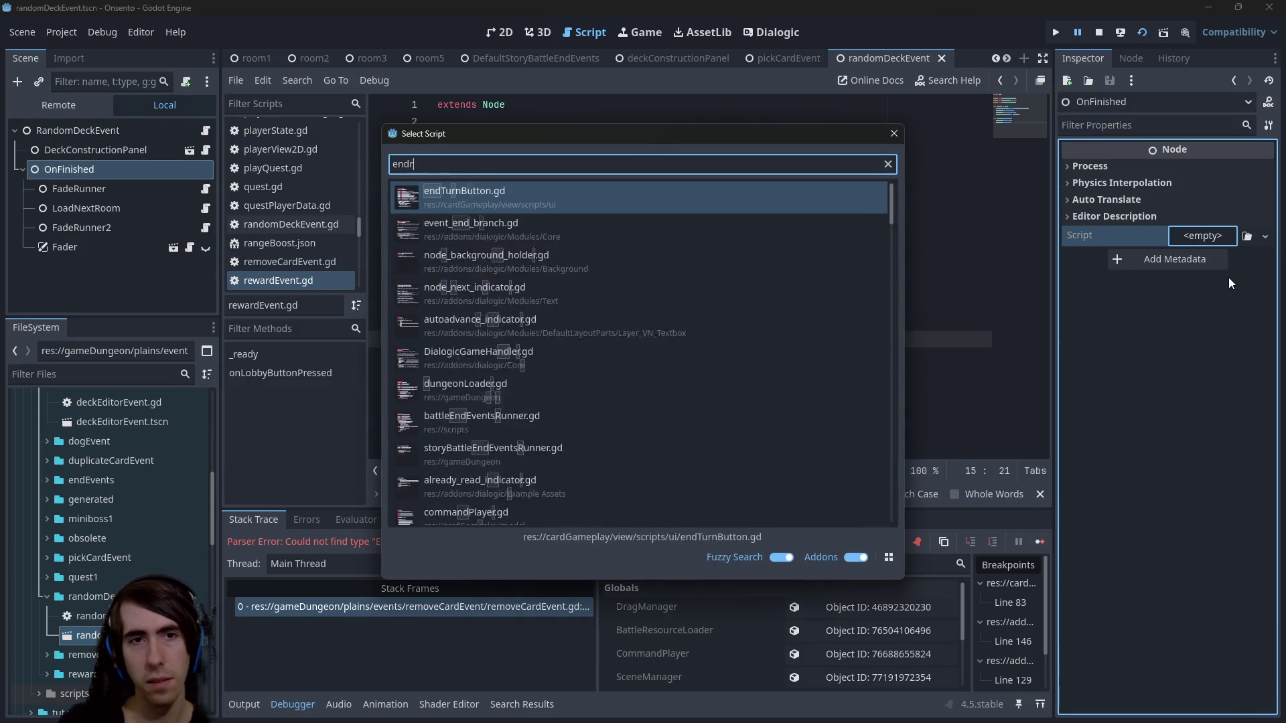
pyautogui.press('BackSpace')
pyautogui.press('BackSpace')
pyautogui.press('BackSpace')
pyautogui.write('eventsrun')
pyautogui.press('Return')
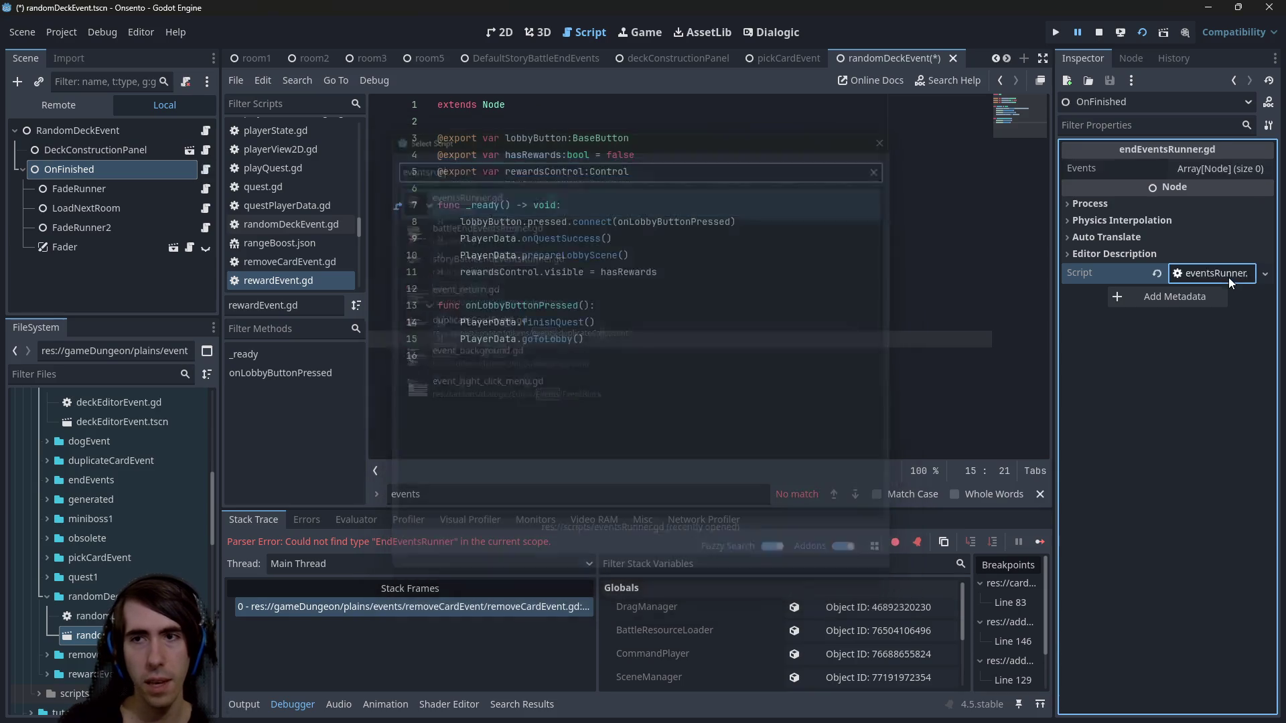
# Fill OnFinished's Events array with FadeRunner, LoadNextRoom and FadeRunner2, then save the scene.
pyautogui.click(1213, 171)
pyautogui.click(1189, 215)
pyautogui.click(1190, 238)
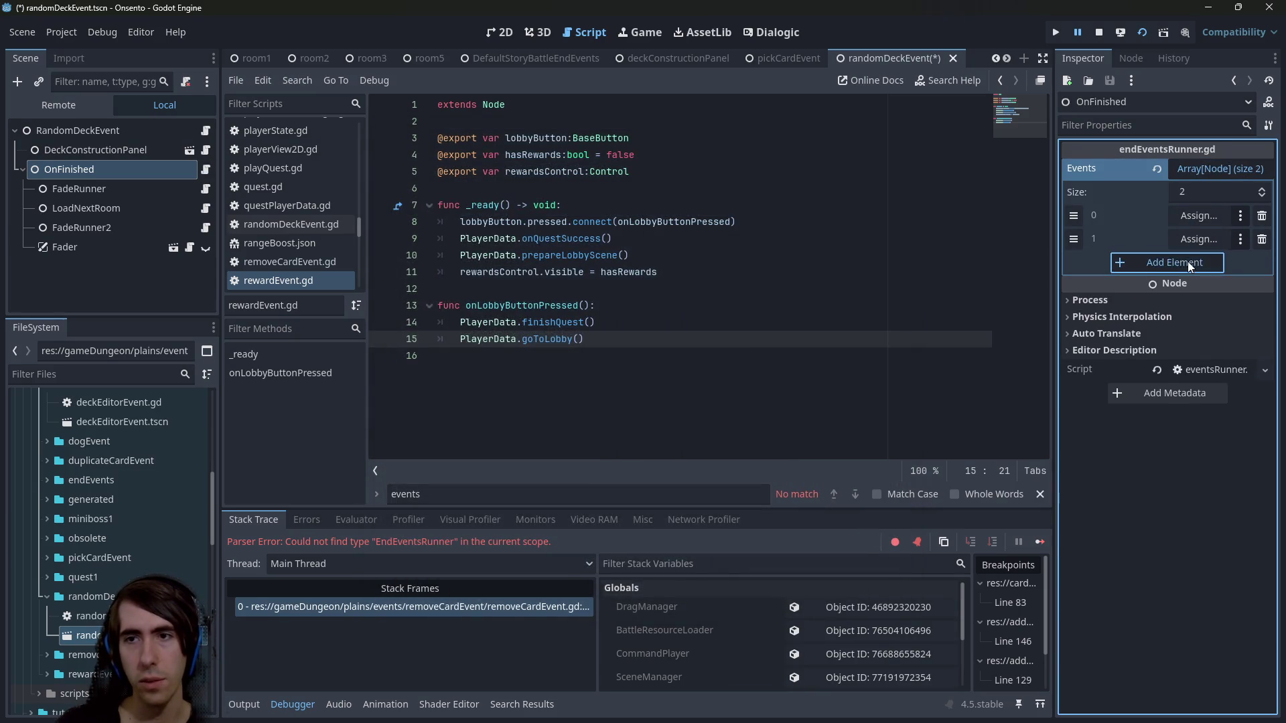
pyautogui.click(1187, 262)
pyautogui.moveTo(77, 188)
pyautogui.mouseDown()
pyautogui.moveTo(1204, 221)
pyautogui.moveTo(670, 228)
pyautogui.moveTo(1187, 239)
pyautogui.mouseUp()
pyautogui.moveTo(81, 228); pyautogui.dragTo(1059, 269)
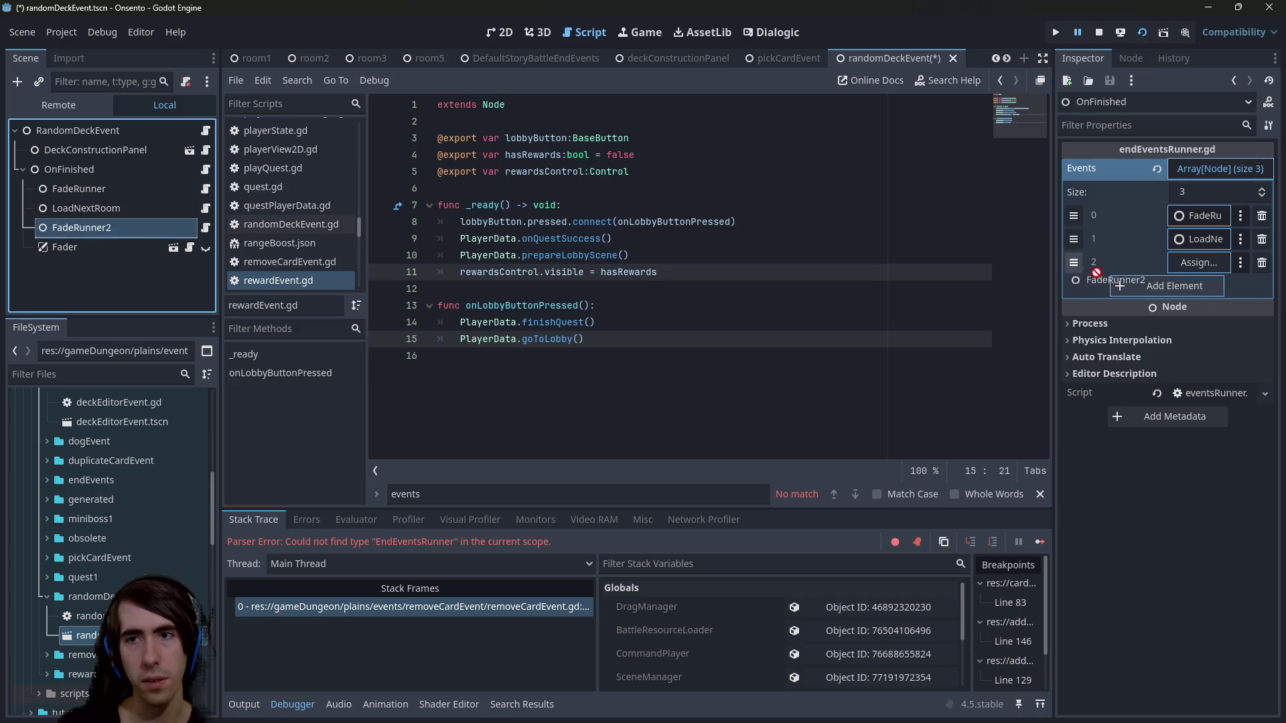
pyautogui.moveTo(1200, 264); pyautogui.dragTo(1200, 263)
pyautogui.hotkey('ctrl', 's')
# In randomDeckEvent.gd, add an export named endEventsRunner of type EventsRunner.
pyautogui.click(130, 130)
pyautogui.click(200, 131)
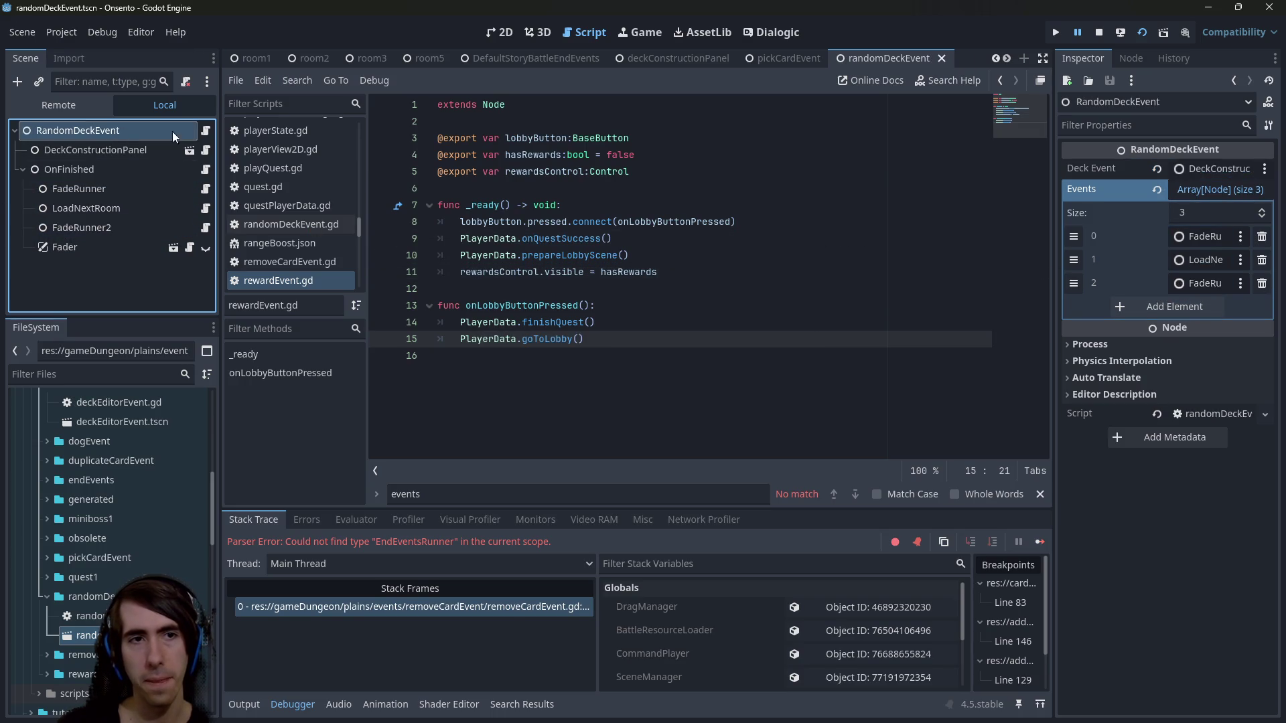
pyautogui.click(205, 132)
pyautogui.click(659, 172)
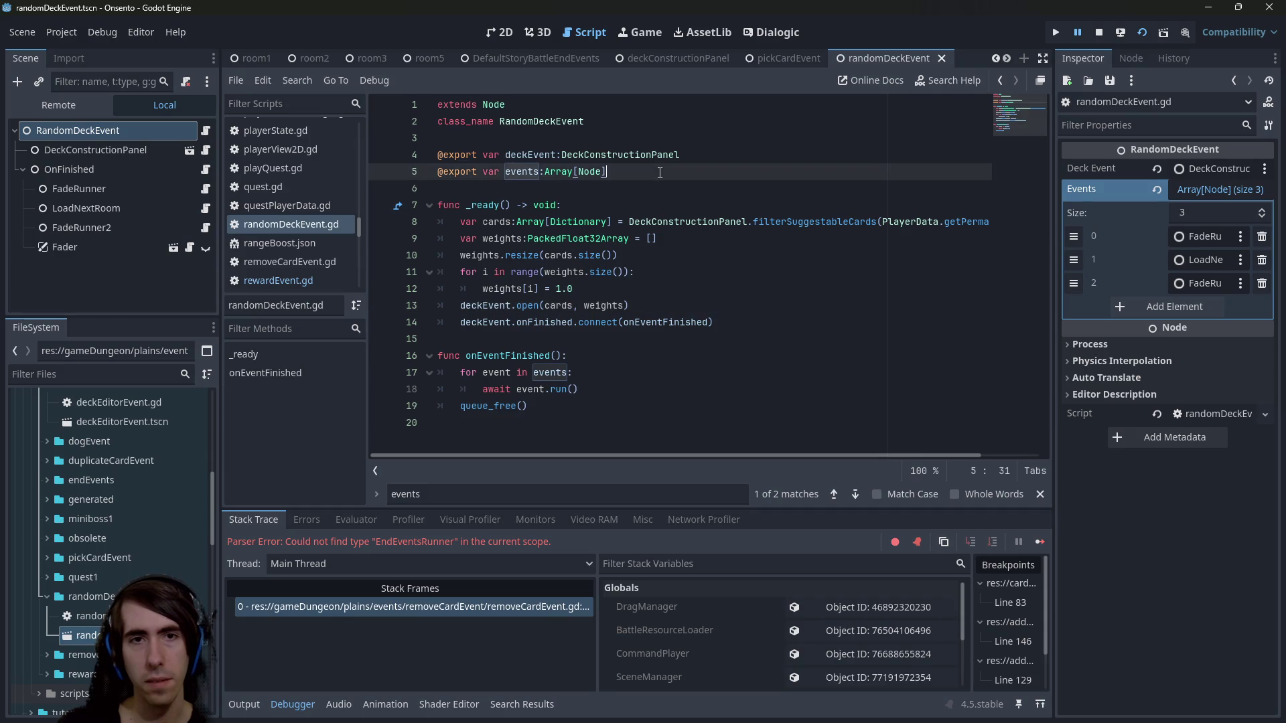
pyautogui.press('Return')
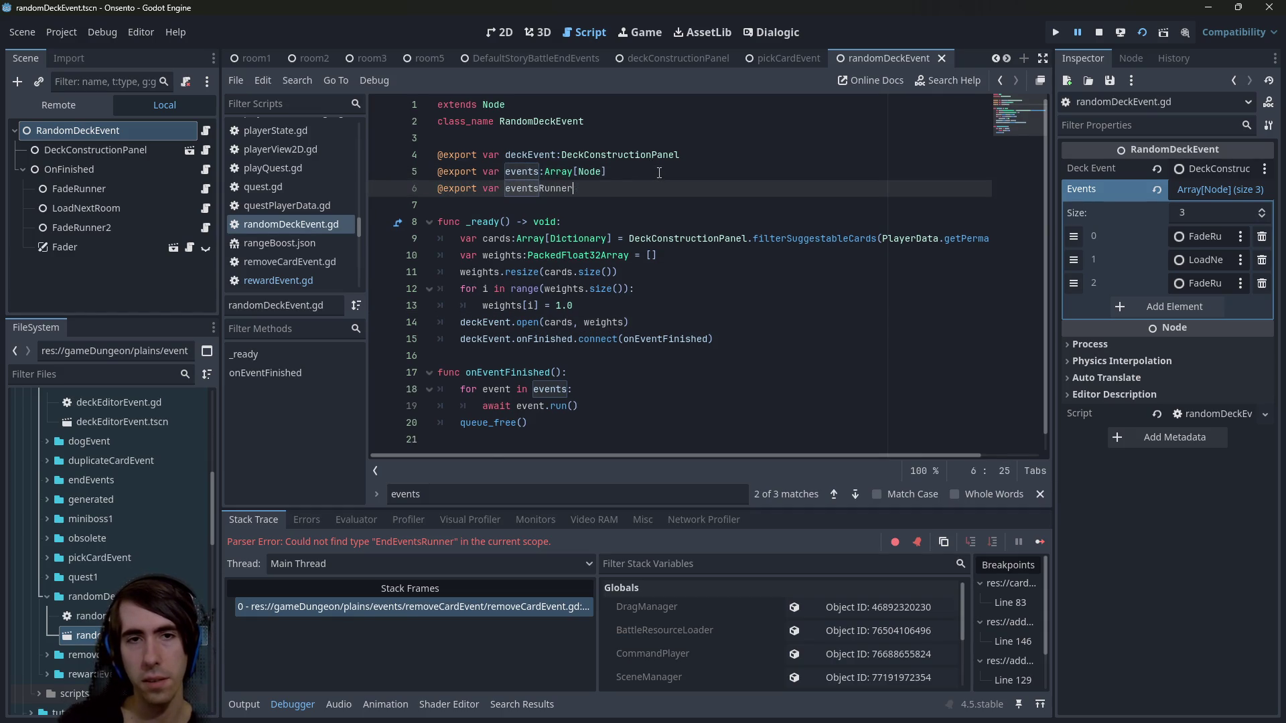
pyautogui.write('Event')
pyautogui.press('Down')
pyautogui.press('Down')
pyautogui.press('Return')
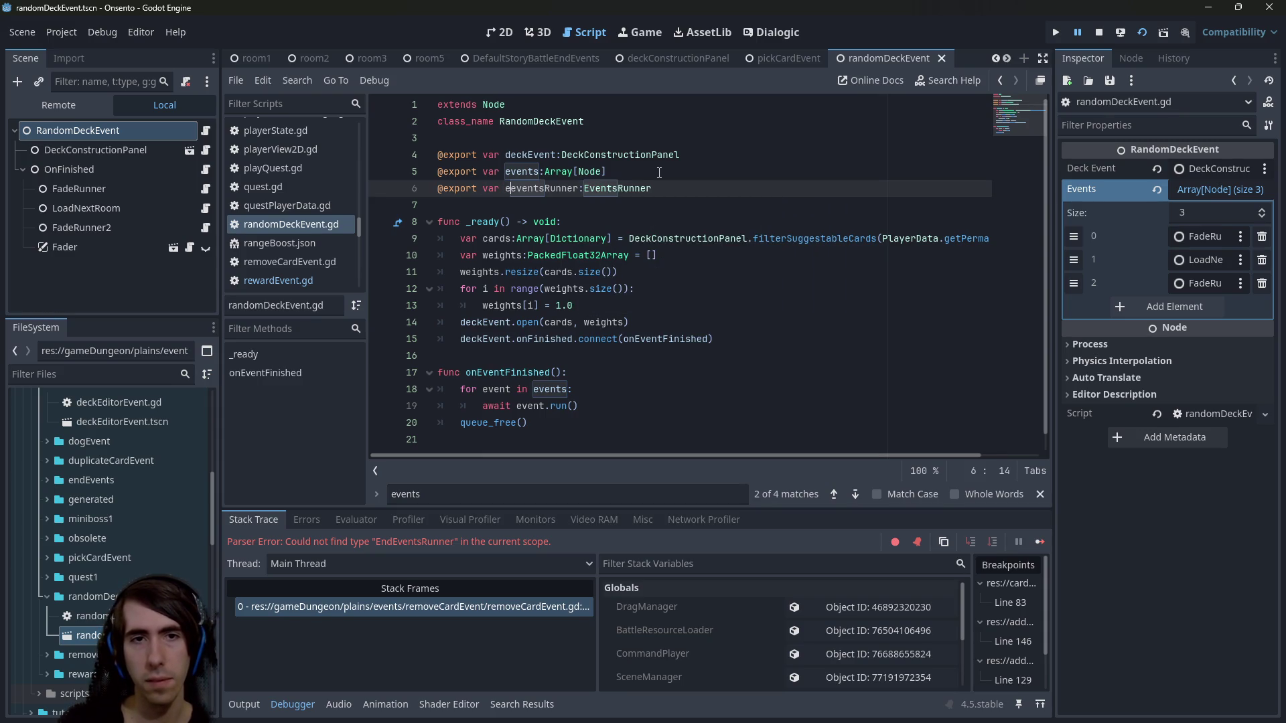
pyautogui.press('Delete')
pyautogui.write('E')
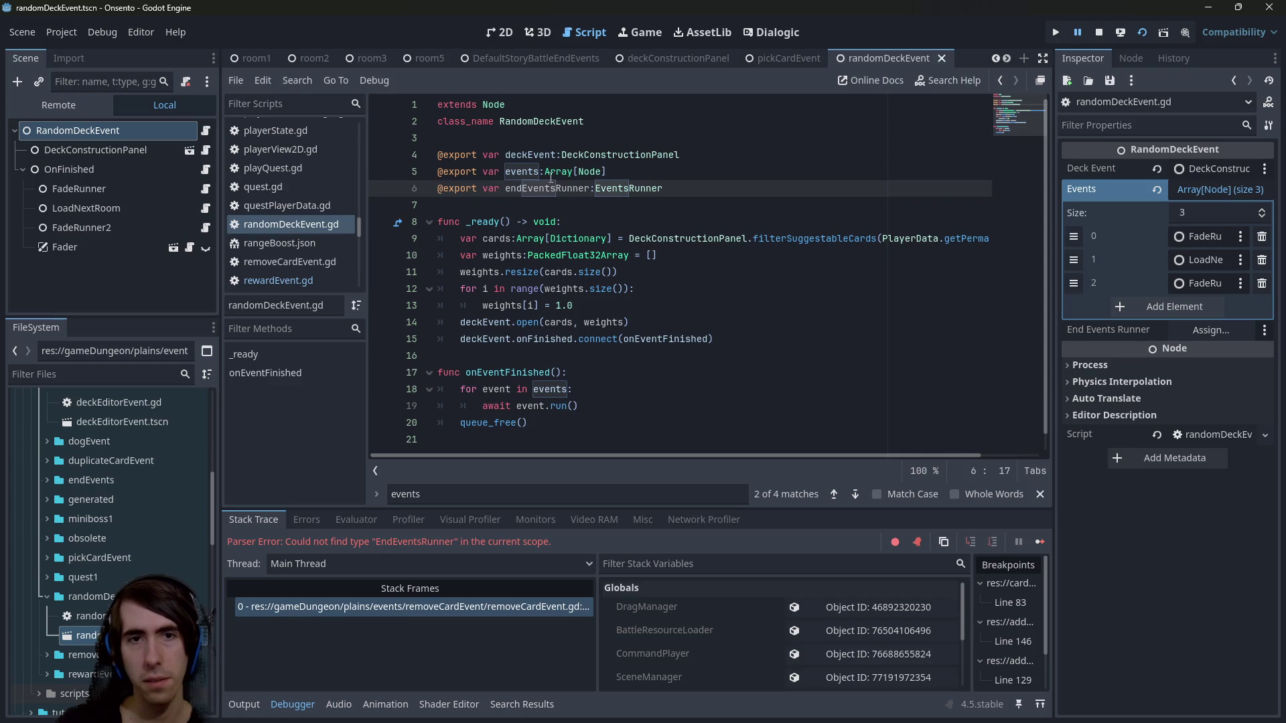
pyautogui.doubleClick(545, 182)
pyautogui.hotkey('ctrl', 'c')
# Make onEventFinished call endEventsRunner.run(), replacing the old for loop and queue_free, then save.
pyautogui.scroll(-1, 657, 367)
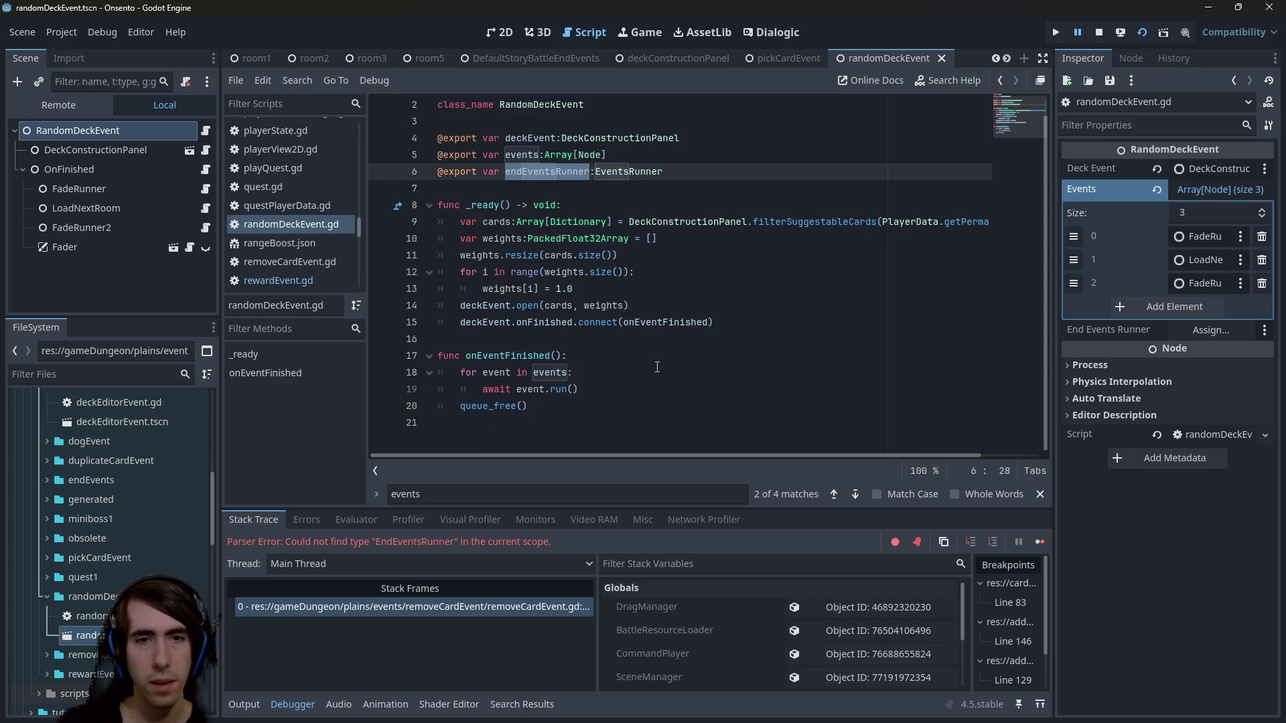
pyautogui.click(587, 408)
pyautogui.click(587, 355)
pyautogui.press('Return')
pyautogui.hotkey('ctrl', 'v')
pyautogui.write('.ru')
pyautogui.press('Return')
pyautogui.moveTo(442, 439); pyautogui.dragTo(358, 388)
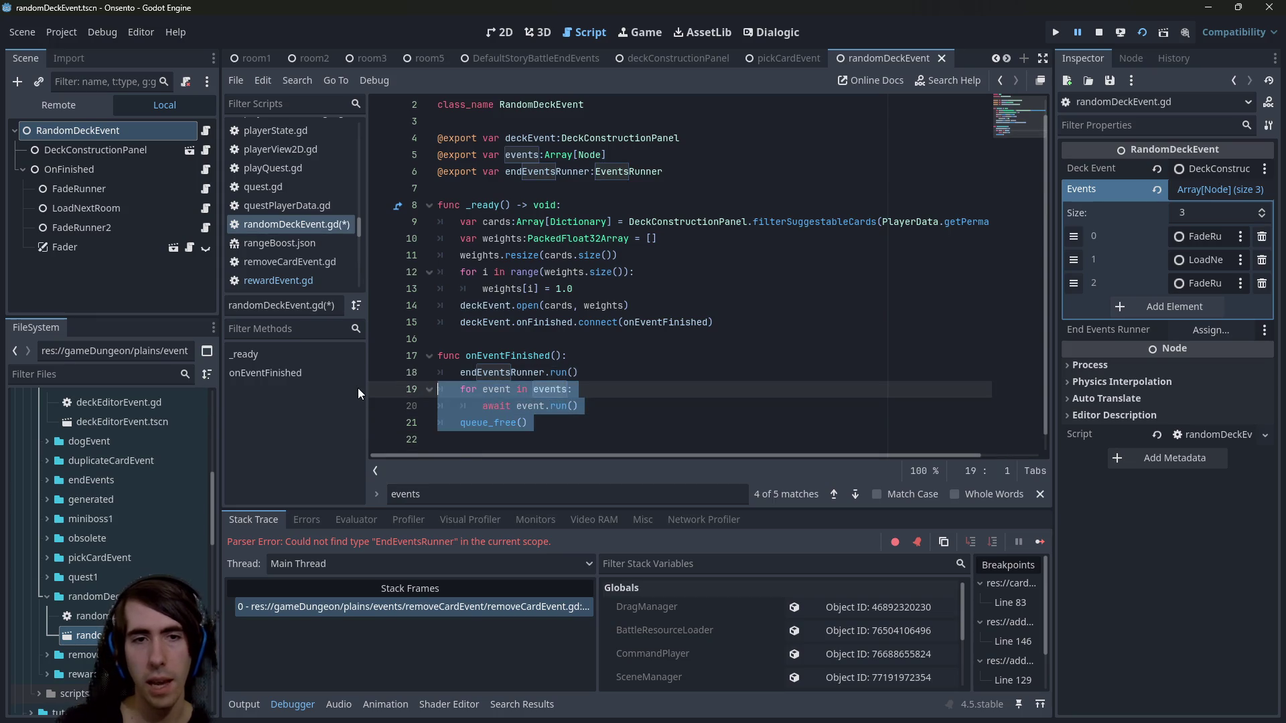
pyautogui.press('BackSpace')
pyautogui.hotkey('ctrl', 's')
# Delete the unused events export and assign OnFinished as the End Events Runner, saving.
pyautogui.moveTo(607, 171)
pyautogui.mouseDown()
pyautogui.moveTo(469, 155)
pyautogui.moveTo(299, 170)
pyautogui.mouseUp()
pyautogui.press('BackSpace')
pyautogui.press('BackSpace')
pyautogui.hotkey('ctrl', 's')
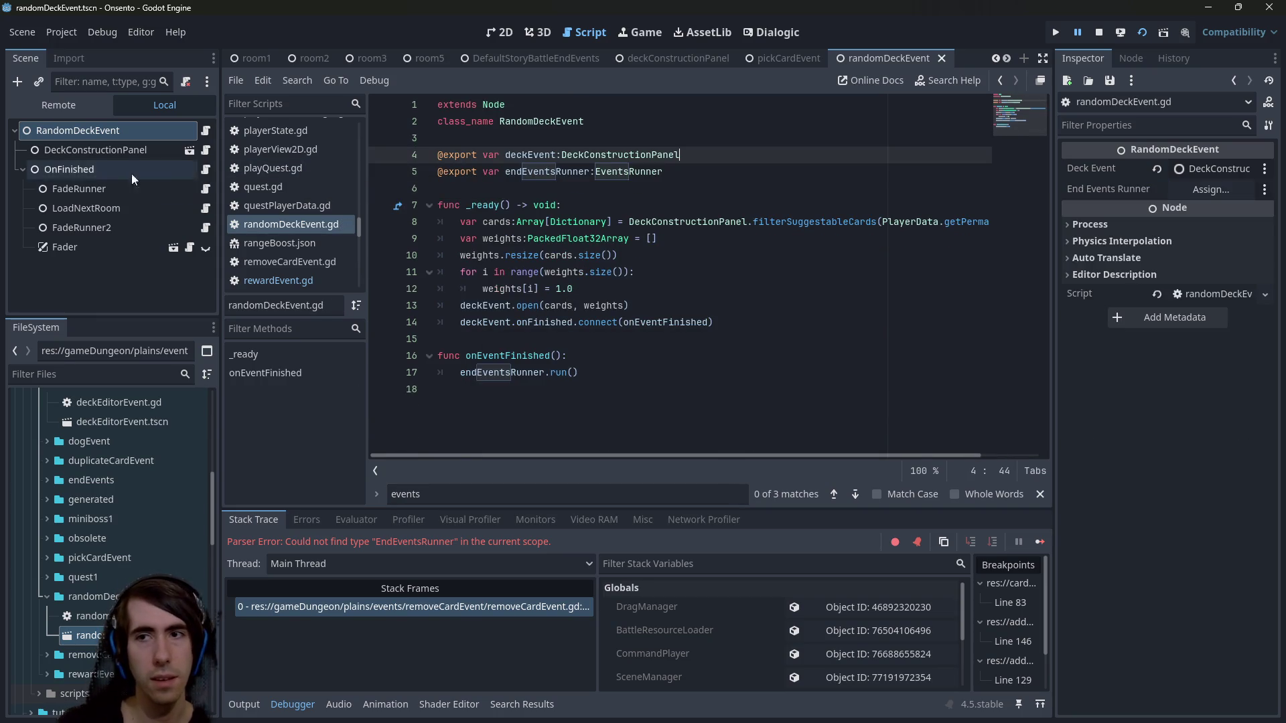
pyautogui.click(1209, 190)
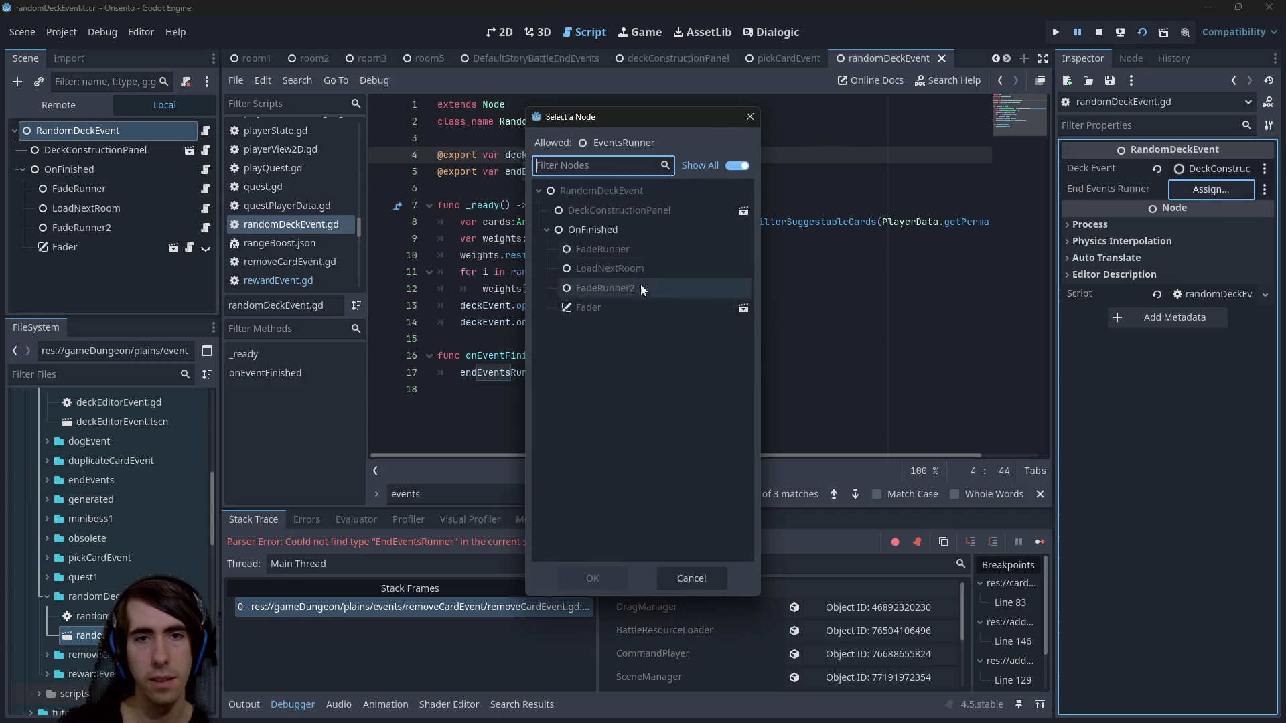
pyautogui.doubleClick(629, 225)
pyautogui.click(622, 339)
pyautogui.hotkey('ctrl', 's')
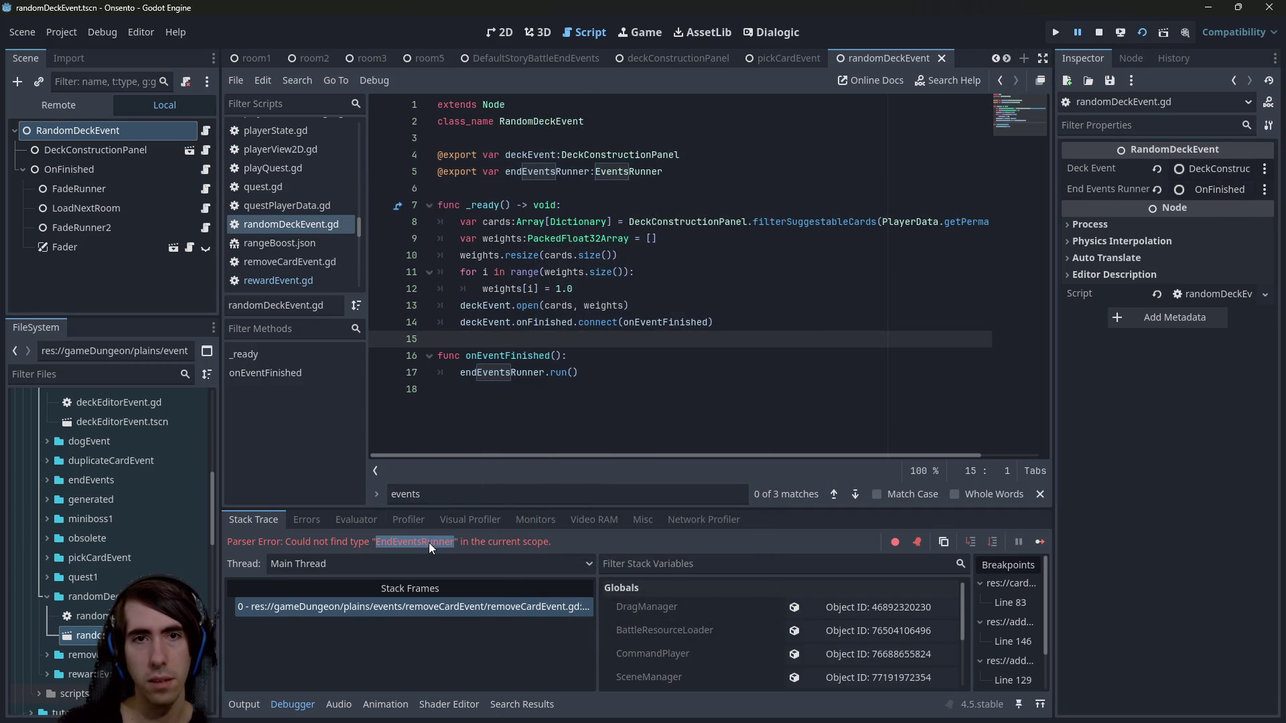
# Review the script and check the debugger panel's errors and stack trace.
pyautogui.click(640, 306)
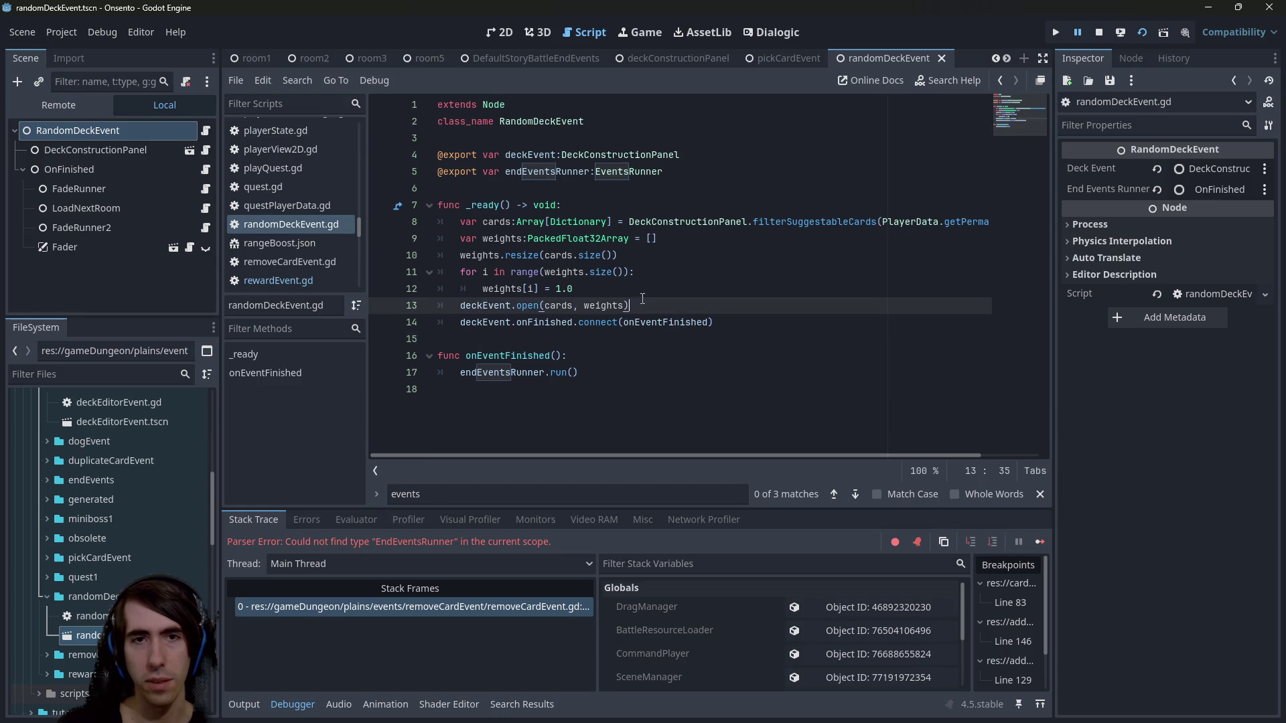
pyautogui.click(622, 364)
pyautogui.click(589, 401)
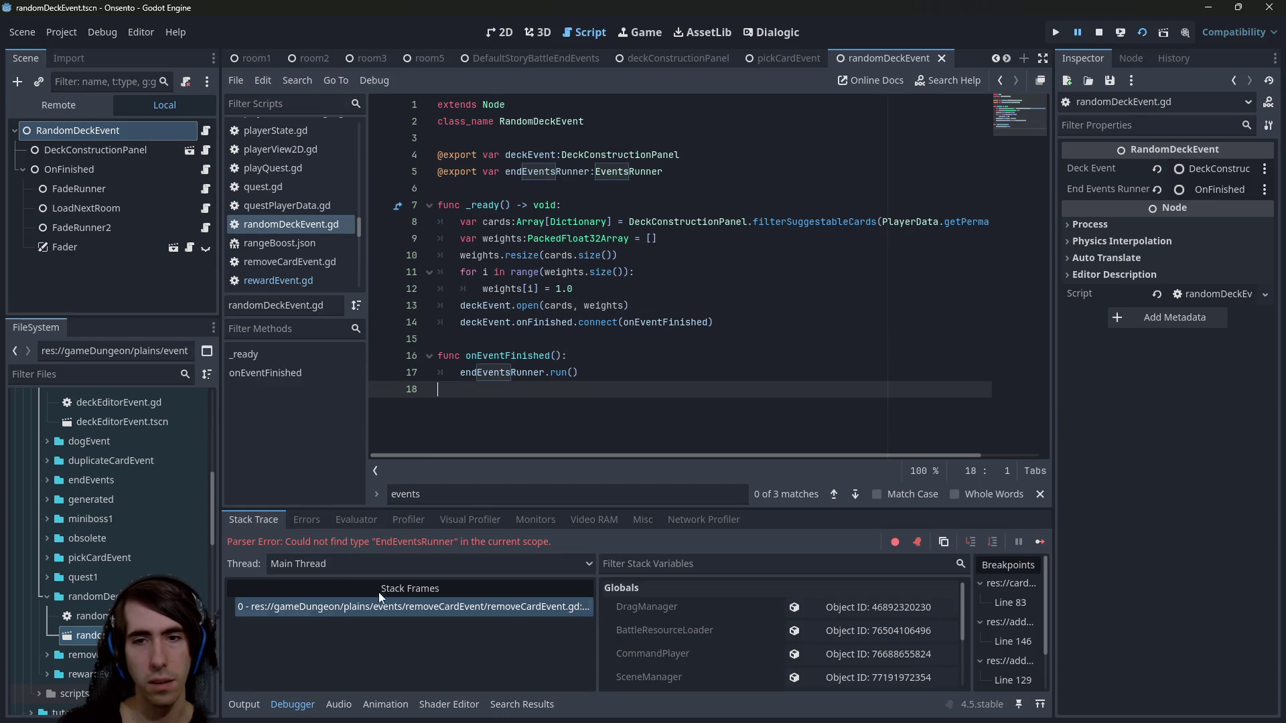
pyautogui.click(282, 704)
pyautogui.click(293, 704)
pyautogui.click(310, 523)
pyautogui.click(276, 518)
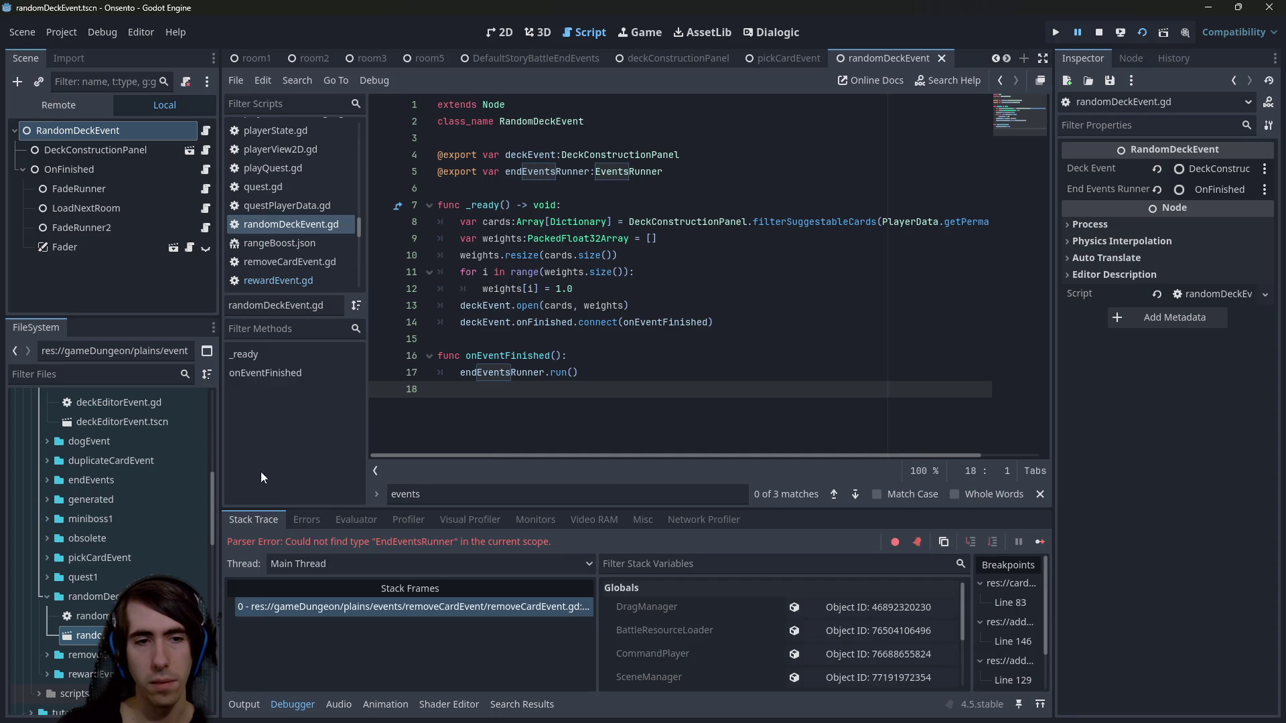
# Inspect the DeckConstructionPanel, OnFinished, Fader, FadeRunner2, LoadNextRoom and FadeRunner nodes' settings.
pyautogui.click(87, 148)
pyautogui.click(91, 164)
pyautogui.click(90, 131)
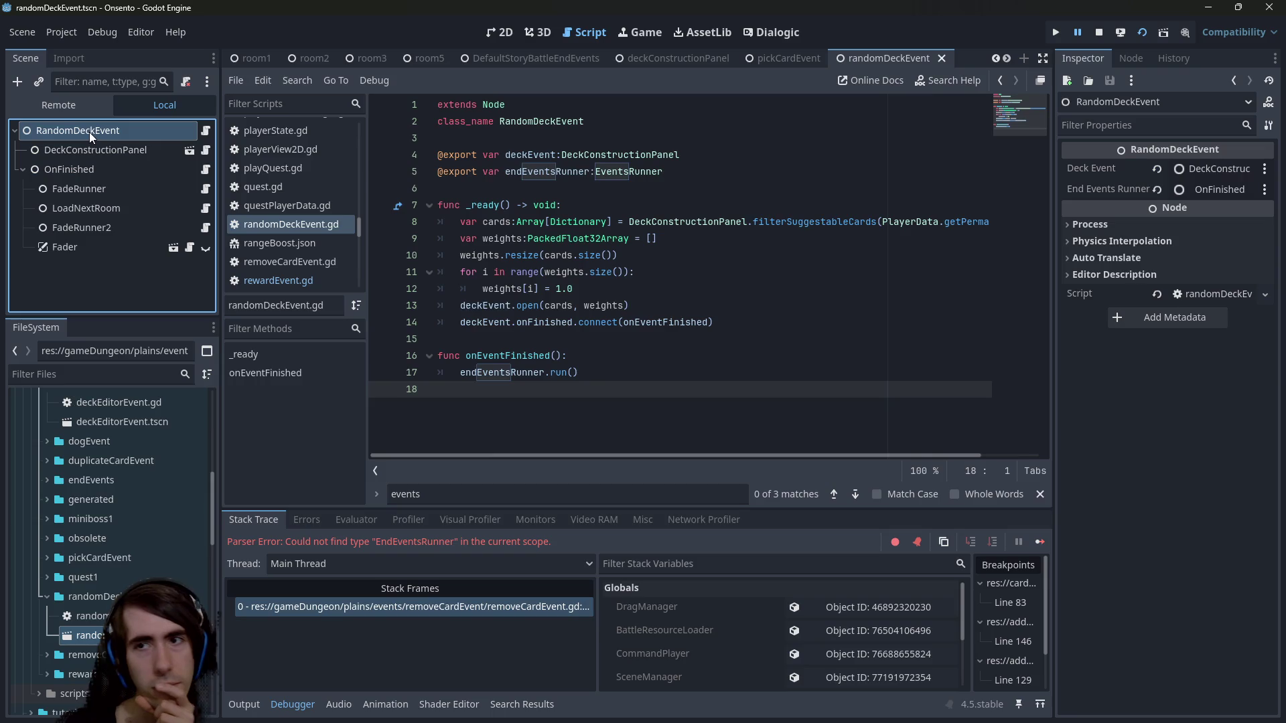
pyautogui.click(110, 253)
pyautogui.click(99, 225)
pyautogui.click(99, 206)
pyautogui.click(99, 193)
pyautogui.click(684, 240)
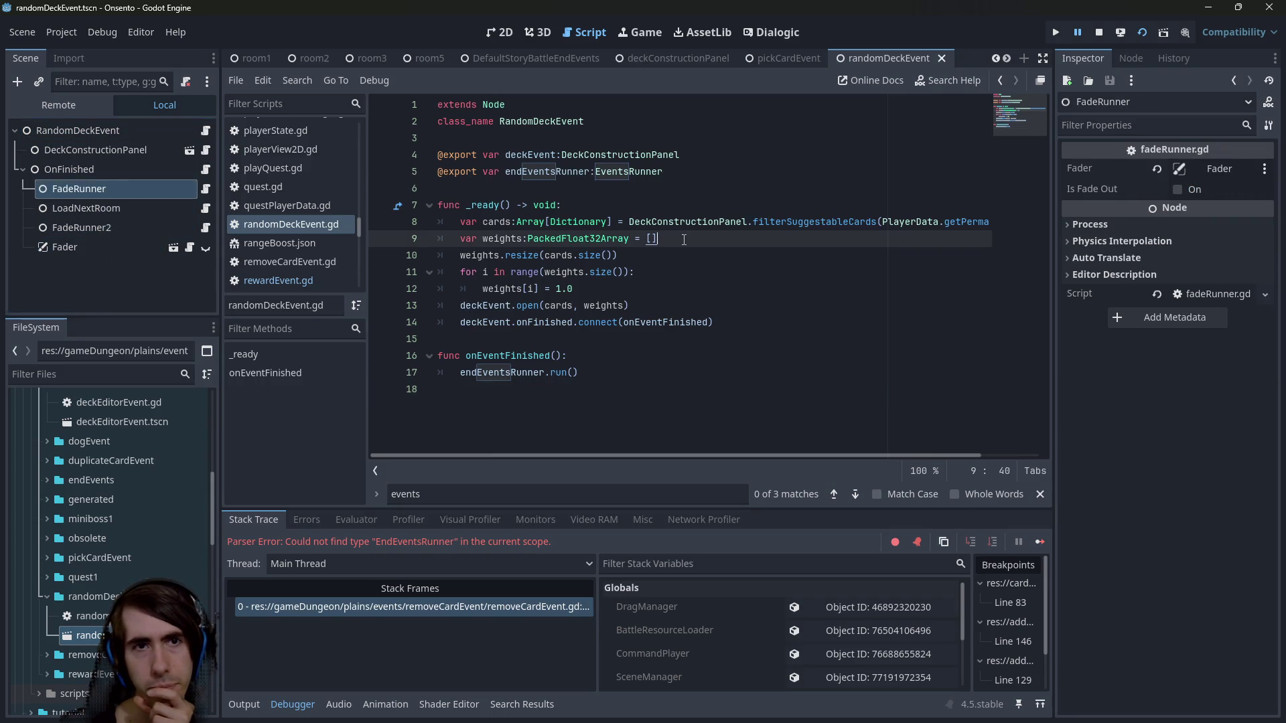
# Open the PlayerData scene through the quick file search.
pyautogui.hotkey('alt', 'shift', 'o')
pyautogui.write('playerd')
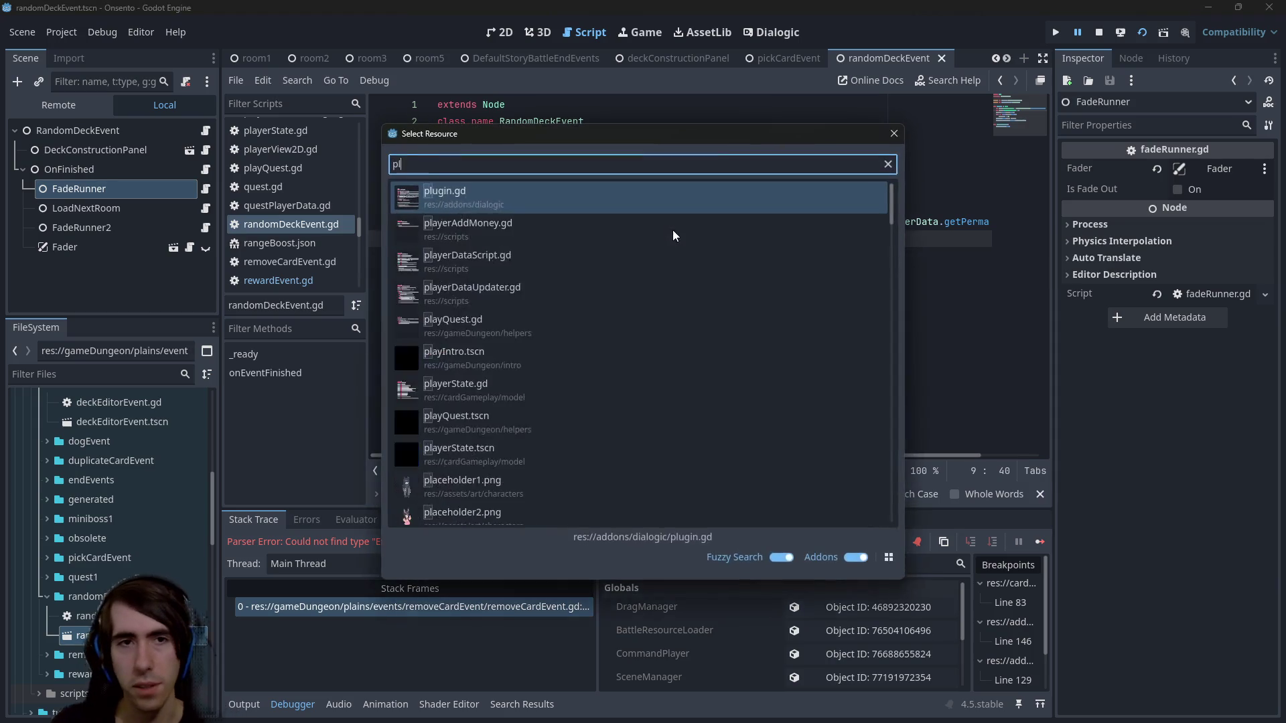
pyautogui.press('BackSpace')
pyautogui.write('script')
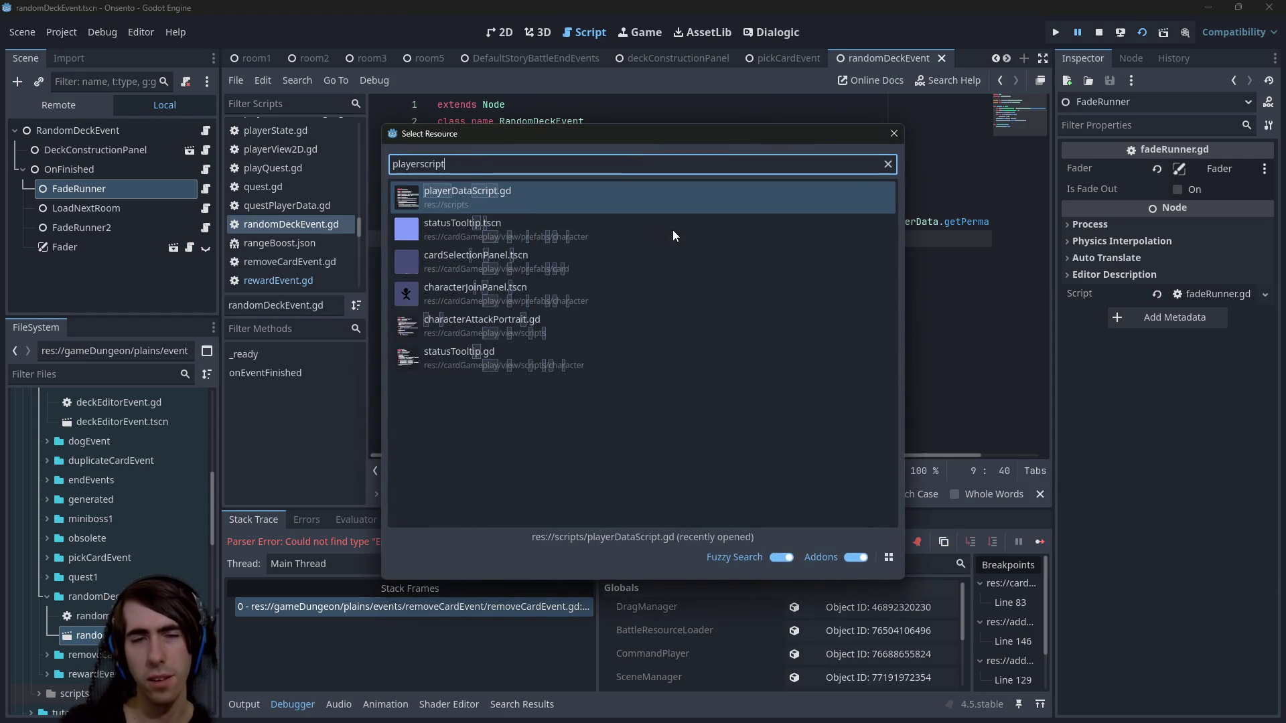
pyautogui.press('BackSpace')
pyautogui.press('BackSpace')
pyautogui.press('BackSpace')
pyautogui.write('playerdata')
pyautogui.press('Return')
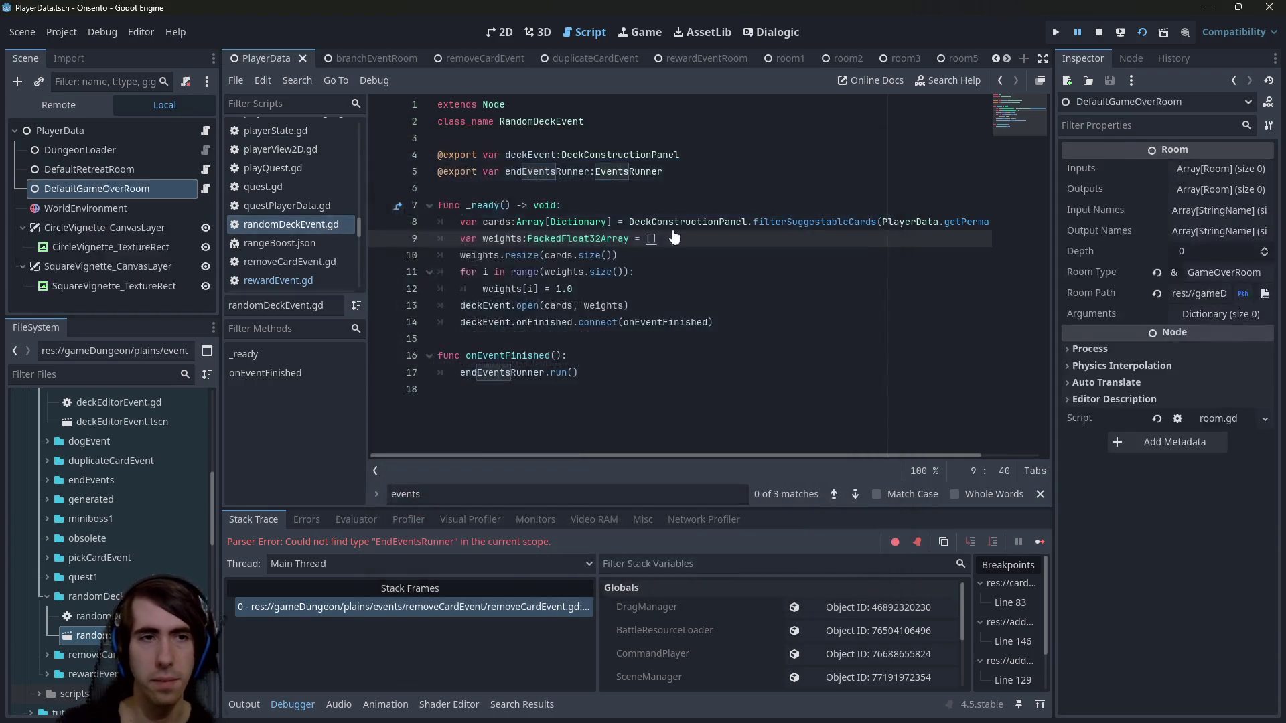
# Instance fader.tscn from the FileSystem under PlayerData and save the scene.
pyautogui.moveTo(413, 186); pyautogui.dragTo(475, 218)
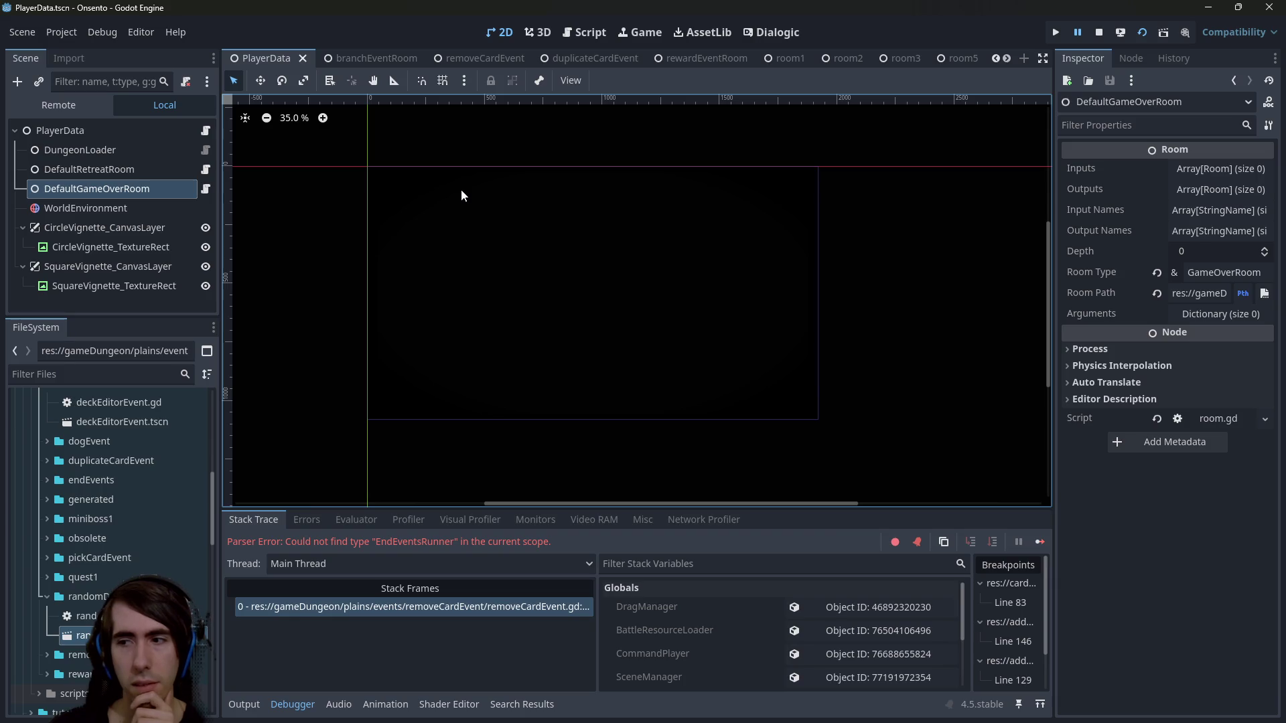
pyautogui.rightClick(82, 131)
pyautogui.click(115, 161)
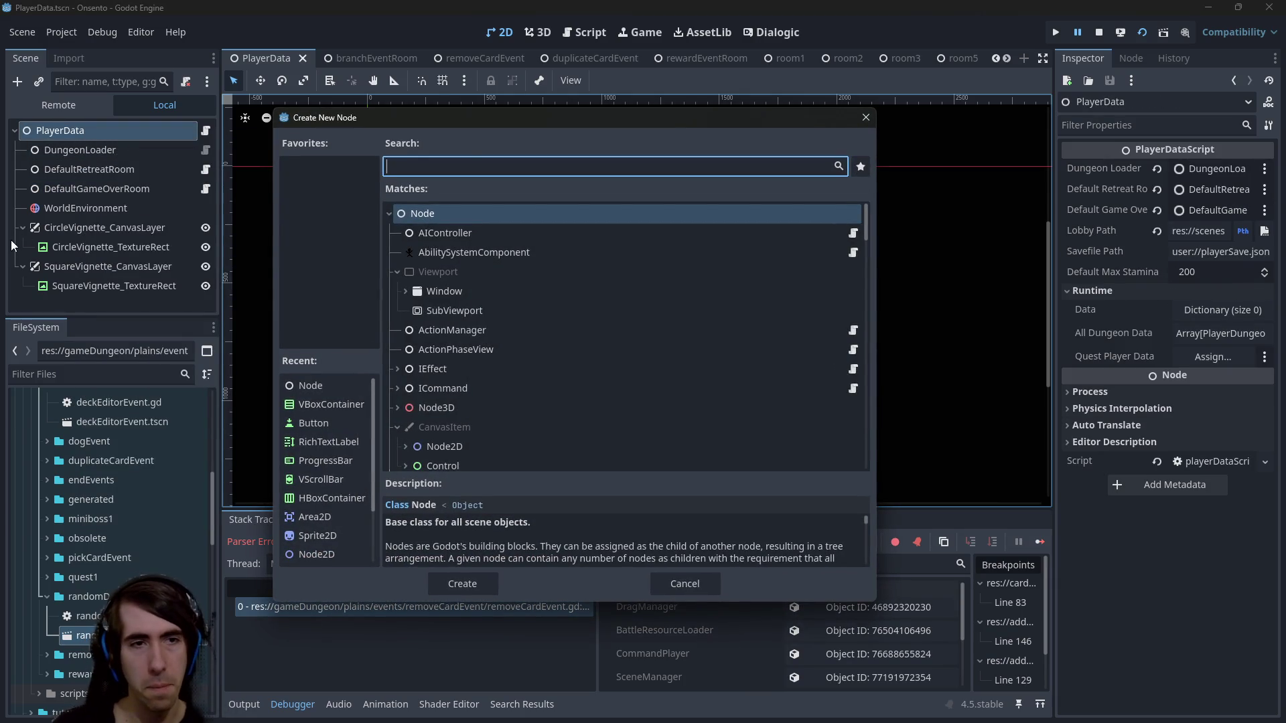
pyautogui.press('Escape')
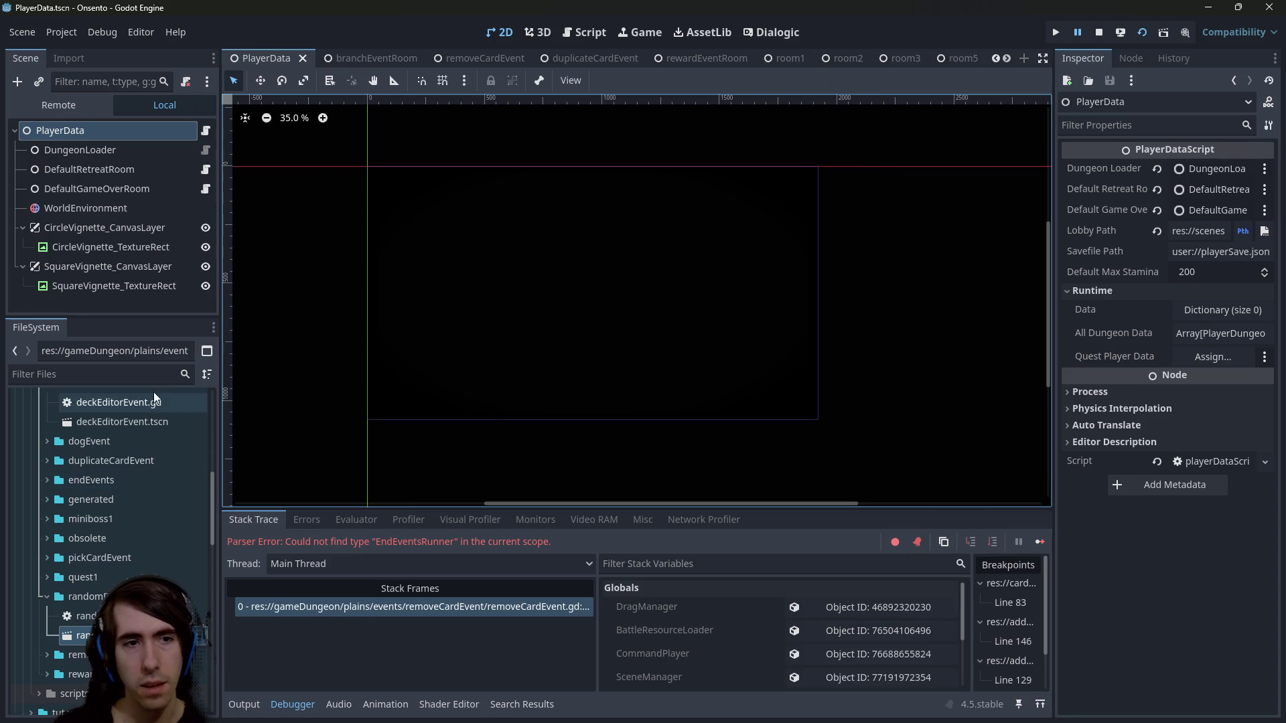
pyautogui.click(94, 374)
pyautogui.write('fader')
pyautogui.moveTo(81, 477)
pyautogui.mouseDown()
pyautogui.moveTo(107, 294)
pyautogui.moveTo(100, 134)
pyautogui.mouseUp()
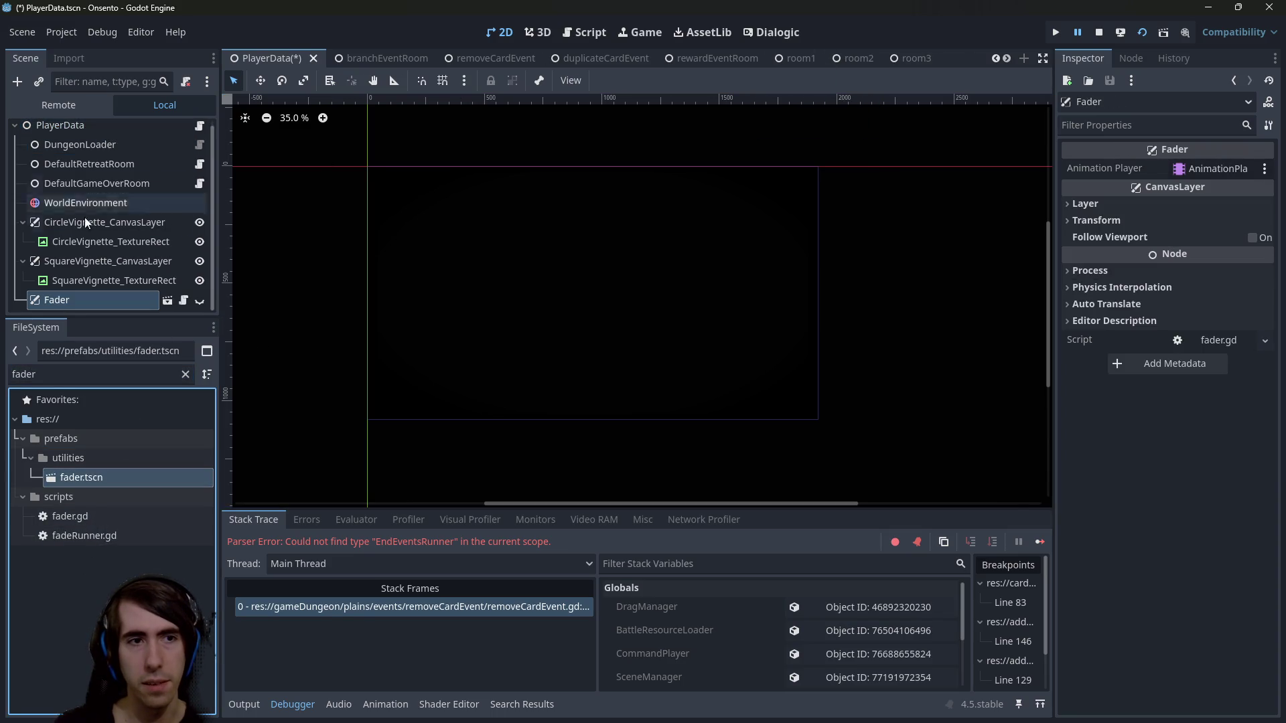
pyautogui.click(23, 262)
pyautogui.click(22, 228)
pyautogui.hotkey('ctrl', 's')
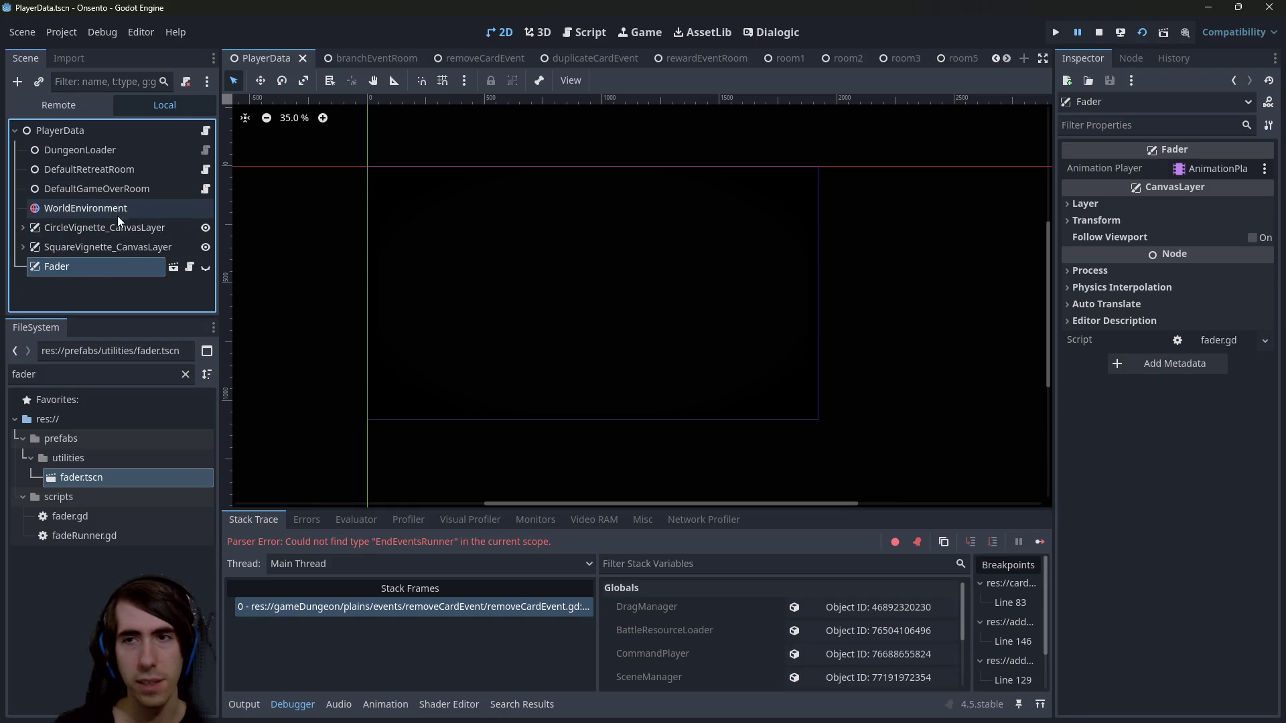
pyautogui.click(206, 132)
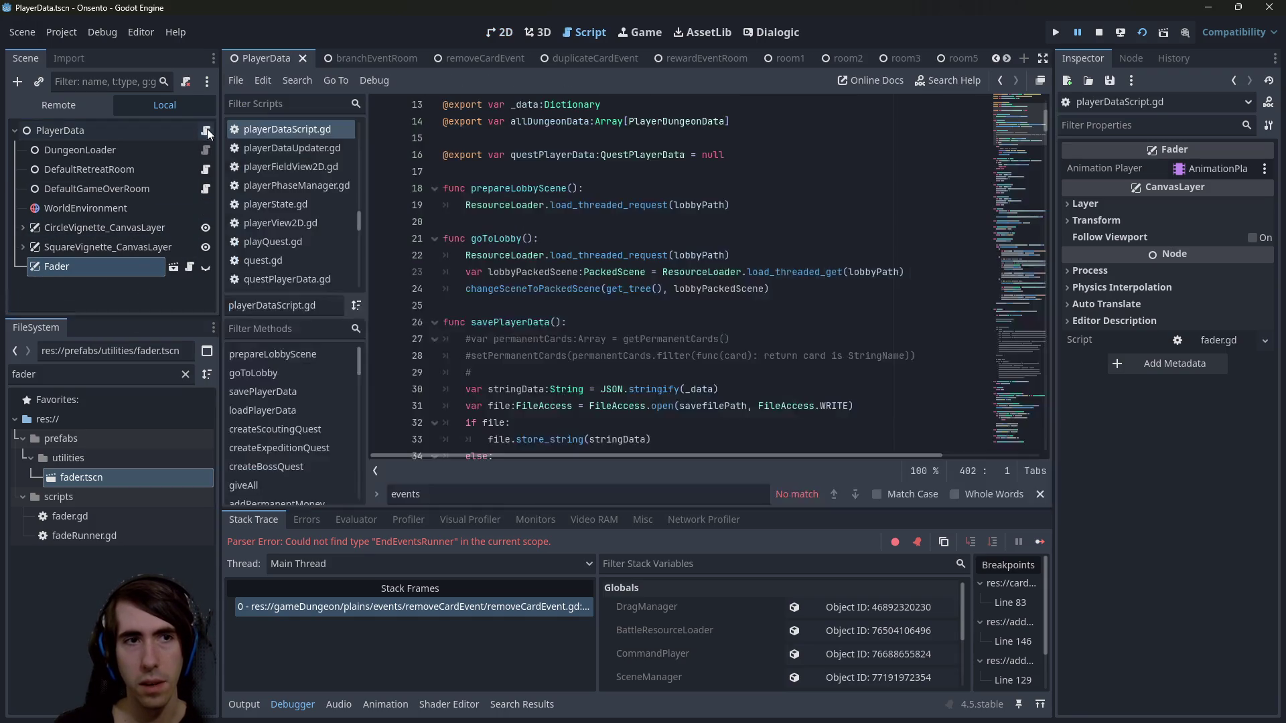
pyautogui.click(786, 327)
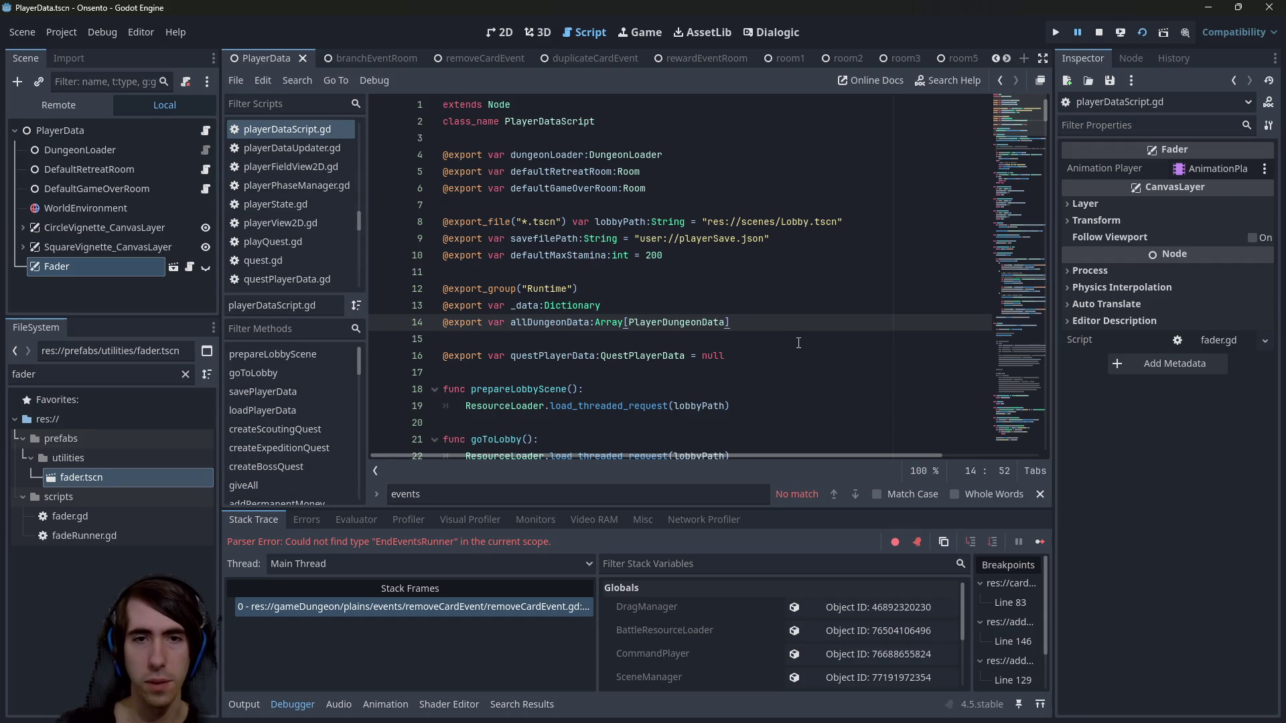
pyautogui.click(799, 343)
pyautogui.press('Return')
pyautogui.press('Up')
pyautogui.write('@')
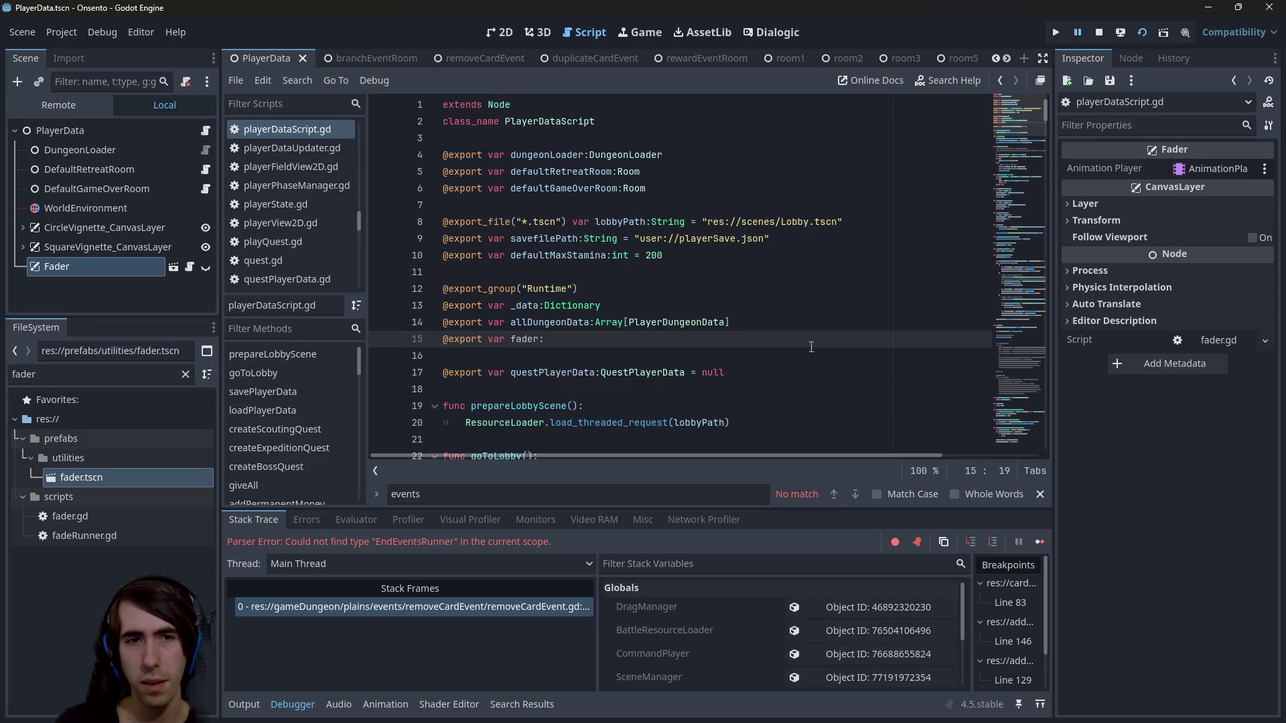
pyautogui.write('Fader')
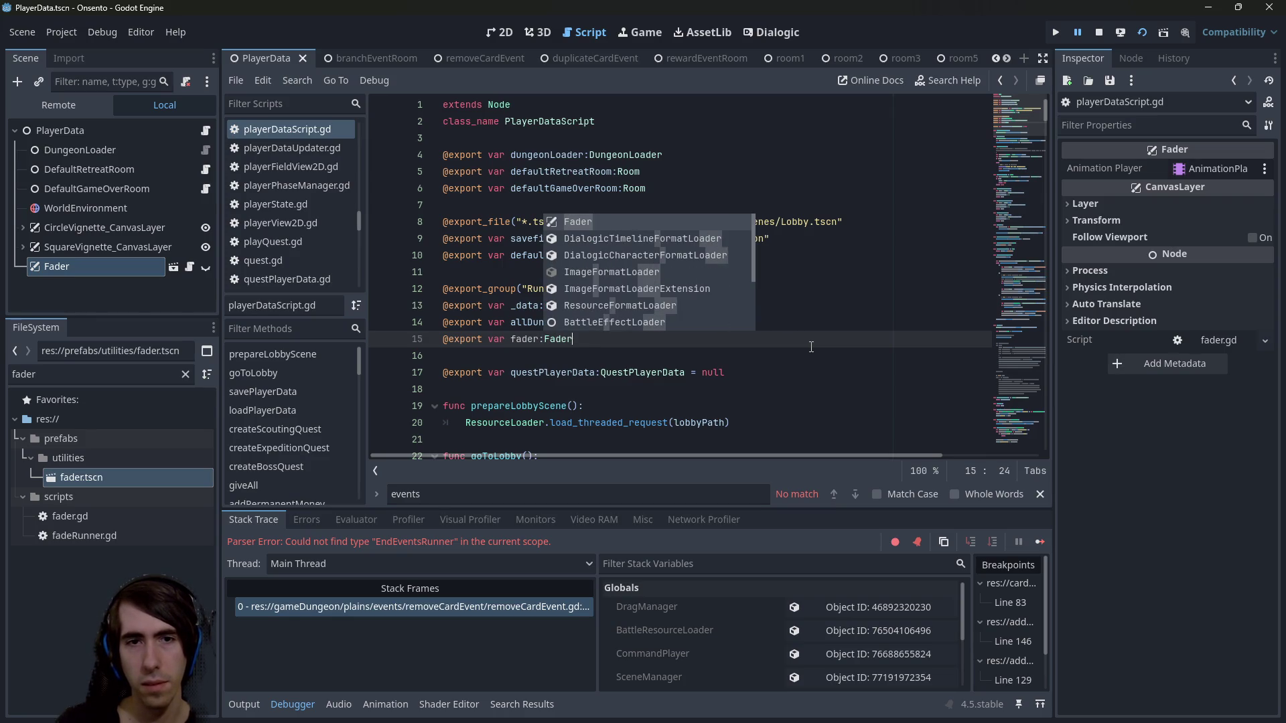
pyautogui.hotkey('ctrl', 's')
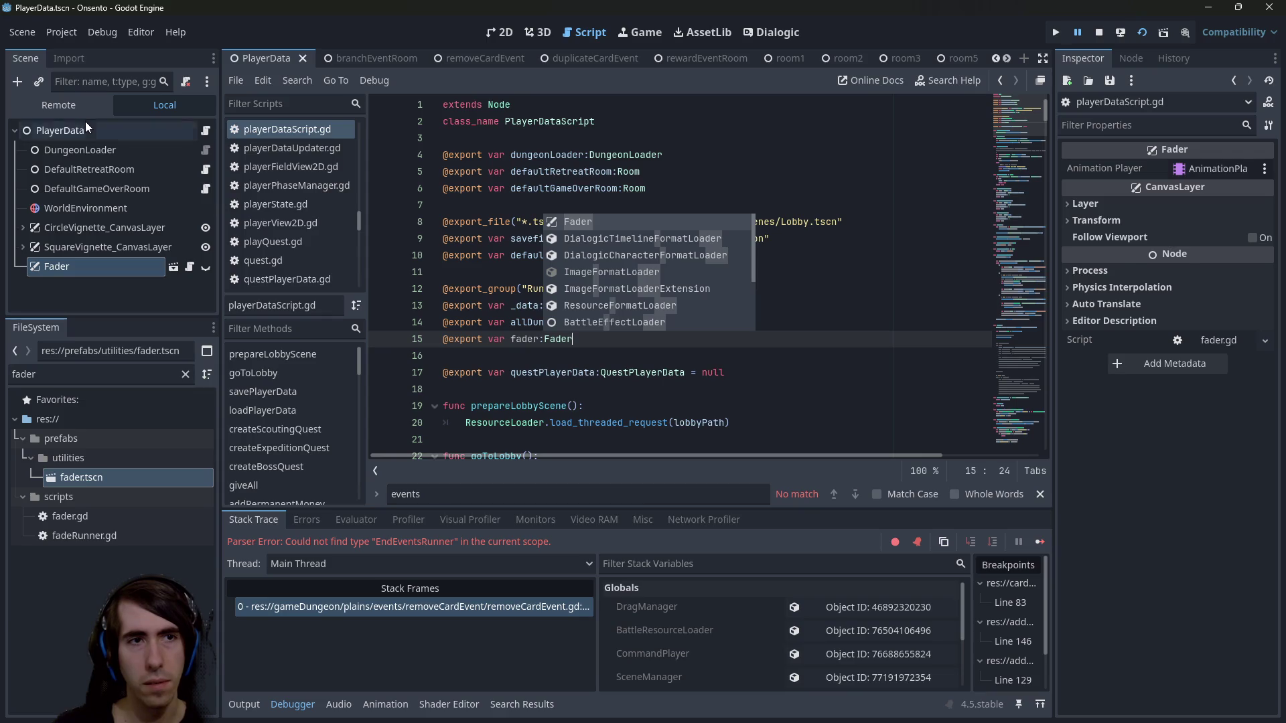
pyautogui.click(85, 128)
pyautogui.moveTo(104, 266)
pyautogui.mouseDown()
pyautogui.moveTo(1085, 252)
pyautogui.moveTo(1203, 360)
pyautogui.mouseUp()
pyautogui.scroll(-2, 536, 328)
pyautogui.doubleClick(528, 242)
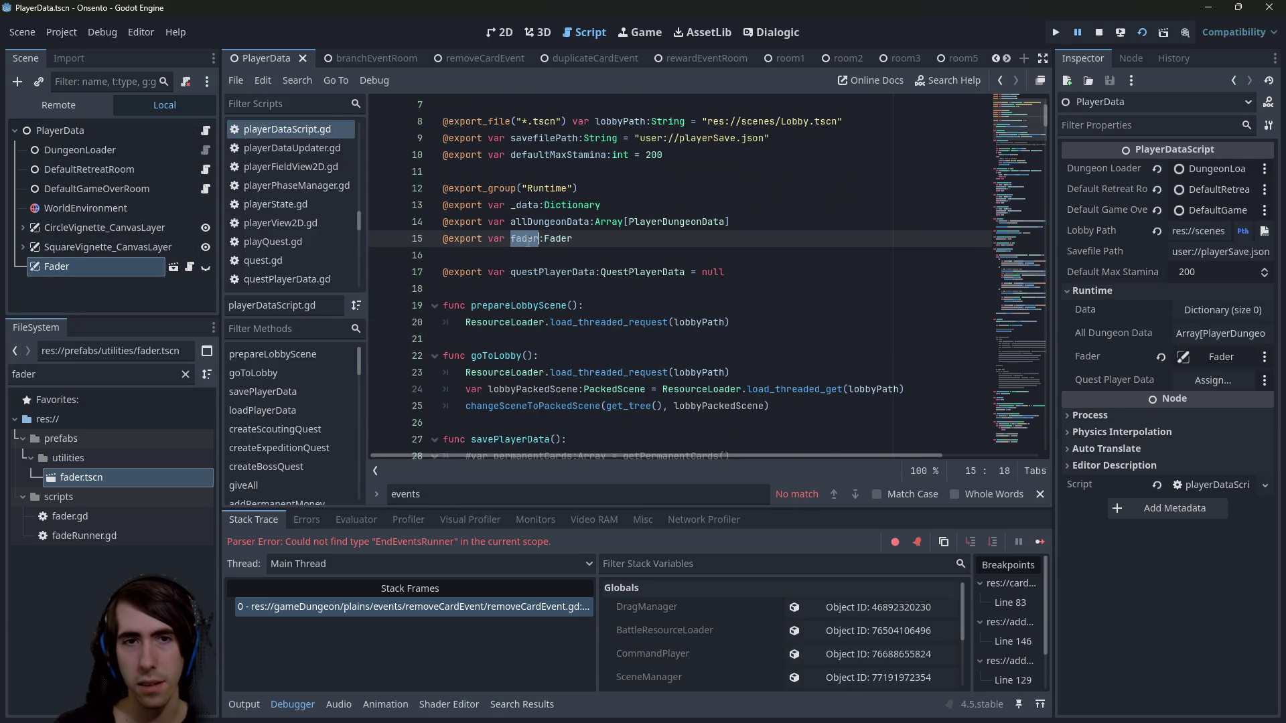
pyautogui.scroll(-3, 519, 221)
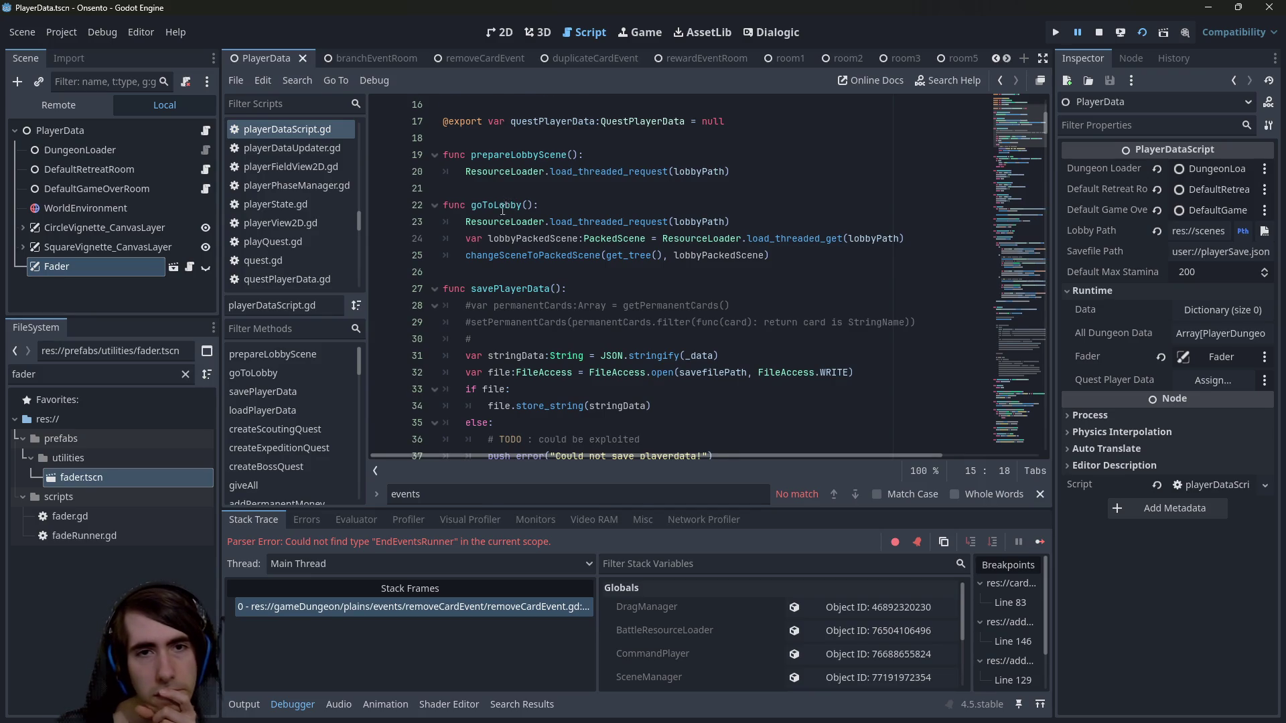
pyautogui.scroll(2, 503, 210)
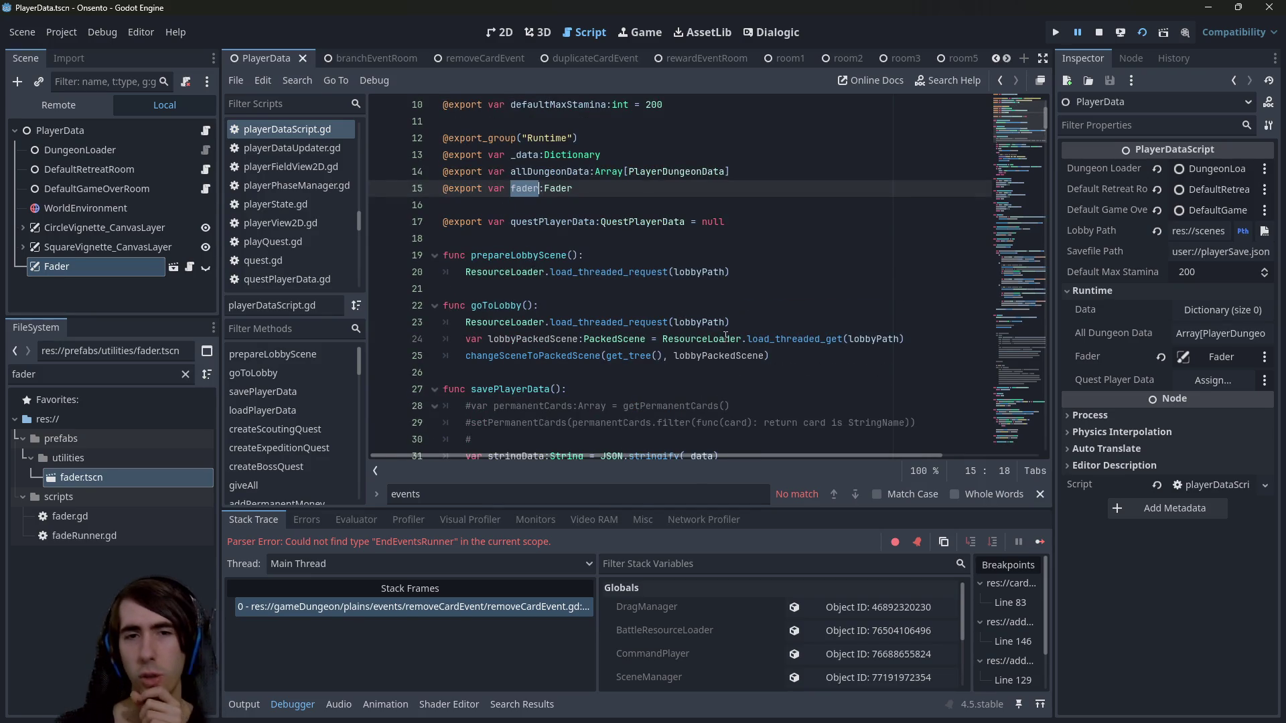
# Add 'await fader.fadeIn()' in goToLobby after the load request, and save.
pyautogui.click(704, 311)
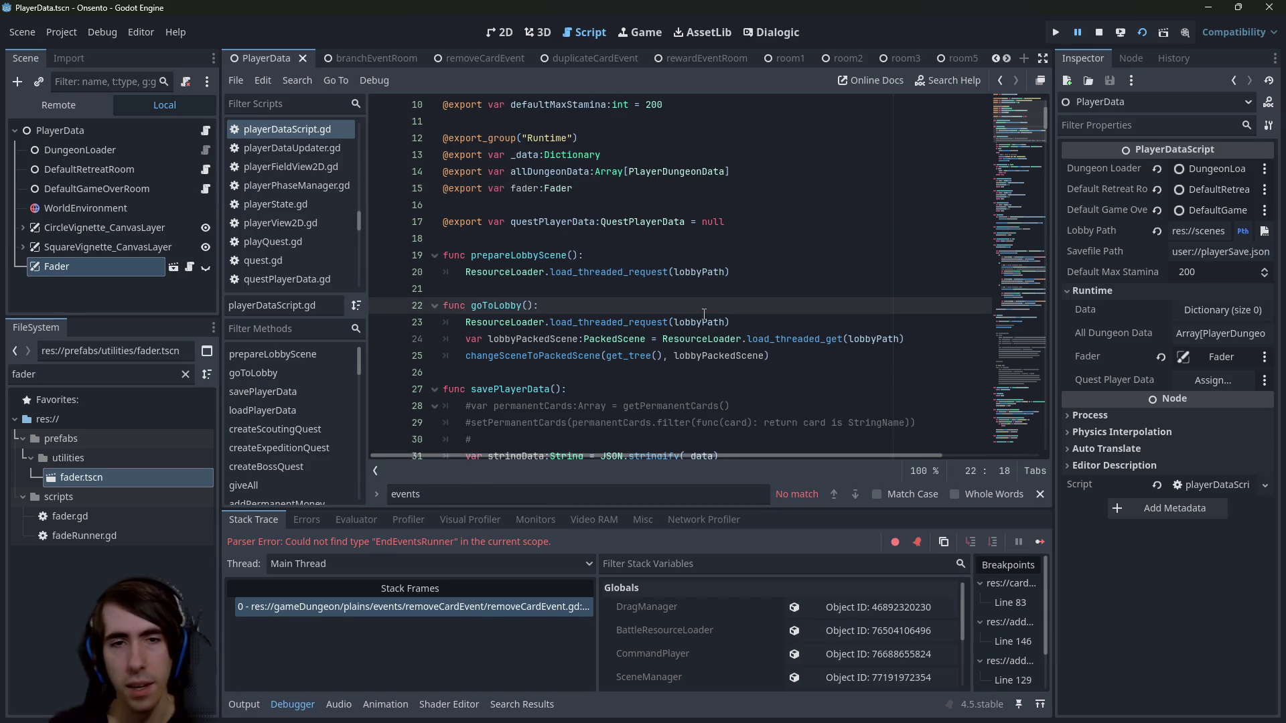
pyautogui.press('Return')
pyautogui.write('fader.fade')
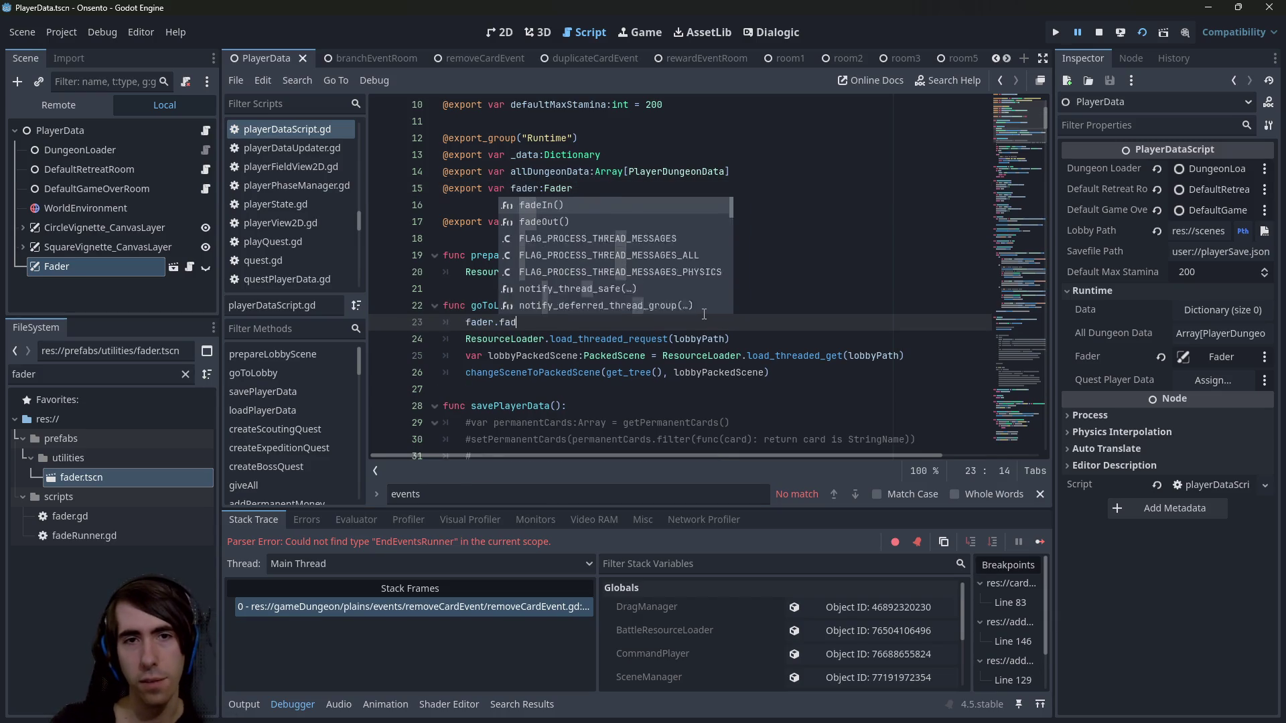
pyautogui.press('Return')
pyautogui.write('await')
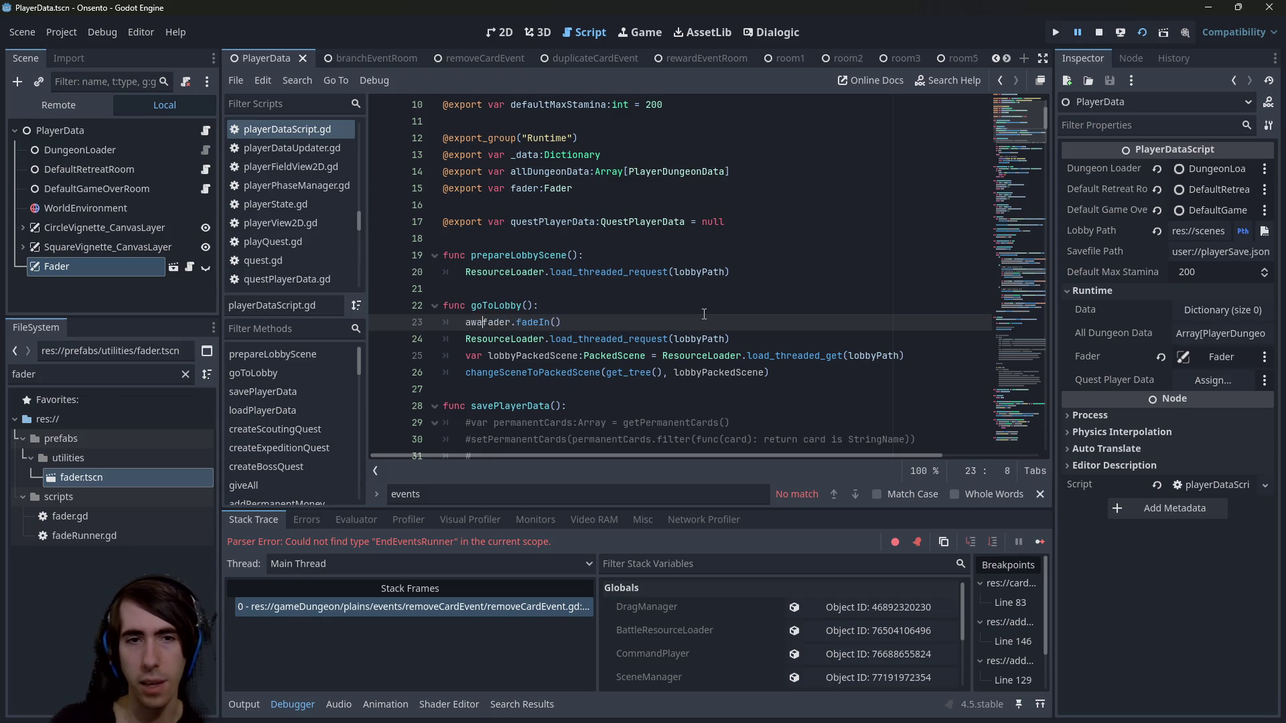
pyautogui.moveTo(722, 339); pyautogui.dragTo(466, 340)
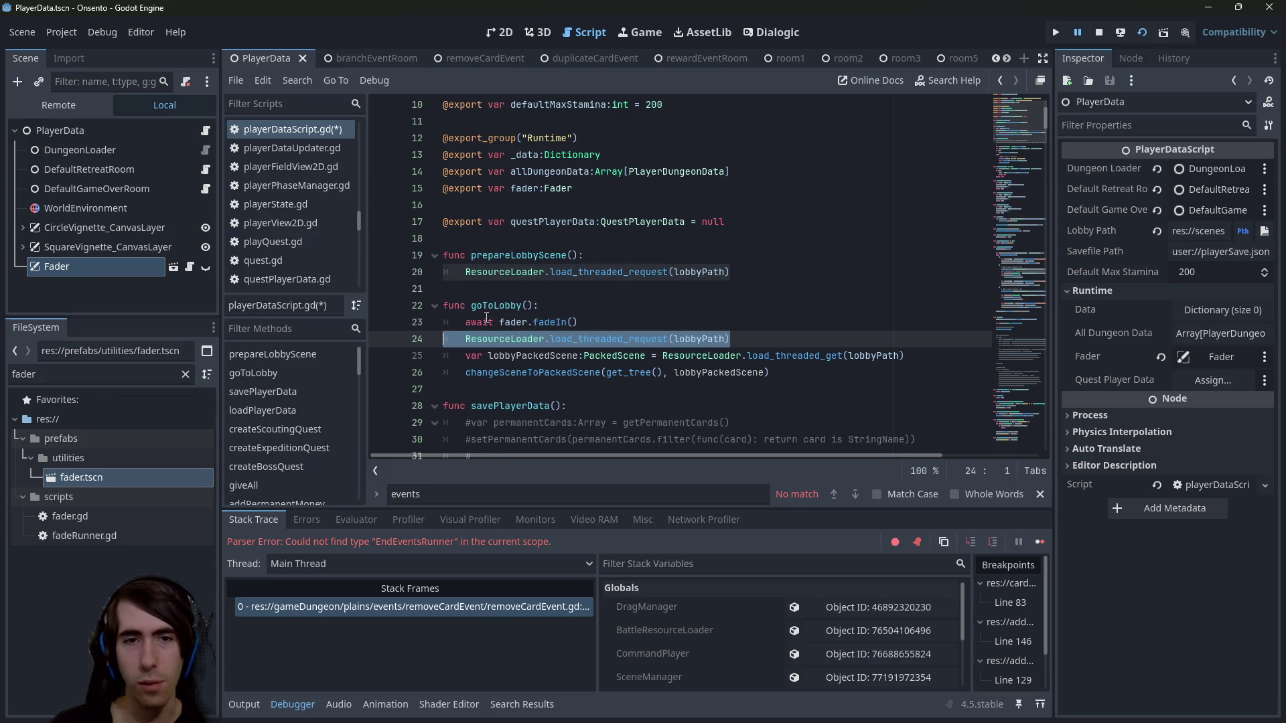
pyautogui.hotkey('alt', 'Up')
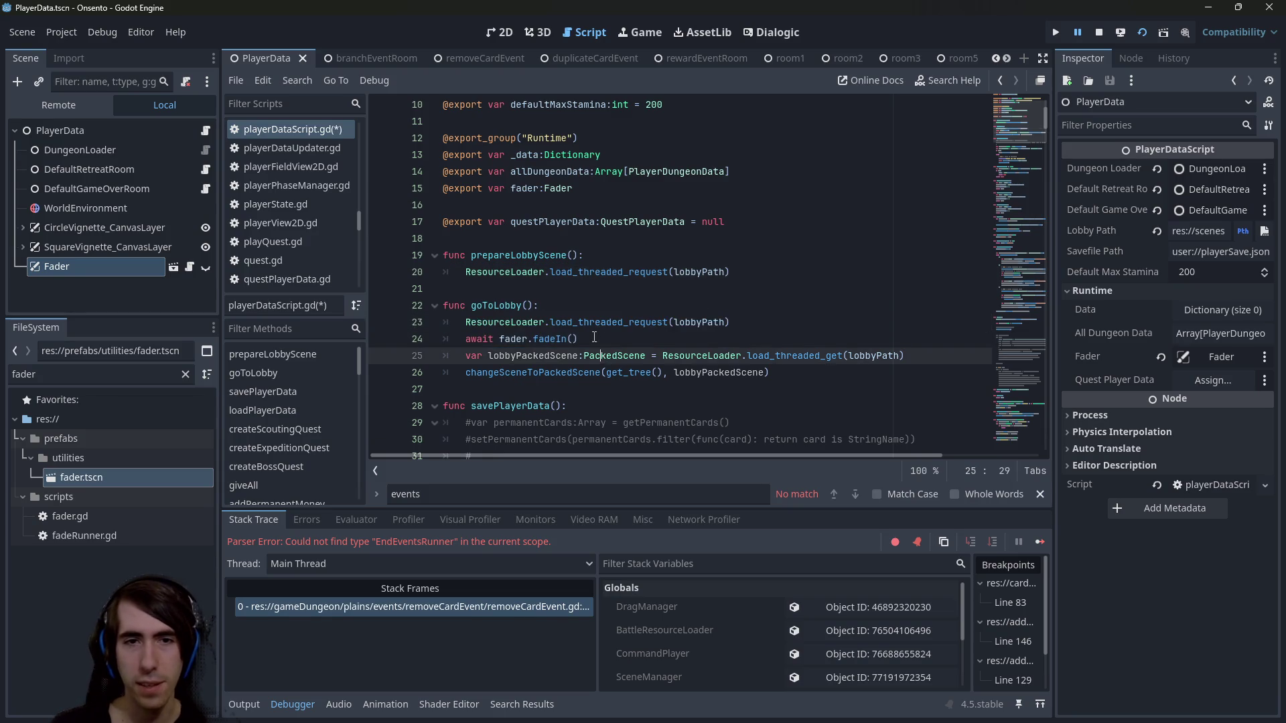
pyautogui.hotkey('ctrl', 's')
# Add 'await fader.fadeOut()' after the scene change in goToLobby, save, and stop the game.
pyautogui.moveTo(578, 339); pyautogui.dragTo(467, 339)
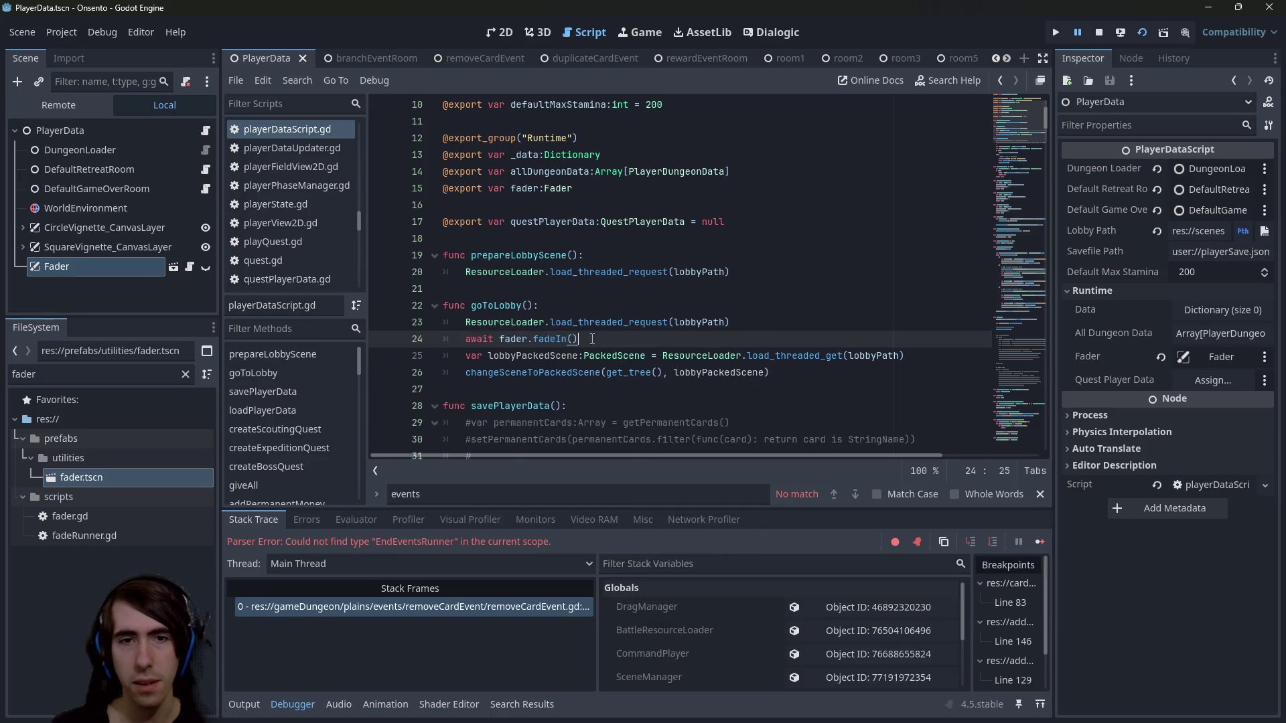
pyautogui.hotkey('ctrl', 'c')
pyautogui.click(804, 369)
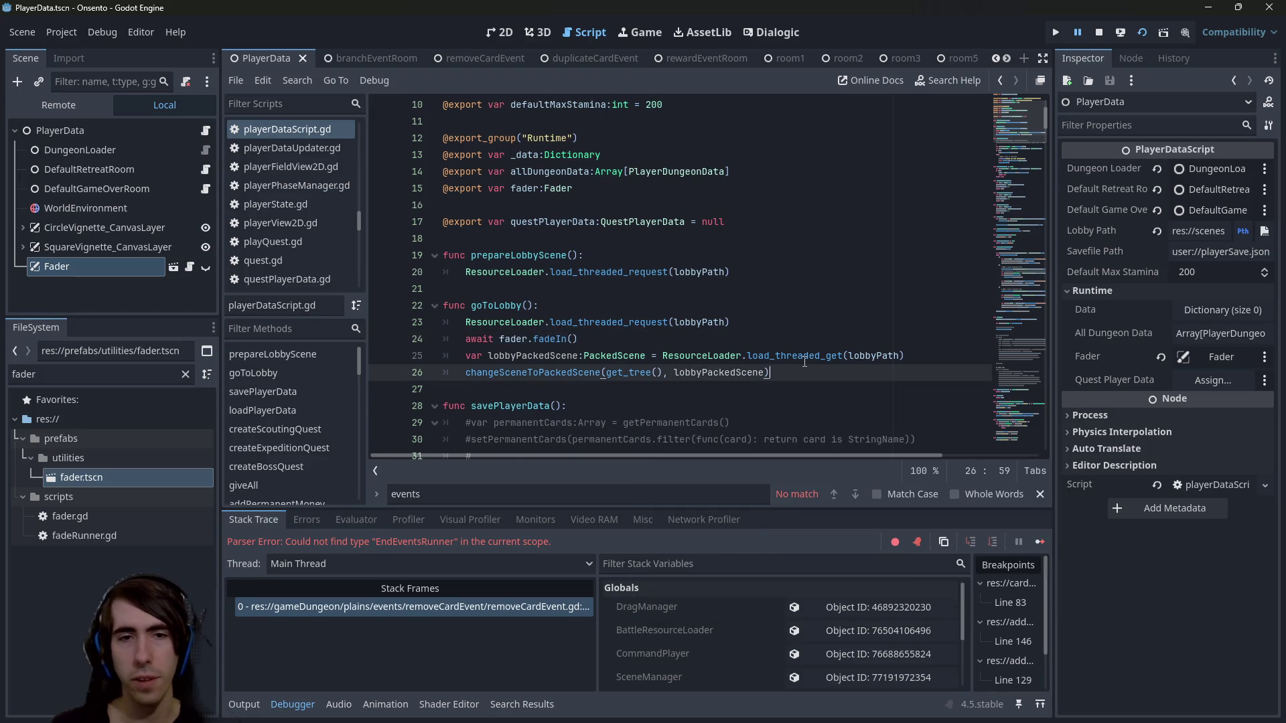
pyautogui.press('Return')
pyautogui.hotkey('ctrl', 'v')
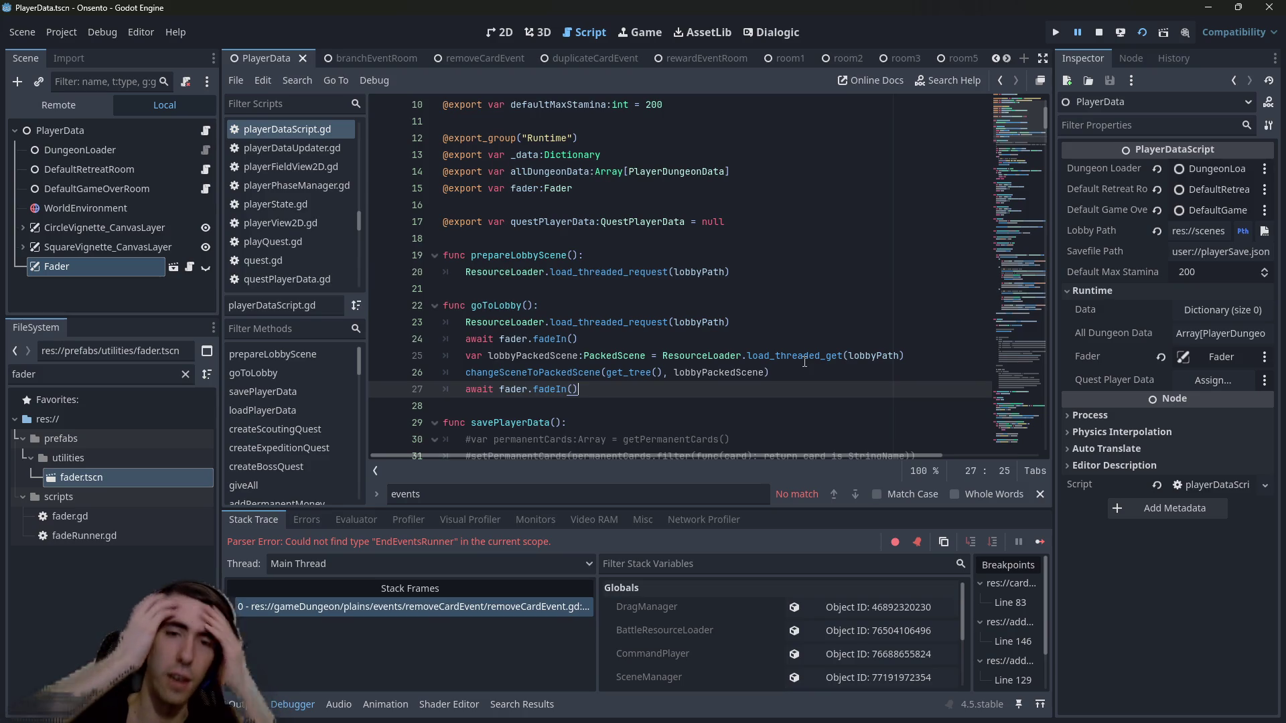
pyautogui.press('Down')
pyautogui.press('Up')
pyautogui.press('Left')
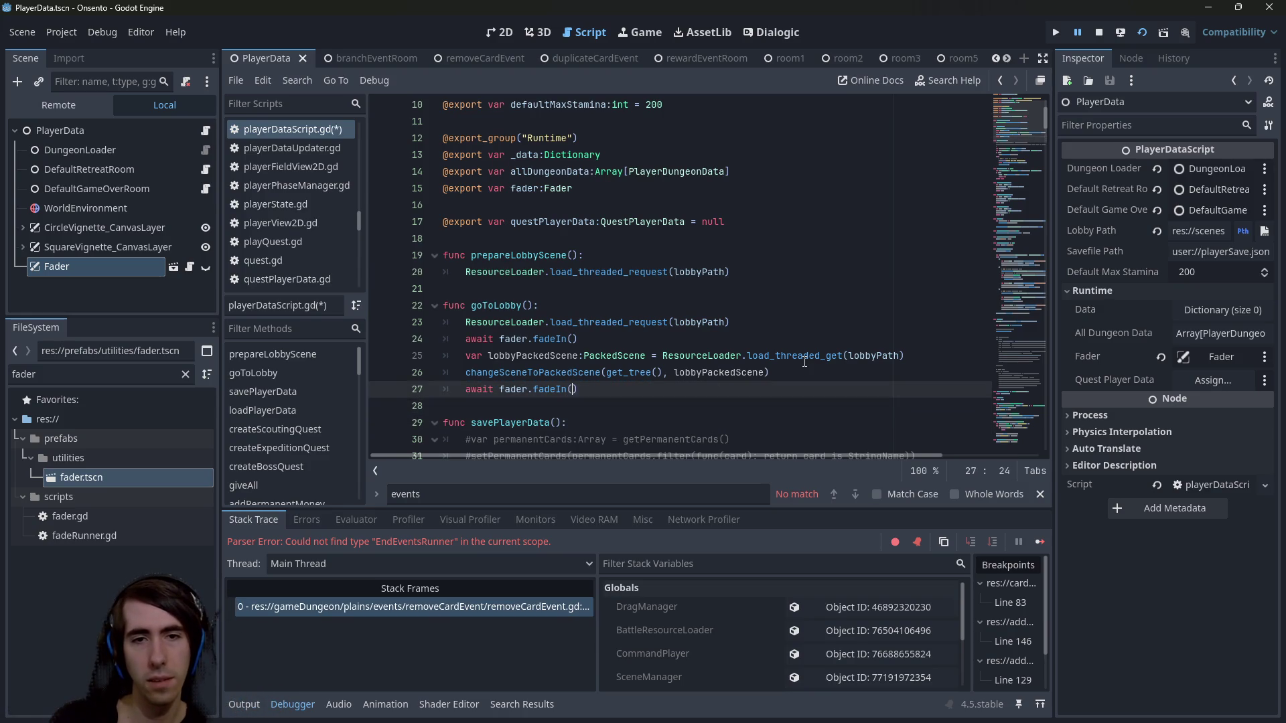
pyautogui.write('u')
pyautogui.press('Return')
pyautogui.hotkey('ctrl', 's')
pyautogui.click(1106, 29)
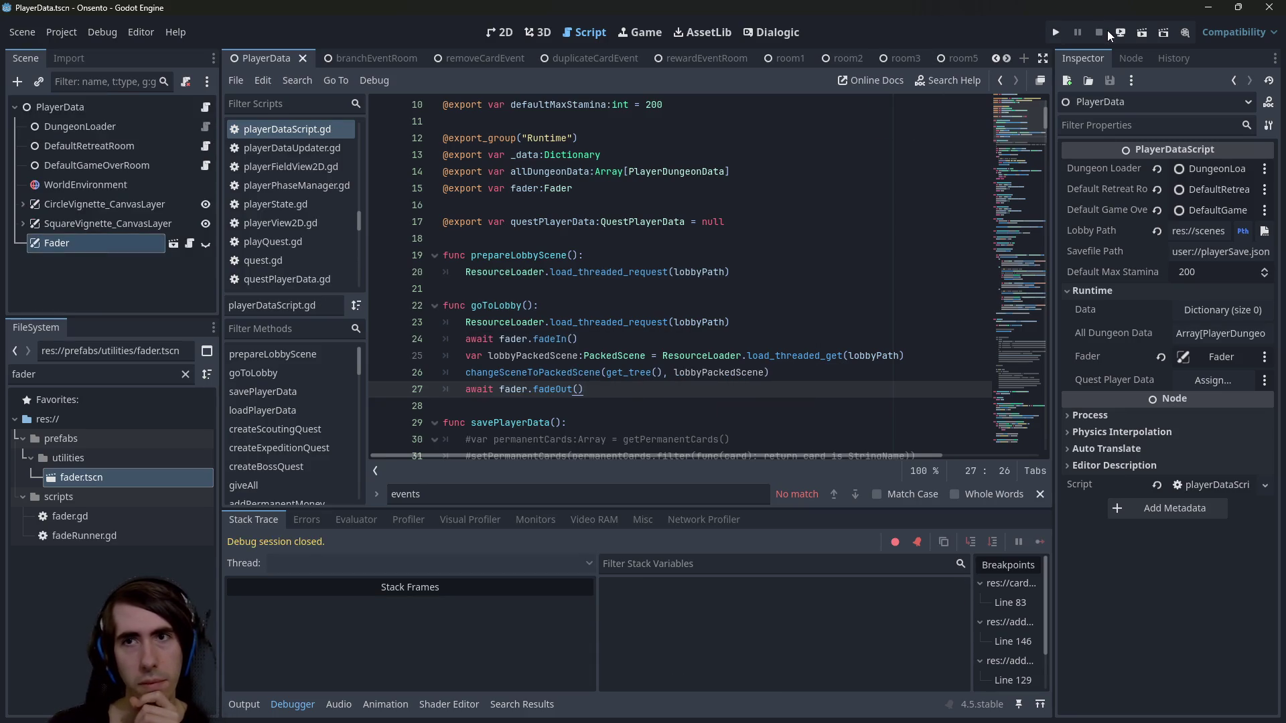
# Open the Lobby scene and run it to test the fade.
pyautogui.click(712, 249)
pyautogui.hotkey('alt', 'shift', 'o')
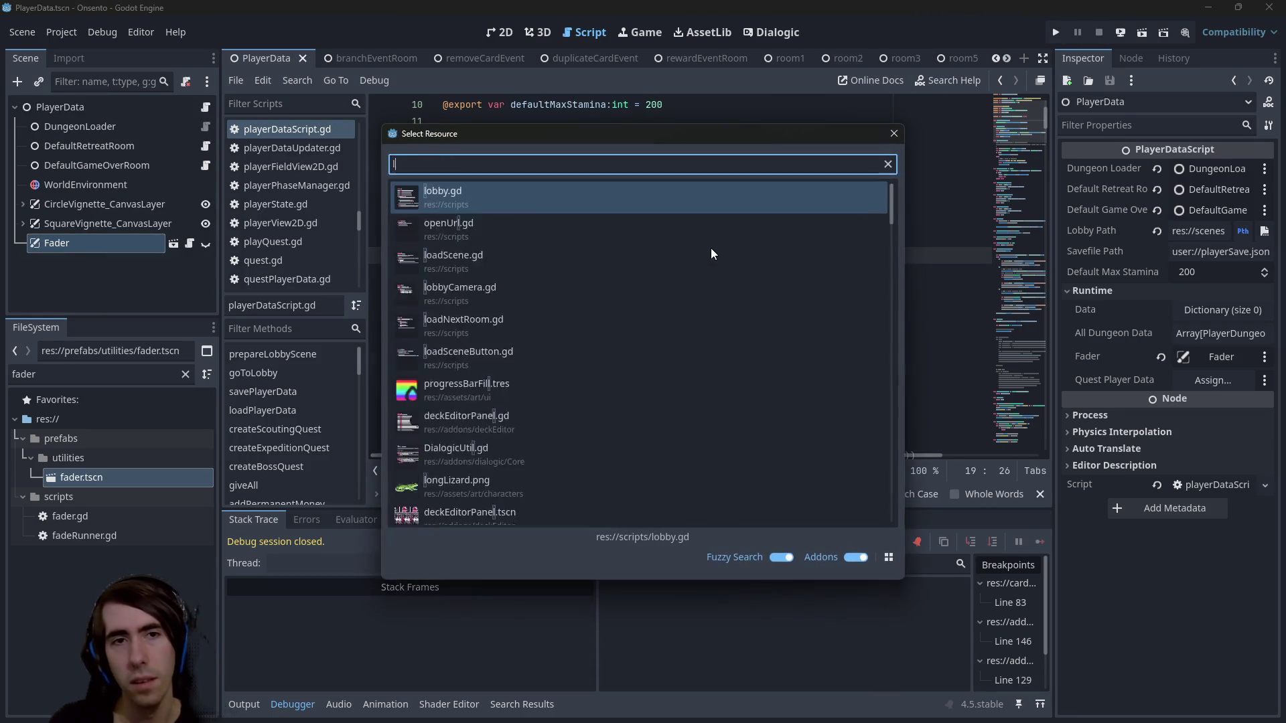
pyautogui.write('lobby')
pyautogui.press('Down')
pyautogui.press('Down')
pyautogui.press('Return')
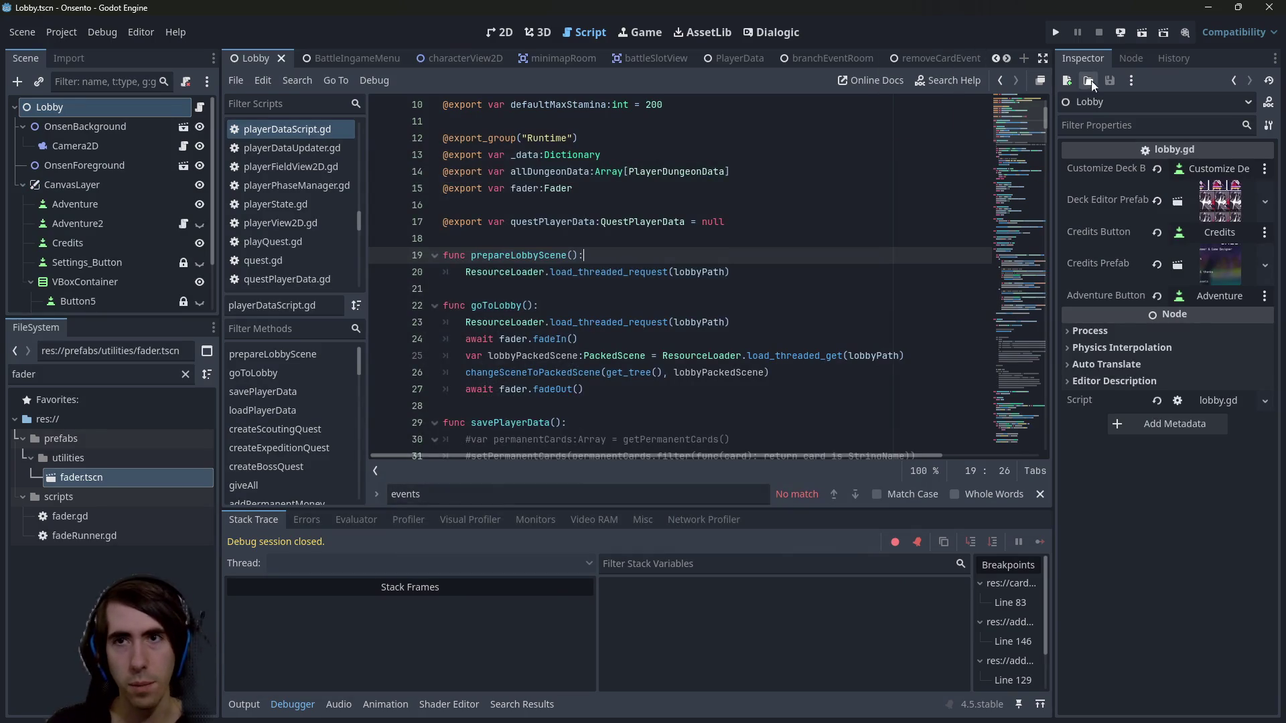
pyautogui.click(1142, 32)
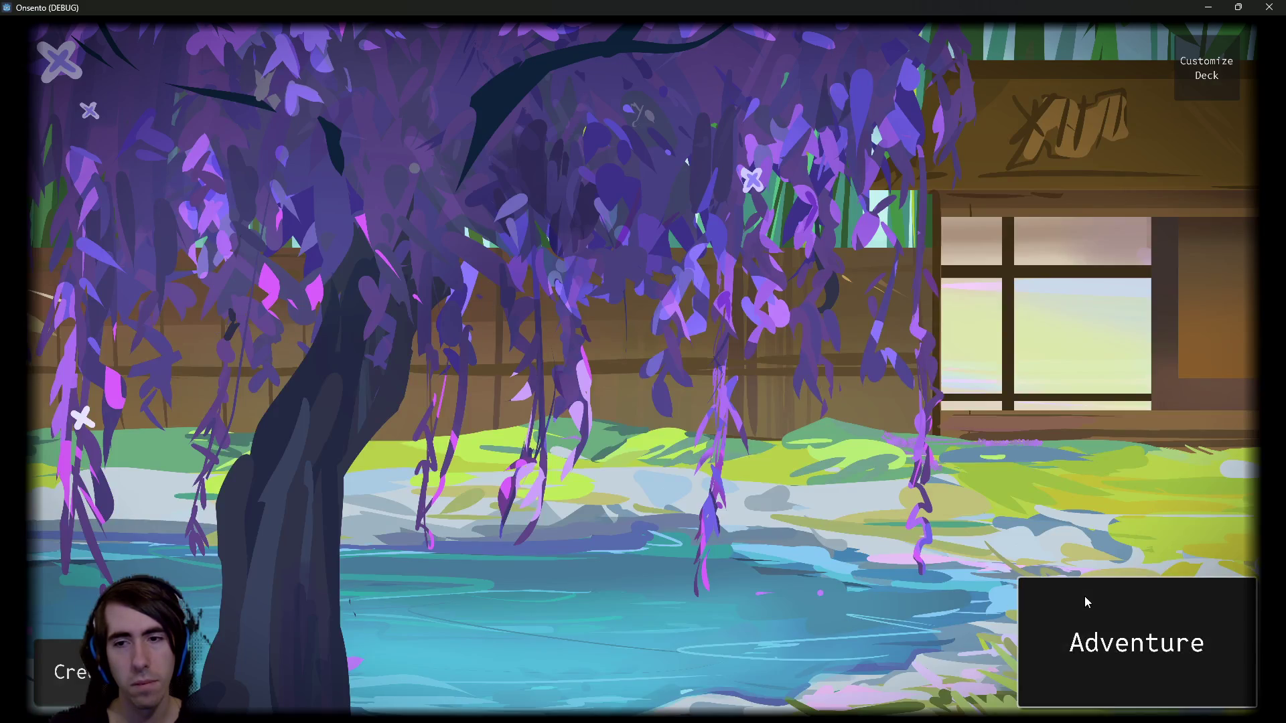
# Start the game and add offered cards until the deck is complete and battle begins.
pyautogui.click(1058, 591)
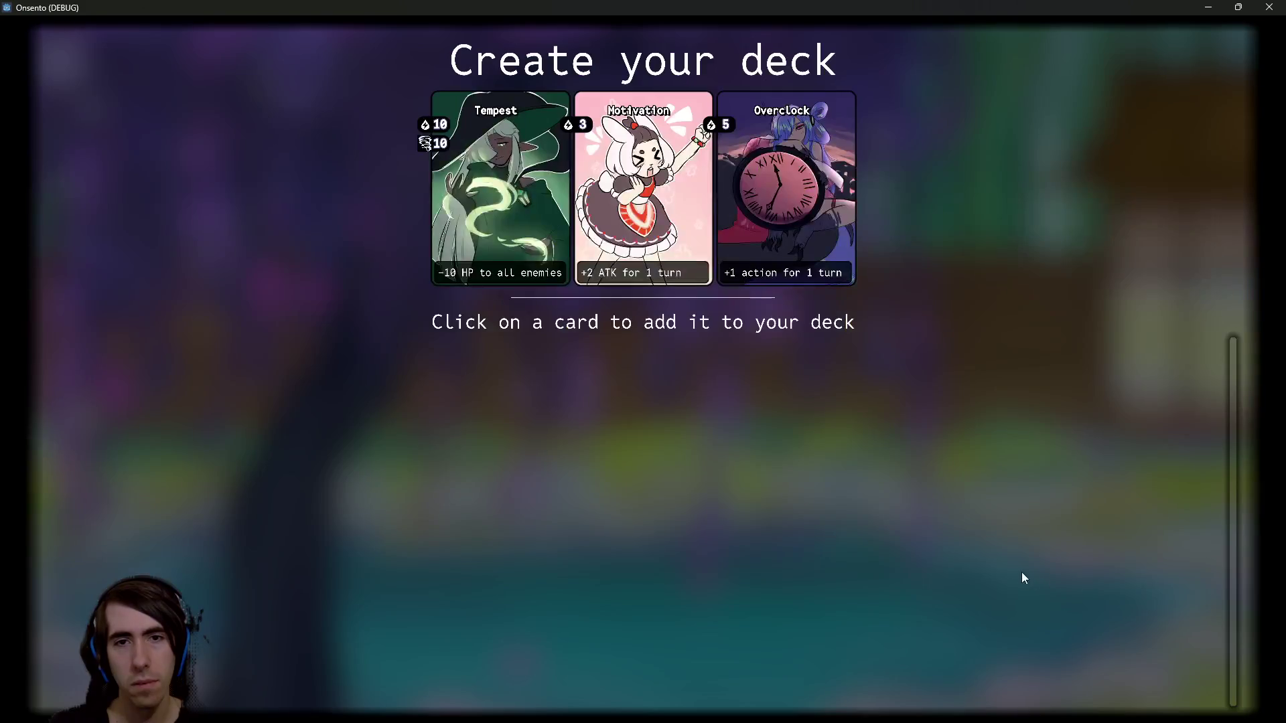
pyautogui.doubleClick(543, 258)
pyautogui.tripleClick(543, 258)
pyautogui.tripleClick(543, 258)
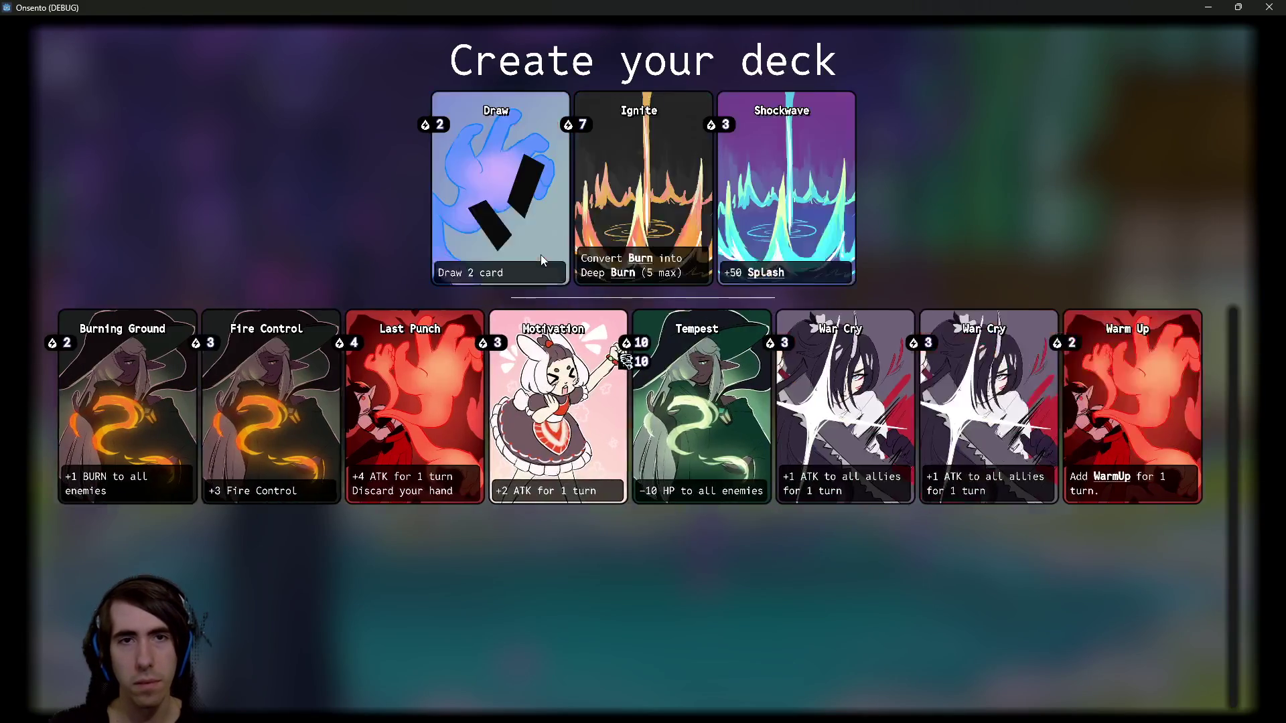
pyautogui.tripleClick(543, 258)
pyautogui.doubleClick(542, 256)
pyautogui.doubleClick(541, 256)
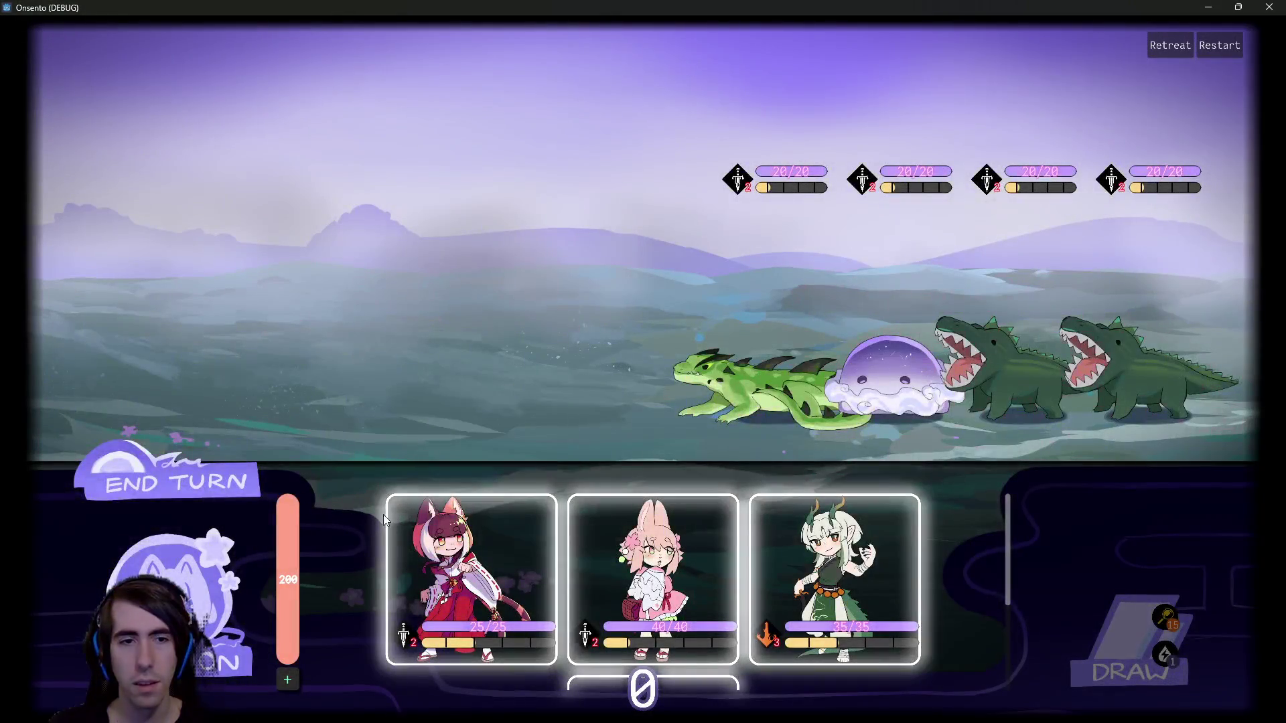
# Play cards onto the battlefield and continue into the card reward event, hitting the debugger break.
pyautogui.moveTo(471, 576)
pyautogui.mouseDown()
pyautogui.moveTo(520, 402)
pyautogui.moveTo(509, 322)
pyautogui.moveTo(383, 305)
pyautogui.mouseUp()
pyautogui.moveTo(561, 606)
pyautogui.mouseDown()
pyautogui.moveTo(358, 272)
pyautogui.moveTo(310, 320)
pyautogui.mouseUp()
pyautogui.moveTo(588, 517); pyautogui.dragTo(273, 294)
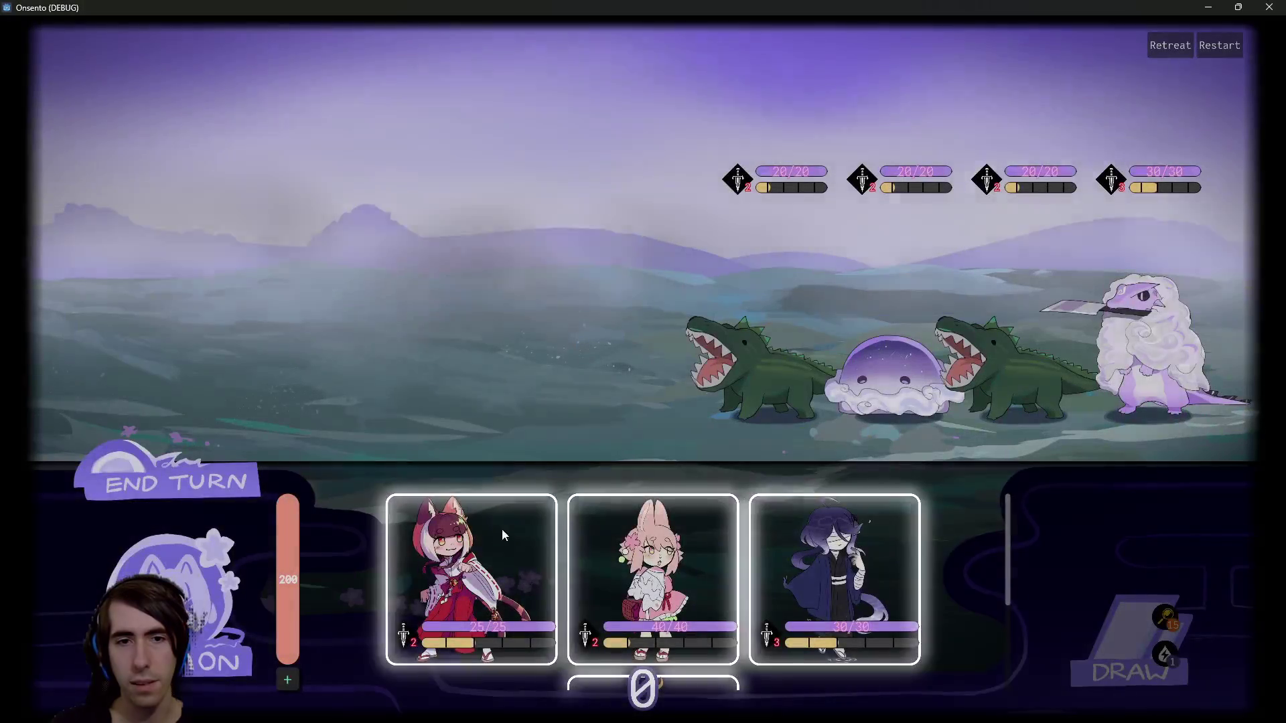
pyautogui.moveTo(501, 528)
pyautogui.mouseDown()
pyautogui.moveTo(486, 409)
pyautogui.moveTo(457, 328)
pyautogui.mouseUp()
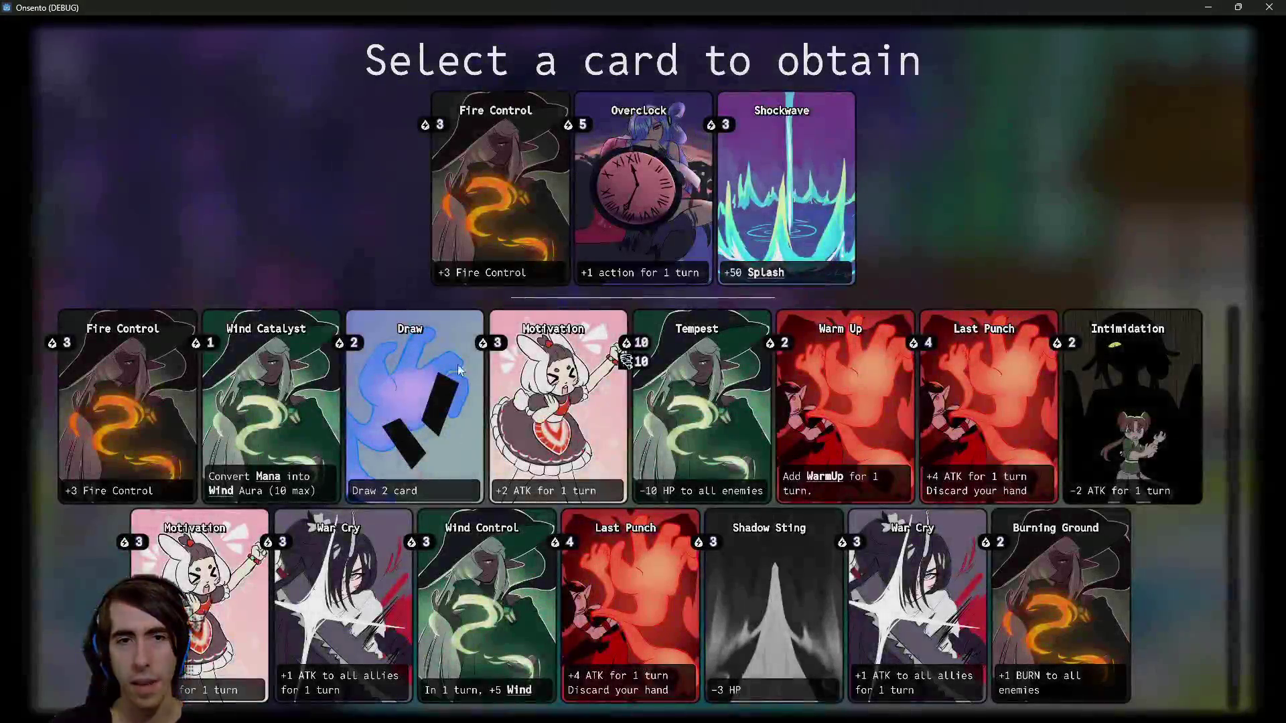
pyautogui.click(457, 365)
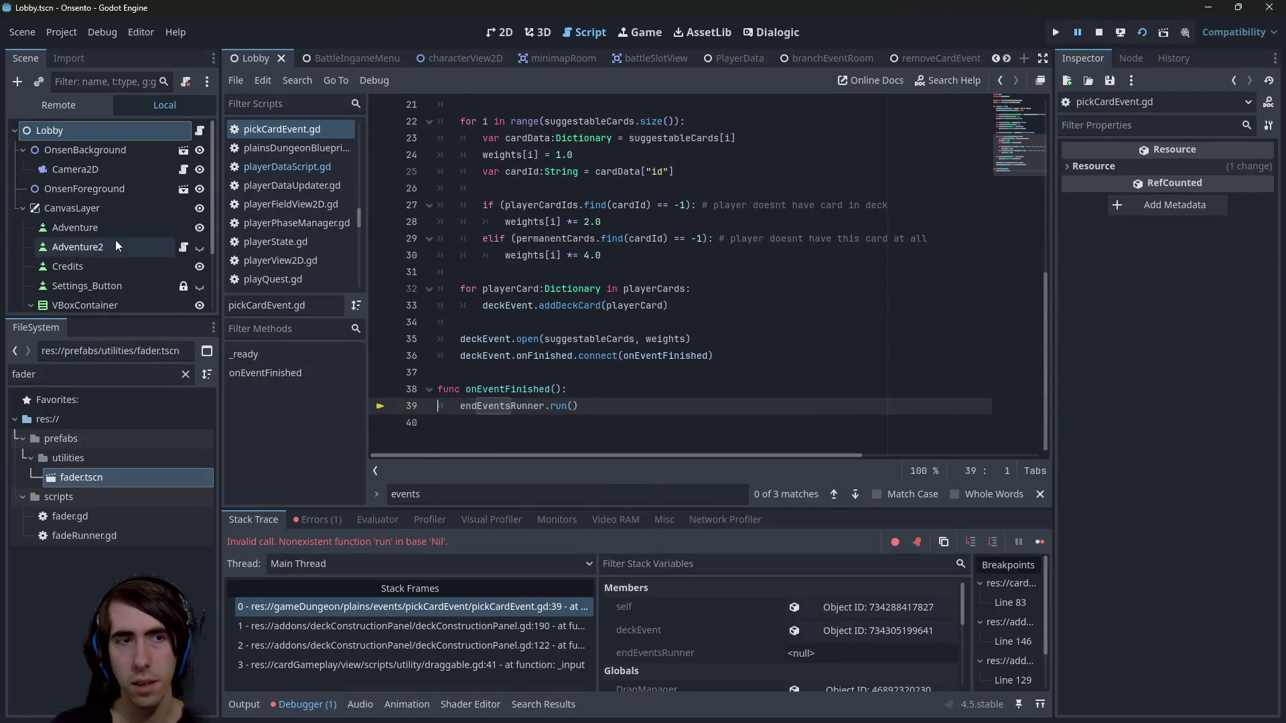
# Inspect the running game's live scene tree, then open pickCardEvent.tscn.
pyautogui.scroll(3, 288, 201)
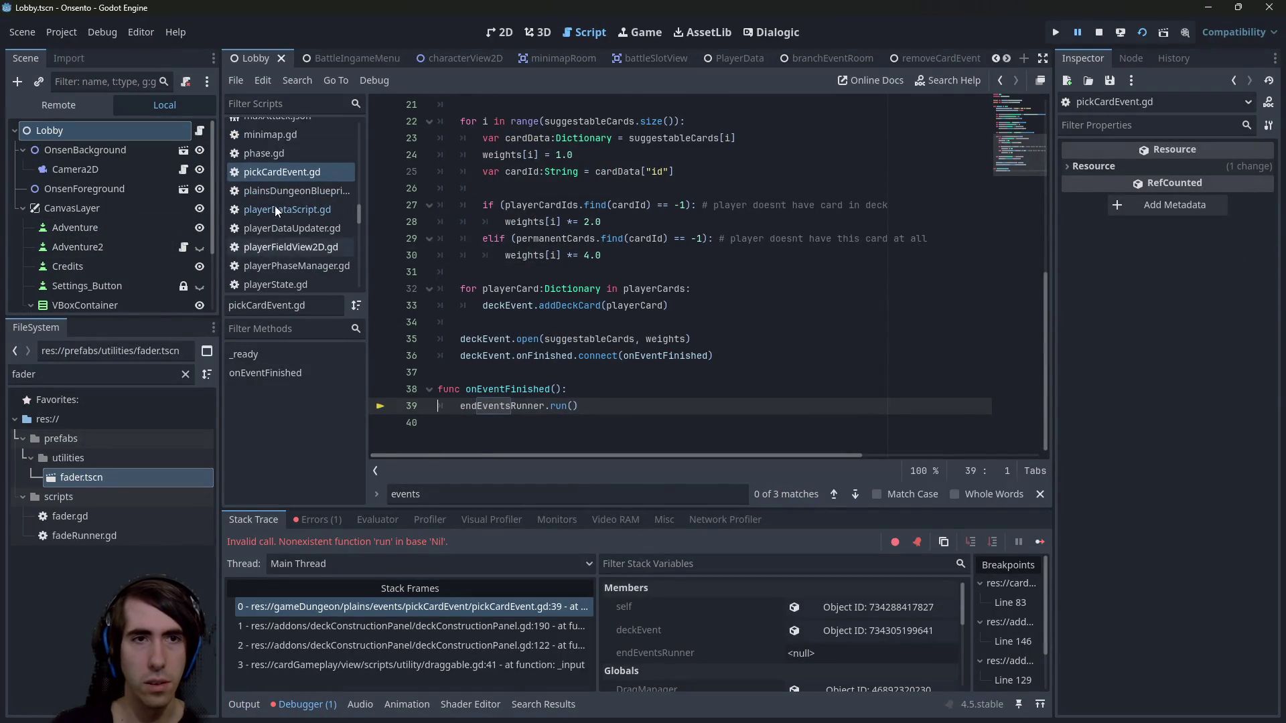
pyautogui.click(278, 194)
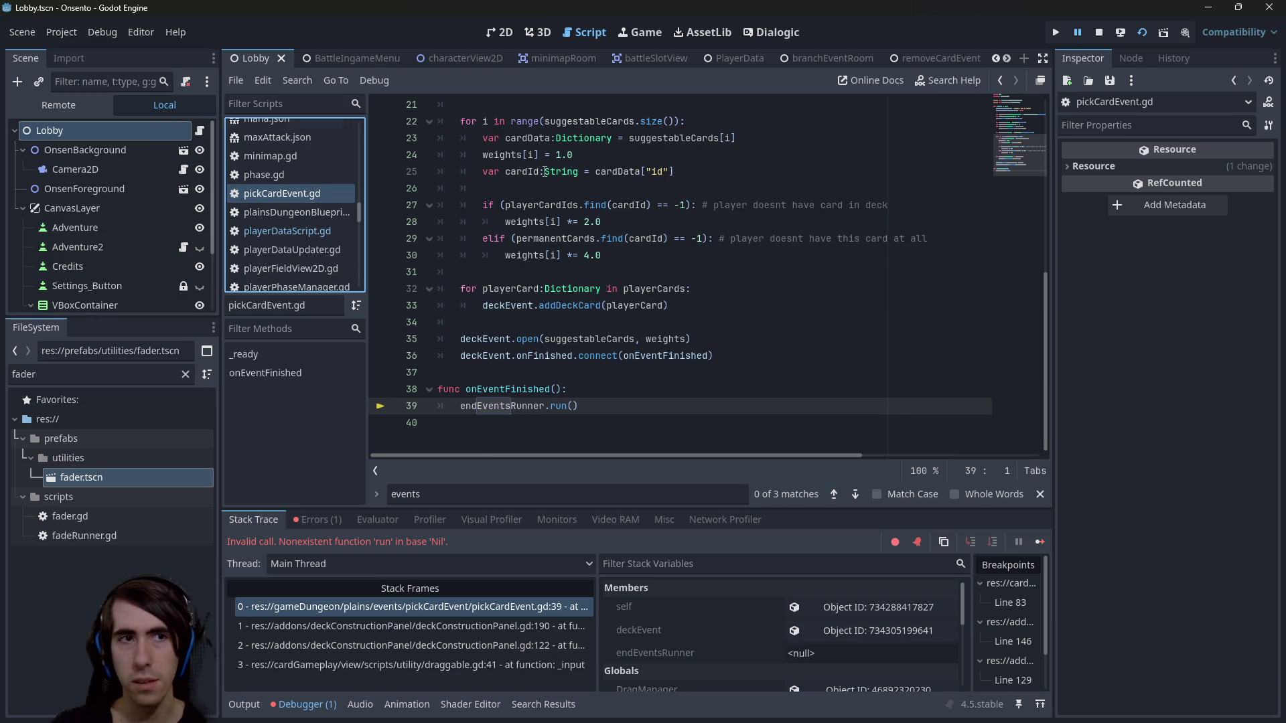
pyautogui.click(58, 111)
pyautogui.scroll(-1, 69, 267)
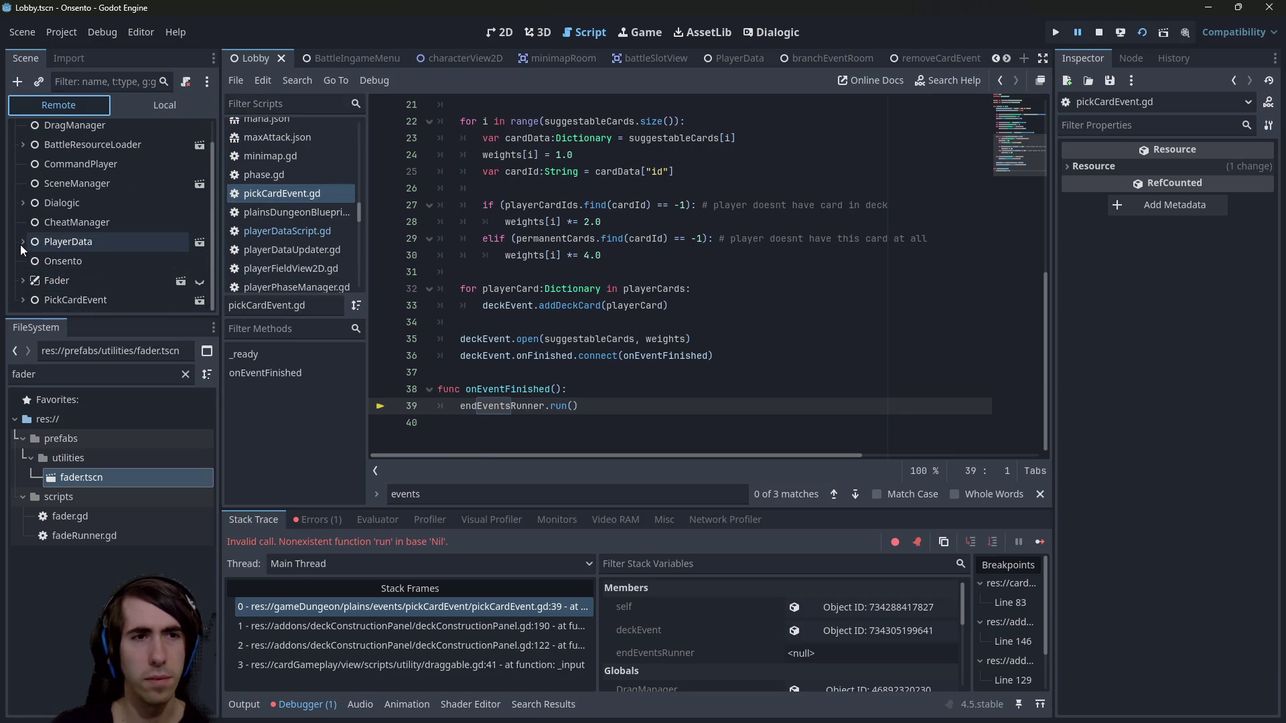
pyautogui.click(642, 305)
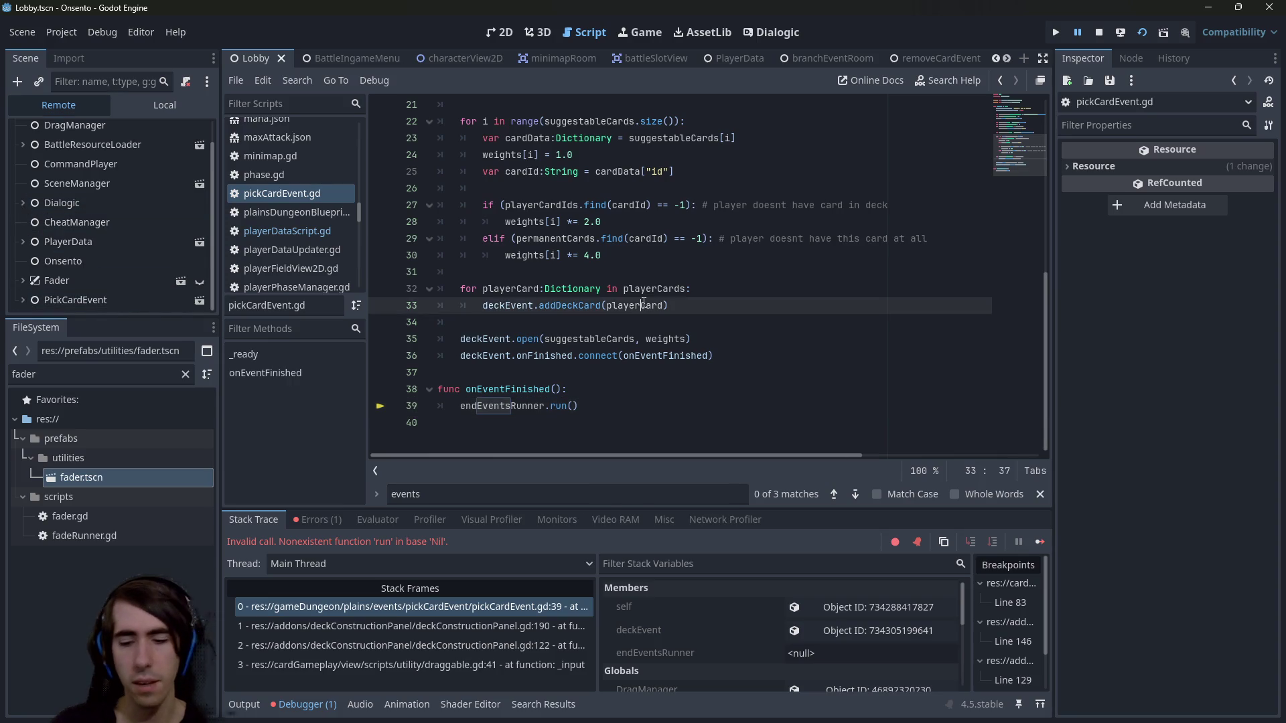
pyautogui.hotkey('shift', 'alt', 'o')
pyautogui.write('pickcard')
pyautogui.press('Return')
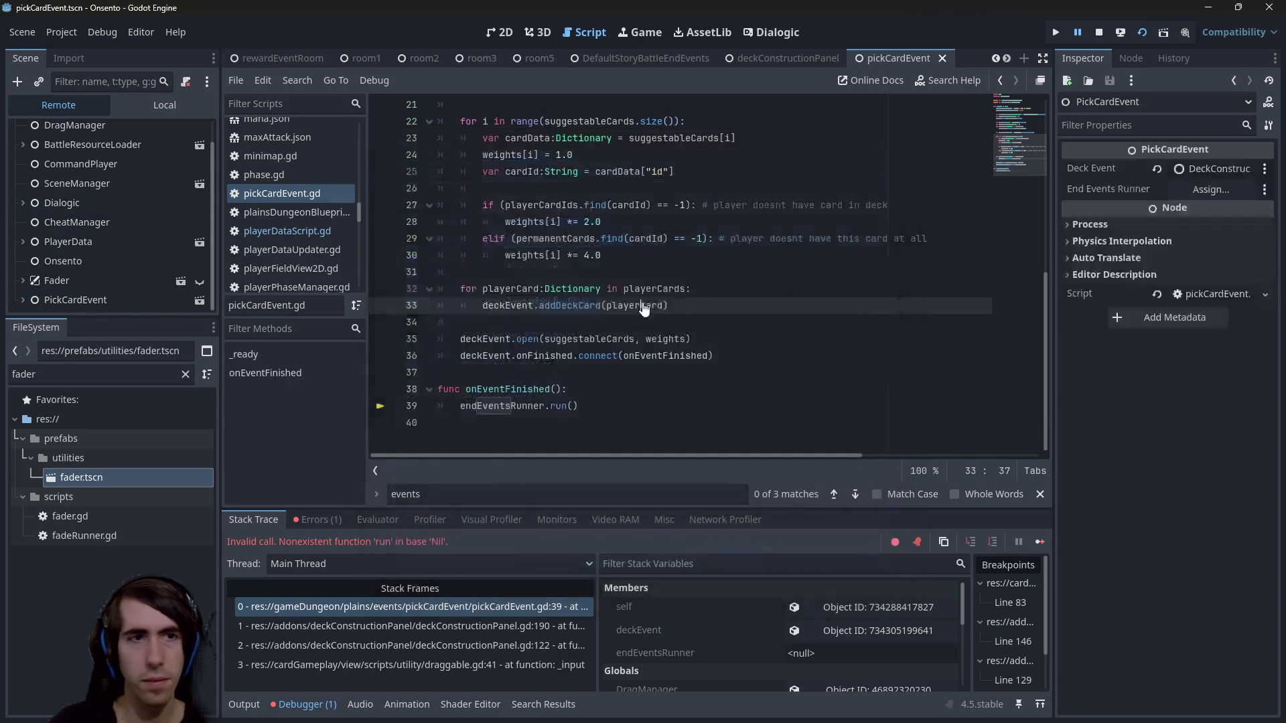
# Stop debugging, set PickCardEvent's End Events Runner to OnFinished, and save the scene.
pyautogui.click(1098, 32)
pyautogui.click(80, 126)
pyautogui.click(94, 107)
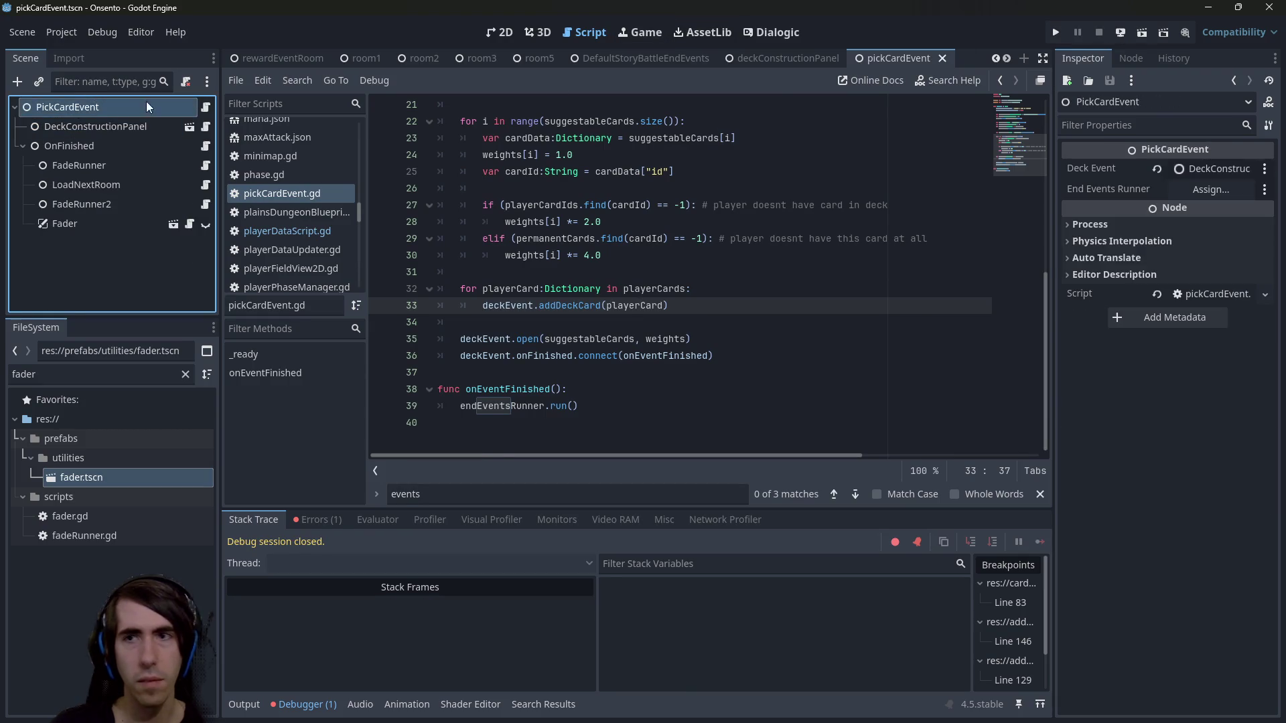
pyautogui.click(1211, 189)
pyautogui.click(589, 230)
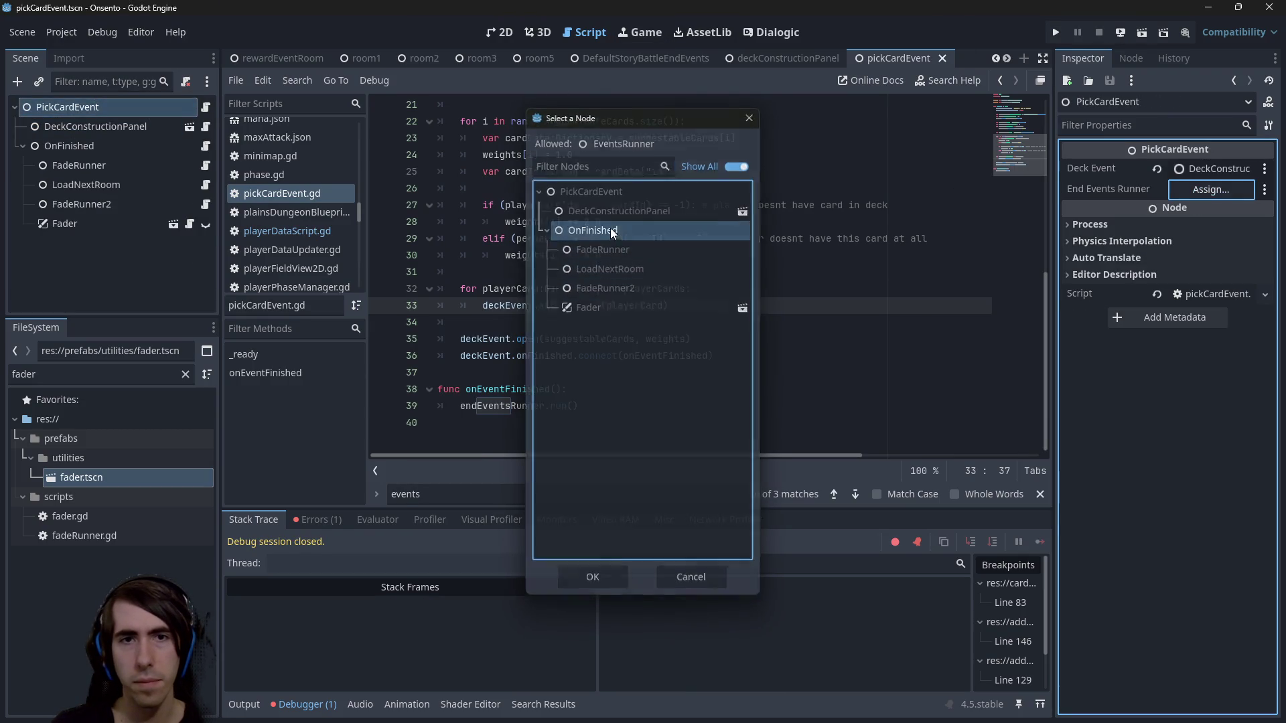
pyautogui.press('Return')
pyautogui.click(684, 296)
pyautogui.hotkey('ctrl', 's')
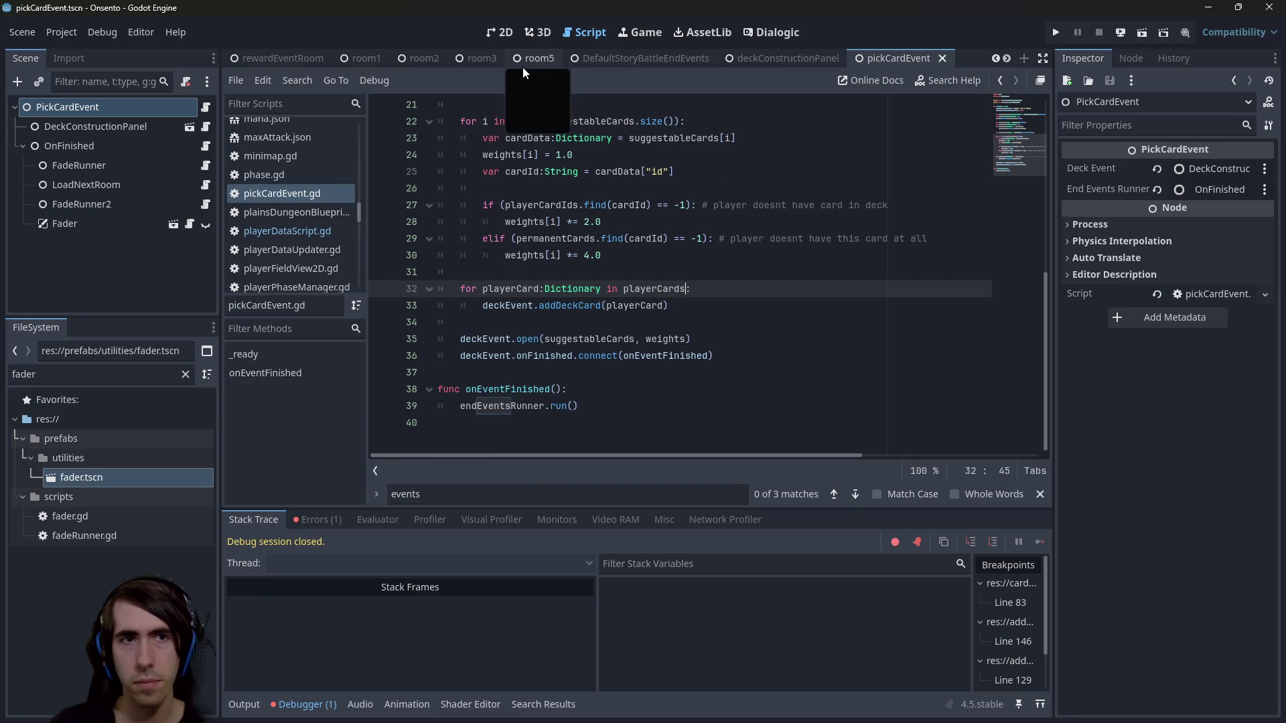
# Open the playQuest.tscn scene.
pyautogui.hotkey('shift', 'alt', 'o')
pyautogui.write('playquest')
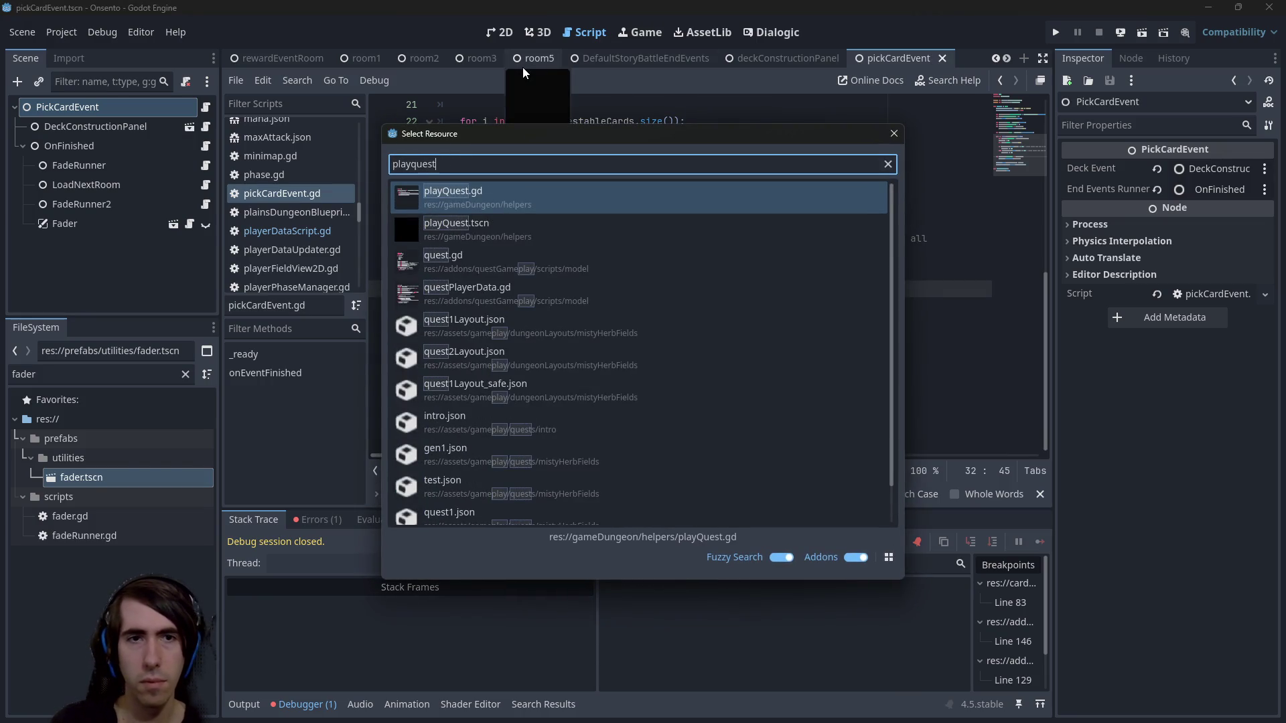
pyautogui.press('Down')
pyautogui.press('Return')
# Run the current scene and build a deck starting with Tempest plus the offered cards.
pyautogui.click(1132, 33)
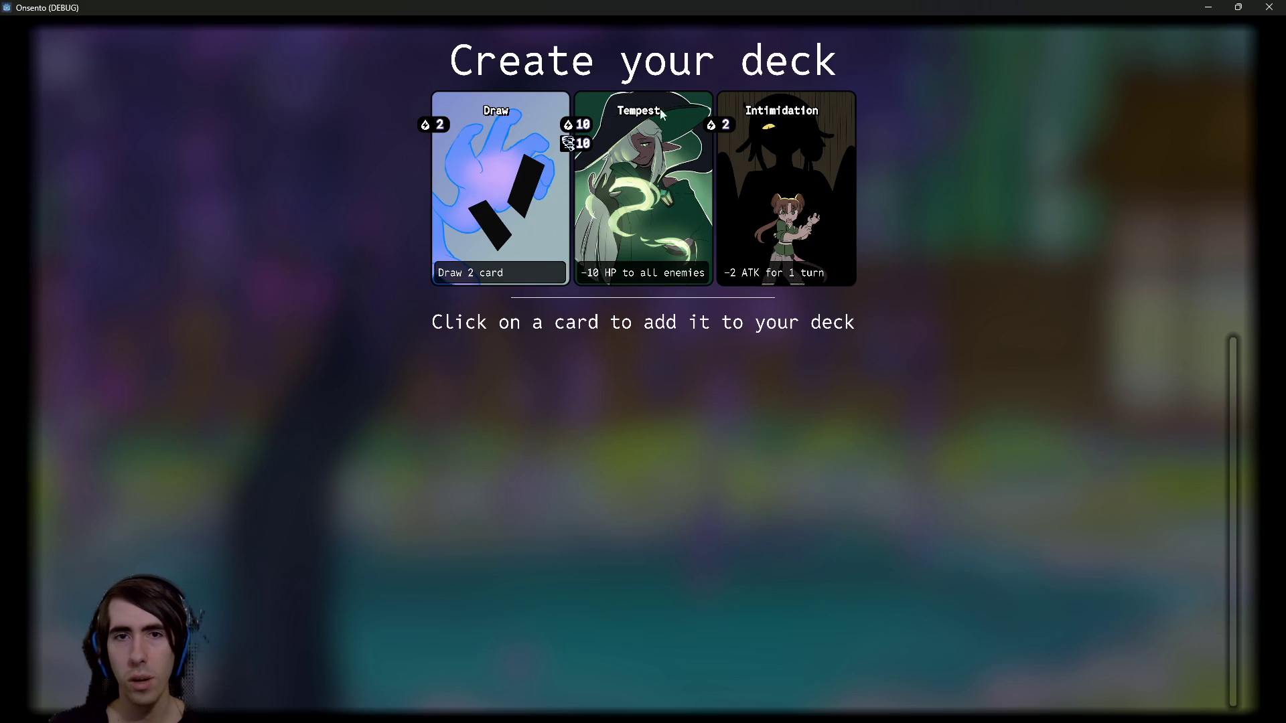
pyautogui.click(607, 201)
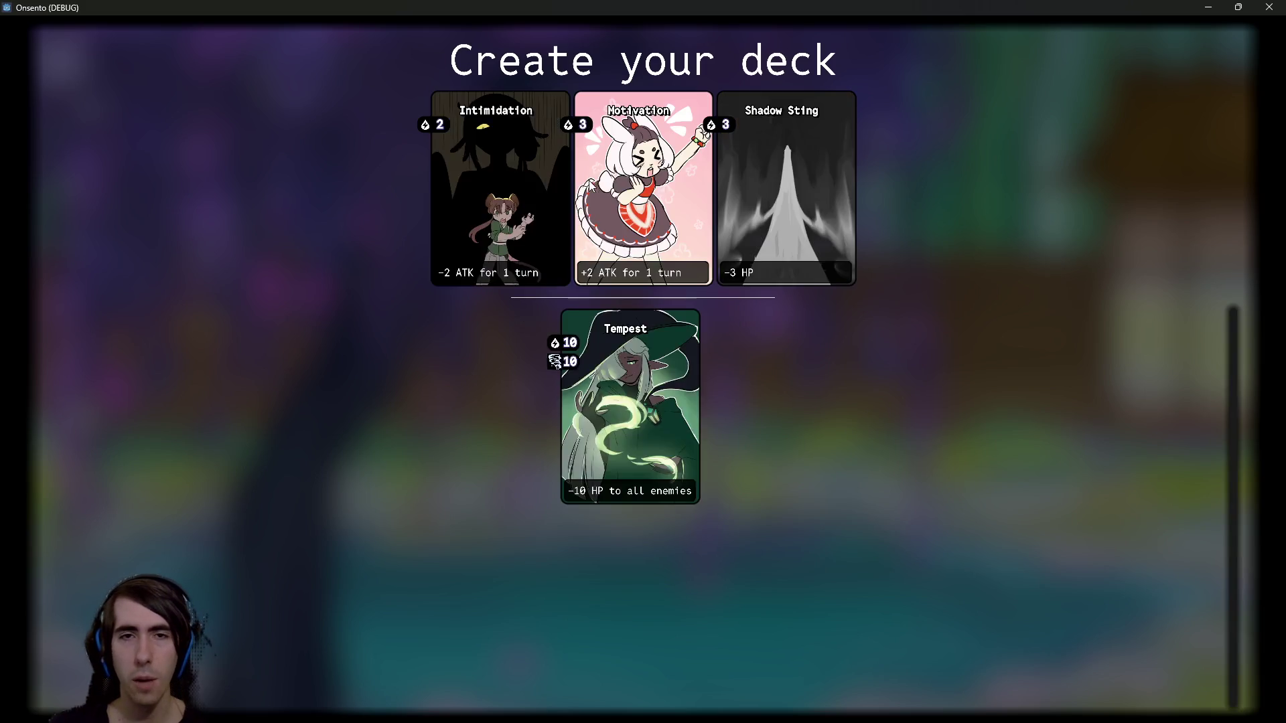
pyautogui.click(629, 180)
pyautogui.click(670, 194)
pyautogui.click(676, 197)
pyautogui.click(680, 199)
pyautogui.click(680, 198)
pyautogui.click(680, 198)
pyautogui.click(682, 199)
pyautogui.click(682, 199)
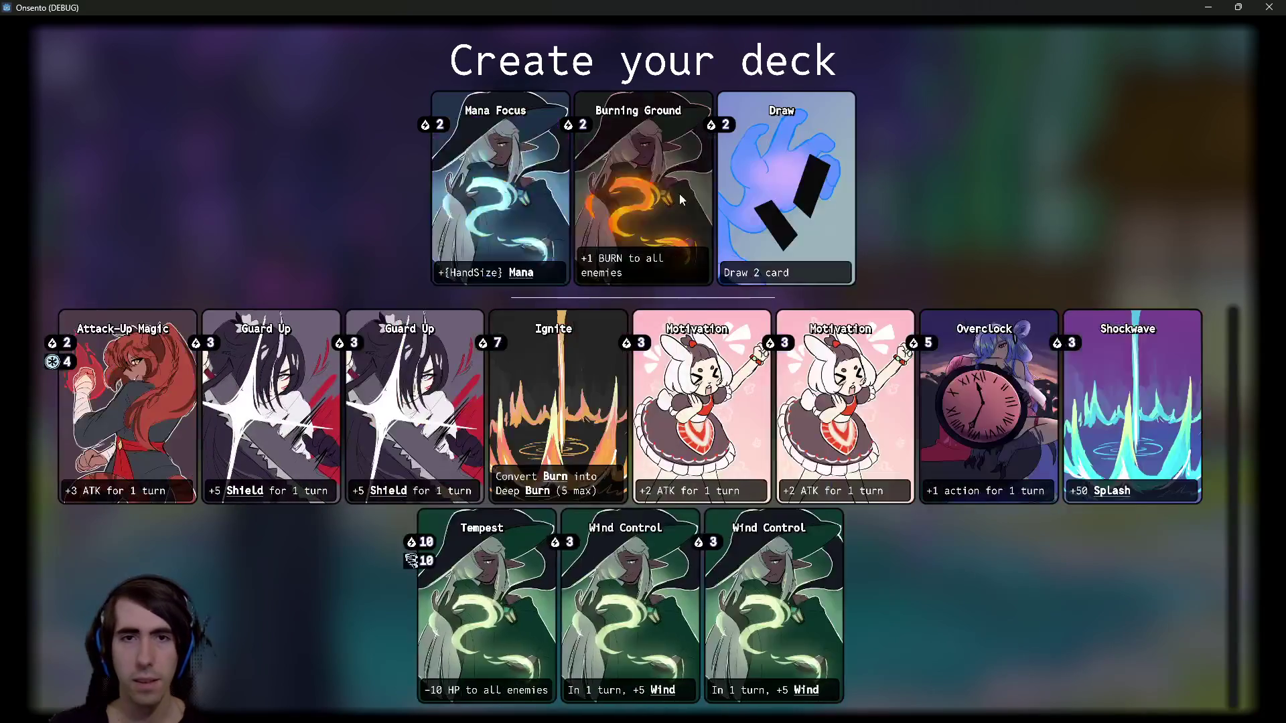
pyautogui.click(681, 199)
pyautogui.click(680, 200)
pyautogui.click(678, 201)
pyautogui.click(666, 207)
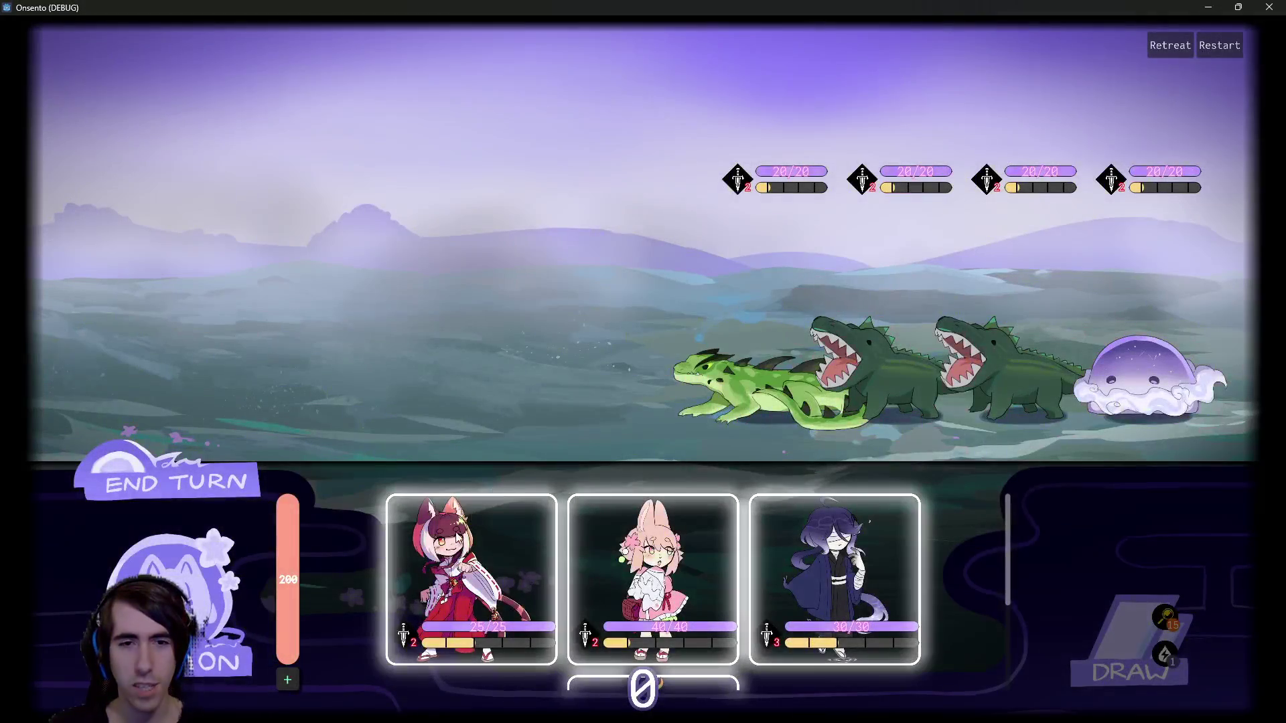
# Deploy a character in battle, reach the question-mark event, and obtain an offered card.
pyautogui.moveTo(478, 549); pyautogui.dragTo(516, 322)
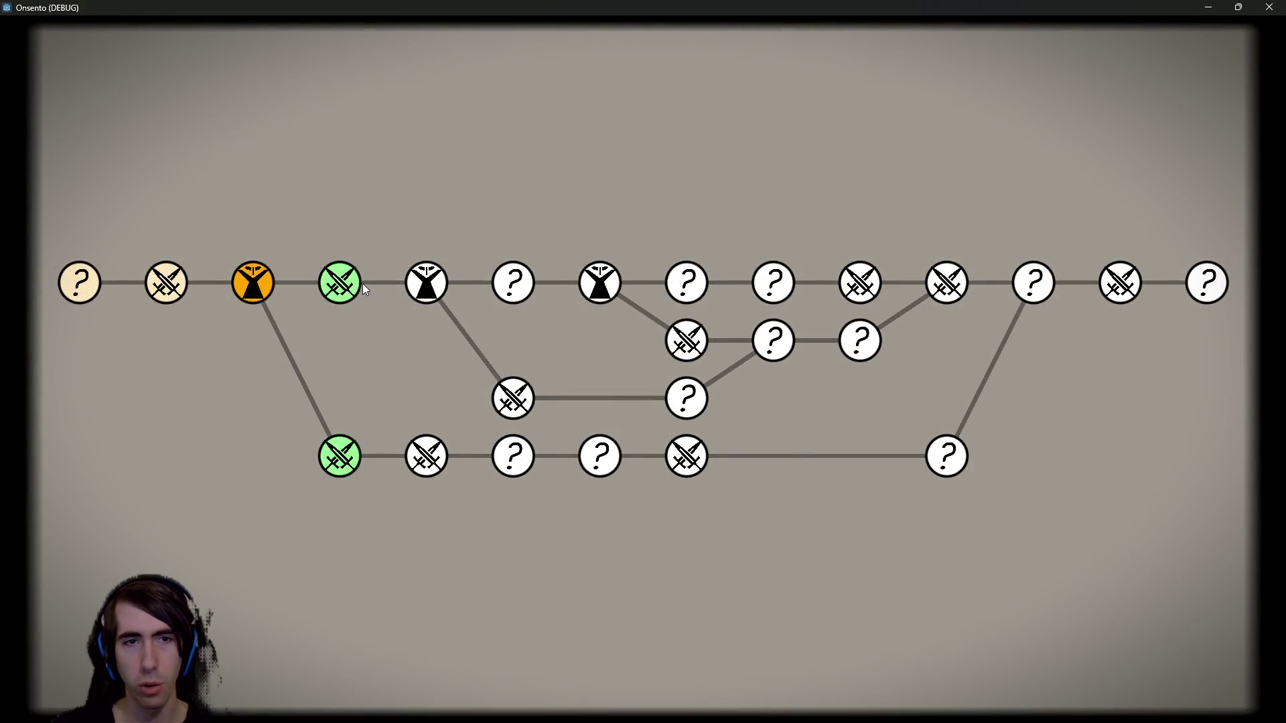
pyautogui.click(341, 286)
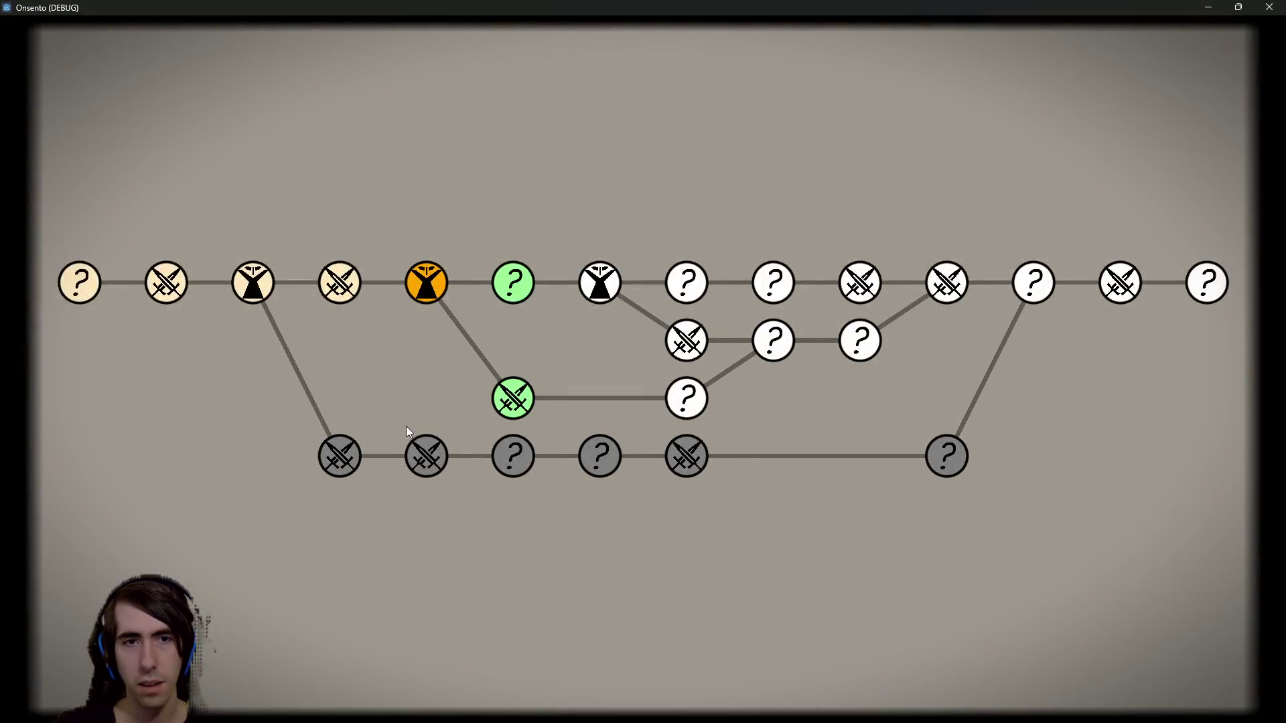
pyautogui.click(523, 291)
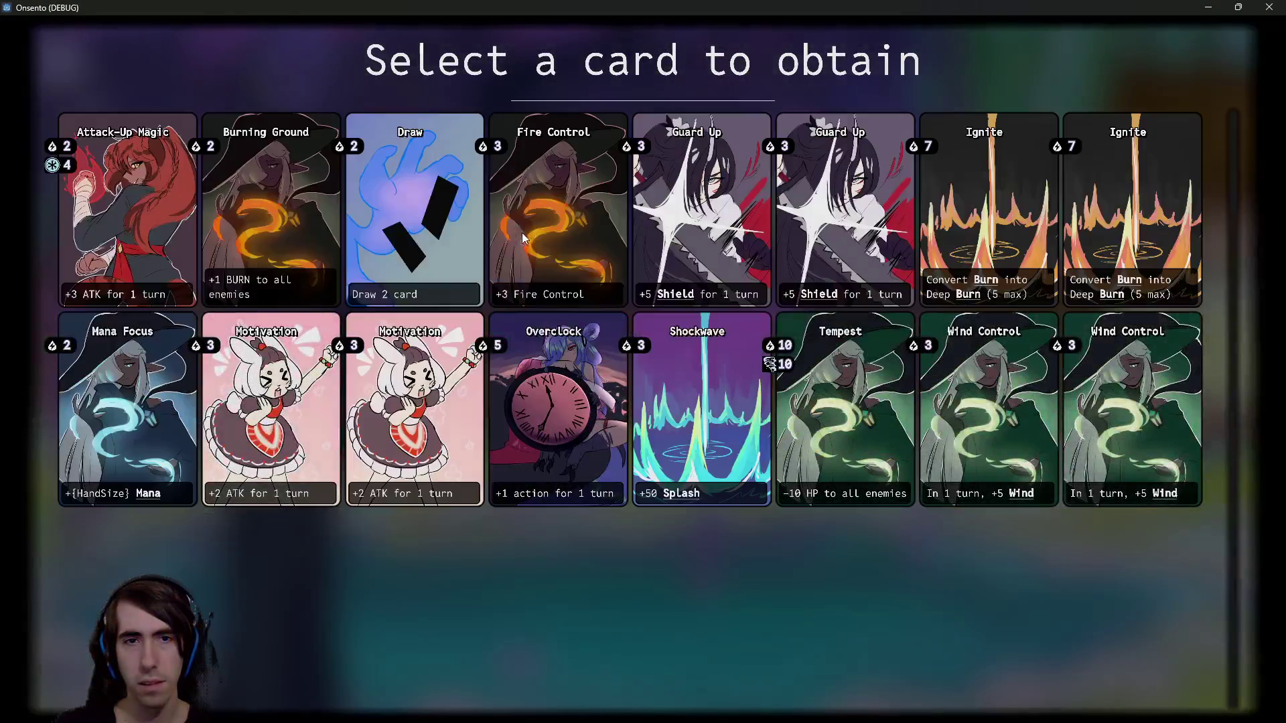
pyautogui.click(572, 267)
pyautogui.click(678, 281)
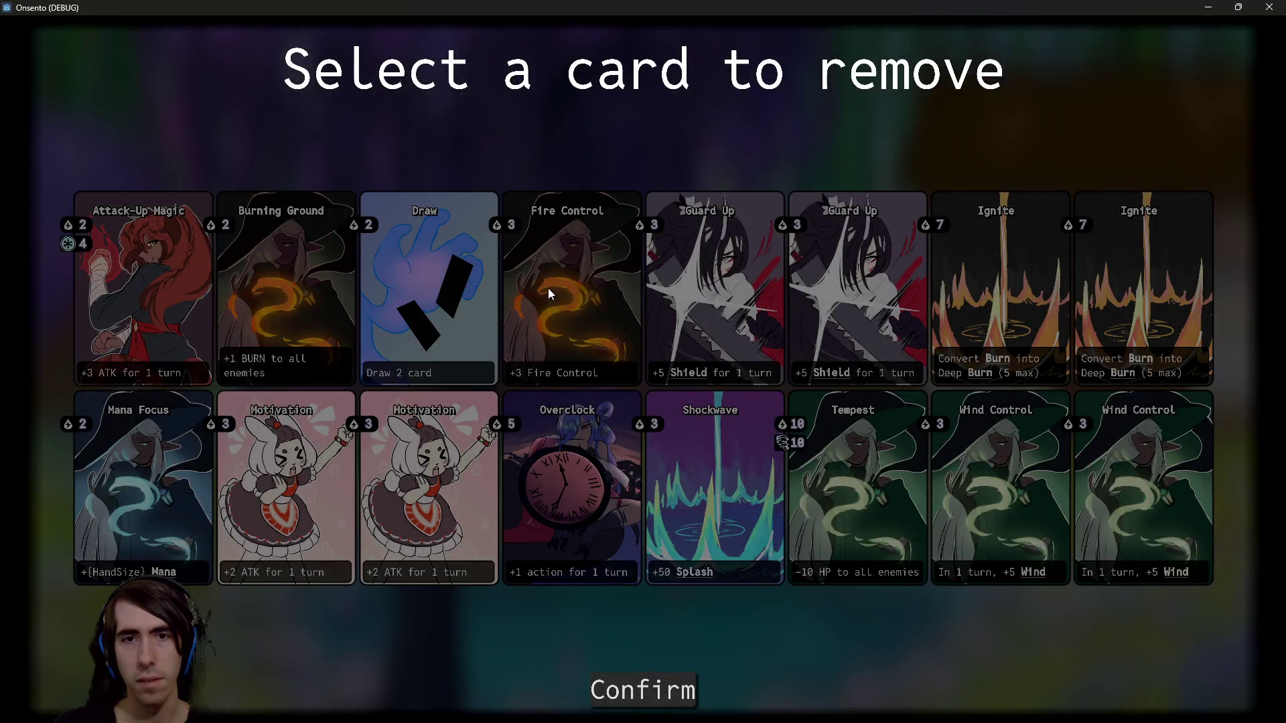
# Remove Fire Control, duplicate Guard Up, lose the battle, and start a new Adventure.
pyautogui.click(548, 288)
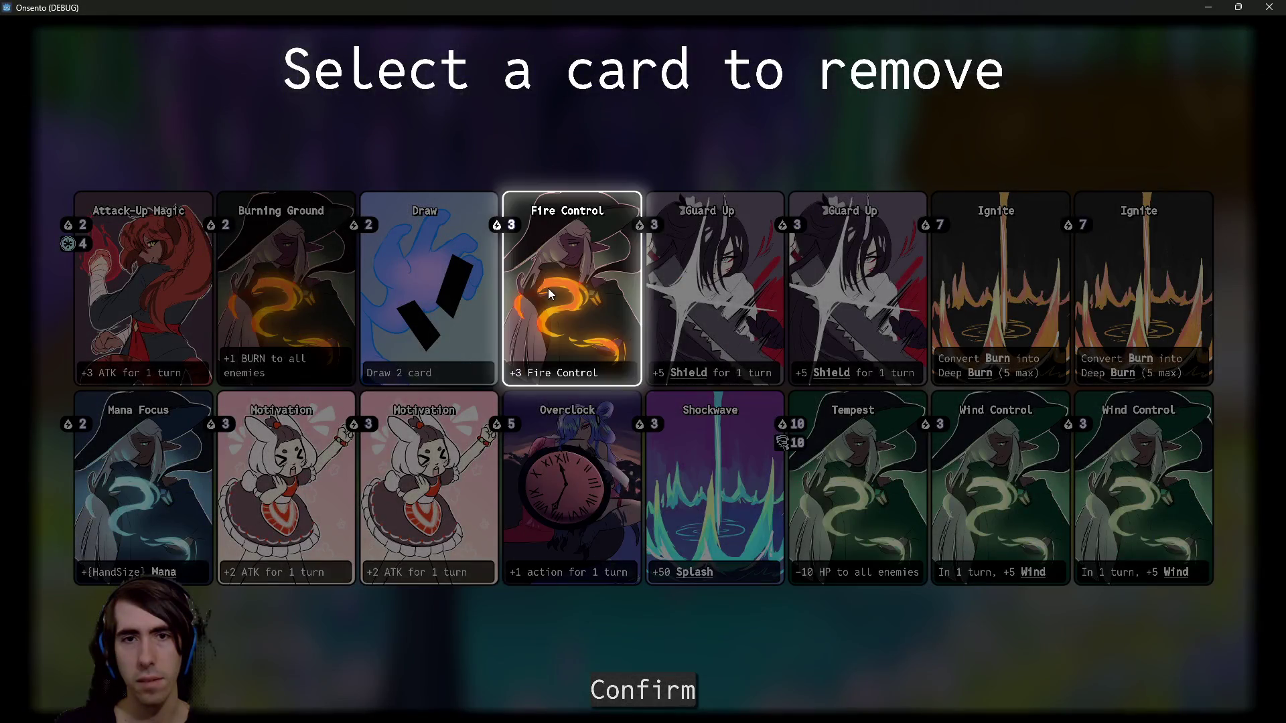
pyautogui.click(633, 673)
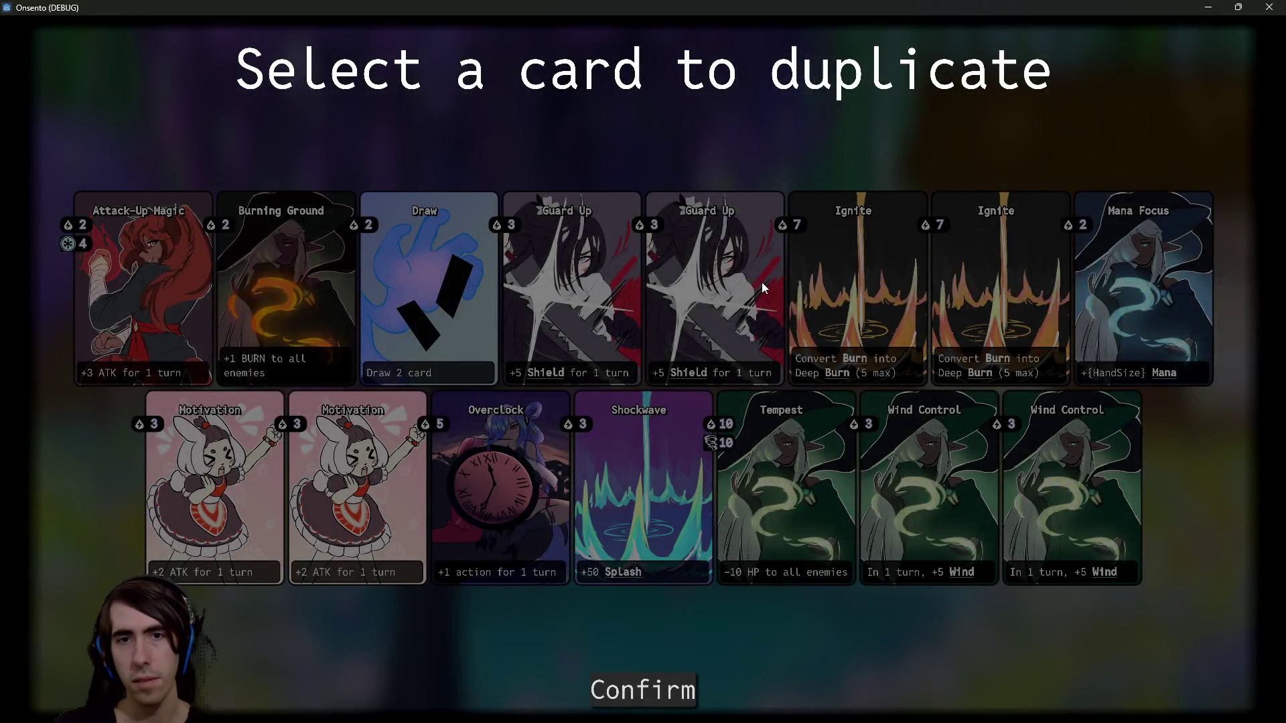
pyautogui.click(762, 288)
pyautogui.click(607, 694)
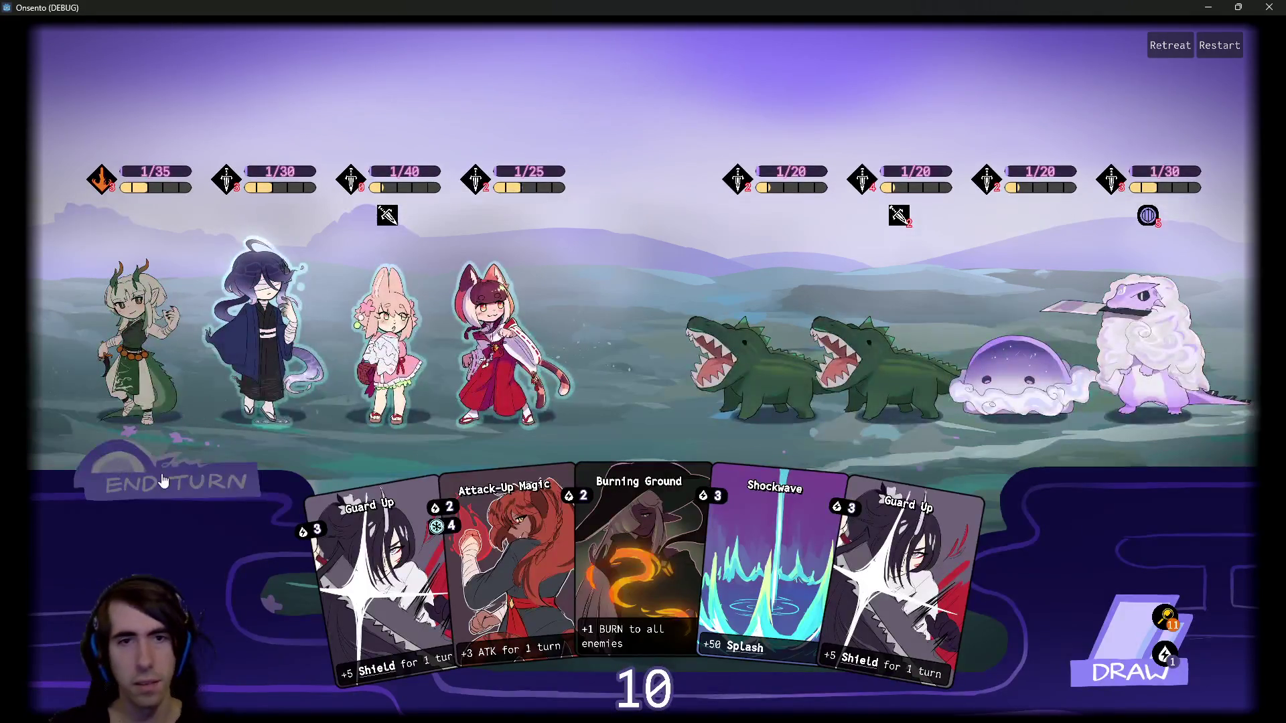
pyautogui.click(175, 482)
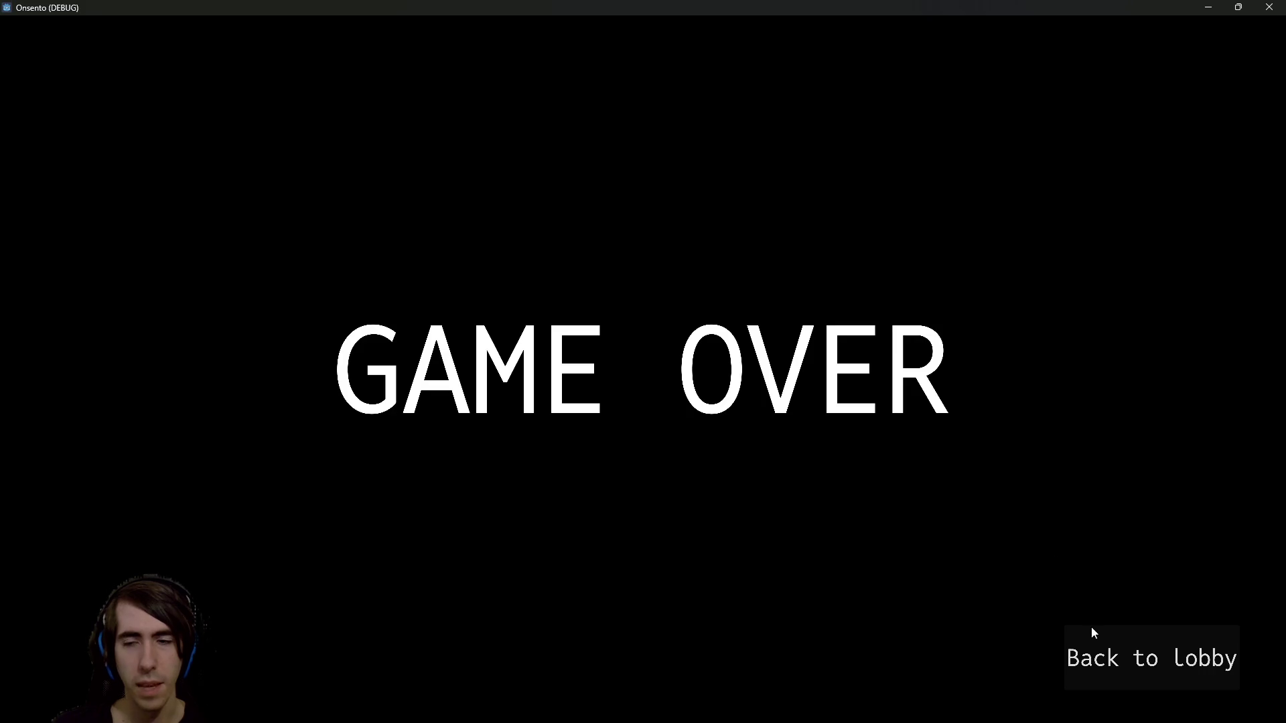
pyautogui.click(1088, 654)
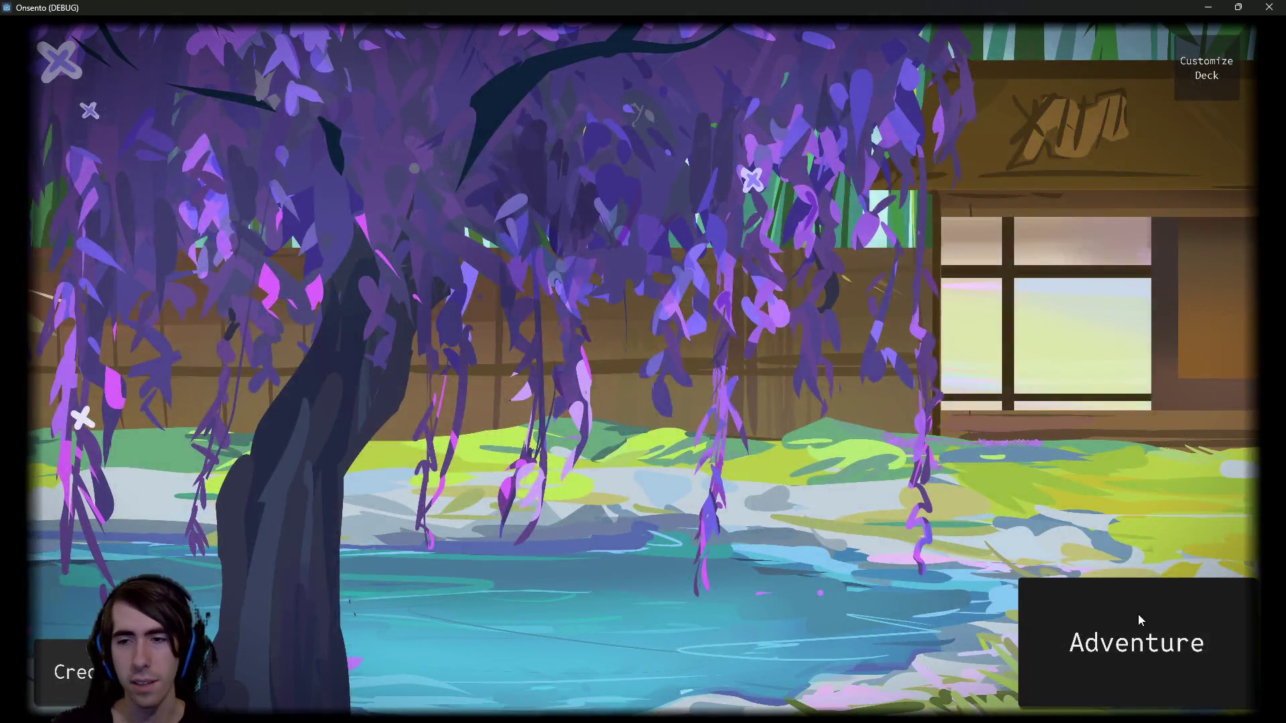
pyautogui.click(1139, 620)
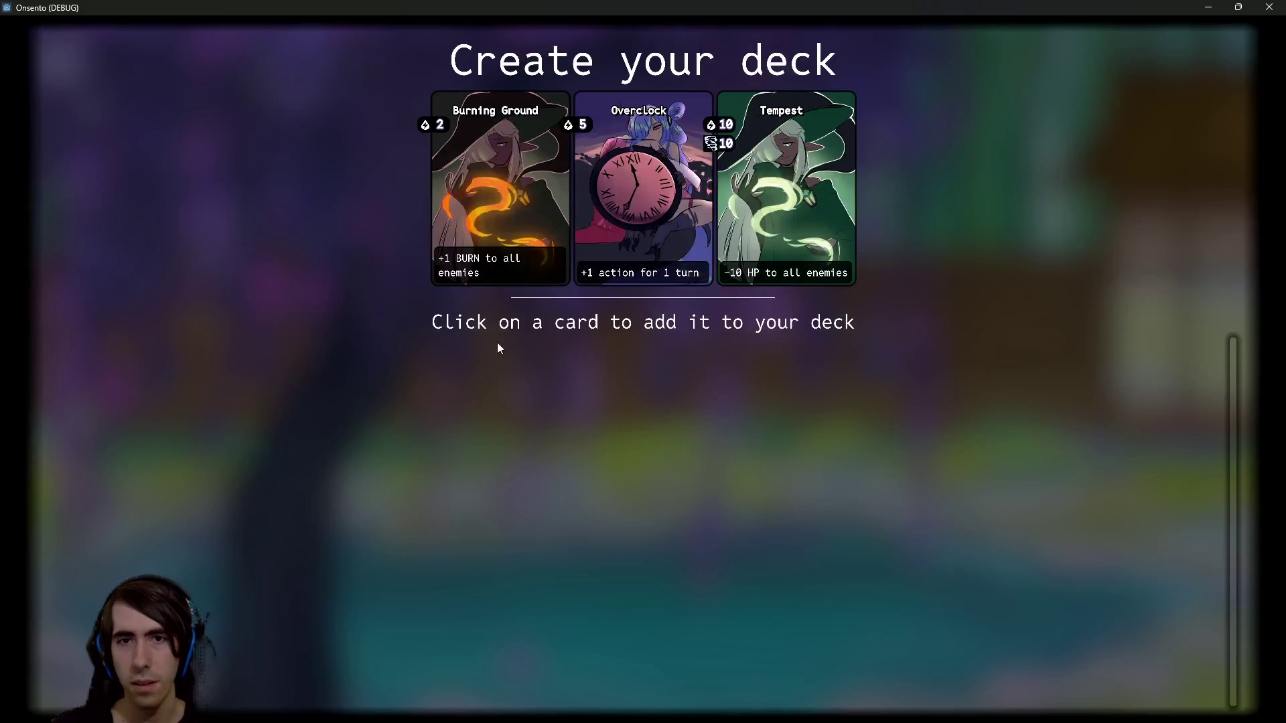
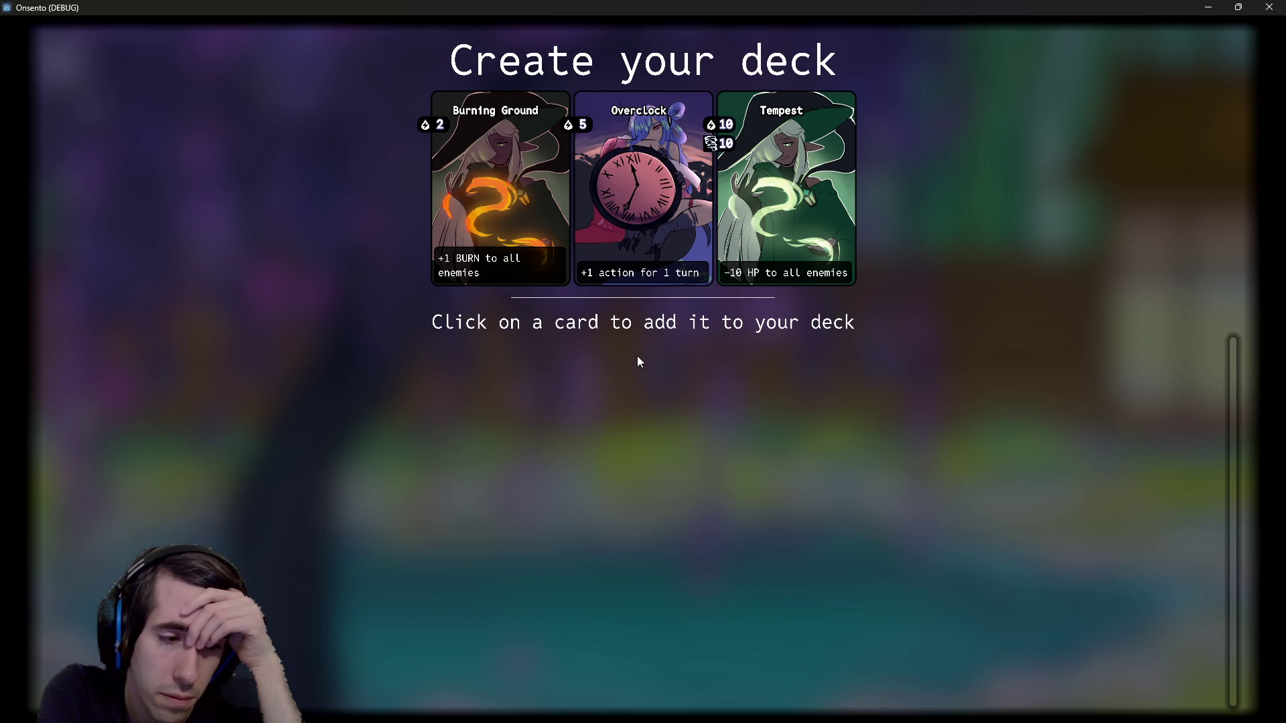
# Fill the Onsento deck by picking the offered cards until it is complete.
pyautogui.click(460, 191)
pyautogui.click(495, 194)
pyautogui.click(528, 196)
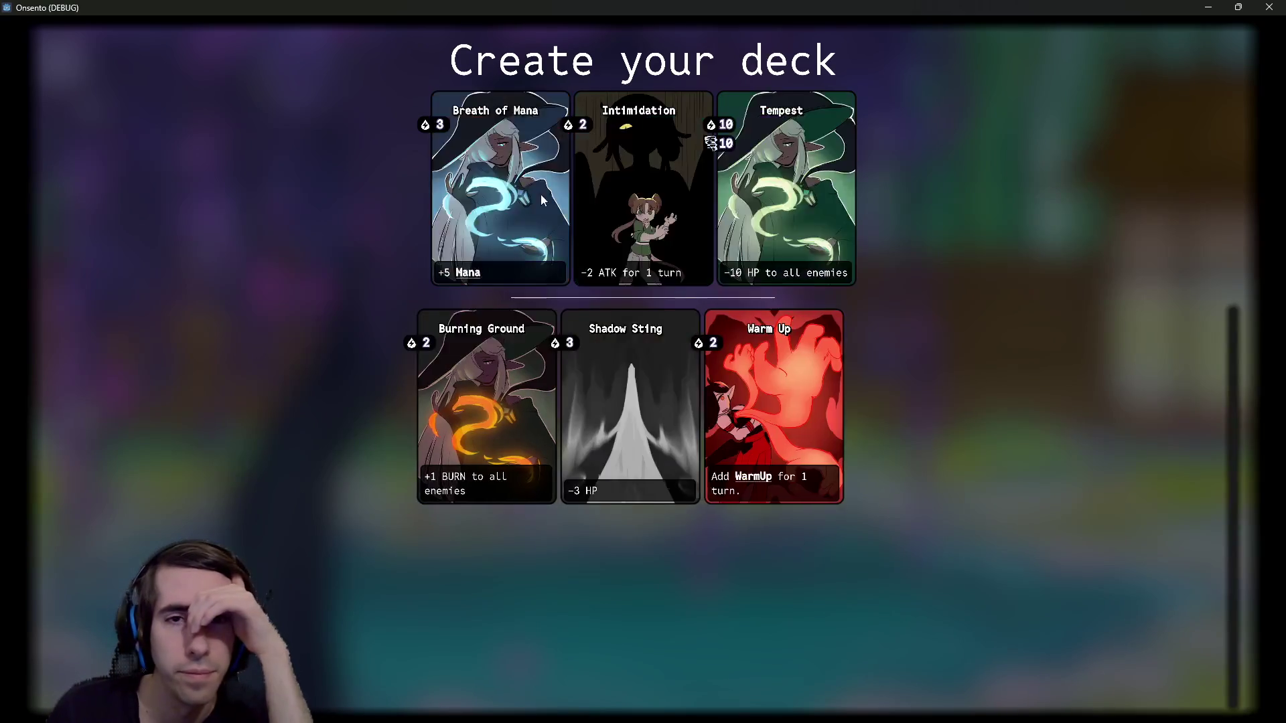
pyautogui.click(522, 194)
pyautogui.click(520, 192)
pyautogui.click(515, 191)
pyautogui.click(516, 190)
pyautogui.click(516, 190)
pyautogui.click(516, 191)
pyautogui.click(515, 190)
pyautogui.click(516, 190)
pyautogui.click(515, 191)
pyautogui.click(516, 190)
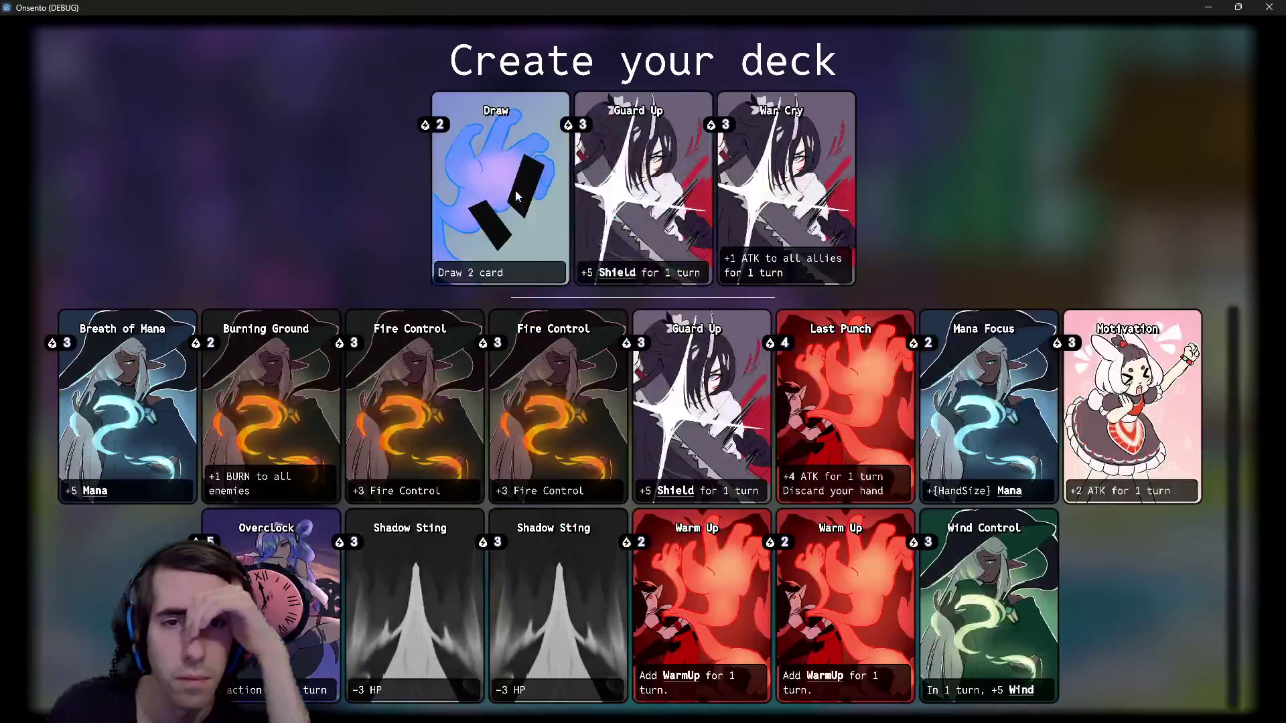
pyautogui.click(516, 190)
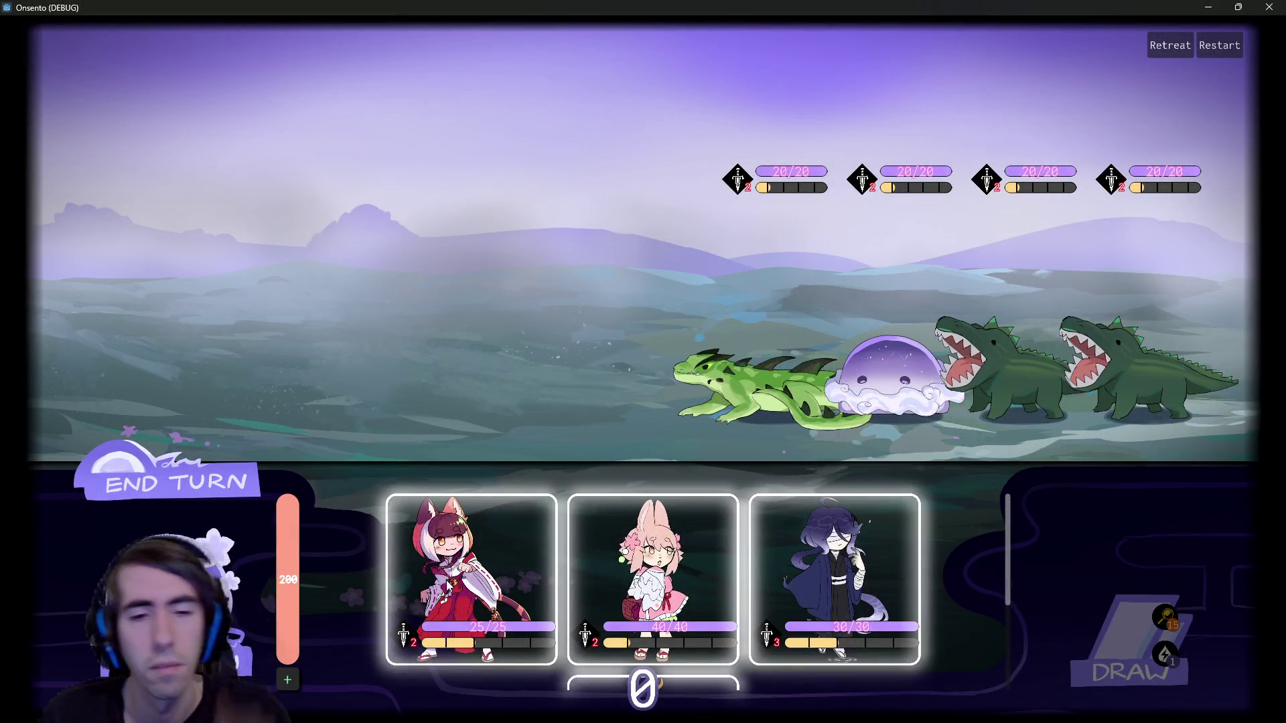
# Play a hand card, choose the next combat node, retreat to the lobby and close the game window.
pyautogui.moveTo(455, 575); pyautogui.dragTo(485, 288)
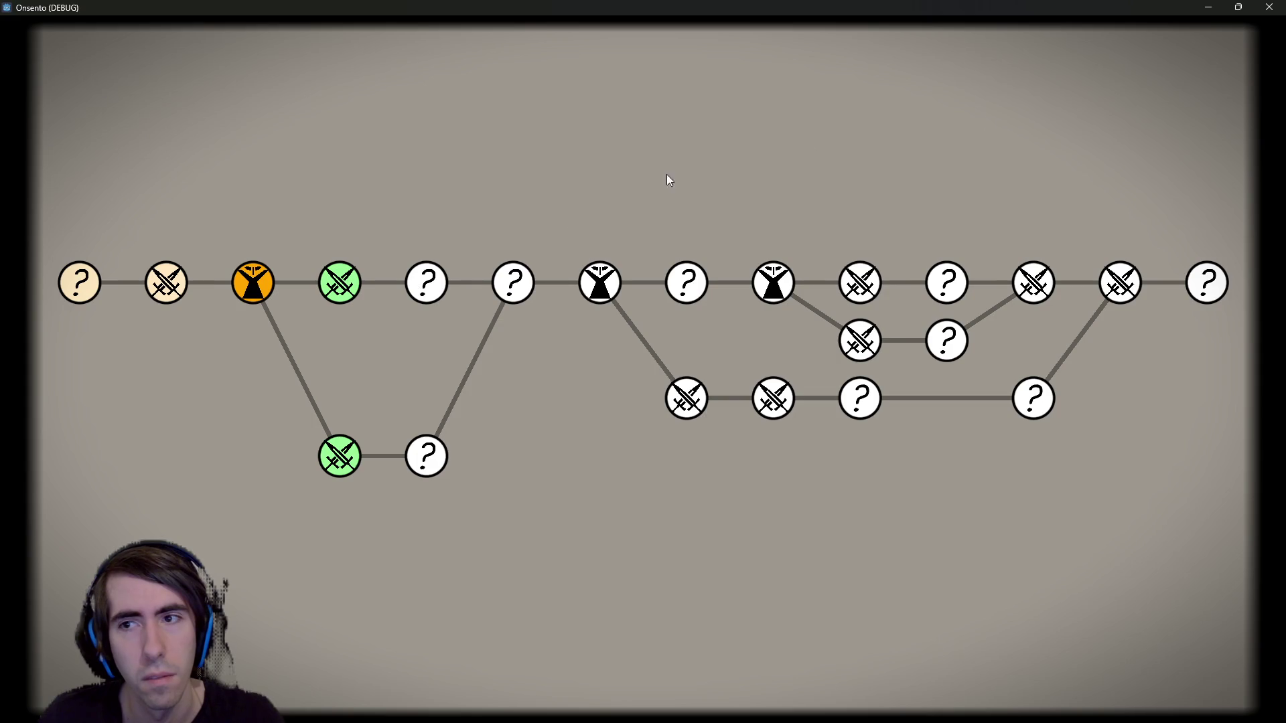
pyautogui.click(340, 280)
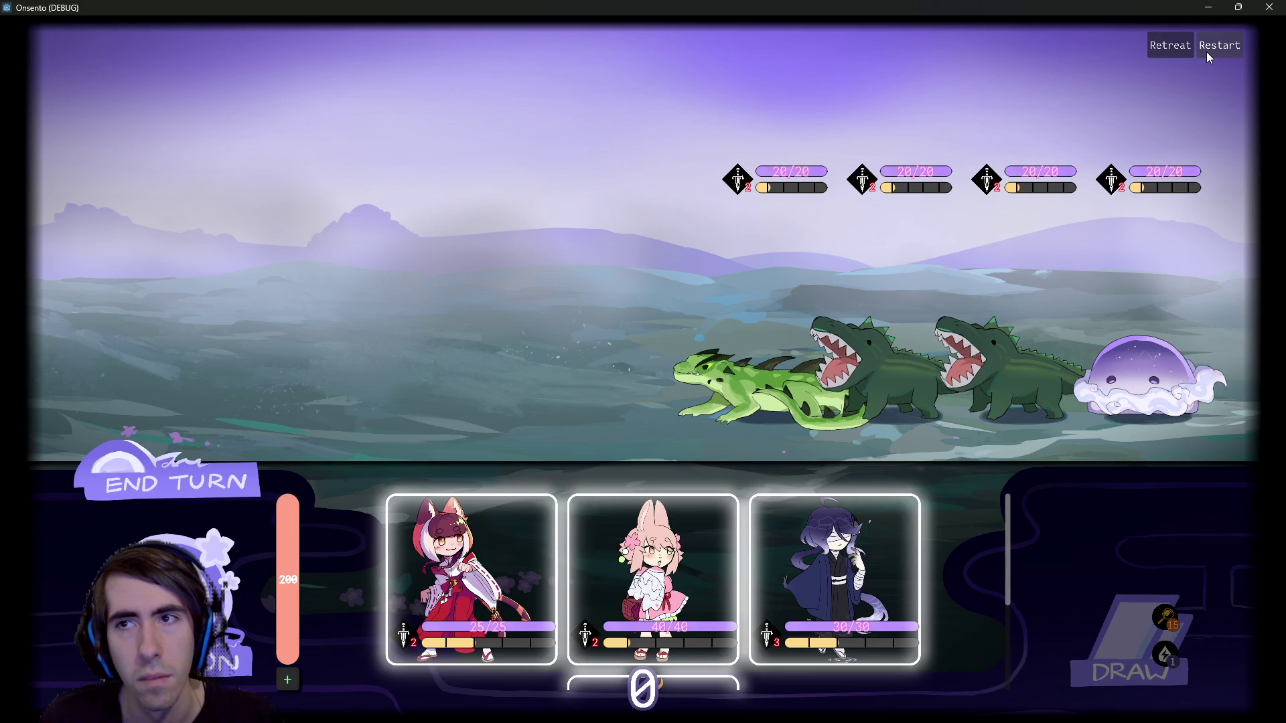
pyautogui.click(1204, 47)
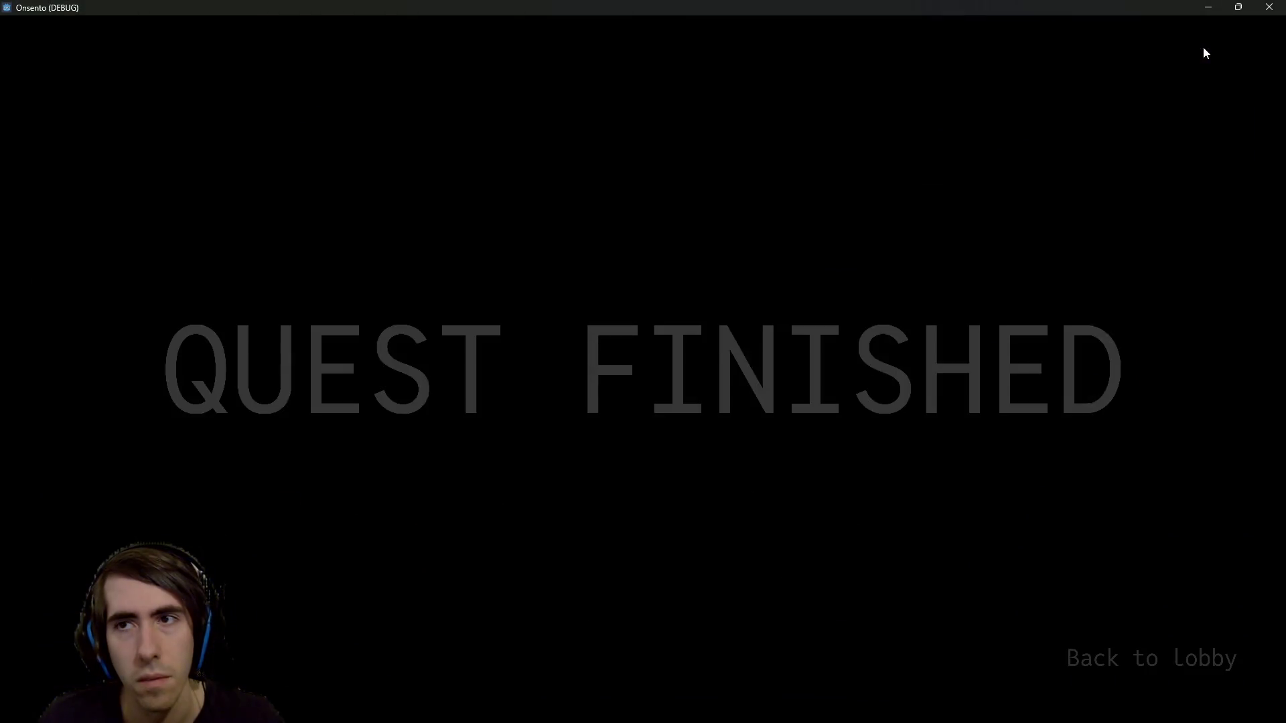
pyautogui.click(1112, 667)
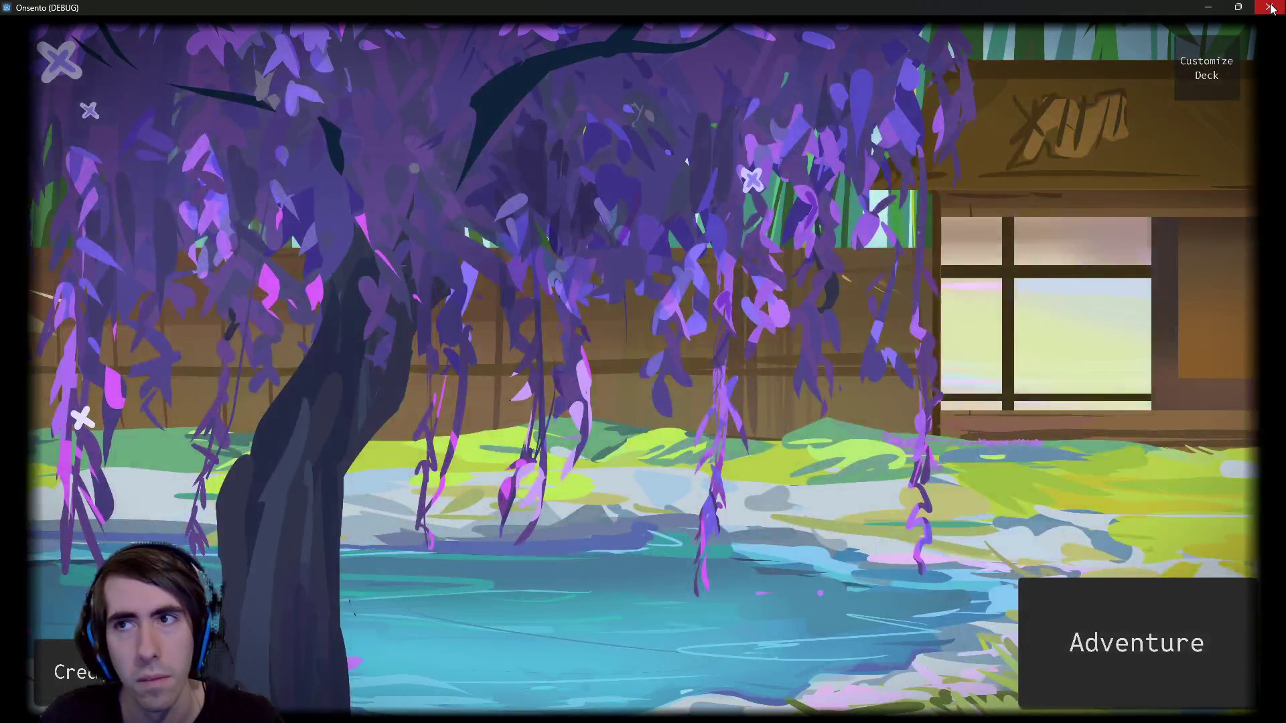
pyautogui.click(1268, 7)
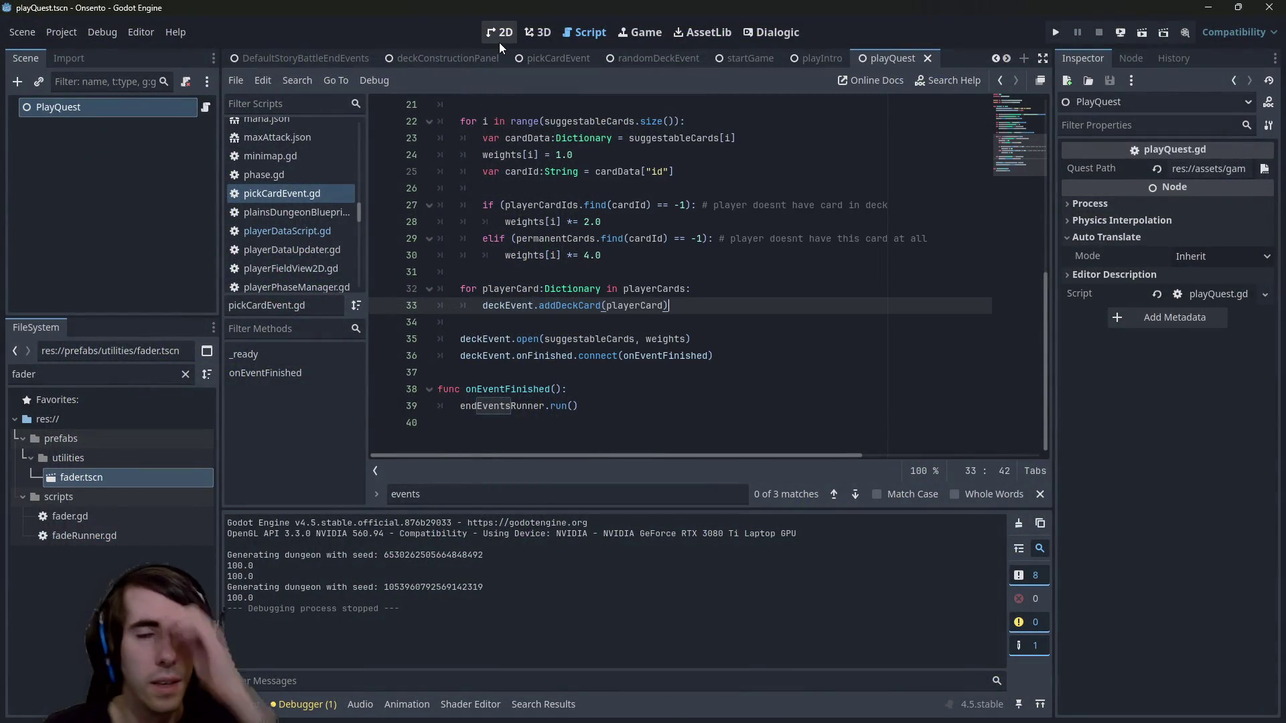
# Search all project files for 'restart' and open the battleToolbar.gd result.
pyautogui.hotkey('ctrl', 'shift', 'f')
pyautogui.write('restart')
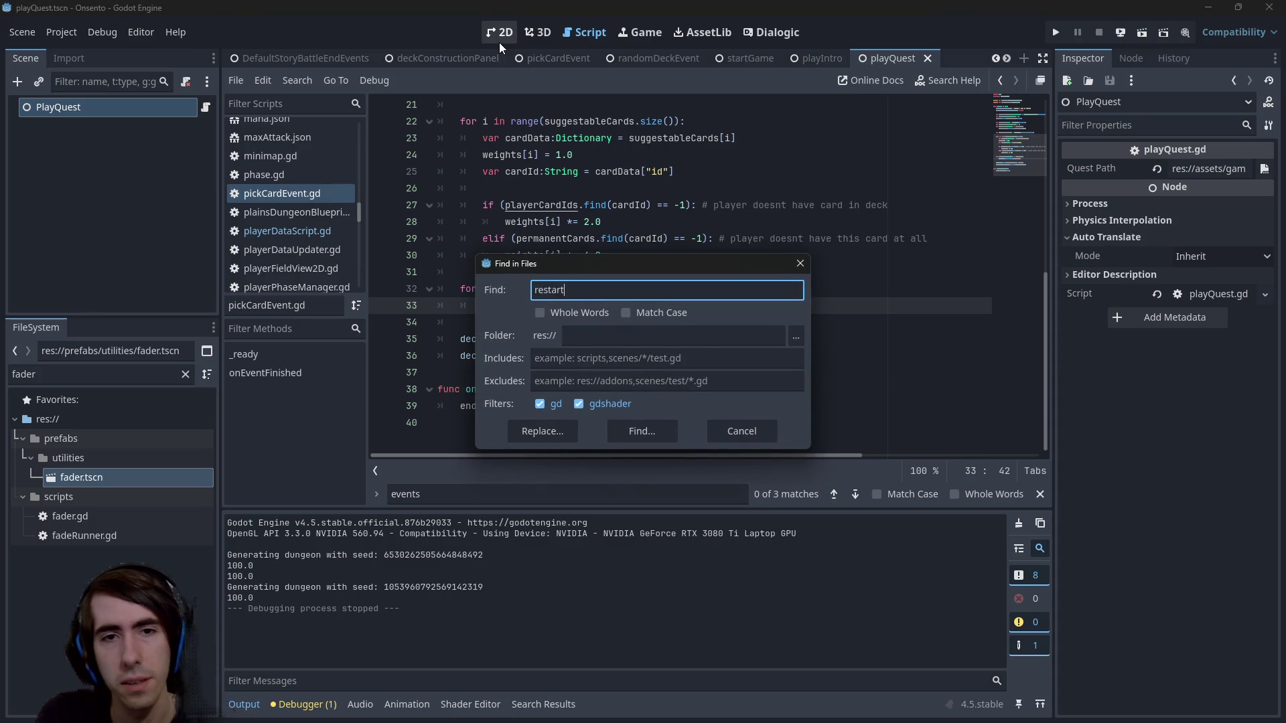
pyautogui.press('Return')
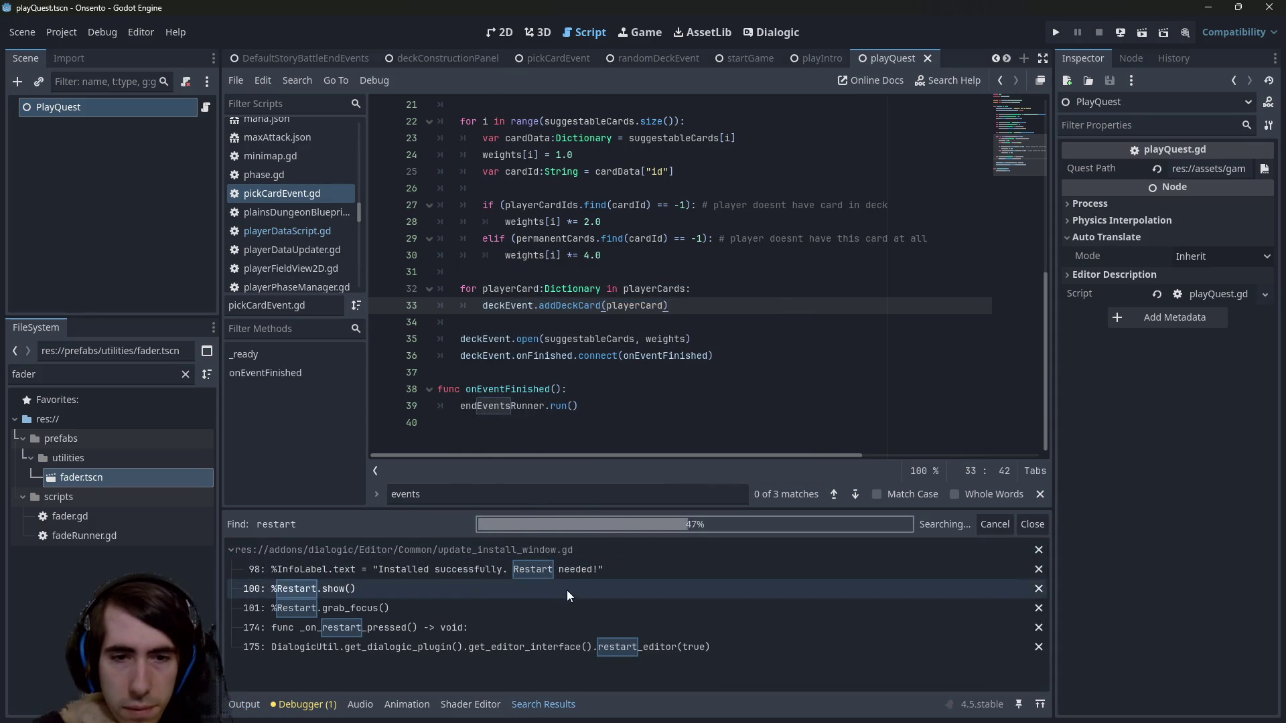
pyautogui.scroll(-5, 565, 592)
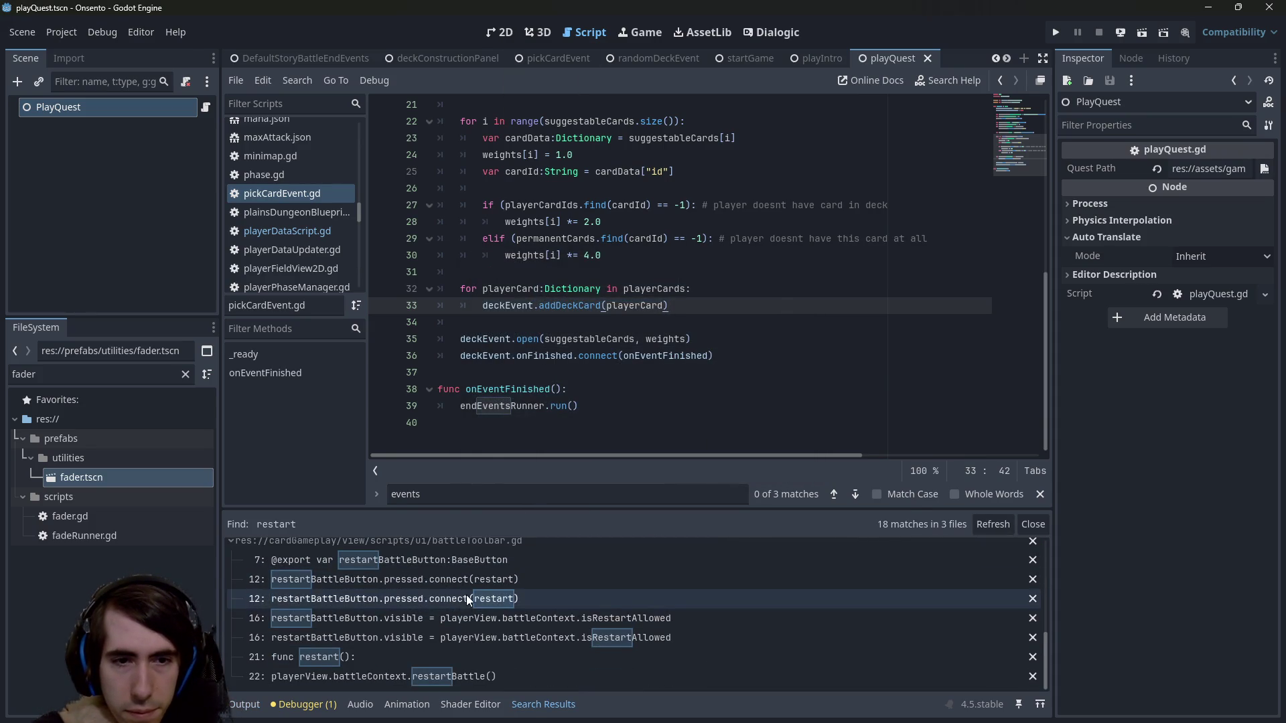
pyautogui.click(467, 598)
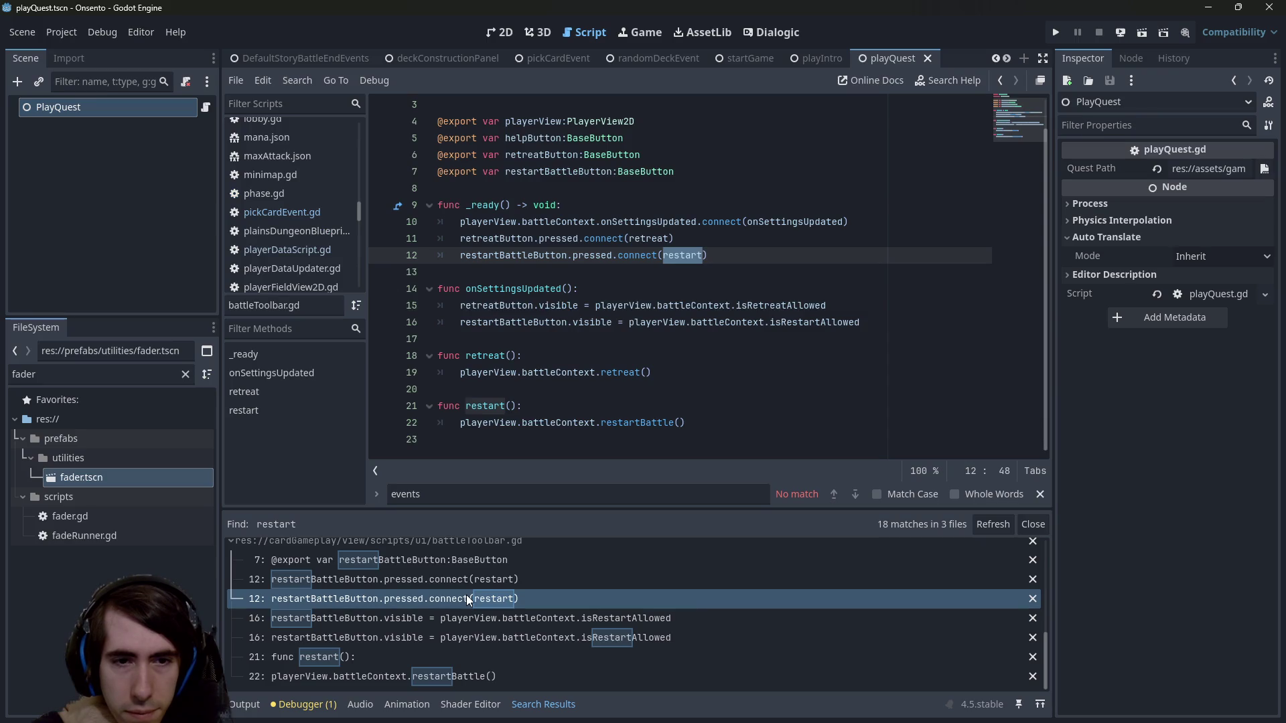
# Follow restartBattle to reloadScene in playerDataScript.gd and inspect its changeSceneToFile call.
pyautogui.click(629, 422)
pyautogui.keyDown('ctrl'); pyautogui.click(630, 422); pyautogui.keyUp('ctrl')
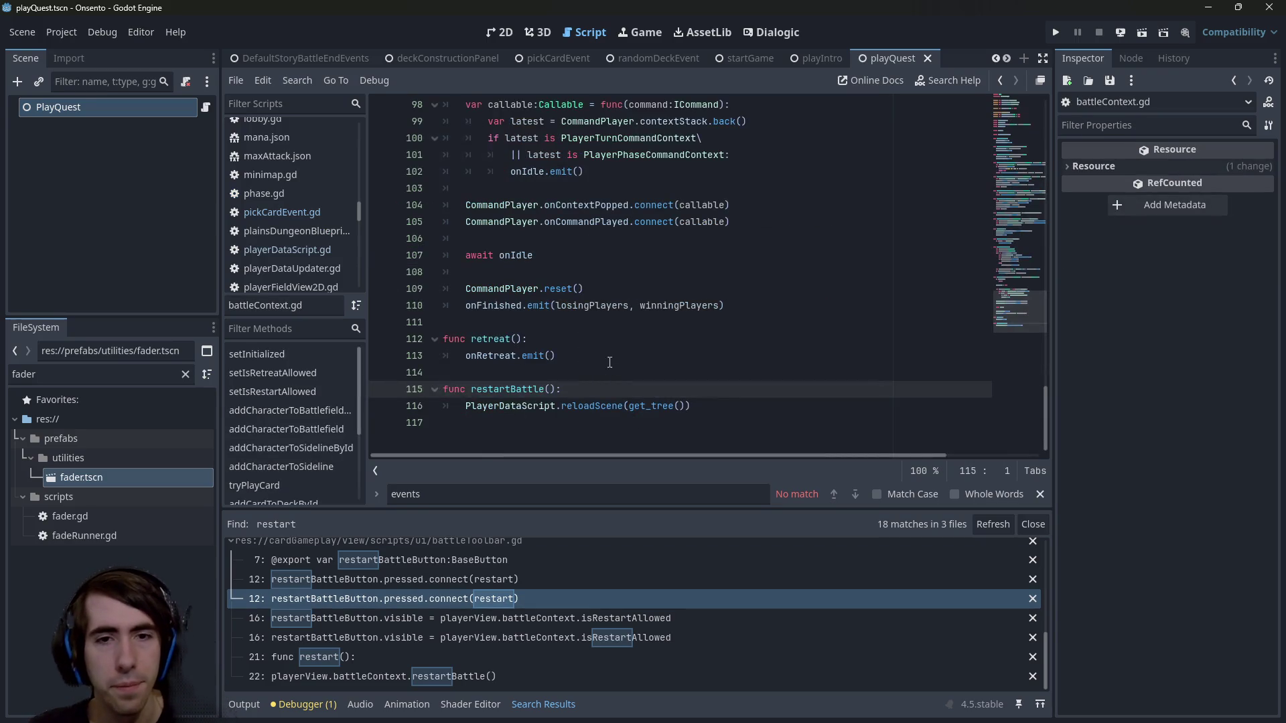
pyautogui.keyDown('ctrl'); pyautogui.click(596, 406); pyautogui.keyUp('ctrl')
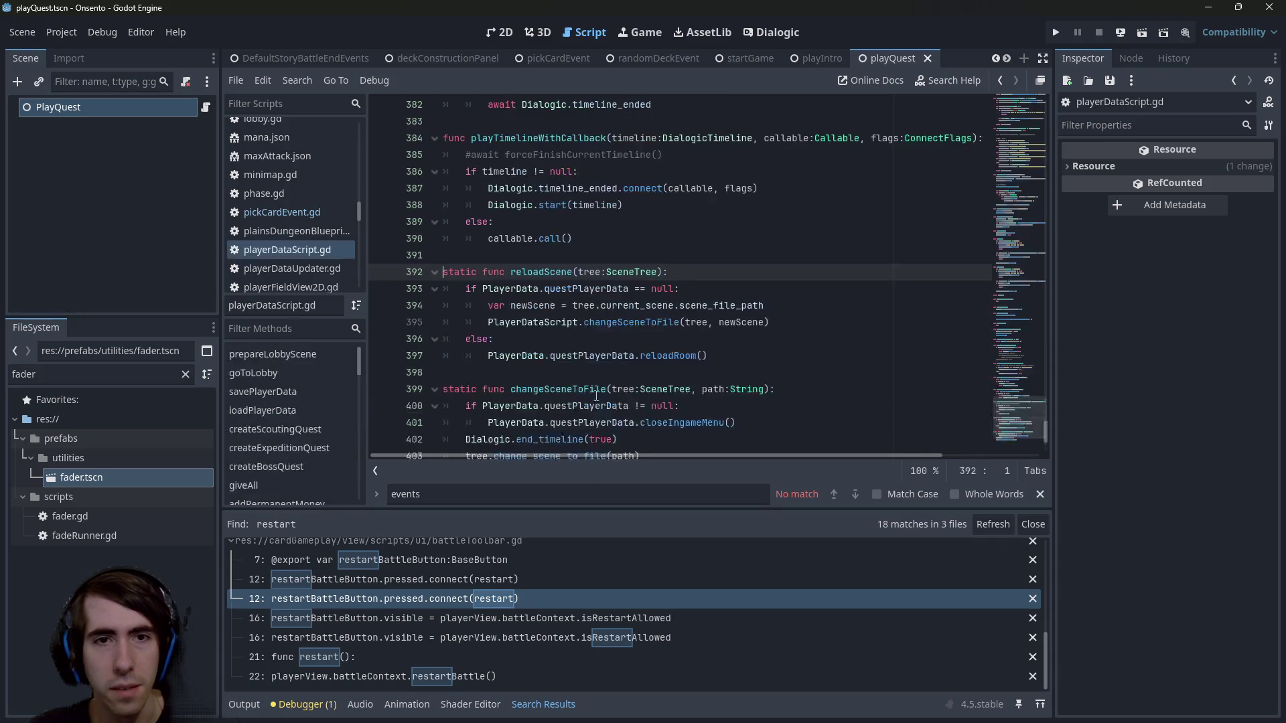
pyautogui.doubleClick(739, 325)
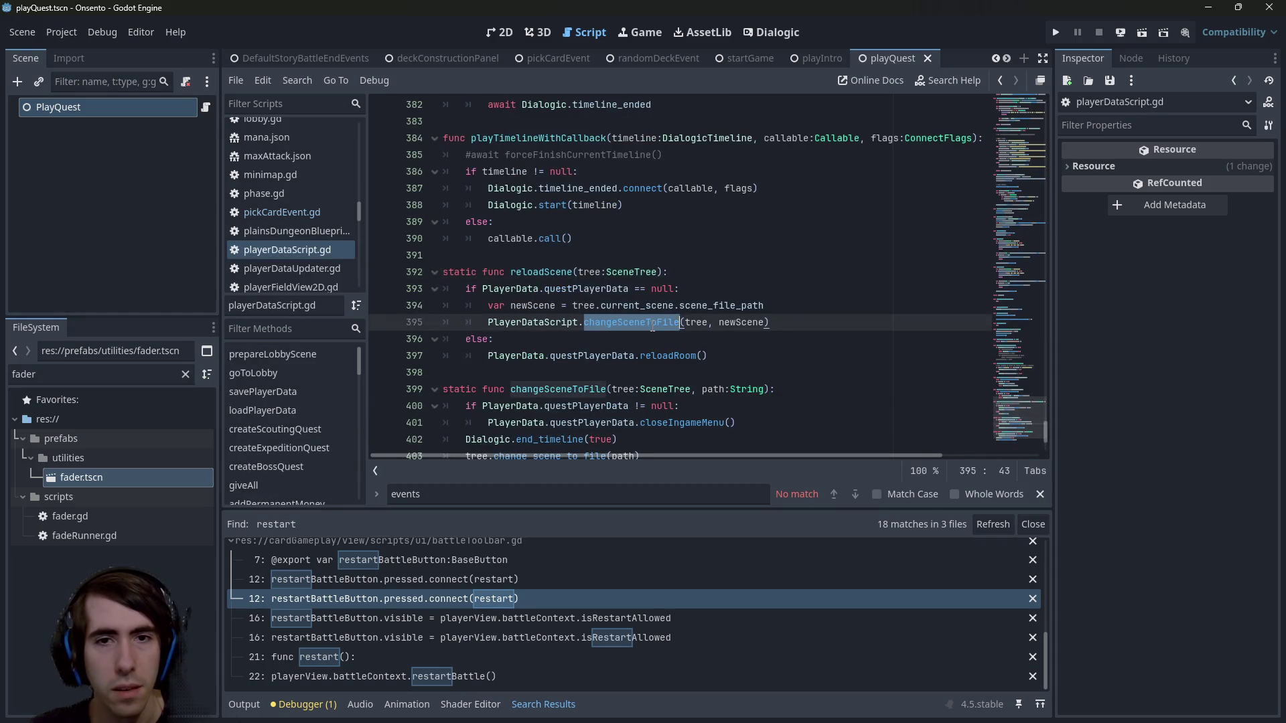
pyautogui.moveTo(733, 325)
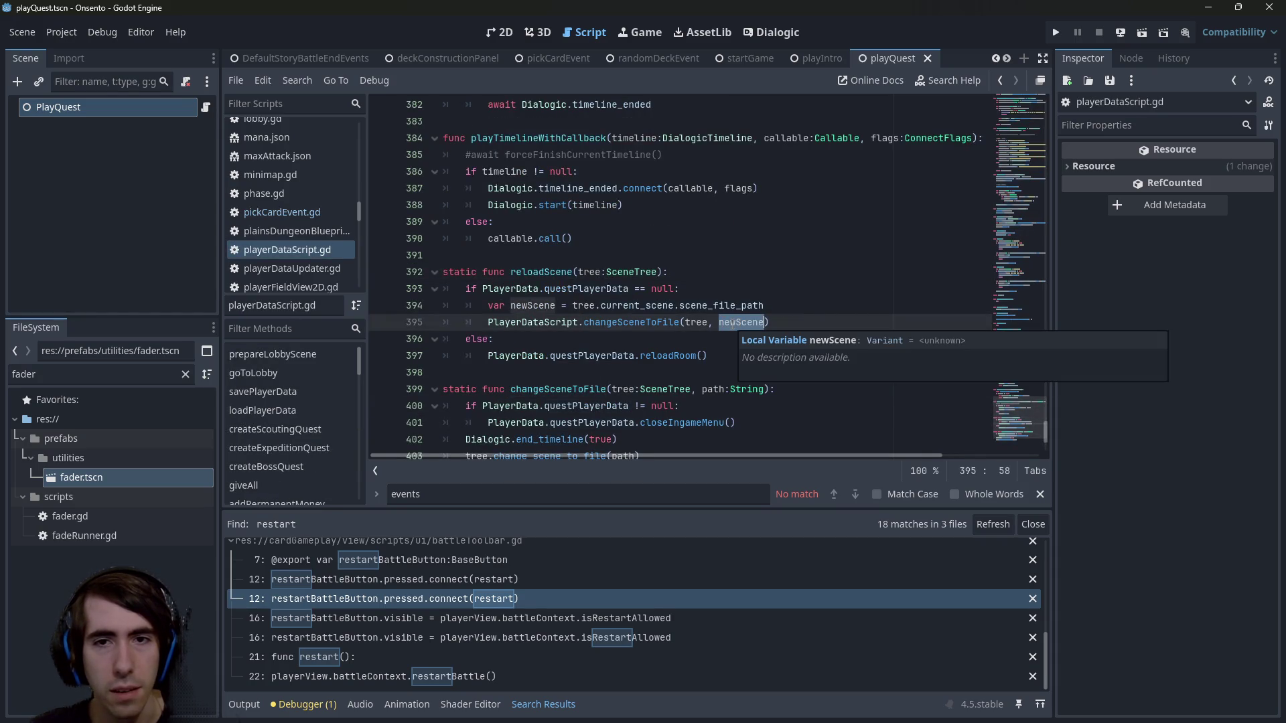
pyautogui.tripleClick(574, 327)
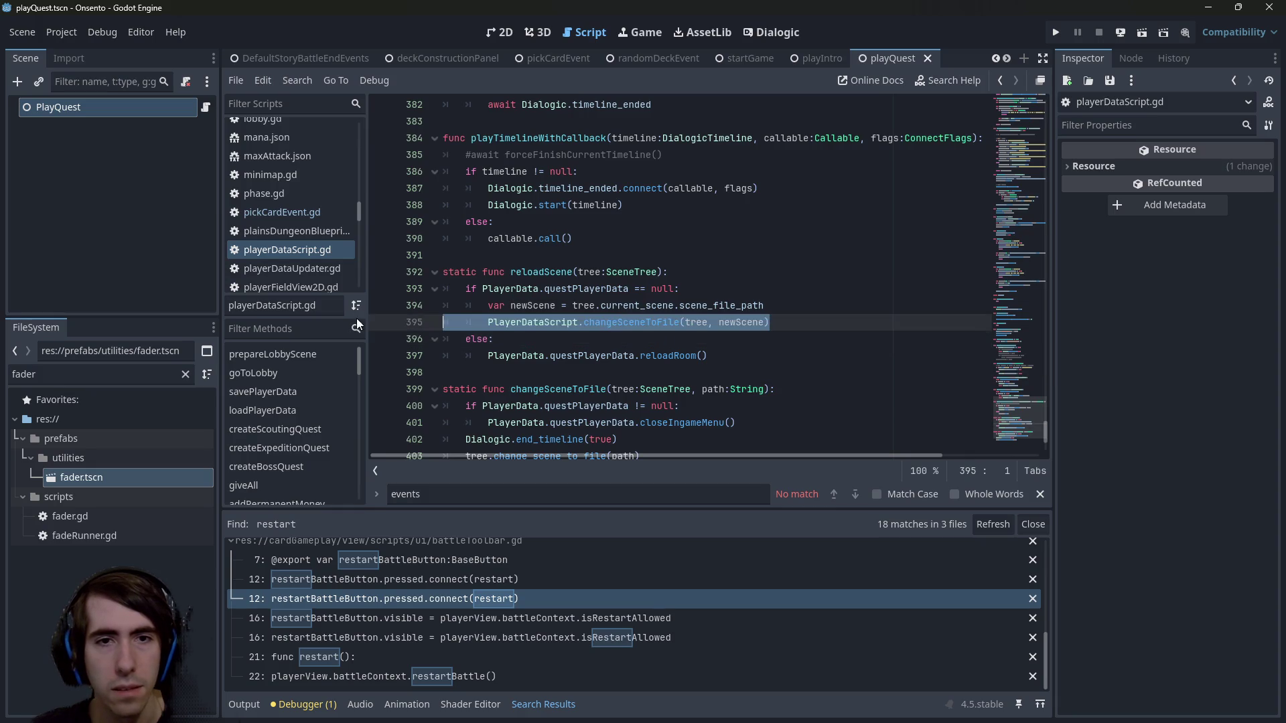
# Jump to the changeSceneToFile definition and put the caret at the end of line 394.
pyautogui.scroll(1, 603, 322)
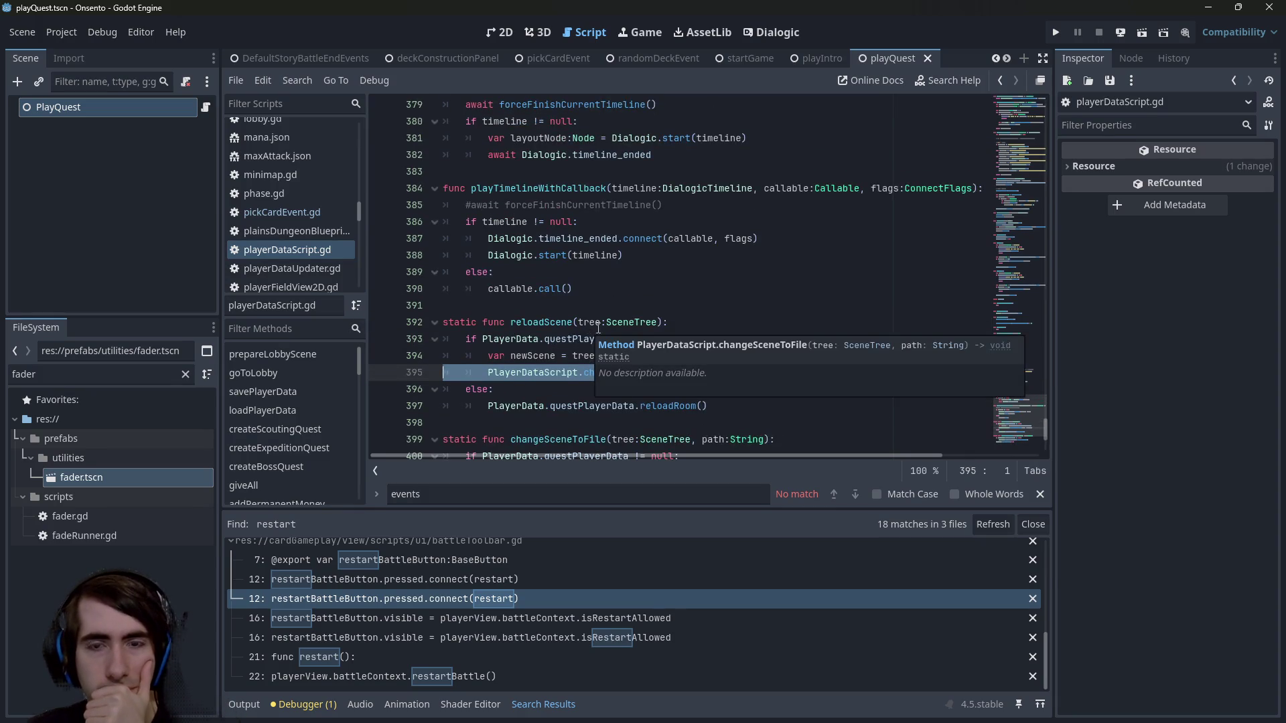
pyautogui.moveTo(629, 369)
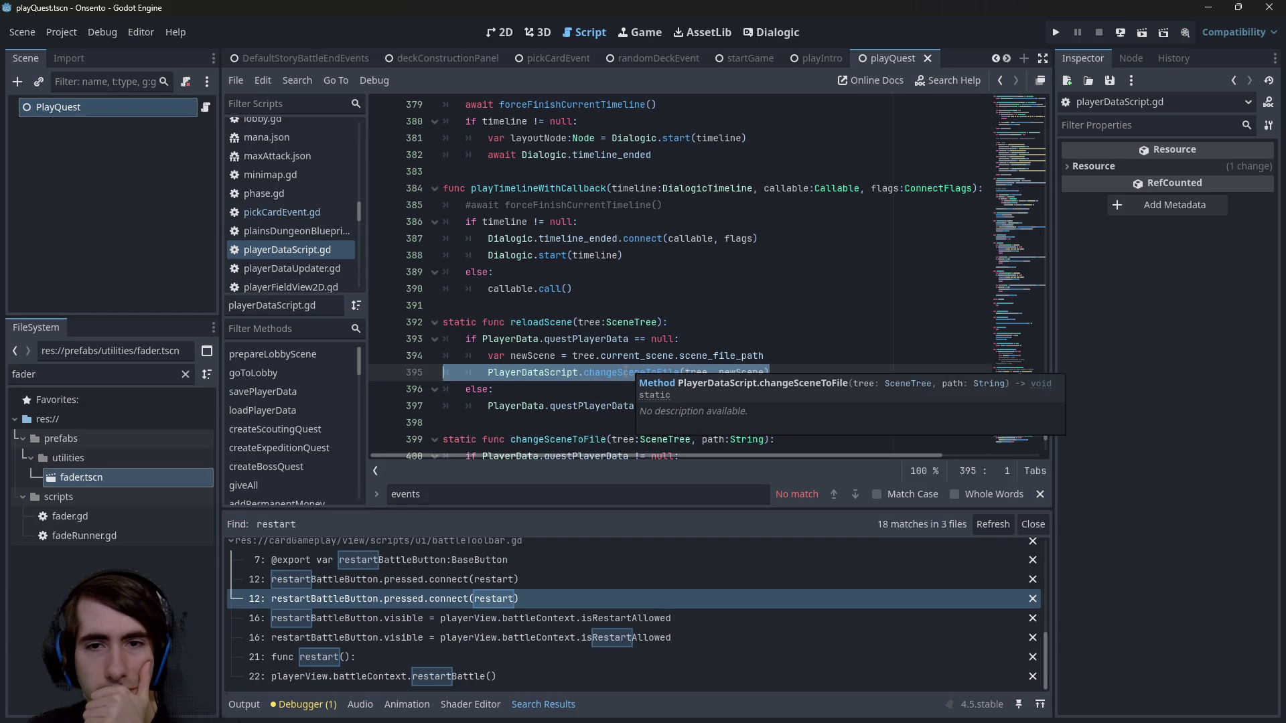
pyautogui.doubleClick(753, 373)
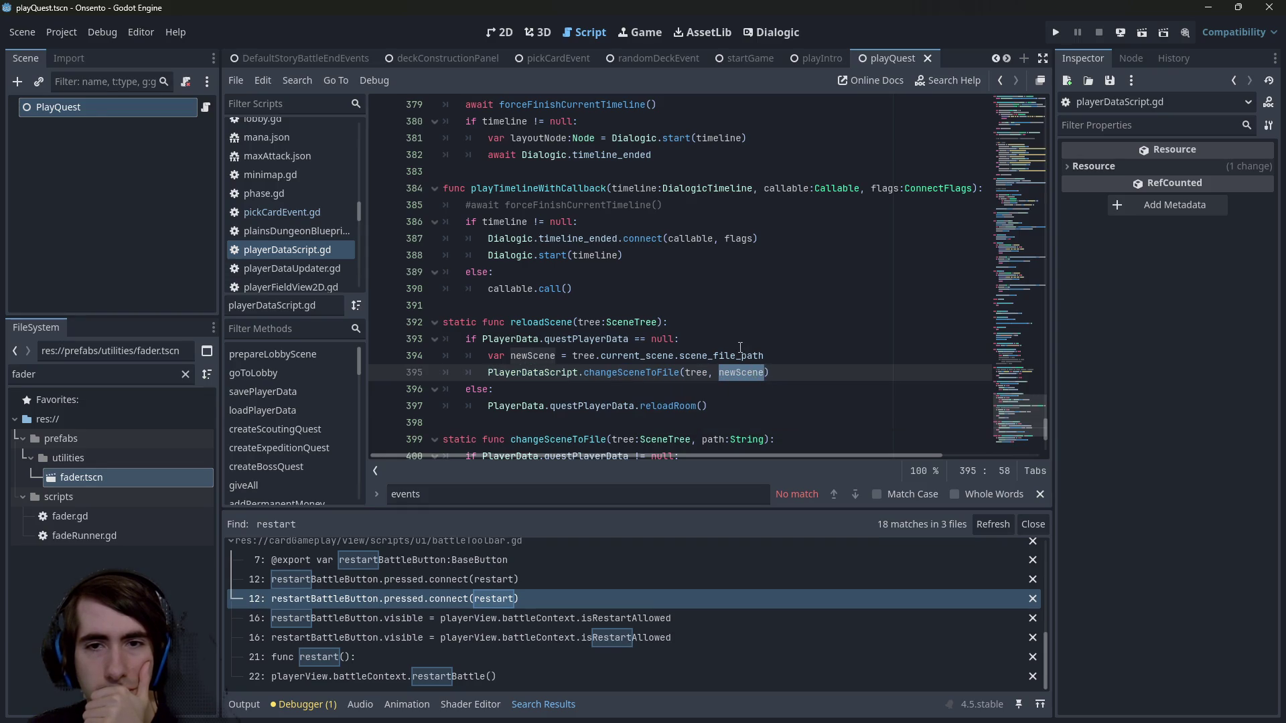
pyautogui.keyDown('ctrl'); pyautogui.click(642, 373); pyautogui.keyUp('ctrl')
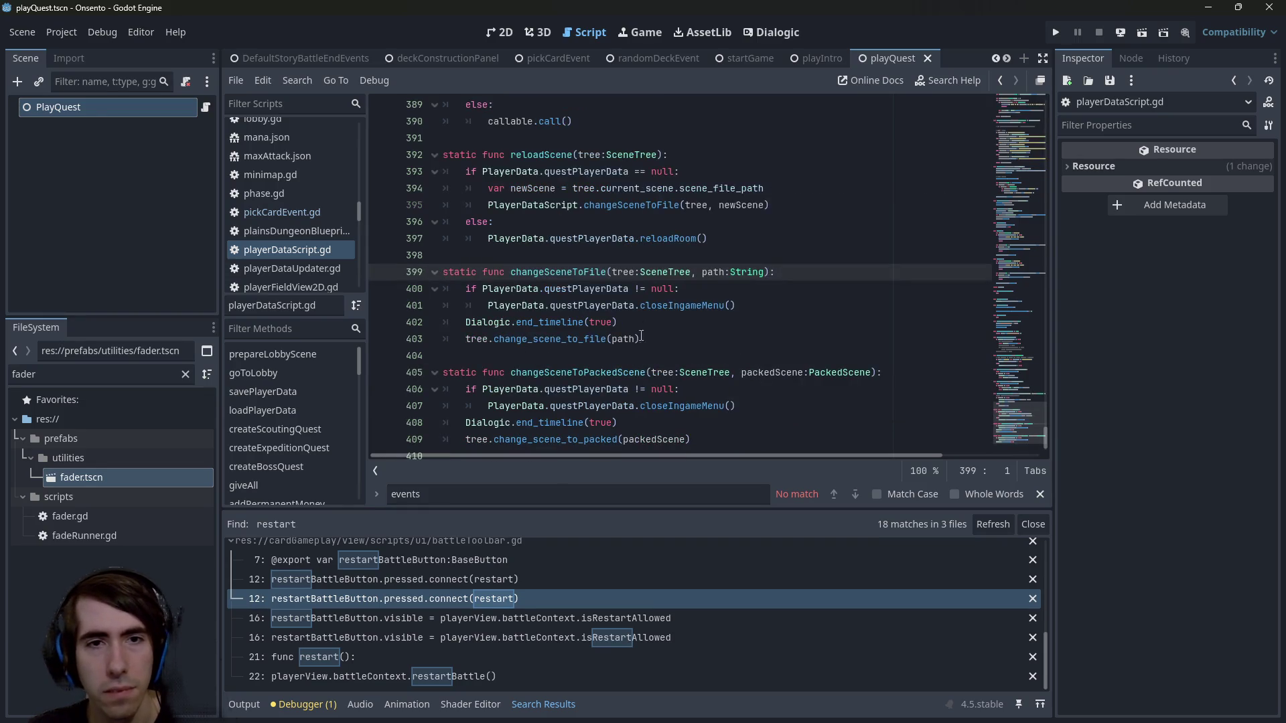
pyautogui.scroll(3, 676, 299)
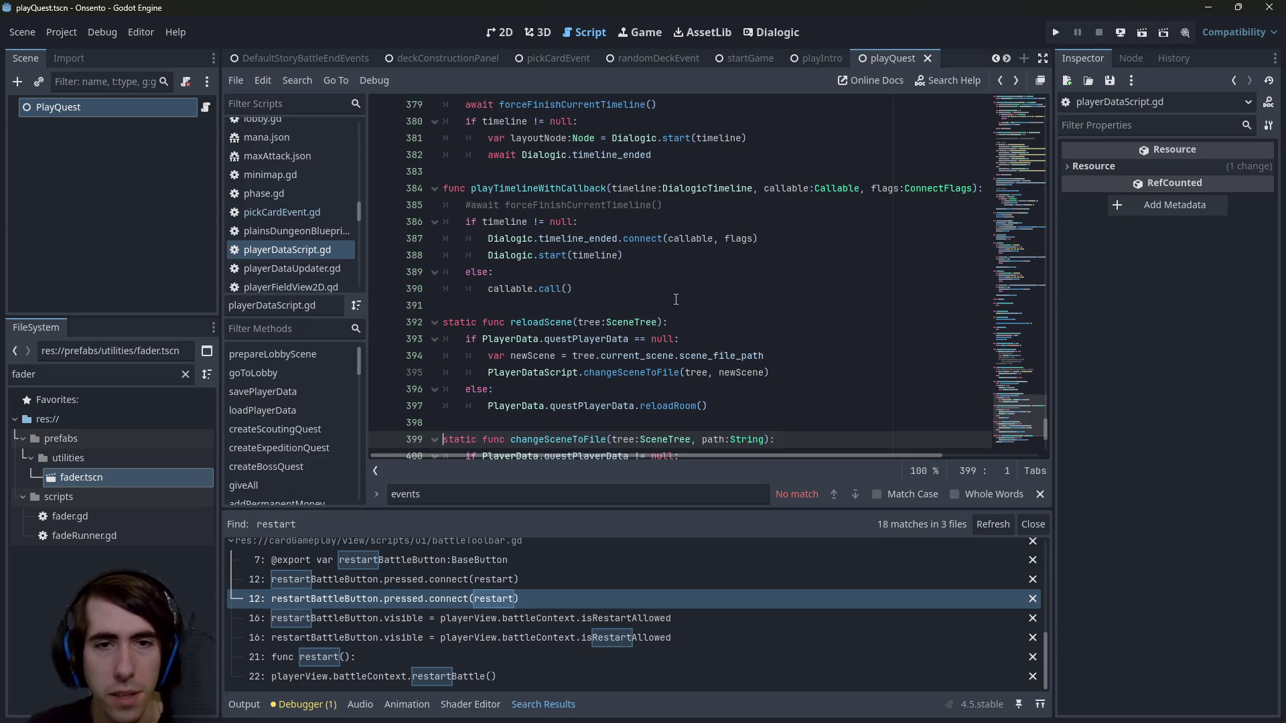
pyautogui.click(818, 372)
pyautogui.click(801, 363)
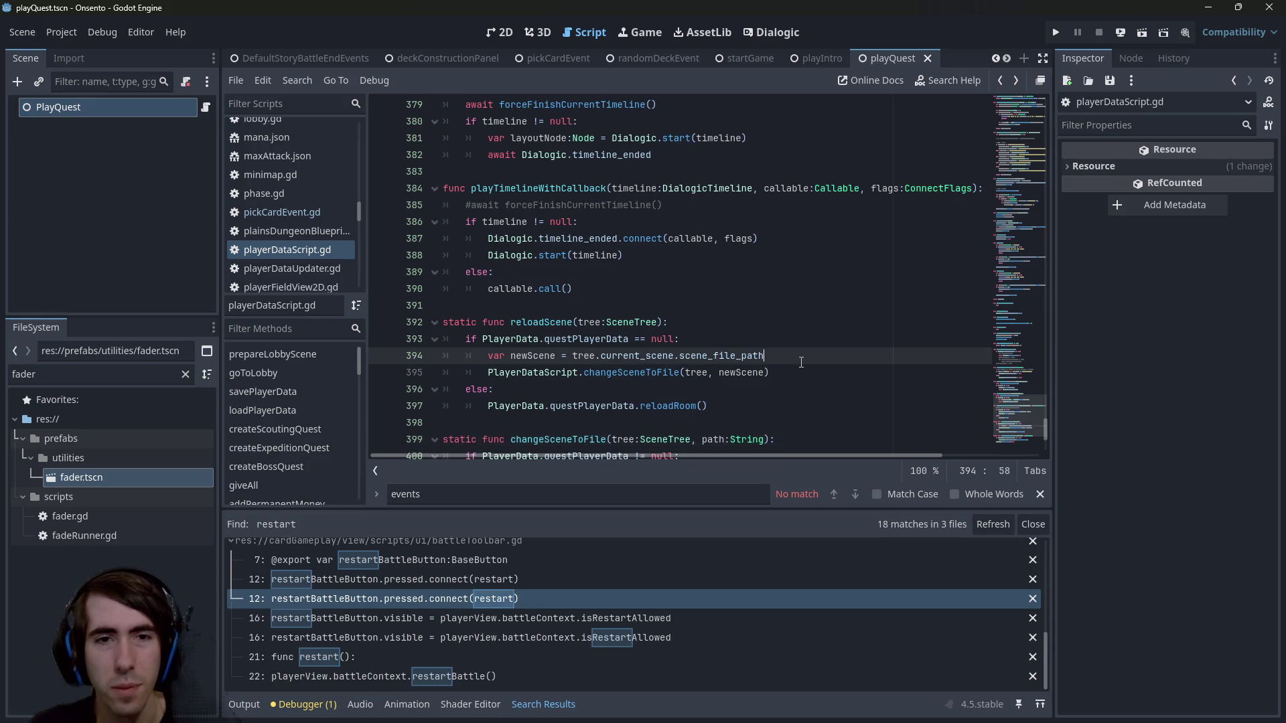
# Start an 'await get_tree' line after line 394, then erase it again.
pyautogui.press('Return')
pyautogui.write('await get')
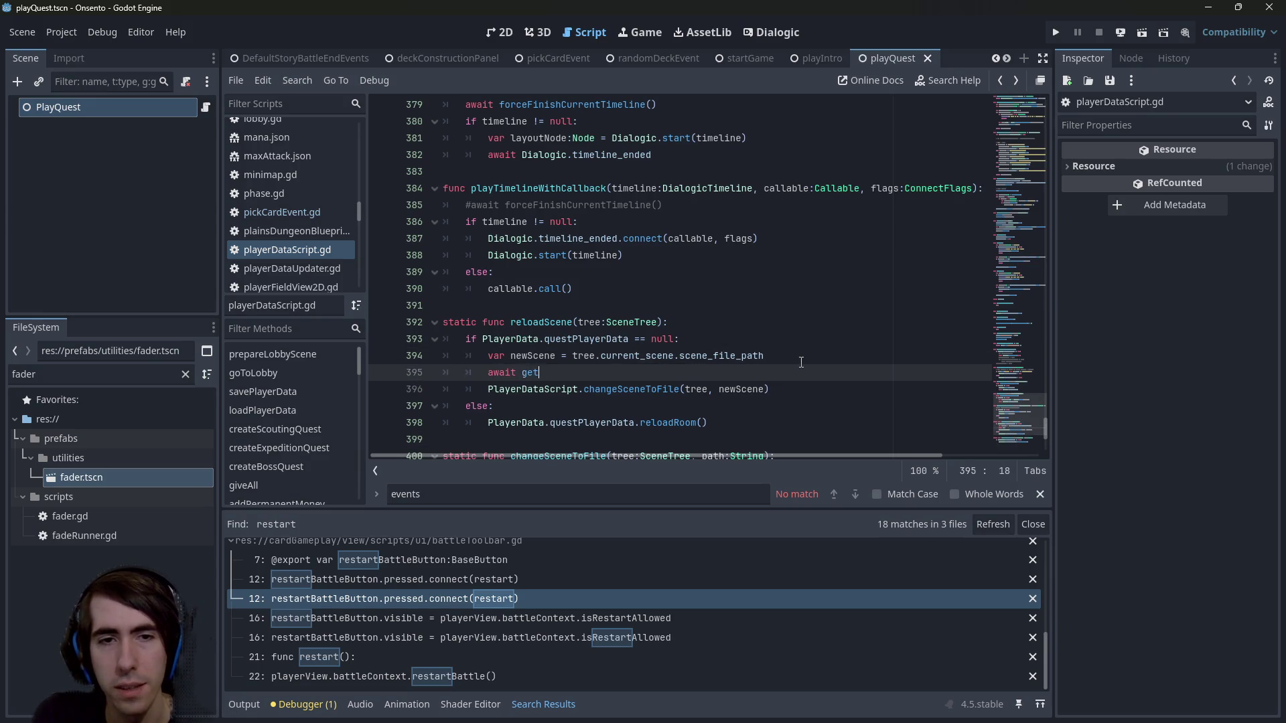
pyautogui.write('_tree')
pyautogui.hotkey('ctrl', 'BackSpace')
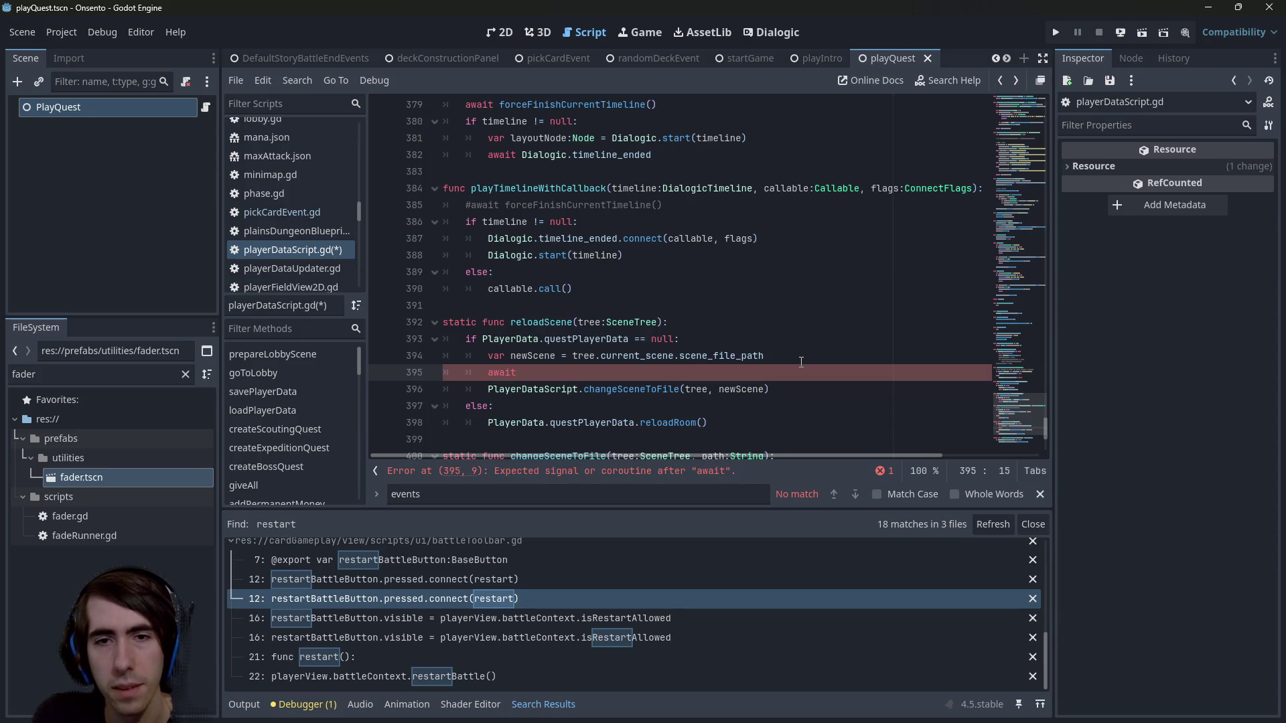
pyautogui.click(802, 361)
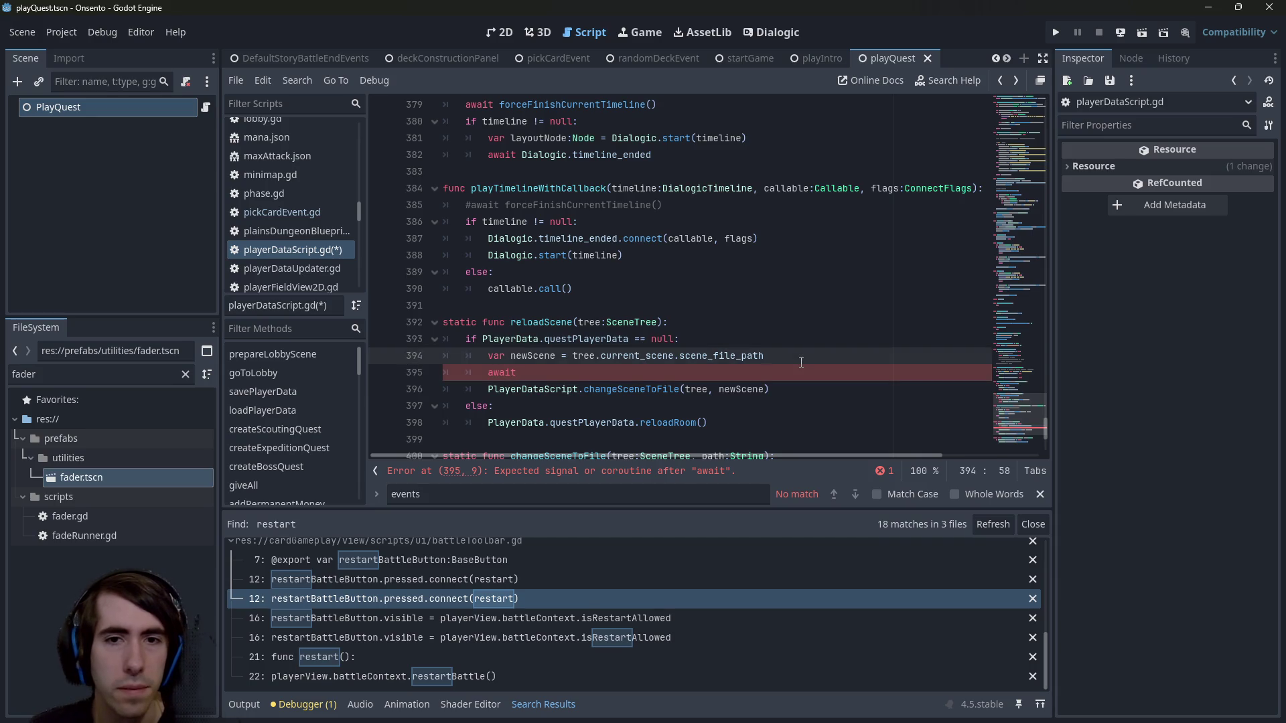
# Copy goToLobby's fader code block and paste it into reloadScene.
pyautogui.moveTo(1013, 416); pyautogui.dragTo(1006, 106)
pyautogui.scroll(-3, 803, 328)
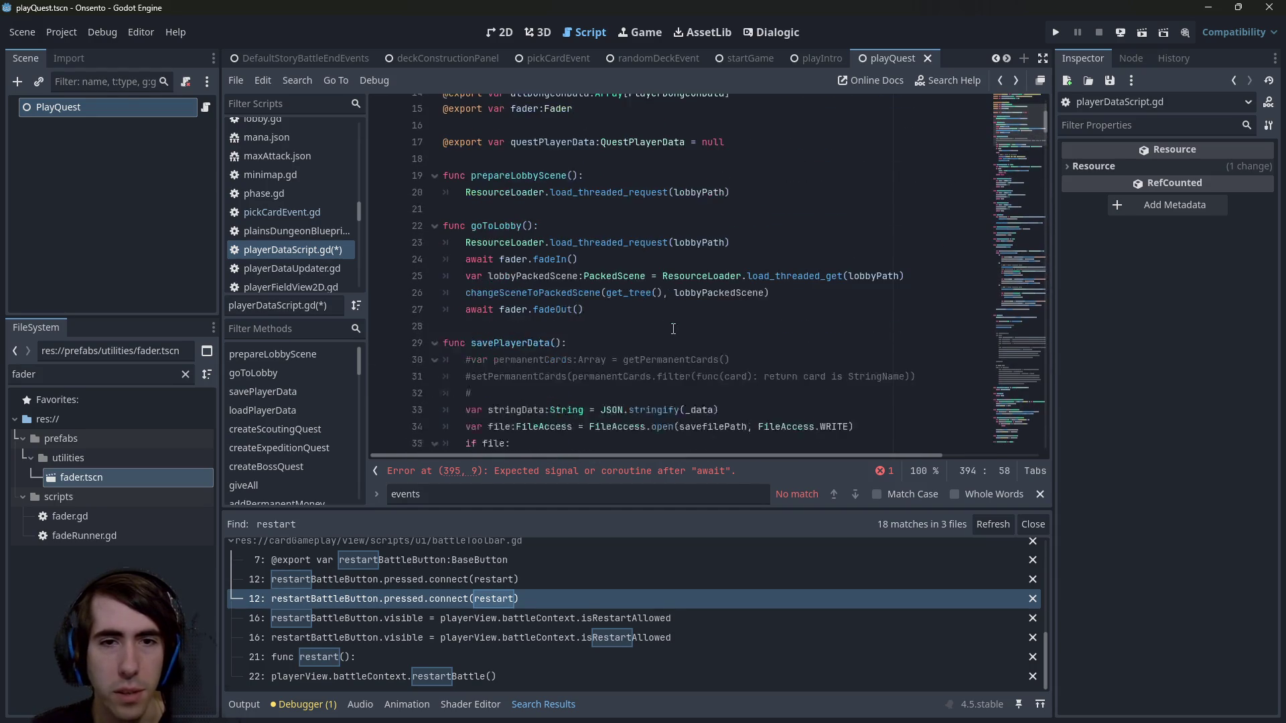
pyautogui.scroll(4, 636, 402)
pyautogui.moveTo(628, 412); pyautogui.dragTo(609, 276)
pyautogui.click(609, 276)
pyautogui.click(428, 471)
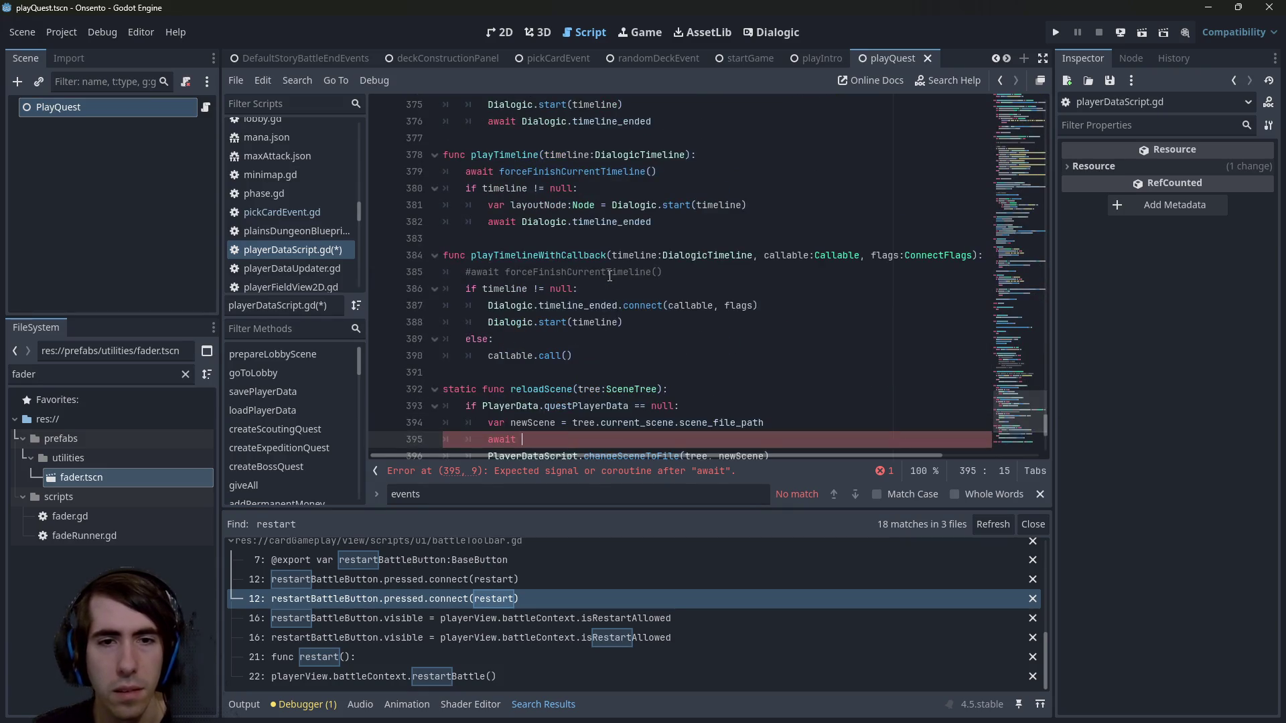
pyautogui.write('func prepareLobbyScene(): \tResourceLoader.load_threaded_request(lobbyPath)  func goToLobby(): \tResourceLoader.load_threaded_request(lobbyPath) \tawait fader.fadeIn() \tvar lobbyPackedScene:PackedScene = ResourceLoader.load_threaded_get(lobbyPath) \tchangeSceneToPackedScene(get_tree(), lobbyPackedScene) \tawait fader.fadeOut()')
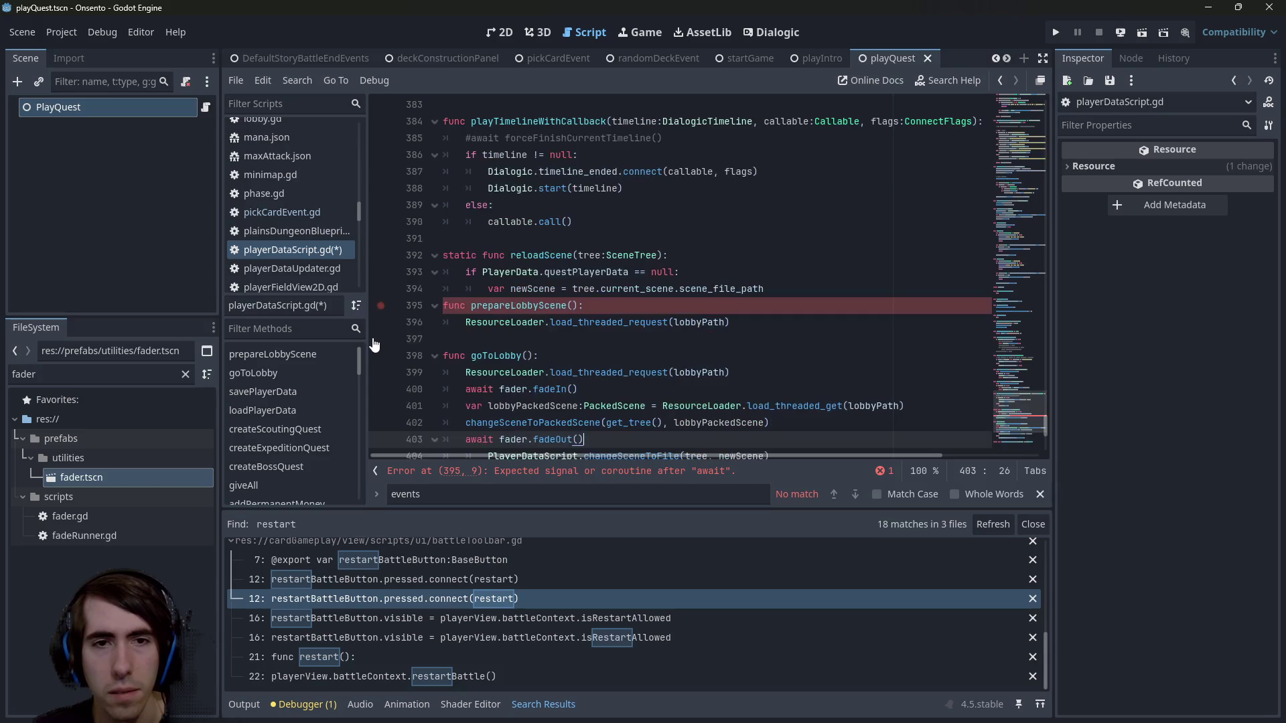
# Reindent the pasted block and delete its prepareLobbyScene and goToLobby header lines.
pyautogui.scroll(-1, 374, 345)
pyautogui.moveTo(585, 389)
pyautogui.mouseDown()
pyautogui.moveTo(405, 286)
pyautogui.moveTo(395, 258)
pyautogui.mouseUp()
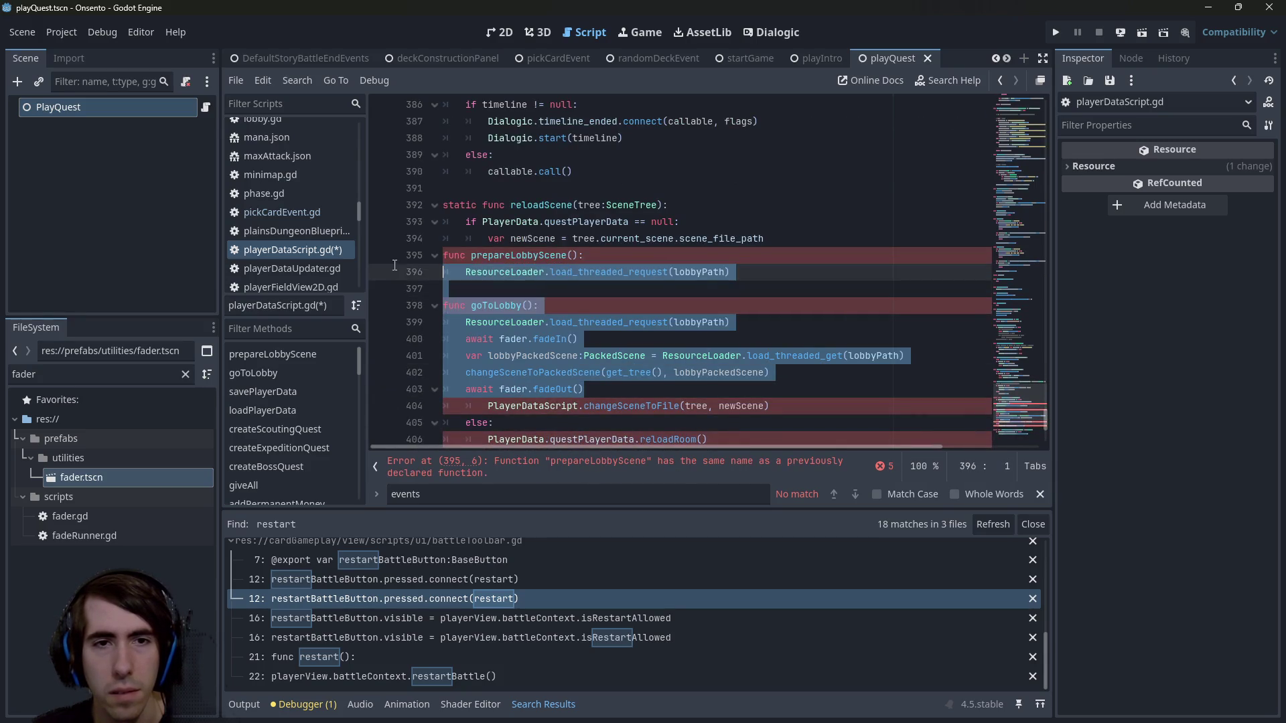
pyautogui.press('Tab')
pyautogui.press('Tab')
pyautogui.click(652, 255)
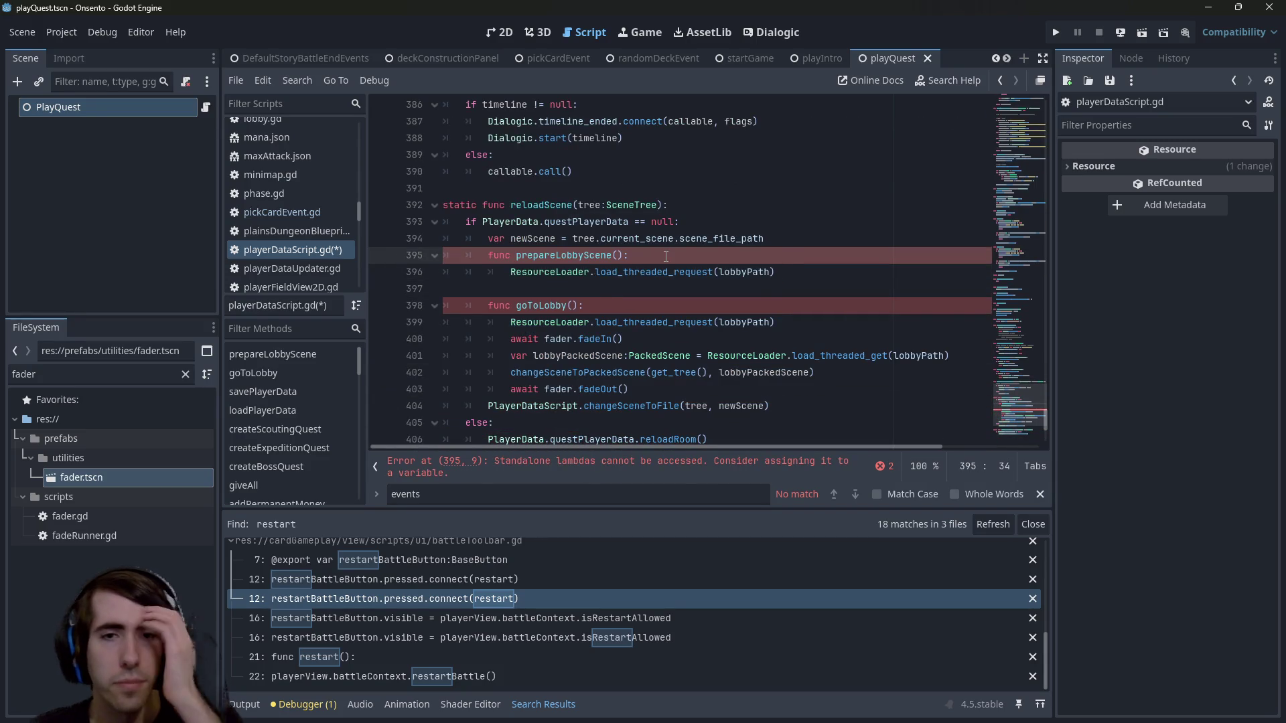
pyautogui.moveTo(652, 256)
pyautogui.mouseDown()
pyautogui.moveTo(472, 255)
pyautogui.moveTo(485, 252)
pyautogui.mouseUp()
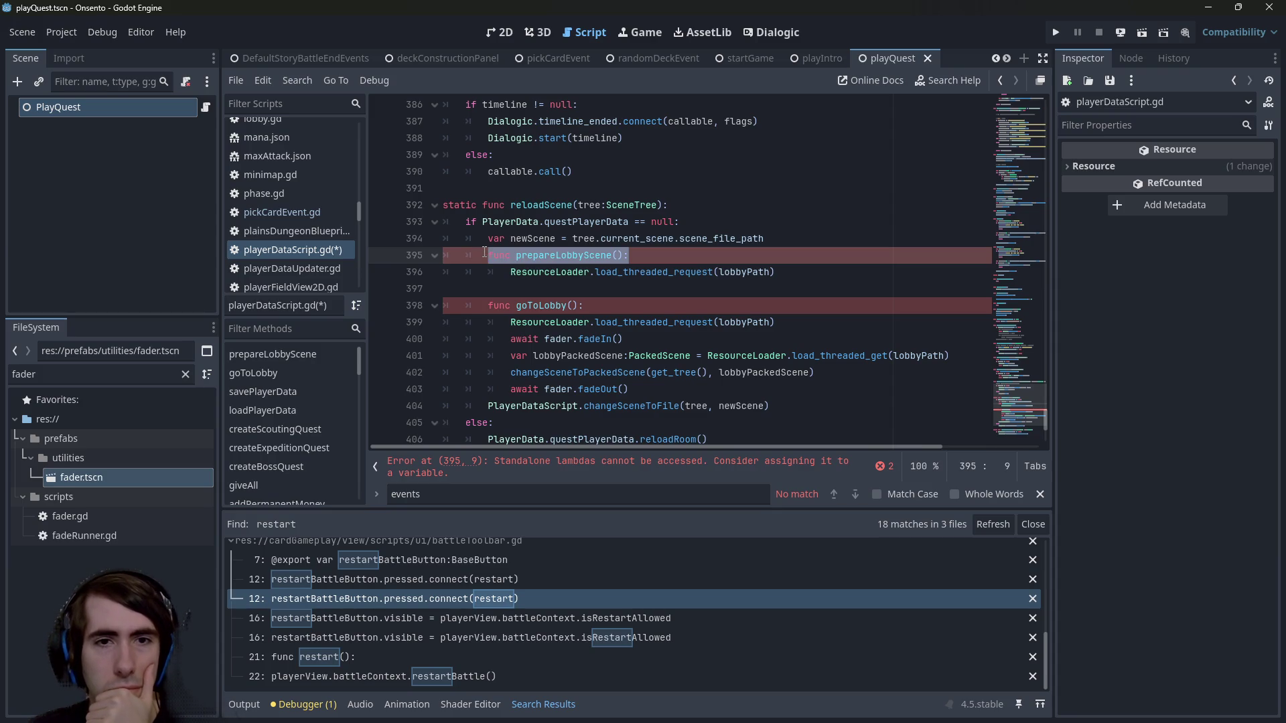
pyautogui.moveTo(634, 396); pyautogui.dragTo(444, 255)
pyautogui.hotkey('shift', 'Tab')
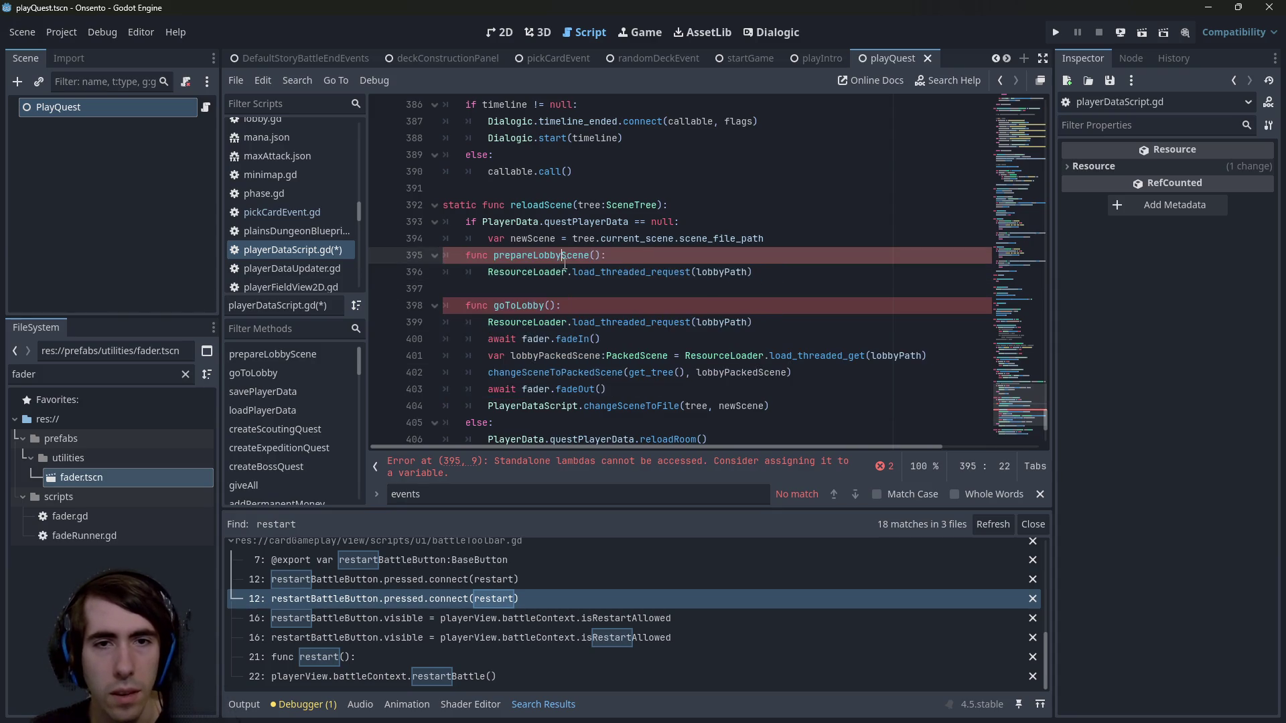
pyautogui.press('BackSpace')
pyautogui.press('BackSpace')
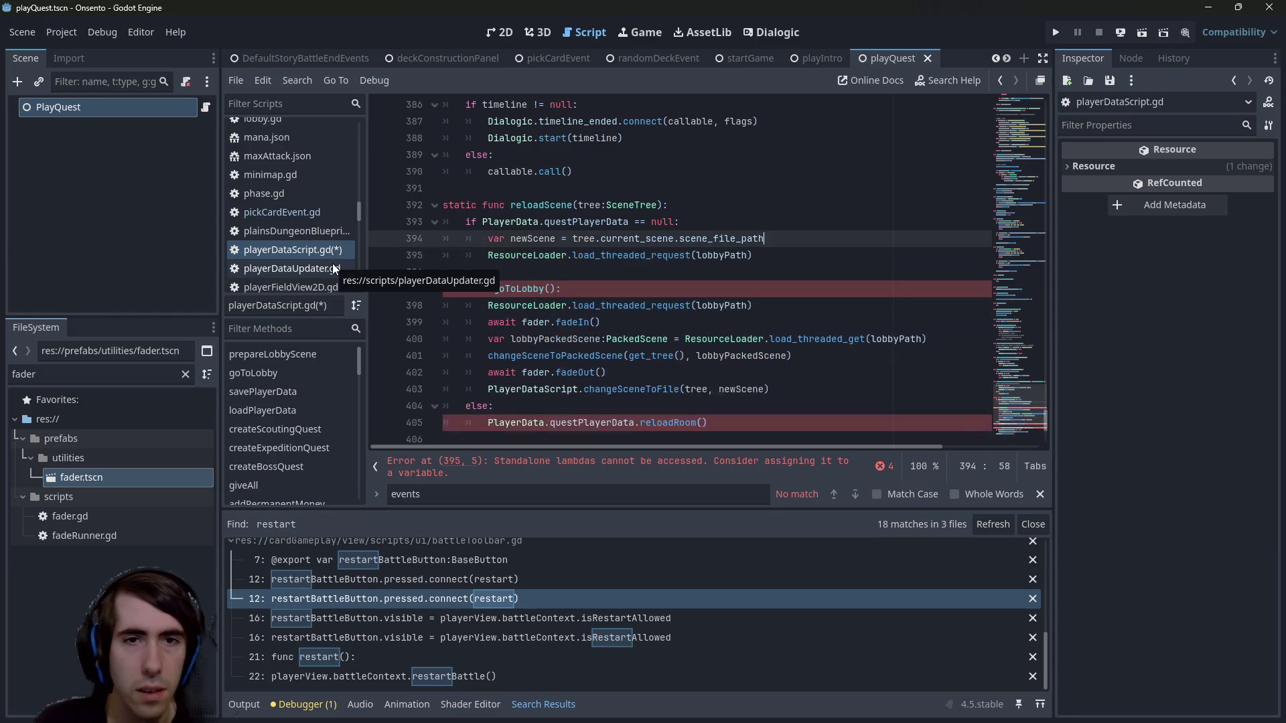
pyautogui.moveTo(608, 297); pyautogui.dragTo(412, 277)
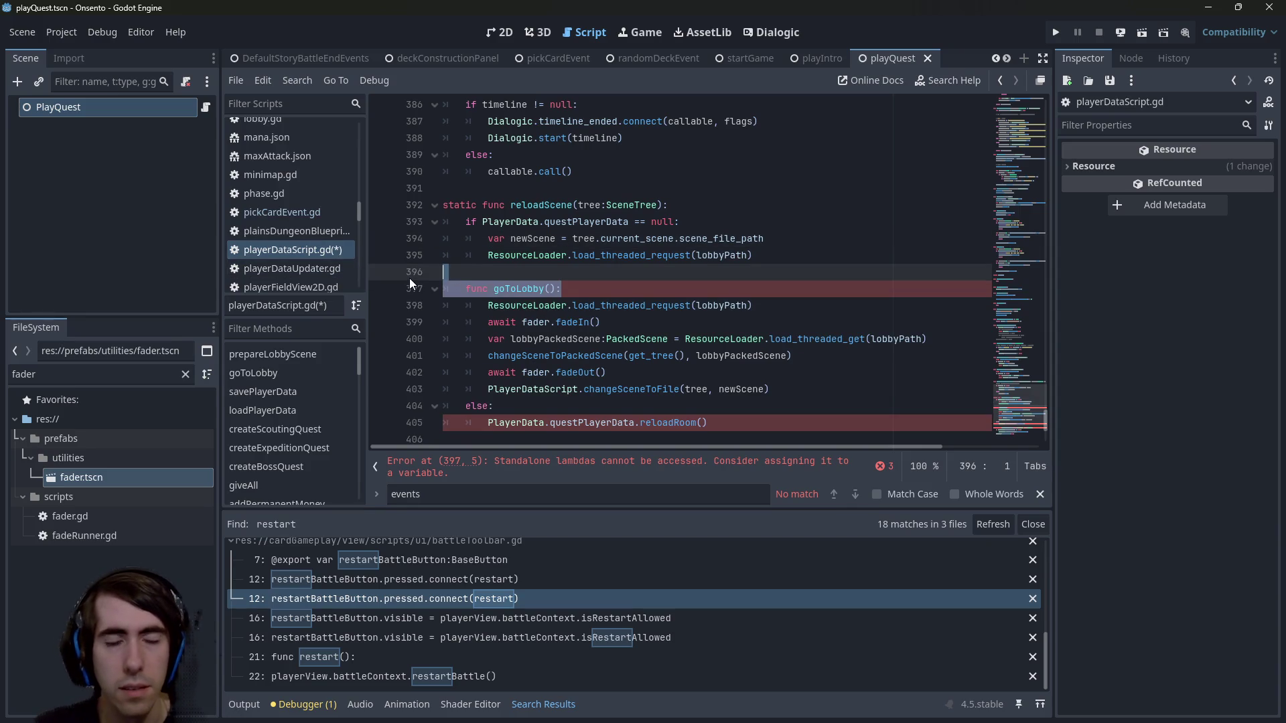
pyautogui.press('BackSpace')
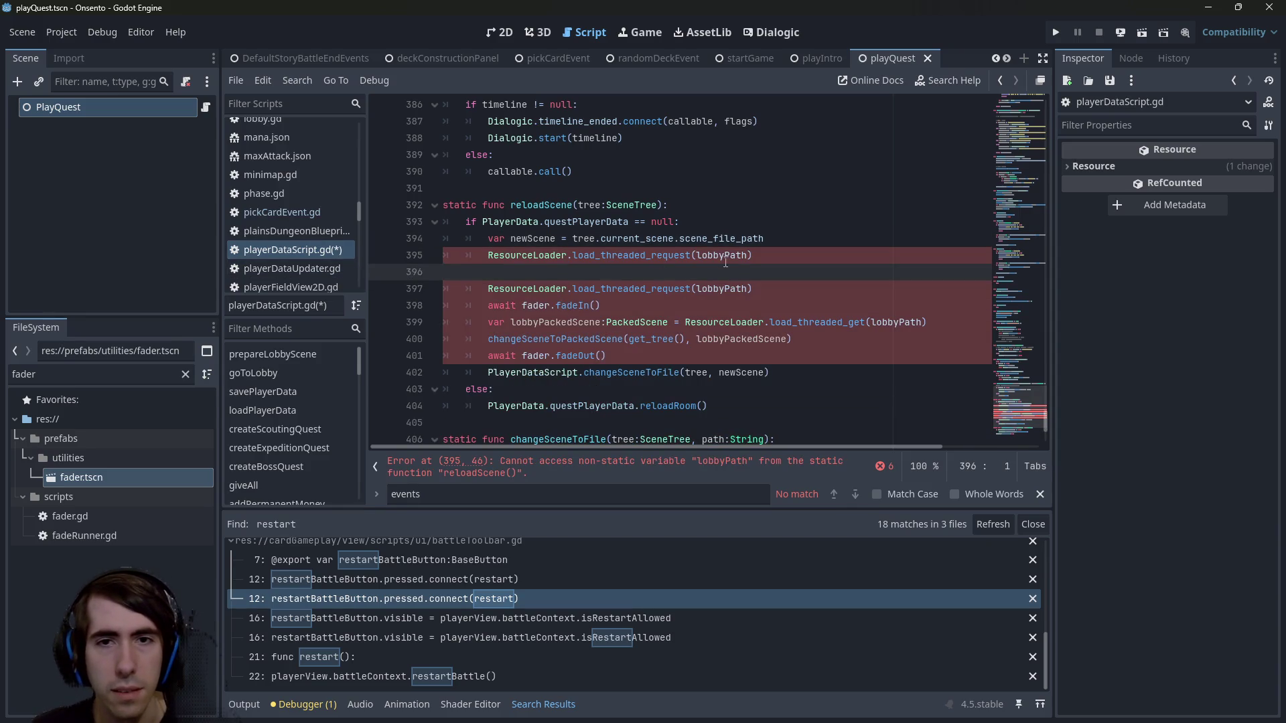
# Type newScene as String, load newScene instead of lobbyPath, drop the duplicate load line, and save.
pyautogui.doubleClick(725, 255)
pyautogui.doubleClick(533, 239)
pyautogui.hotkey('ctrl', 'c')
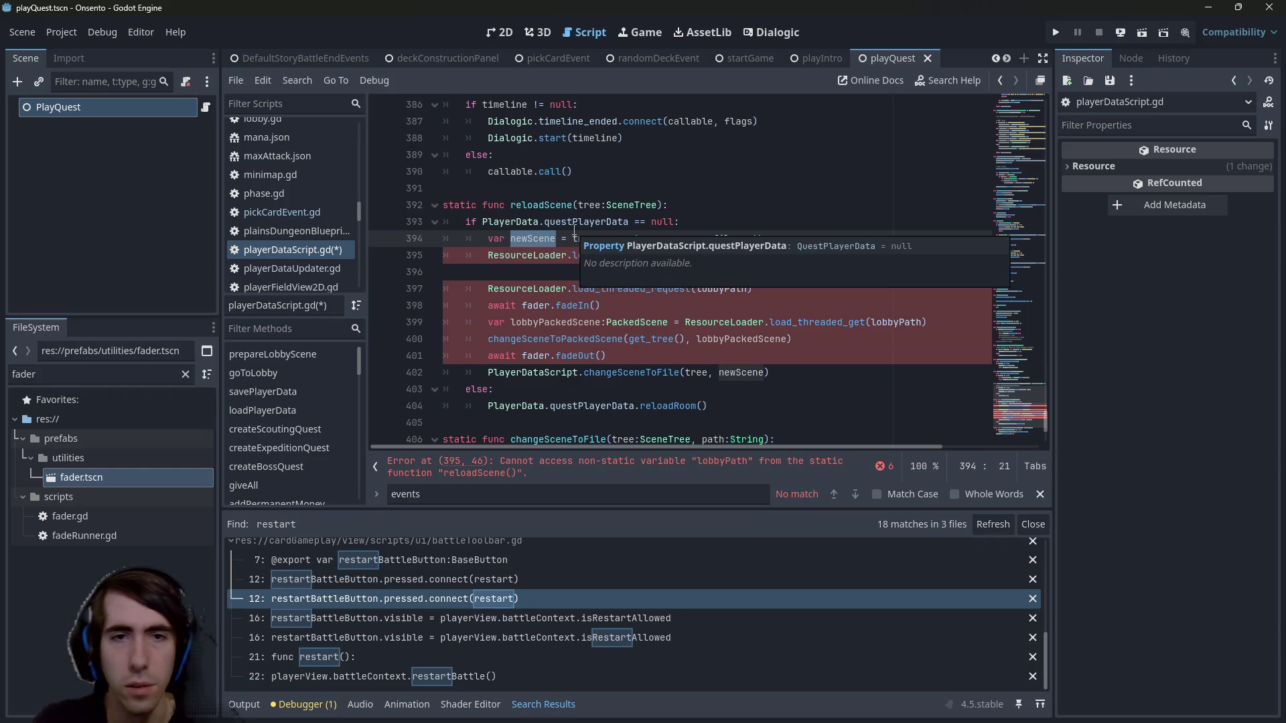
pyautogui.click(555, 239)
pyautogui.write(':String')
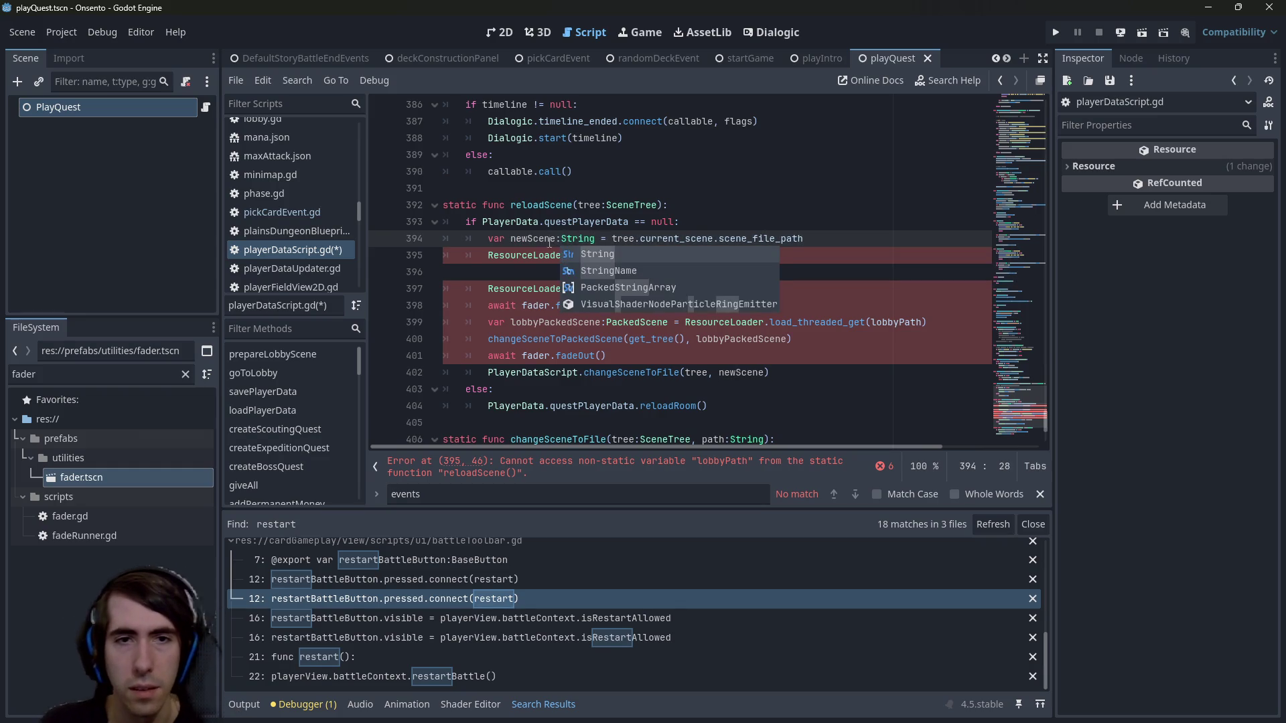
pyautogui.doubleClick(724, 255)
pyautogui.hotkey('ctrl', 'v')
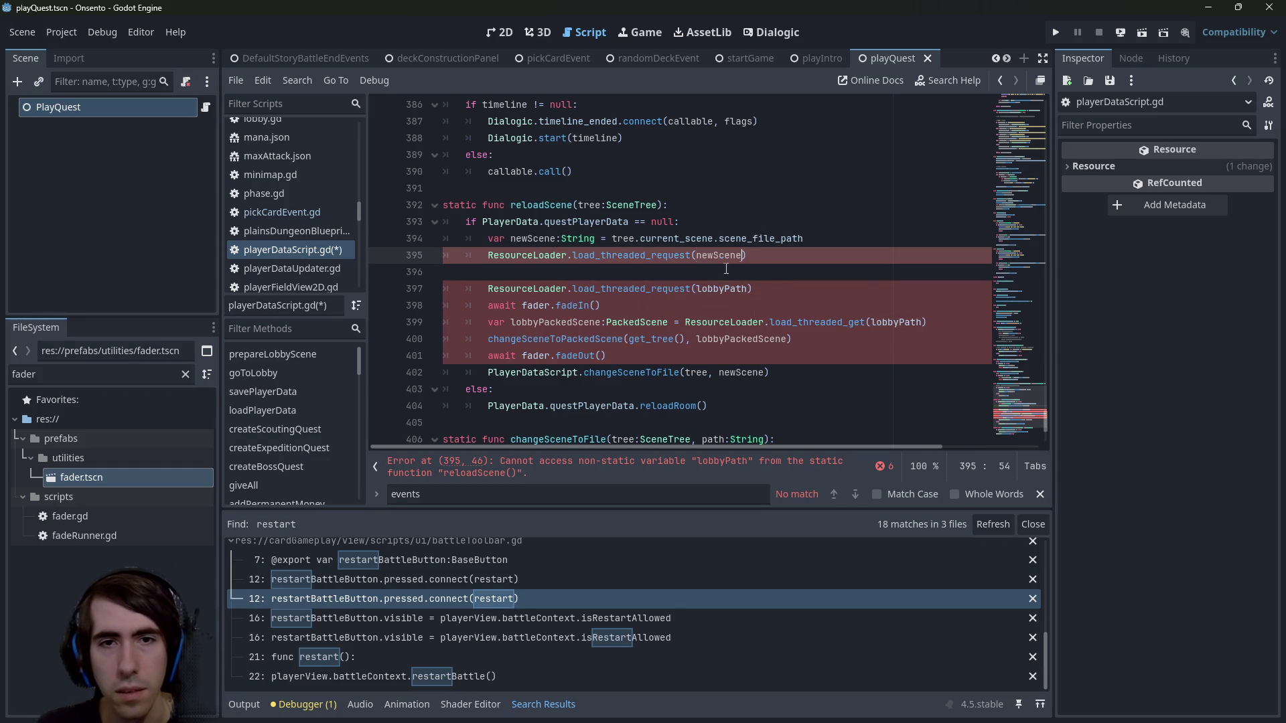
pyautogui.moveTo(753, 289)
pyautogui.mouseDown()
pyautogui.moveTo(456, 289)
pyautogui.moveTo(399, 271)
pyautogui.mouseUp()
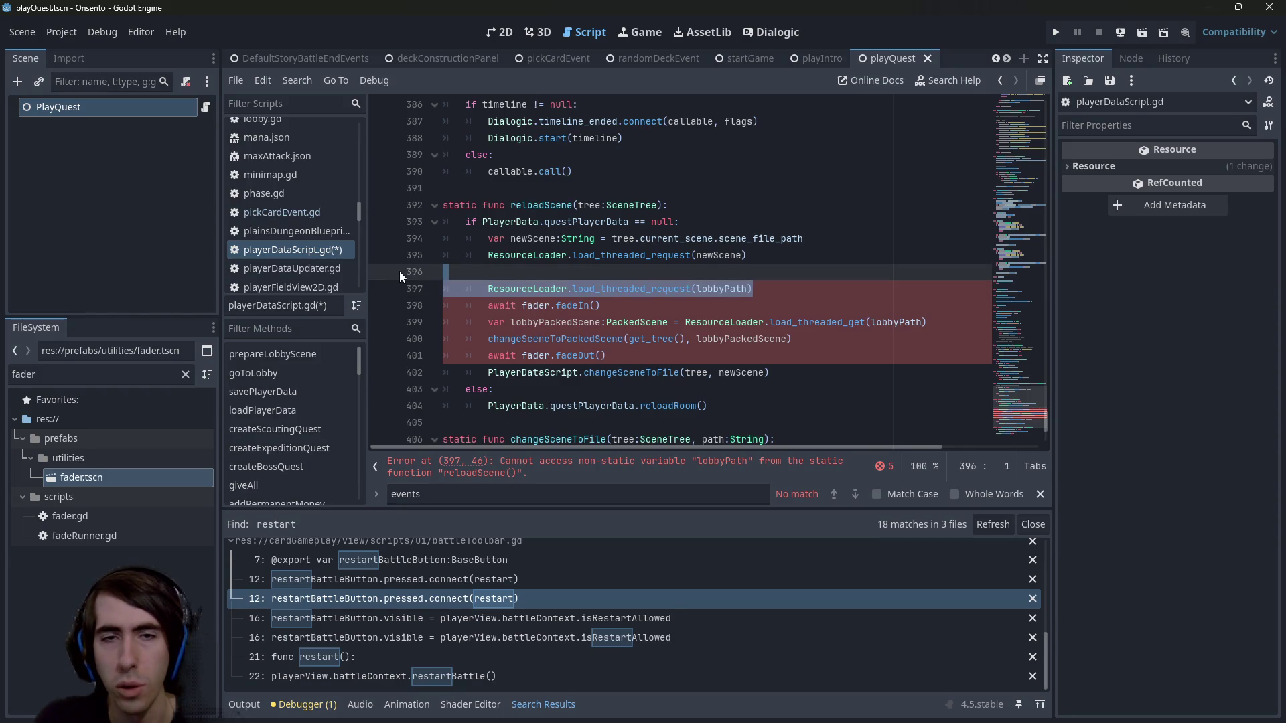
pyautogui.press('BackSpace')
pyautogui.press('BackSpace')
pyautogui.click(513, 272)
pyautogui.hotkey('ctrl', 's')
# Review reloadScene's static declaration and the lobbyPackedScene fader code around it.
pyautogui.doubleClick(472, 205)
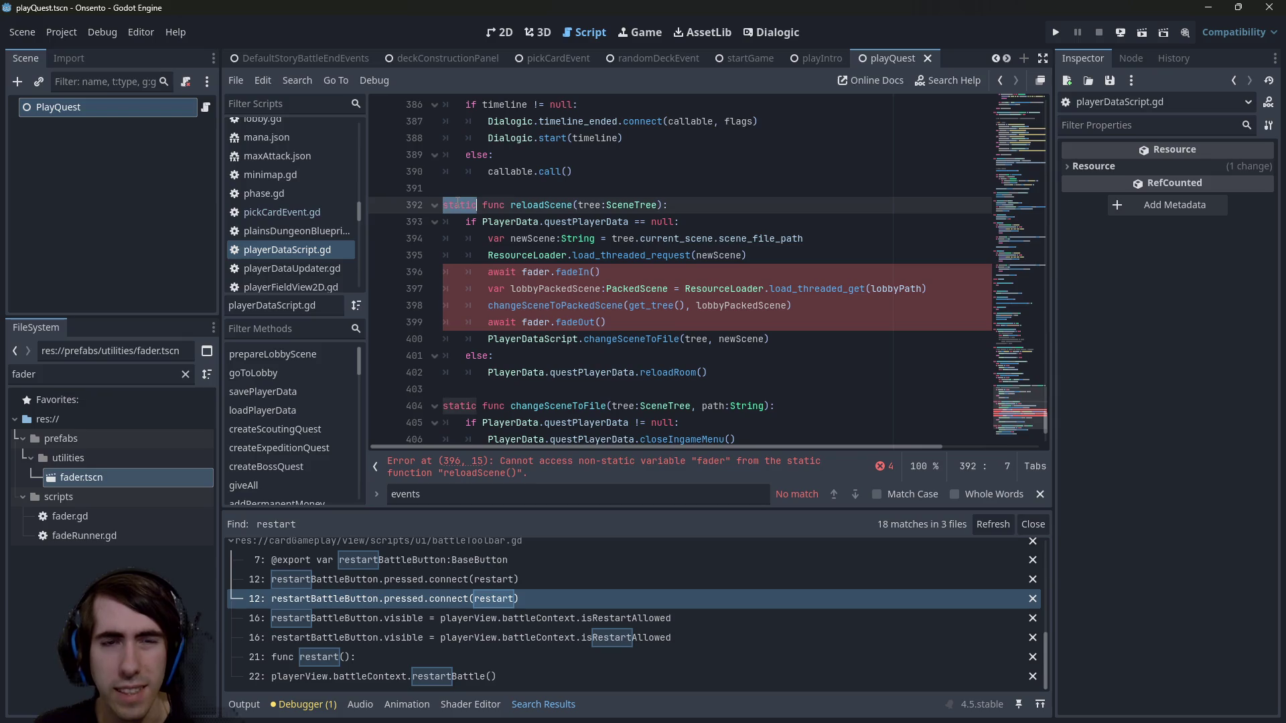
pyautogui.scroll(-3, 499, 263)
pyautogui.scroll(2, 499, 263)
pyautogui.scroll(-3, 499, 263)
pyautogui.scroll(3, 499, 264)
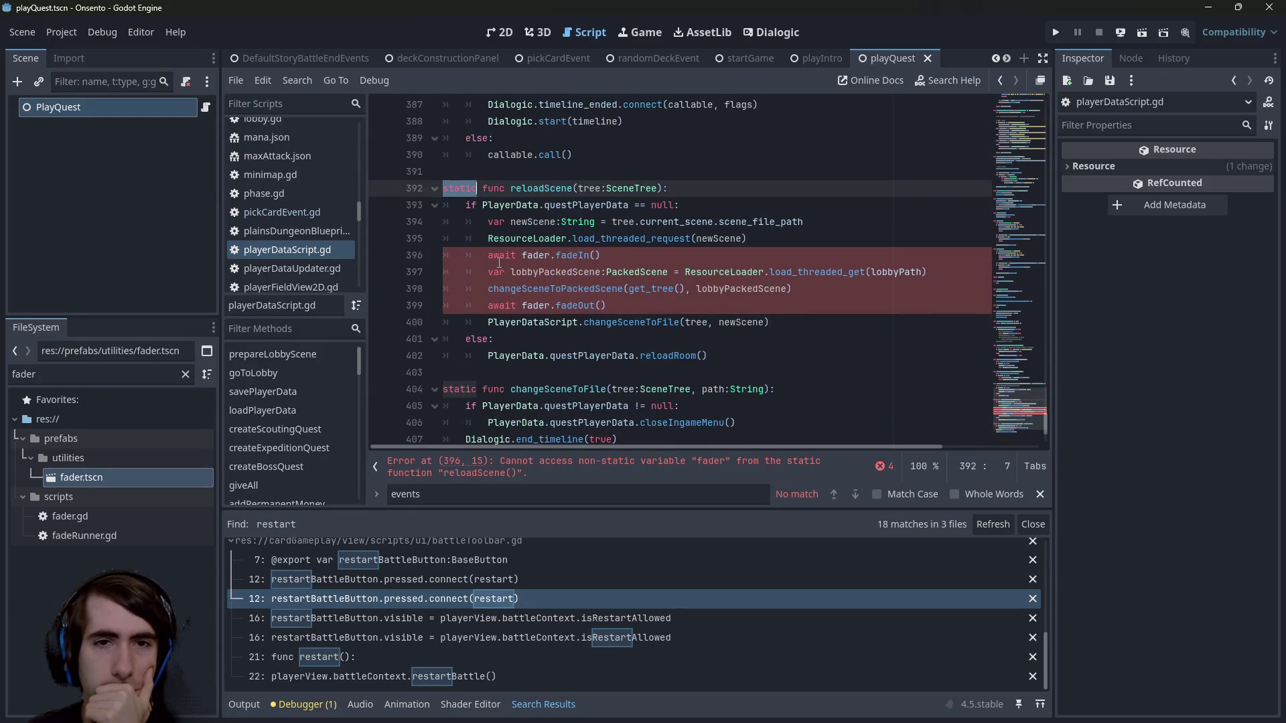
pyautogui.scroll(3, 500, 263)
pyautogui.scroll(-3, 464, 240)
pyautogui.scroll(2, 463, 239)
pyautogui.scroll(-2, 464, 239)
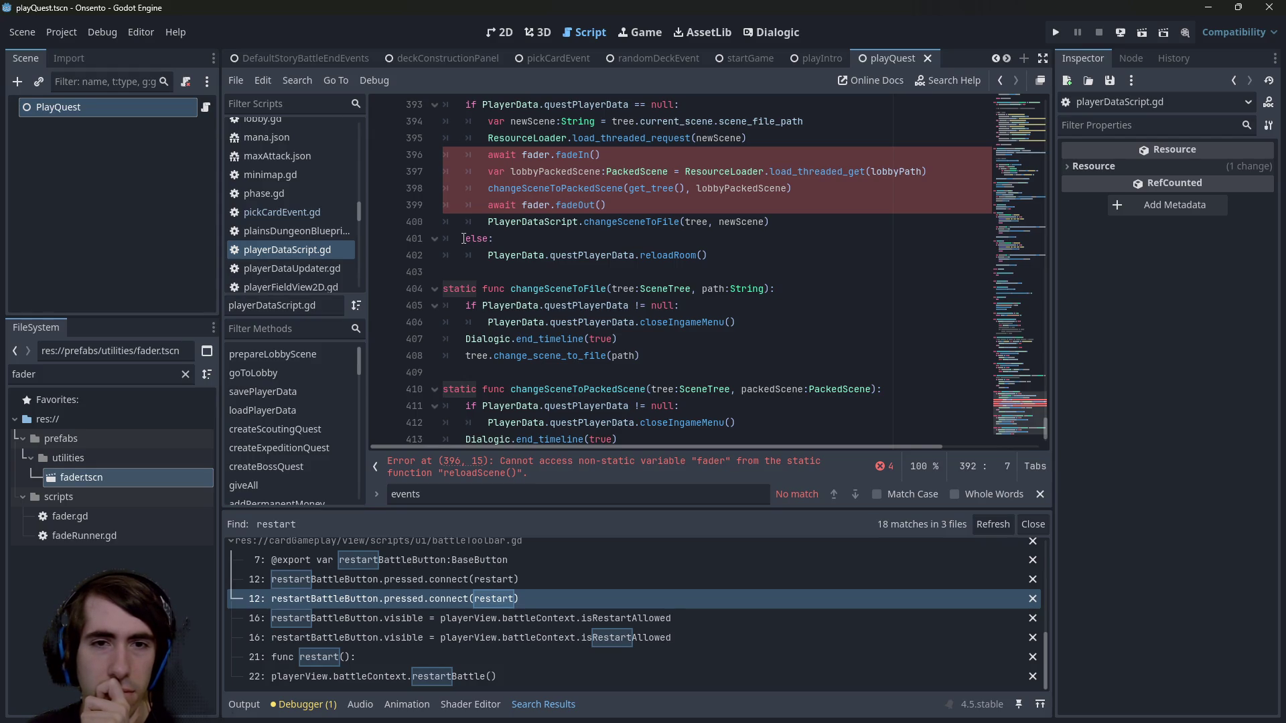
pyautogui.scroll(1, 463, 240)
pyautogui.scroll(-2, 464, 240)
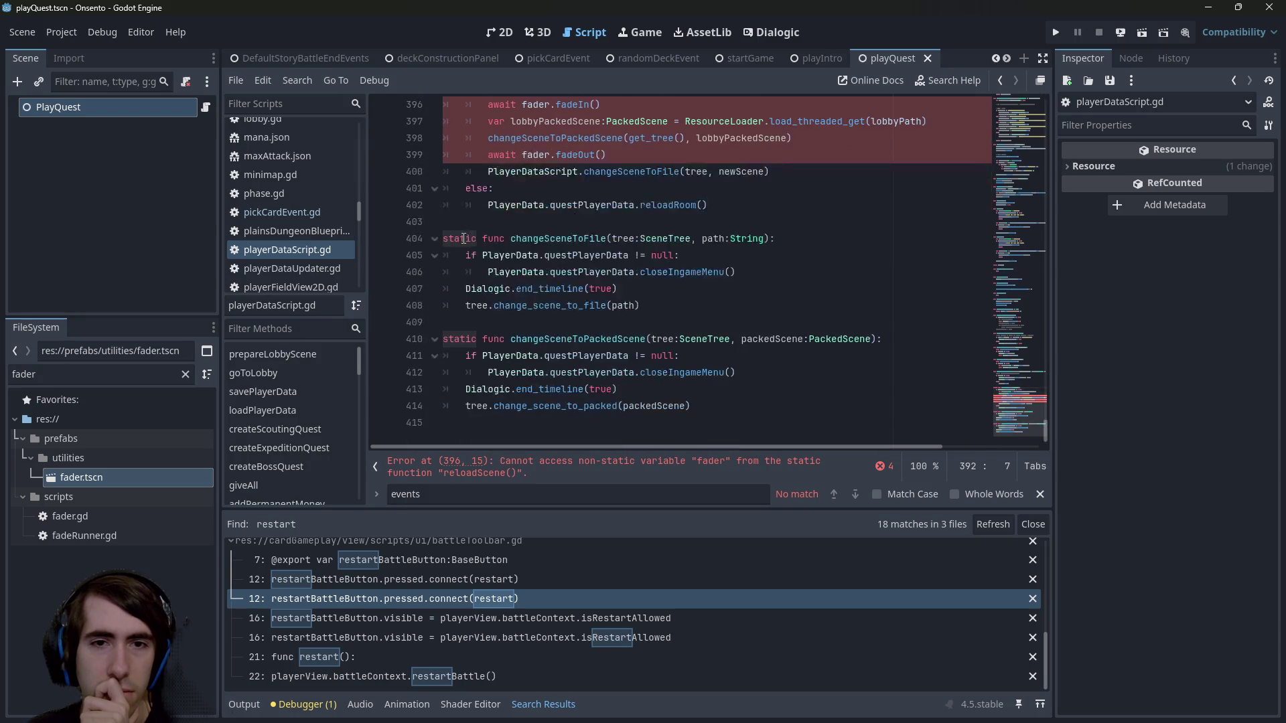
pyautogui.scroll(2, 464, 240)
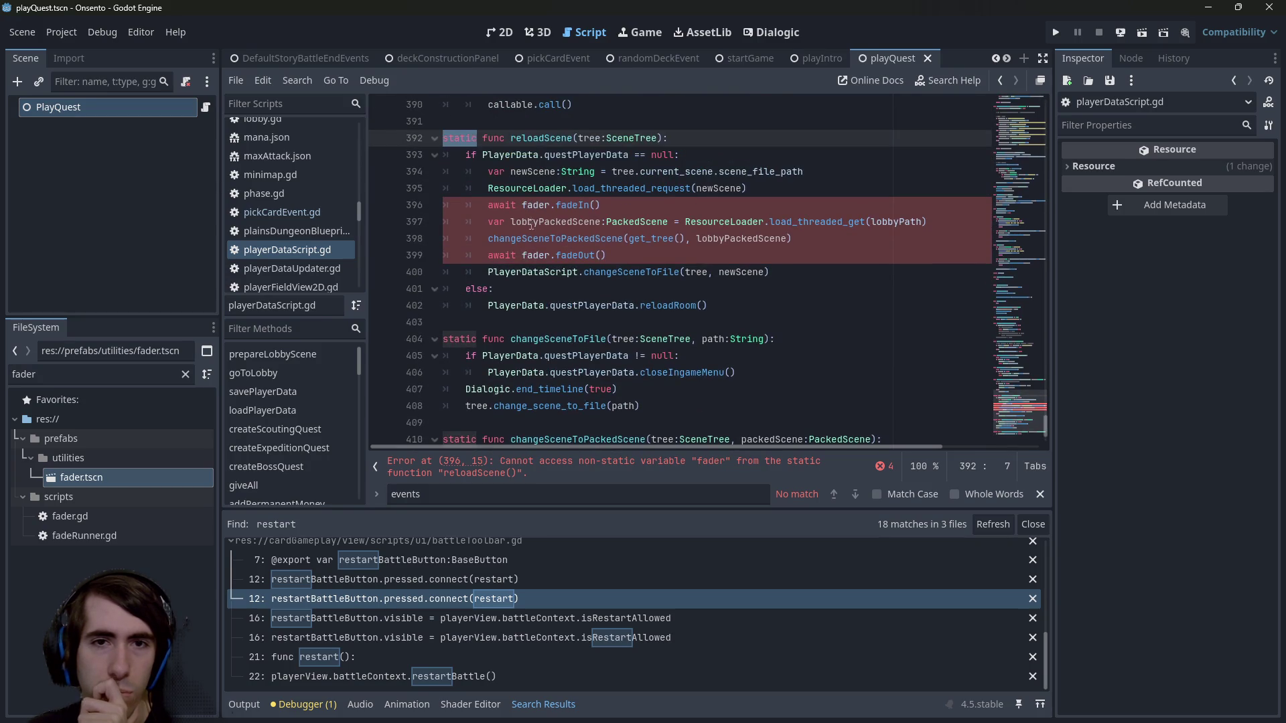
pyautogui.click(568, 222)
pyautogui.scroll(-1, 631, 255)
pyautogui.scroll(1, 631, 254)
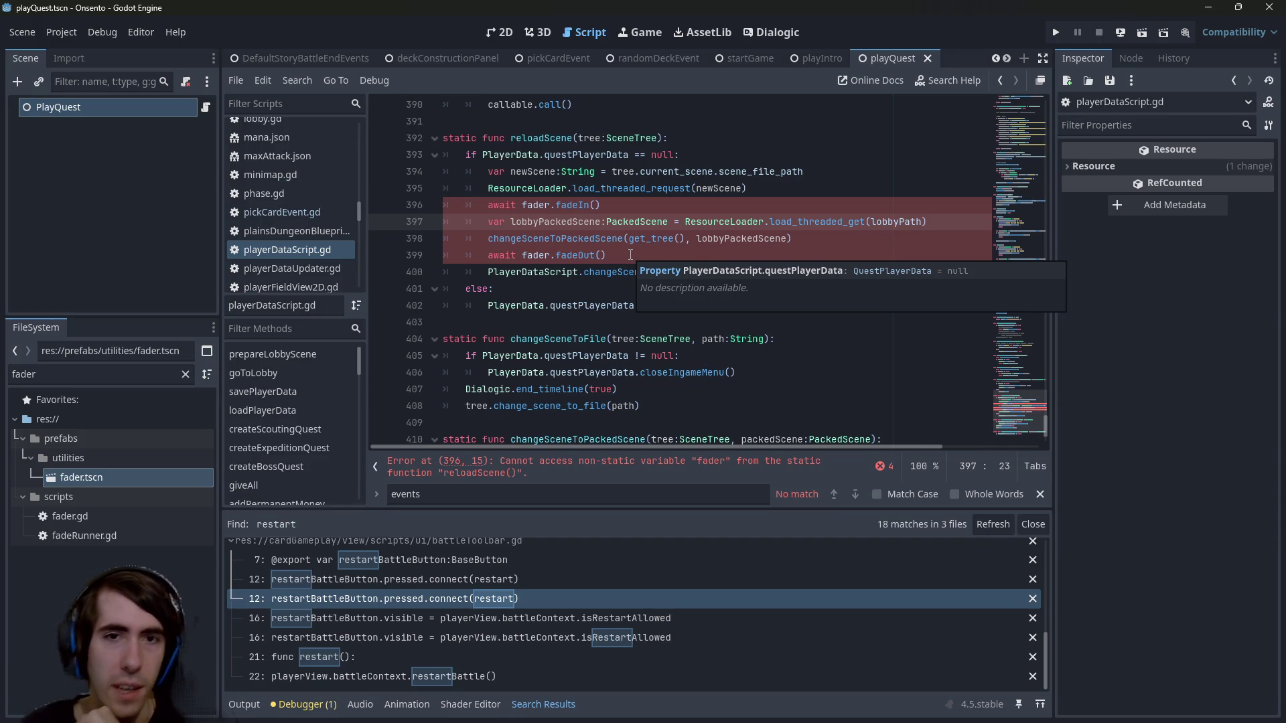
# Undo the fader edits in reloadScene back to before the paste.
pyautogui.click(630, 255)
pyautogui.hotkey('ctrl', 'z')
pyautogui.hotkey('ctrl', 'z')
pyautogui.hotkey('ctrl', 'z')
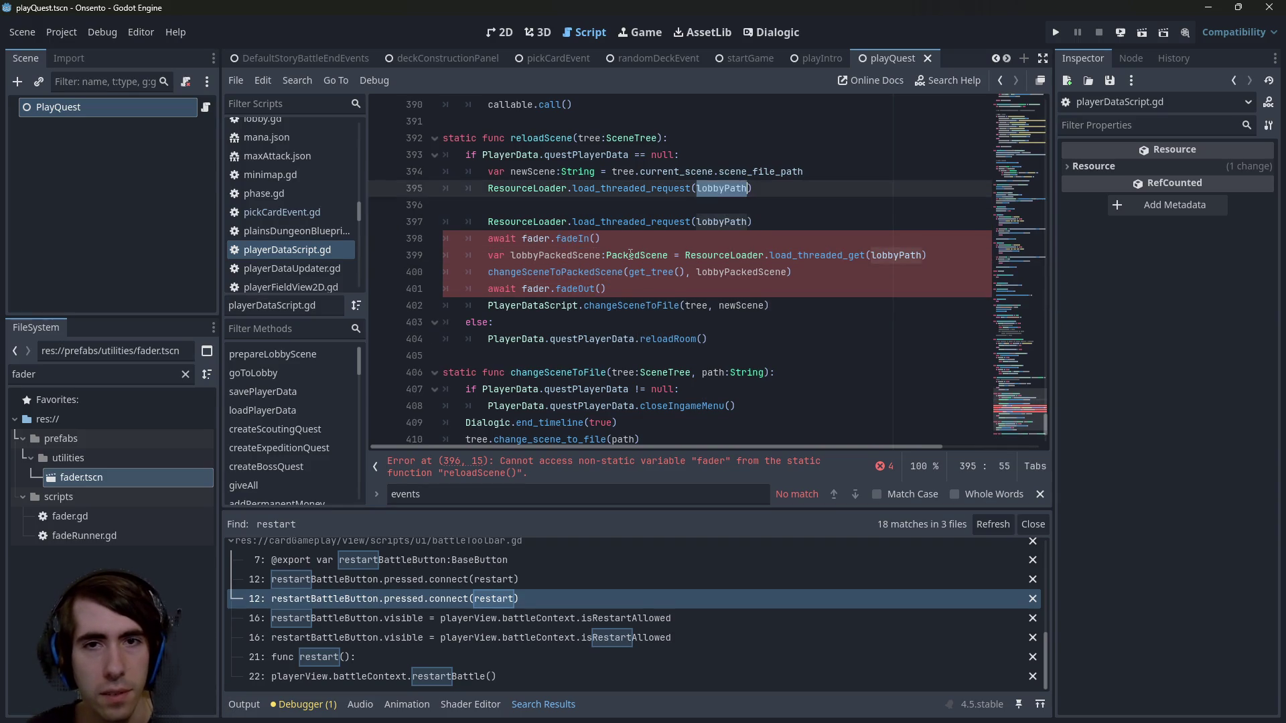
pyautogui.hotkey('ctrl', 'z')
pyautogui.hotkey('ctrl', 'z')
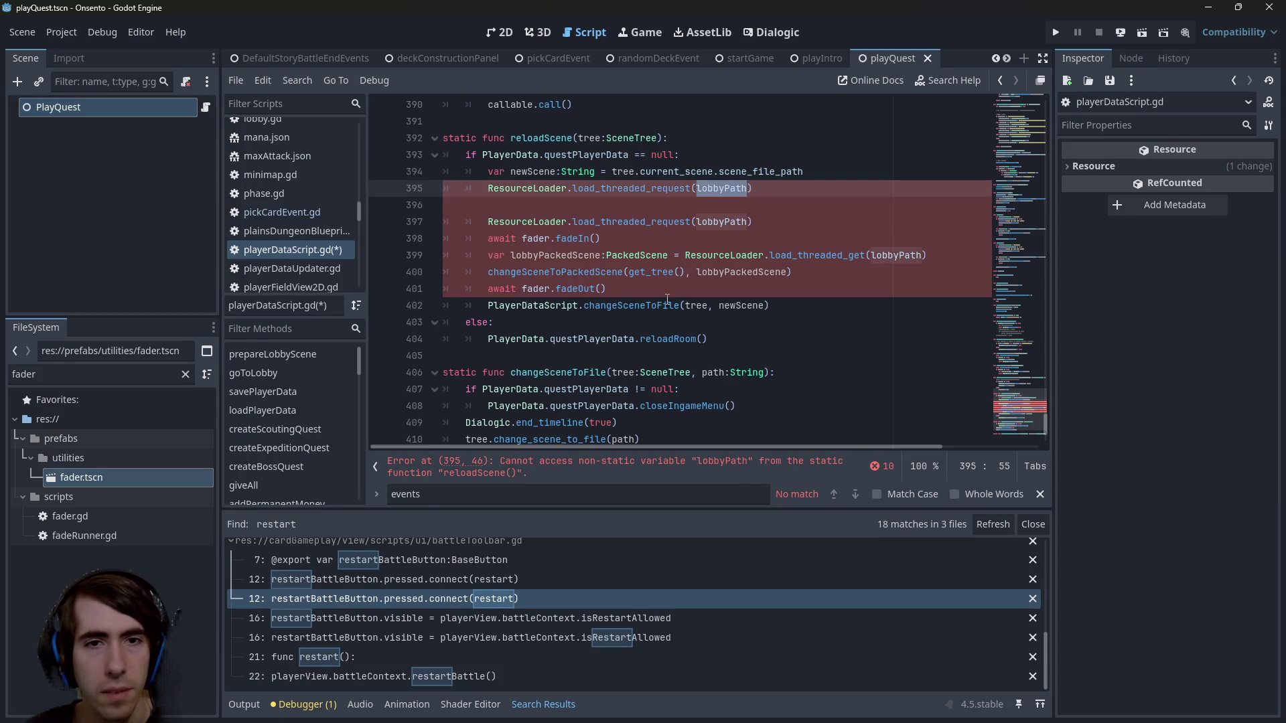
pyautogui.moveTo(660, 289); pyautogui.dragTo(358, 194)
pyautogui.hotkey('ctrl', 'c')
pyautogui.hotkey('ctrl', 'z')
pyautogui.hotkey('ctrl', 'z')
pyautogui.hotkey('ctrl', 'z')
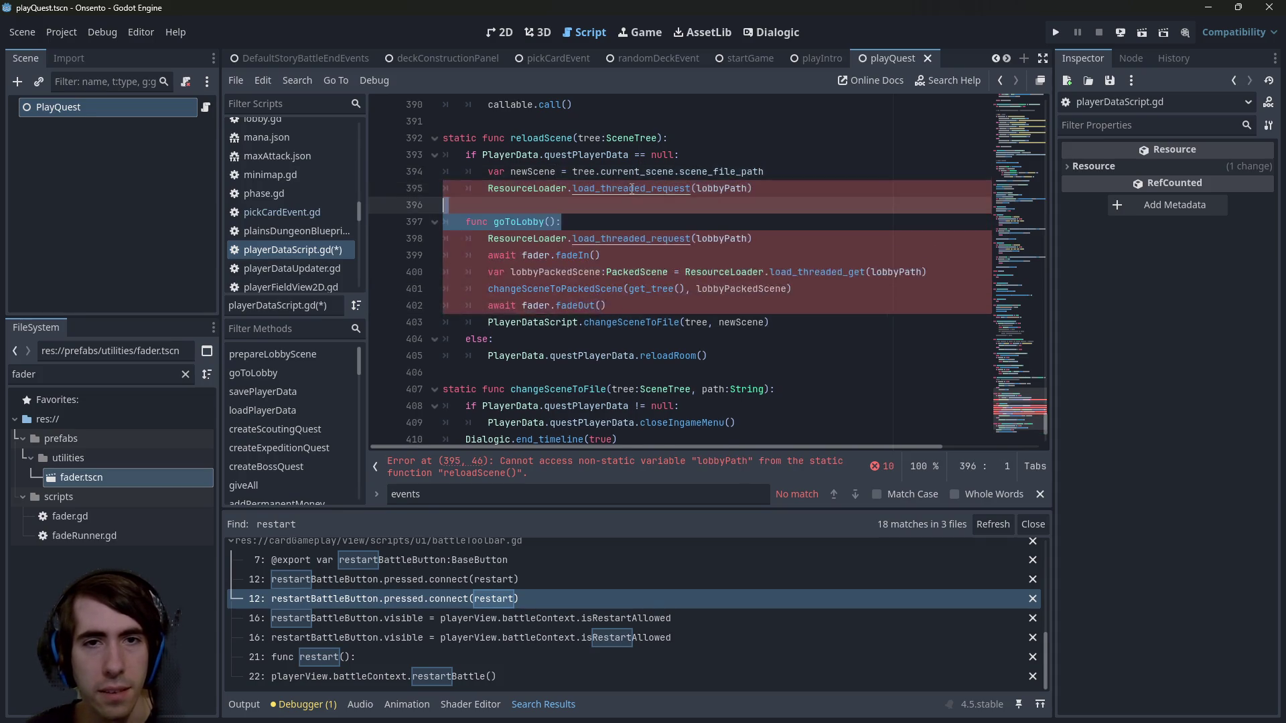
pyautogui.hotkey('ctrl', 'z')
pyautogui.hotkey('ctrl', 'z')
pyautogui.hotkey('ctrl', 'z')
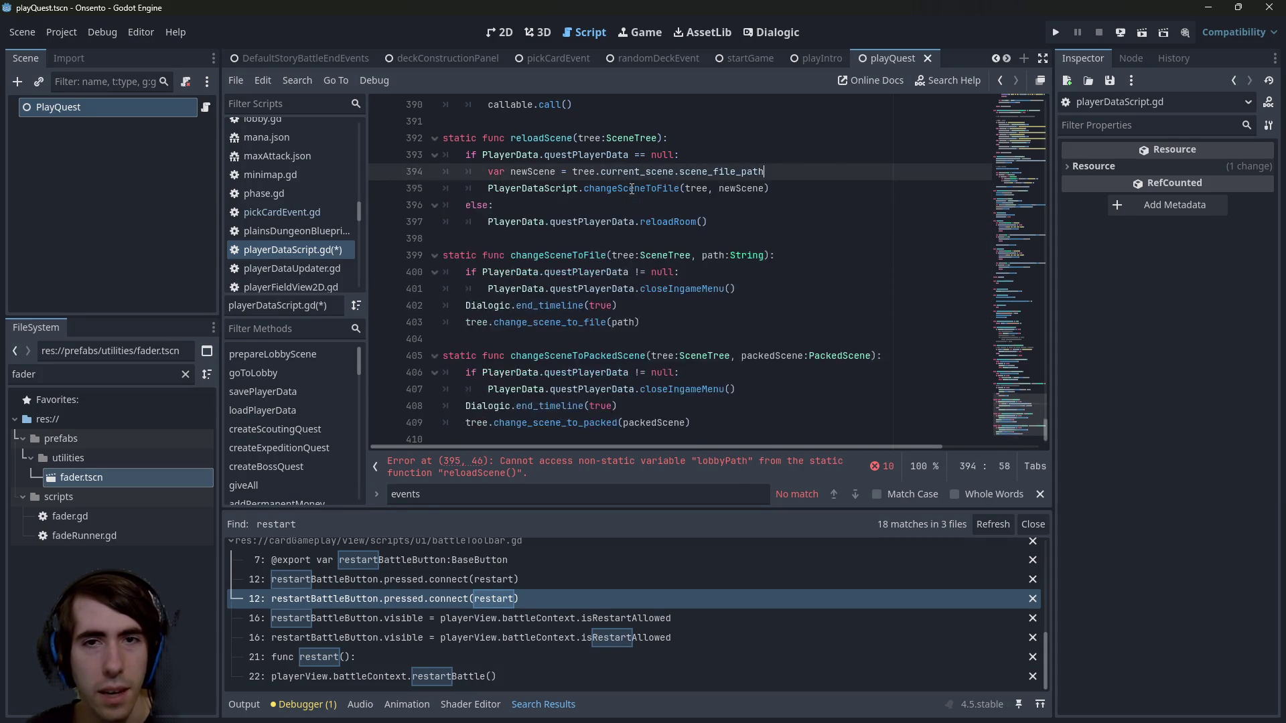
# Restore the saved reloadScene and remove the static keyword from all three functions.
pyautogui.hotkey('ctrl', 'shift', 'z')
pyautogui.hotkey('ctrl', 'shift', 'z')
pyautogui.hotkey('ctrl', 'shift', 'z')
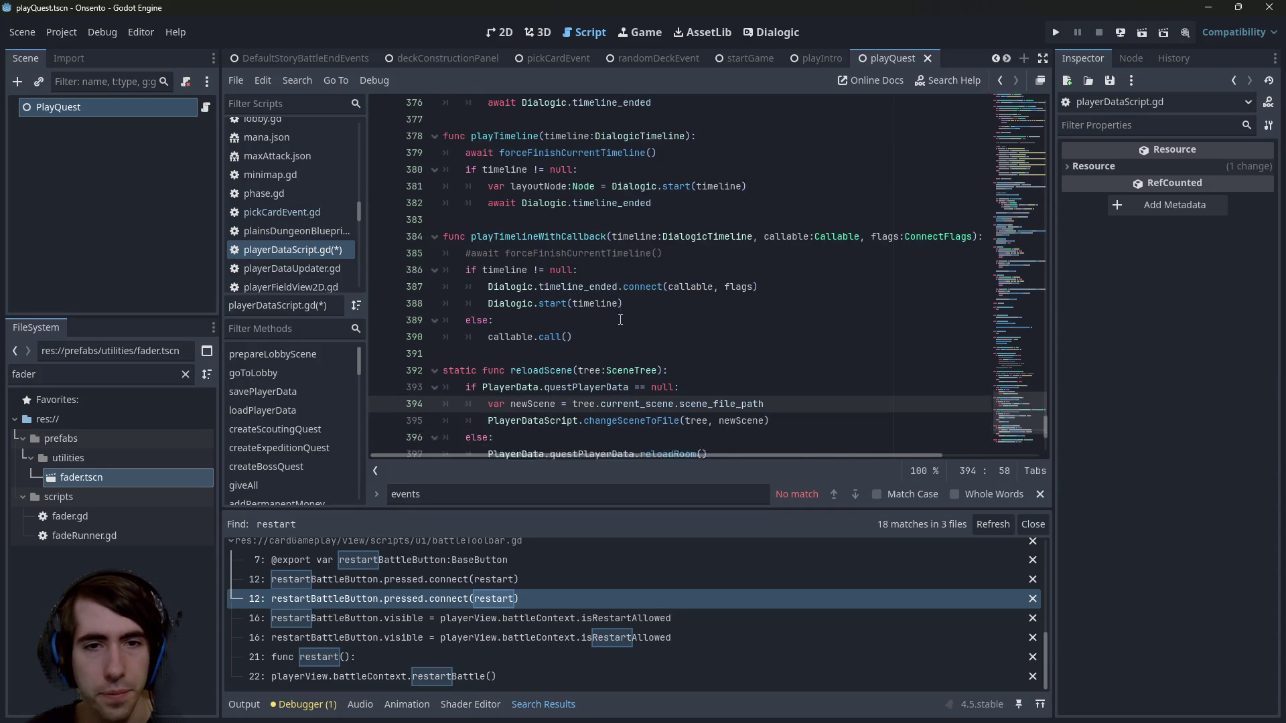
pyautogui.doubleClick(460, 138)
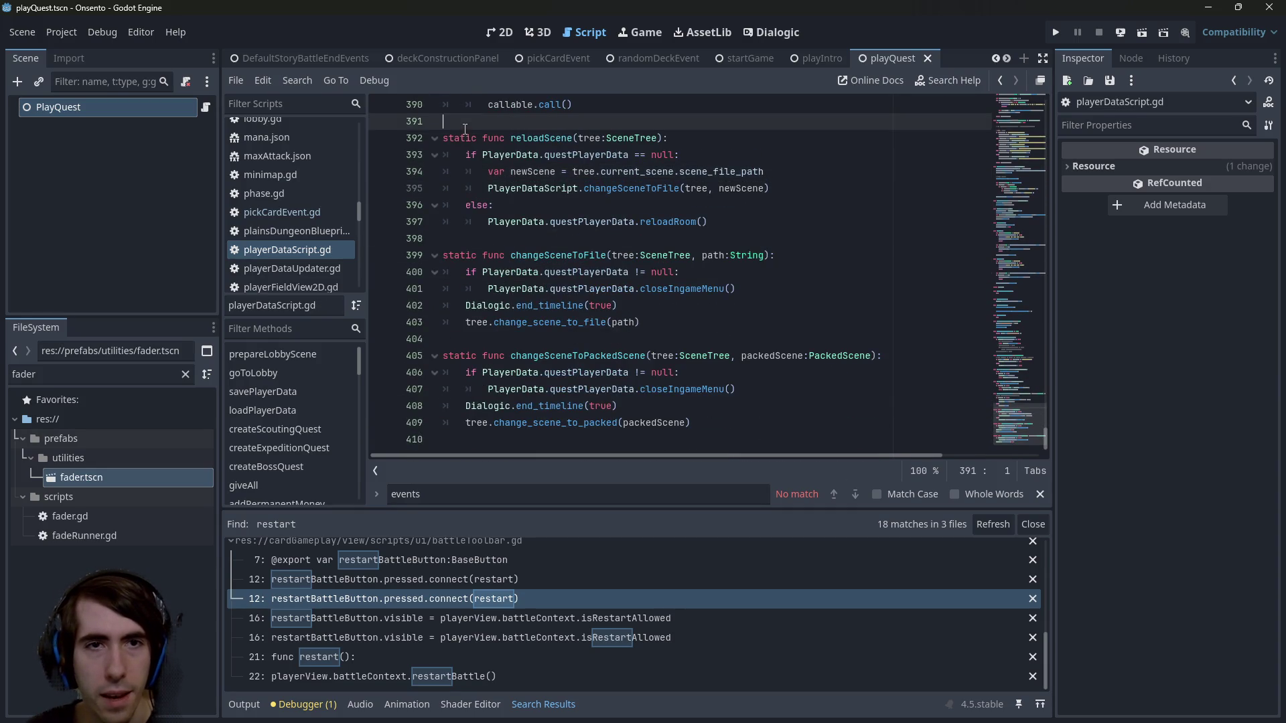
pyautogui.hotkey('ctrl', 'd')
pyautogui.hotkey('ctrl', 'd')
pyautogui.press('Delete')
pyautogui.press('Delete')
pyautogui.press('Escape')
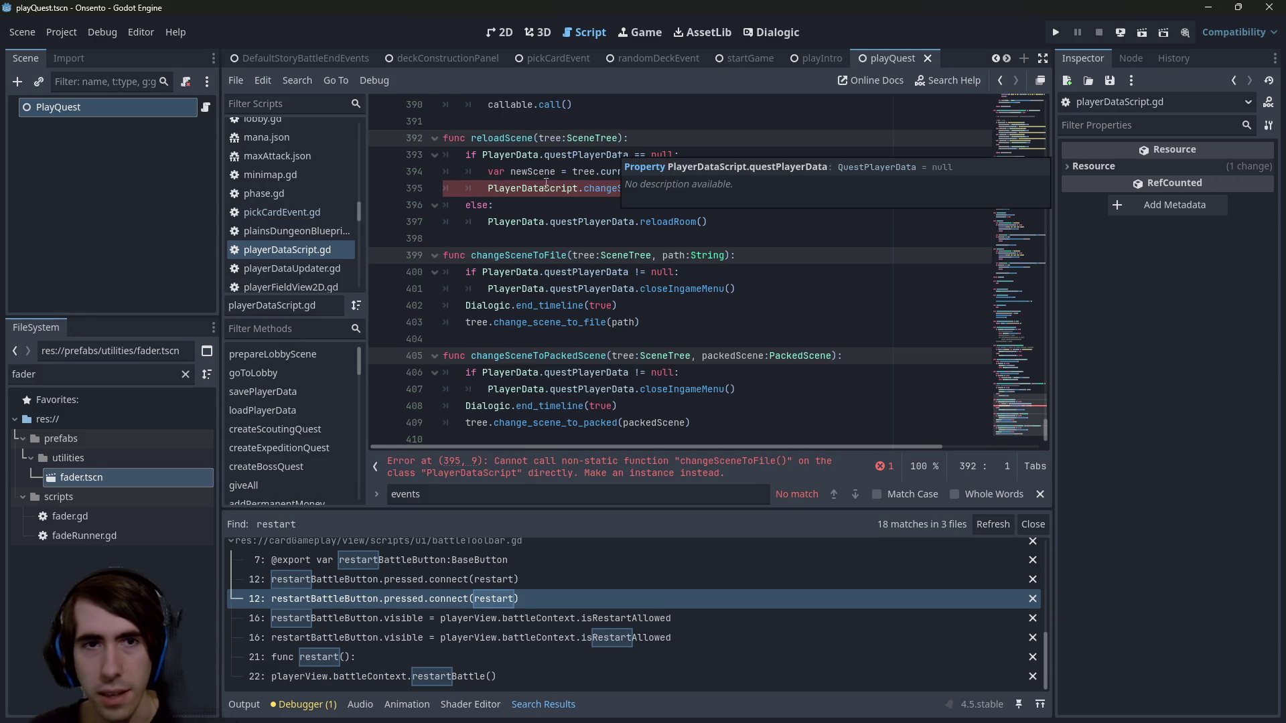
# Delete the 'PlayerDataScript.' prefix from reloadScene's changeSceneToFile call.
pyautogui.scroll(1, 704, 228)
pyautogui.click(703, 239)
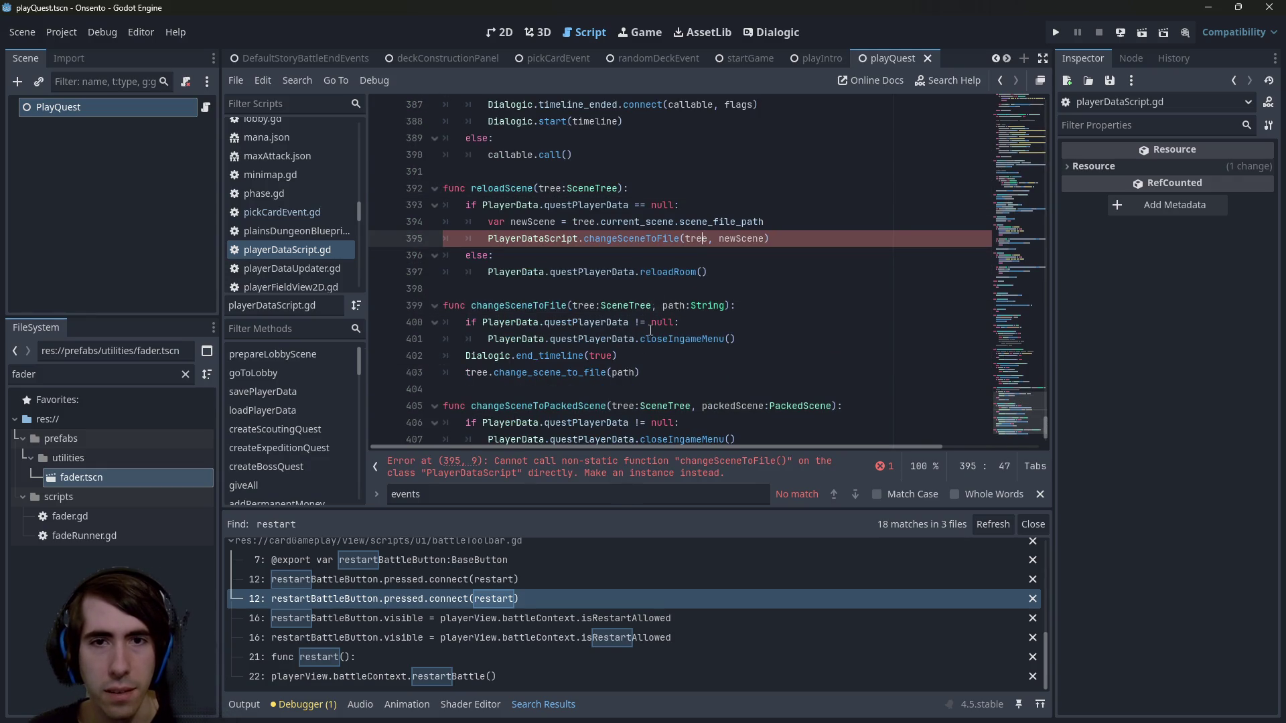
pyautogui.doubleClick(563, 238)
pyautogui.press('BackSpace')
pyautogui.press('Delete')
# Paste the fader block after Dialogic.end_timeline(true) in changeSceneToFile and select it.
pyautogui.scroll(-1, 563, 244)
pyautogui.scroll(-1, 563, 243)
pyautogui.click(756, 270)
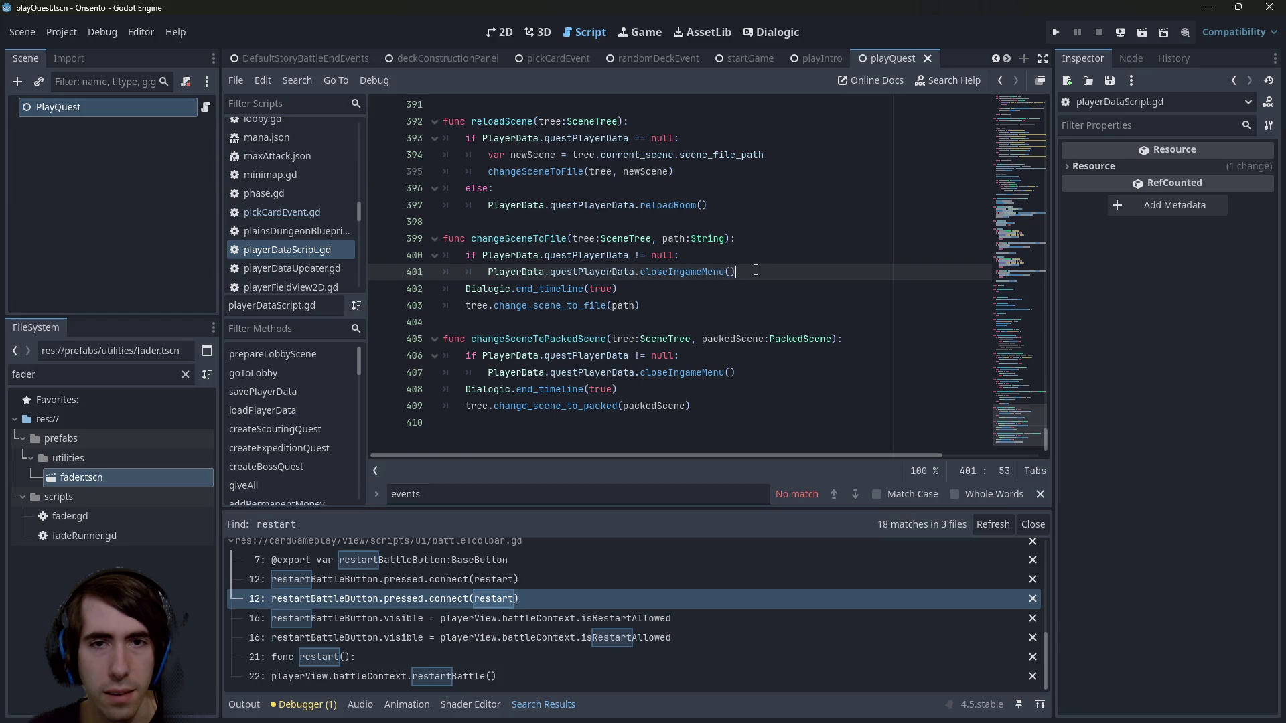
pyautogui.moveTo(772, 272); pyautogui.dragTo(415, 260)
pyautogui.click(712, 293)
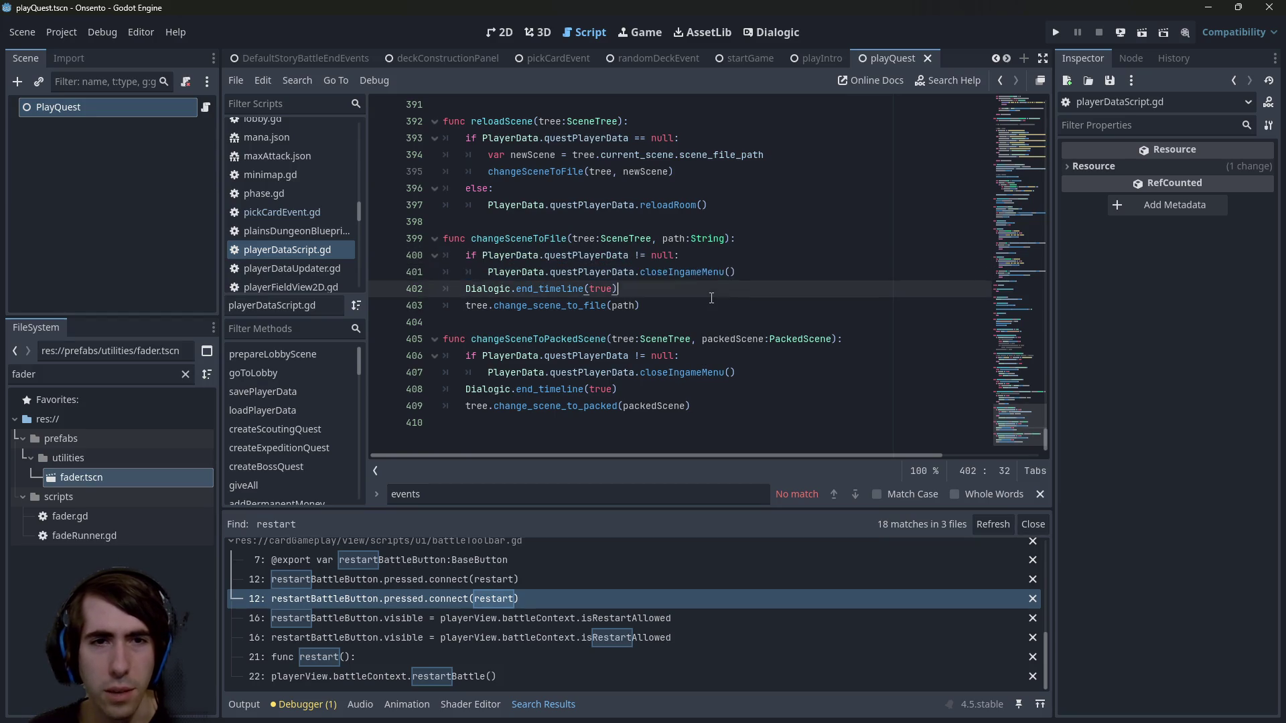
pyautogui.press('Return')
pyautogui.press('Return')
pyautogui.hotkey('ctrl', 'v')
pyautogui.moveTo(641, 327); pyautogui.dragTo(426, 226)
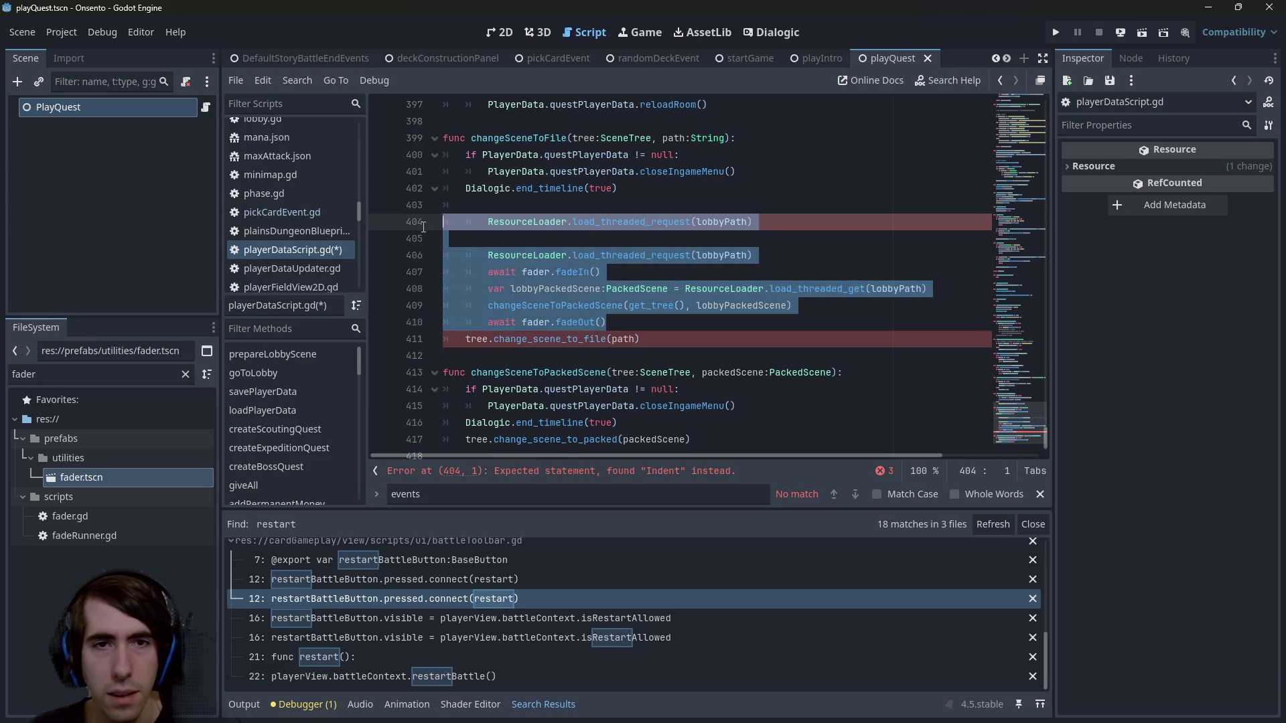
# Tidy the pasted lines and add 'var isFading:bool = true' after end_timeline, then save.
pyautogui.hotkey('shift', 'Tab')
pyautogui.press('BackSpace')
pyautogui.press('BackSpace')
pyautogui.press('BackSpace')
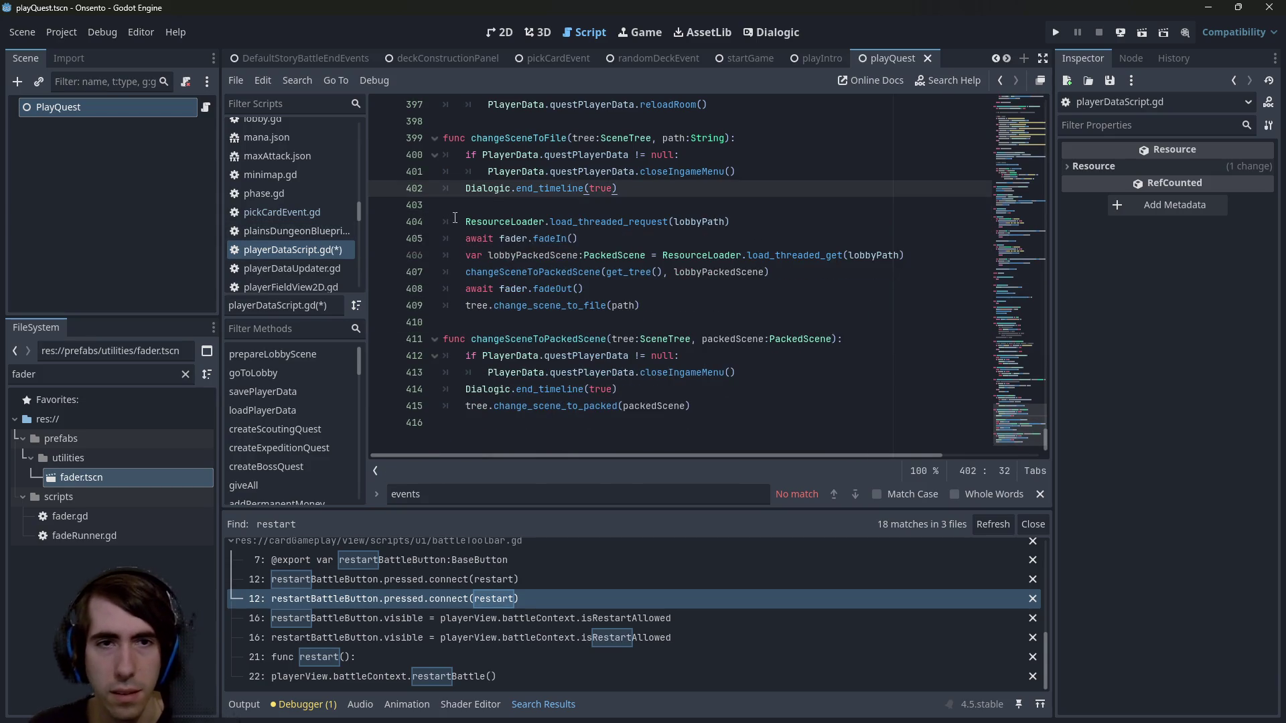
pyautogui.click(465, 205)
pyautogui.scroll(1, 726, 193)
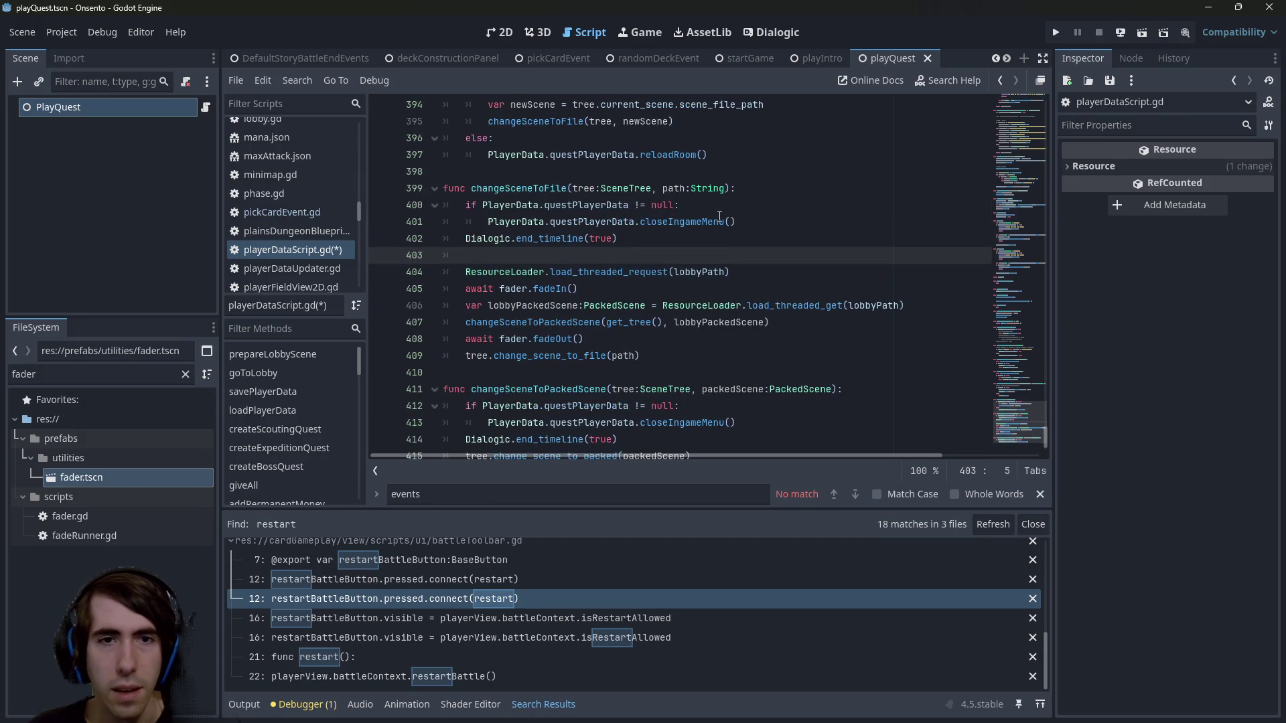
pyautogui.press('Return')
pyautogui.write('var isFading:bool = ')
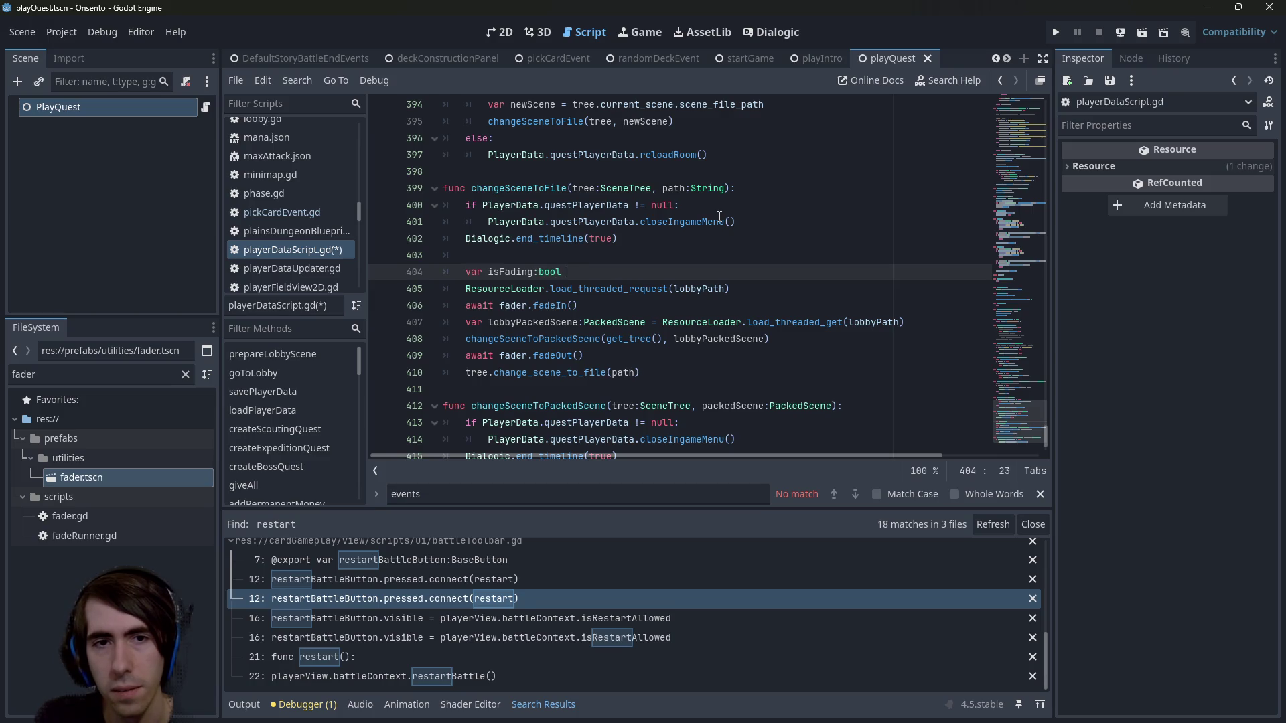
pyautogui.write('true')
pyautogui.hotkey('ctrl', 's')
# Add an 'if isFading:' line and move the load request above it.
pyautogui.press('Return')
pyautogui.press('Up')
pyautogui.press('Down')
pyautogui.write('if isFading:')
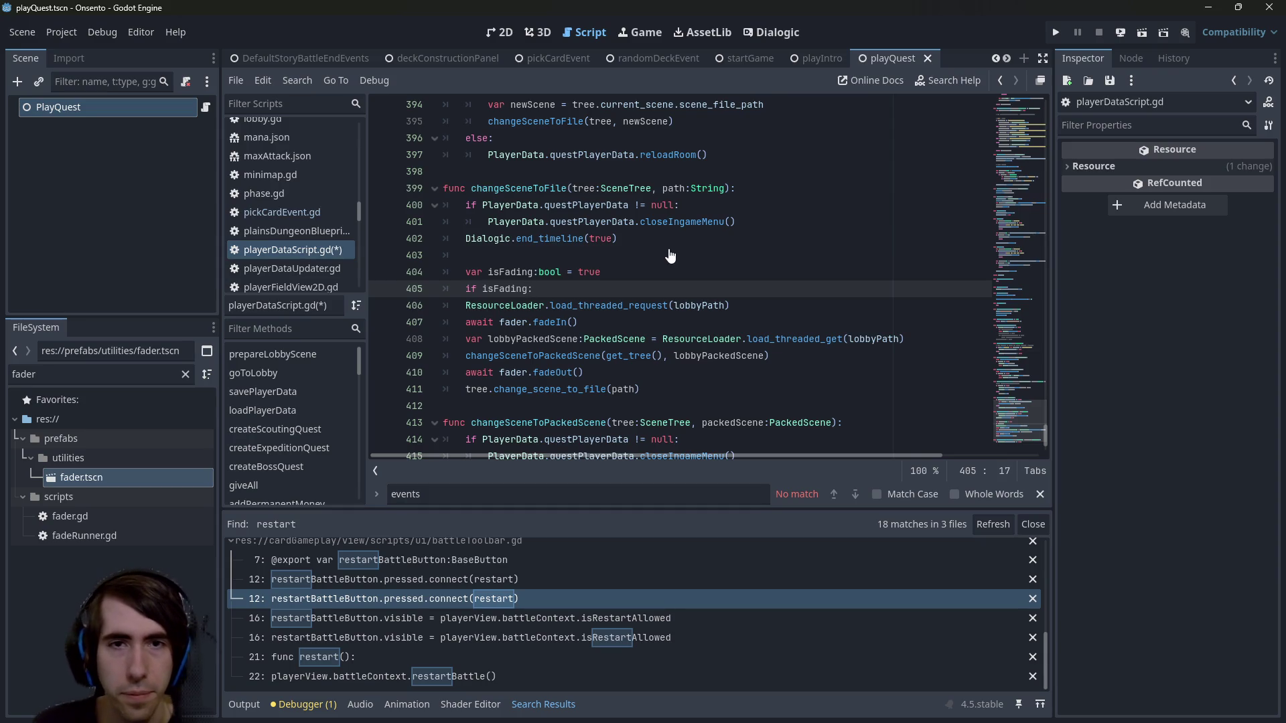
pyautogui.scroll(-1, 670, 255)
pyautogui.click(751, 256)
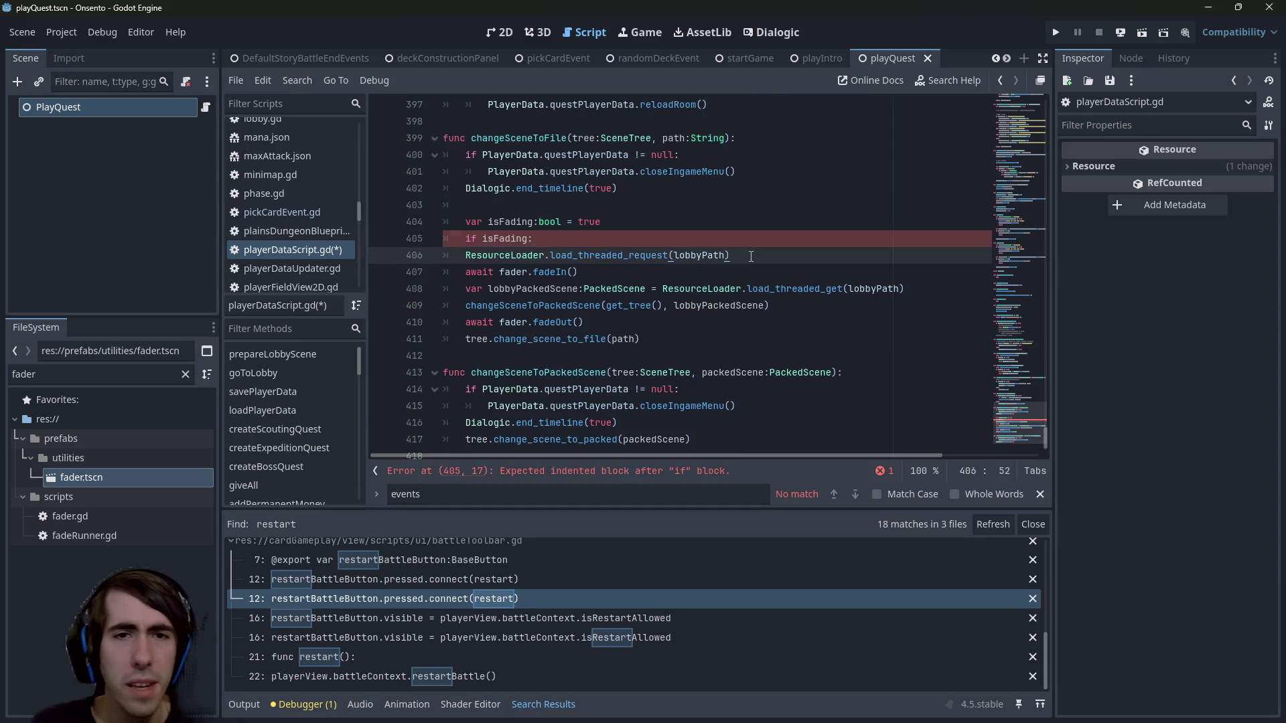
pyautogui.hotkey('alt', 'Up')
pyautogui.hotkey('alt', 'Up')
# Replace lobbyPath with path in the load request and save.
pyautogui.doubleClick(675, 138)
pyautogui.hotkey('ctrl', 'c')
pyautogui.doubleClick(699, 221)
pyautogui.hotkey('ctrl', 'v')
pyautogui.hotkey('ctrl', 's')
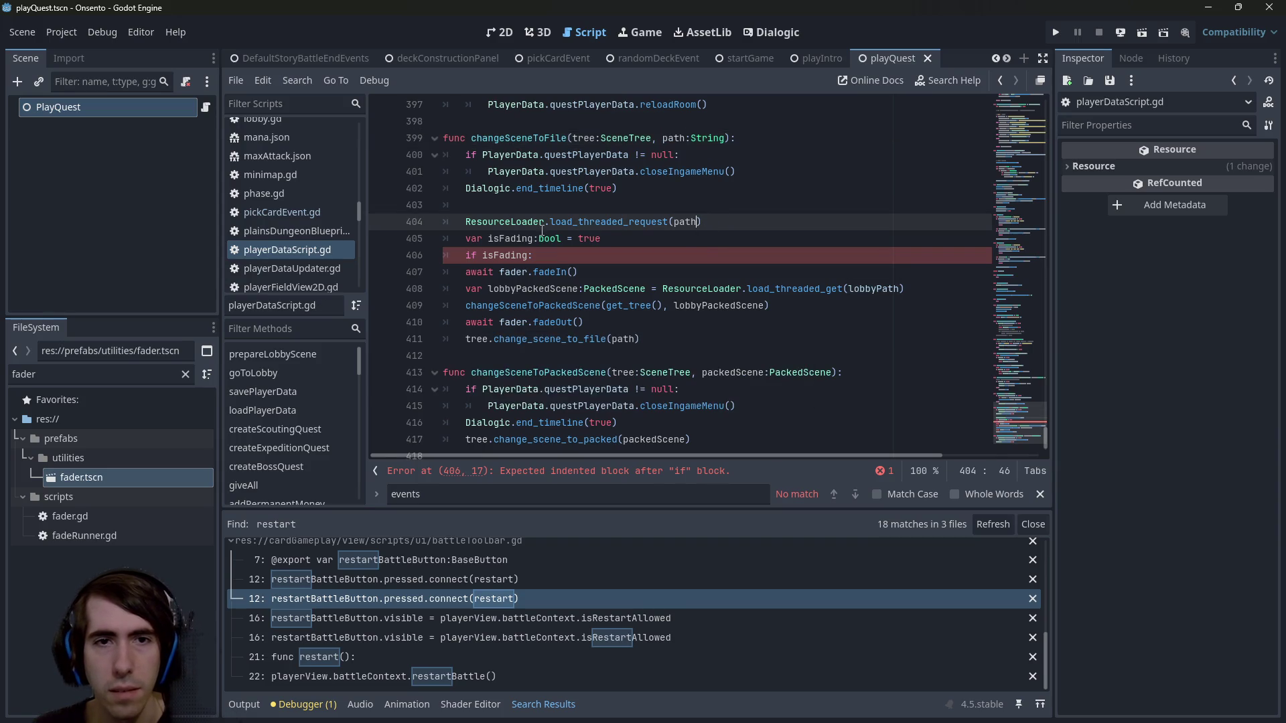
# Indent the fadeIn call under the 'if isFading:' condition.
pyautogui.click(565, 258)
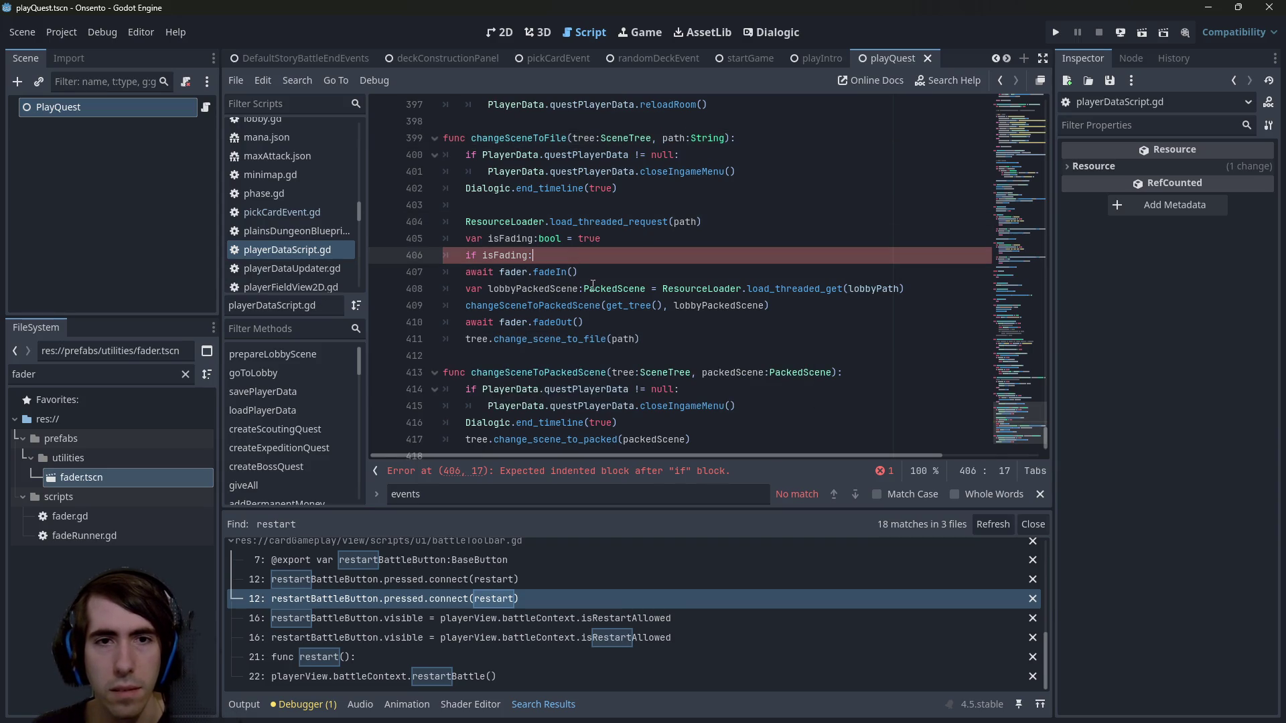
pyautogui.click(467, 273)
pyautogui.press('Tab')
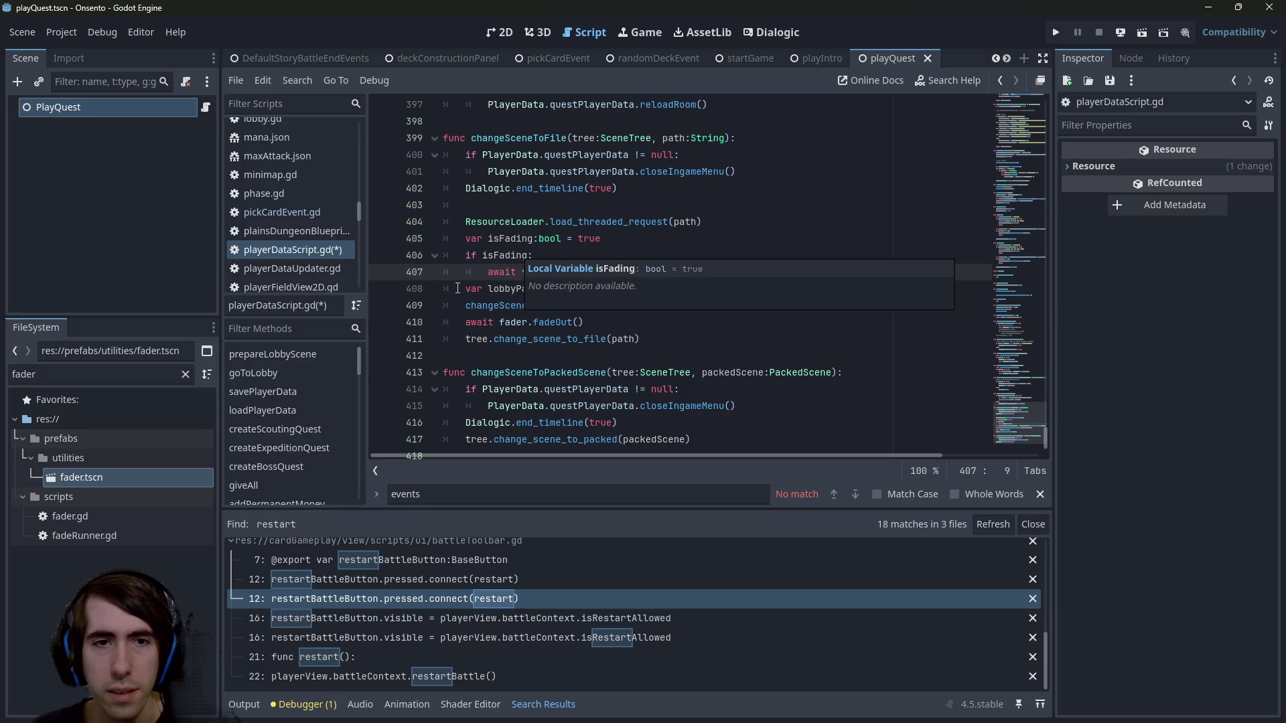
pyautogui.click(798, 288)
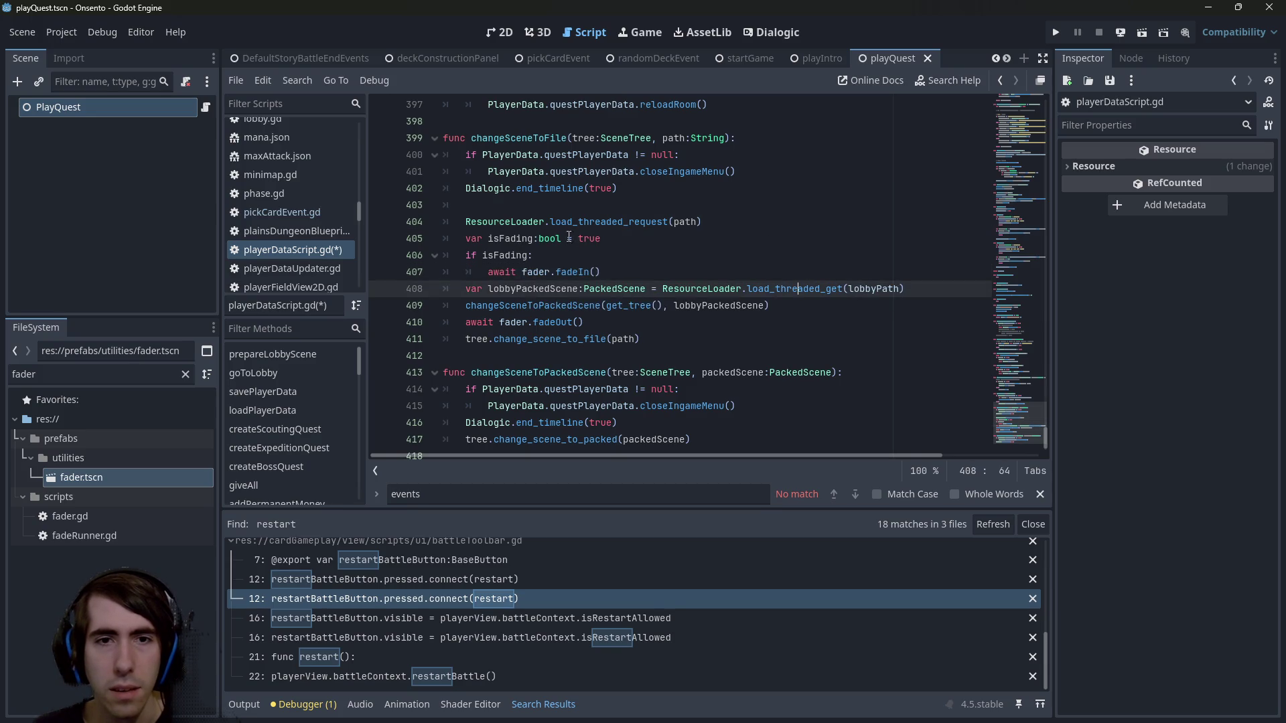
pyautogui.click(655, 276)
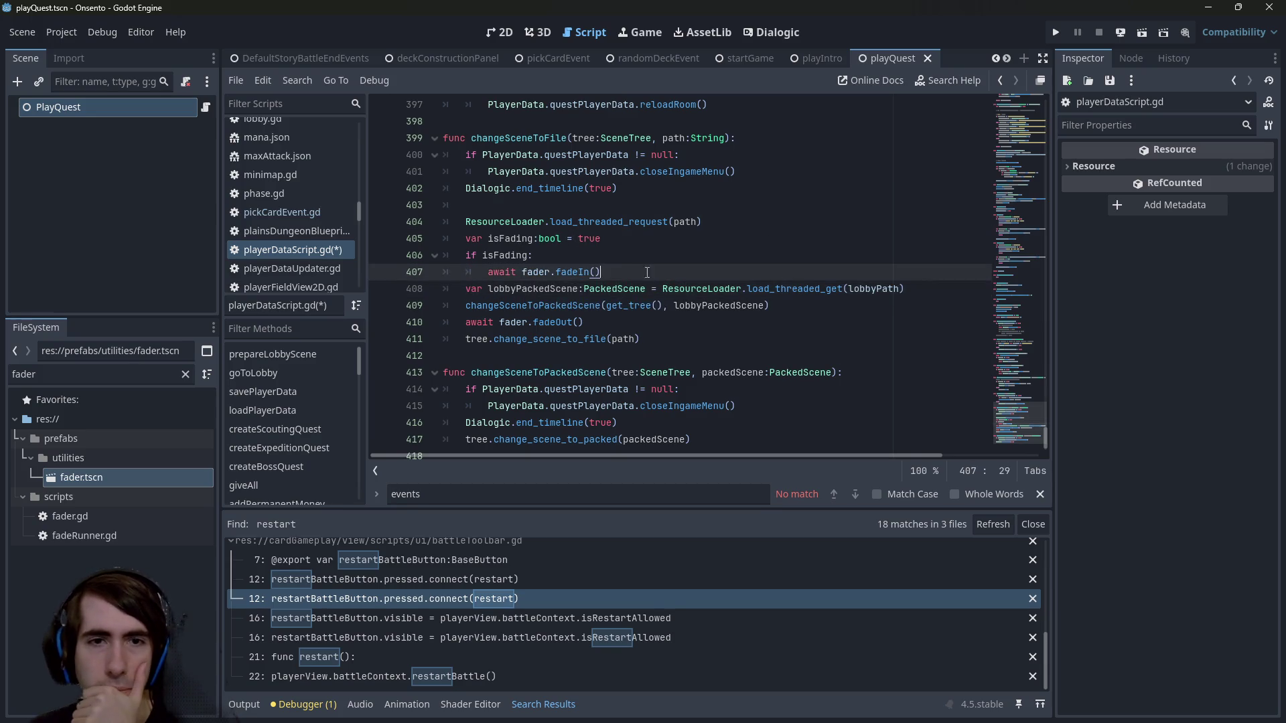
pyautogui.press('Return')
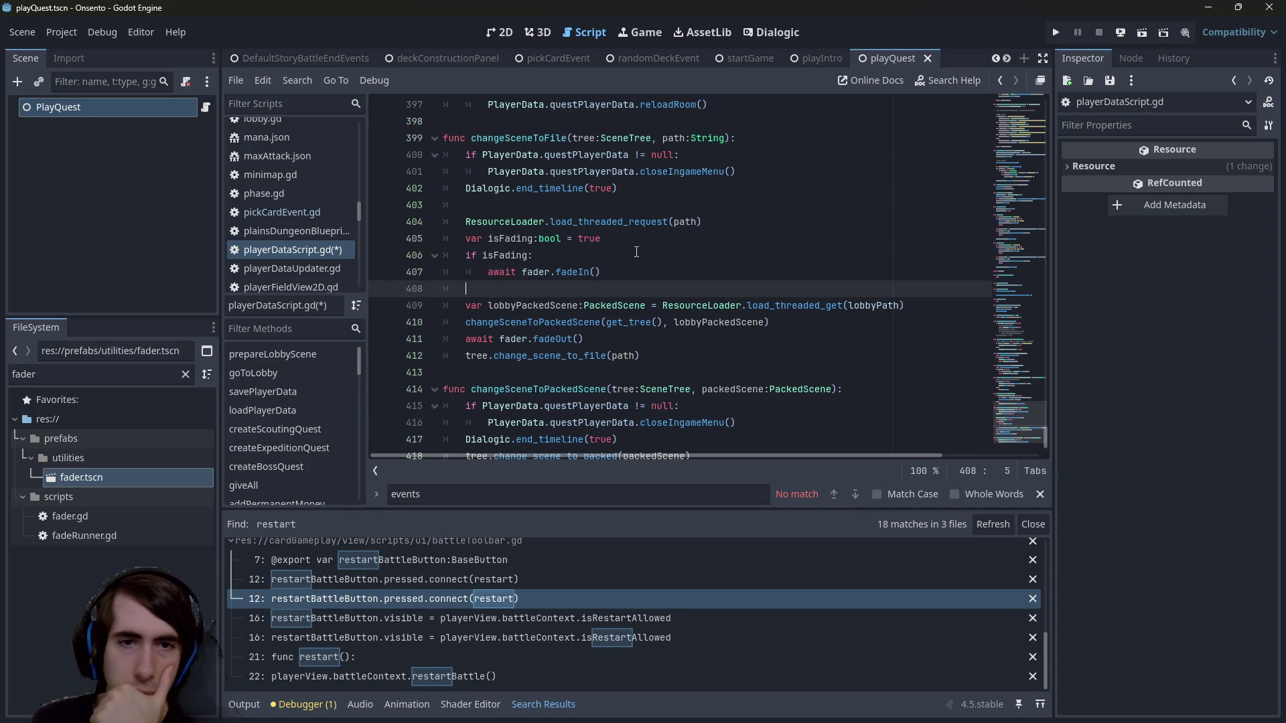
# Rename both lobbyPackedScene occurrences to packedScene and save.
pyautogui.doubleClick(772, 306)
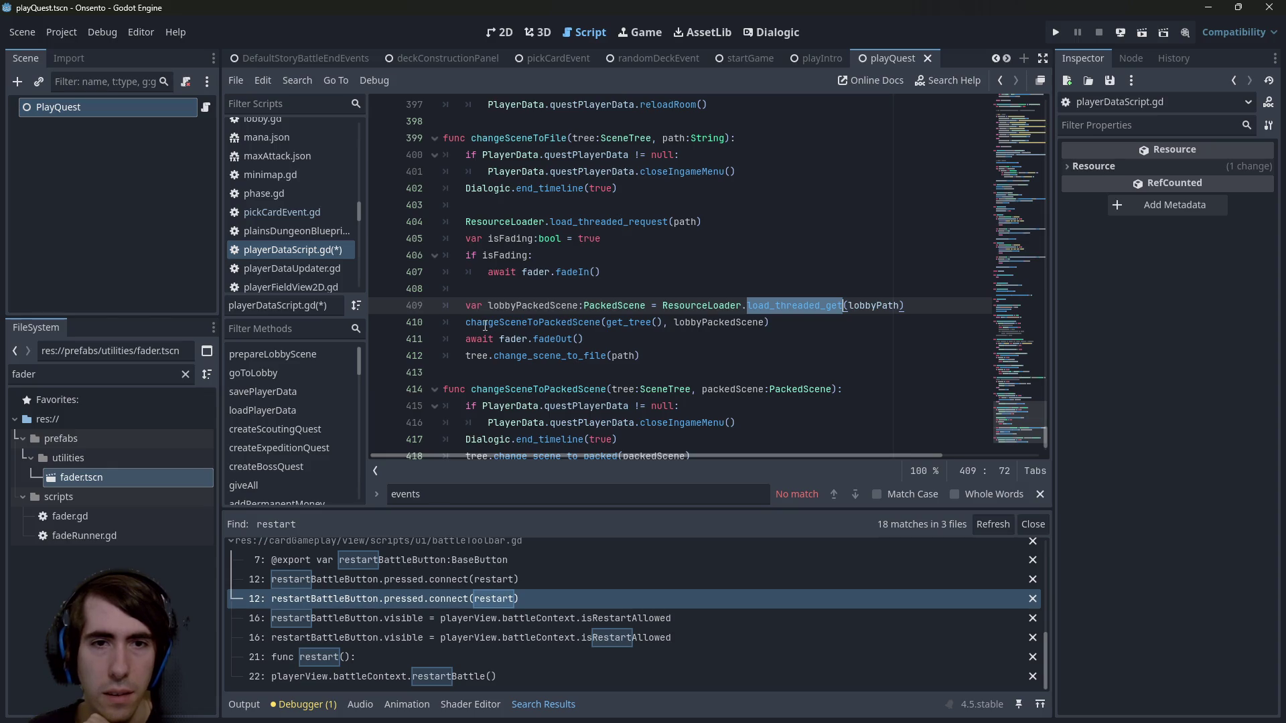
pyautogui.doubleClick(514, 323)
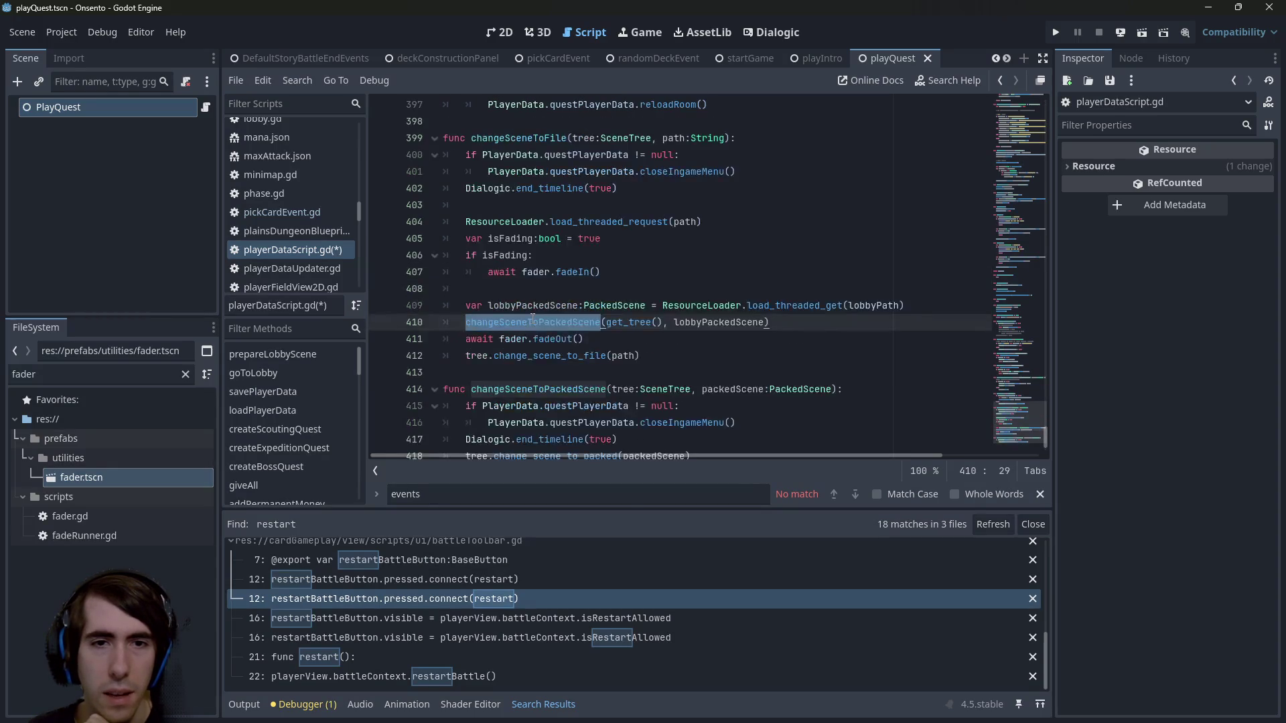
pyautogui.click(592, 305)
pyautogui.doubleClick(690, 322)
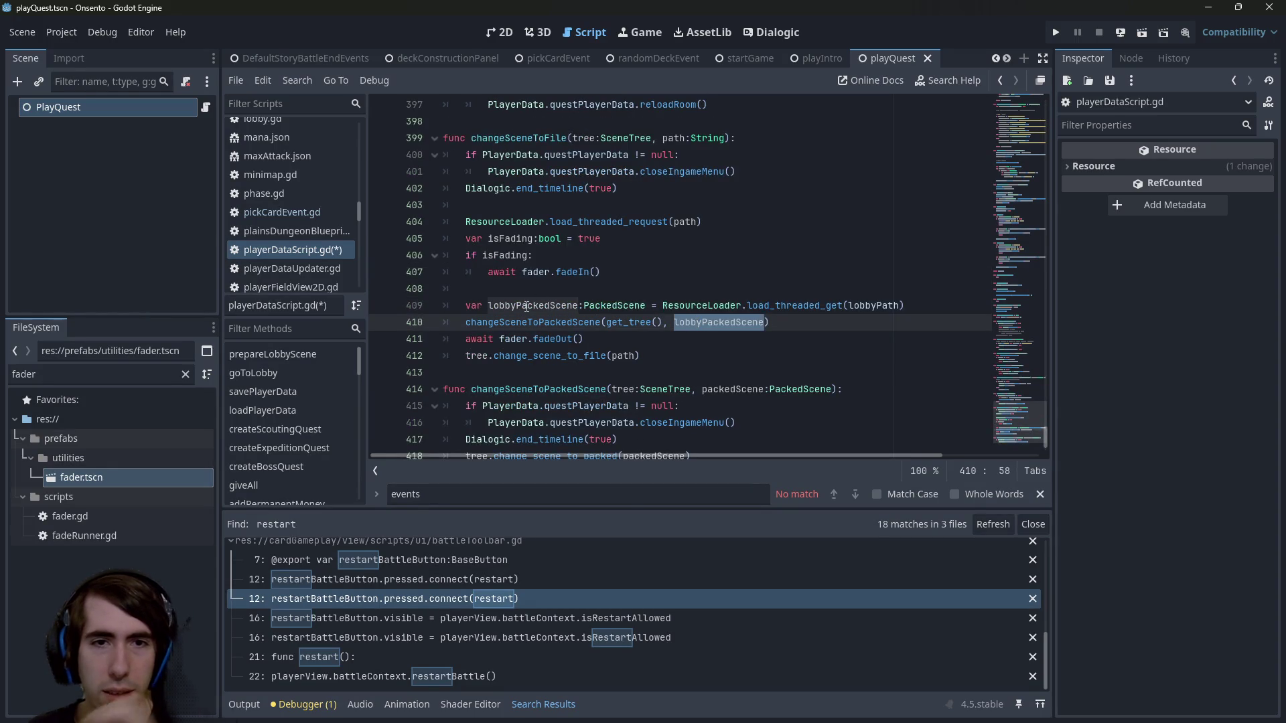
pyautogui.hotkey('ctrl', 'd')
pyautogui.write('packedScene')
pyautogui.hotkey('ctrl', 's')
# Change lobbyPath to path in the load_threaded_get call.
pyautogui.doubleClick(846, 305)
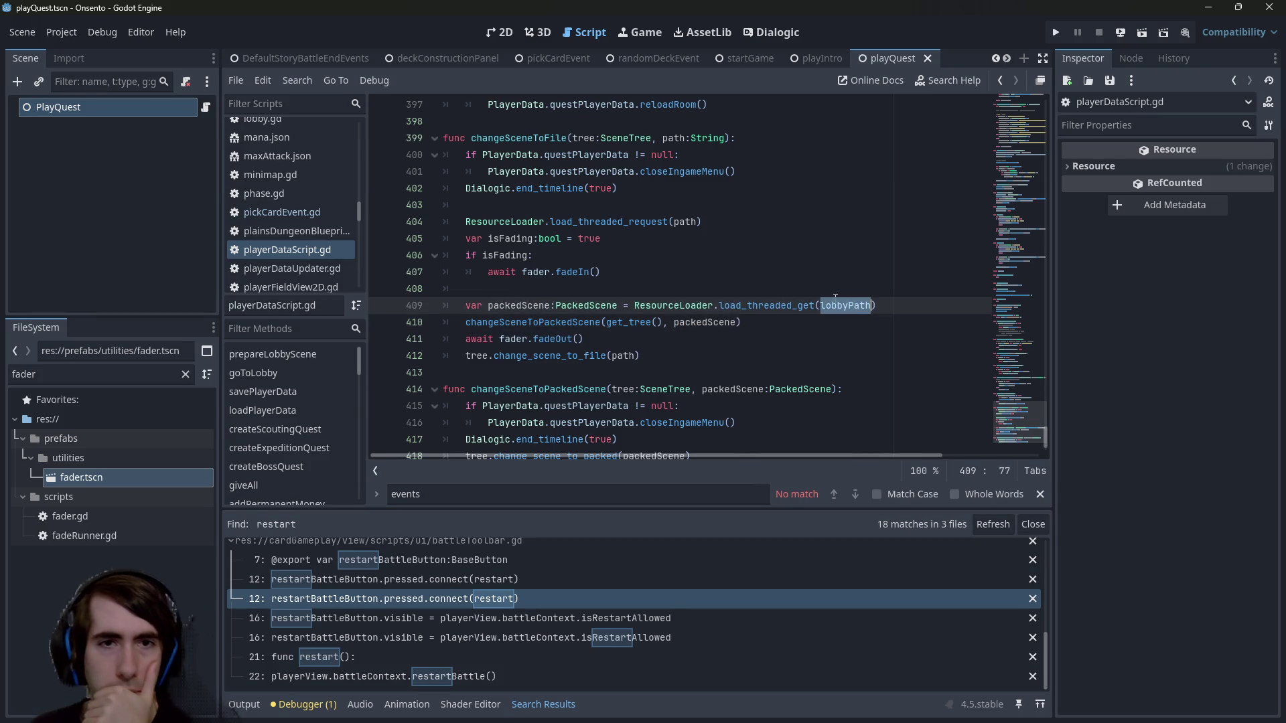
pyautogui.doubleClick(673, 138)
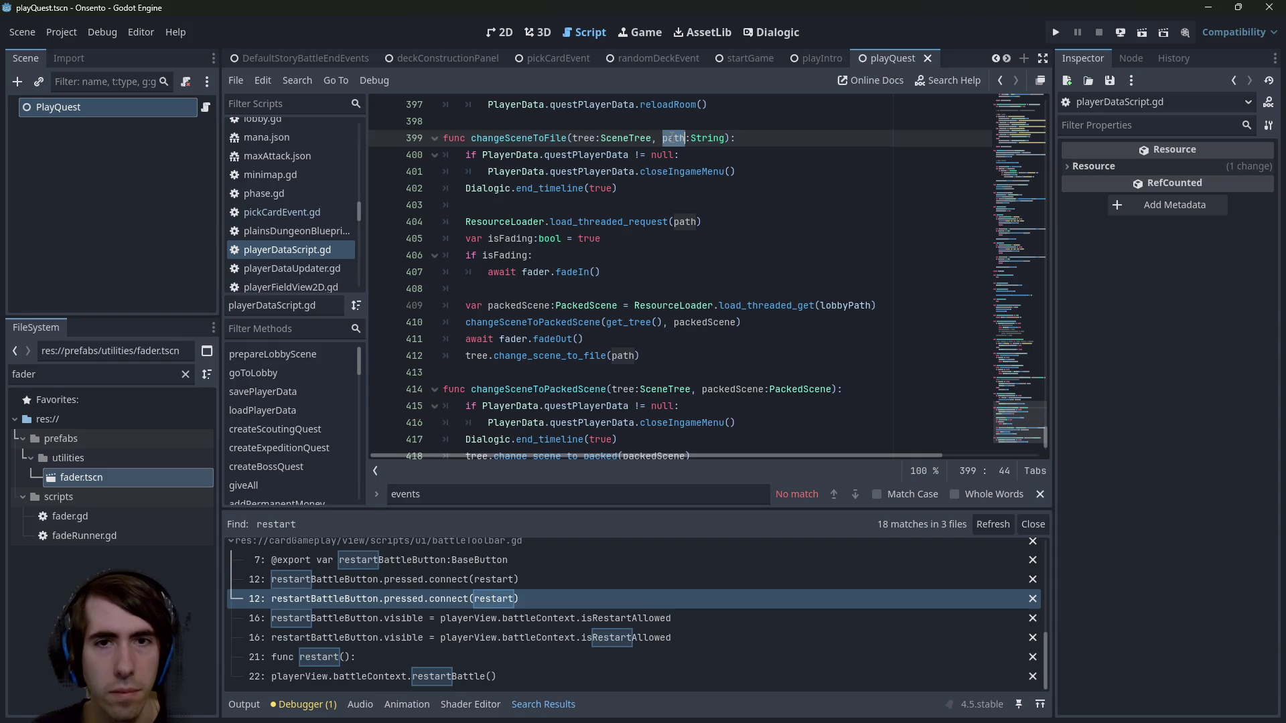
pyautogui.doubleClick(846, 305)
pyautogui.write('path')
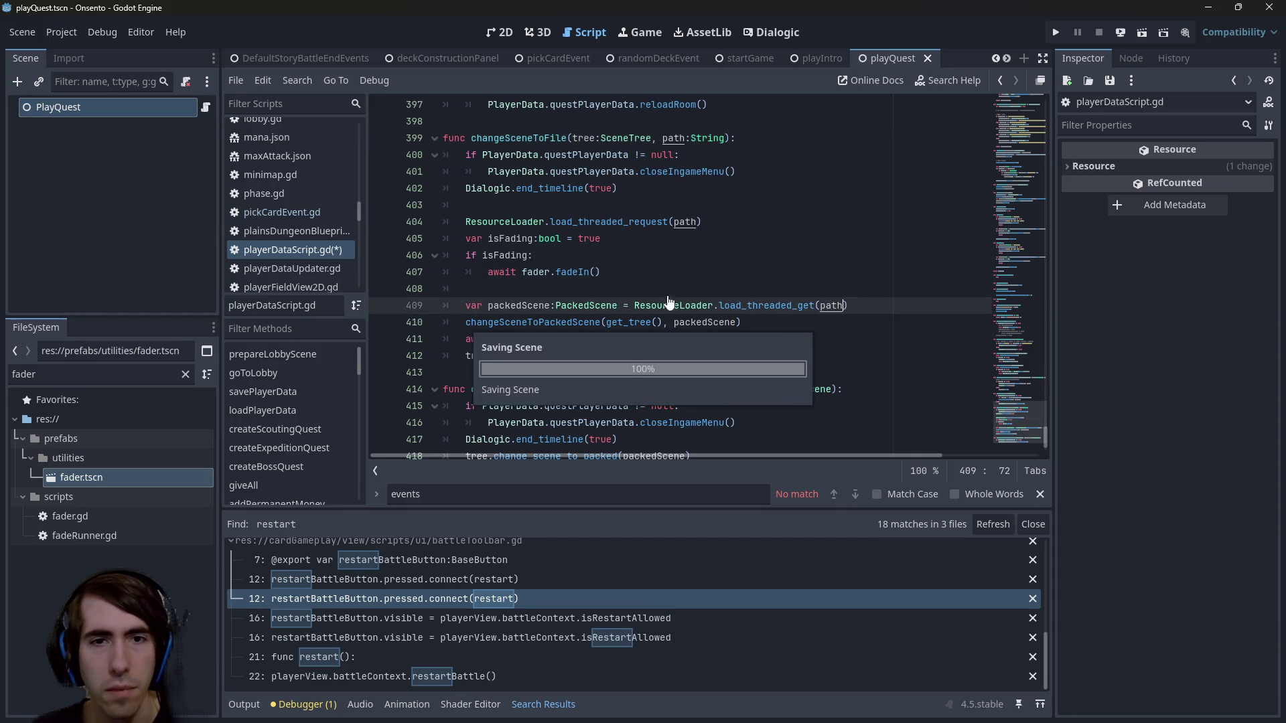
# Wrap fadeOut in an 'if isFading:' check, remove the blank line after fadeIn, and save.
pyautogui.click(640, 342)
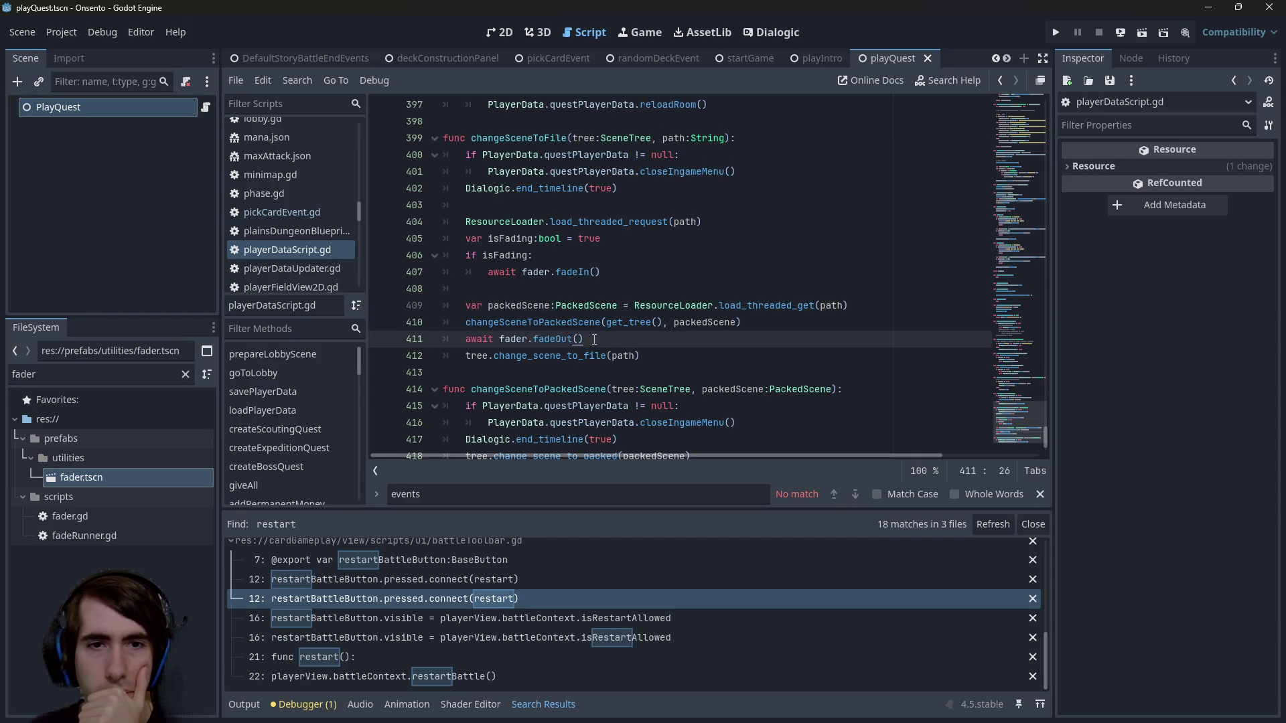
pyautogui.click(789, 317)
pyautogui.press('Return')
pyautogui.write('if isFading:')
pyautogui.press('Down')
pyautogui.press('Home')
pyautogui.press('Tab')
pyautogui.click(728, 295)
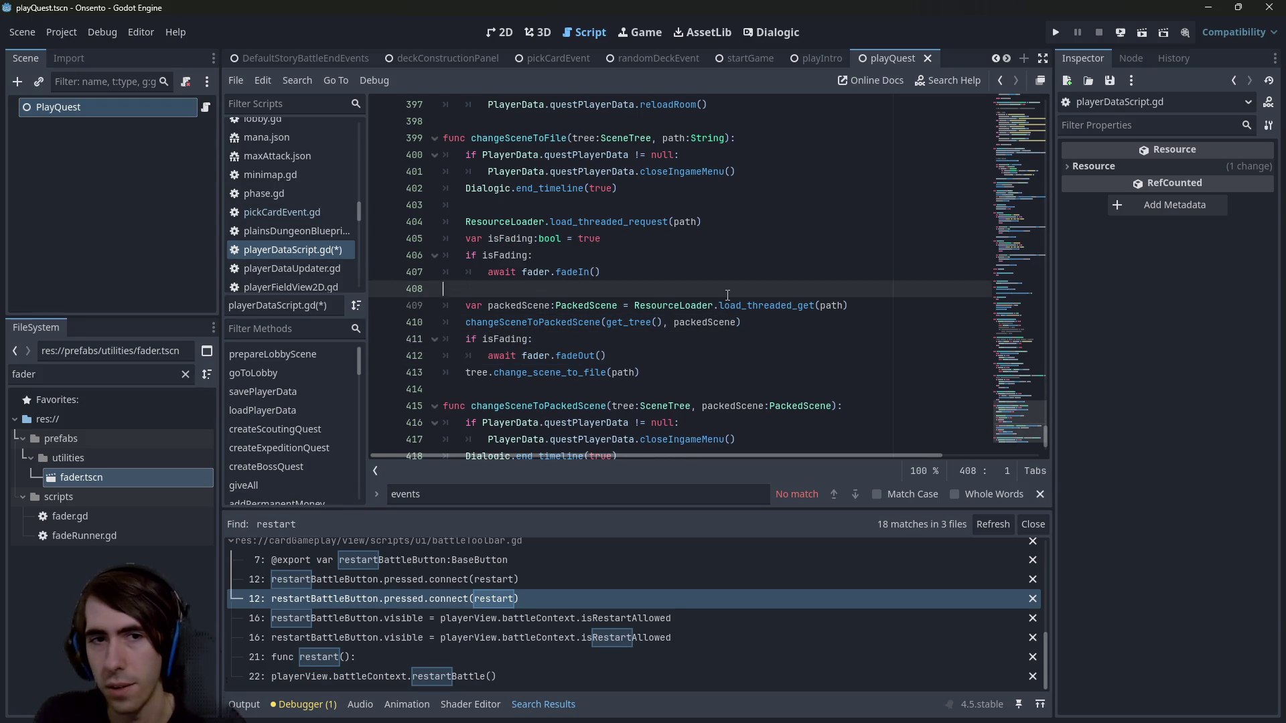
pyautogui.press('BackSpace')
pyautogui.hotkey('ctrl', 's')
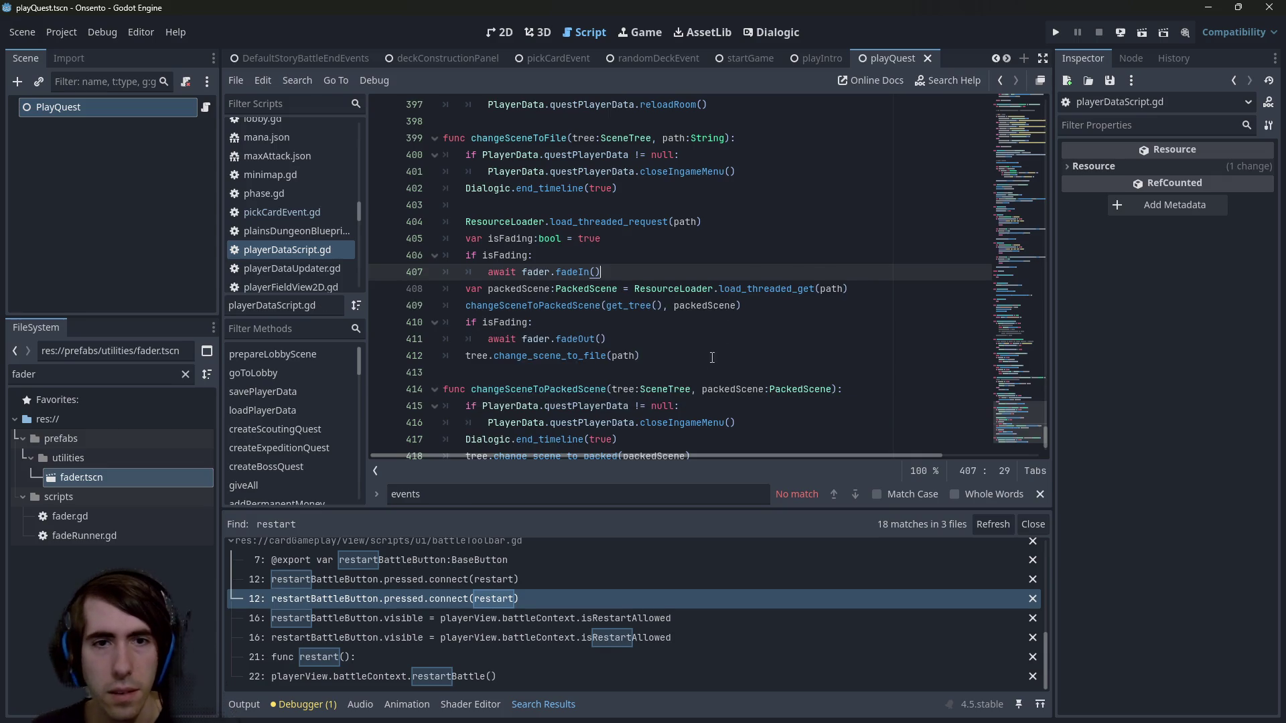
# Delete the old change_scene_to_file call.
pyautogui.moveTo(686, 360); pyautogui.dragTo(397, 357)
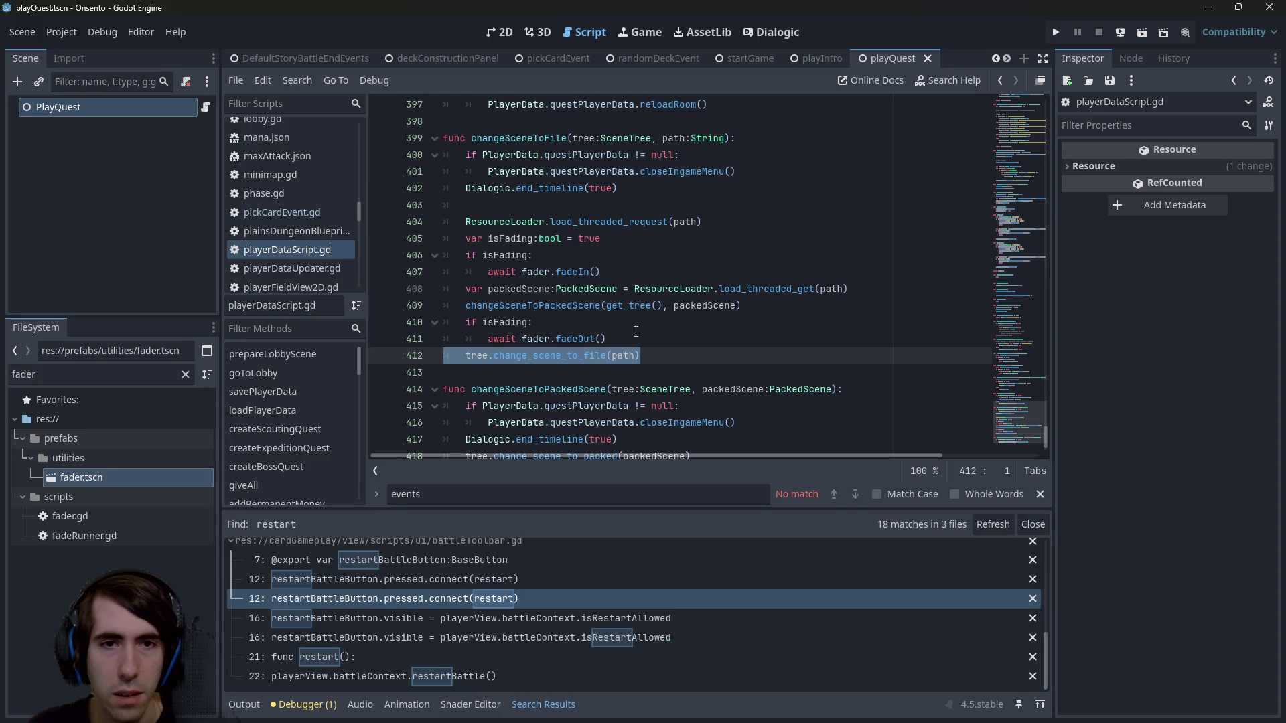
pyautogui.scroll(-1, 636, 331)
pyautogui.scroll(1, 636, 332)
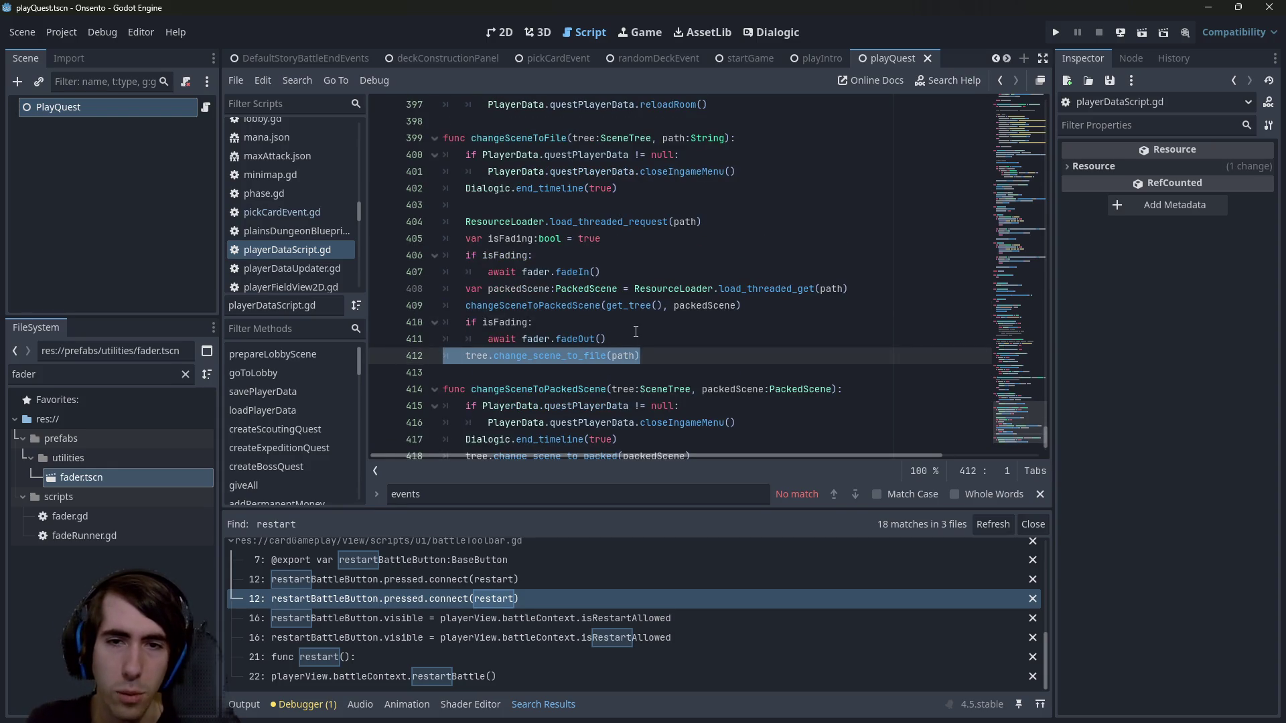
pyautogui.press('BackSpace')
pyautogui.press('BackSpace')
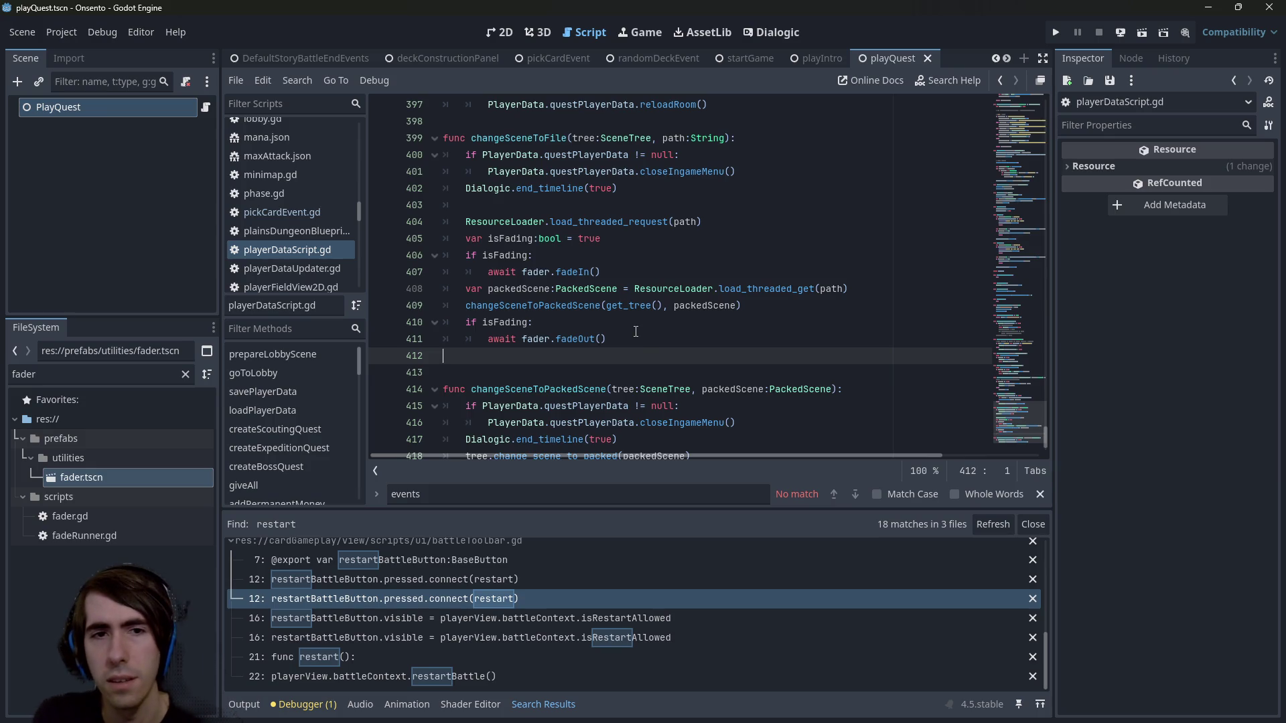
pyautogui.scroll(1, 631, 329)
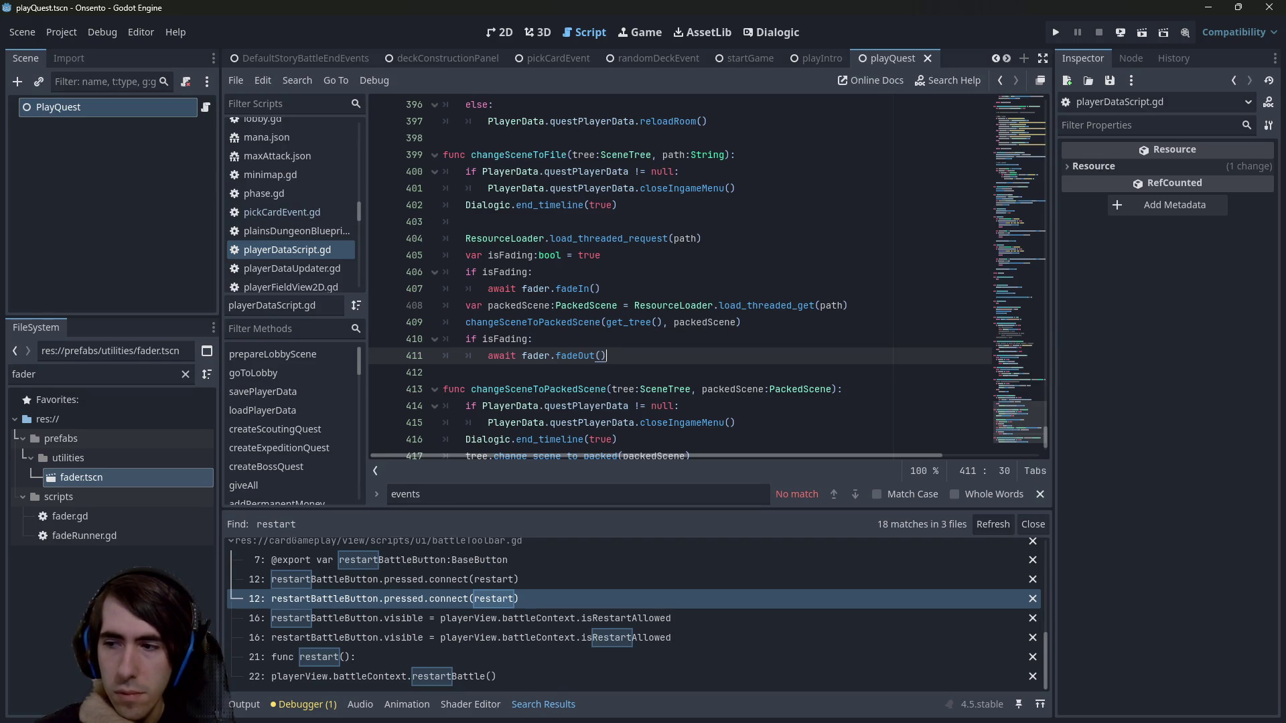
pyautogui.scroll(-3, 575, 192)
pyautogui.scroll(3, 575, 193)
pyautogui.scroll(3, 666, 200)
# Select the null check and end_timeline lines.
pyautogui.moveTo(670, 271); pyautogui.dragTo(363, 214)
pyautogui.scroll(-3, 364, 214)
pyautogui.click(653, 174)
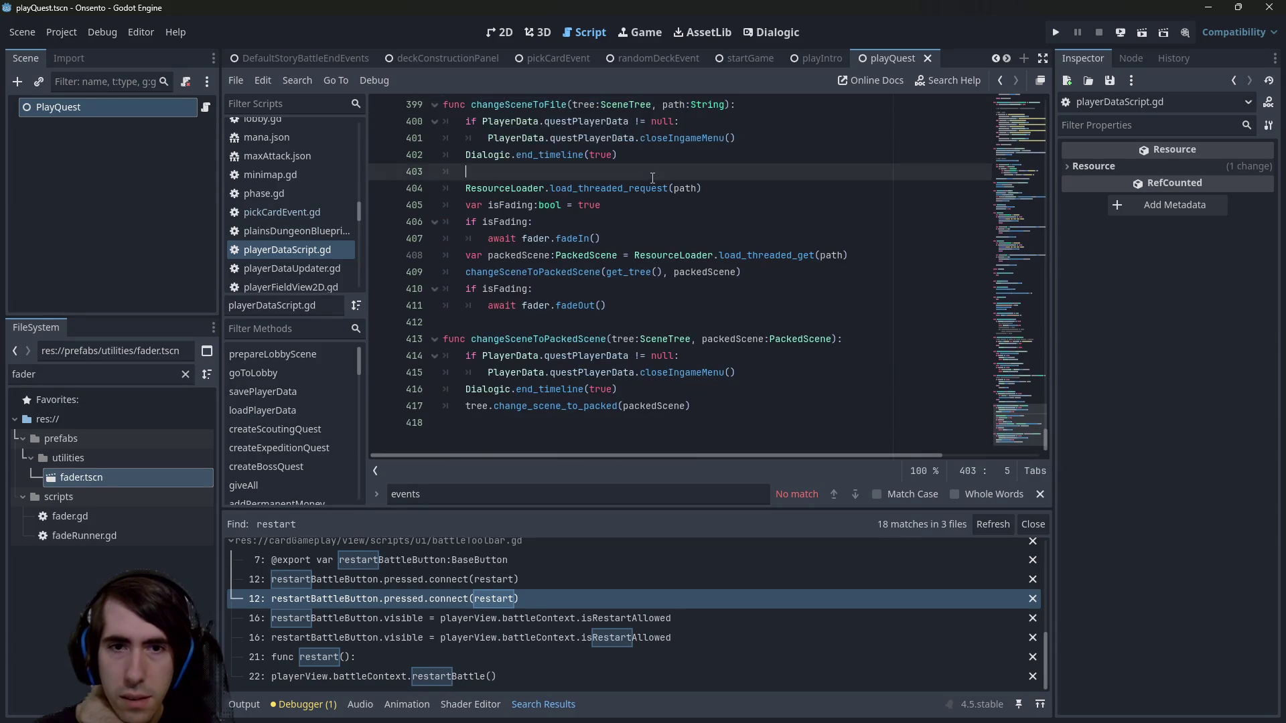
pyautogui.scroll(3, 652, 327)
pyautogui.moveTo(709, 214)
pyautogui.mouseDown()
pyautogui.moveTo(429, 205)
pyautogui.moveTo(378, 174)
pyautogui.mouseUp()
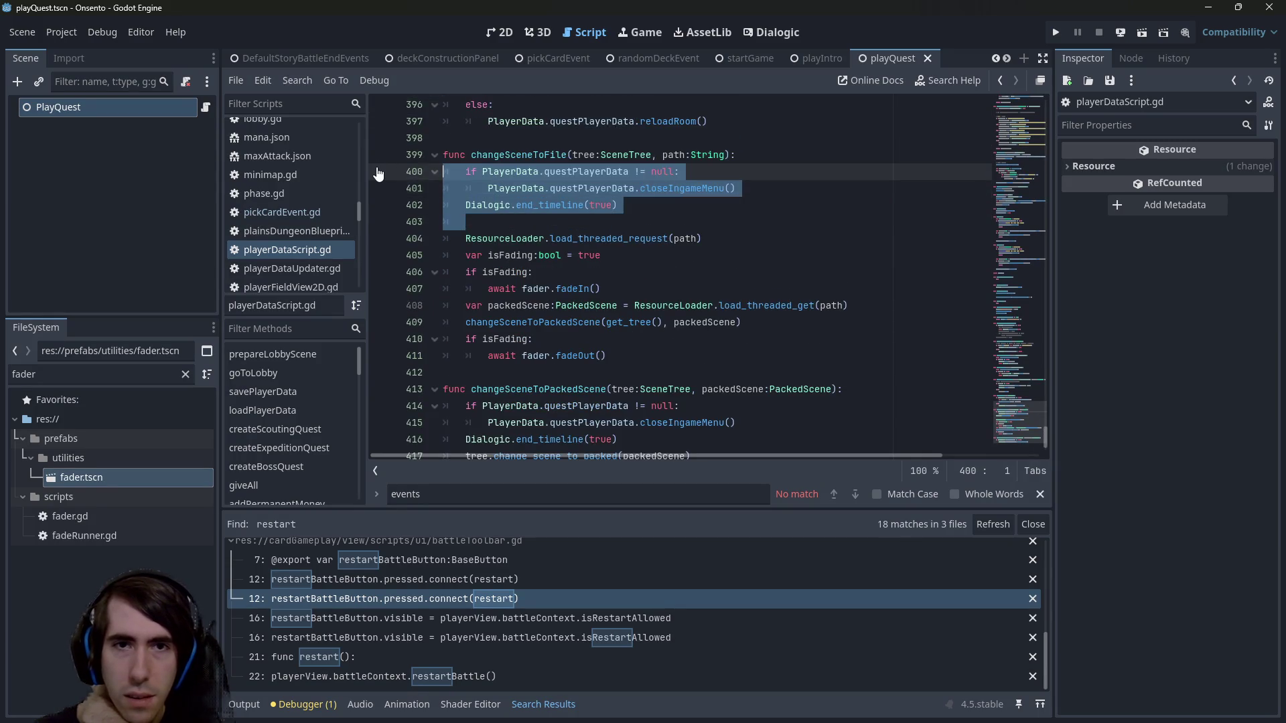
pyautogui.press('BackSpace')
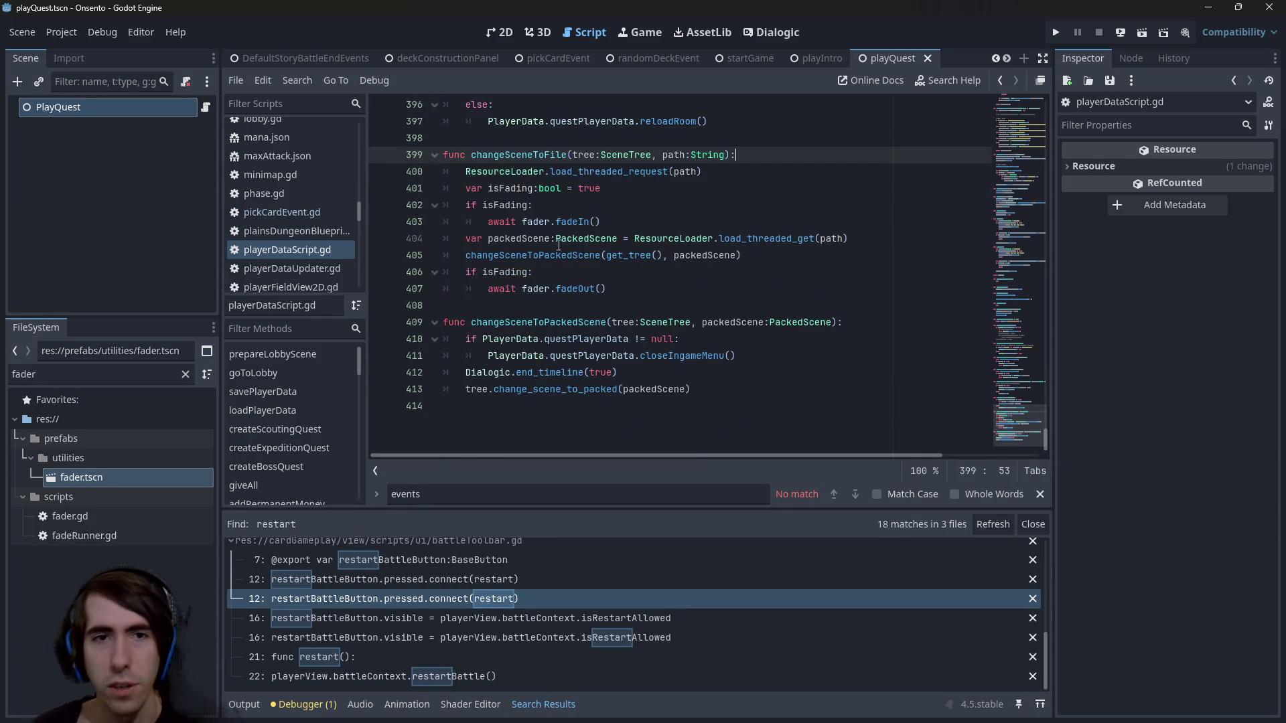
pyautogui.moveTo(554, 234)
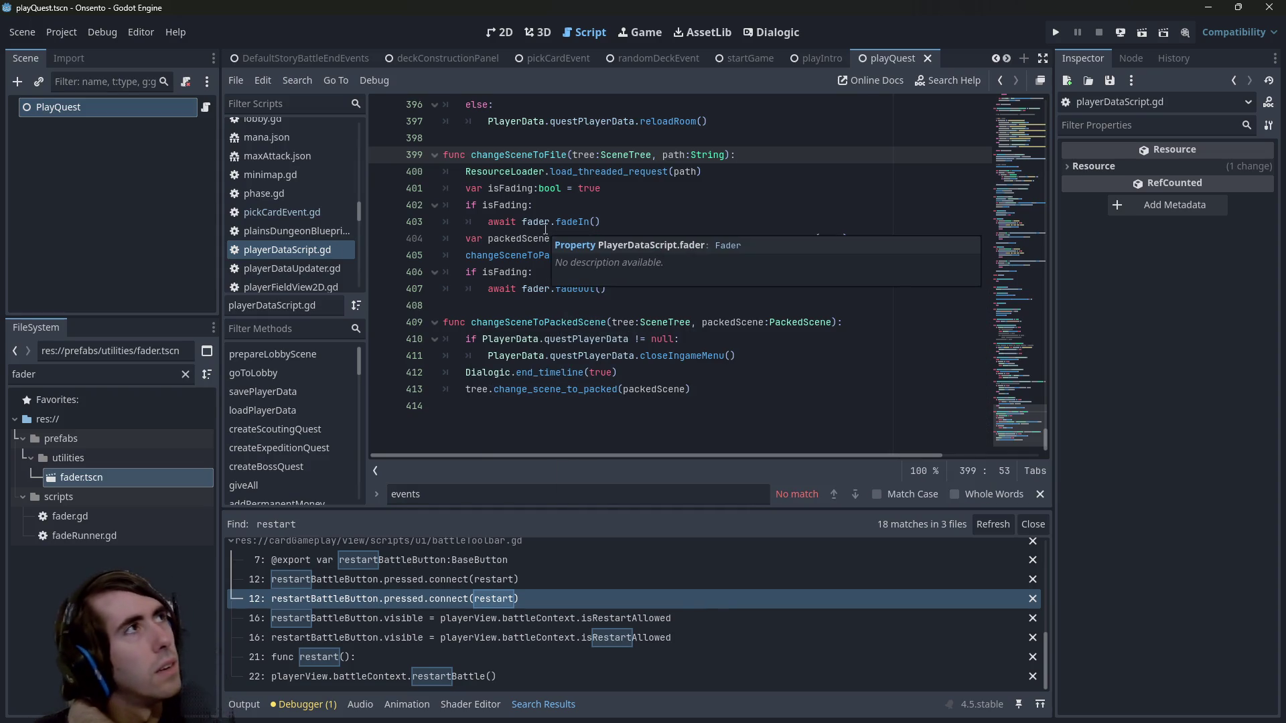
pyautogui.scroll(2, 545, 229)
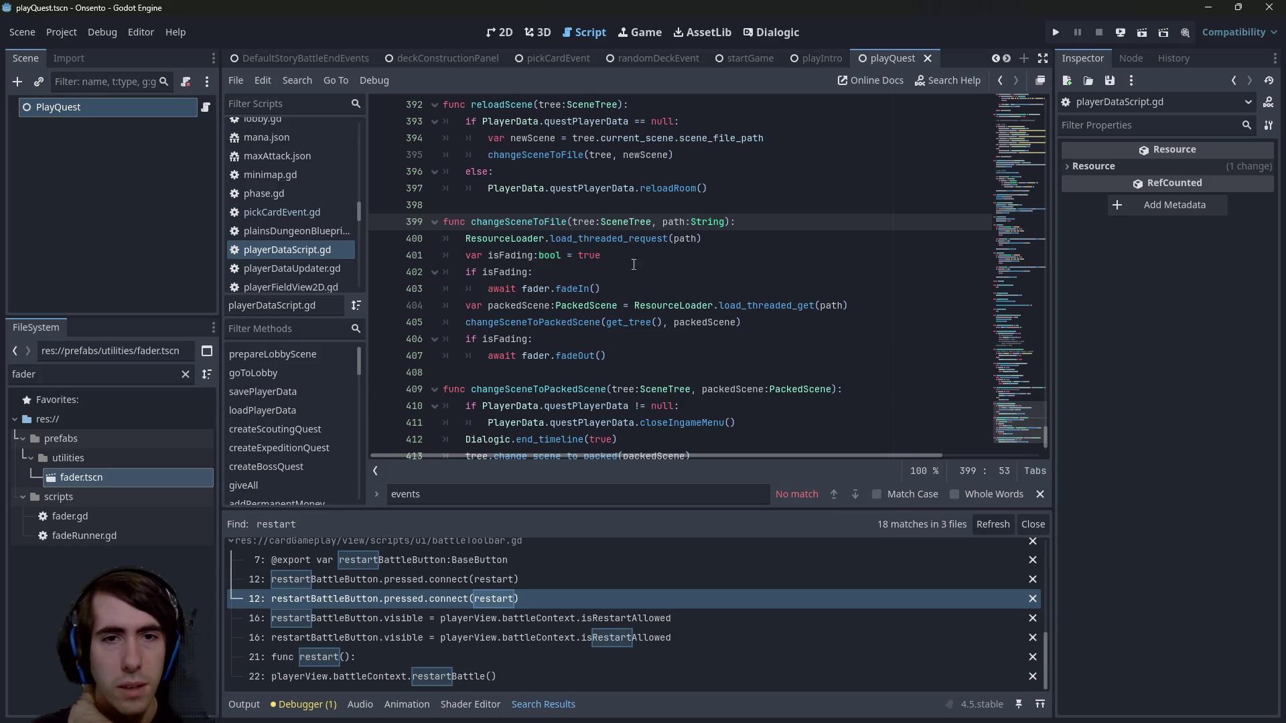
pyautogui.moveTo(618, 294); pyautogui.dragTo(400, 273)
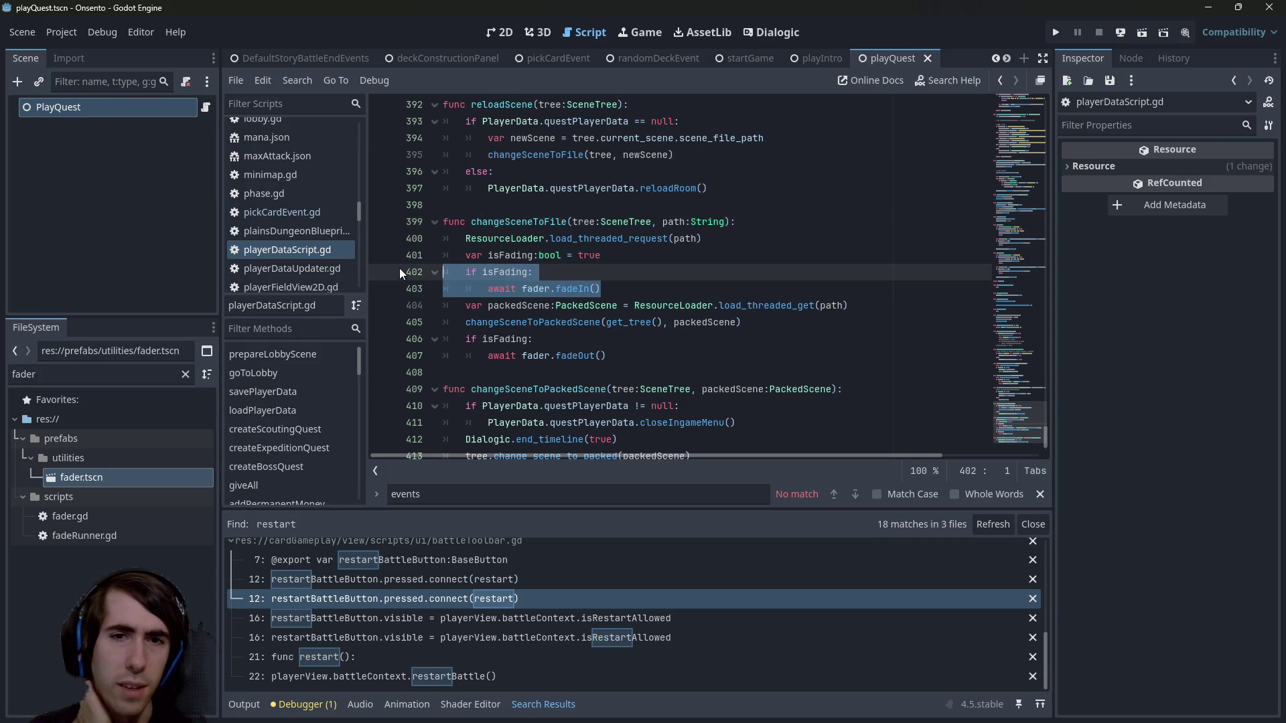
pyautogui.doubleClick(579, 243)
pyautogui.scroll(-1, 590, 245)
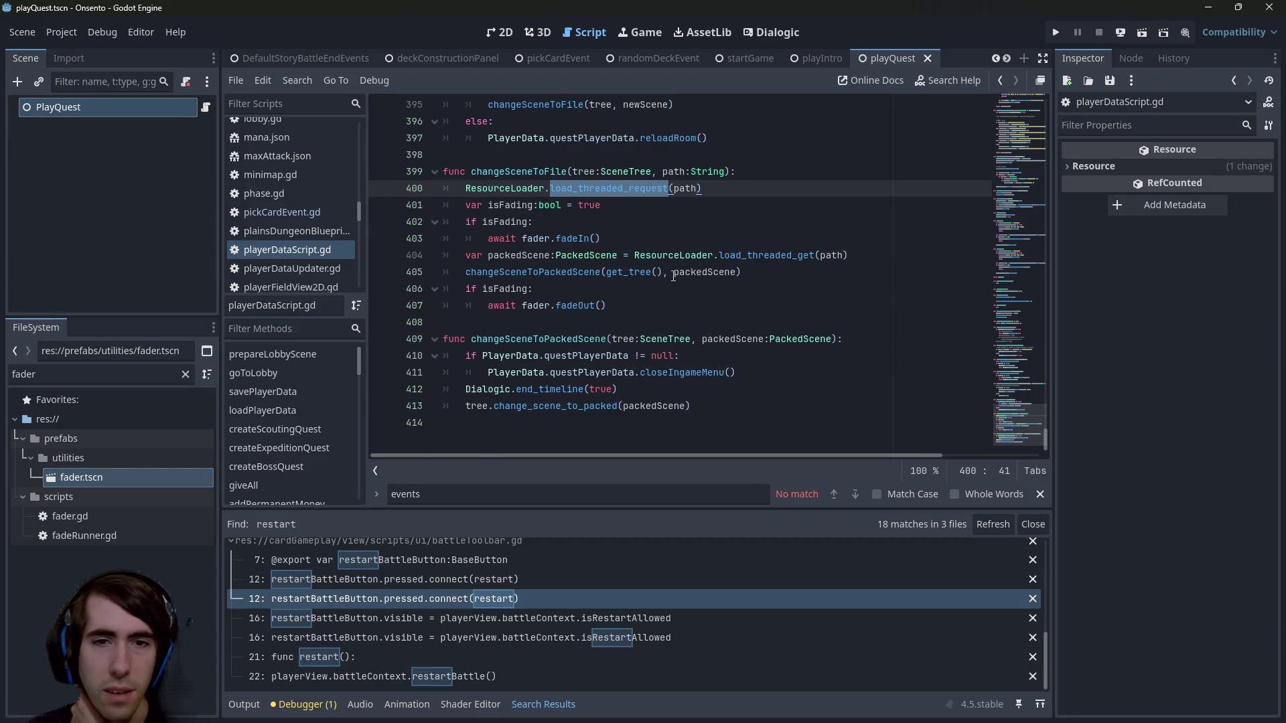
pyautogui.moveTo(630, 239); pyautogui.dragTo(440, 209)
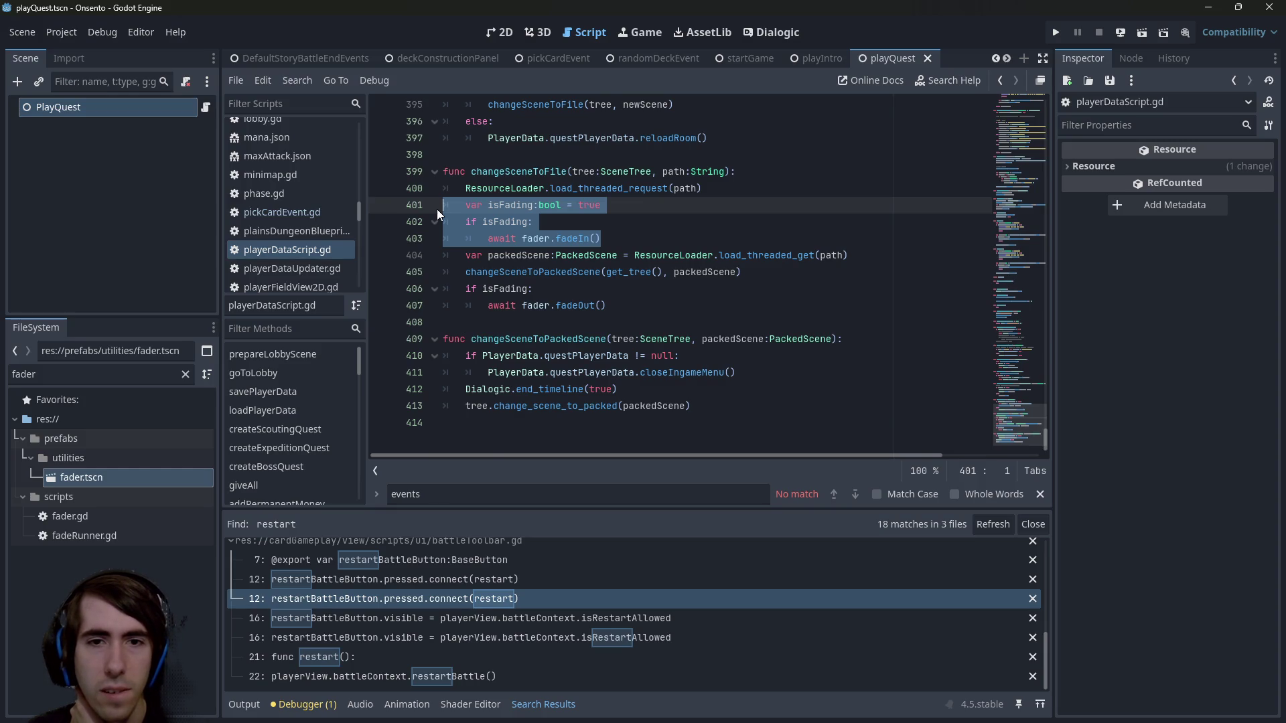
pyautogui.click(832, 340)
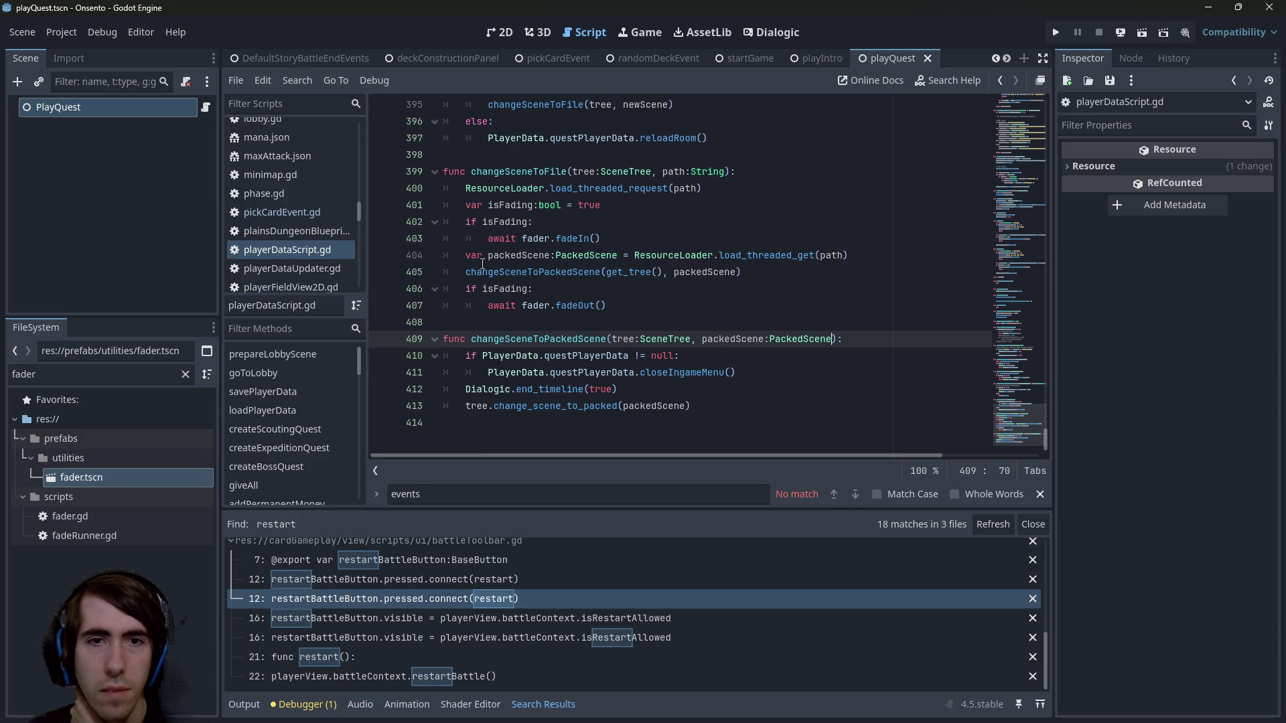
pyautogui.doubleClick(513, 256)
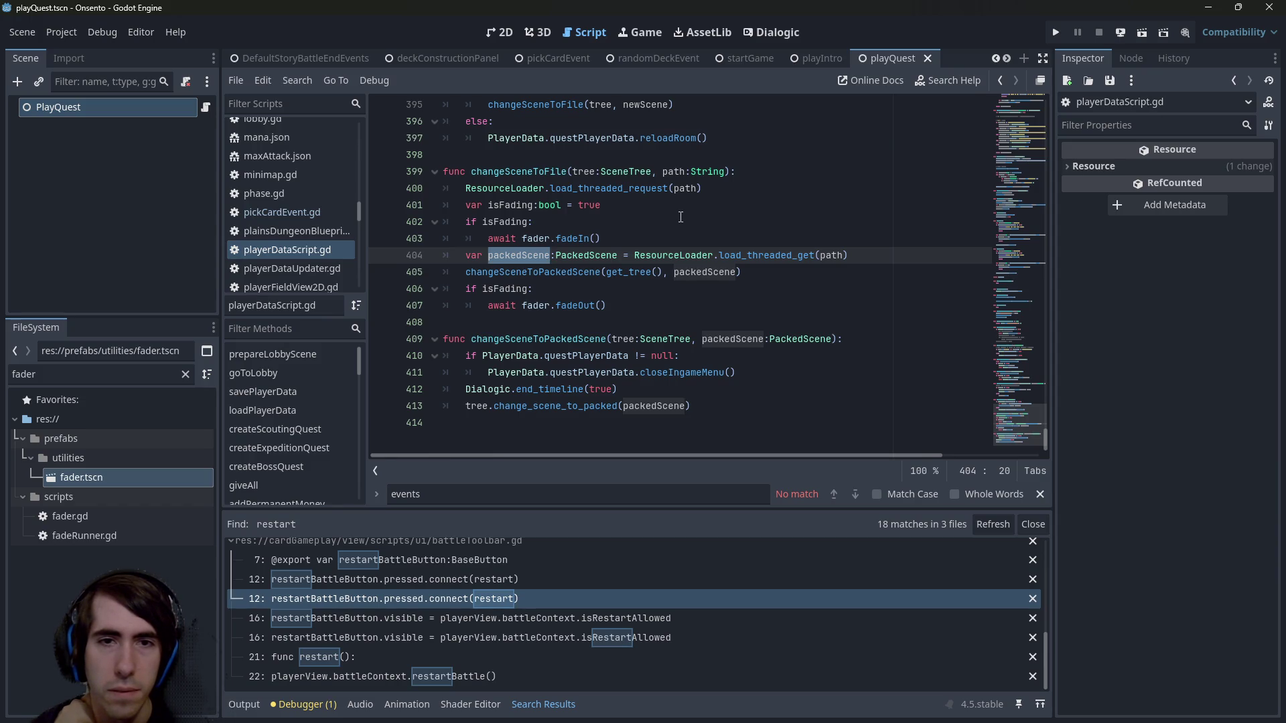
pyautogui.moveTo(697, 418); pyautogui.dragTo(431, 360)
pyautogui.click(835, 339)
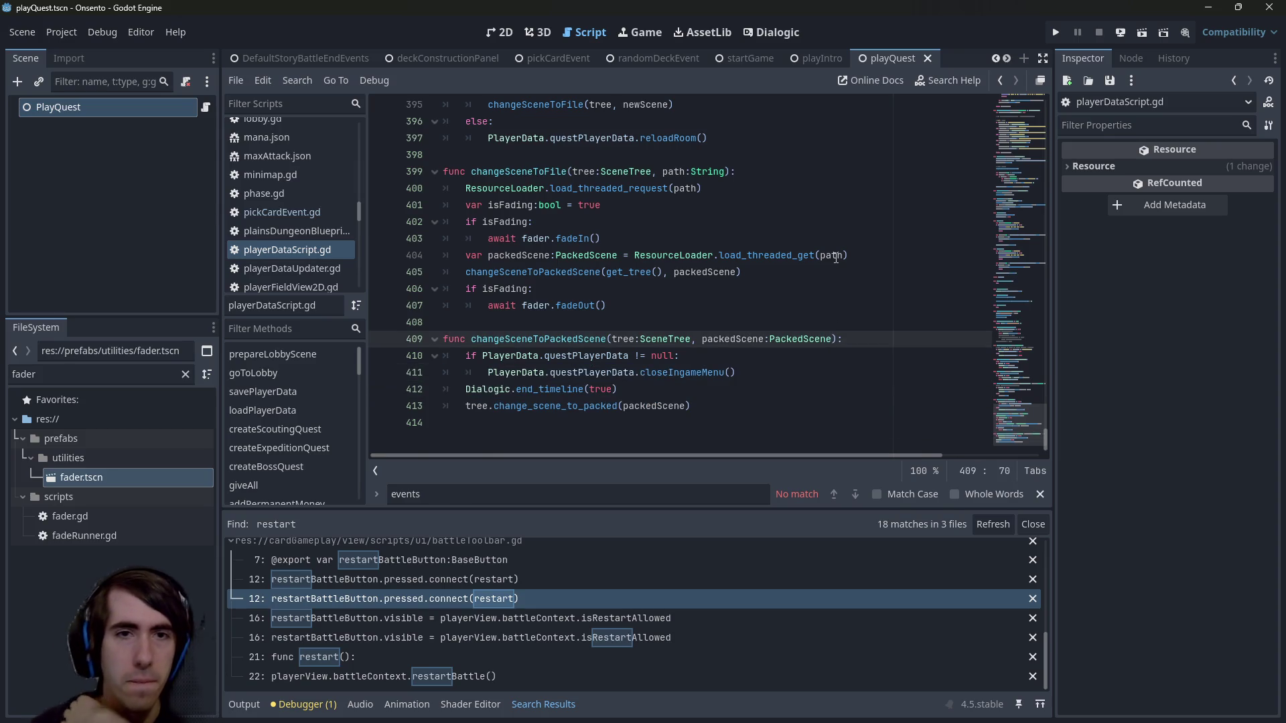
# Add a 'fade:bool = true' parameter to changeSceneToPackedScene and save.
pyautogui.write(', is')
pyautogui.press('BackSpace')
pyautogui.press('BackSpace')
pyautogui.write('fade:bool = ')
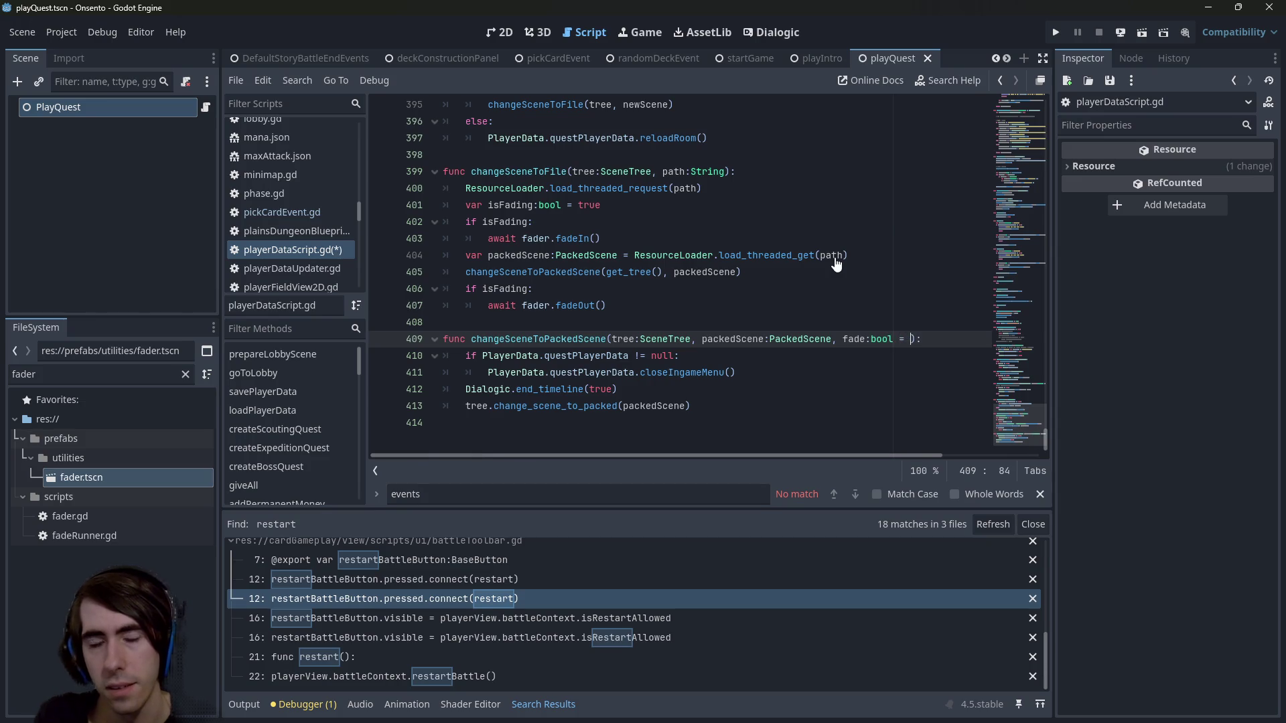
pyautogui.write('fa')
pyautogui.press('BackSpace')
pyautogui.press('BackSpace')
pyautogui.write('true')
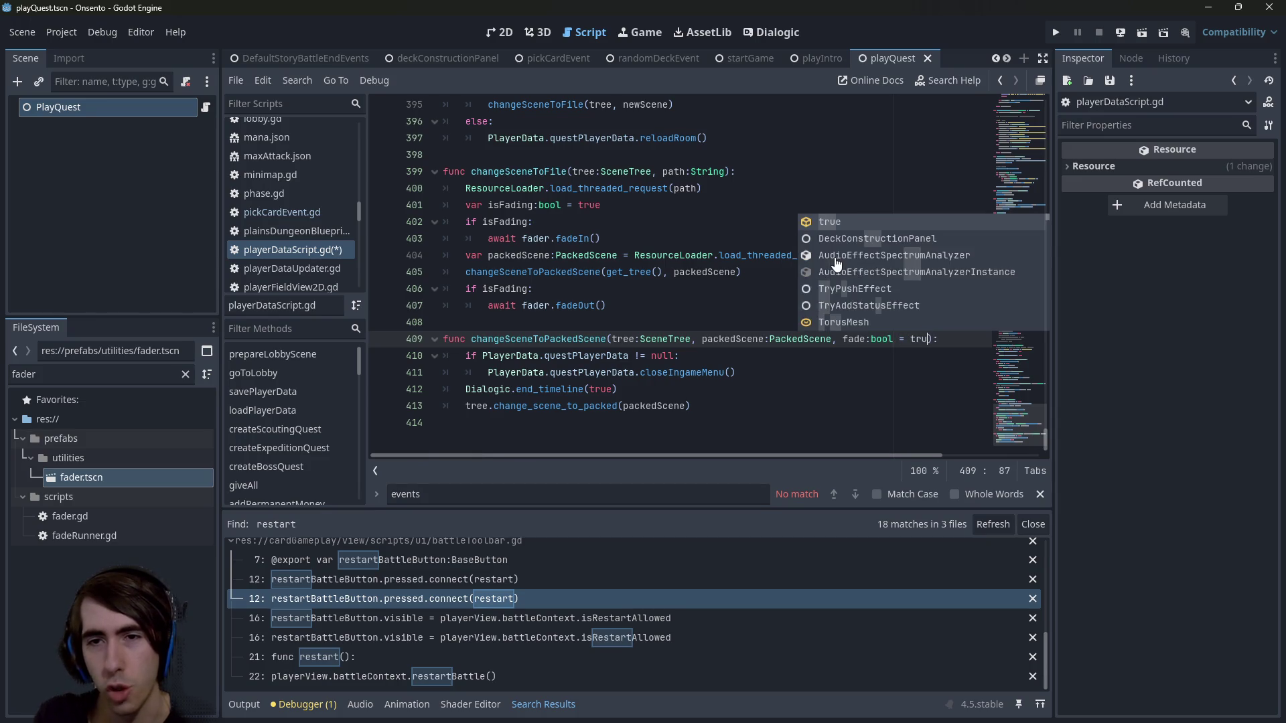
pyautogui.hotkey('ctrl', 's')
# Pass false as the fade argument in the inner changeSceneToPackedScene call.
pyautogui.doubleClick(539, 339)
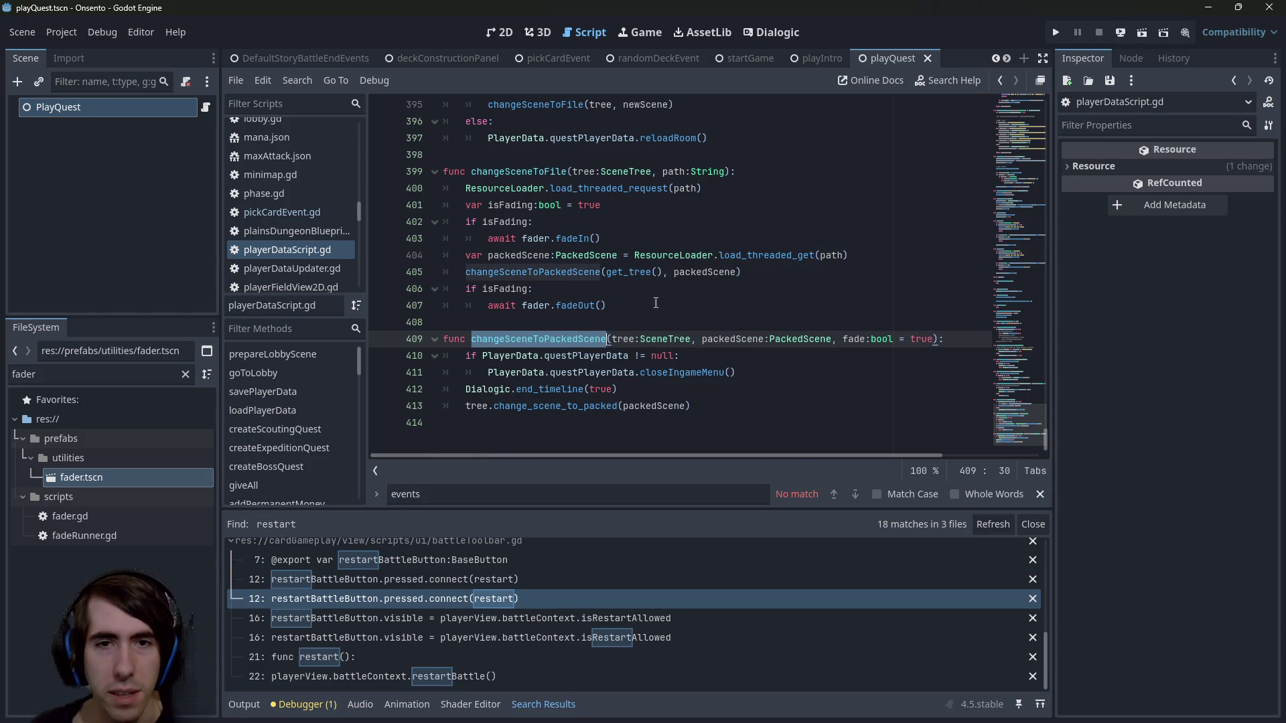
pyautogui.click(737, 272)
pyautogui.write(', false')
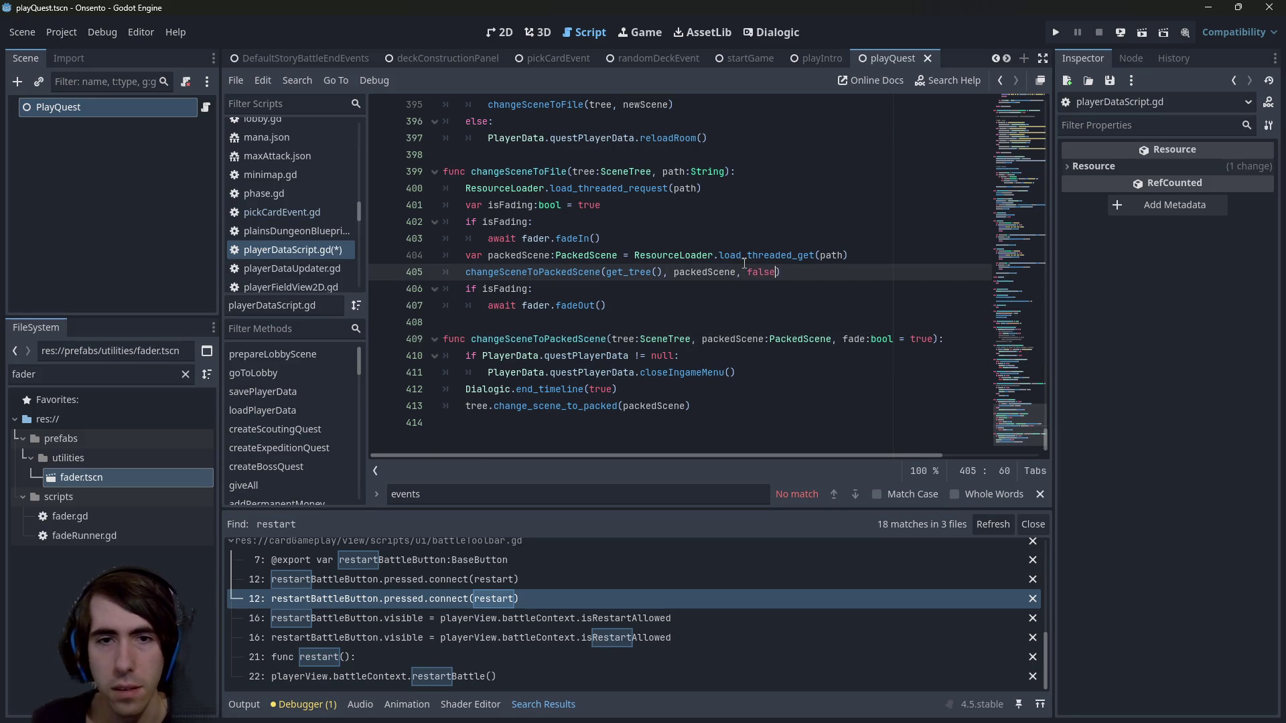
pyautogui.hotkey('ctrl', 's')
# Paste the fade-in check at the start of changeSceneToPackedScene.
pyautogui.moveTo(602, 239); pyautogui.dragTo(373, 229)
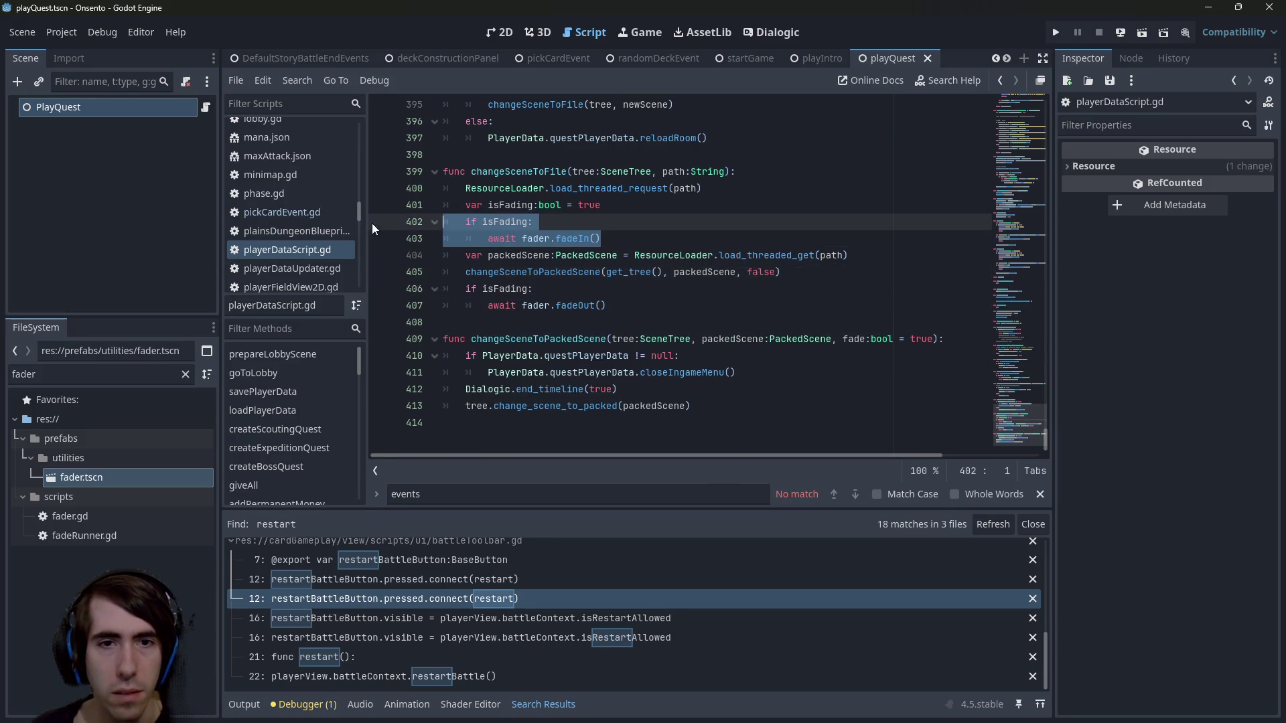
pyautogui.click(825, 357)
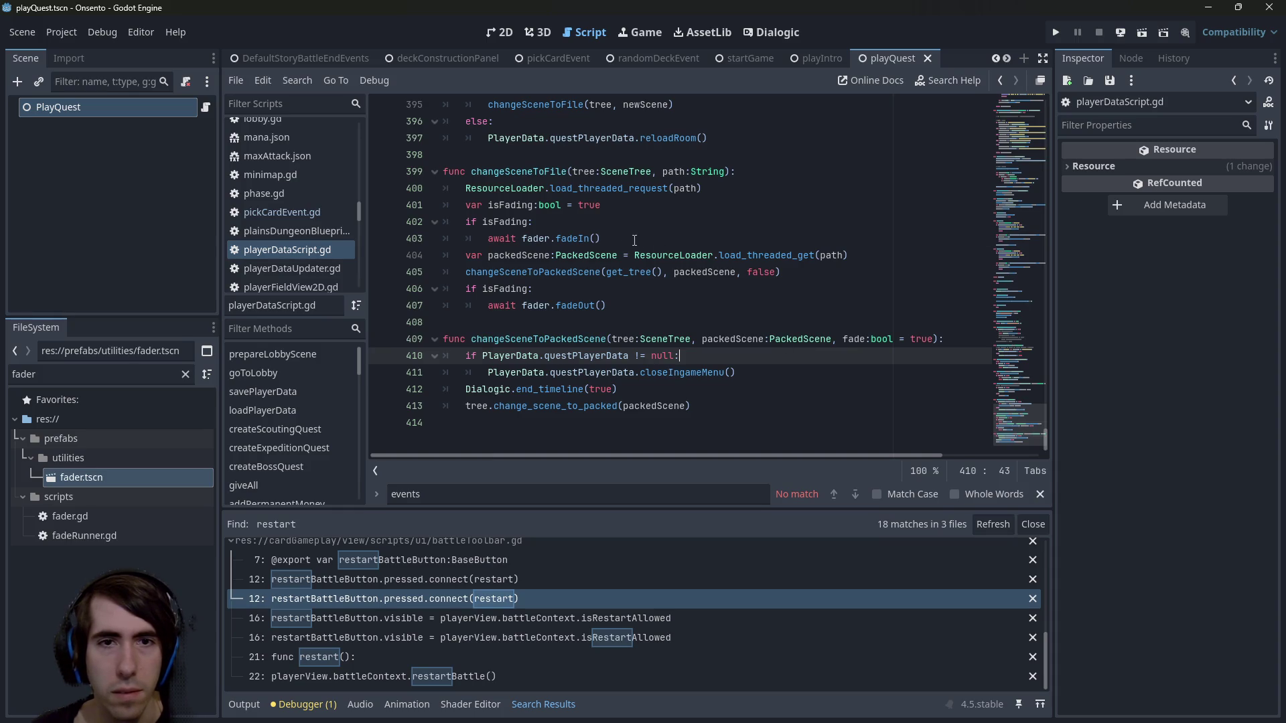
pyautogui.moveTo(633, 240); pyautogui.dragTo(307, 222)
pyautogui.hotkey('ctrl', 'c')
pyautogui.click(959, 340)
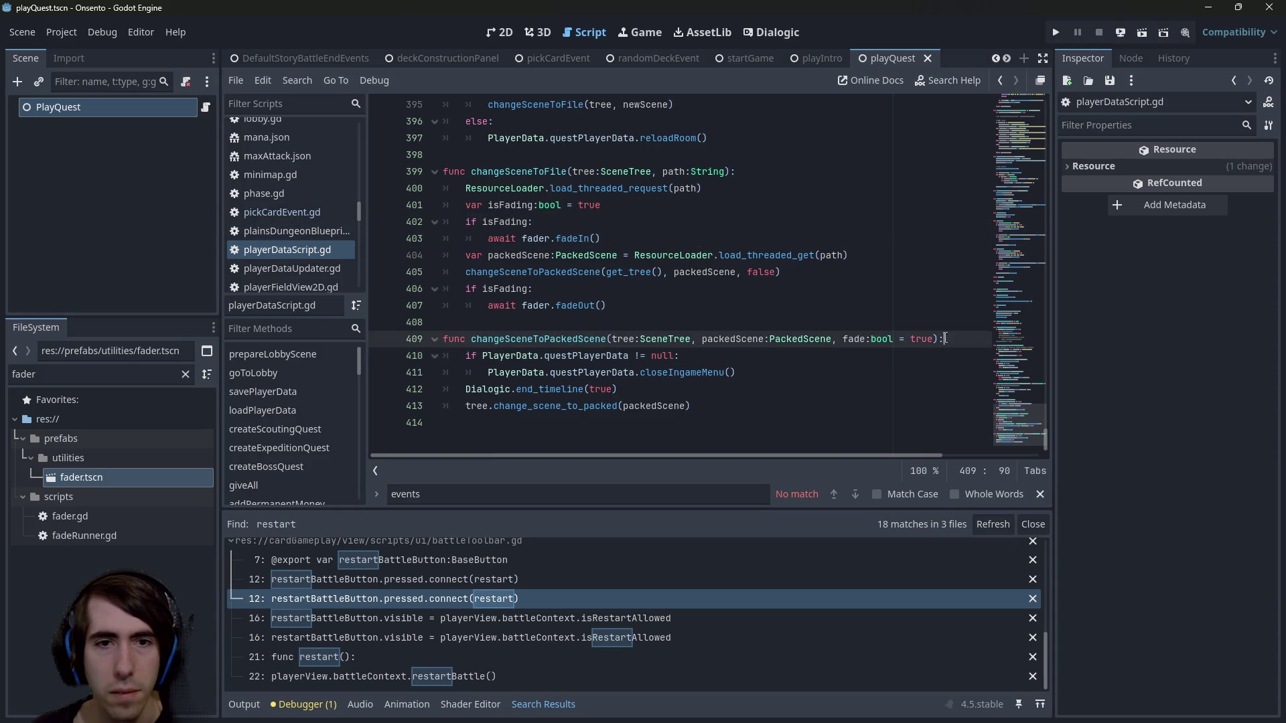
pyautogui.click(767, 374)
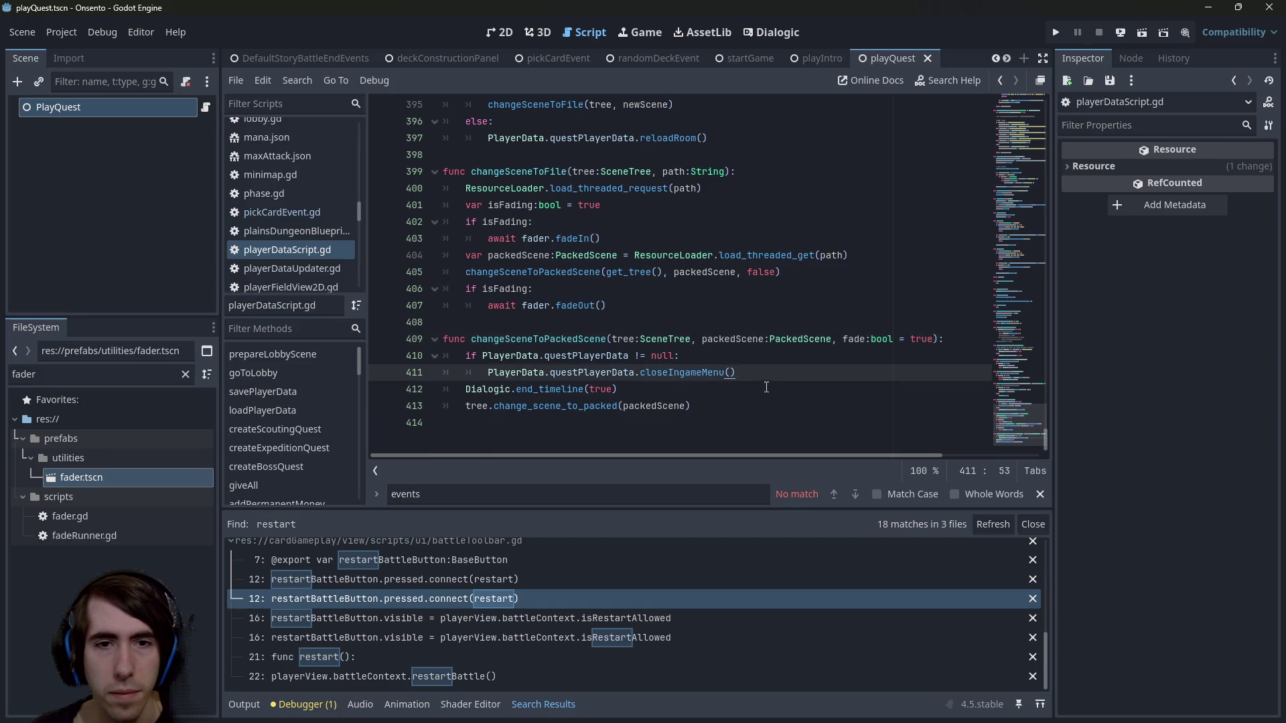
pyautogui.click(766, 389)
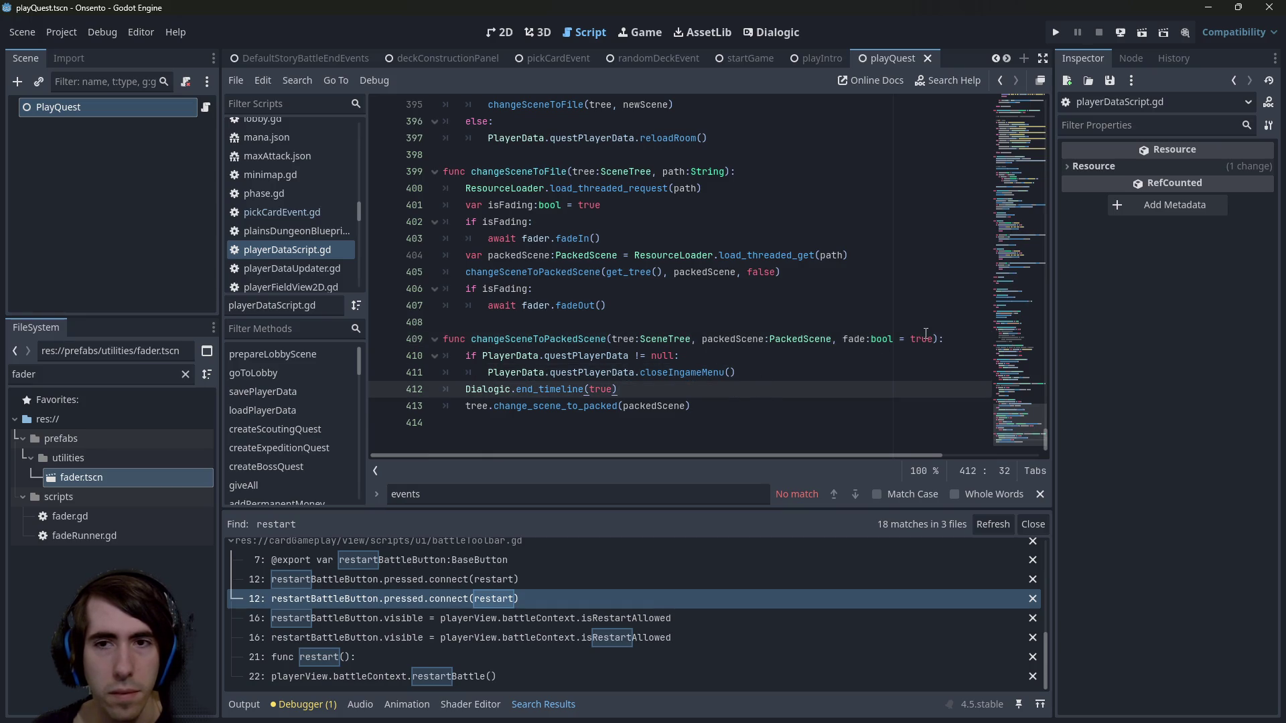
pyautogui.click(959, 340)
pyautogui.press('Return')
pyautogui.press('Return')
pyautogui.press('Up')
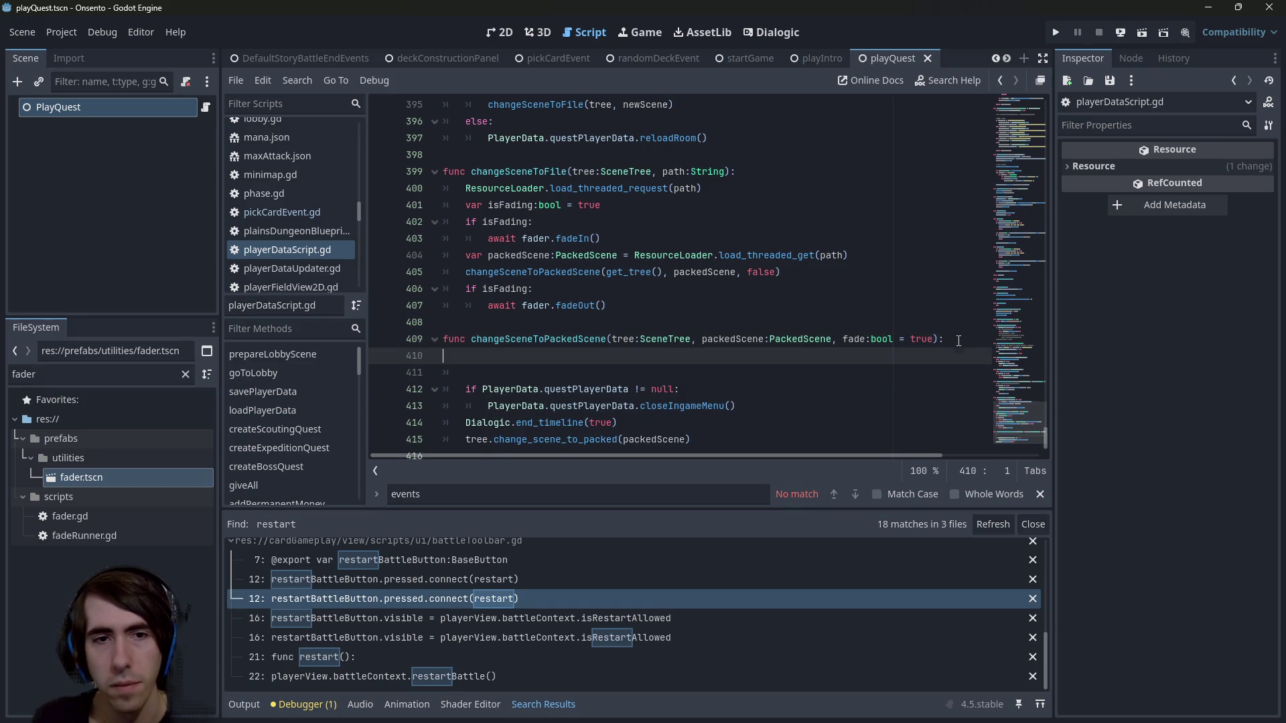
pyautogui.hotkey('ctrl', 'v')
# Copy the fade-out check to after the scene change in changeSceneToPackedScene and save.
pyautogui.scroll(-1, 670, 301)
pyautogui.moveTo(606, 255); pyautogui.dragTo(404, 239)
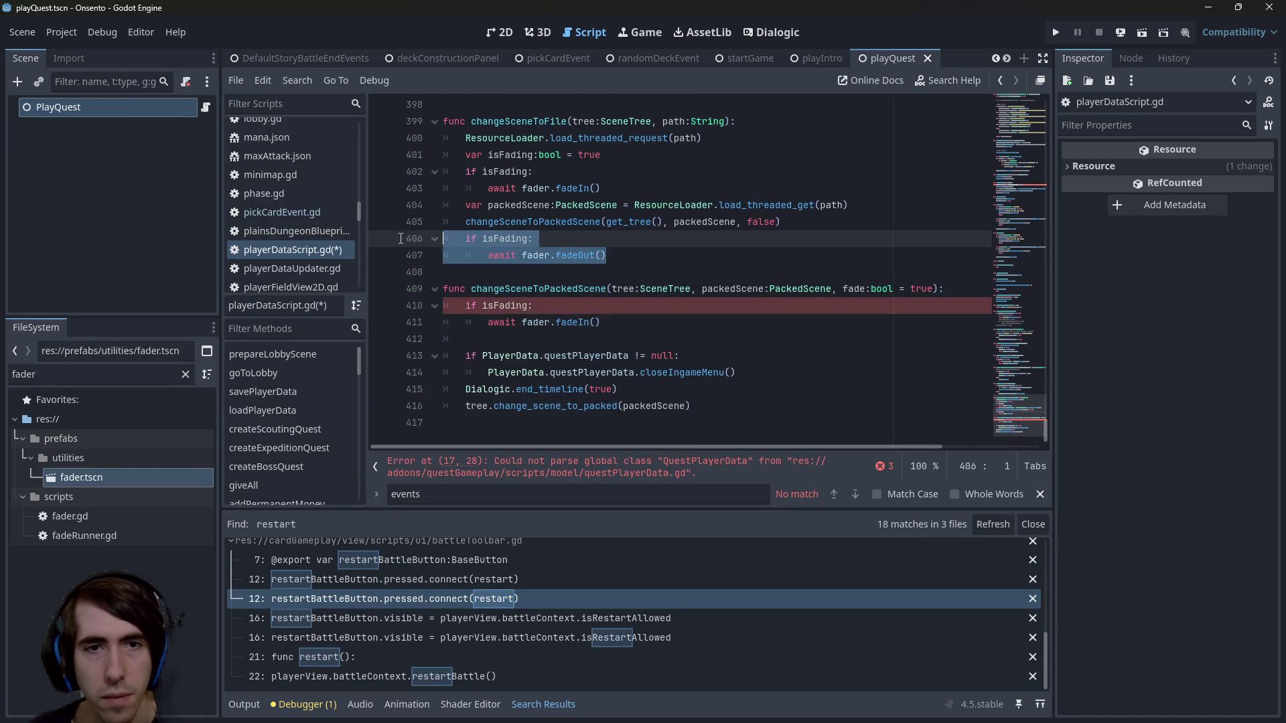
pyautogui.hotkey('ctrl', 'c')
pyautogui.click(718, 422)
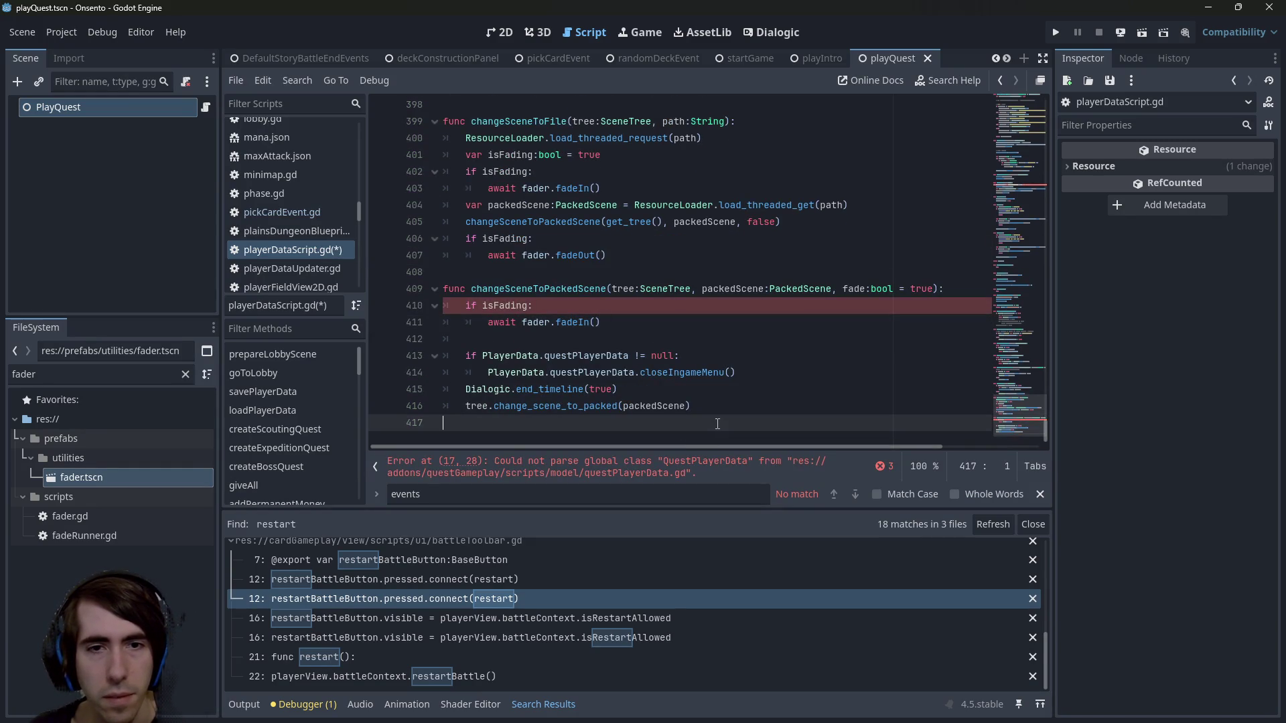
pyautogui.hotkey('ctrl', 'v')
pyautogui.hotkey('ctrl', 's')
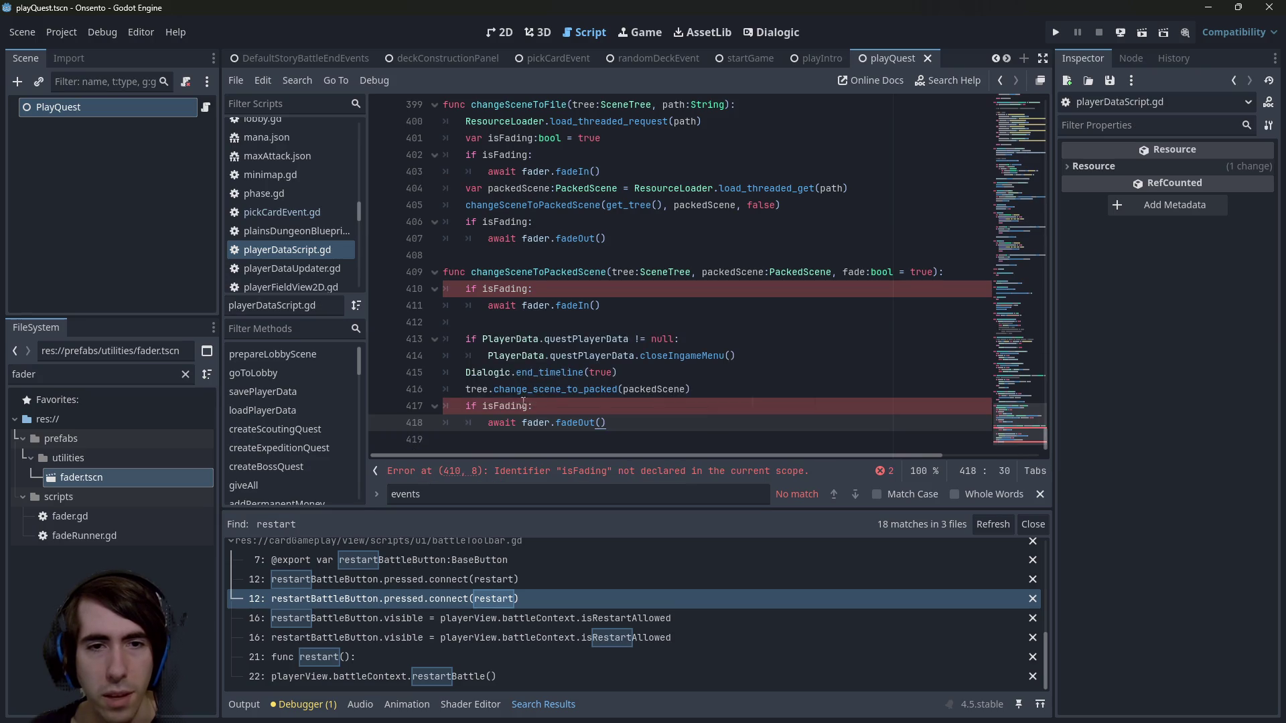
# Rename isFading to fade in the pasted check.
pyautogui.click(509, 288)
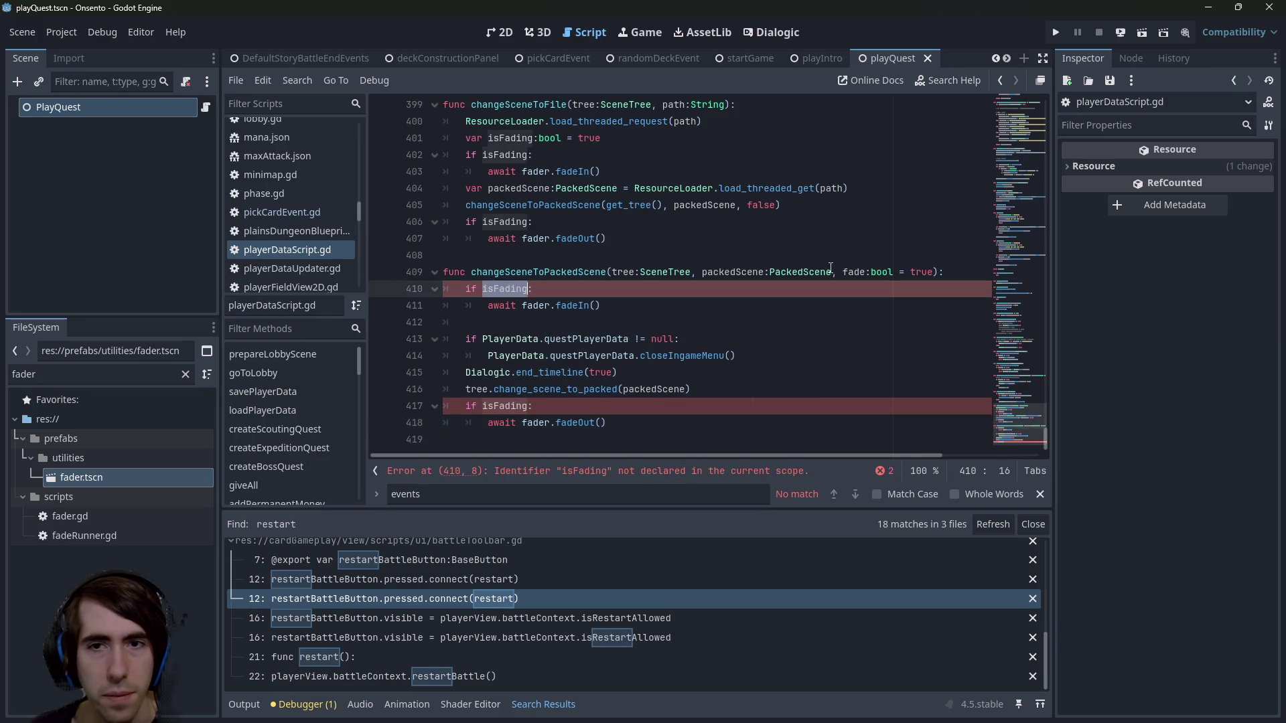
pyautogui.doubleClick(509, 288)
pyautogui.write('fade')
pyautogui.scroll(1, 690, 201)
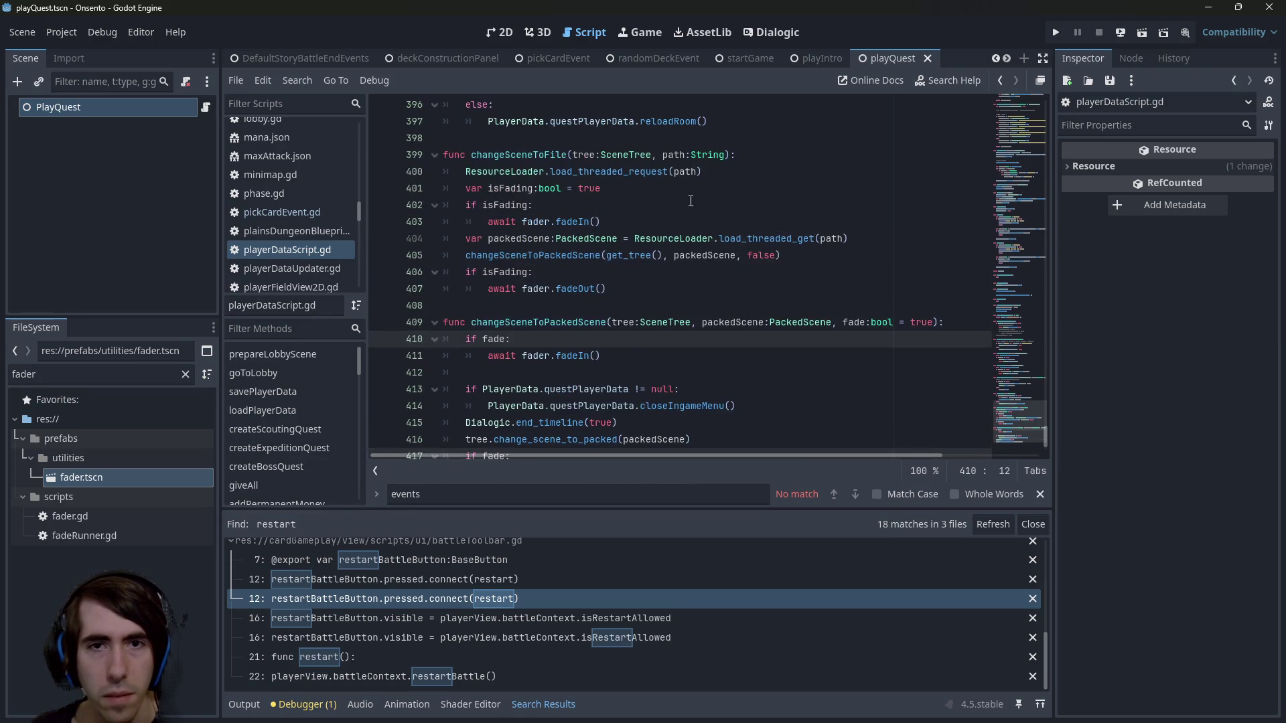
# Copy the 'fade:bool = true' parameter into changeSceneToFile's signature.
pyautogui.moveTo(843, 322); pyautogui.dragTo(933, 322)
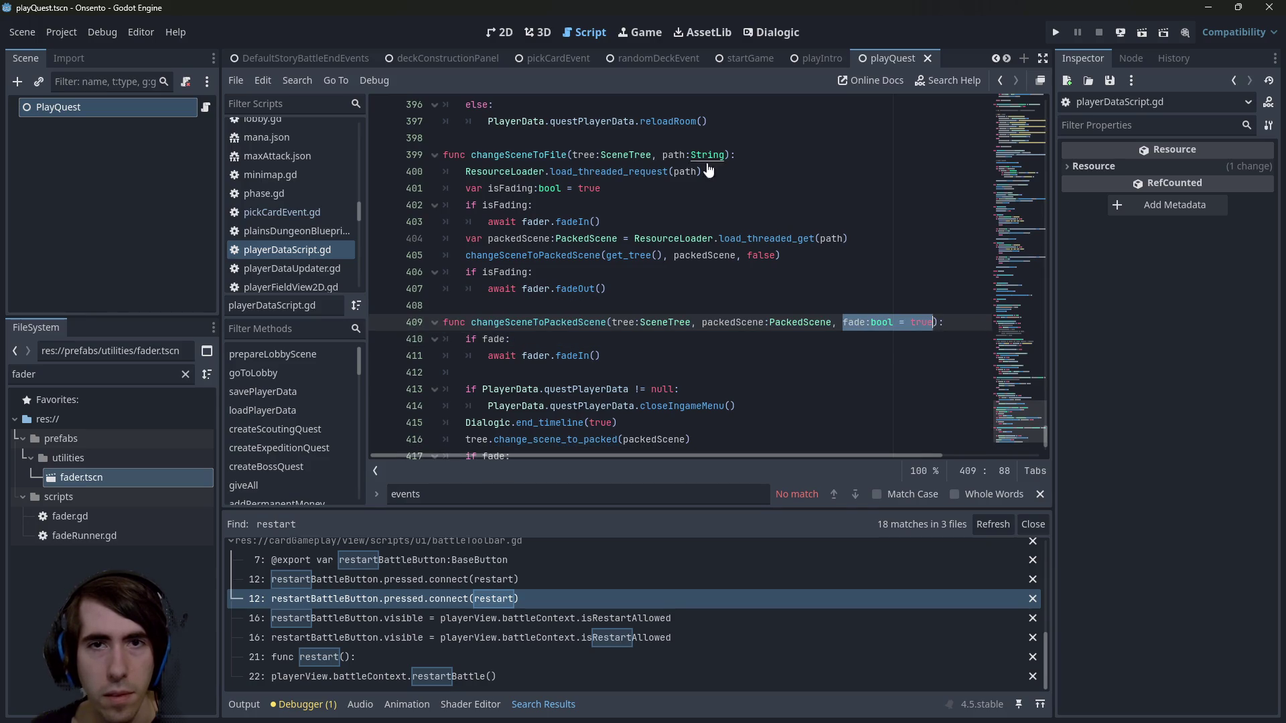
pyautogui.hotkey('ctrl', 'c')
pyautogui.click(727, 155)
pyautogui.write(',')
pyautogui.hotkey('ctrl', 'v')
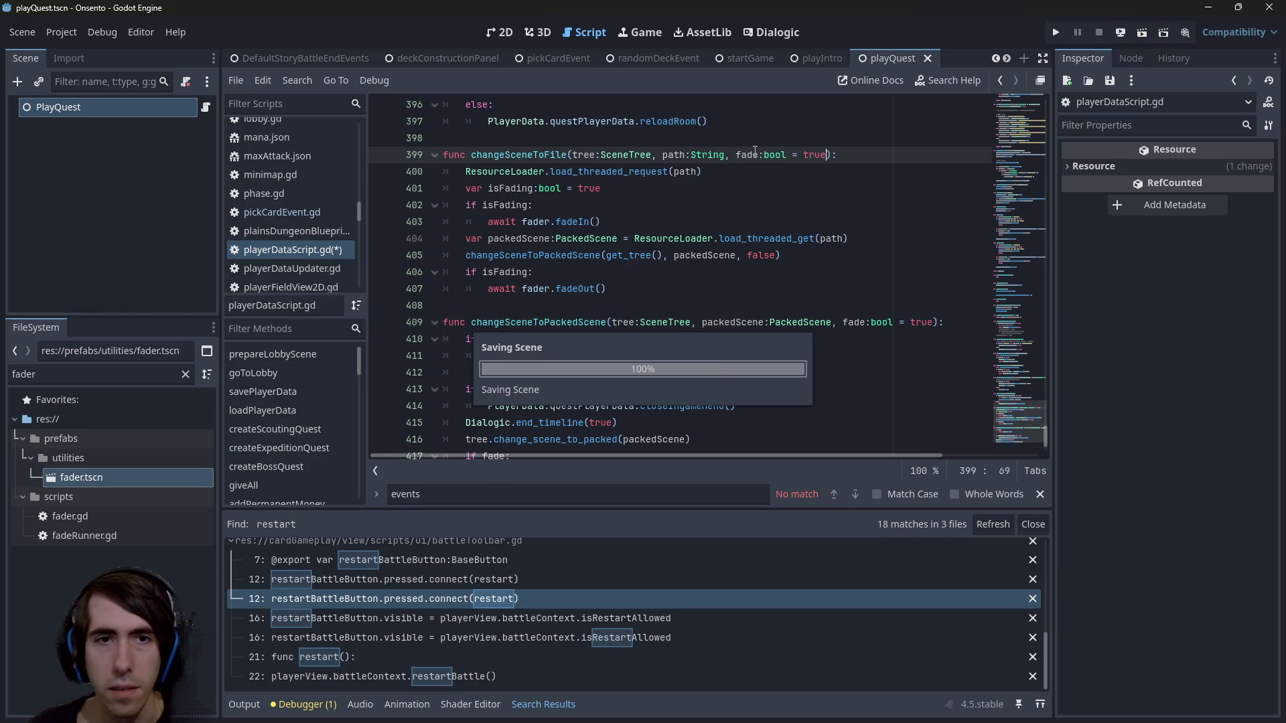